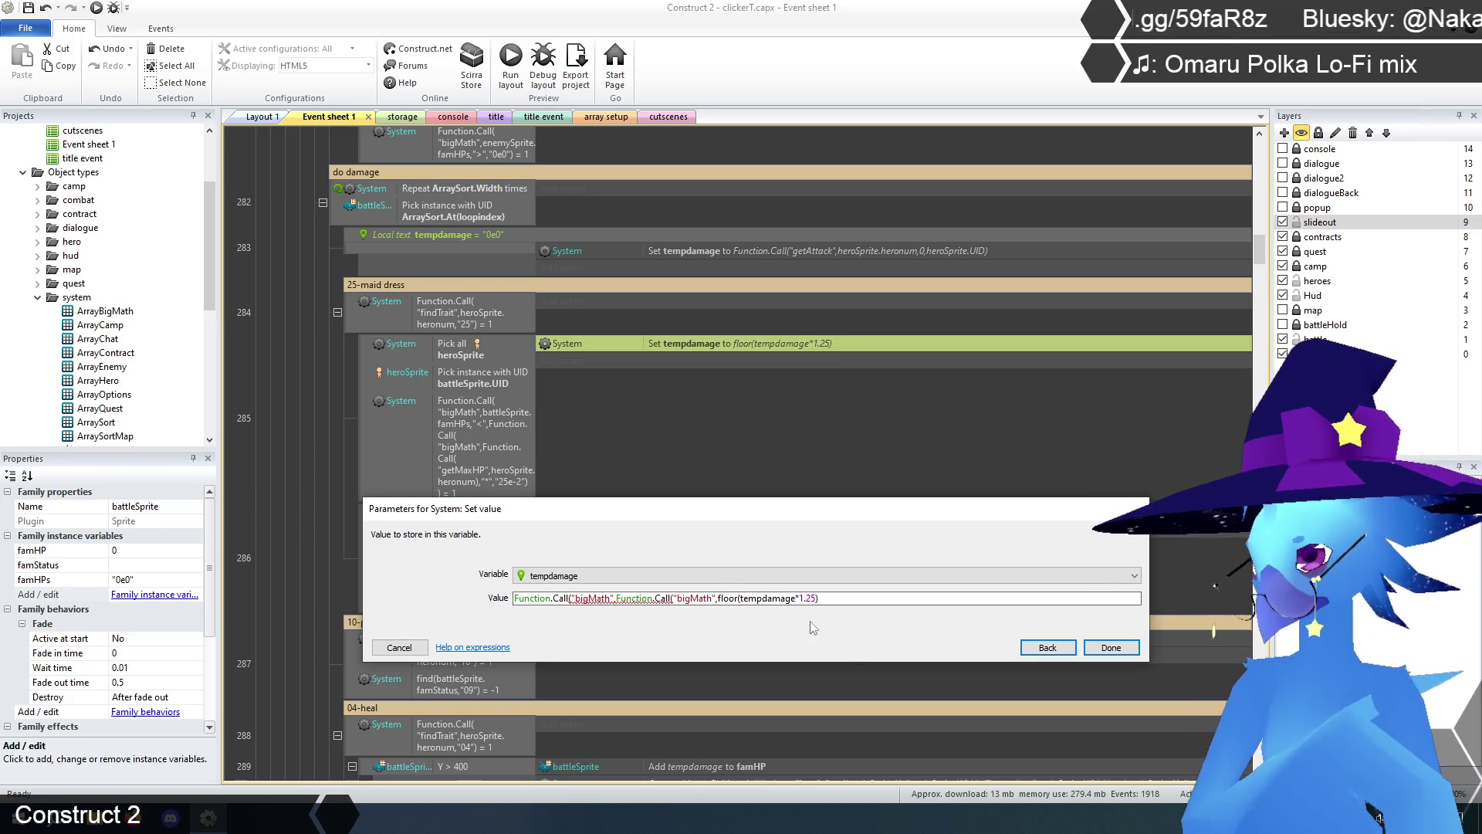
- Rewrite the 25-maid dress value from floor(tempdamage*1.25) into nested bigMath calls with "*","1.25" and "floor"
{"action": "key", "text": "Delete"}
{"action": "key", "text": "Delete"}
{"action": "key", "text": "BackSpace"}
{"action": "key", "text": "BackSpace"}
{"action": "key", "text": "BackSpace"}
{"action": "key", "text": "Delete"}
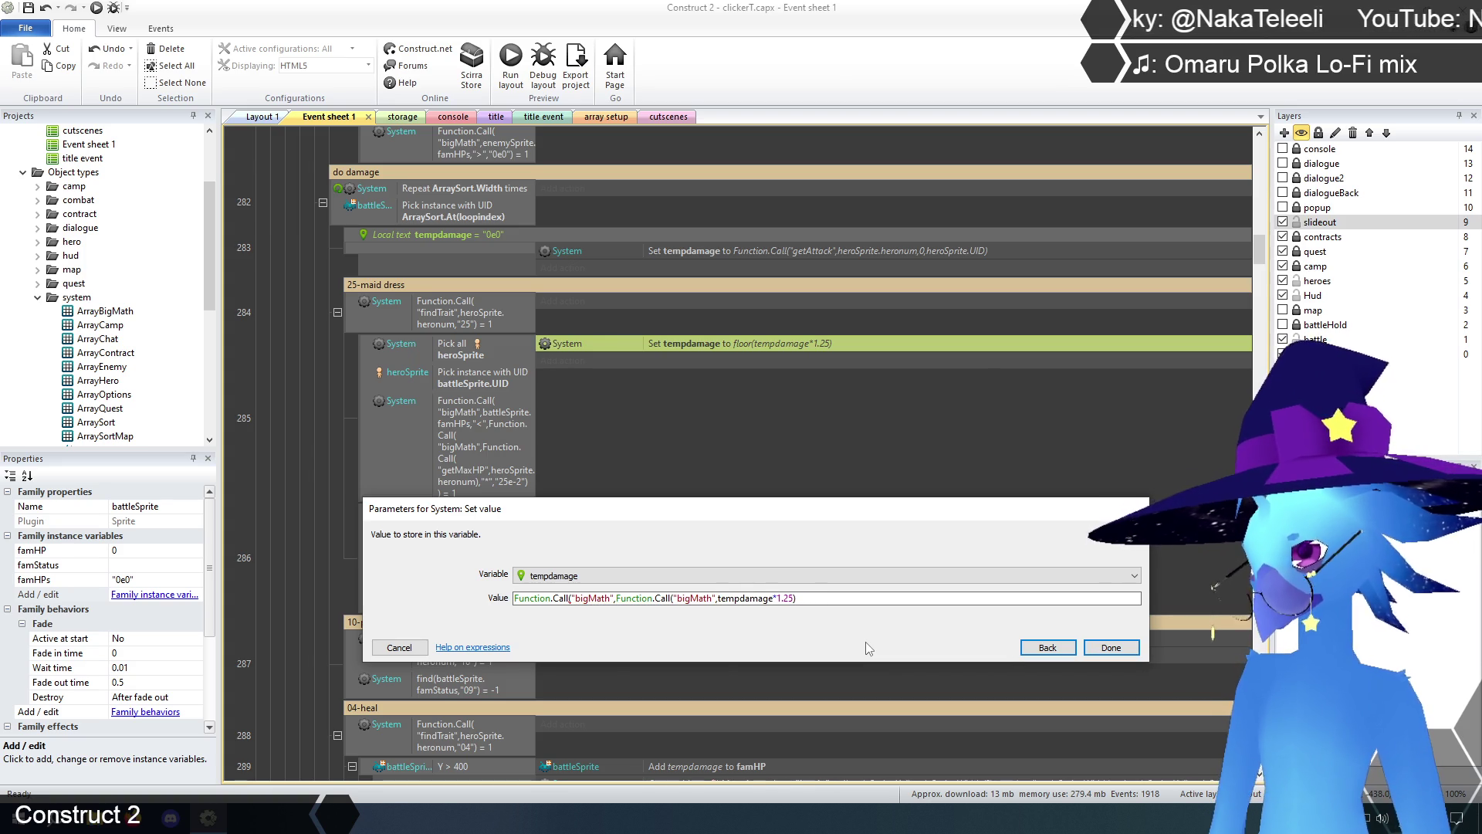
{"action": "type", "text": ",\""}
{"action": "key", "text": "Right"}
{"action": "type", "text": "\""}
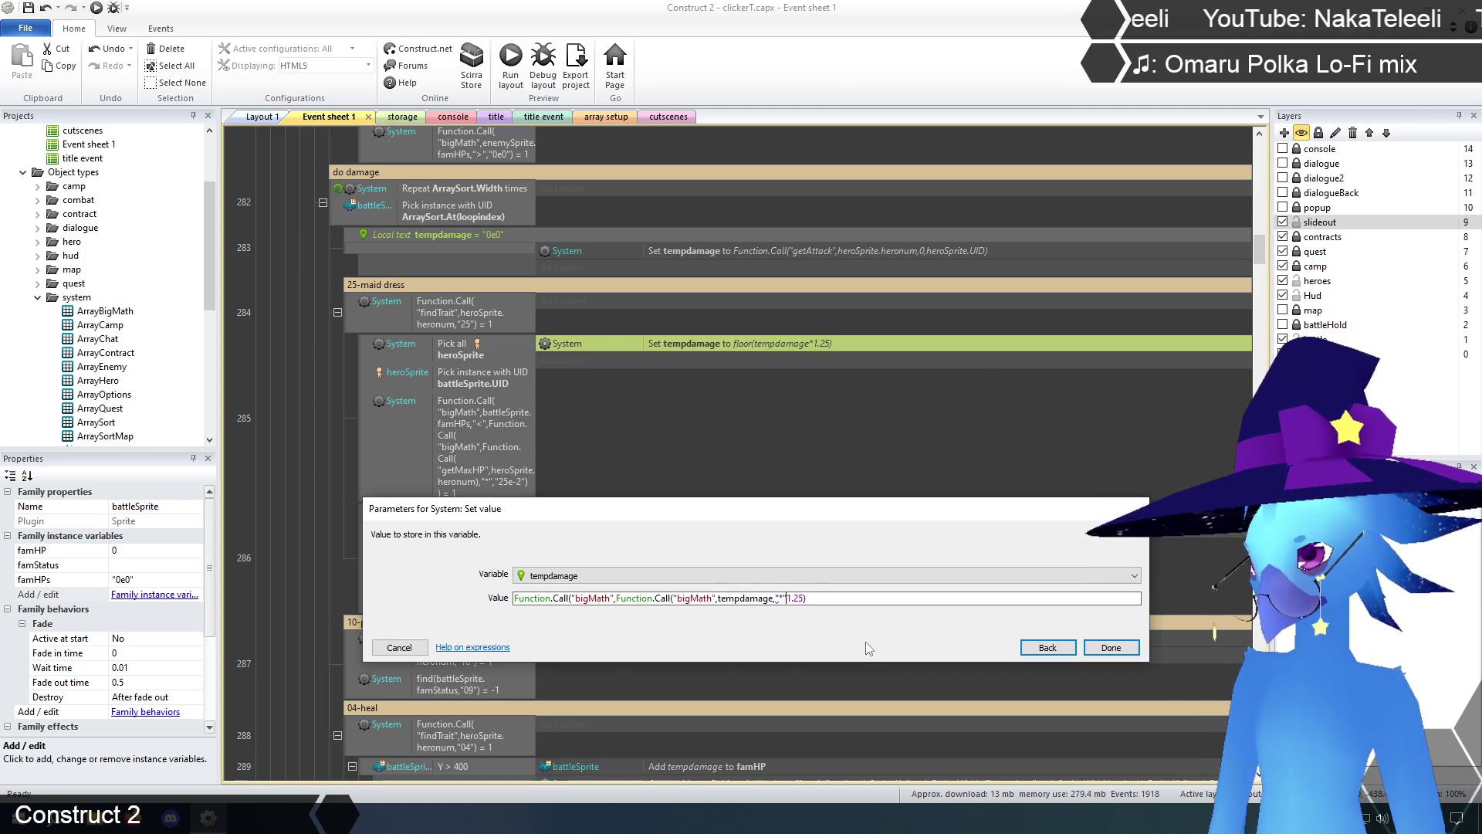
{"action": "key", "text": "End"}
{"action": "key", "text": "Left"}
{"action": "key", "text": "Left"}
{"action": "key", "text": "Left"}
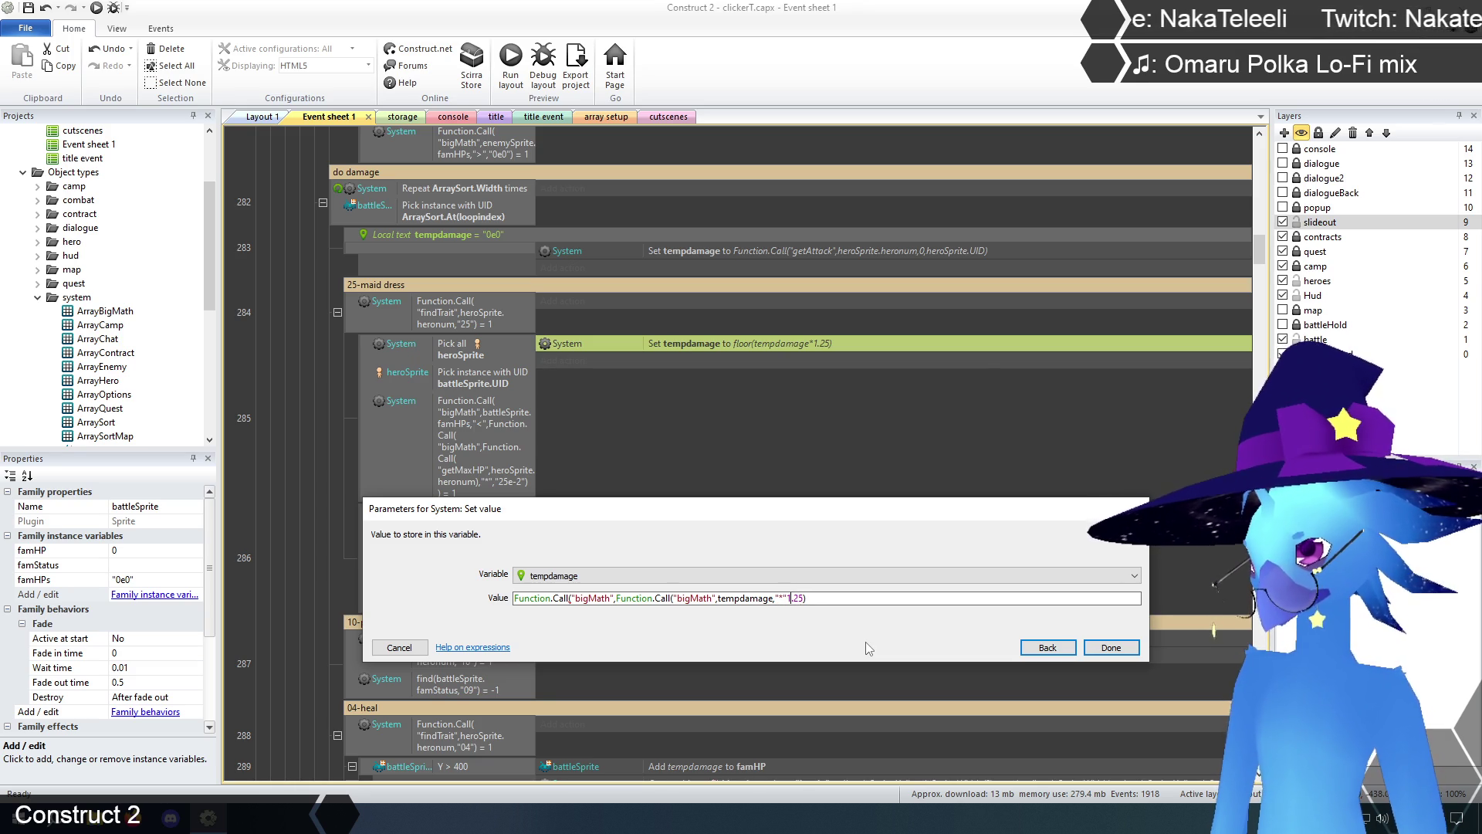
{"action": "type", "text": ","}
{"action": "type", "text": "\""}
{"action": "type", "text": "\""}
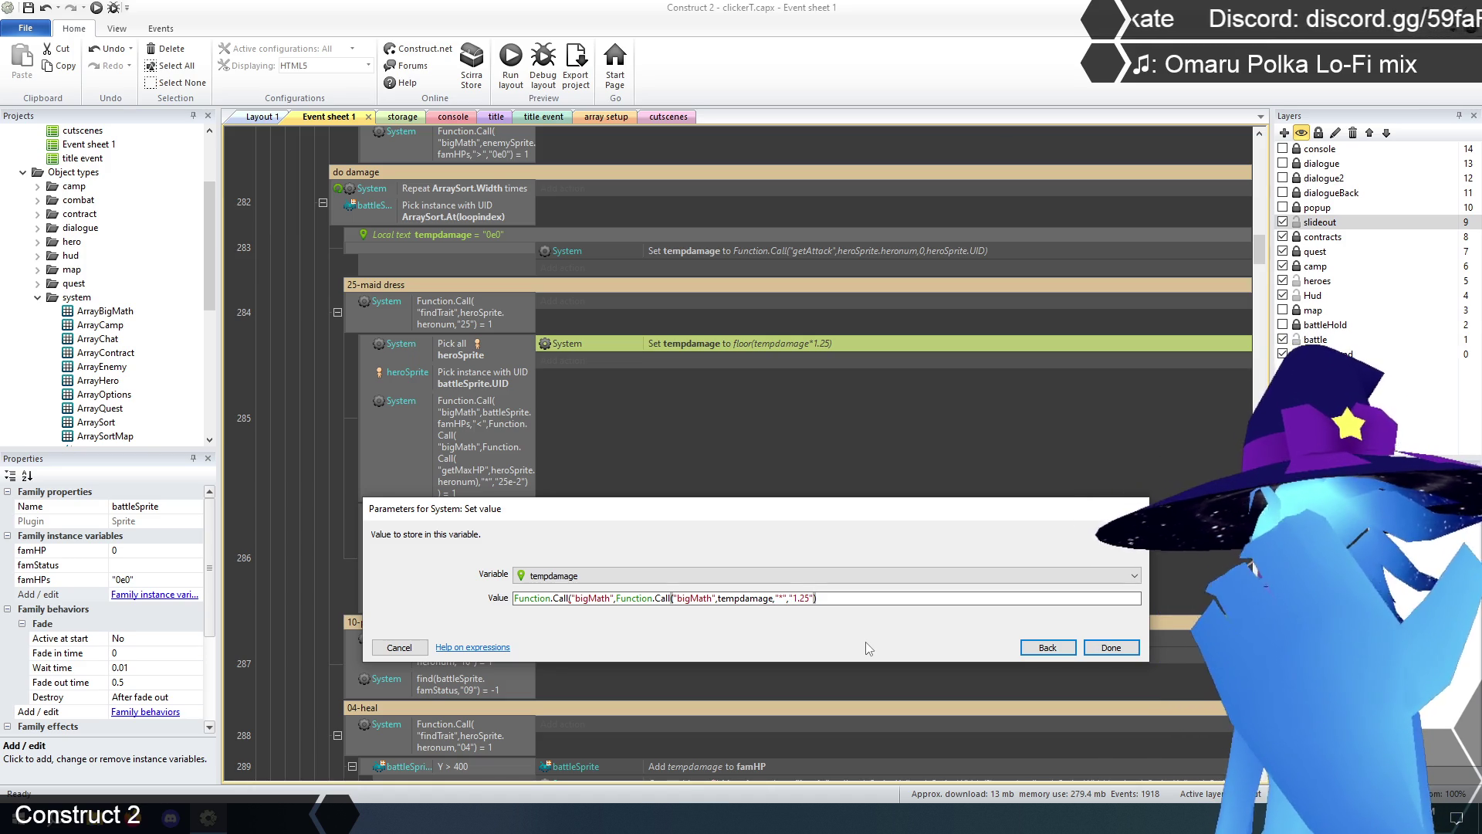
{"action": "type", "text": ")"}
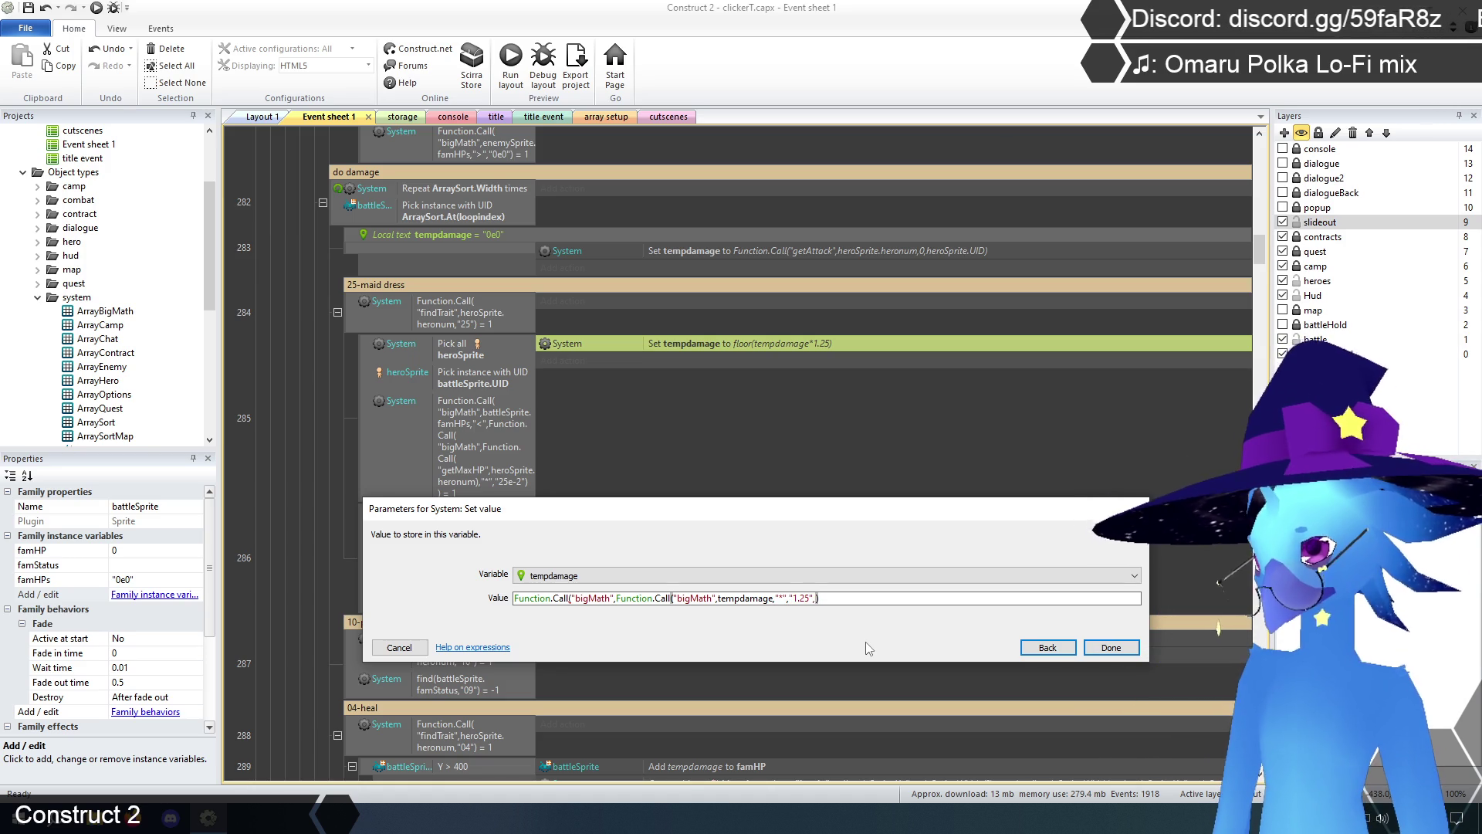
{"action": "type", "text": ",\"floor\""}
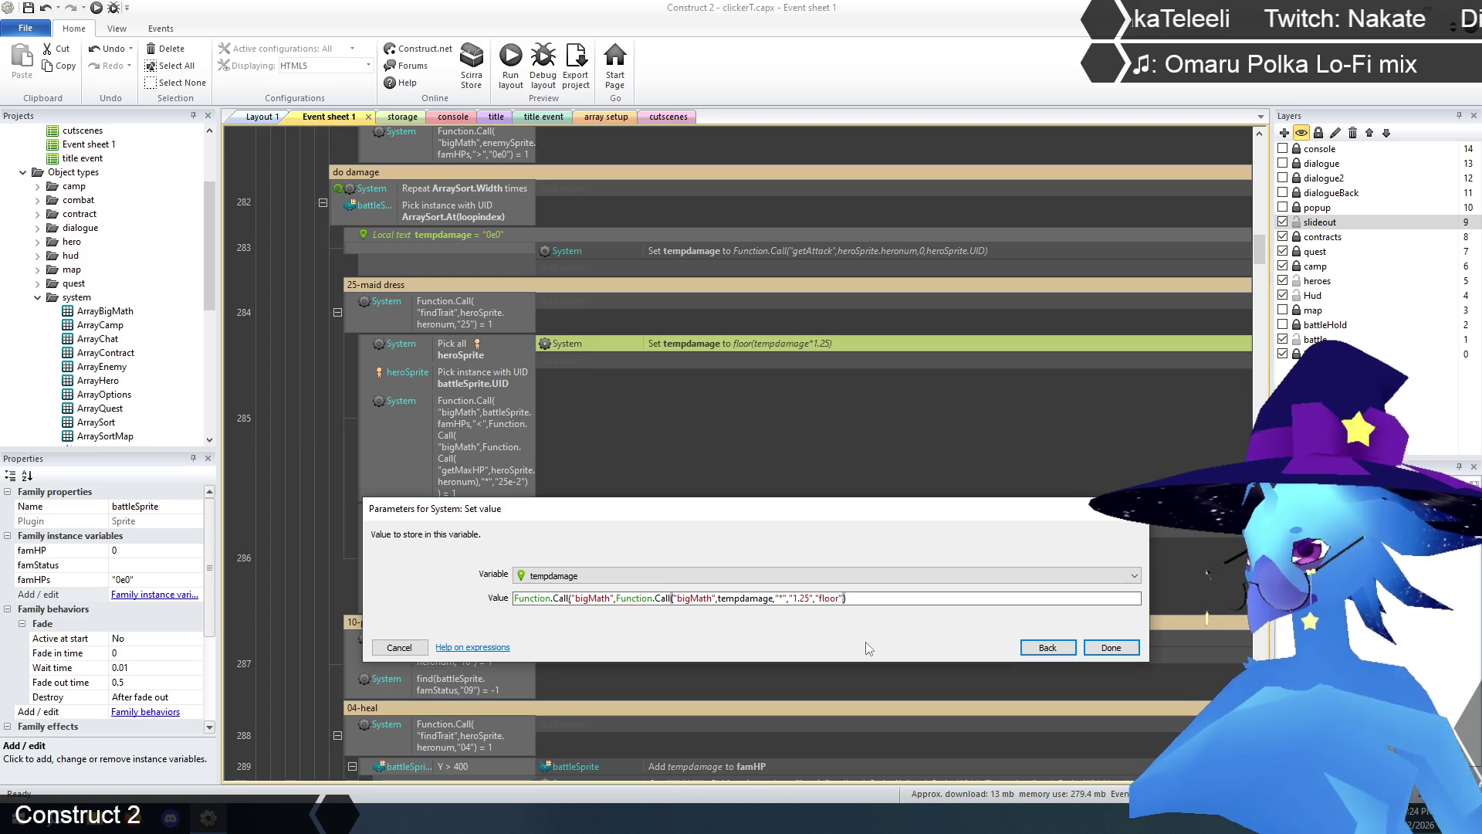
- Fix the closing brackets after the syntax error and confirm the new tempdamage expression
{"action": "left_click", "coordinate": [1105, 650]}
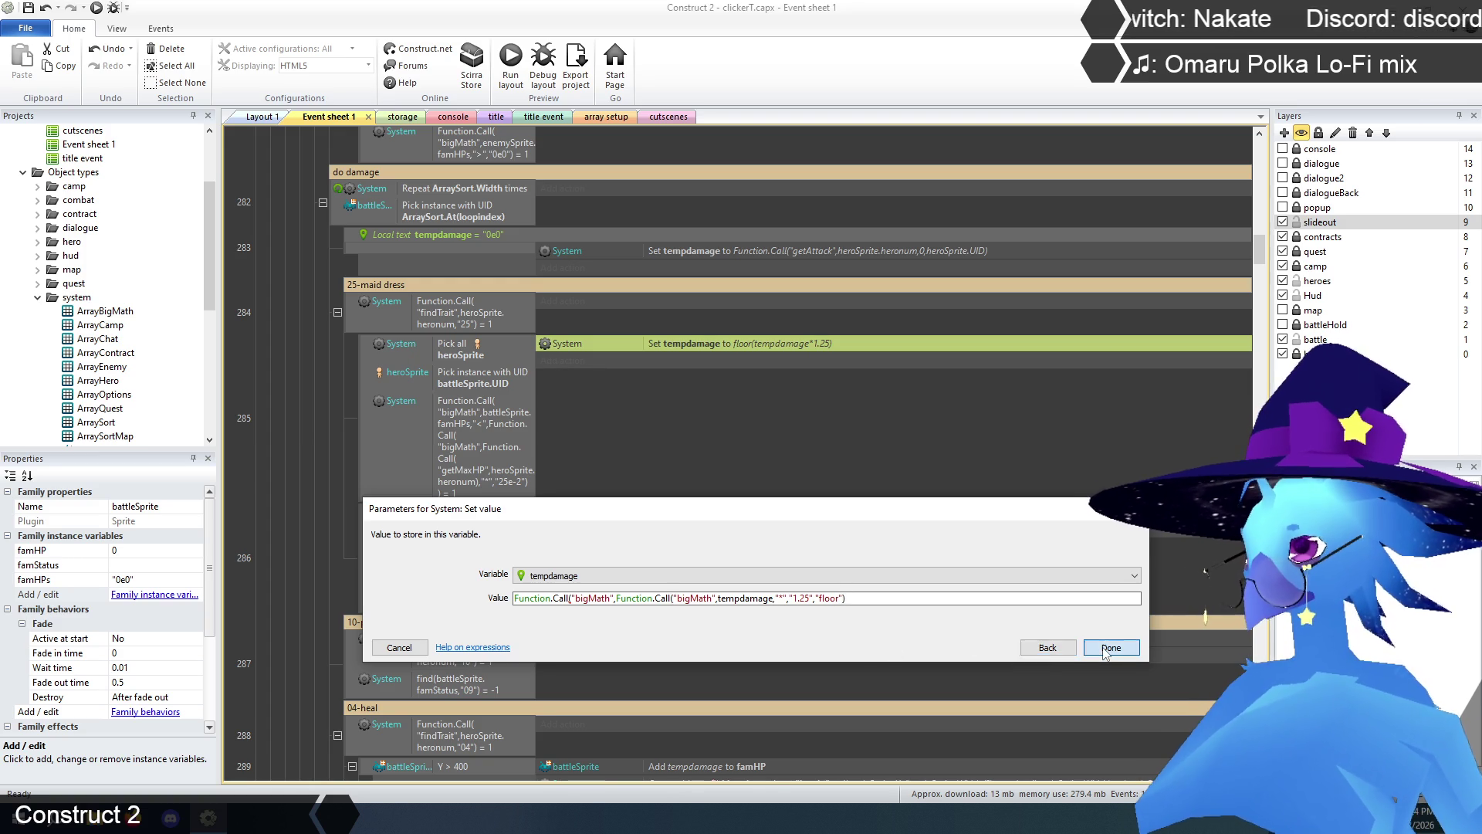
{"action": "left_click", "coordinate": [883, 599]}
{"action": "type", "text": ")"}
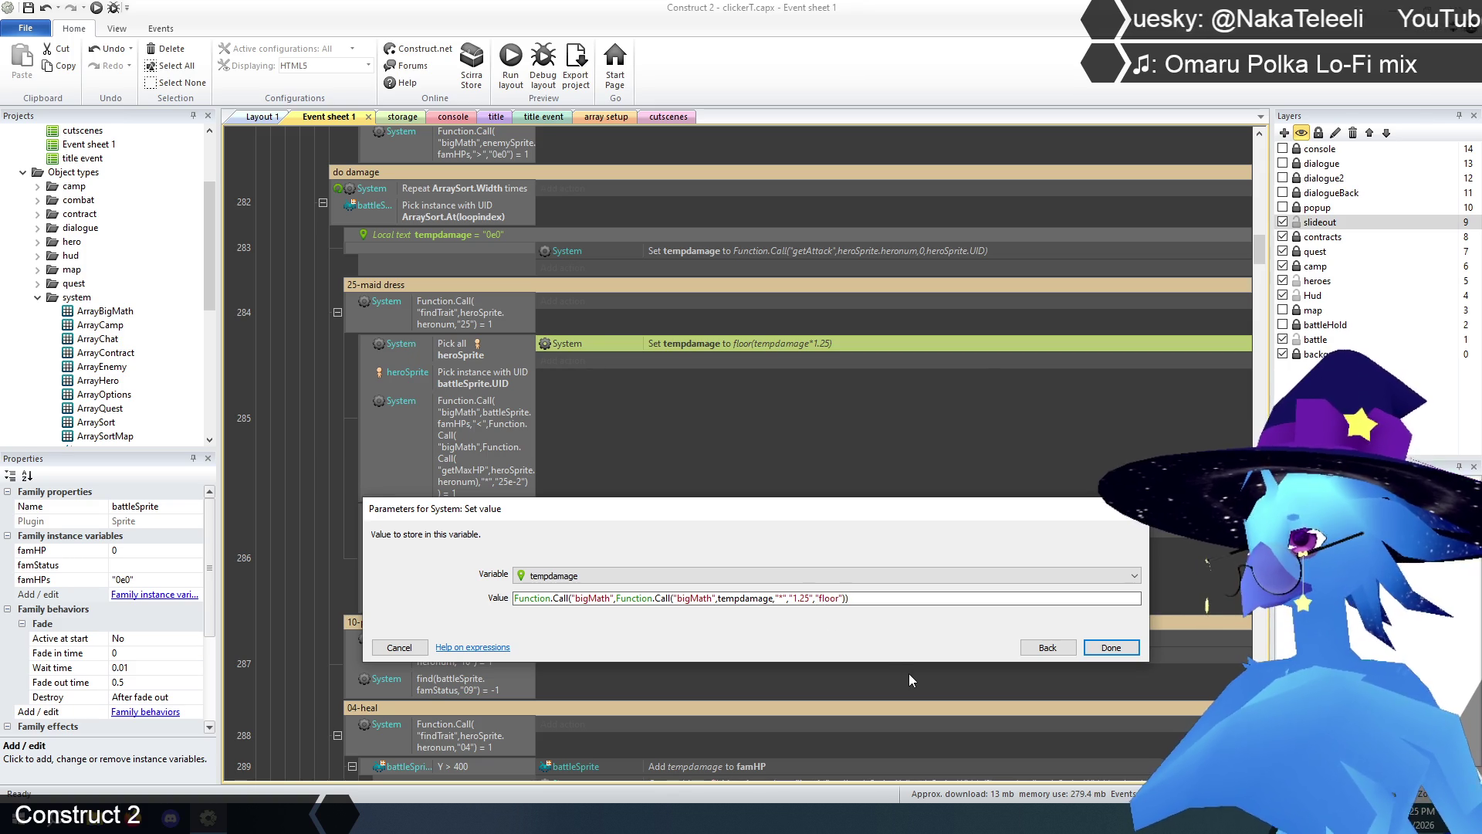
{"action": "type", "text": ")"}
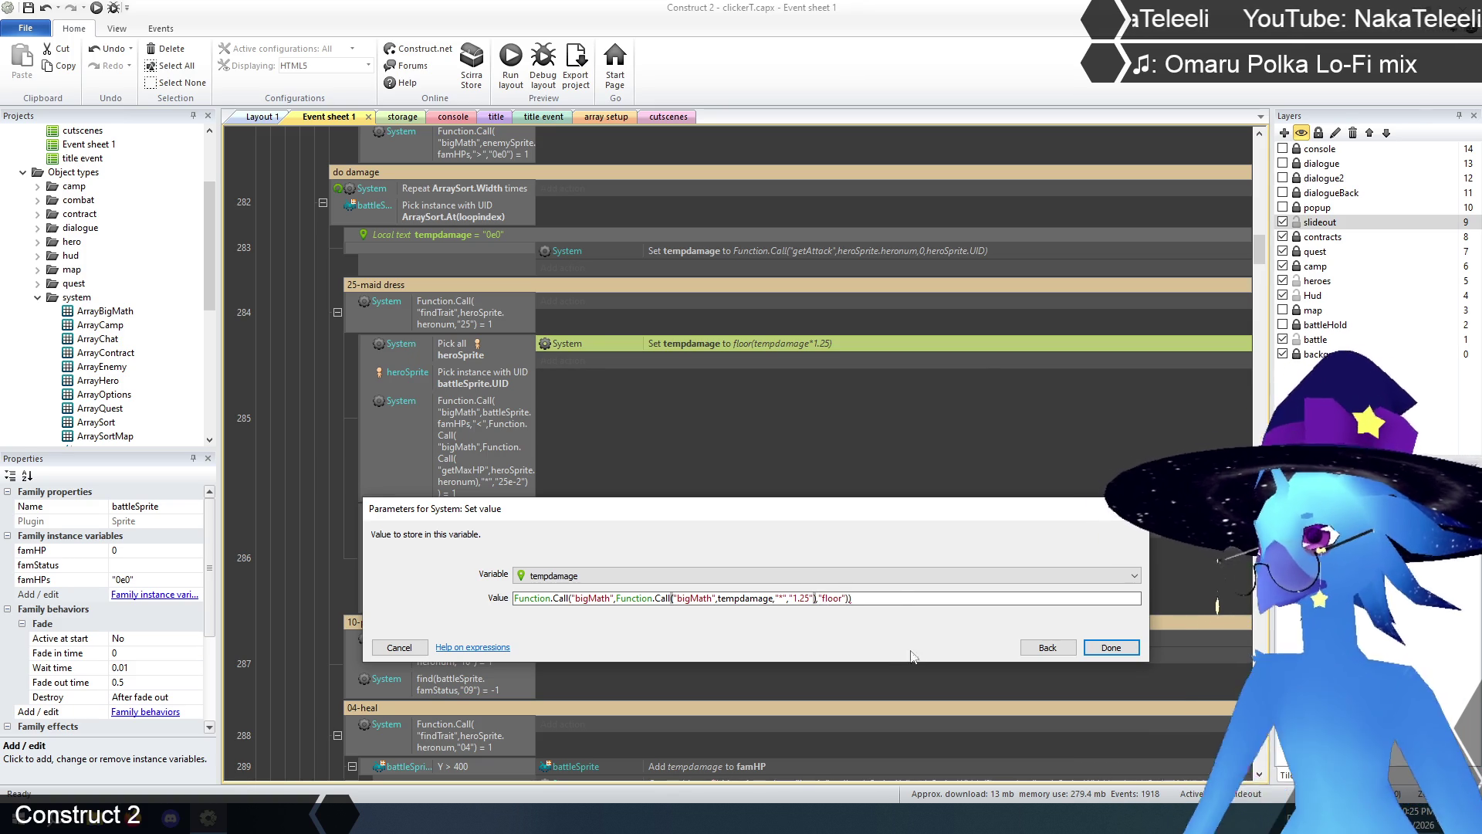
{"action": "left_click", "coordinate": [895, 597]}
{"action": "key", "text": "BackSpace"}
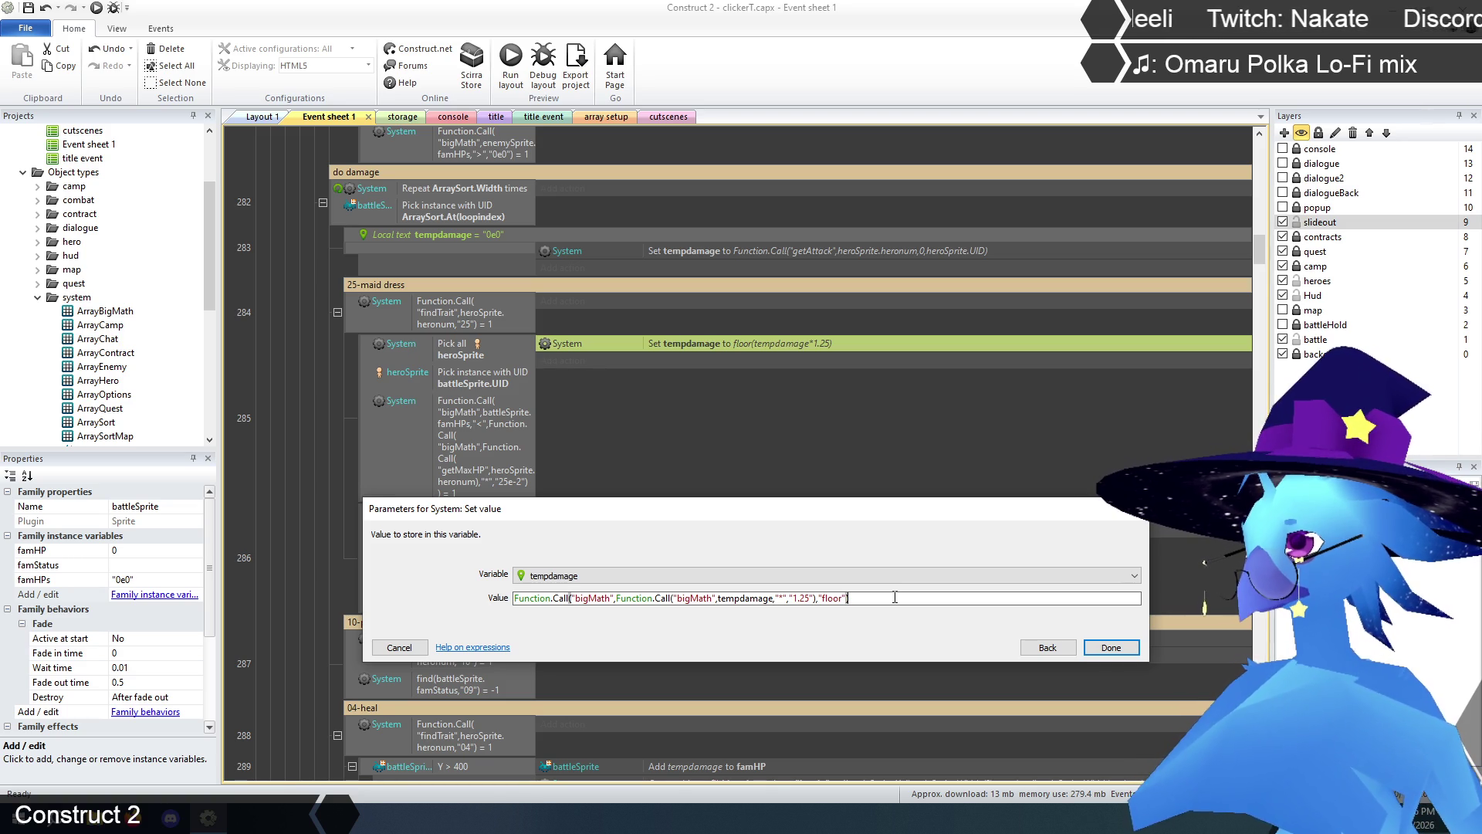
{"action": "left_click", "coordinate": [1120, 647]}
{"action": "left_click", "coordinate": [304, 423]}
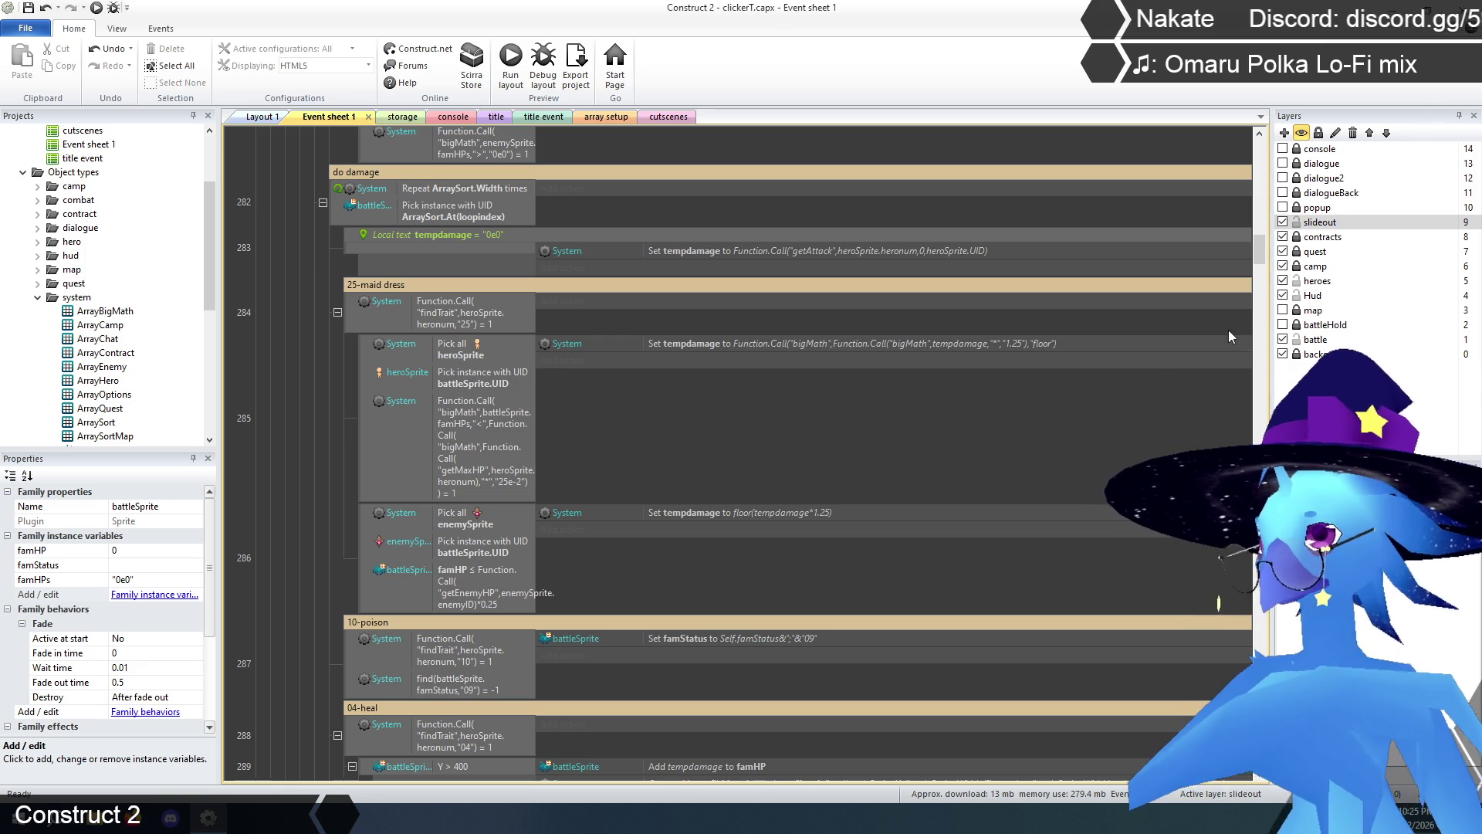
- Inspect the bigMath function's "+" and "floor" branches, then collapse the function
{"action": "left_click_drag", "start_coordinate": [1263, 251], "coordinate": [1261, 771]}
{"action": "scroll", "coordinate": [239, 438], "scroll_direction": "up", "scroll_amount": 3}
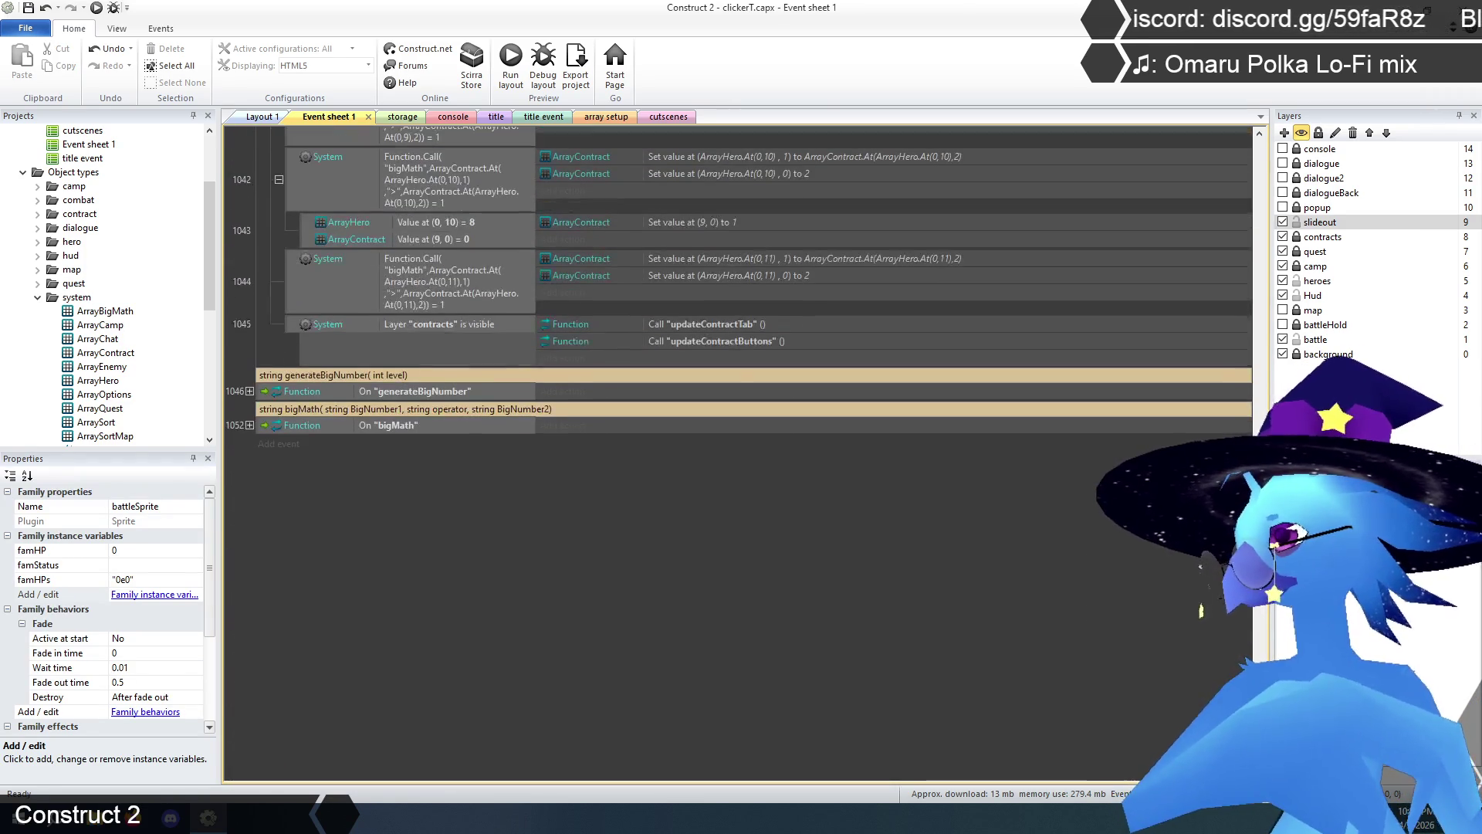
{"action": "left_click", "coordinate": [249, 424]}
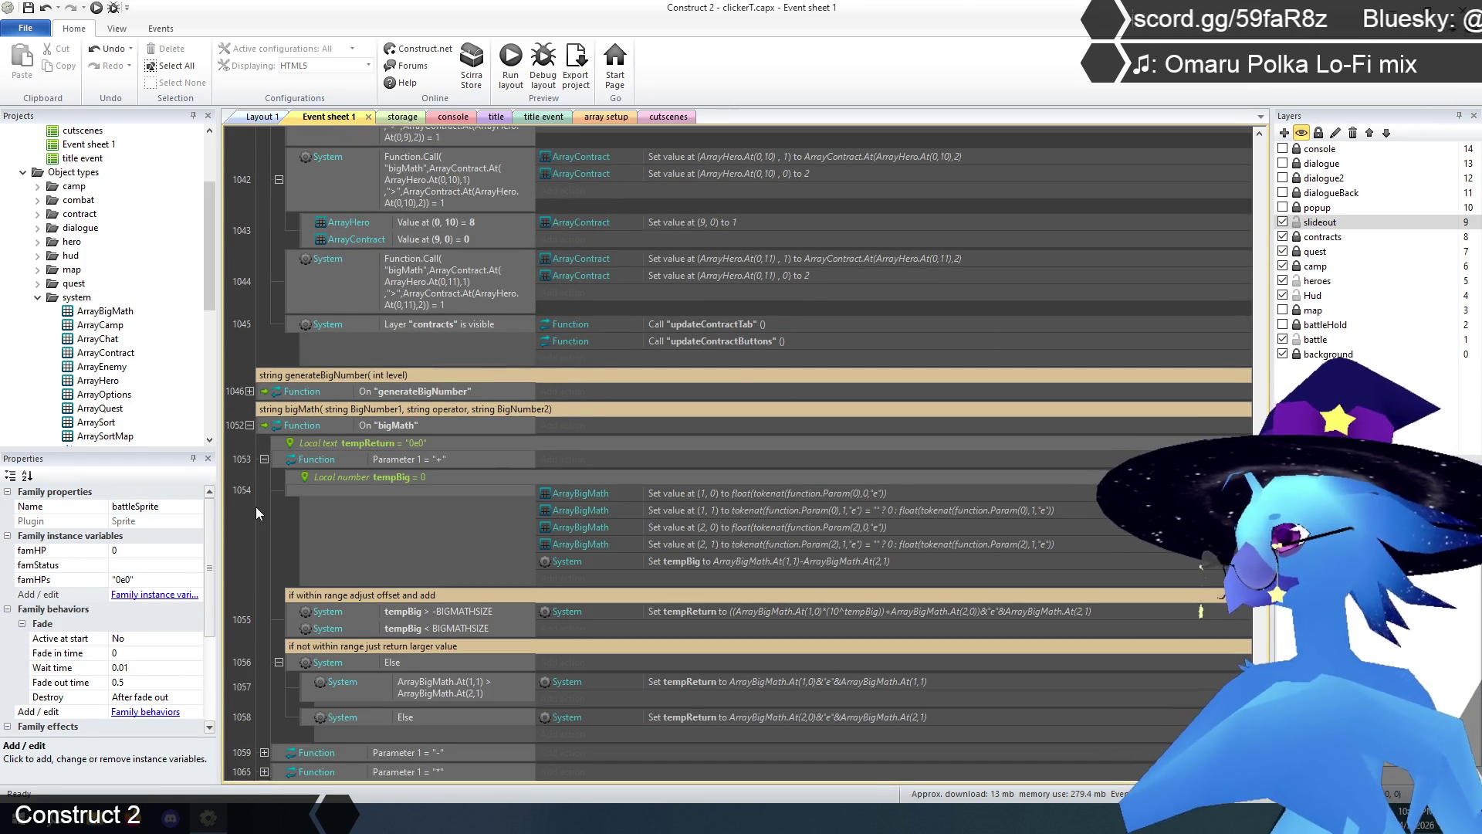
{"action": "scroll", "coordinate": [261, 489], "scroll_direction": "down", "scroll_amount": 3}
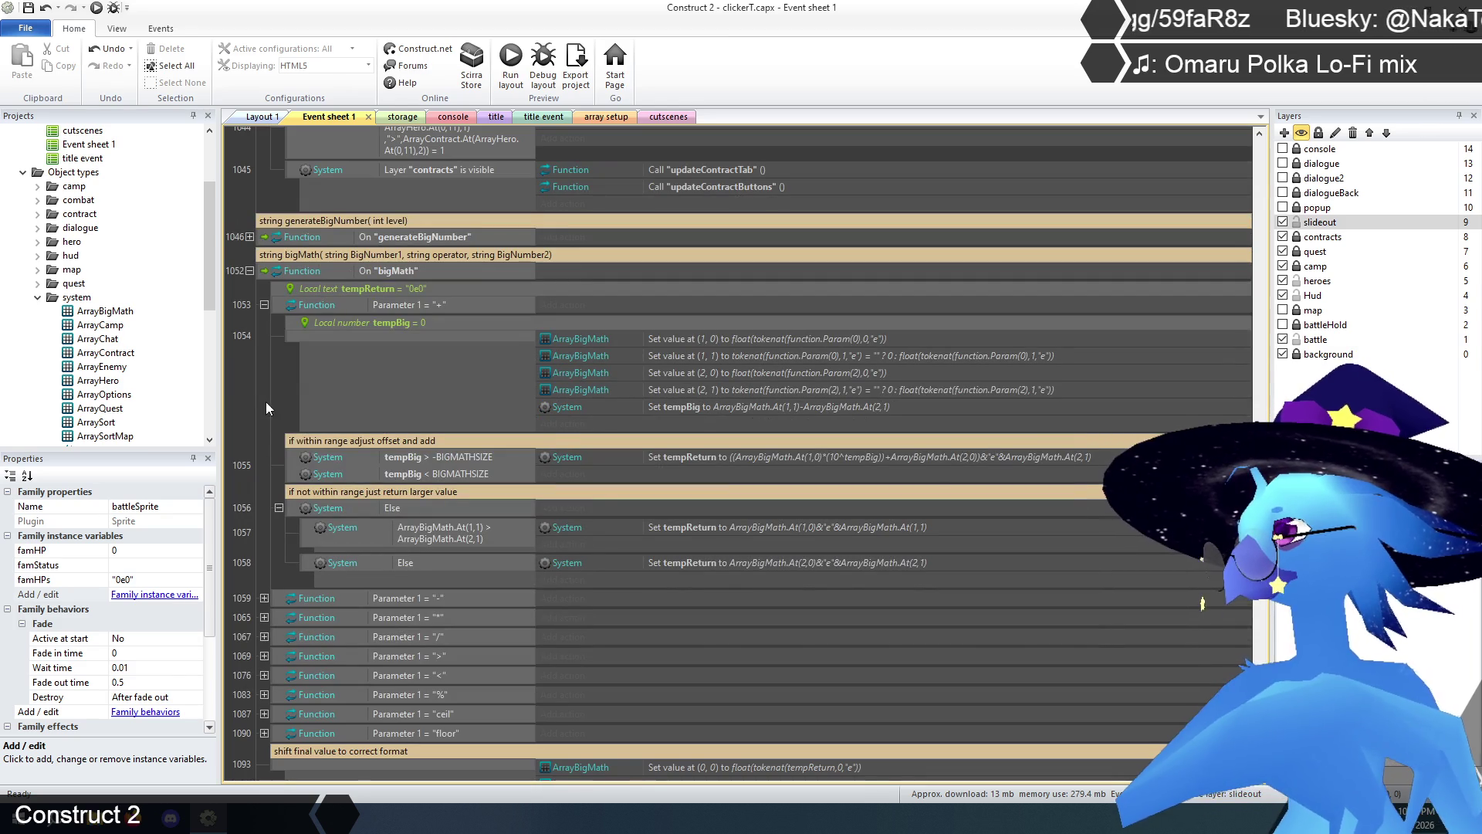
{"action": "left_click", "coordinate": [264, 305]}
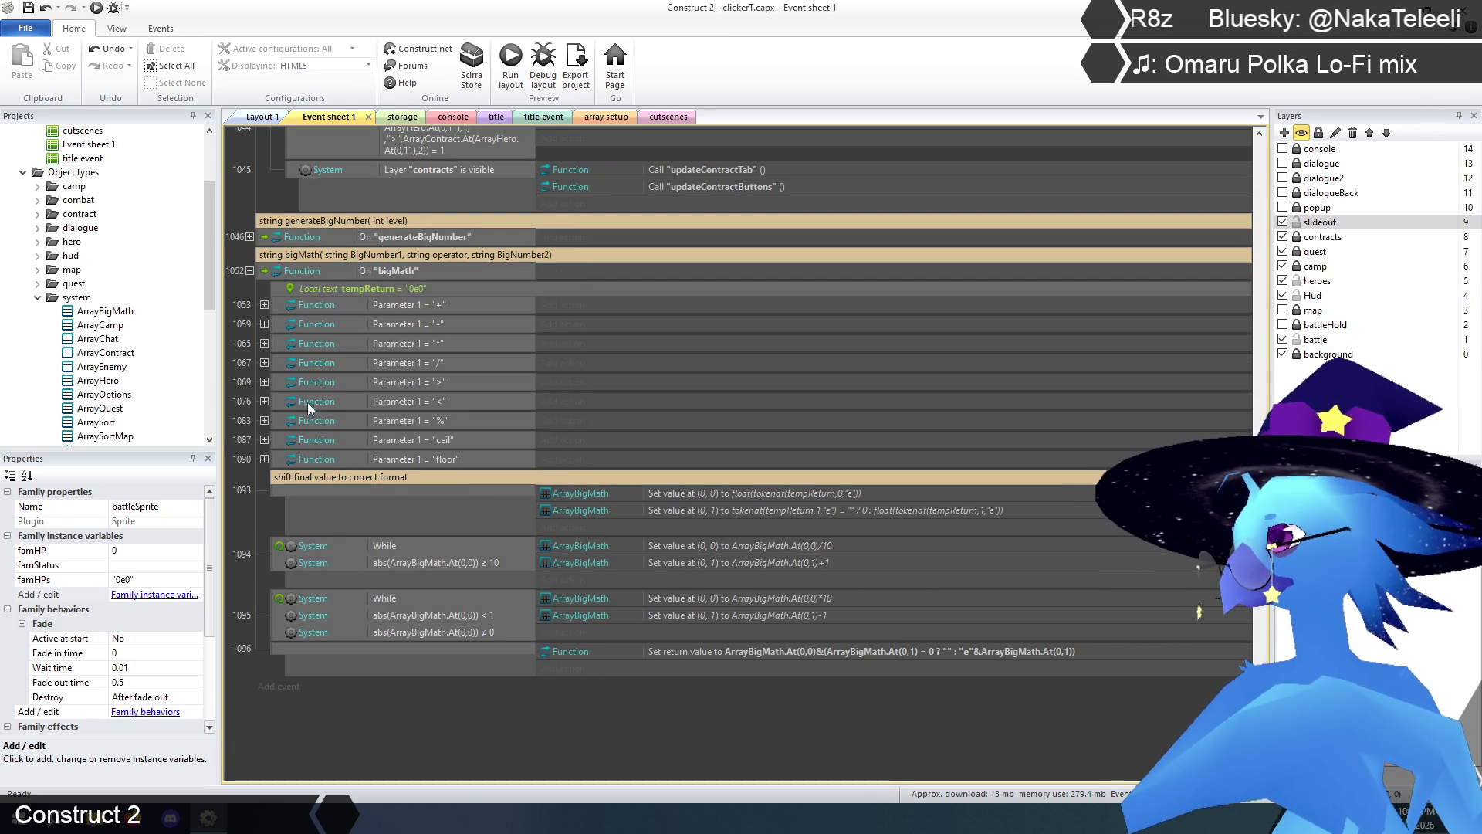
{"action": "left_click", "coordinate": [265, 459]}
{"action": "scroll", "coordinate": [271, 532], "scroll_direction": "down", "scroll_amount": 3}
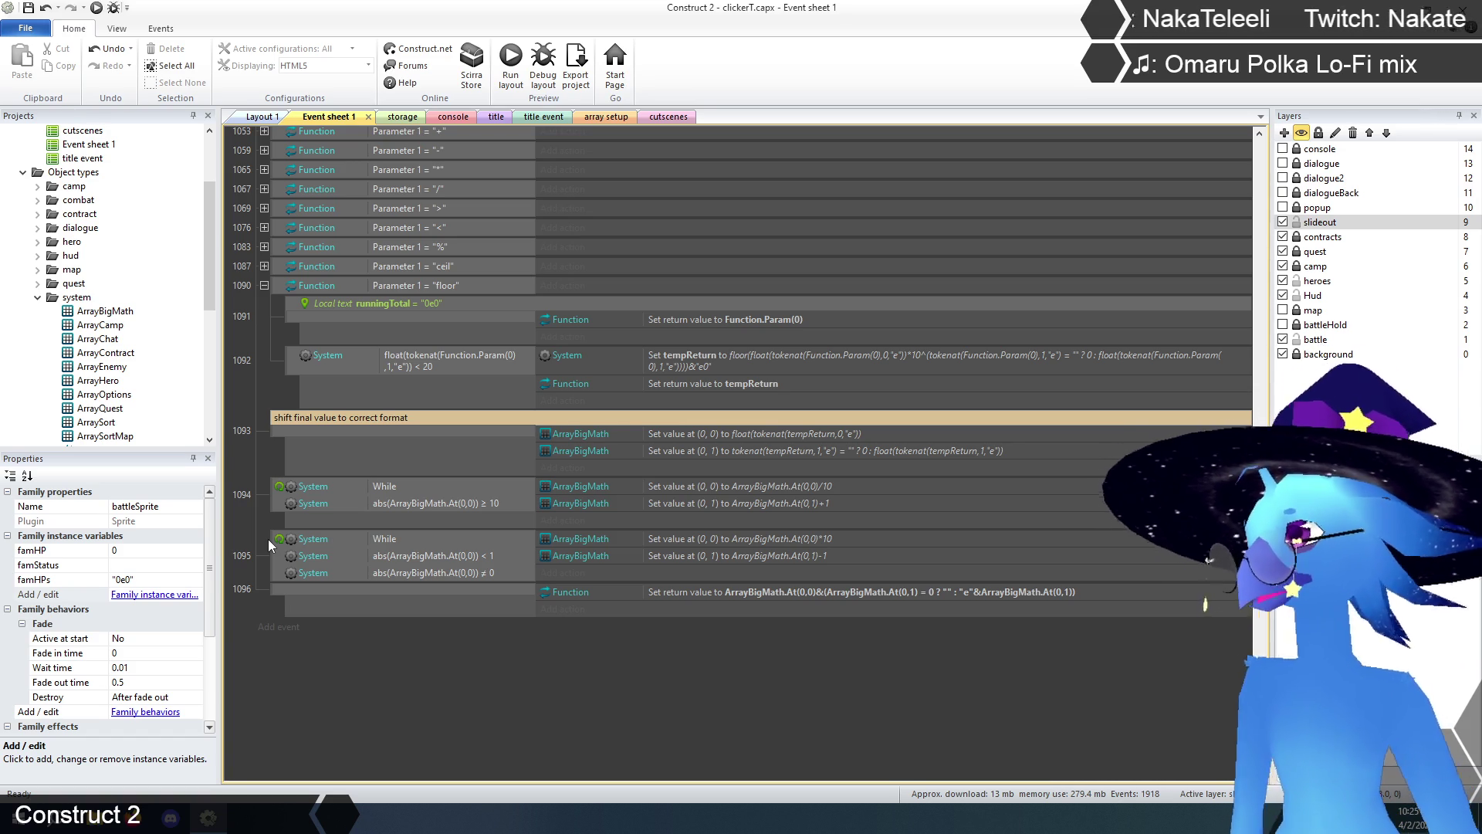
{"action": "left_click", "coordinate": [264, 285]}
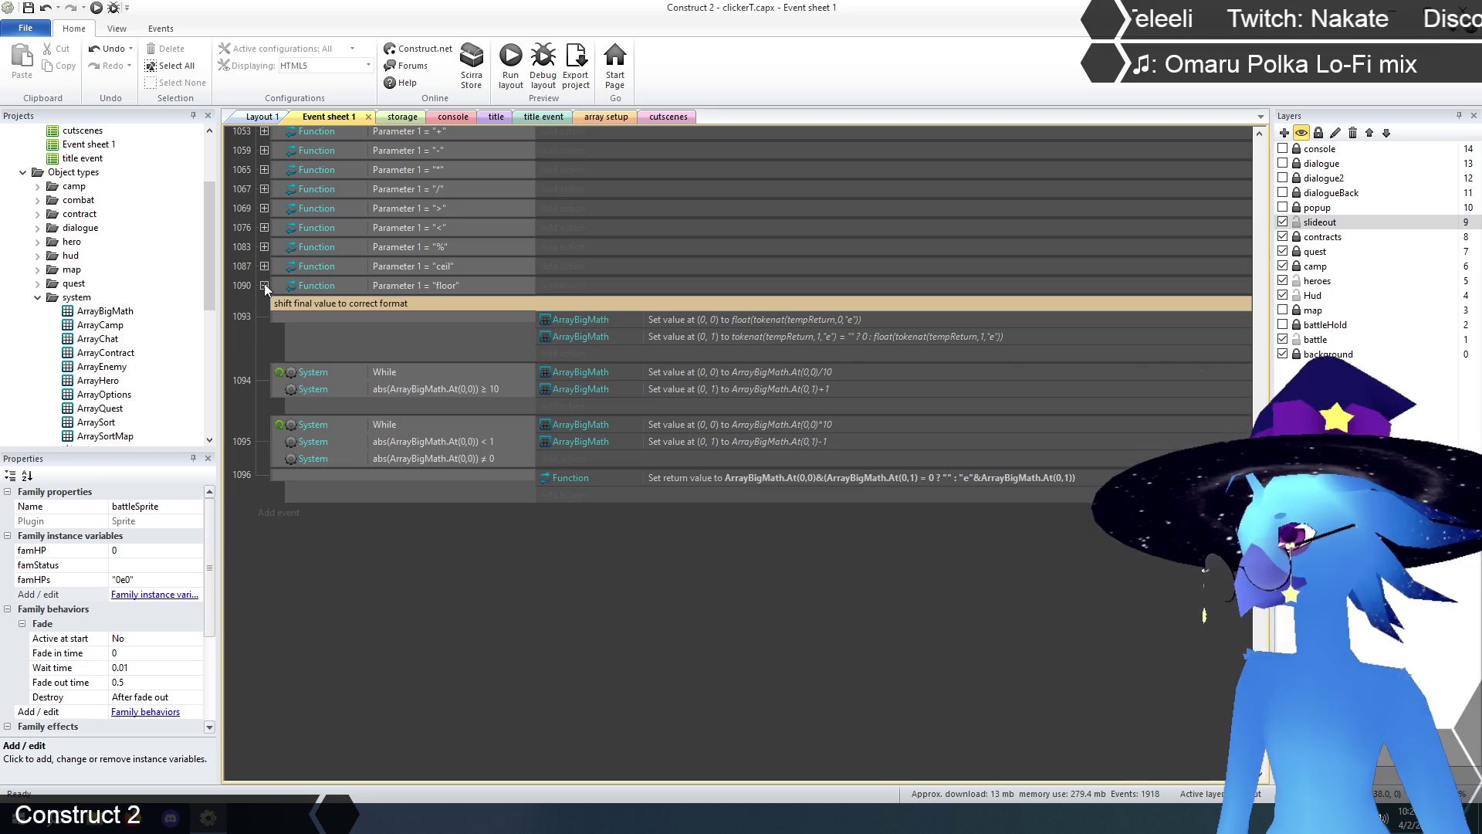
{"action": "scroll", "coordinate": [461, 406], "scroll_direction": "up", "scroll_amount": 4}
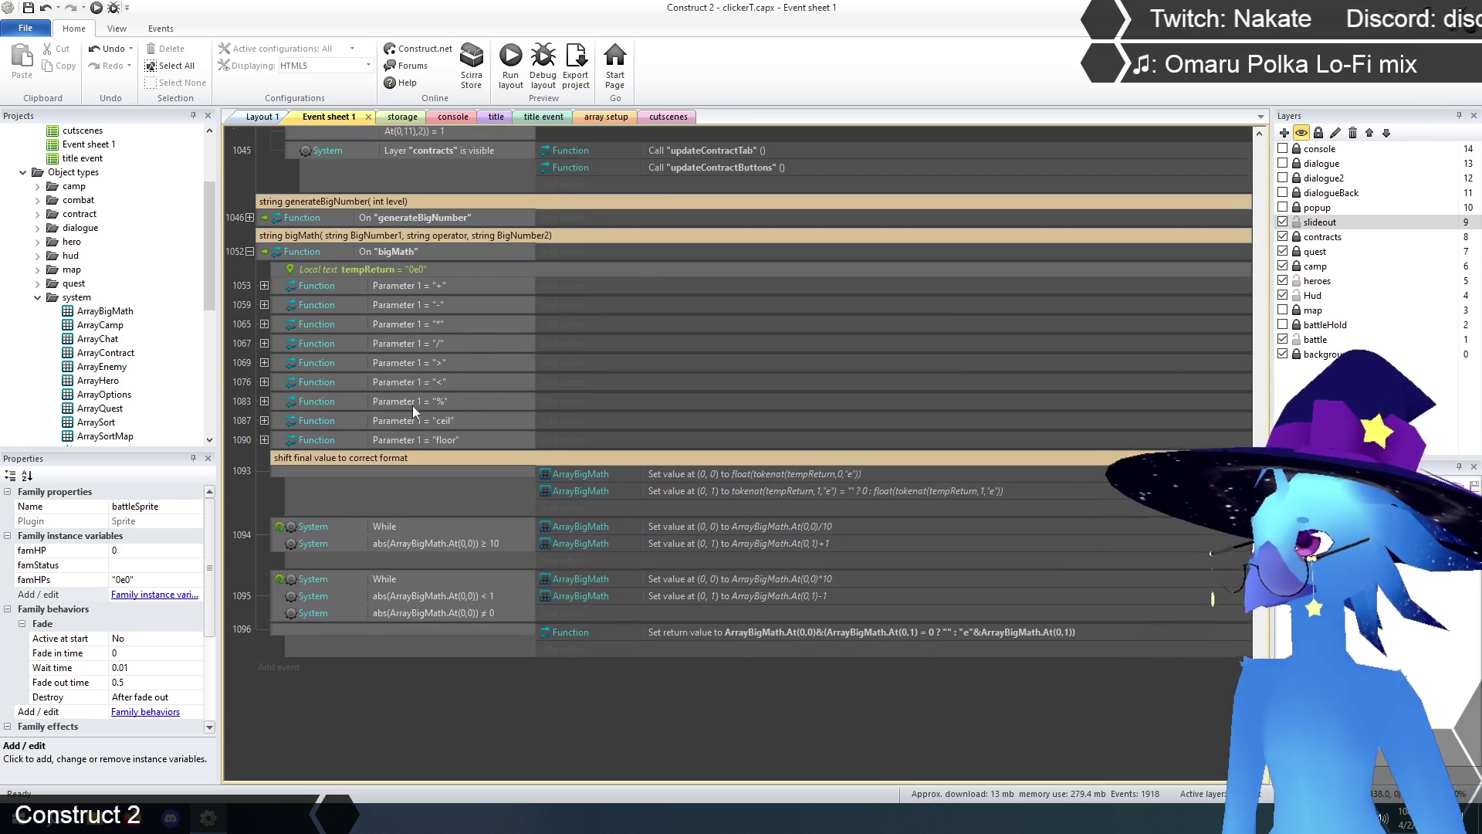
{"action": "left_click", "coordinate": [249, 252]}
- Collapse the giveEXP function and scroll back to the 25-maid dress event
{"action": "scroll", "coordinate": [423, 446], "scroll_direction": "up", "scroll_amount": 10}
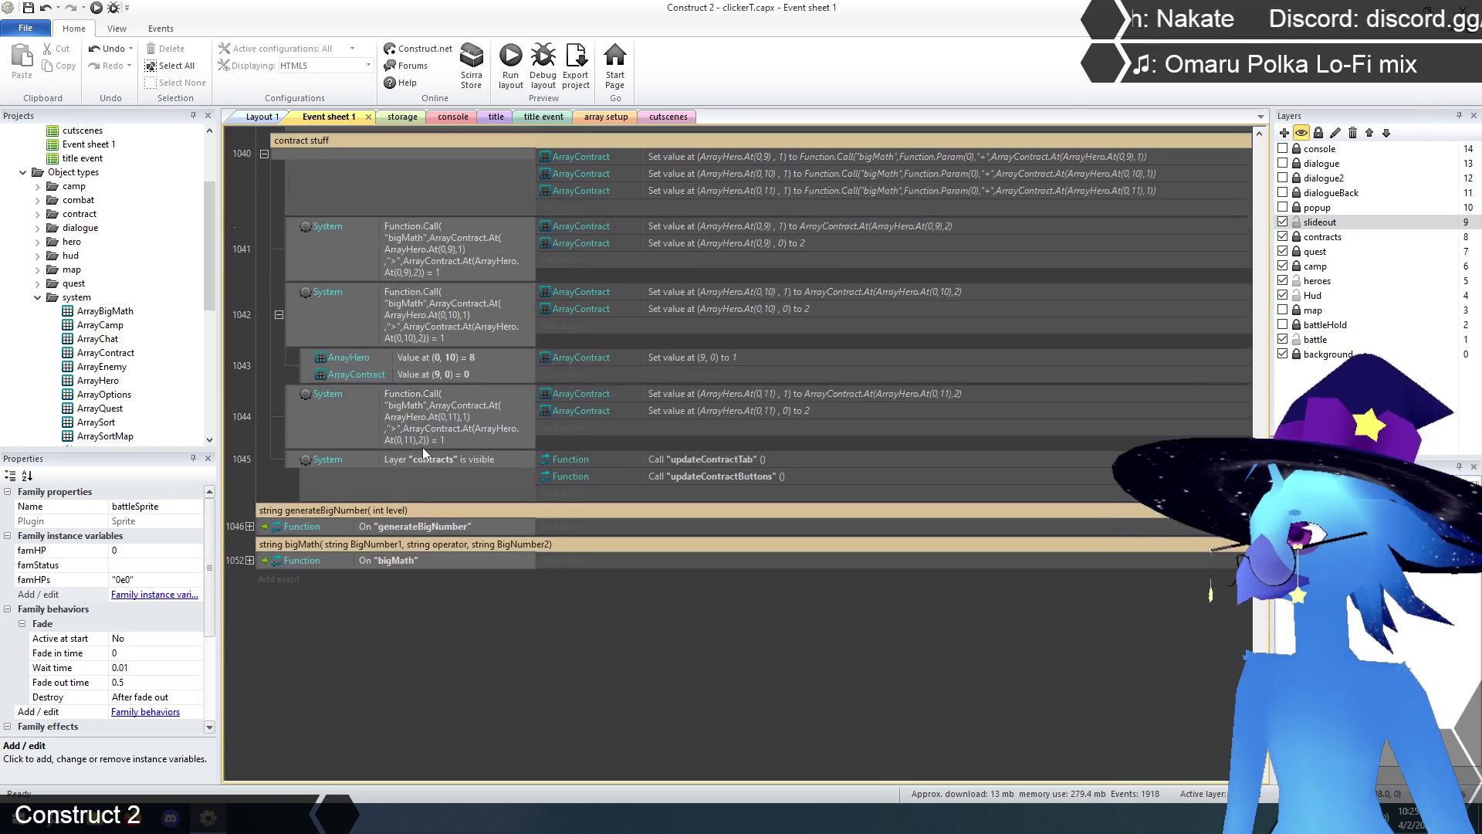
{"action": "scroll", "coordinate": [259, 324], "scroll_direction": "up", "scroll_amount": 3}
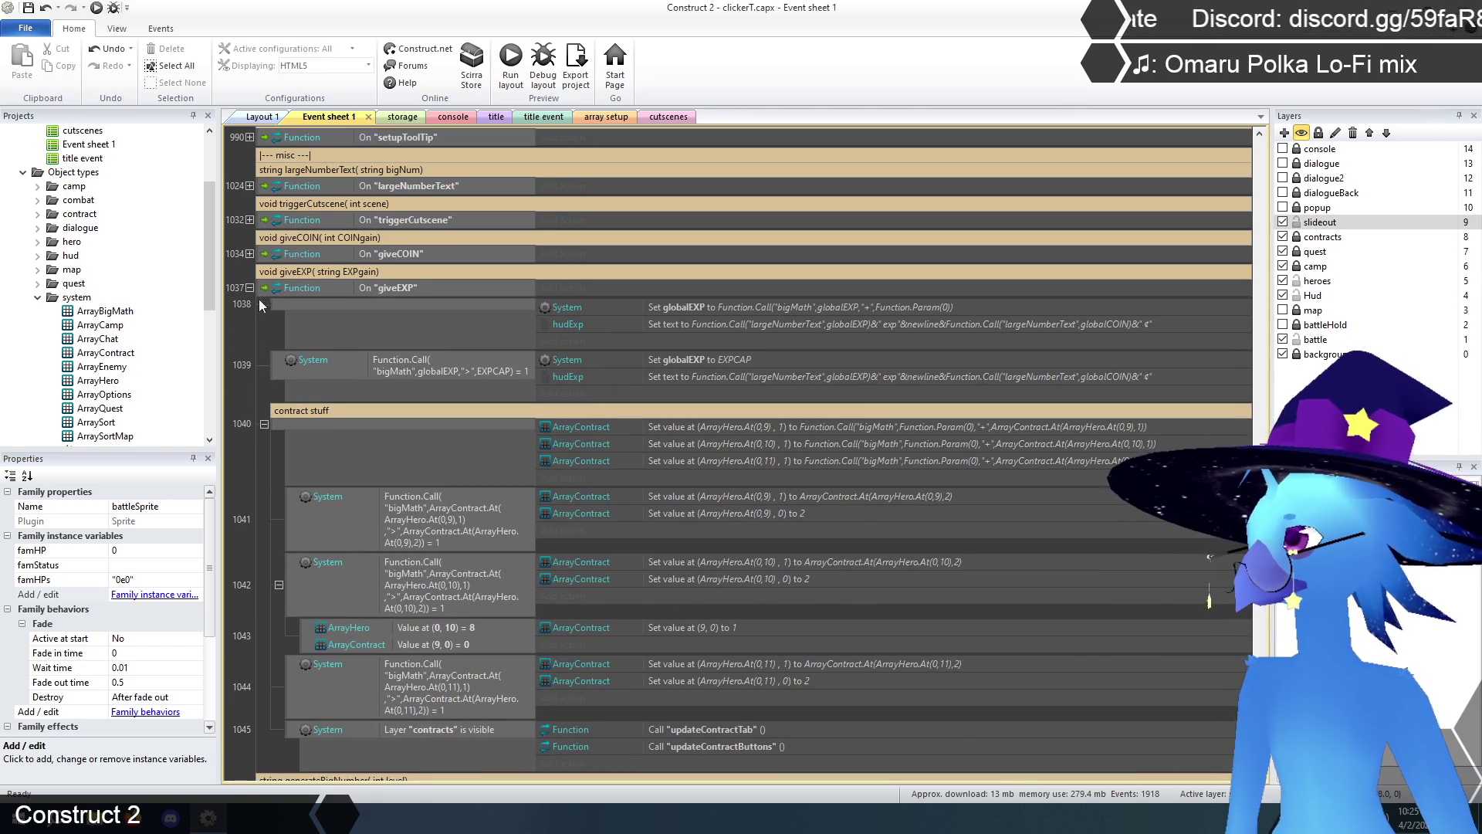
{"action": "left_click", "coordinate": [249, 288]}
{"action": "scroll", "coordinate": [499, 453], "scroll_direction": "up", "scroll_amount": 5}
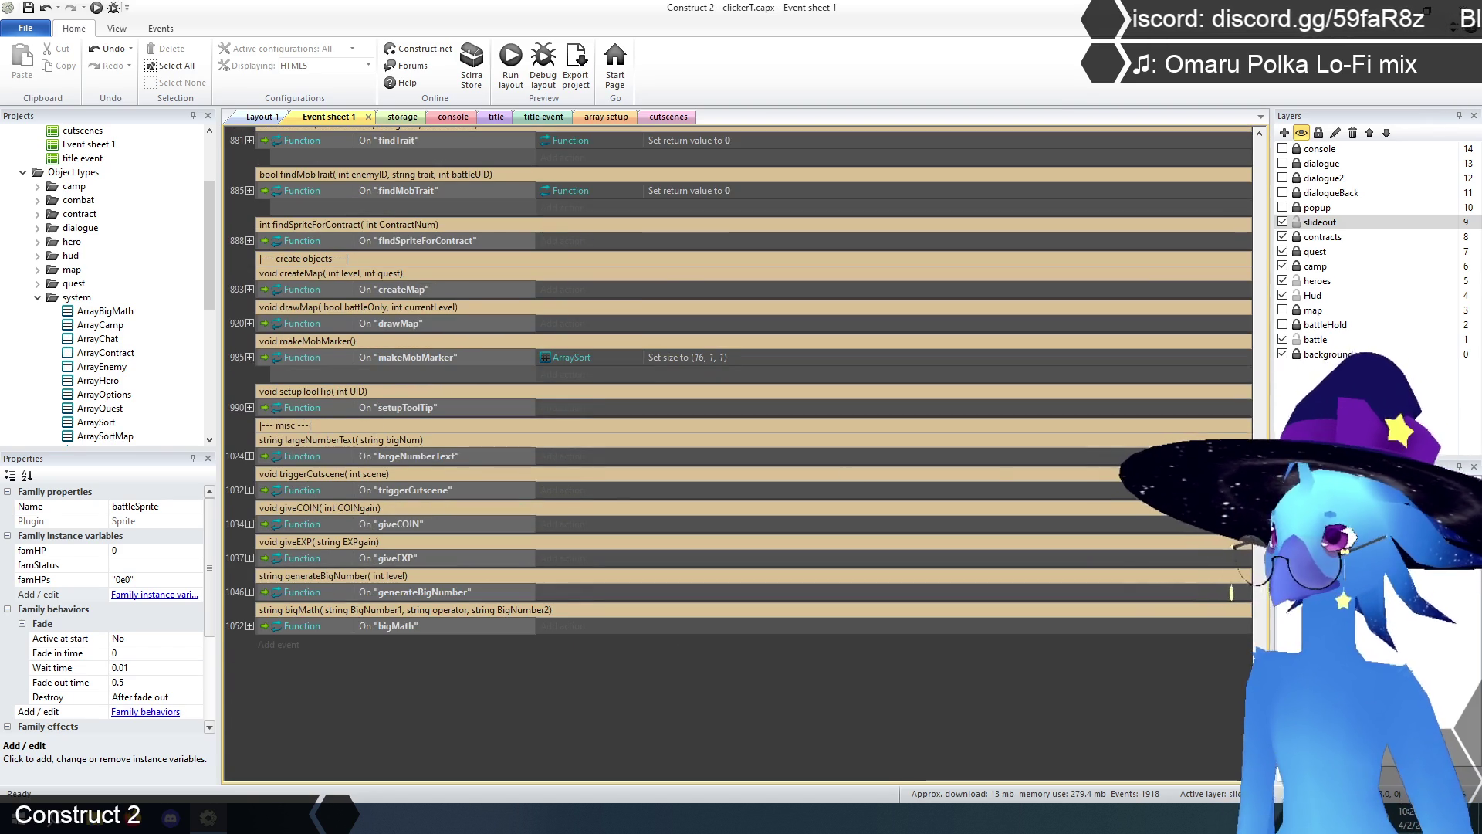
{"action": "scroll", "coordinate": [498, 453], "scroll_direction": "up", "scroll_amount": 5}
{"action": "scroll", "coordinate": [741, 453], "scroll_direction": "up", "scroll_amount": 20}
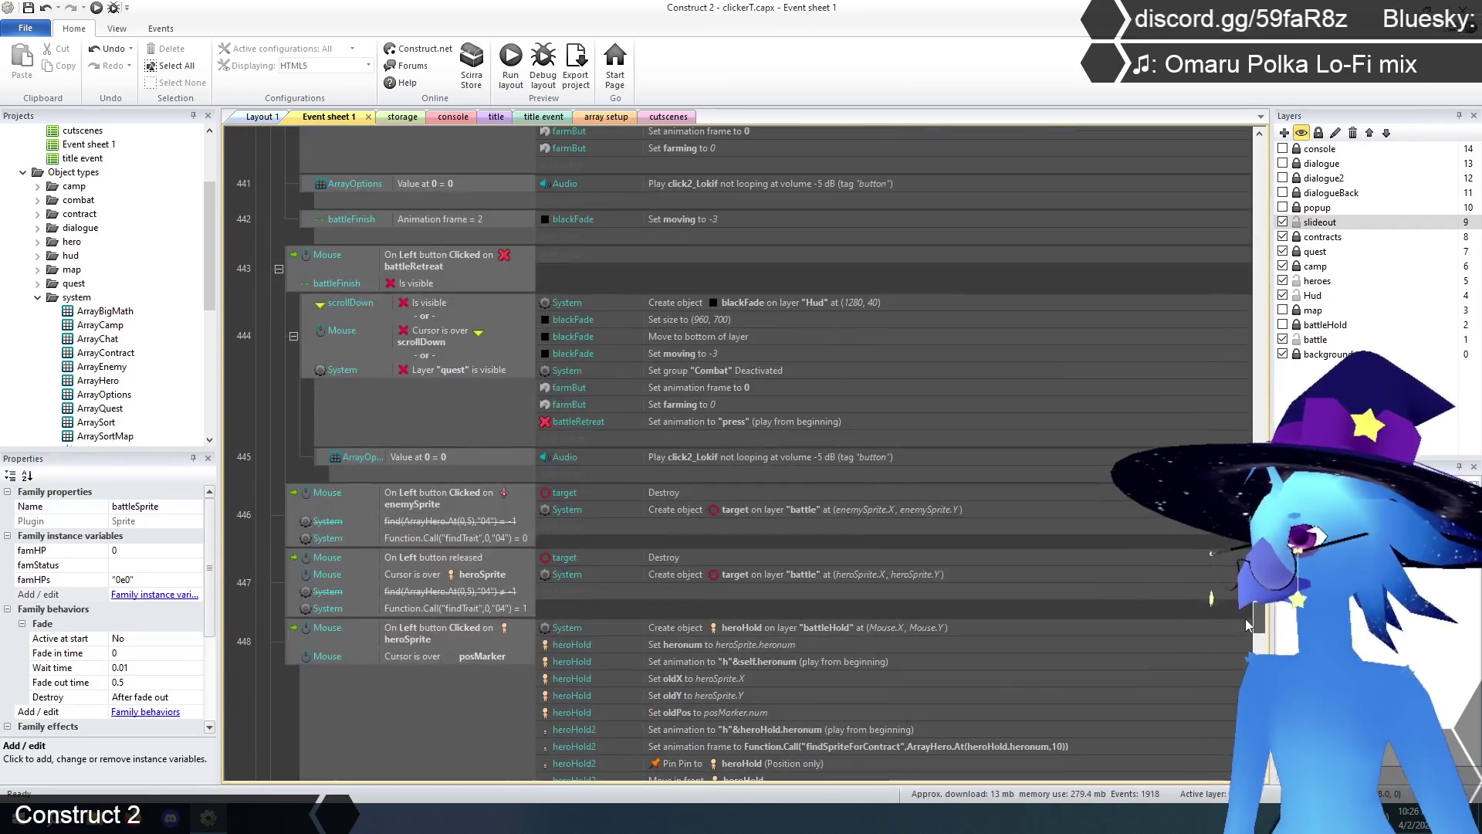
{"action": "scroll", "coordinate": [1217, 321], "scroll_direction": "up", "scroll_amount": 15}
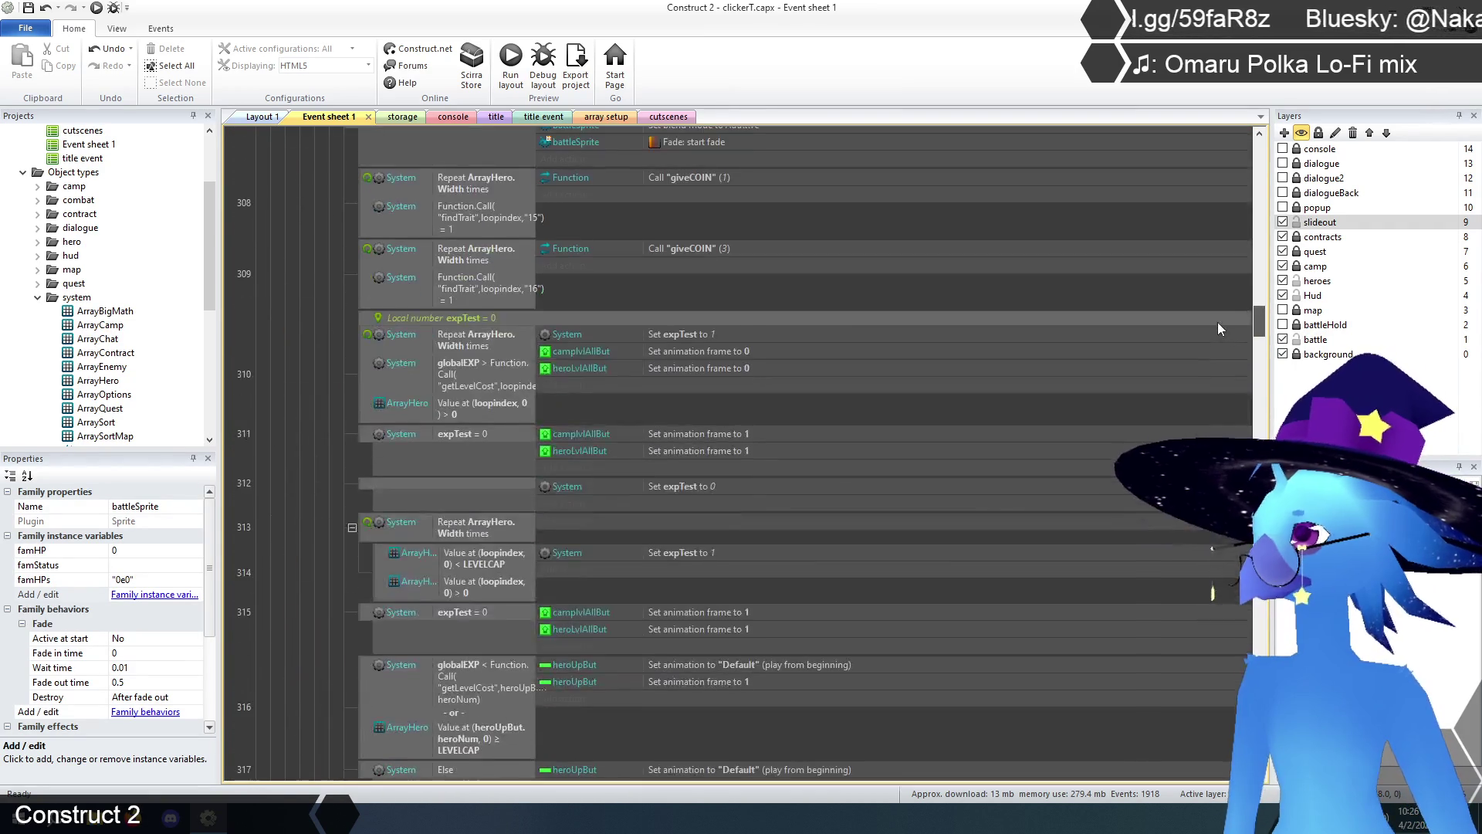
{"action": "scroll", "coordinate": [1212, 235], "scroll_direction": "down", "scroll_amount": 3}
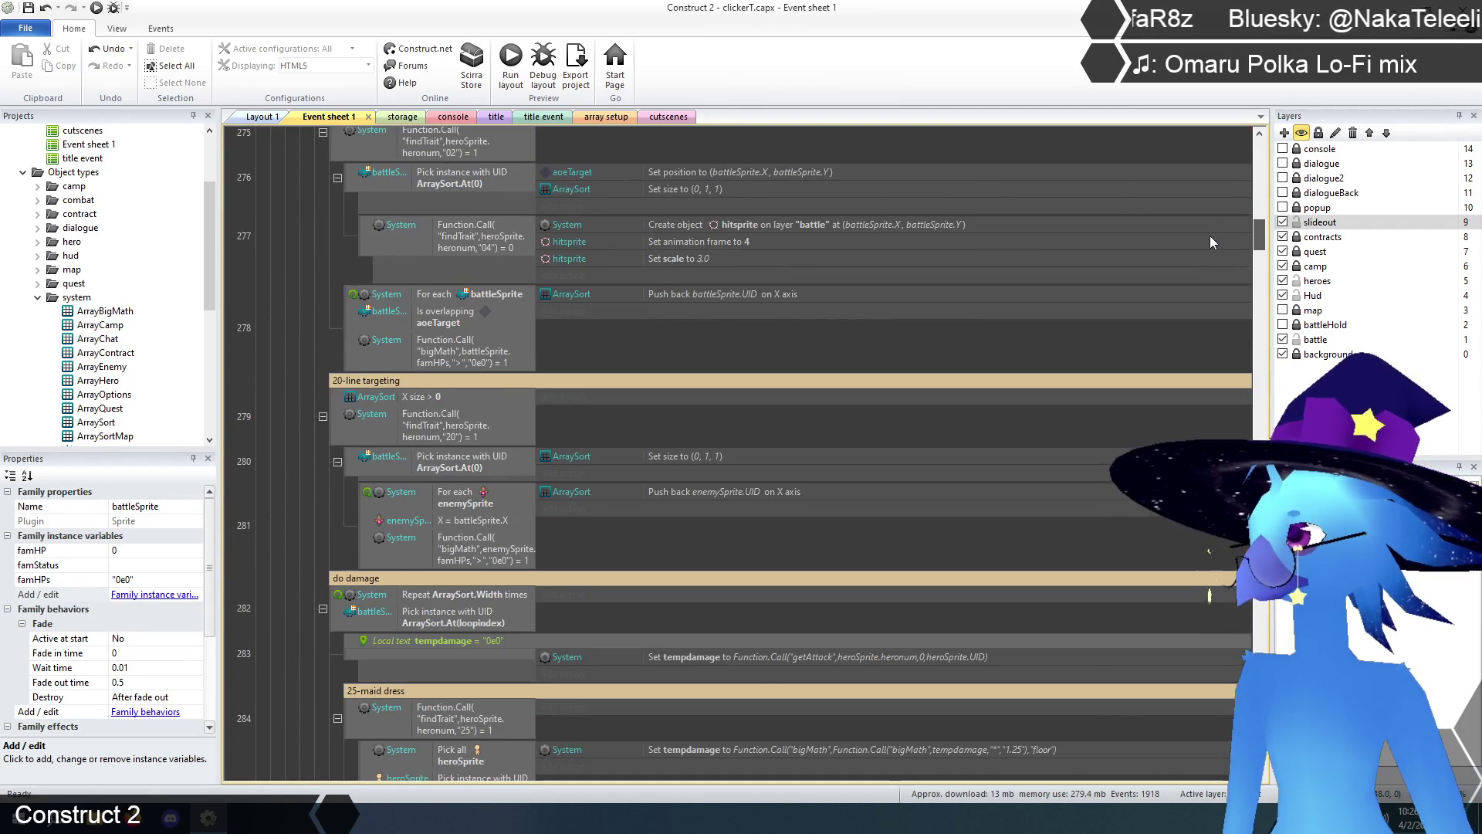
{"action": "scroll", "coordinate": [339, 347], "scroll_direction": "down", "scroll_amount": 5}
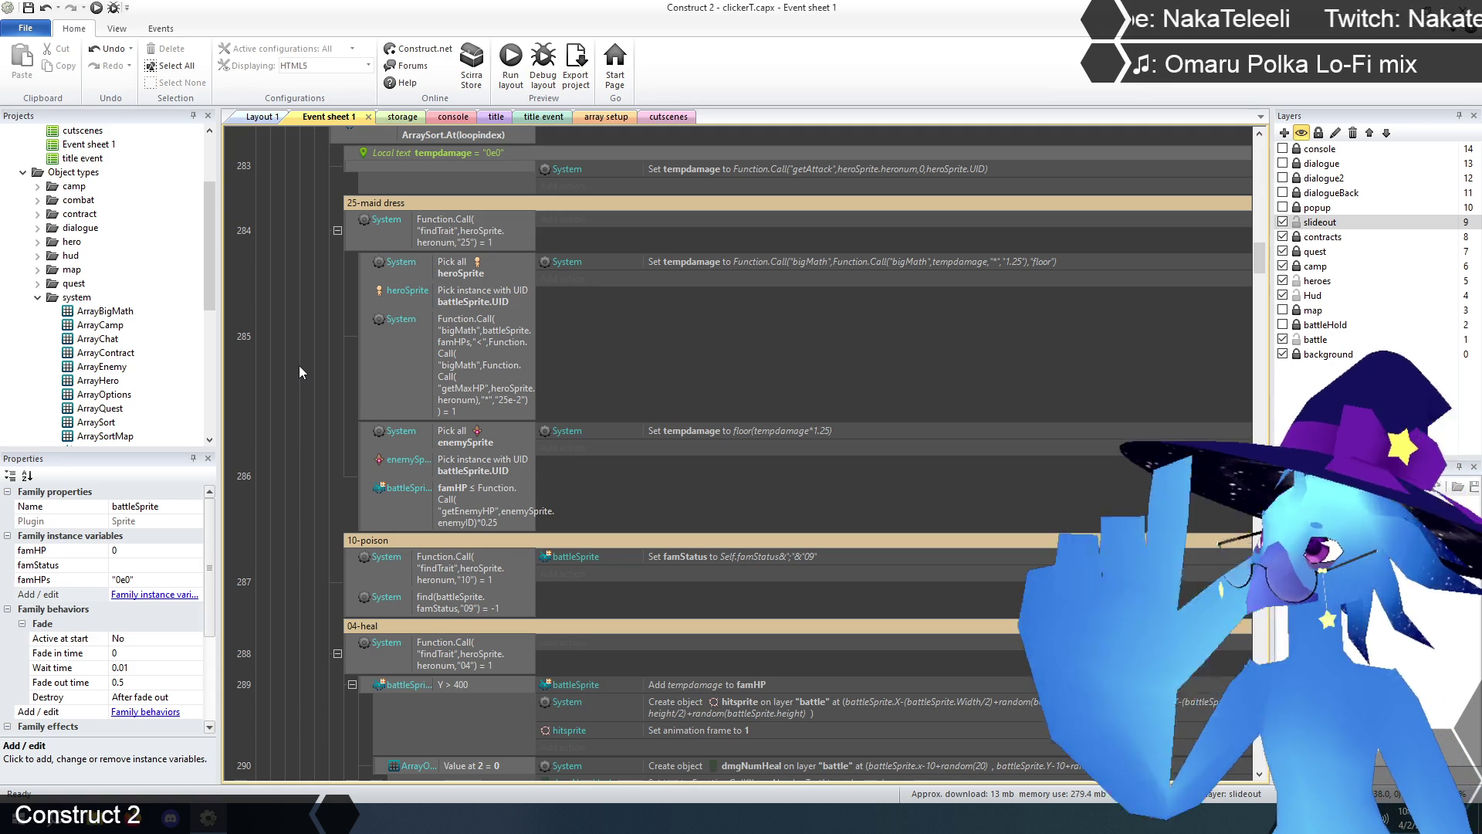
- Paste event 285's bigMath comparison condition into the enemy branch, event 286
{"action": "scroll", "coordinate": [306, 392], "scroll_direction": "down", "scroll_amount": 1}
{"action": "scroll", "coordinate": [306, 392], "scroll_direction": "up", "scroll_amount": 2}
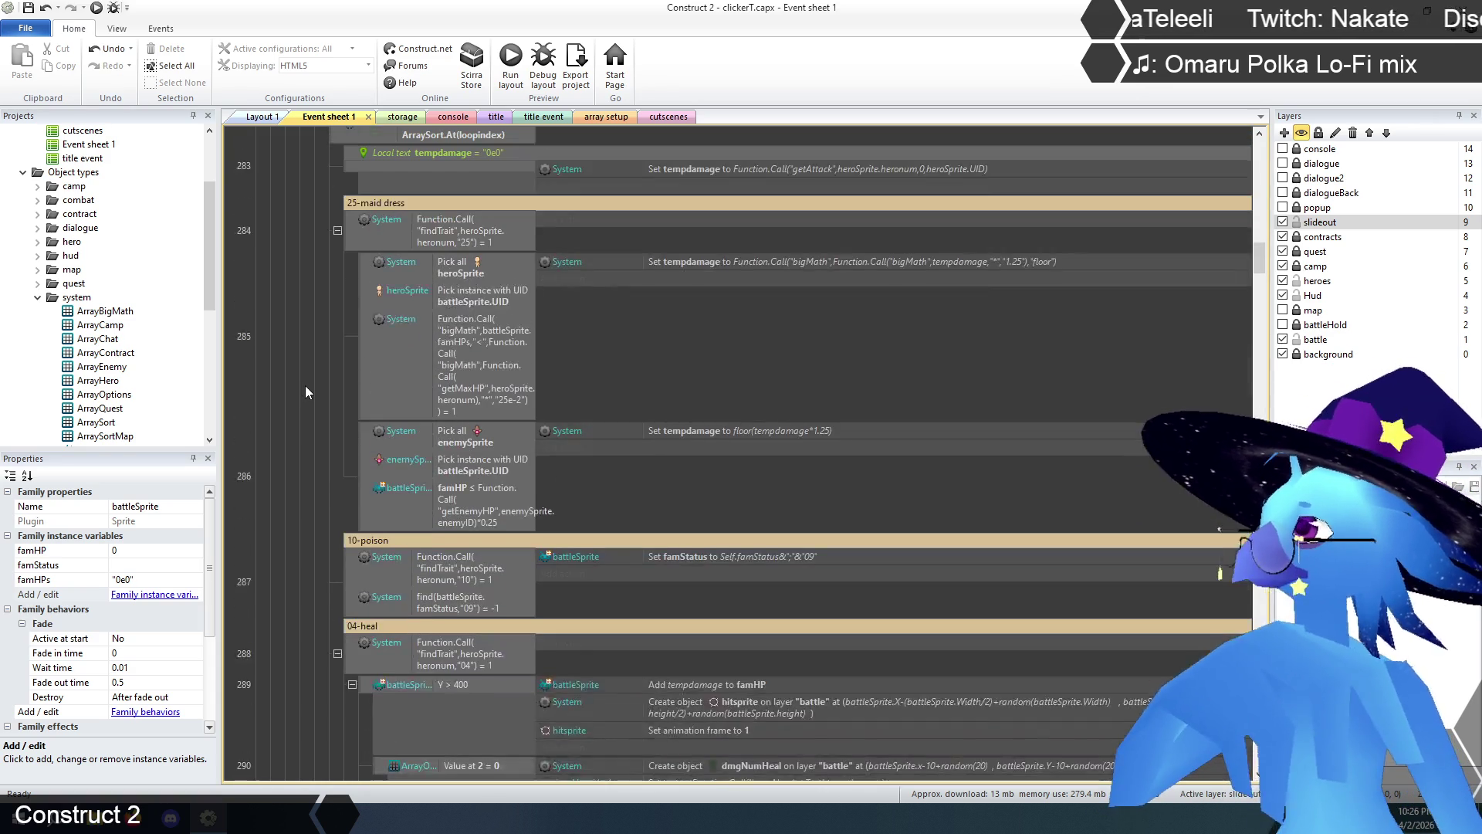
{"action": "left_click", "coordinate": [469, 534]}
{"action": "left_click", "coordinate": [465, 408]}
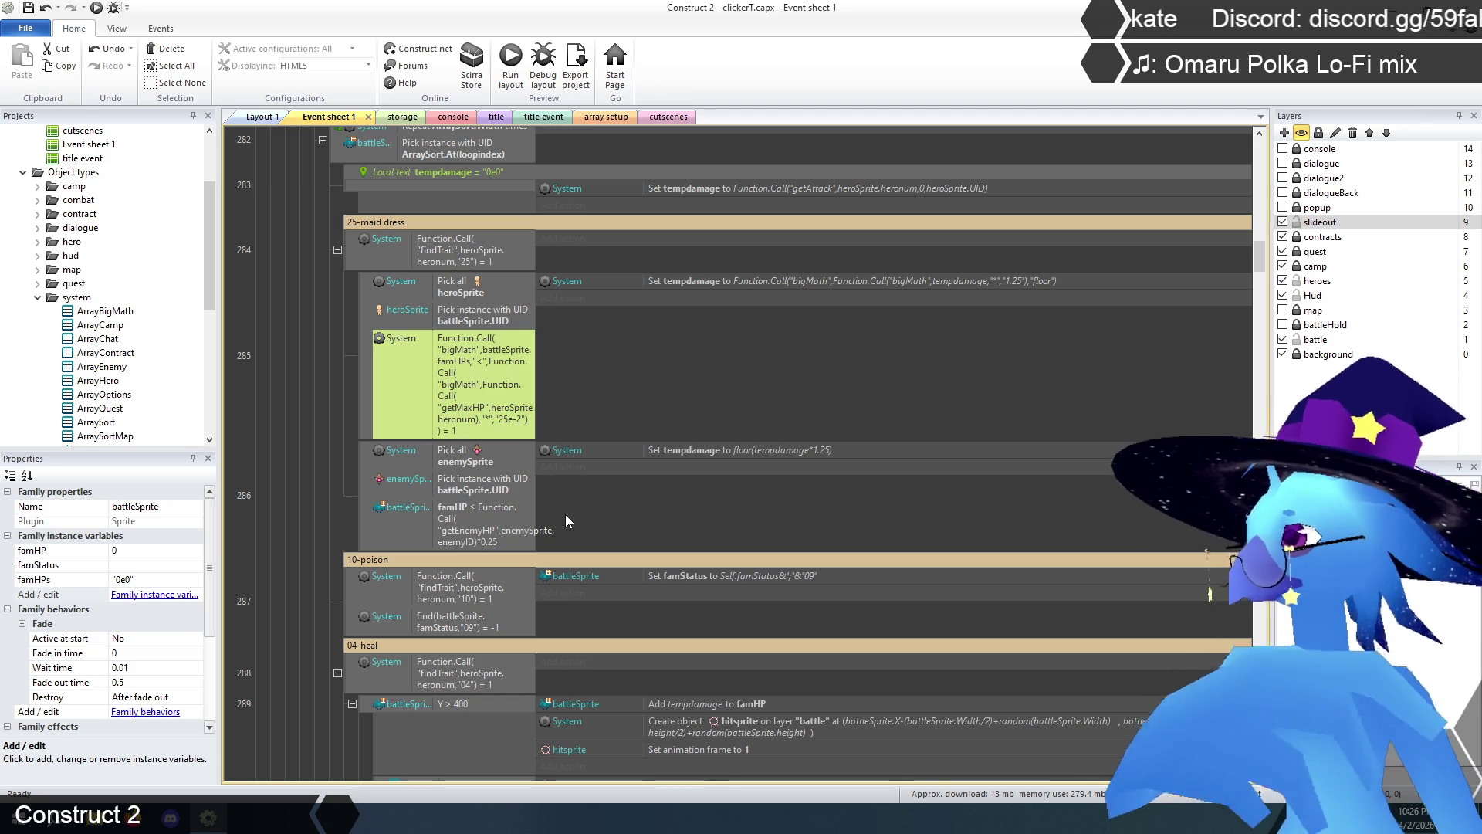
{"action": "left_click", "coordinate": [469, 529]}
{"action": "key", "text": "ctrl+v"}
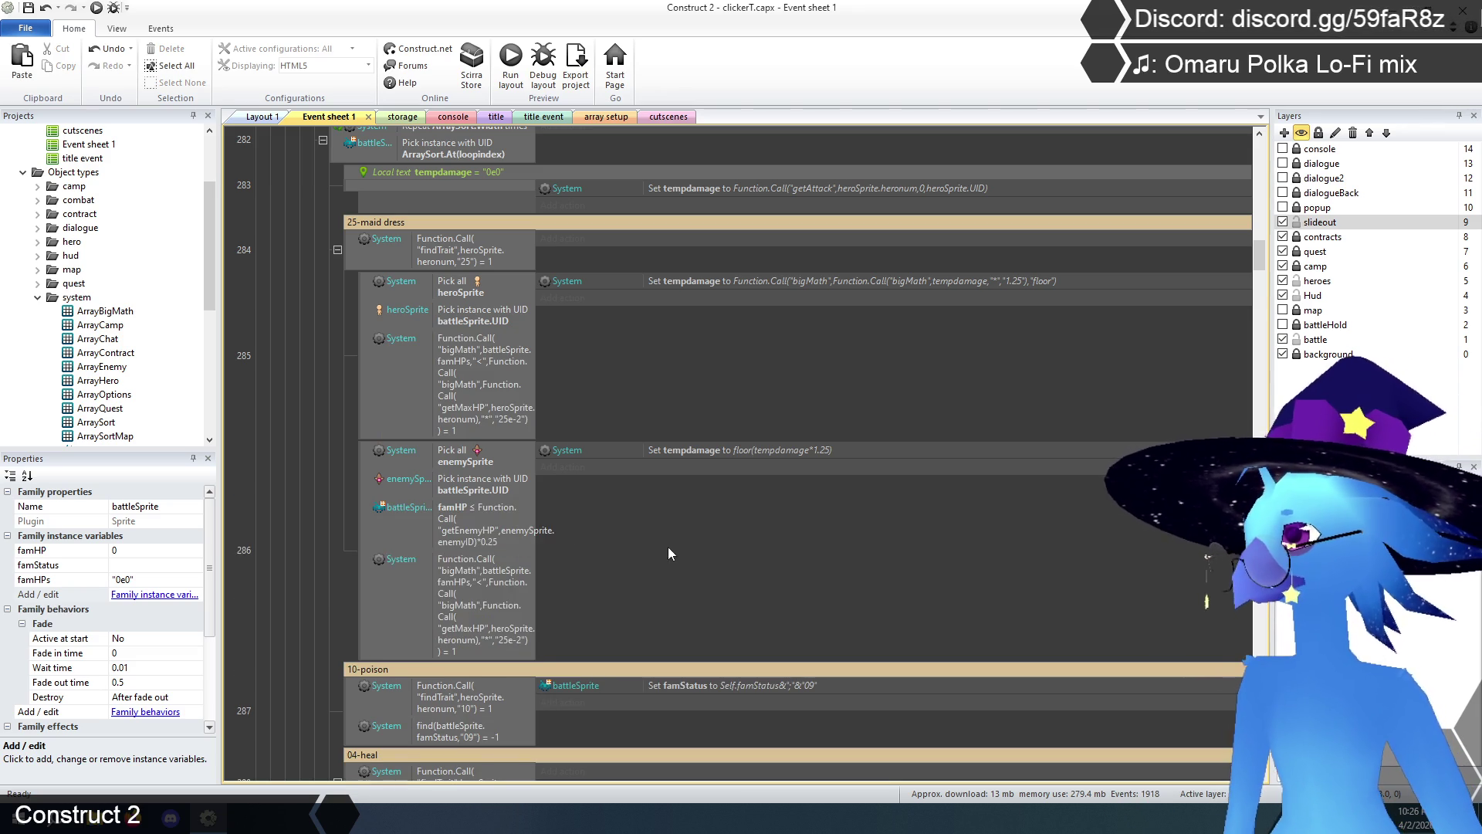
- Change the pasted condition's heroSprite.heronum to enemySprite.enemyID and delete the old famHP condition
{"action": "double_click", "coordinate": [471, 602]}
{"action": "mouse_move", "coordinate": [685, 514]}
{"action": "left_mouse_down"}
{"action": "mouse_move", "coordinate": [630, 539]}
{"action": "mouse_move", "coordinate": [587, 679]}
{"action": "mouse_move", "coordinate": [620, 569]}
{"action": "left_mouse_up"}
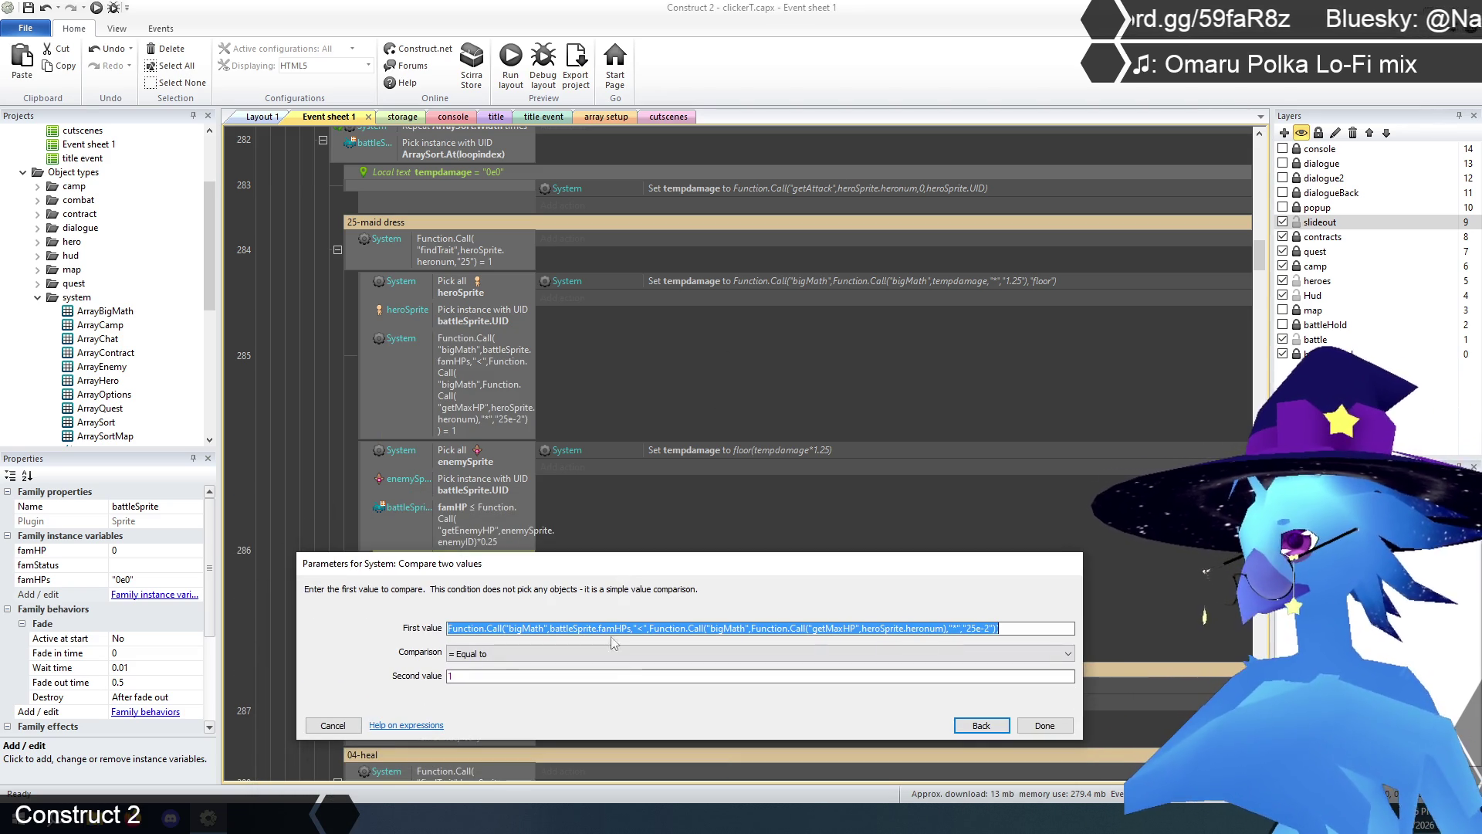
{"action": "left_click", "coordinate": [585, 629]}
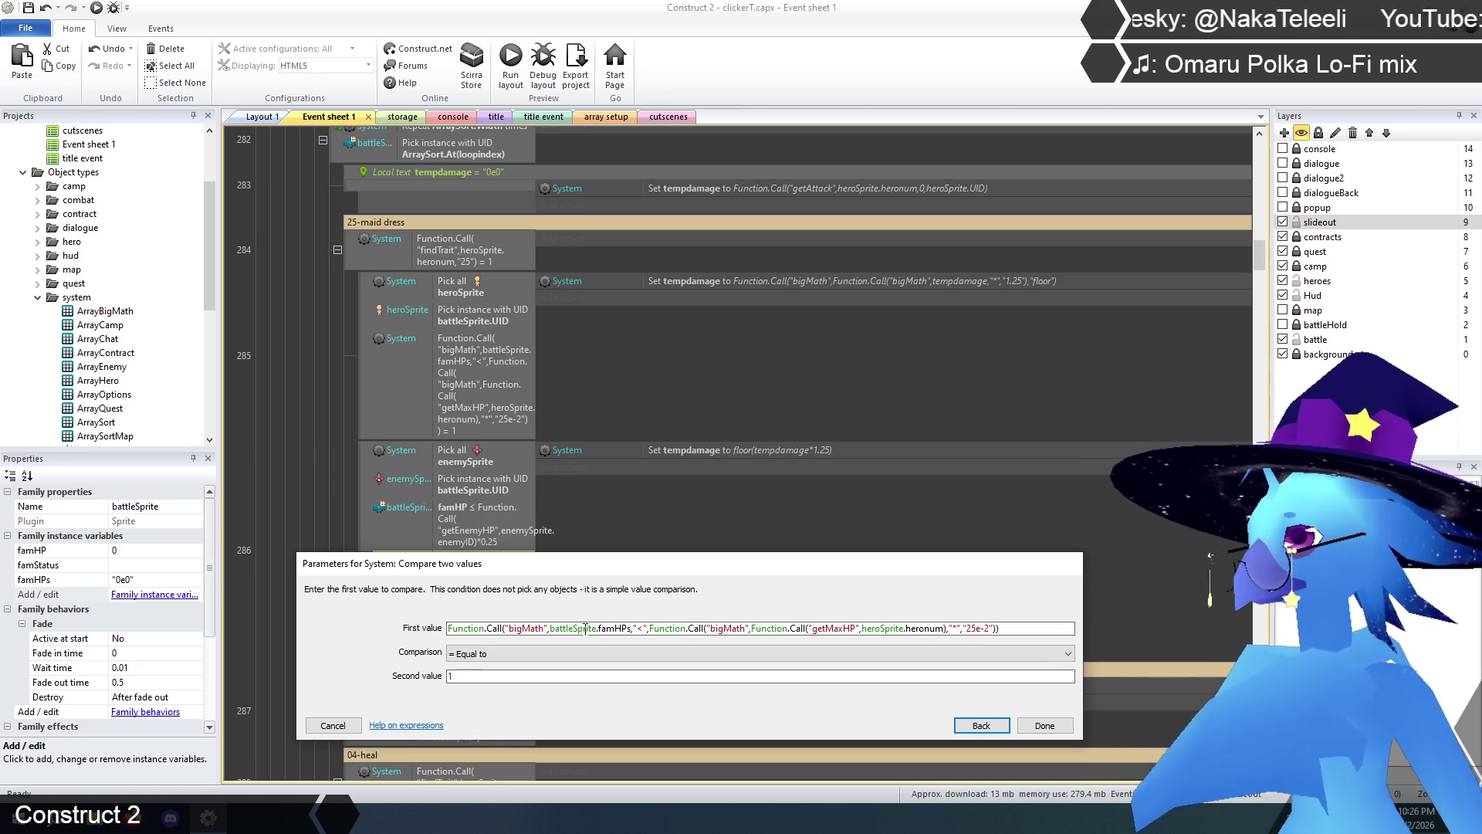
{"action": "left_click", "coordinate": [593, 629]}
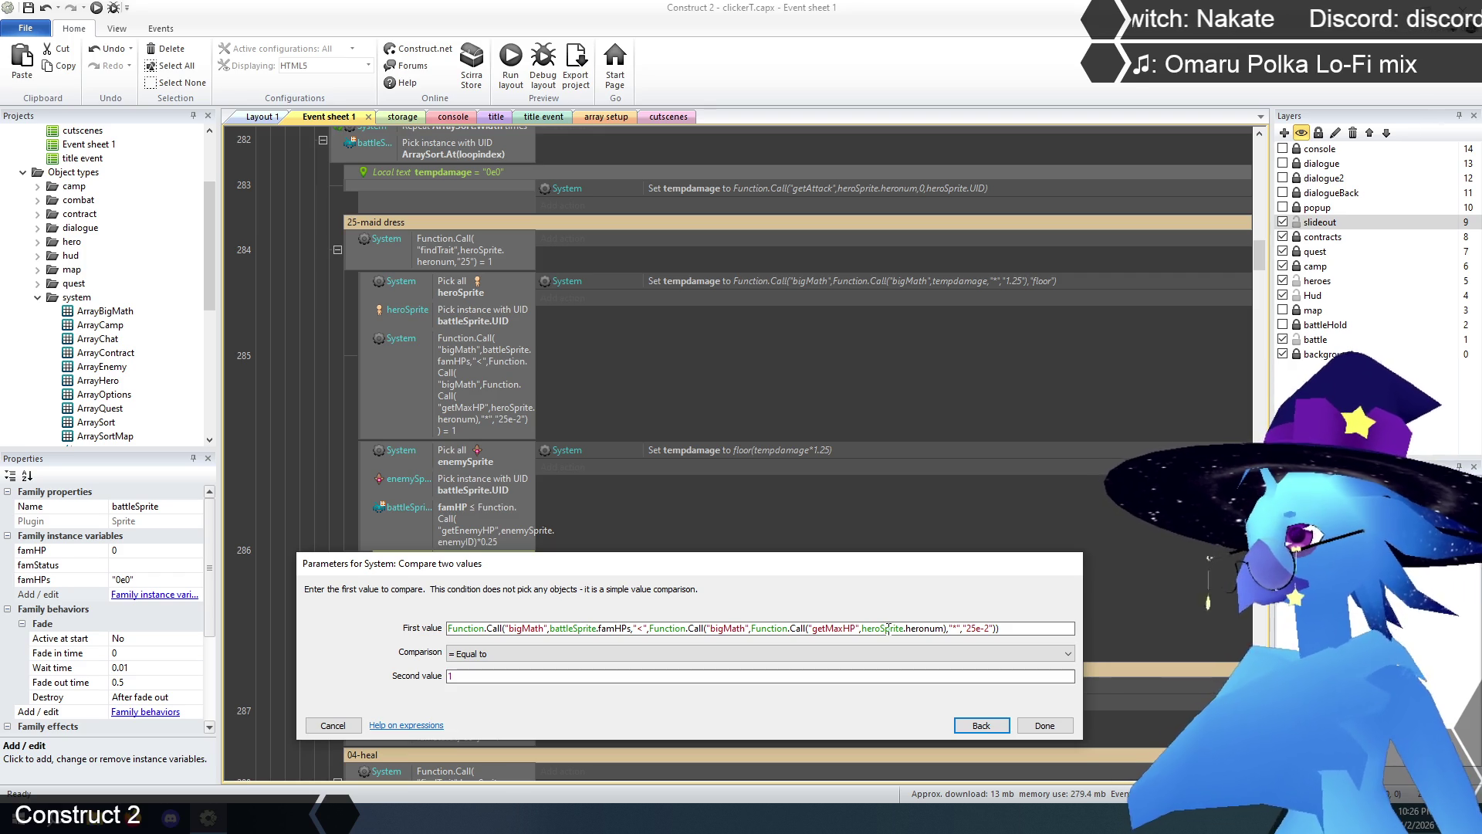
{"action": "left_click_drag", "start_coordinate": [863, 628], "coordinate": [945, 628]}
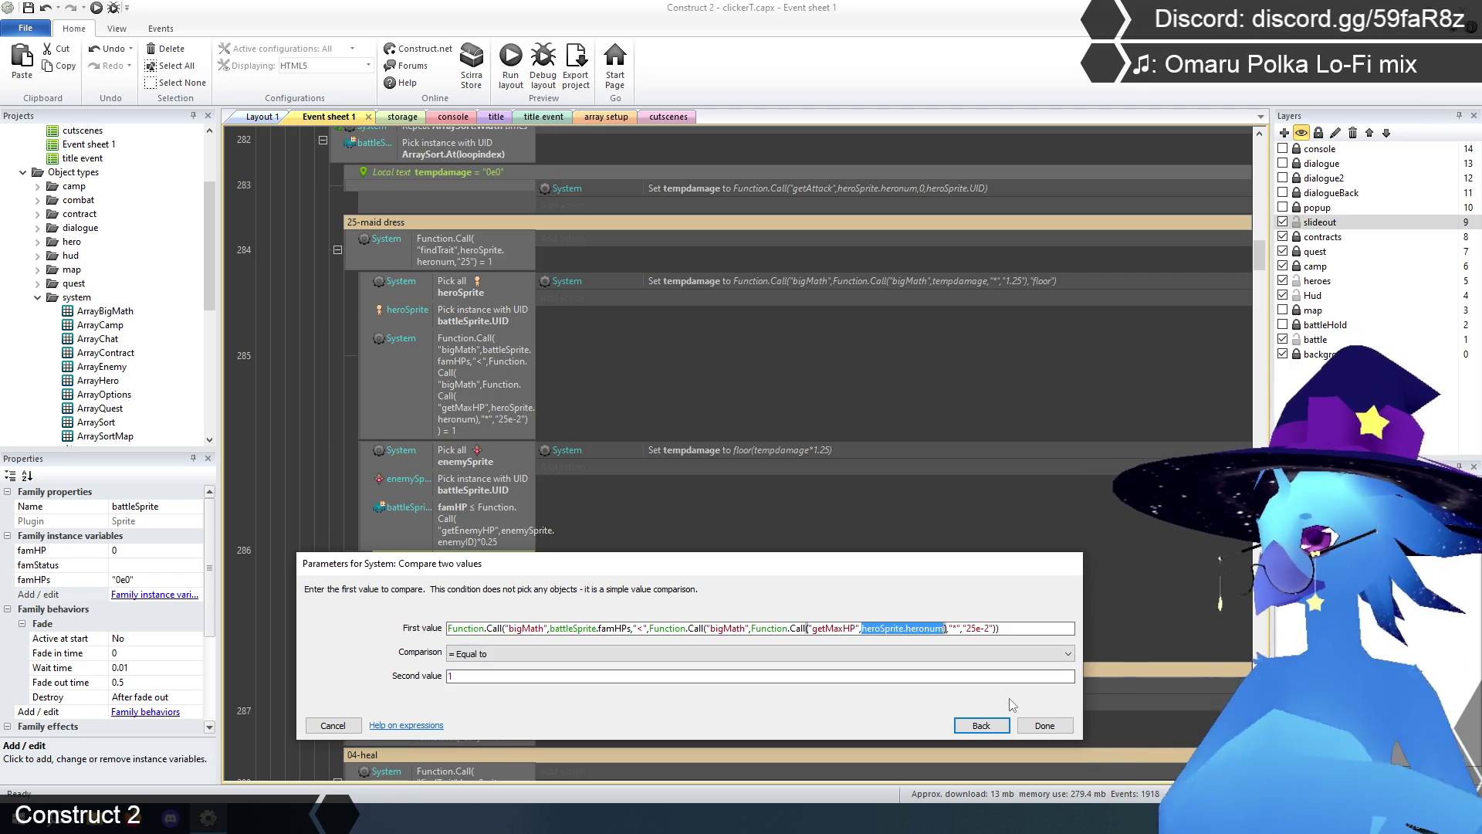
{"action": "type", "text": "enem"}
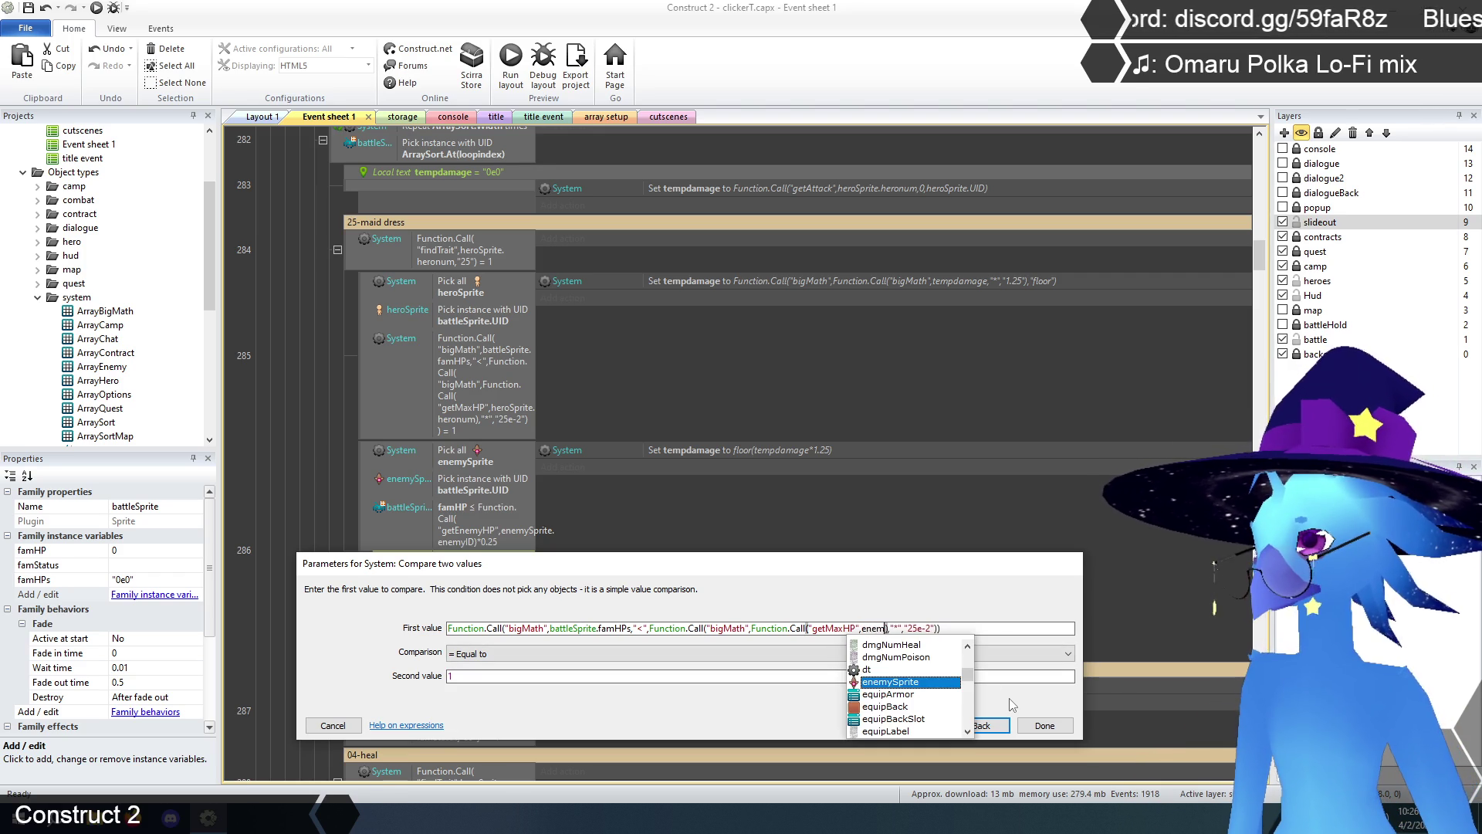
{"action": "key", "text": "Return"}
{"action": "type", "text": "."}
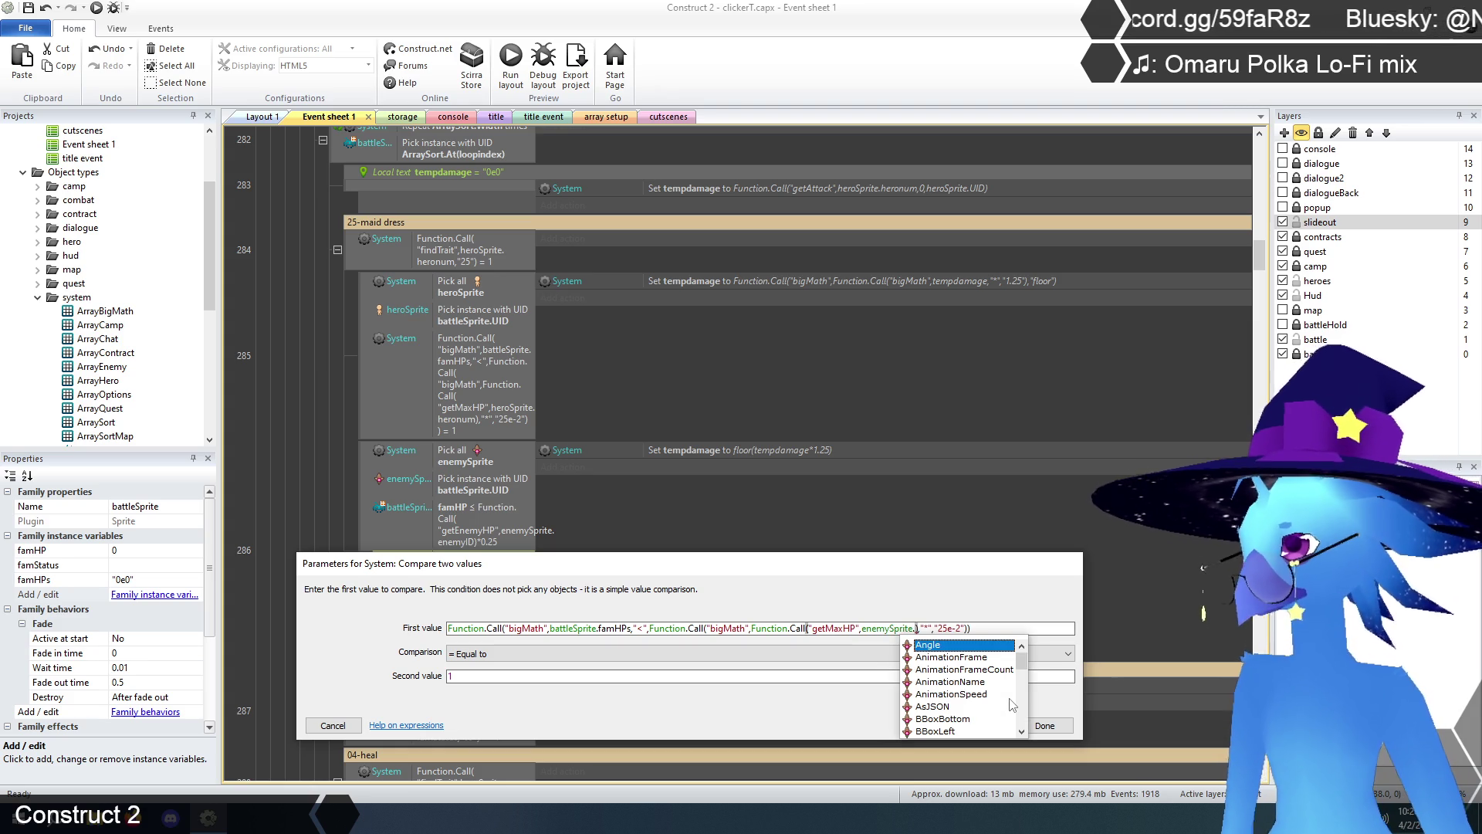
{"action": "type", "text": "enemyID"}
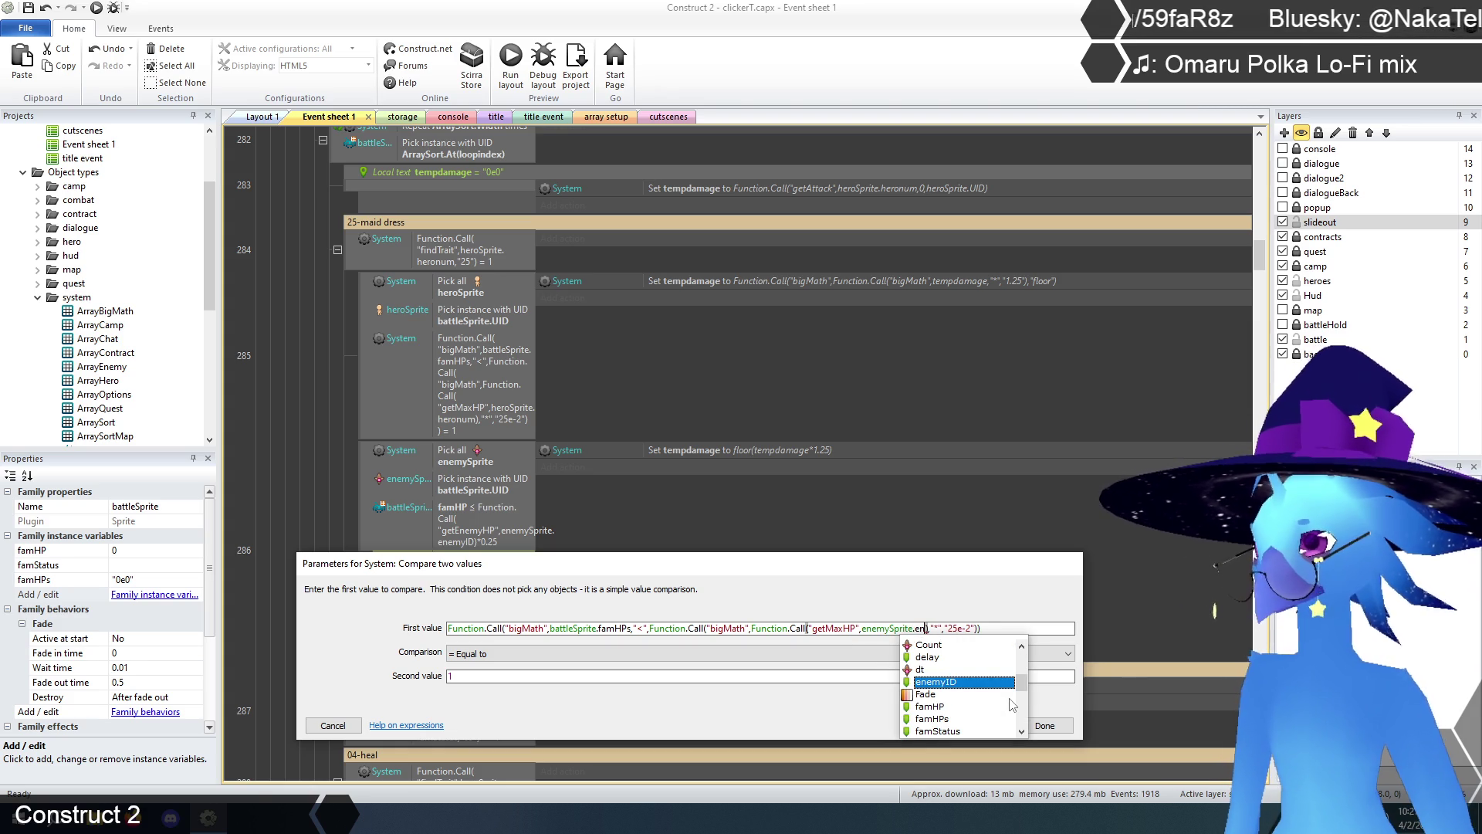
{"action": "key", "text": "Return"}
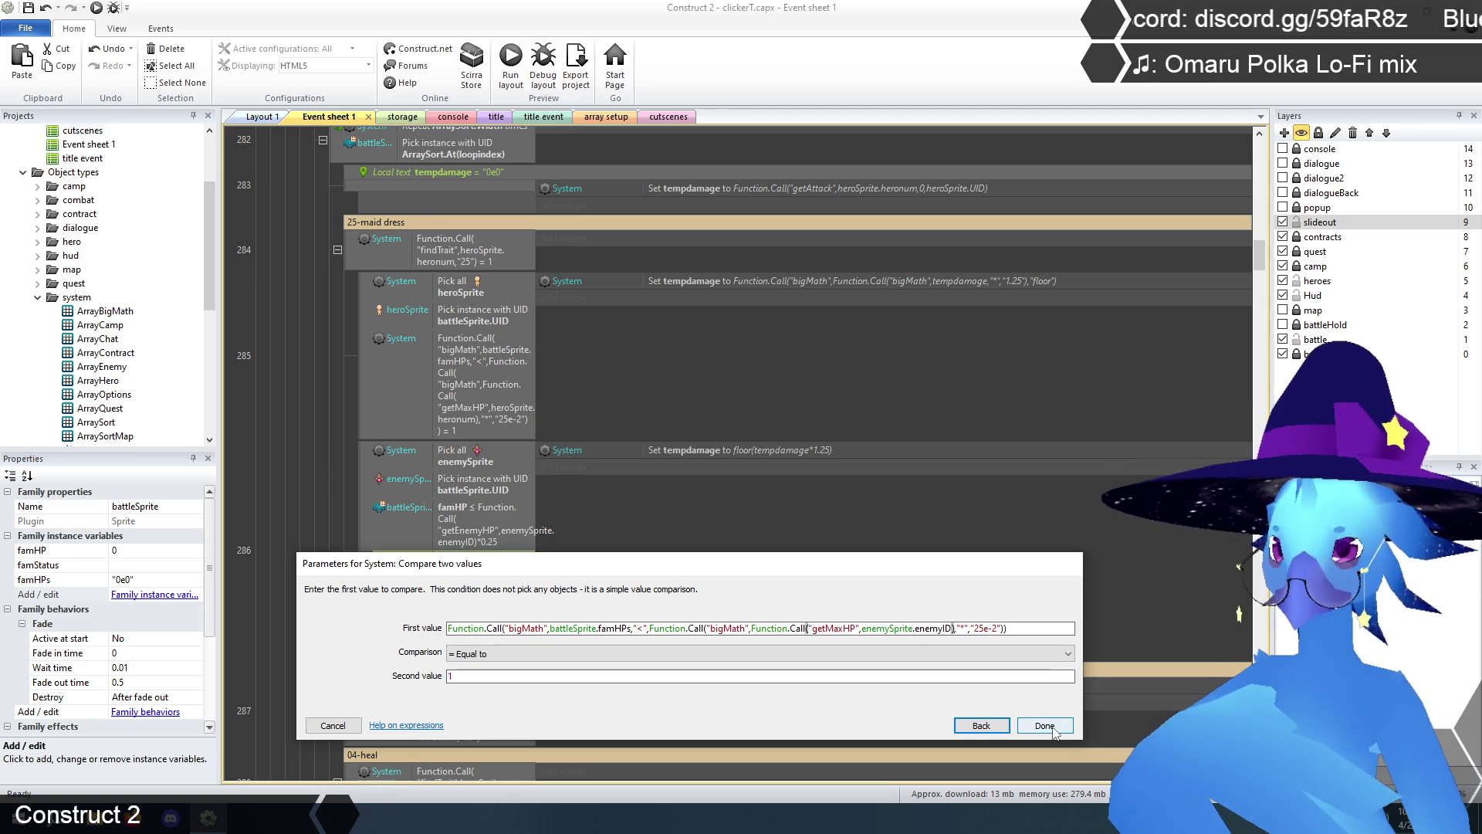
{"action": "left_click", "coordinate": [1046, 725]}
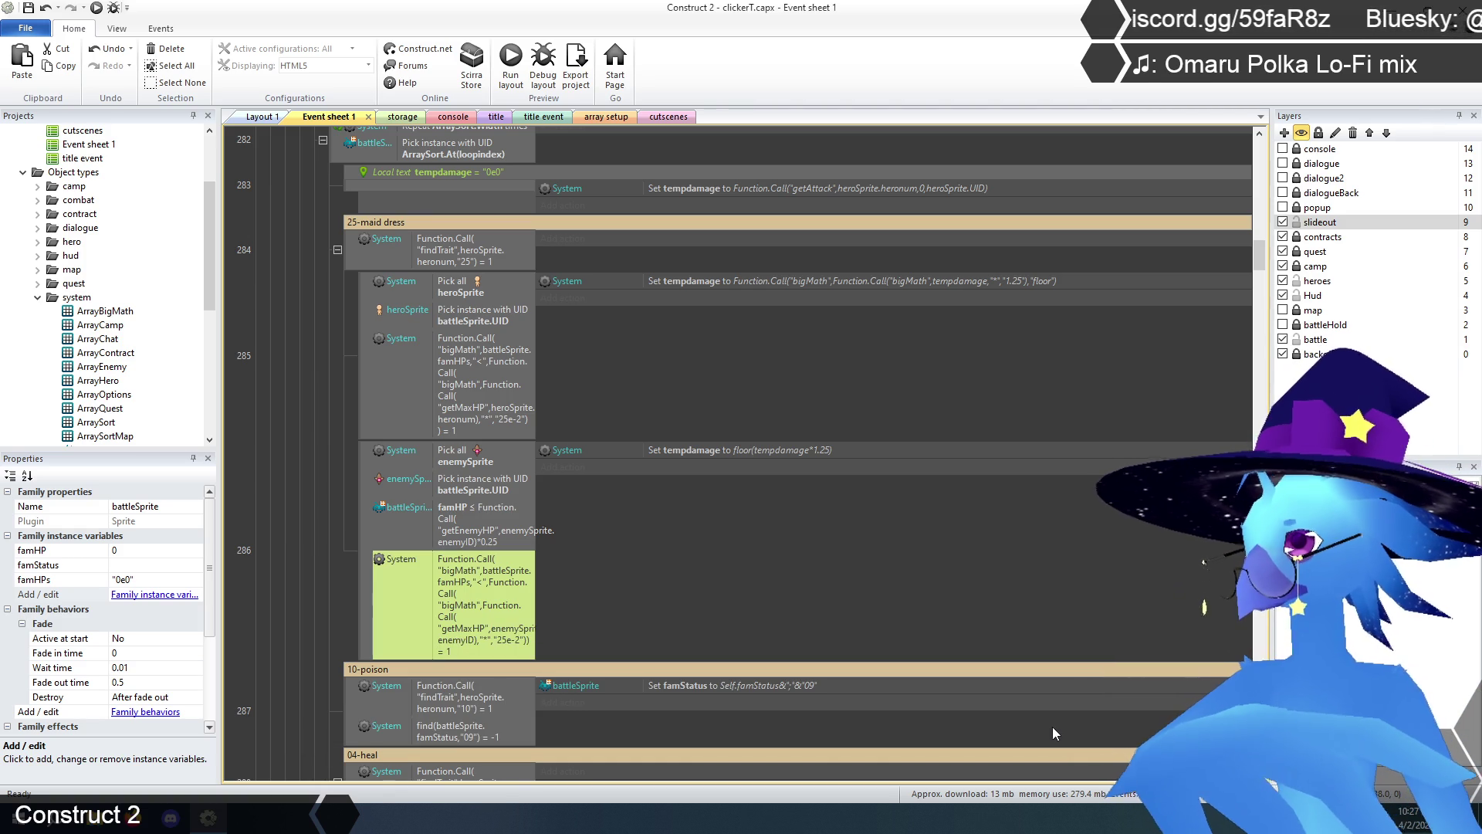
{"action": "left_click", "coordinate": [461, 519]}
{"action": "key", "text": "Delete"}
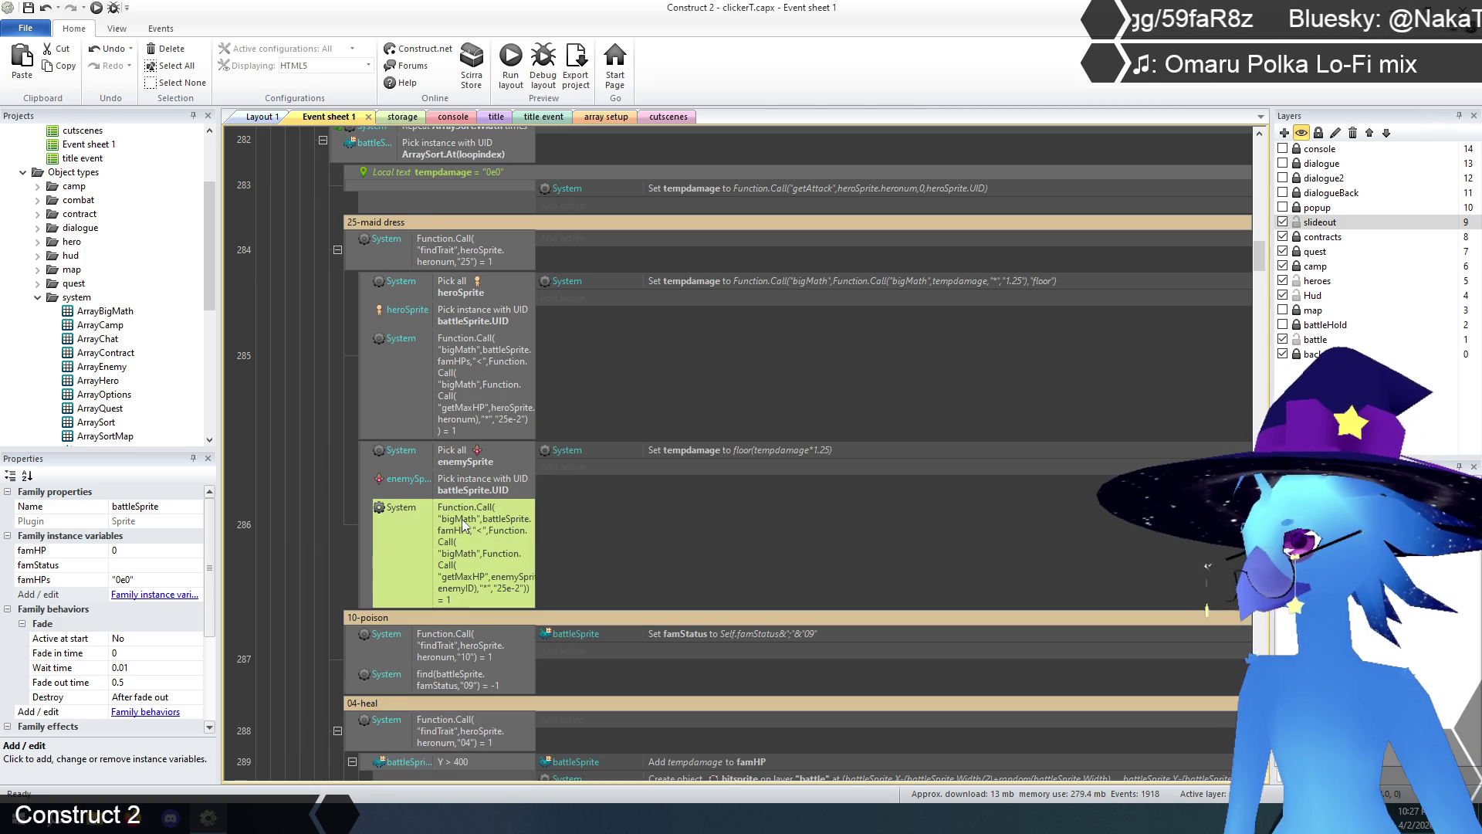
{"action": "left_click", "coordinate": [710, 548]}
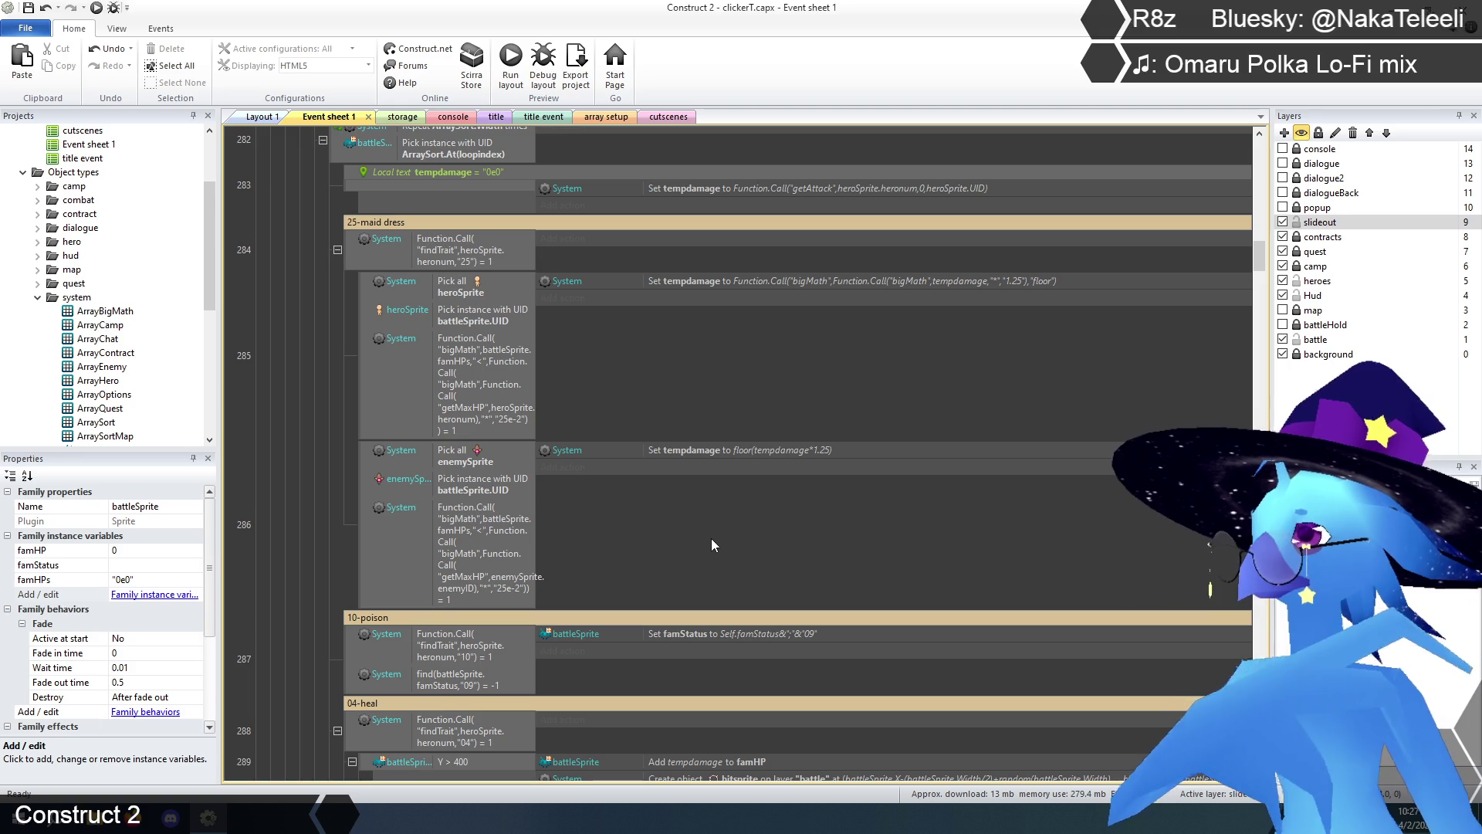
- Replace event 286's floor(tempdamage*1.25) action with a copy of event 285's bigMath tempdamage action
{"action": "left_click", "coordinate": [833, 279]}
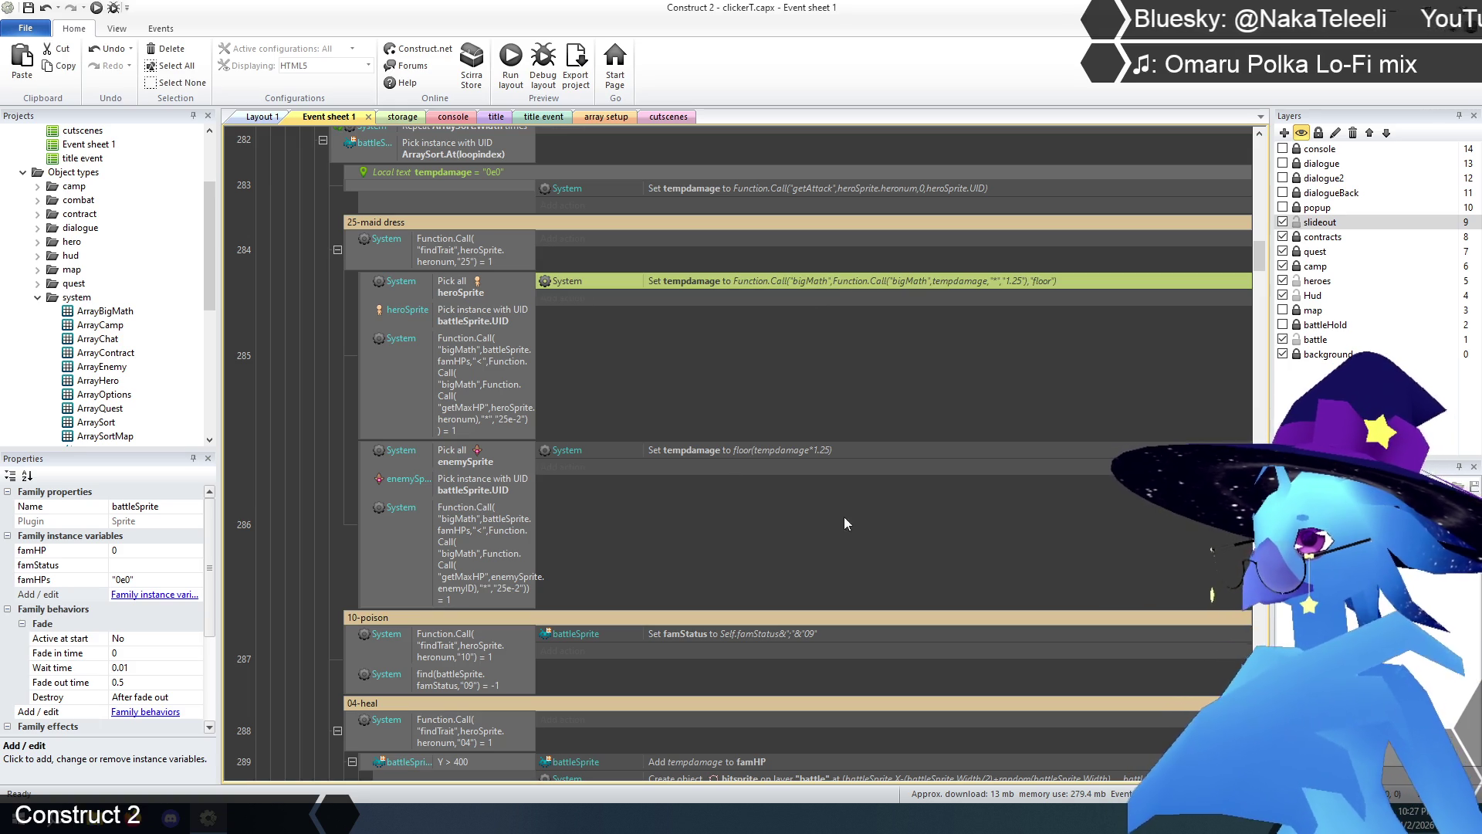
{"action": "key", "text": "ctrl+c"}
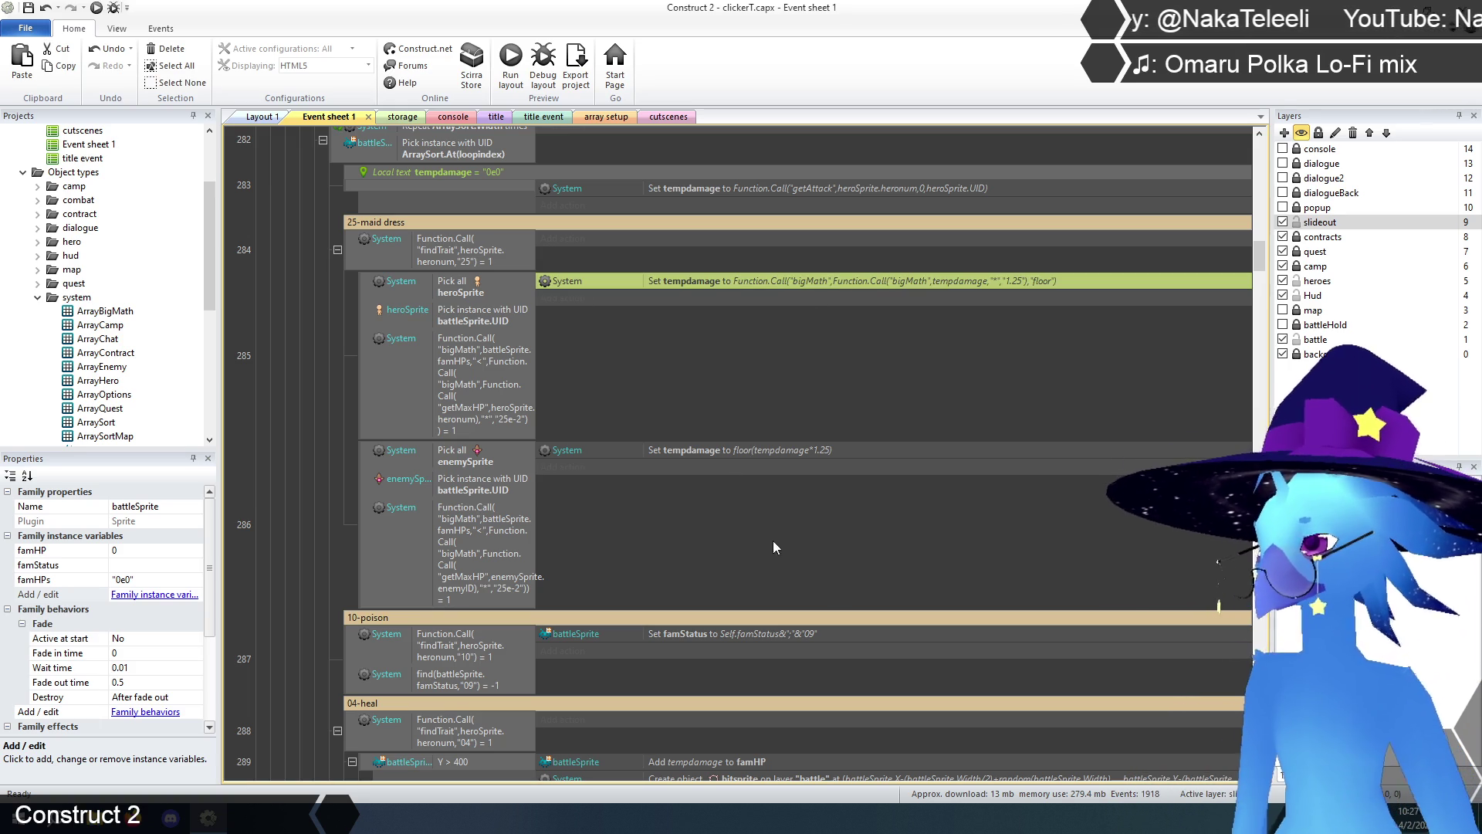
{"action": "left_click", "coordinate": [735, 449]}
{"action": "key", "text": "ctrl+v"}
{"action": "left_click", "coordinate": [734, 558]}
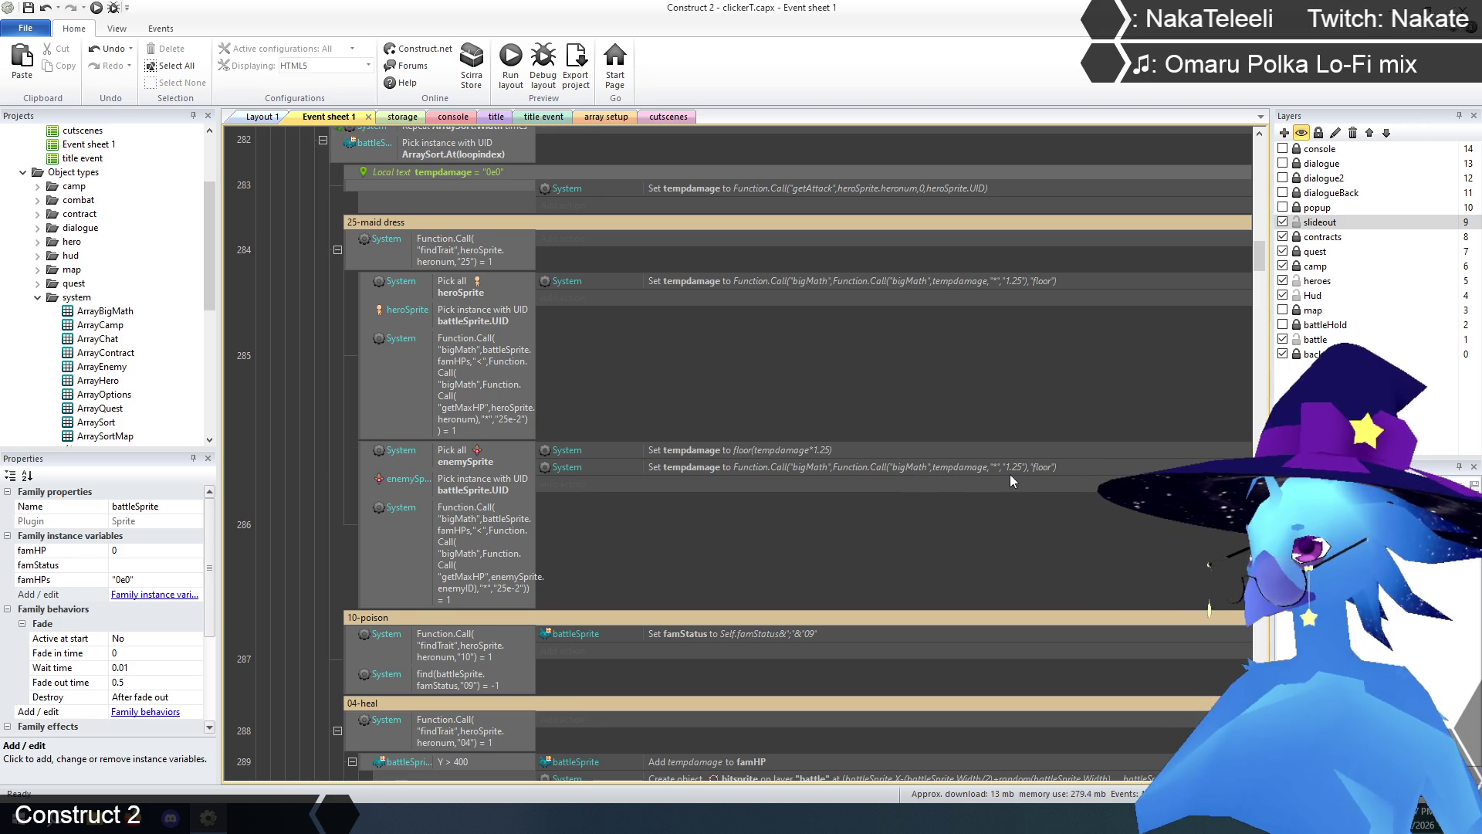
{"action": "left_click", "coordinate": [780, 449]}
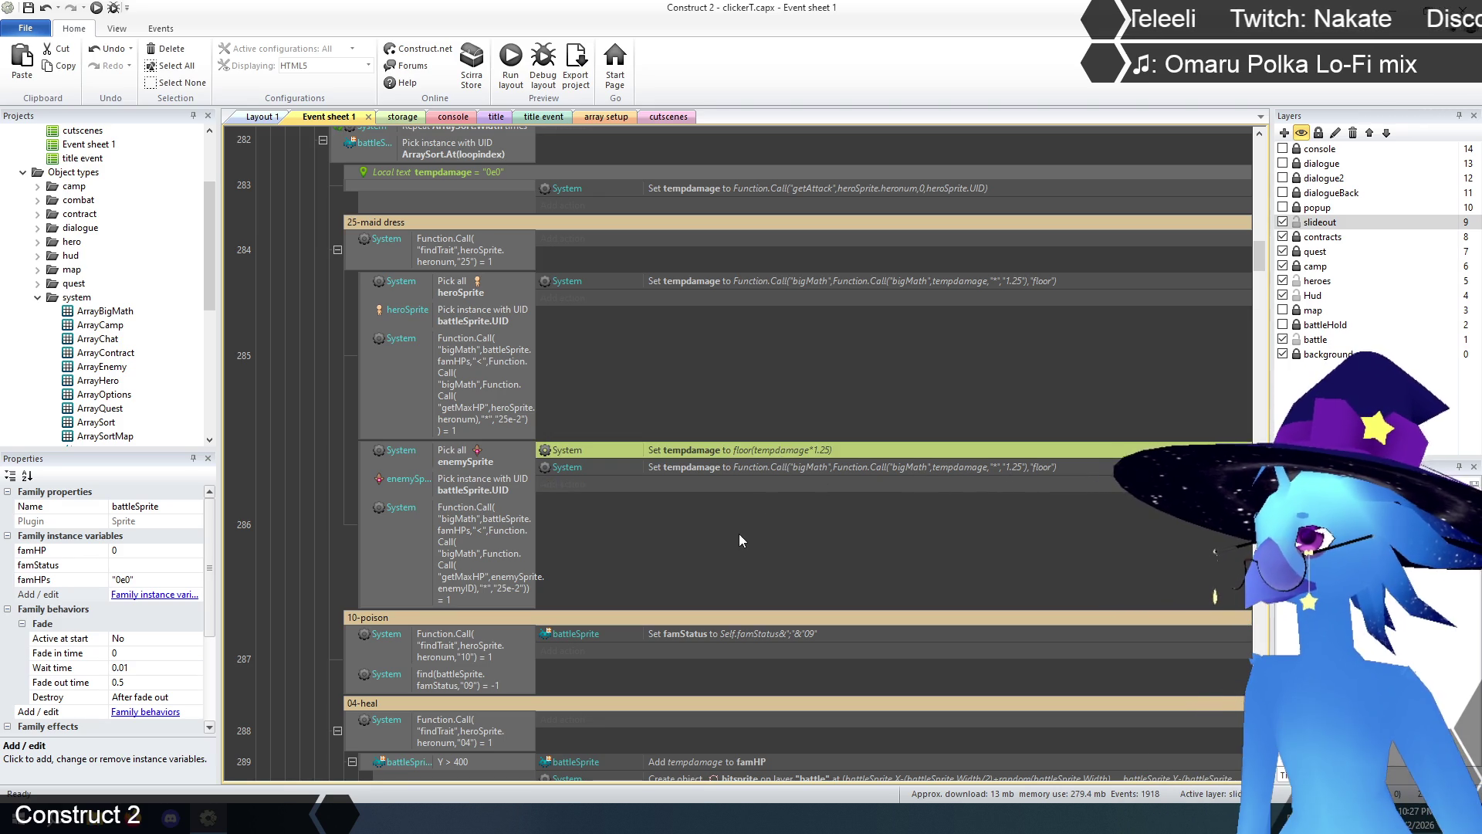
{"action": "key", "text": "Delete"}
{"action": "left_click", "coordinate": [276, 517]}
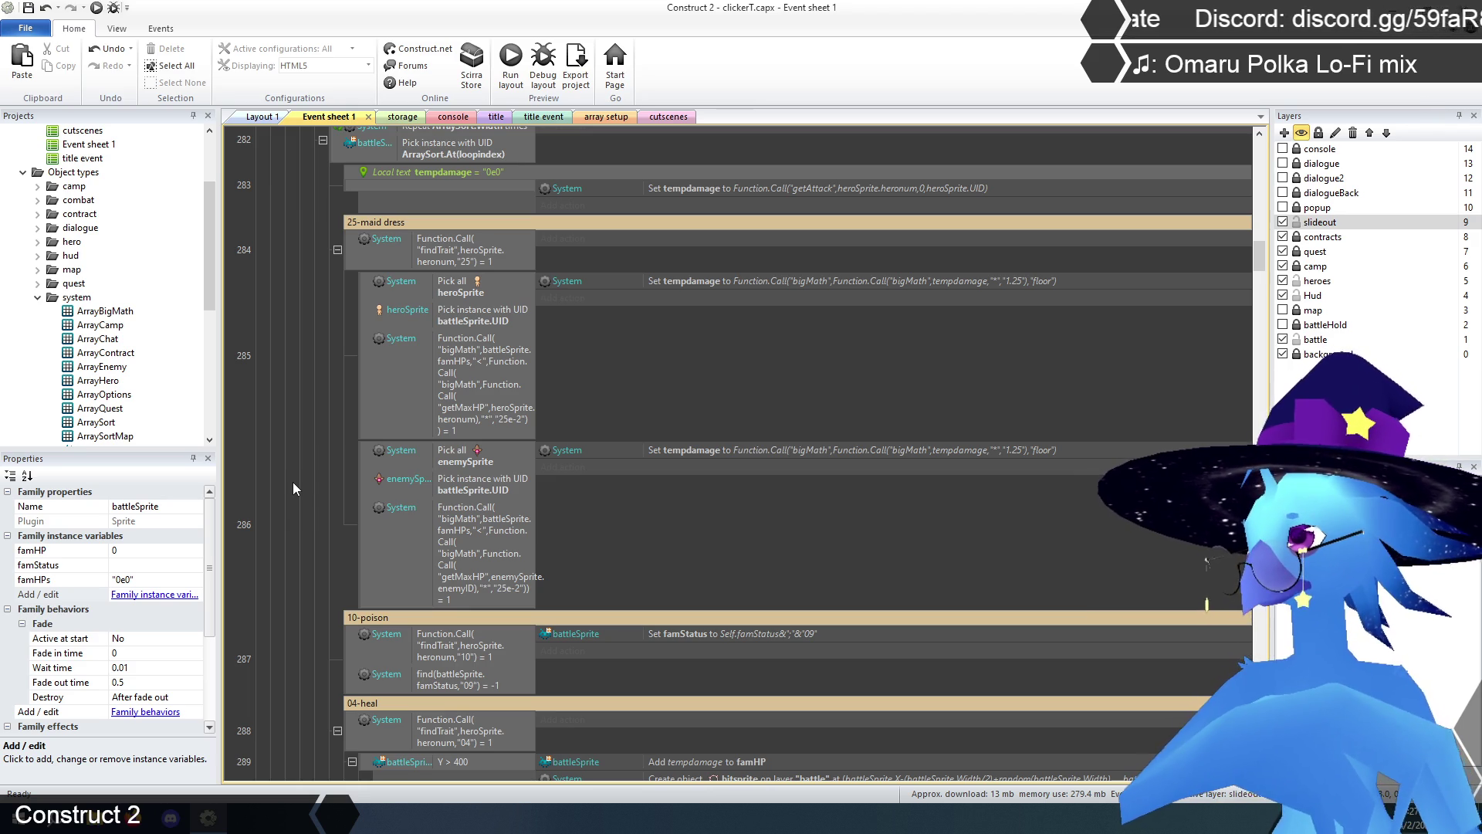
{"action": "scroll", "coordinate": [294, 482], "scroll_direction": "down", "scroll_amount": 2}
{"action": "scroll", "coordinate": [294, 482], "scroll_direction": "down", "scroll_amount": 2}
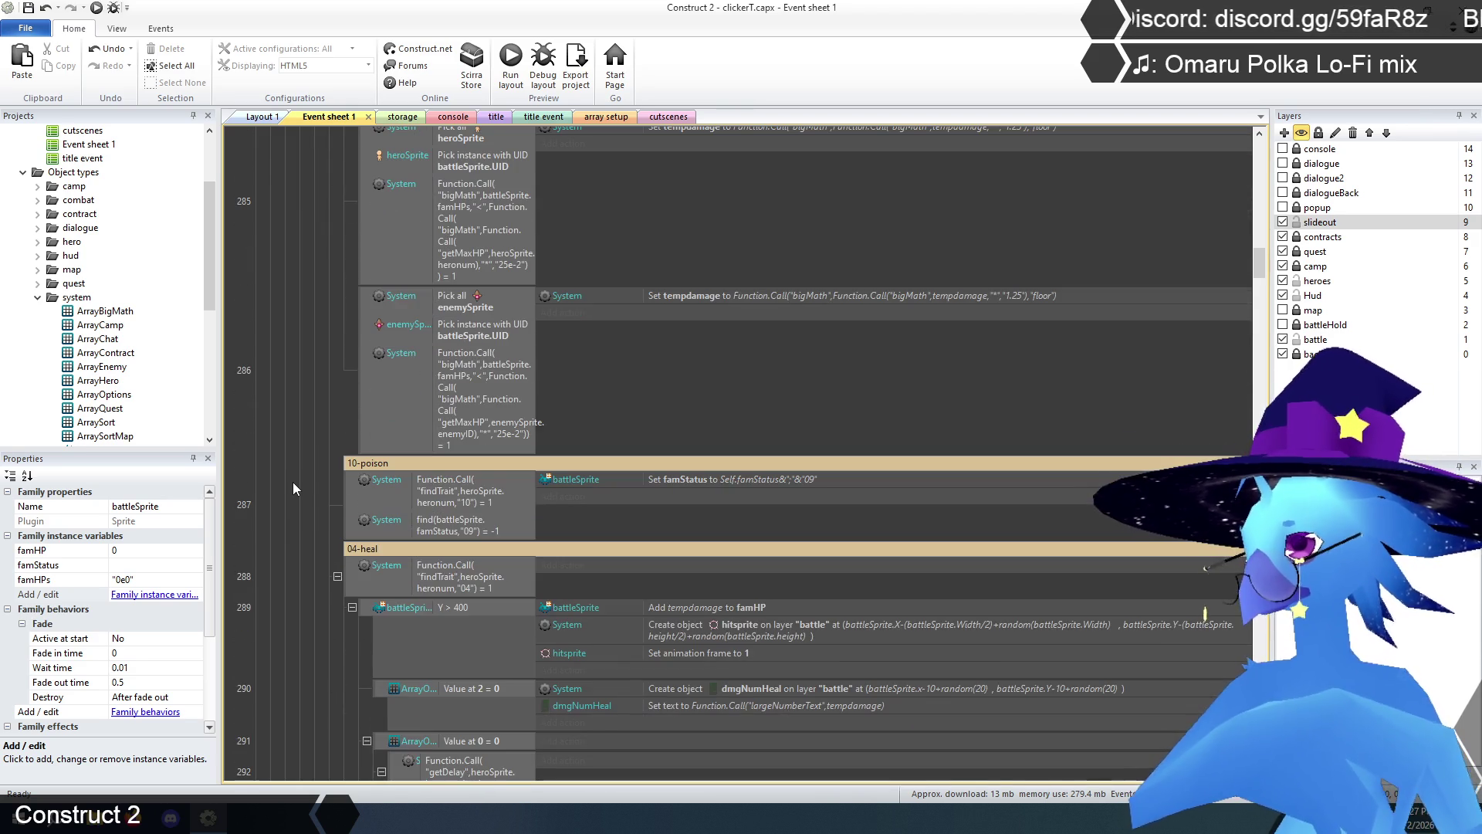
{"action": "scroll", "coordinate": [293, 483], "scroll_direction": "down", "scroll_amount": 3}
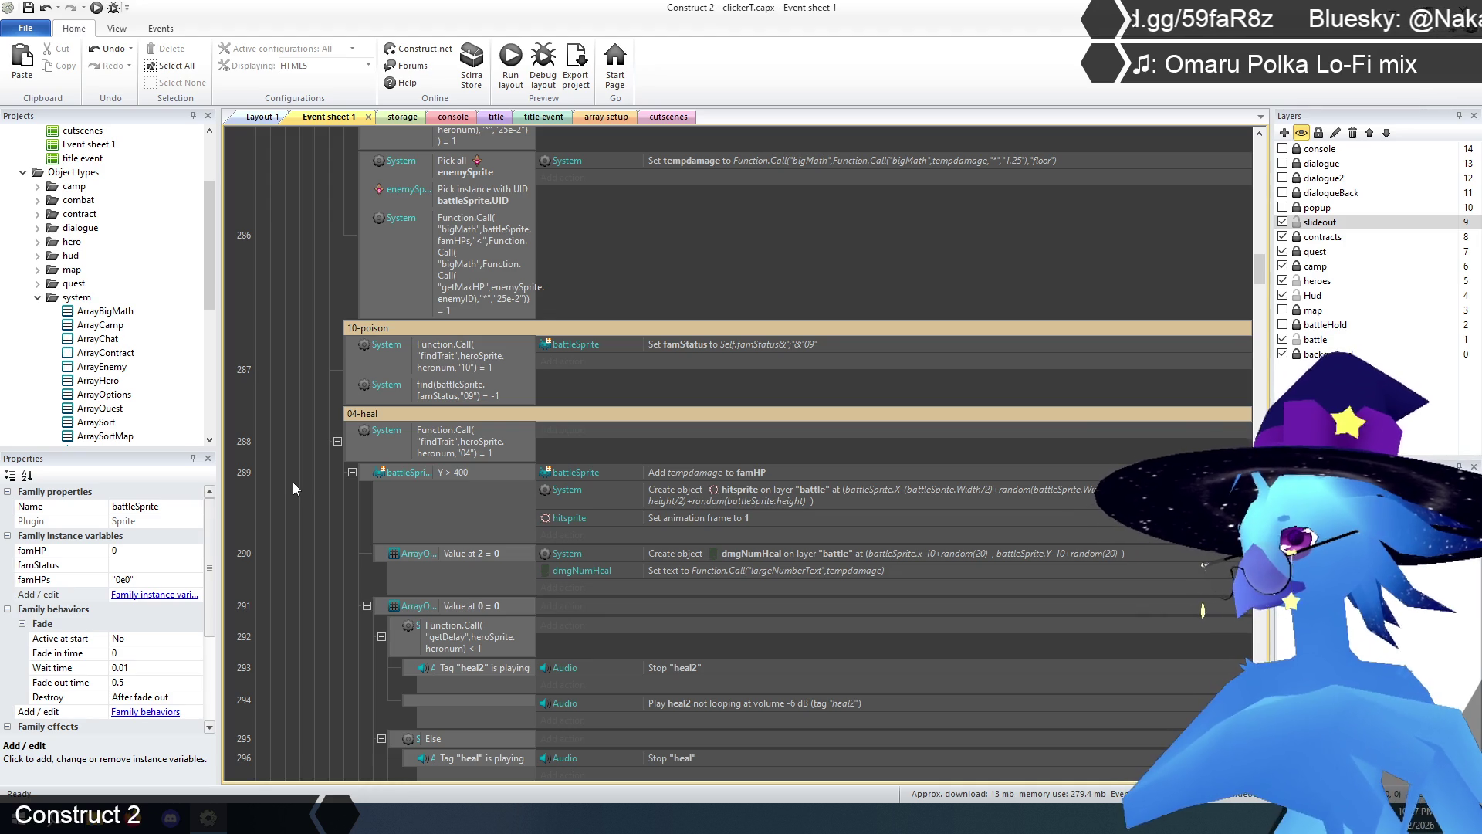
{"action": "scroll", "coordinate": [293, 489], "scroll_direction": "up", "scroll_amount": 1}
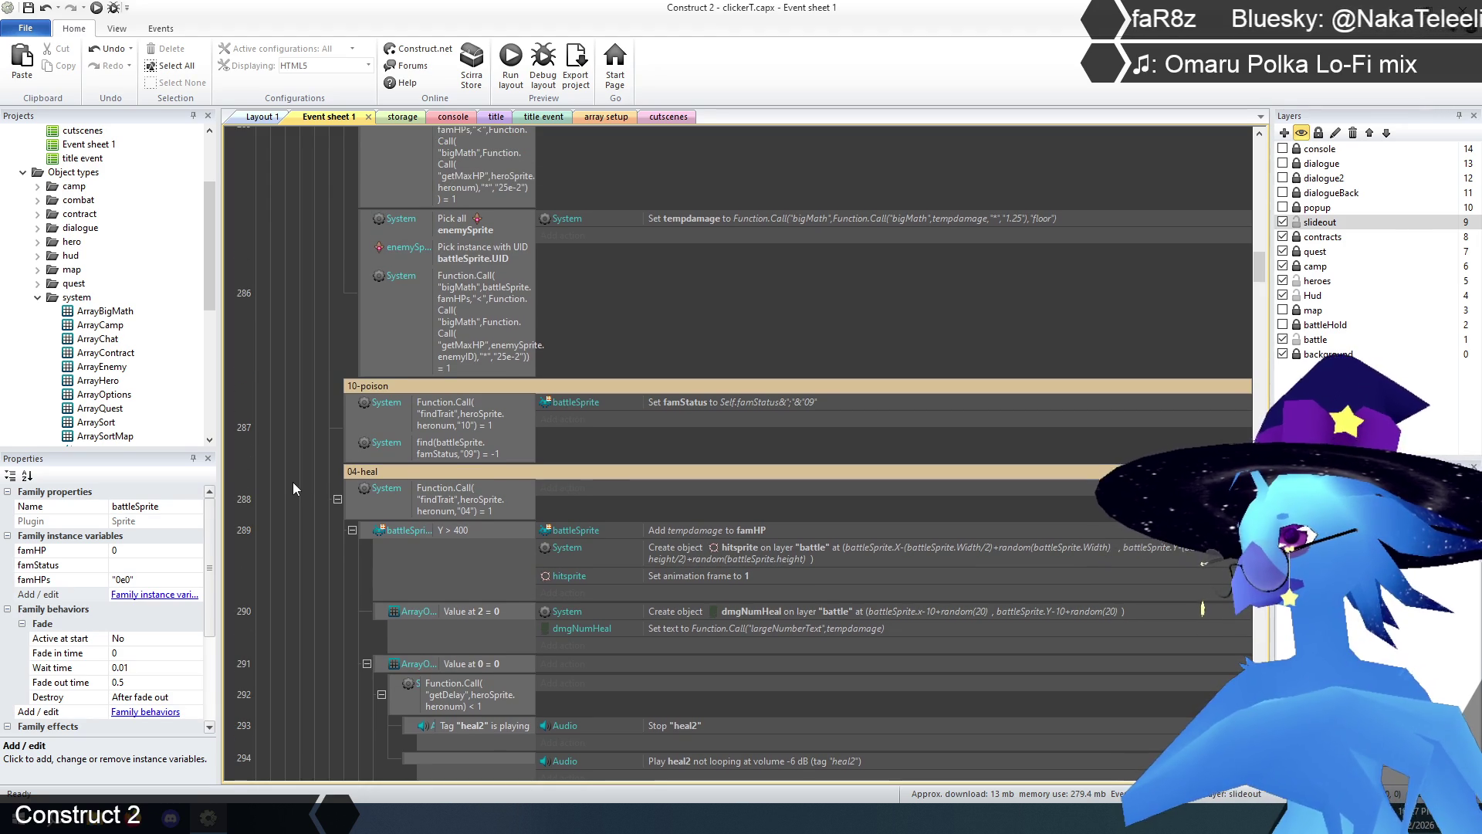
{"action": "scroll", "coordinate": [293, 484], "scroll_direction": "down", "scroll_amount": 5}
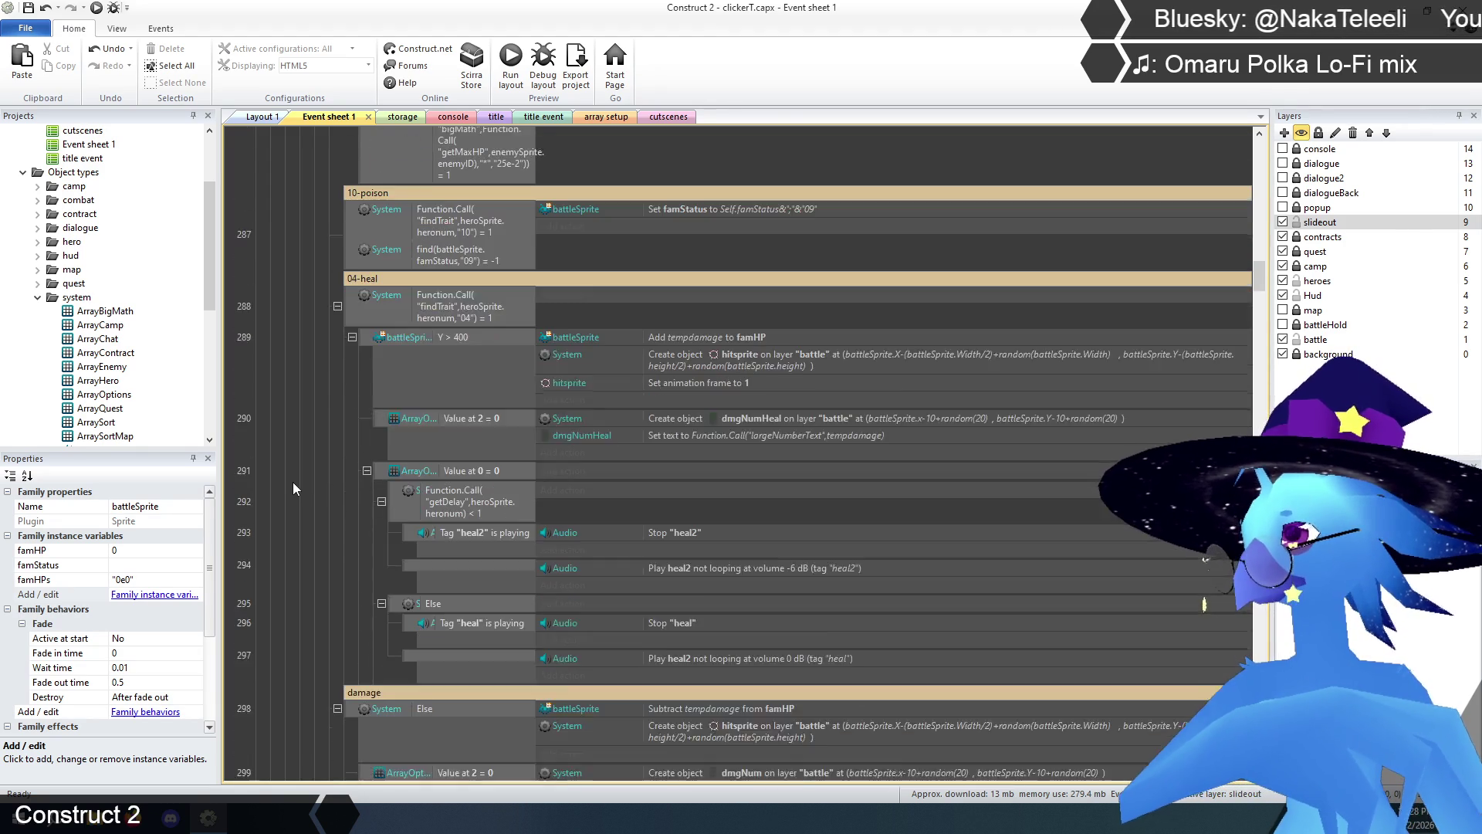
{"action": "scroll", "coordinate": [293, 489], "scroll_direction": "up", "scroll_amount": 1}
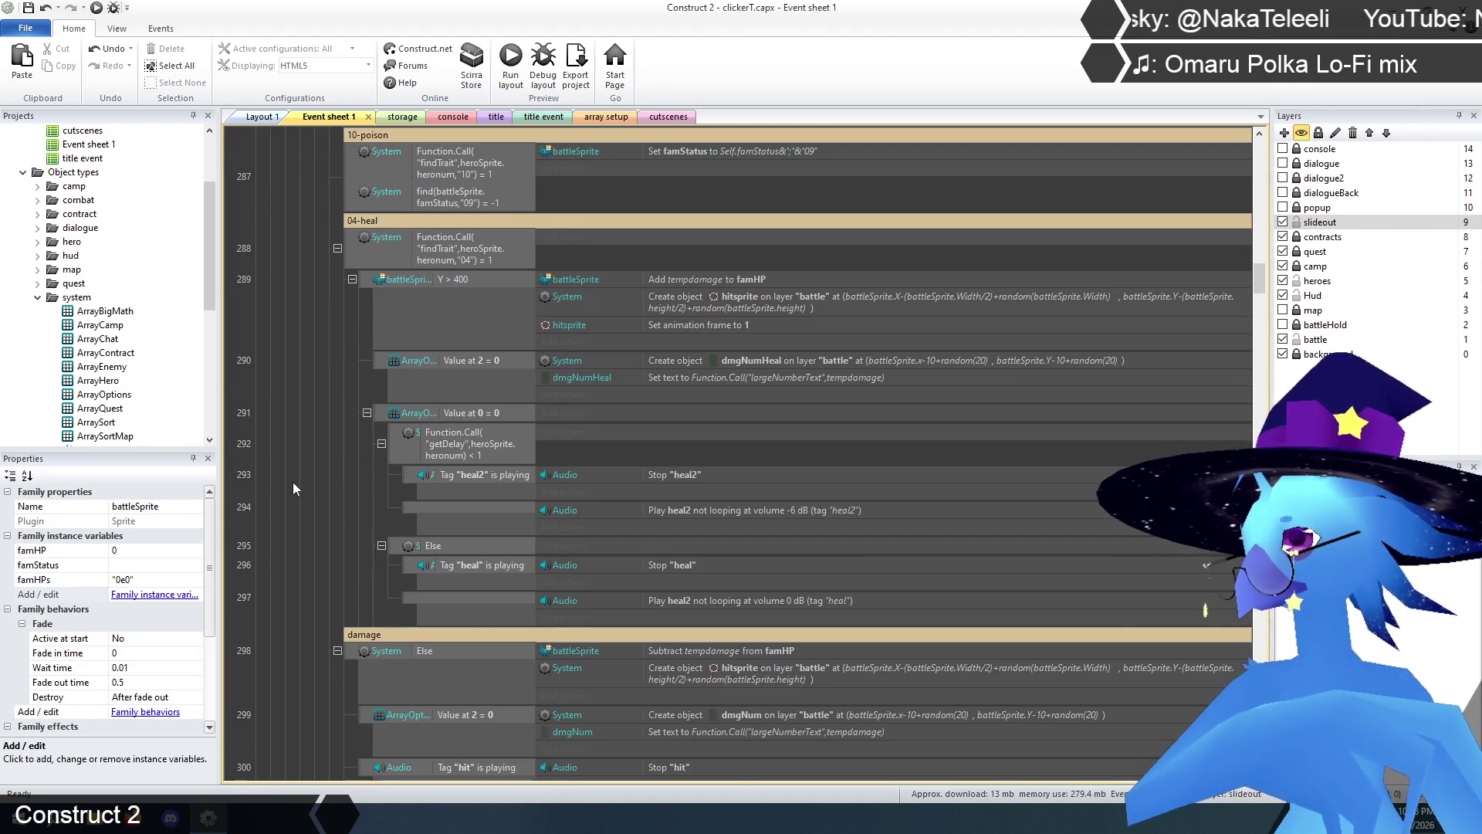
{"action": "scroll", "coordinate": [304, 476], "scroll_direction": "down", "scroll_amount": 1}
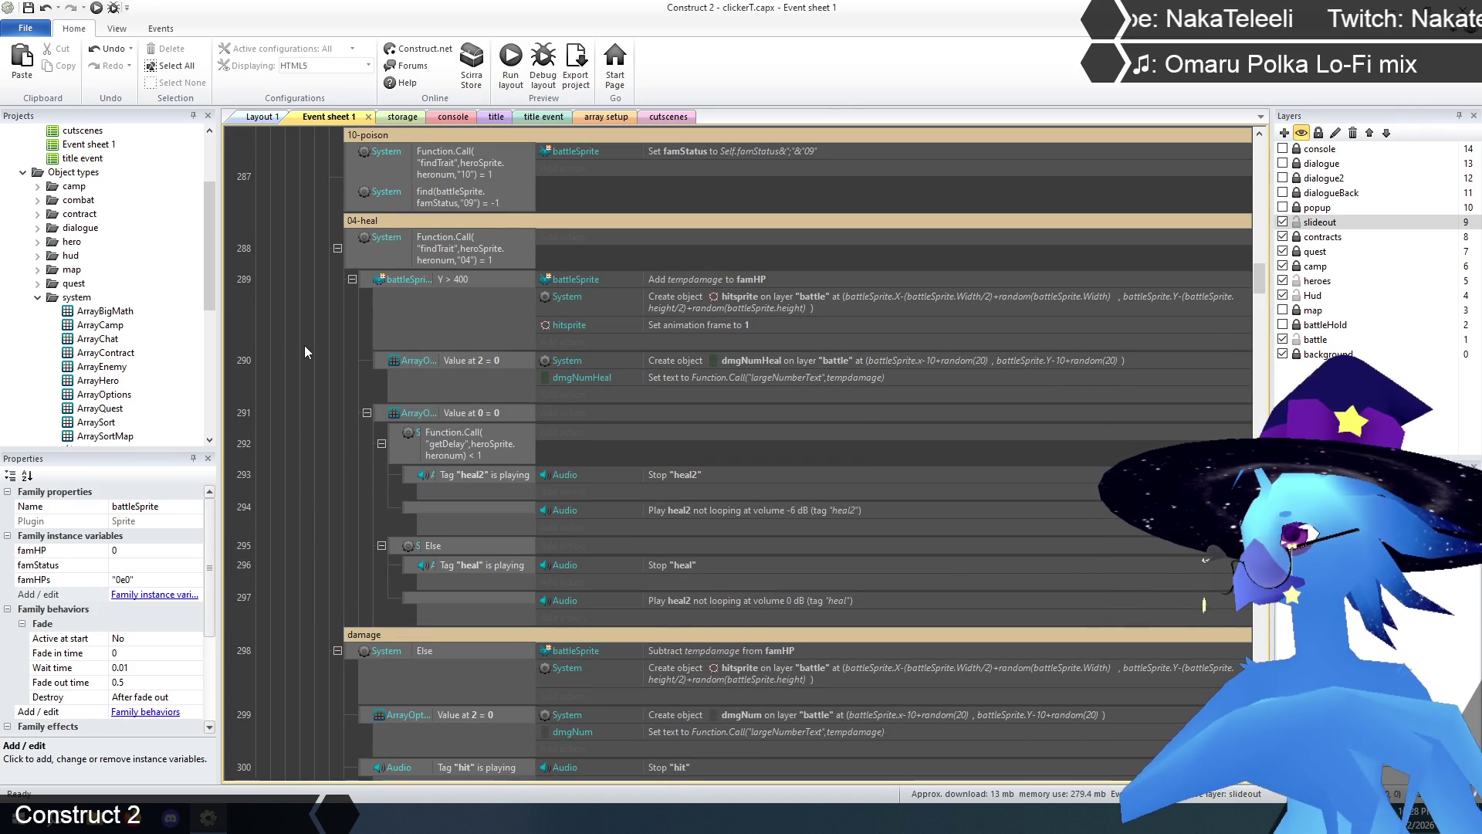
{"action": "scroll", "coordinate": [306, 347], "scroll_direction": "down", "scroll_amount": 1}
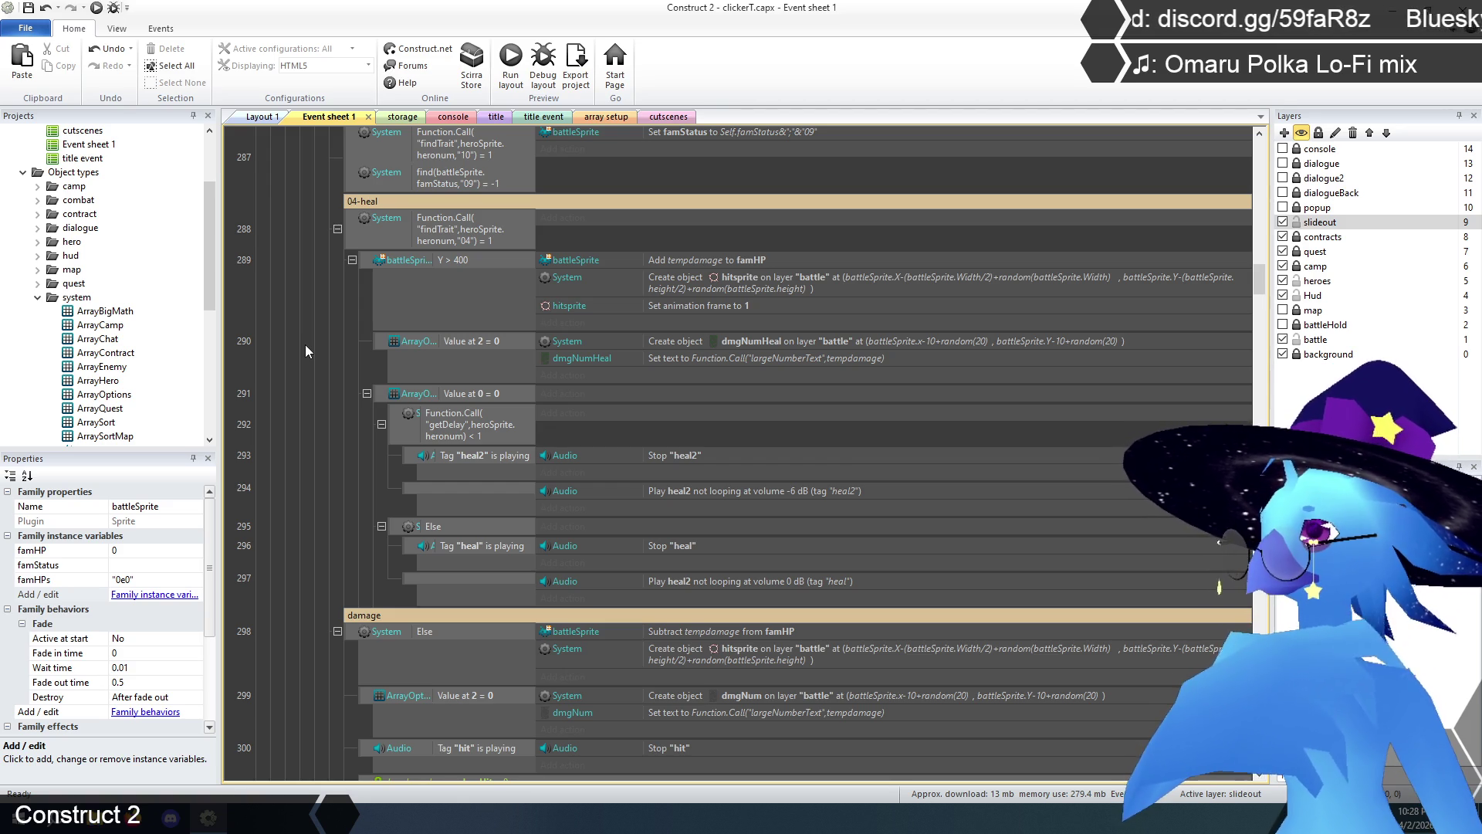
{"action": "left_click", "coordinate": [571, 322]}
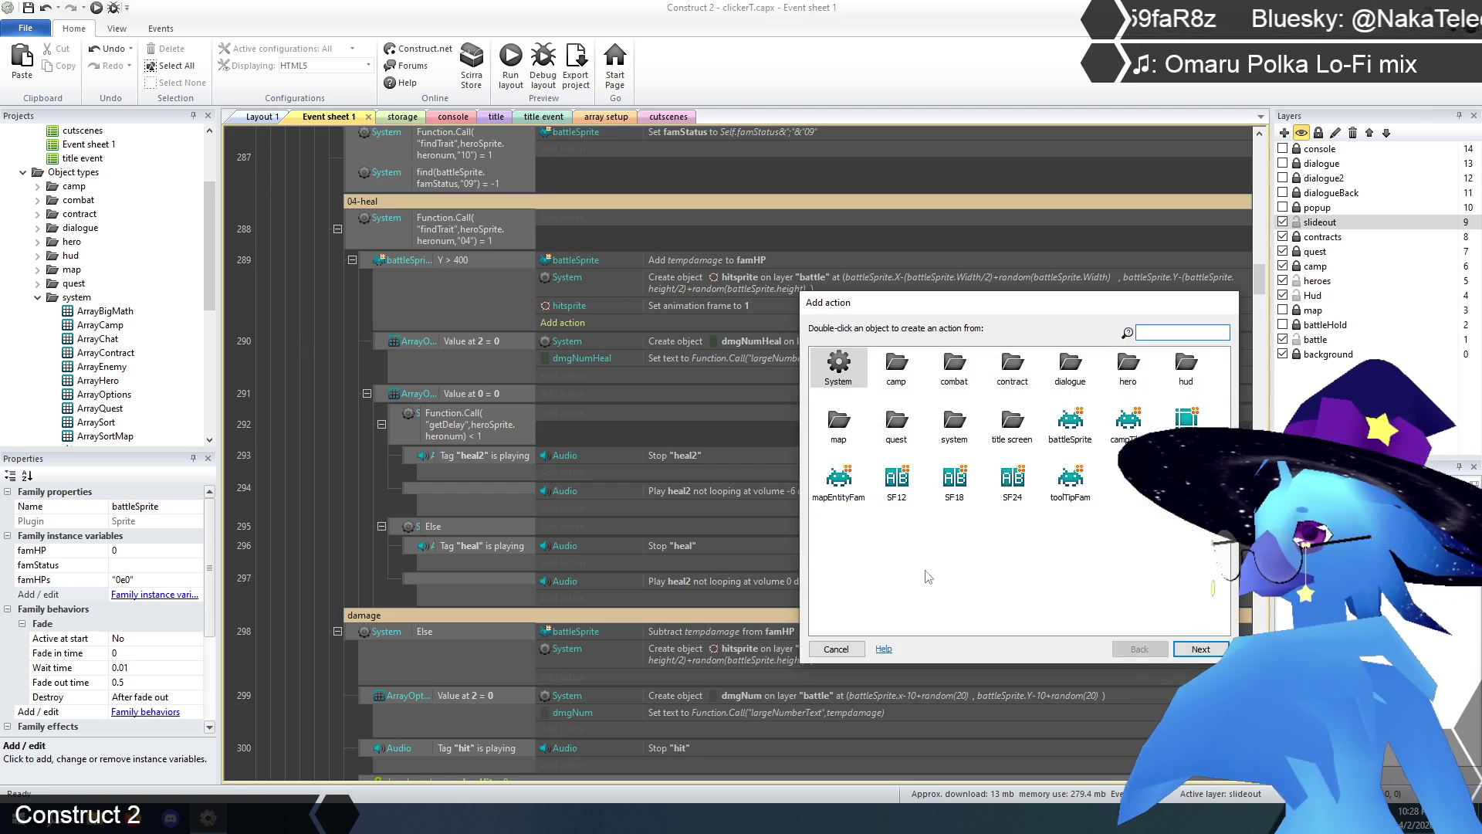
- Turn event 289's Add tempdamage to famHP action into a battleSprite Set value on famHPs
{"action": "left_click", "coordinate": [849, 651]}
{"action": "double_click", "coordinate": [681, 261]}
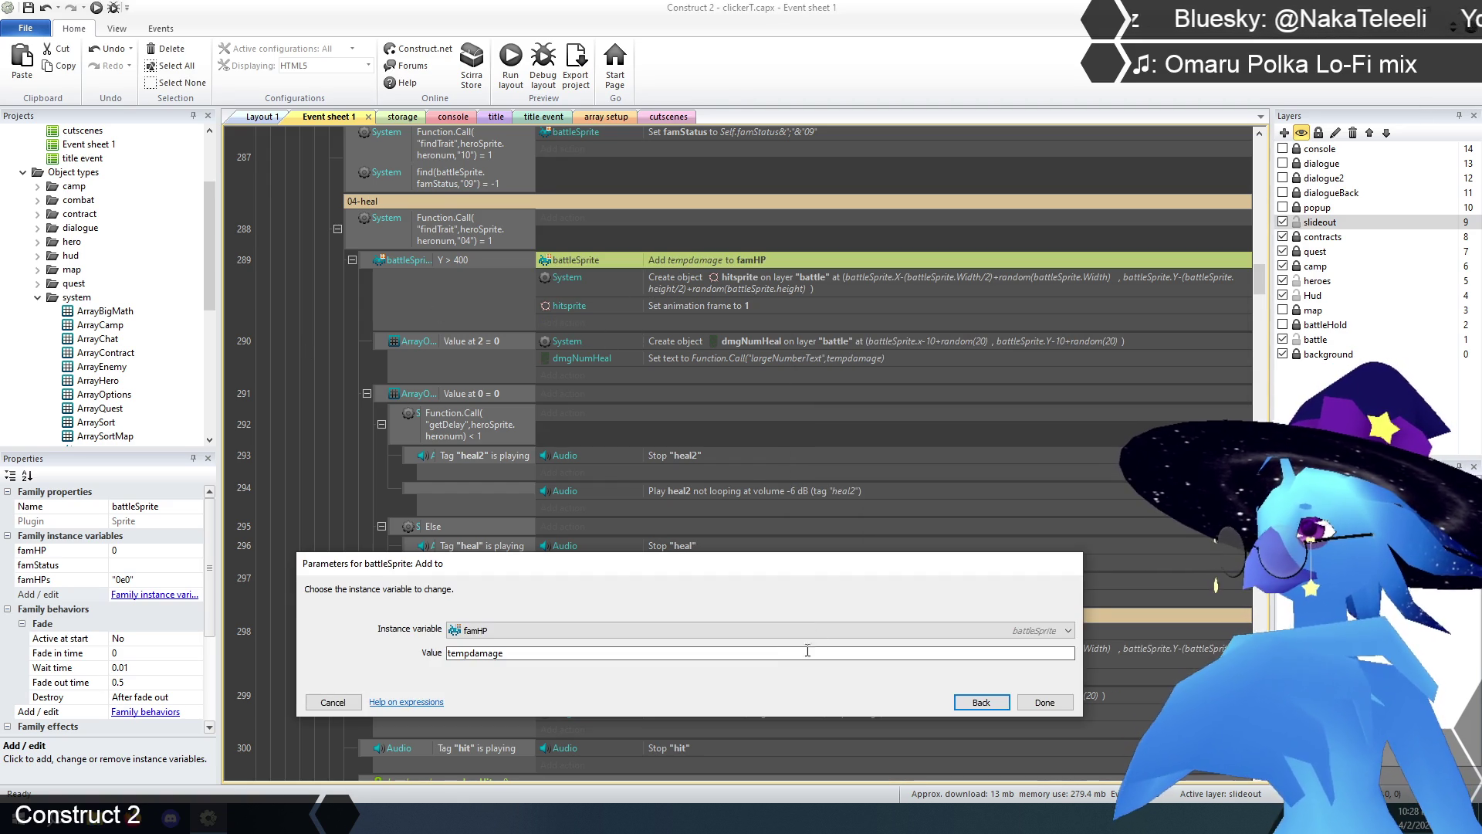
{"action": "left_click", "coordinate": [980, 702]}
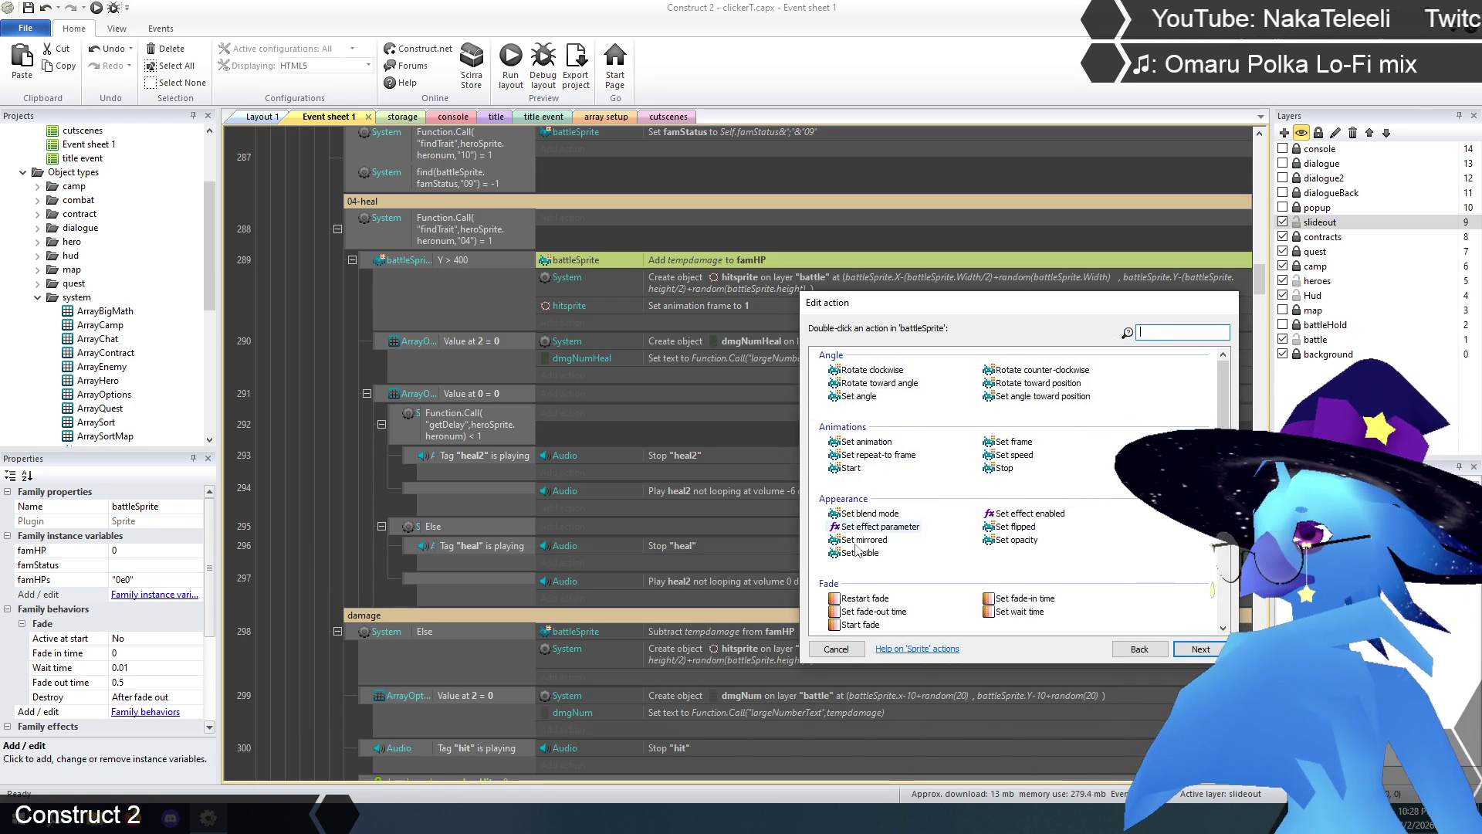
{"action": "scroll", "coordinate": [908, 554], "scroll_direction": "down", "scroll_amount": 5}
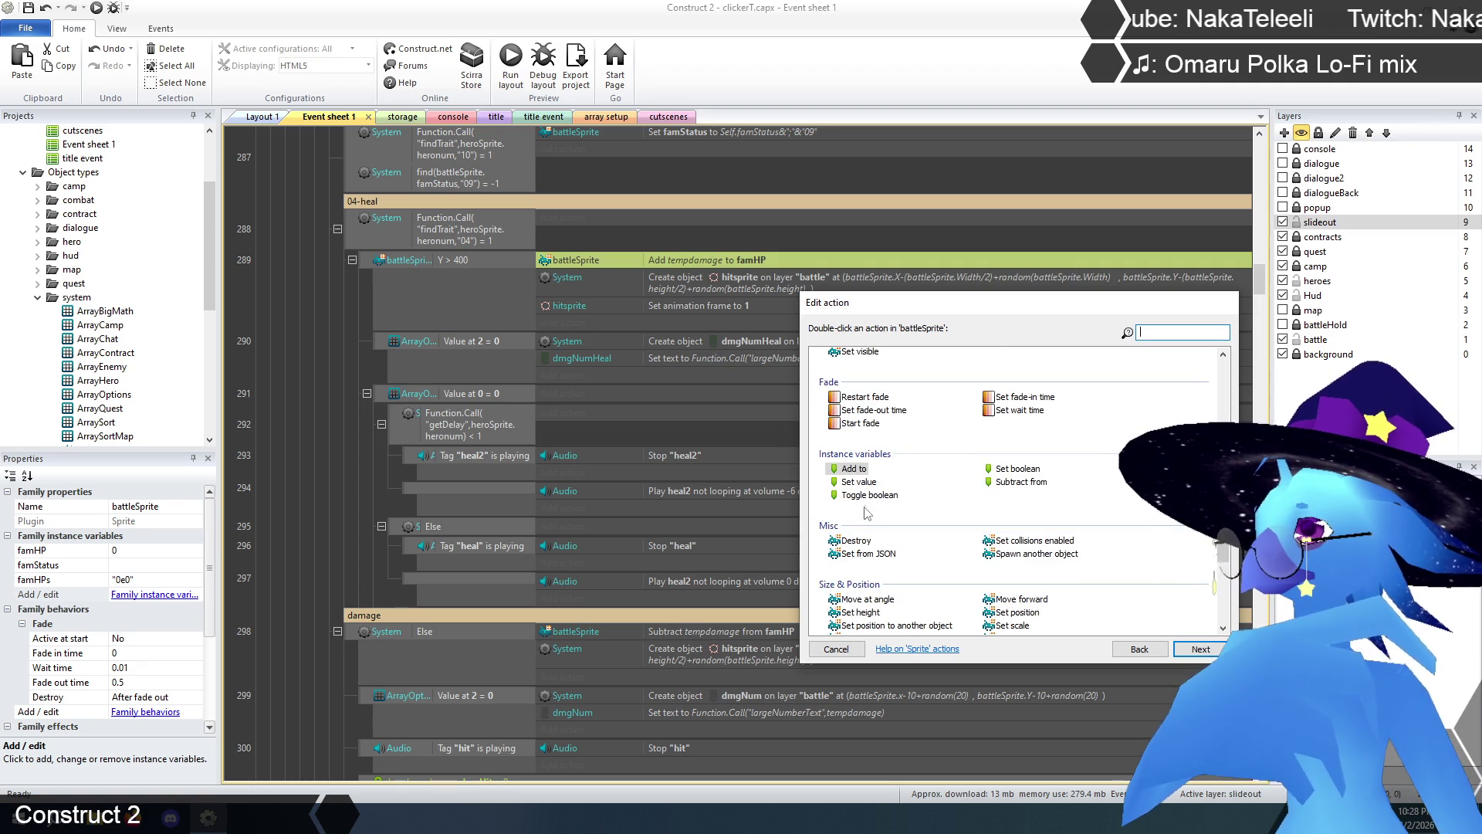
{"action": "double_click", "coordinate": [859, 482]}
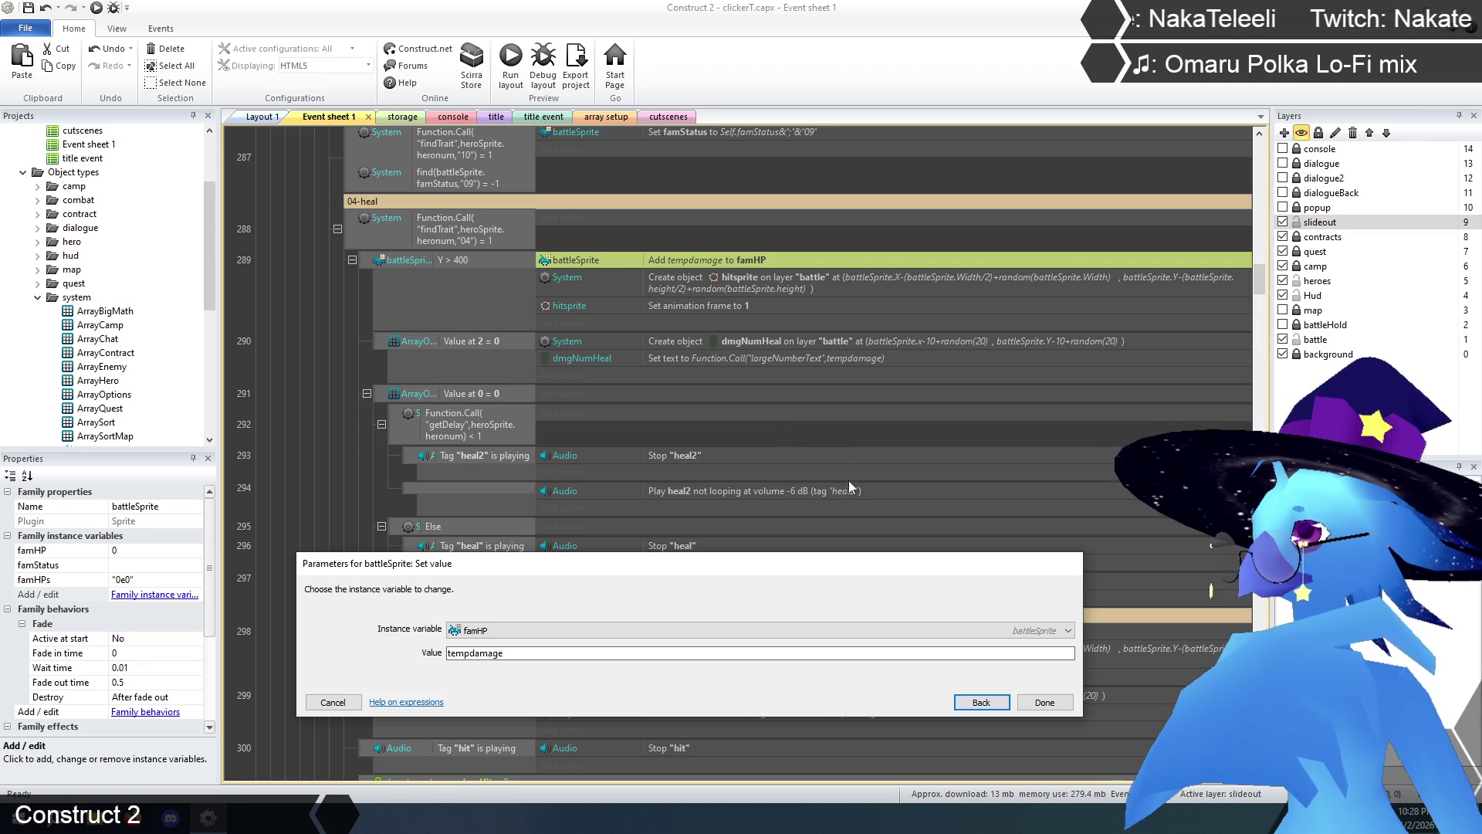
{"action": "left_click", "coordinate": [494, 631]}
{"action": "left_click", "coordinate": [502, 671]}
{"action": "left_click", "coordinate": [532, 655]}
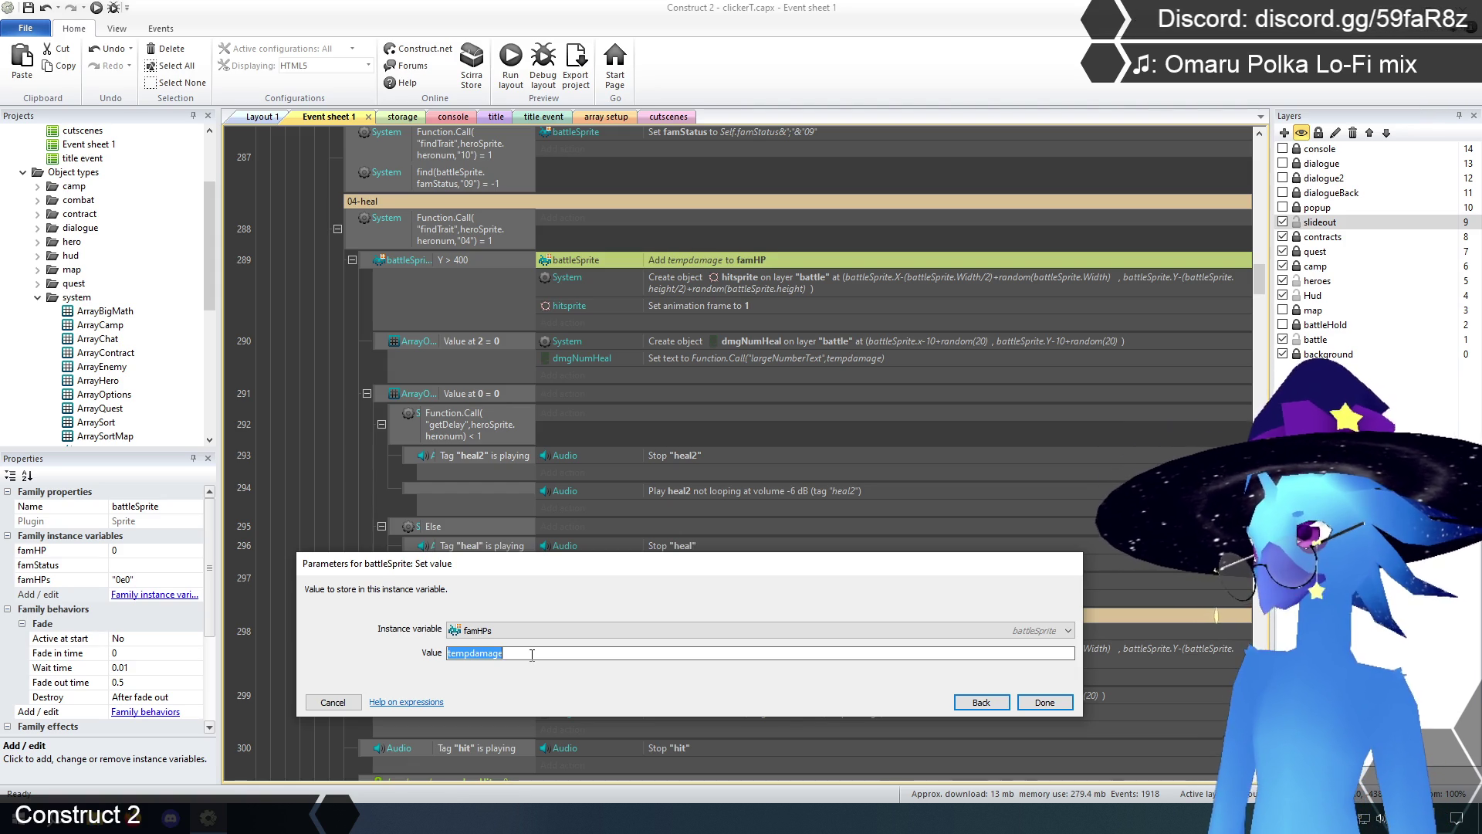
- Set the heal action's value to Function.Call("bigMath",battleSprite.famHPs,"+",tempdamage) and confirm
{"action": "key", "text": "BackSpace"}
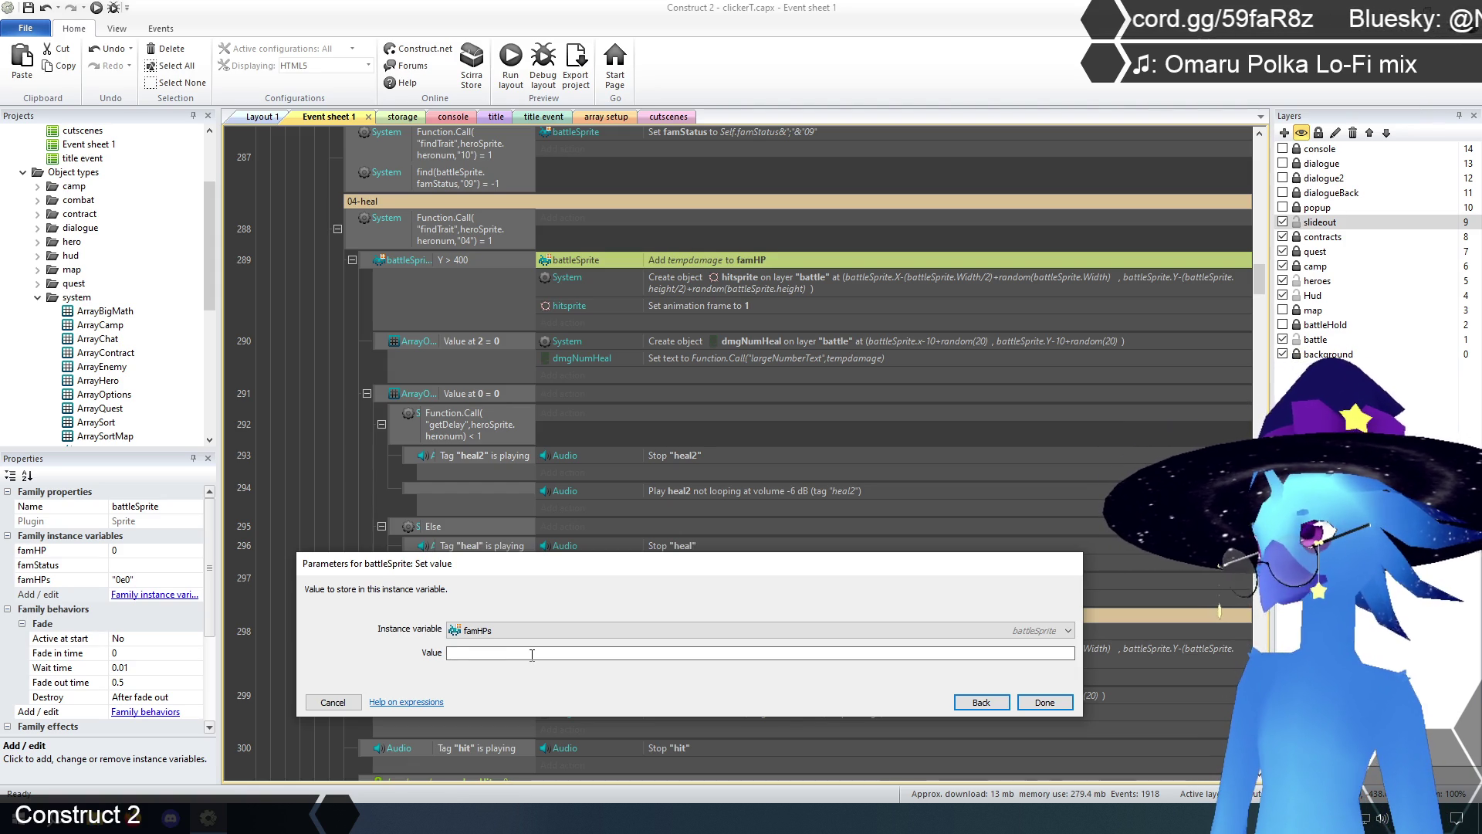
{"action": "type", "text": "Function.cal"}
{"action": "key", "text": "Return"}
{"action": "type", "text": "(\""}
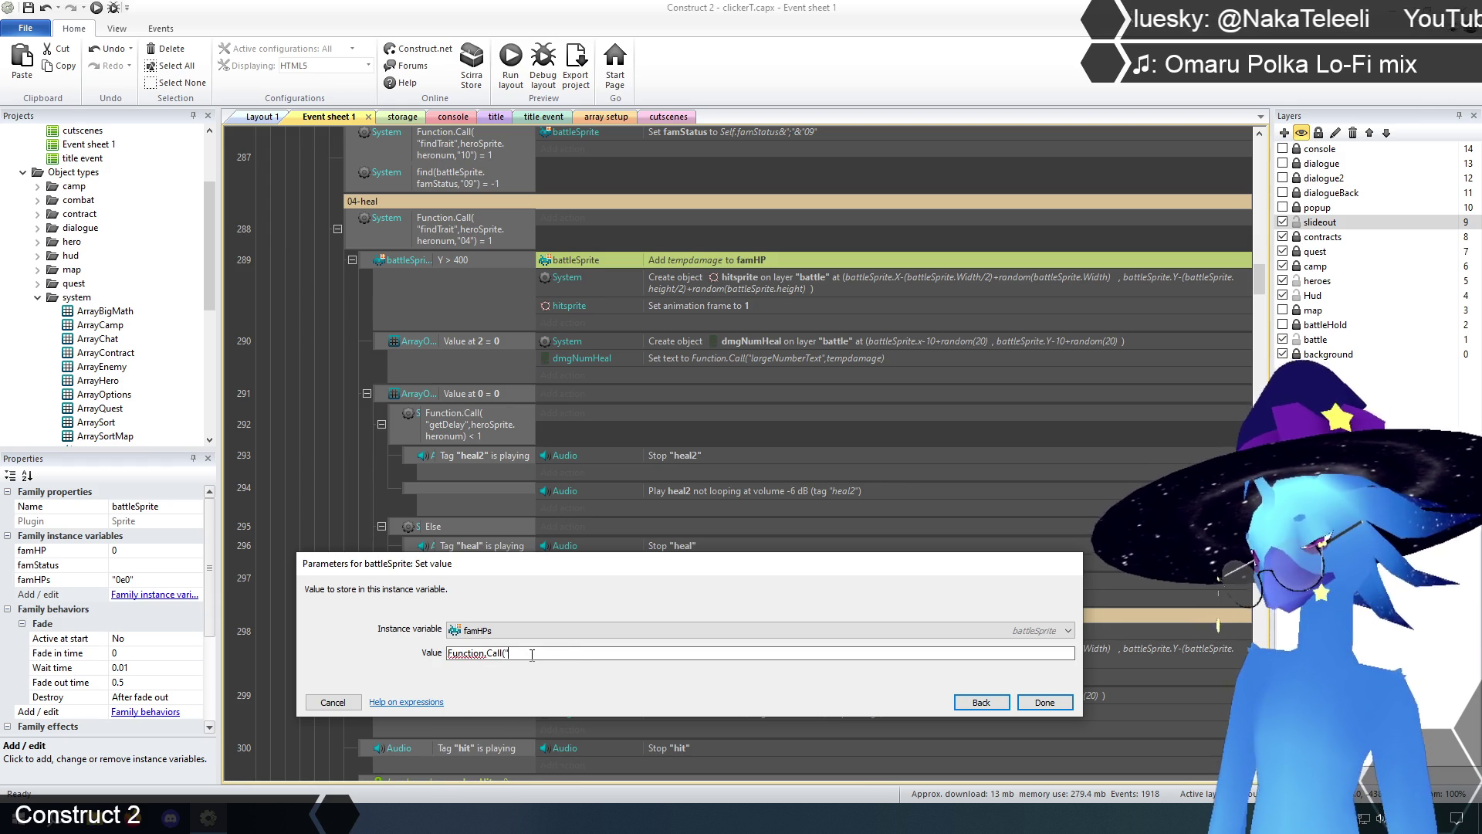
{"action": "type", "text": "bigMath\","}
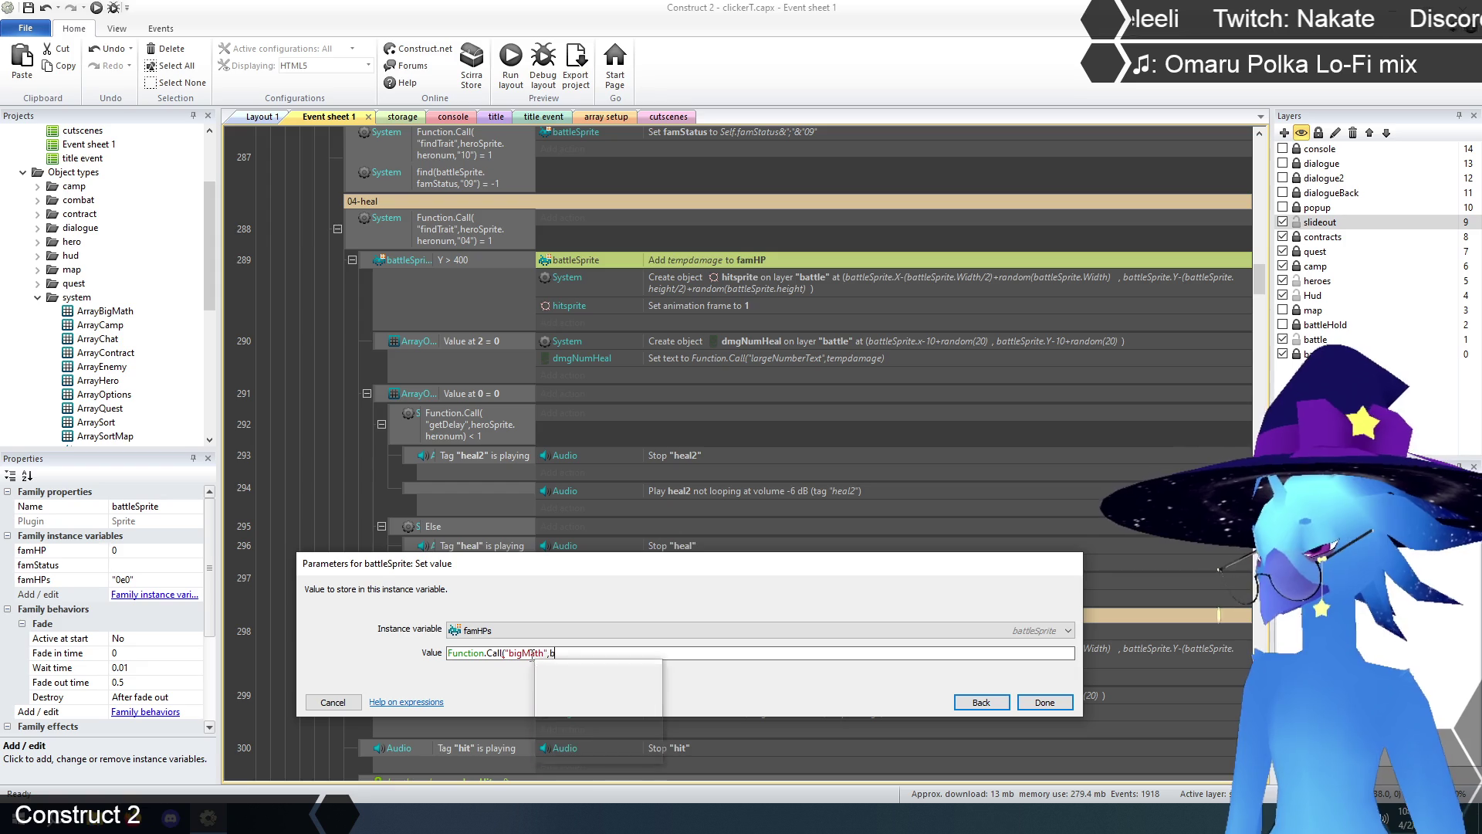
{"action": "type", "text": "battleS"}
{"action": "key", "text": "Return"}
{"action": "type", "text": ".fam"}
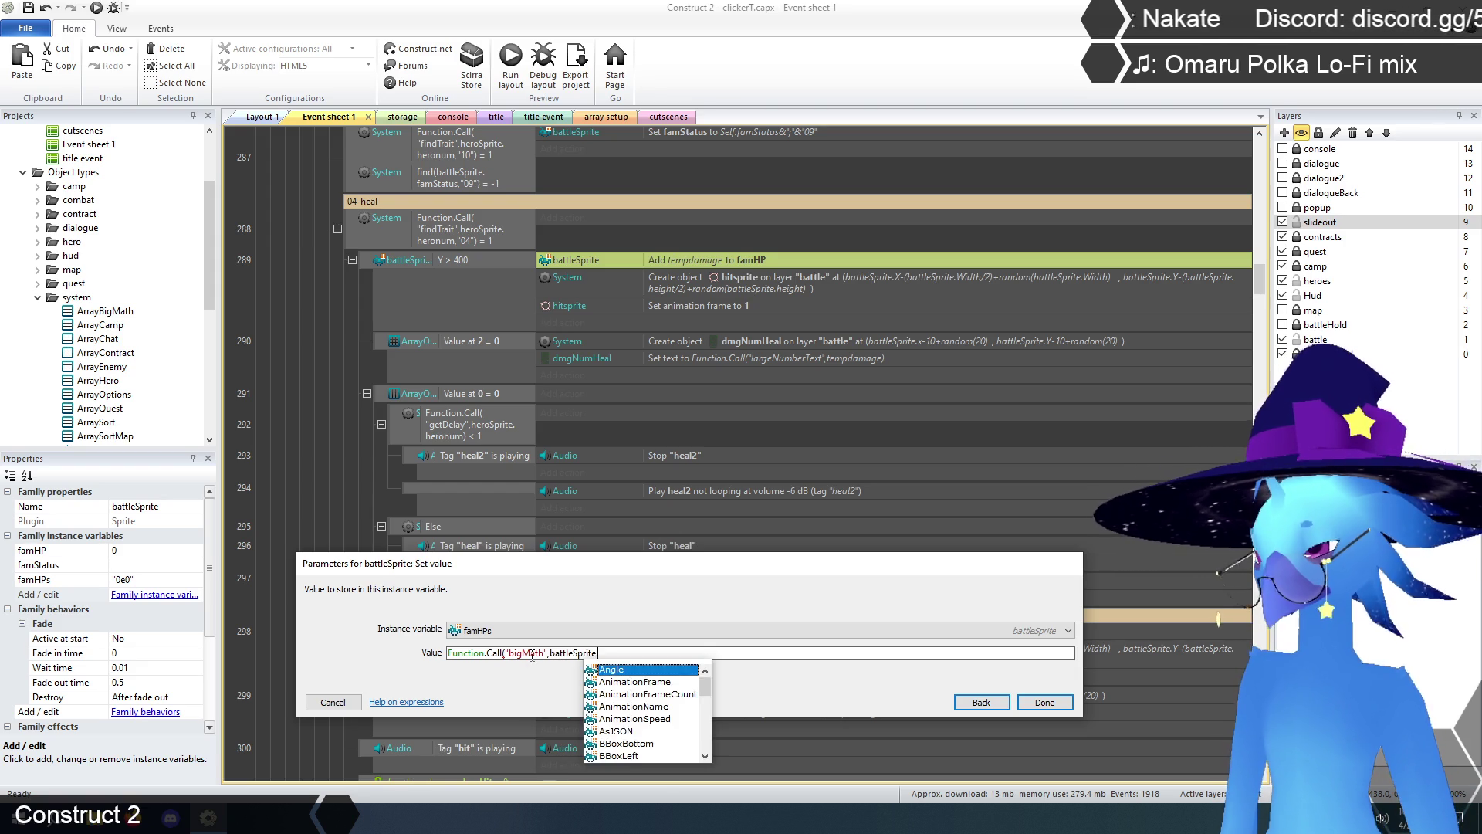
{"action": "key", "text": "Return"}
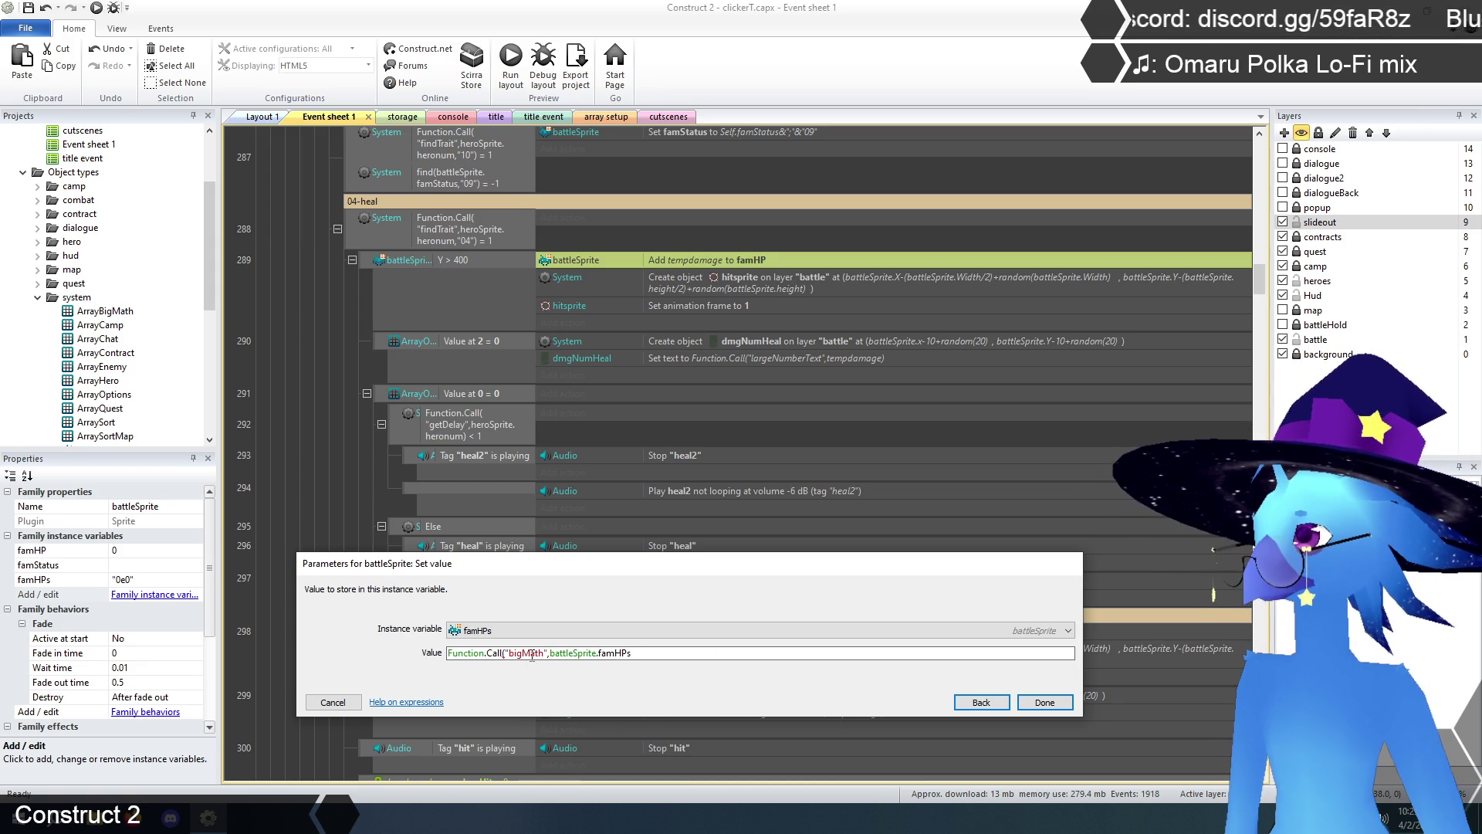
{"action": "type", "text": ","}
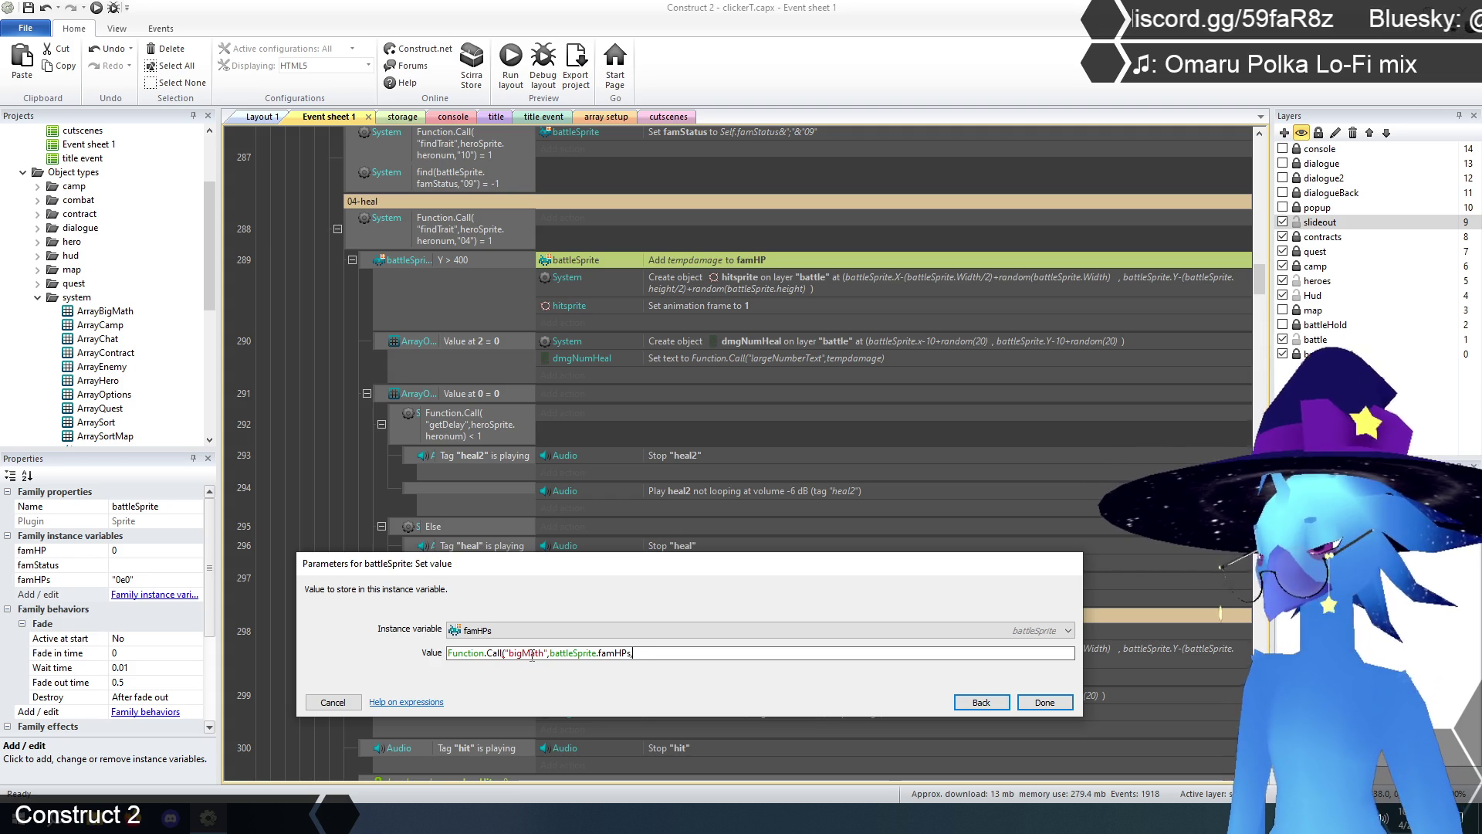
{"action": "type", "text": "\"+\","}
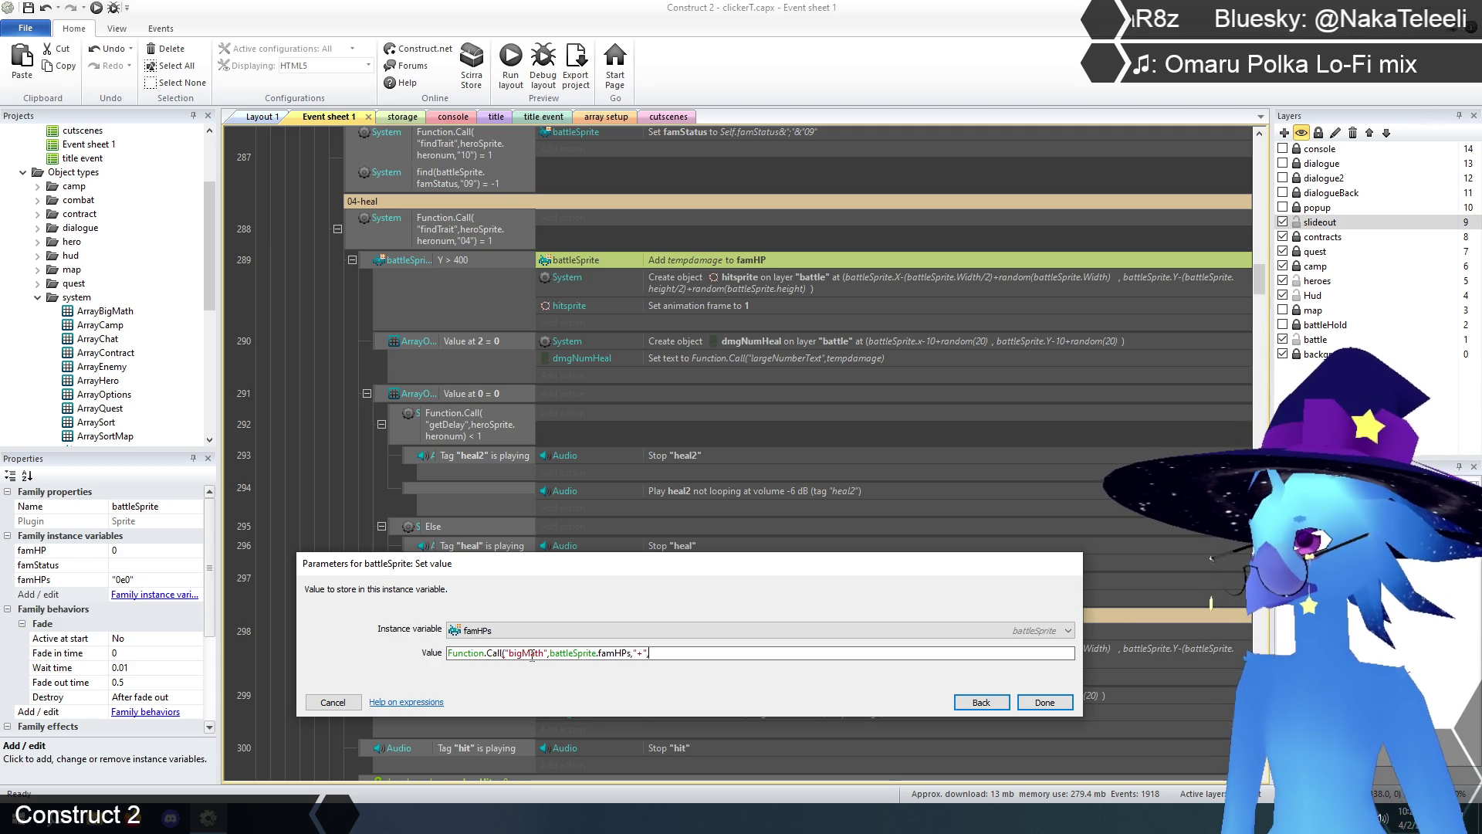
{"action": "type", "text": "tempdamage"}
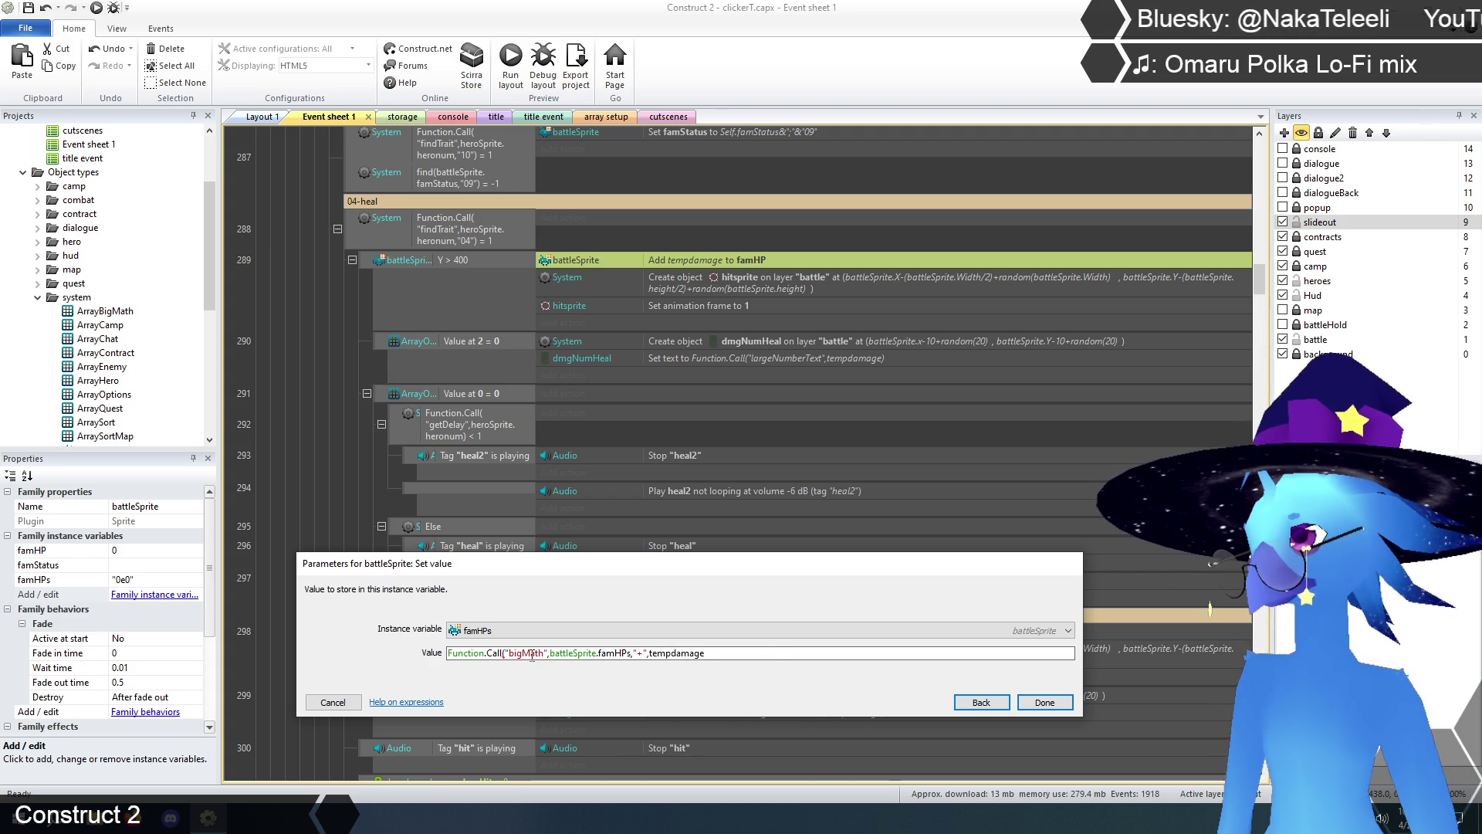
{"action": "type", "text": ")"}
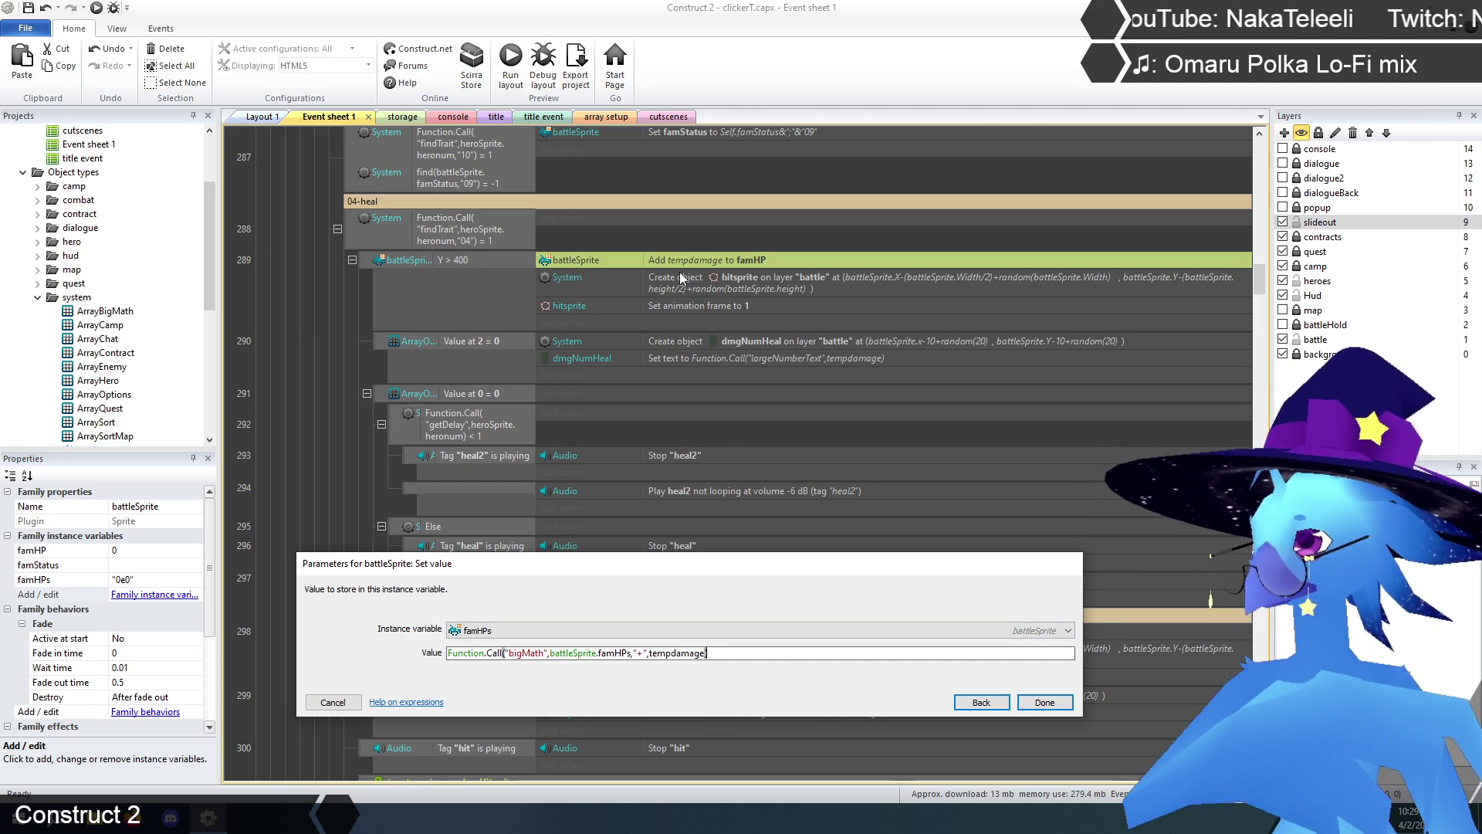
{"action": "left_click", "coordinate": [1044, 702]}
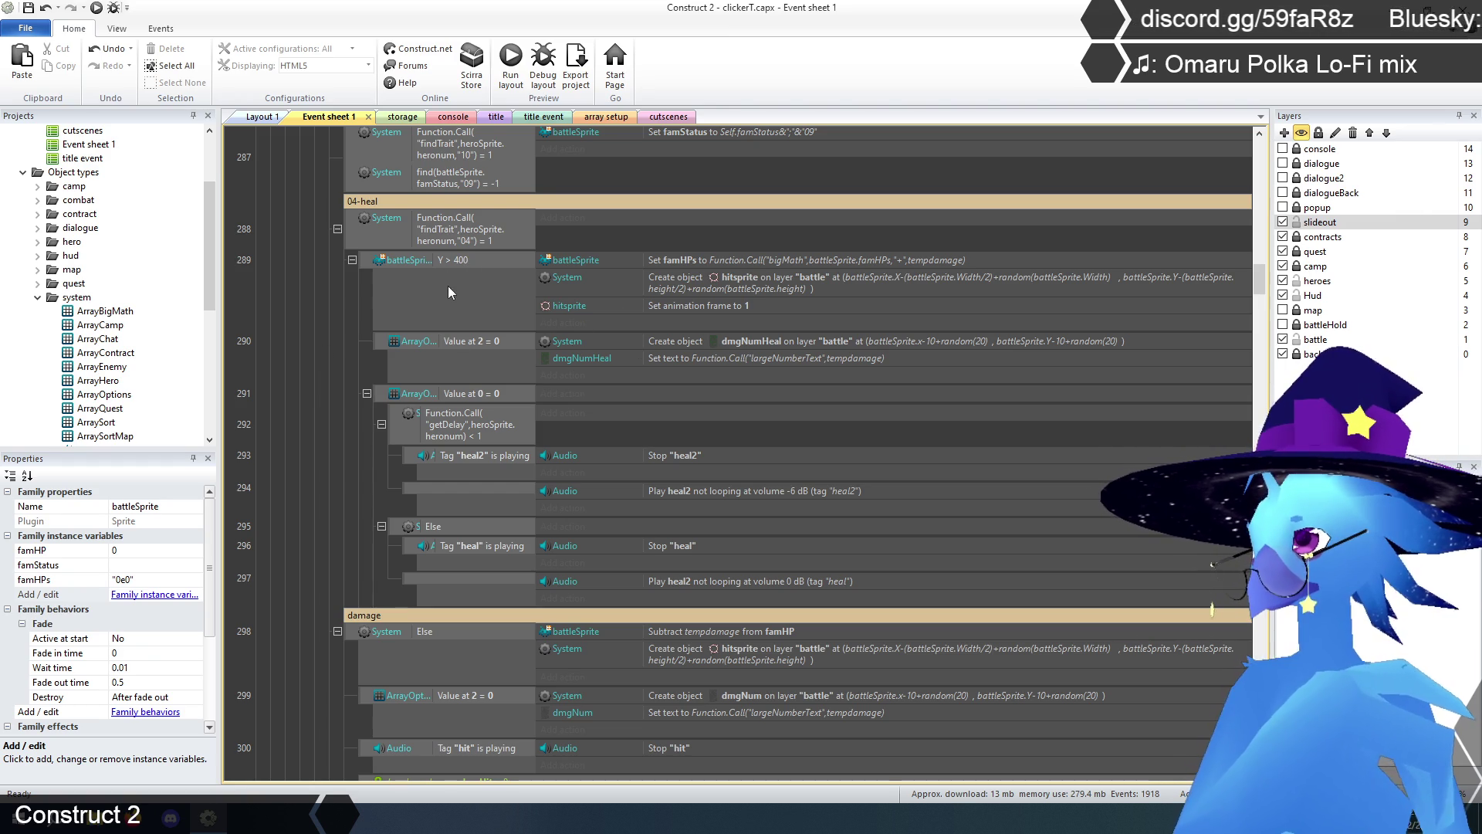
{"action": "scroll", "coordinate": [324, 416], "scroll_direction": "down", "scroll_amount": 2}
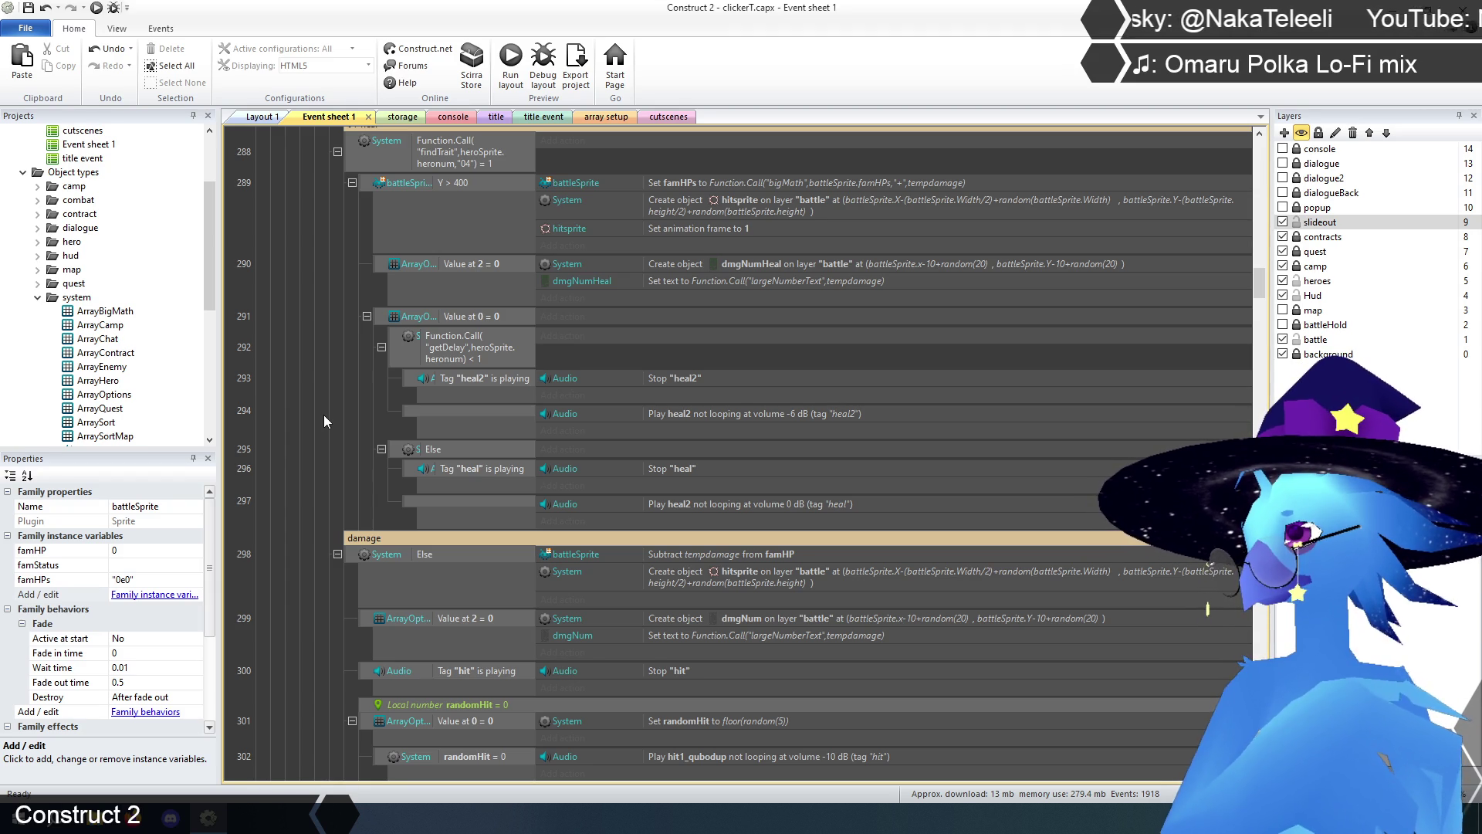
{"action": "scroll", "coordinate": [324, 421], "scroll_direction": "down", "scroll_amount": 1}
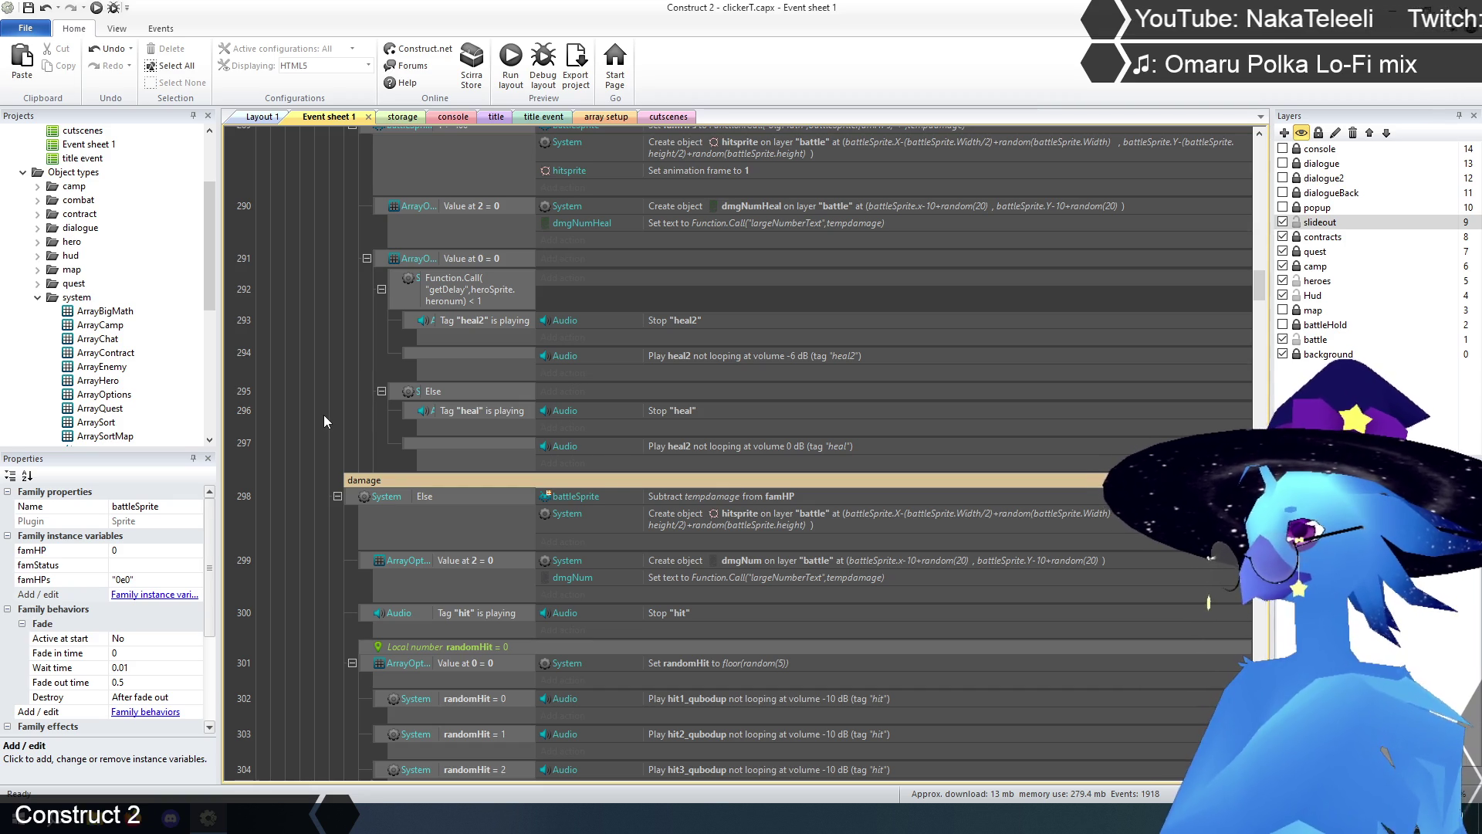
{"action": "scroll", "coordinate": [324, 413], "scroll_direction": "down", "scroll_amount": 5}
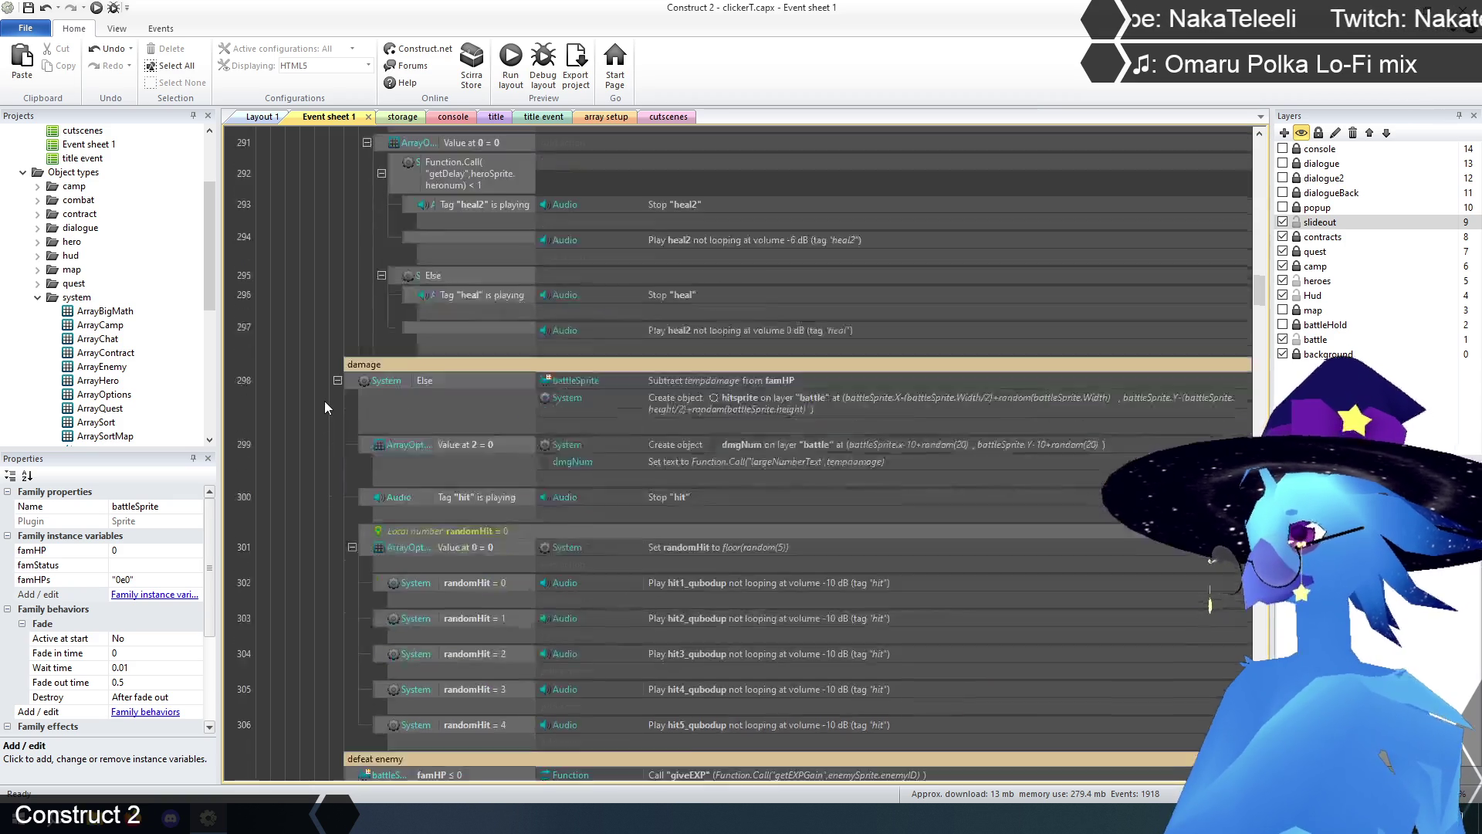
{"action": "scroll", "coordinate": [326, 401], "scroll_direction": "up", "scroll_amount": 1}
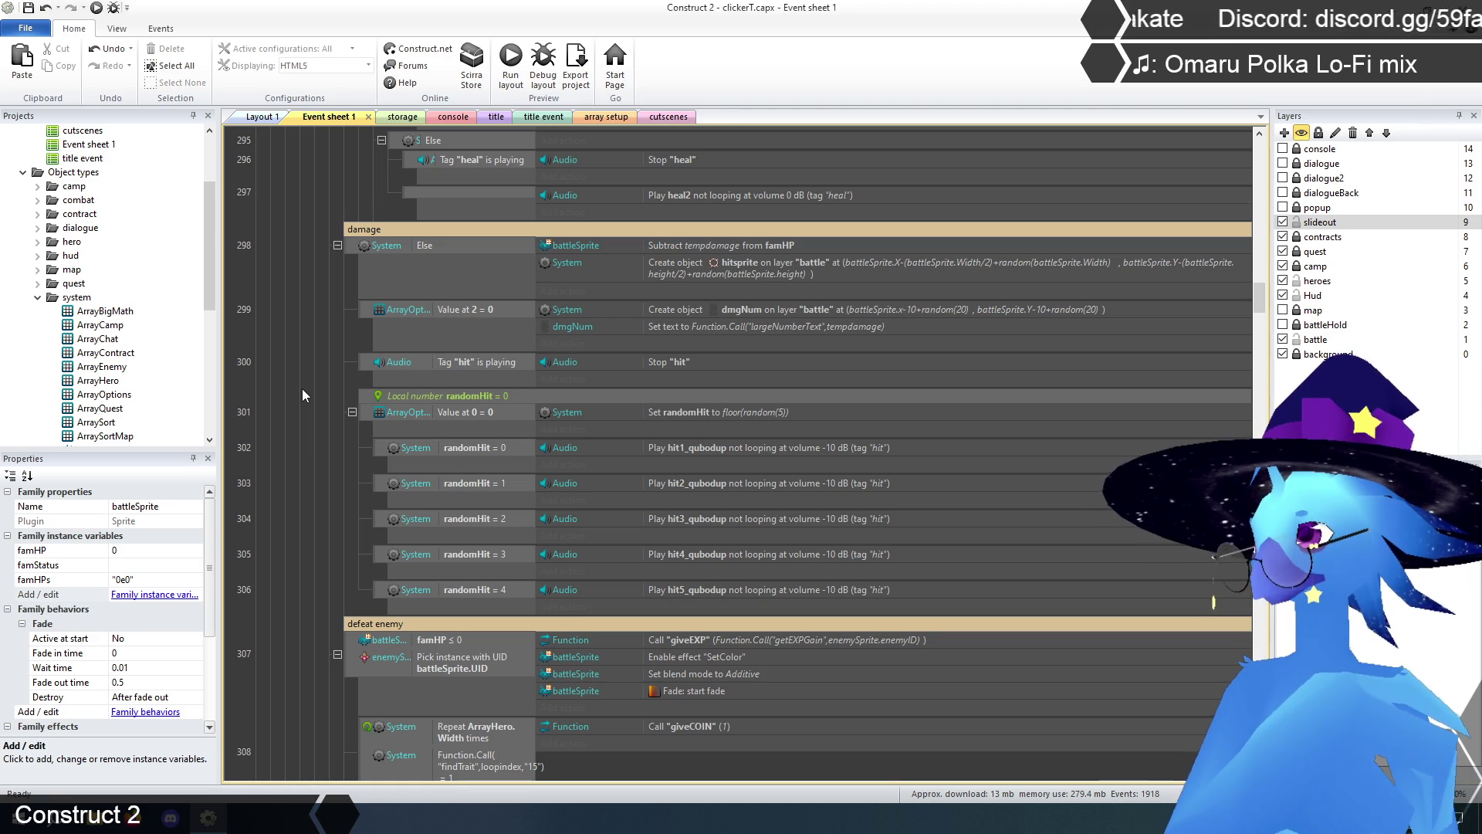
- Turn event 298's Subtract tempdamage from famHP action into a Set value on famHPs
{"action": "double_click", "coordinate": [671, 244]}
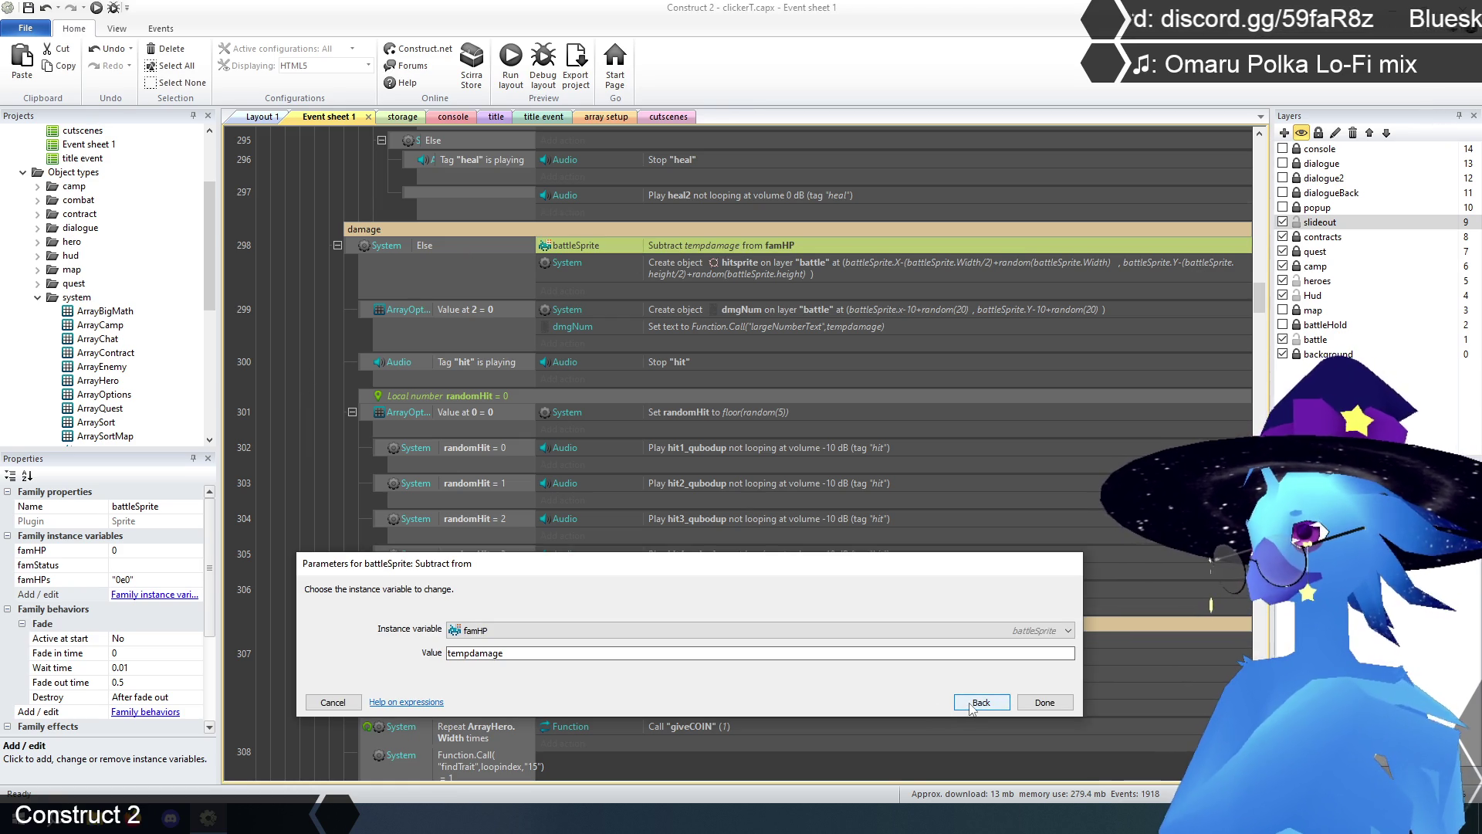
{"action": "left_click", "coordinate": [974, 701]}
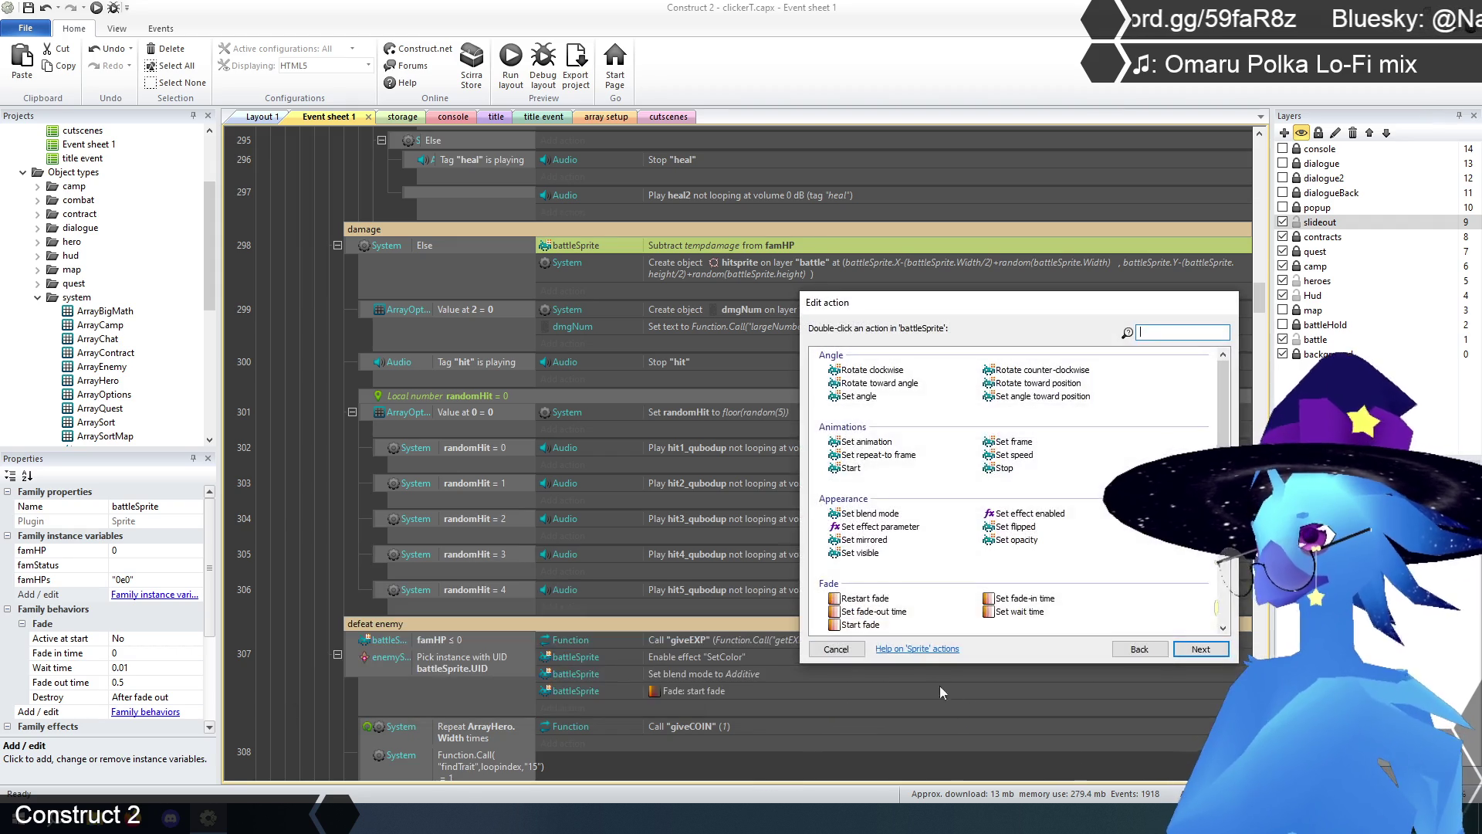
{"action": "scroll", "coordinate": [958, 530], "scroll_direction": "down", "scroll_amount": 2}
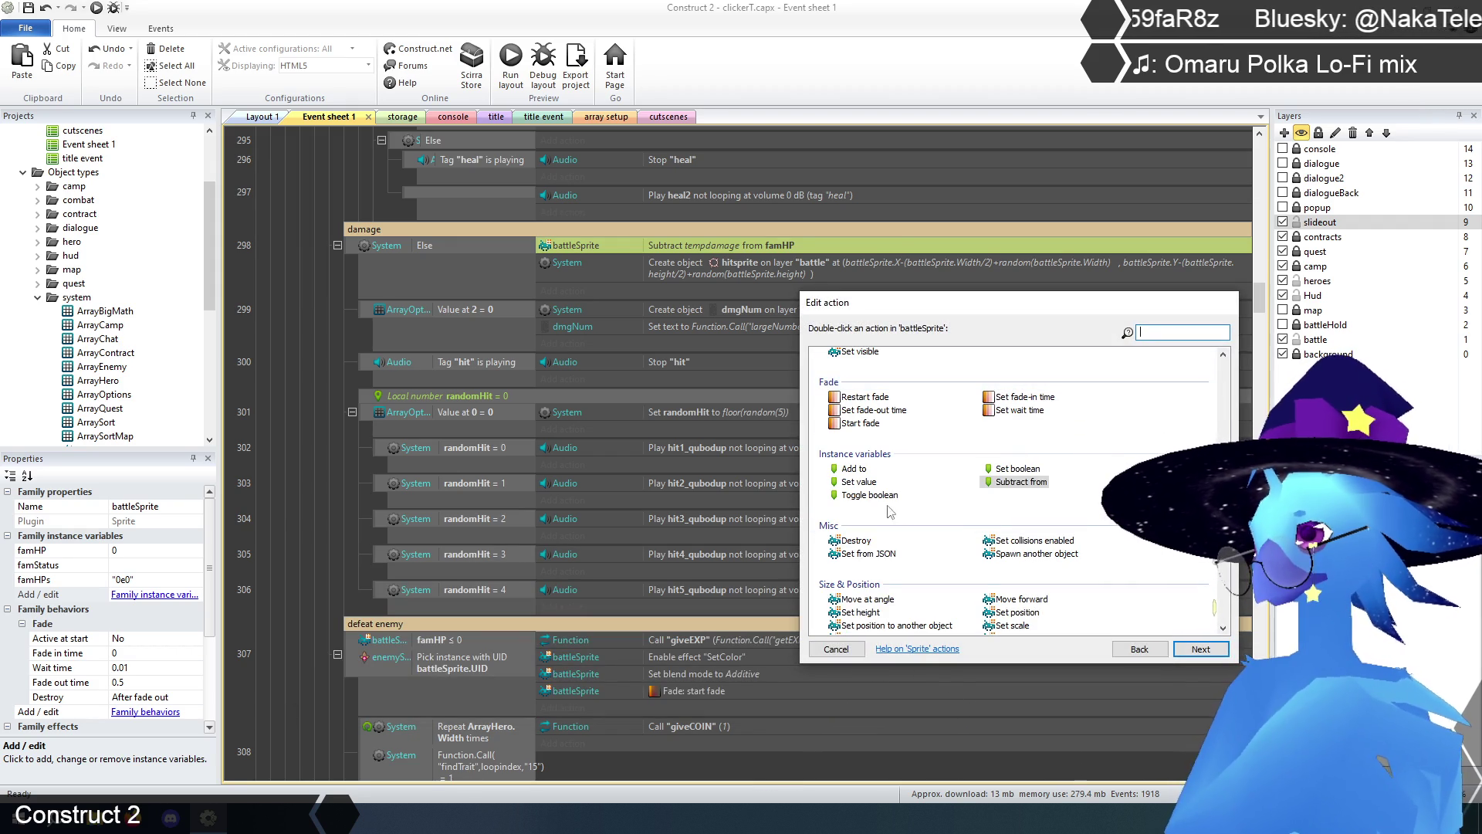
{"action": "double_click", "coordinate": [859, 481]}
{"action": "left_click", "coordinate": [528, 633]}
{"action": "left_click", "coordinate": [538, 651]}
{"action": "double_click", "coordinate": [538, 653]}
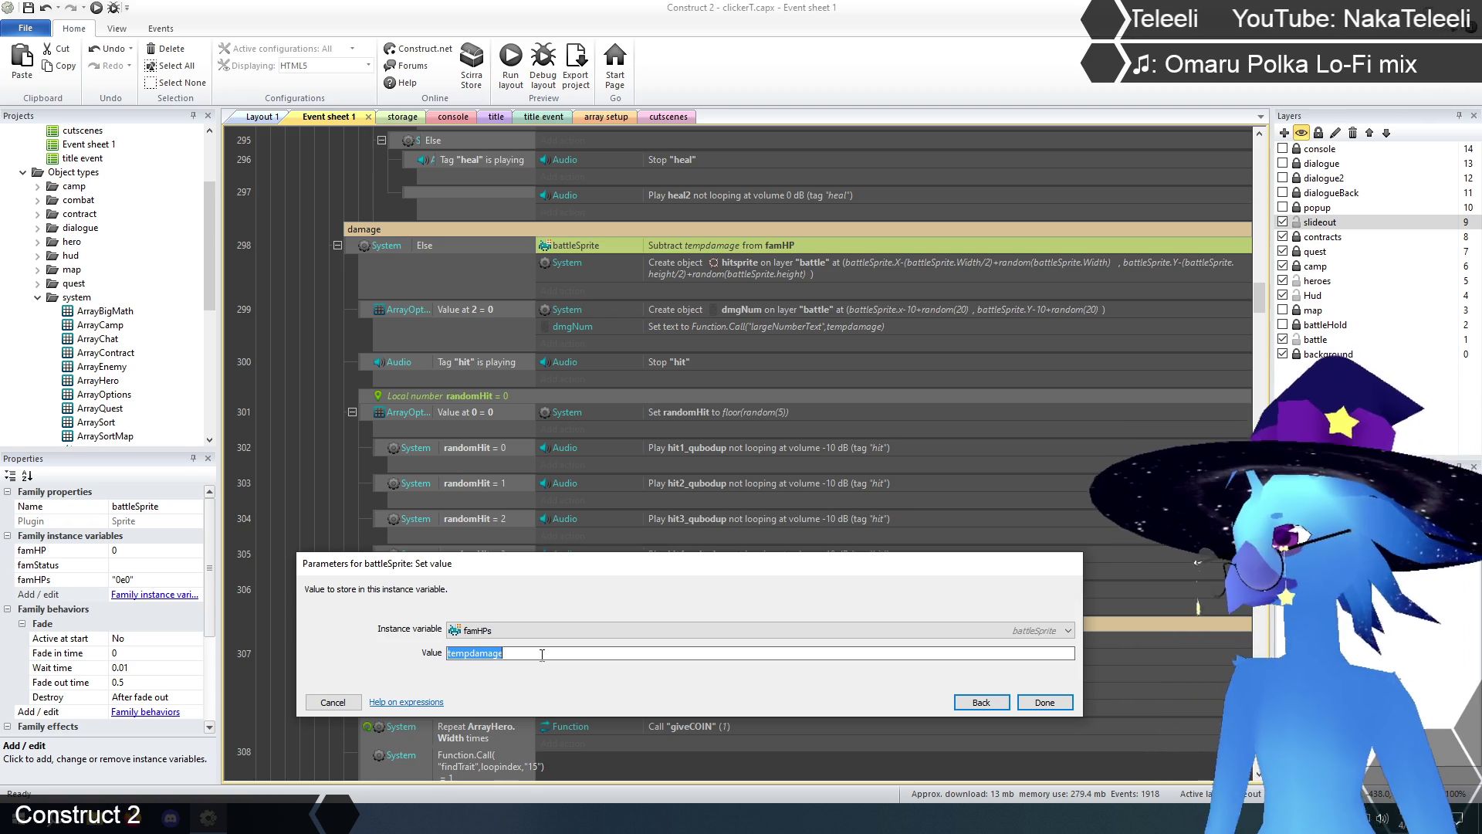
- Enter Function.Call("bigMath",battleSprite.famHPs,"-",tempdamage) as the value and confirm
{"action": "key", "text": "Home"}
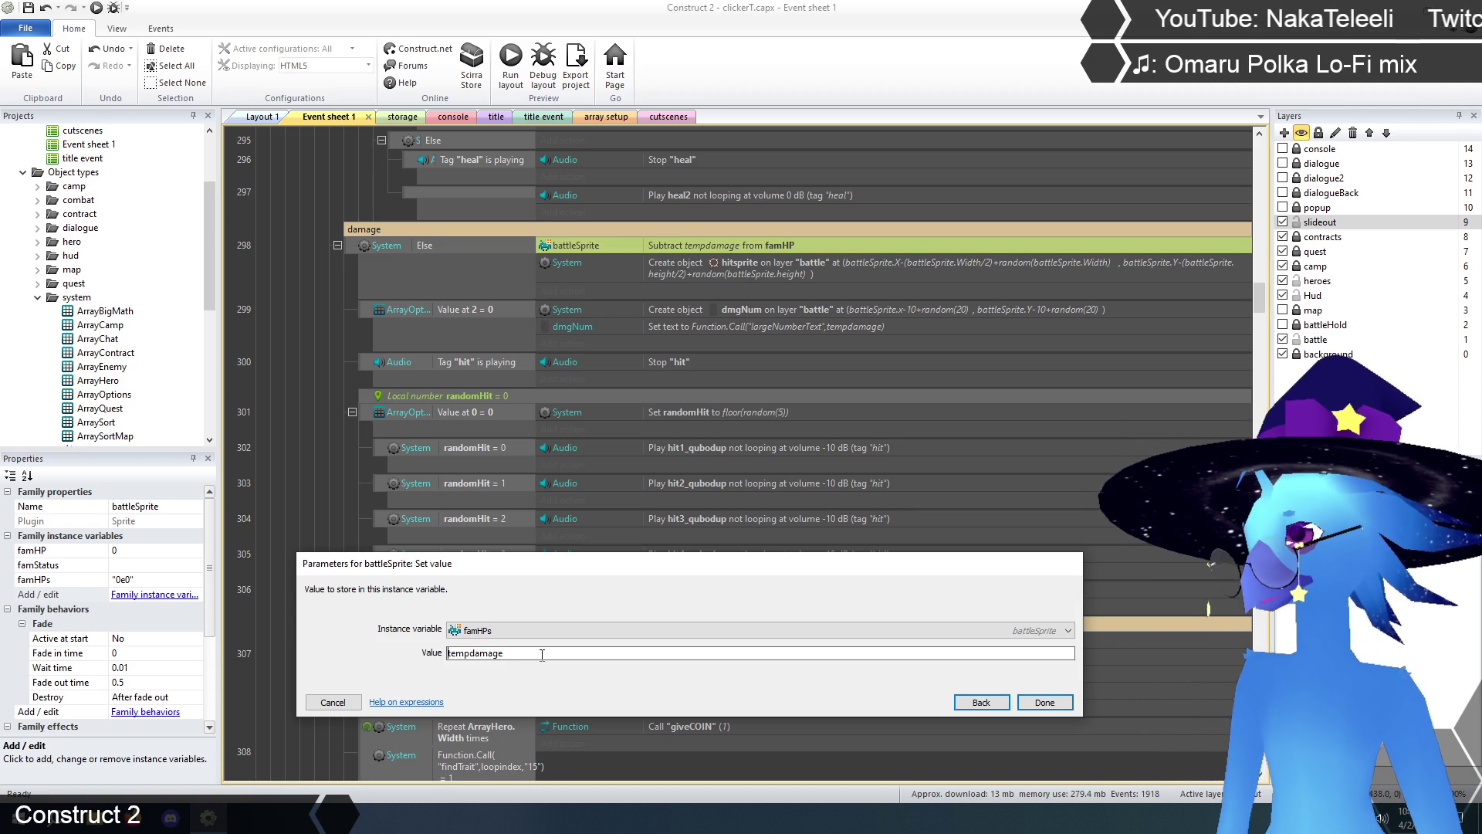
{"action": "type", "text": "Function.ca"}
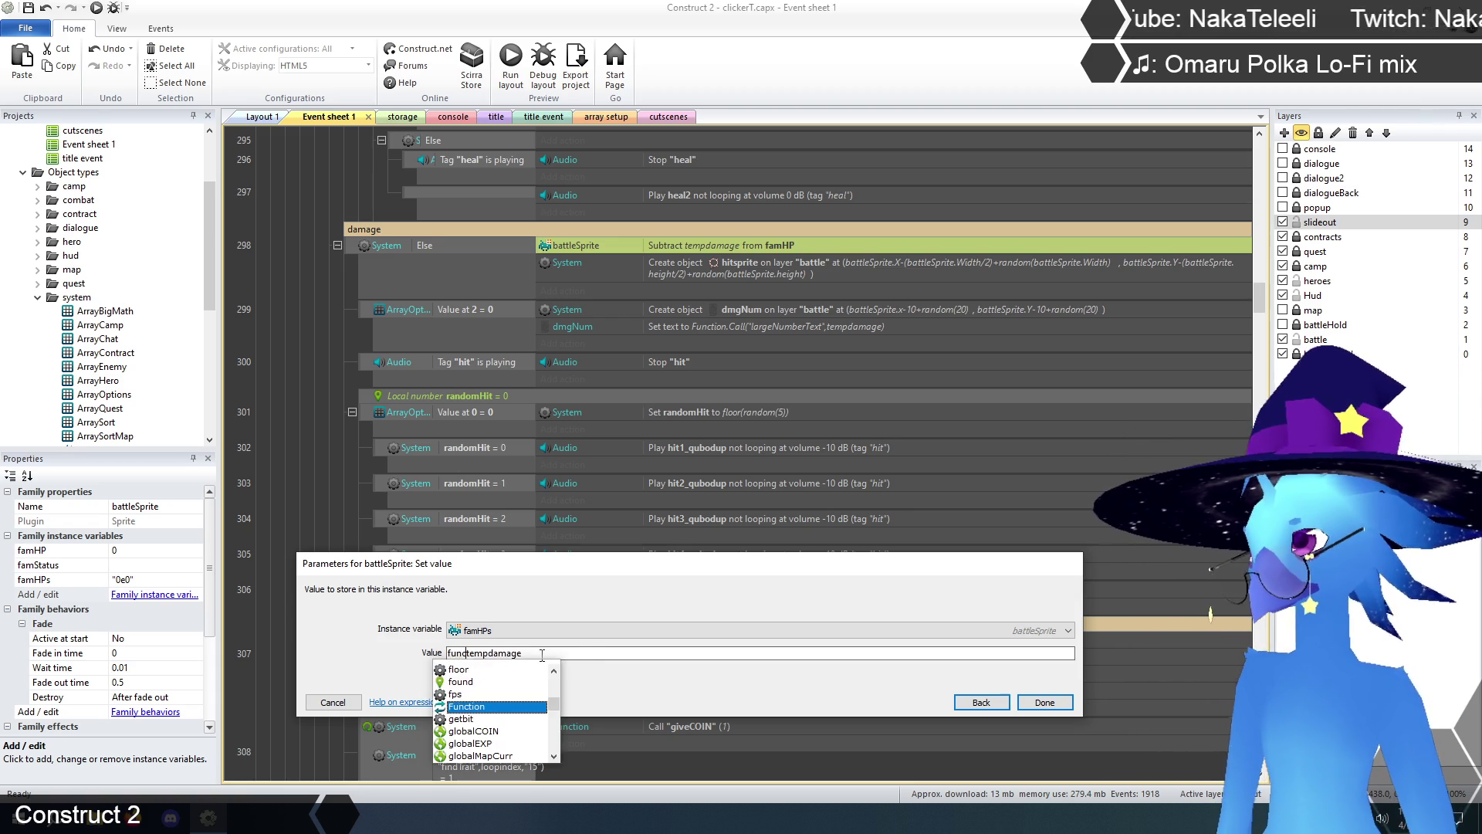
{"action": "key", "text": "Return"}
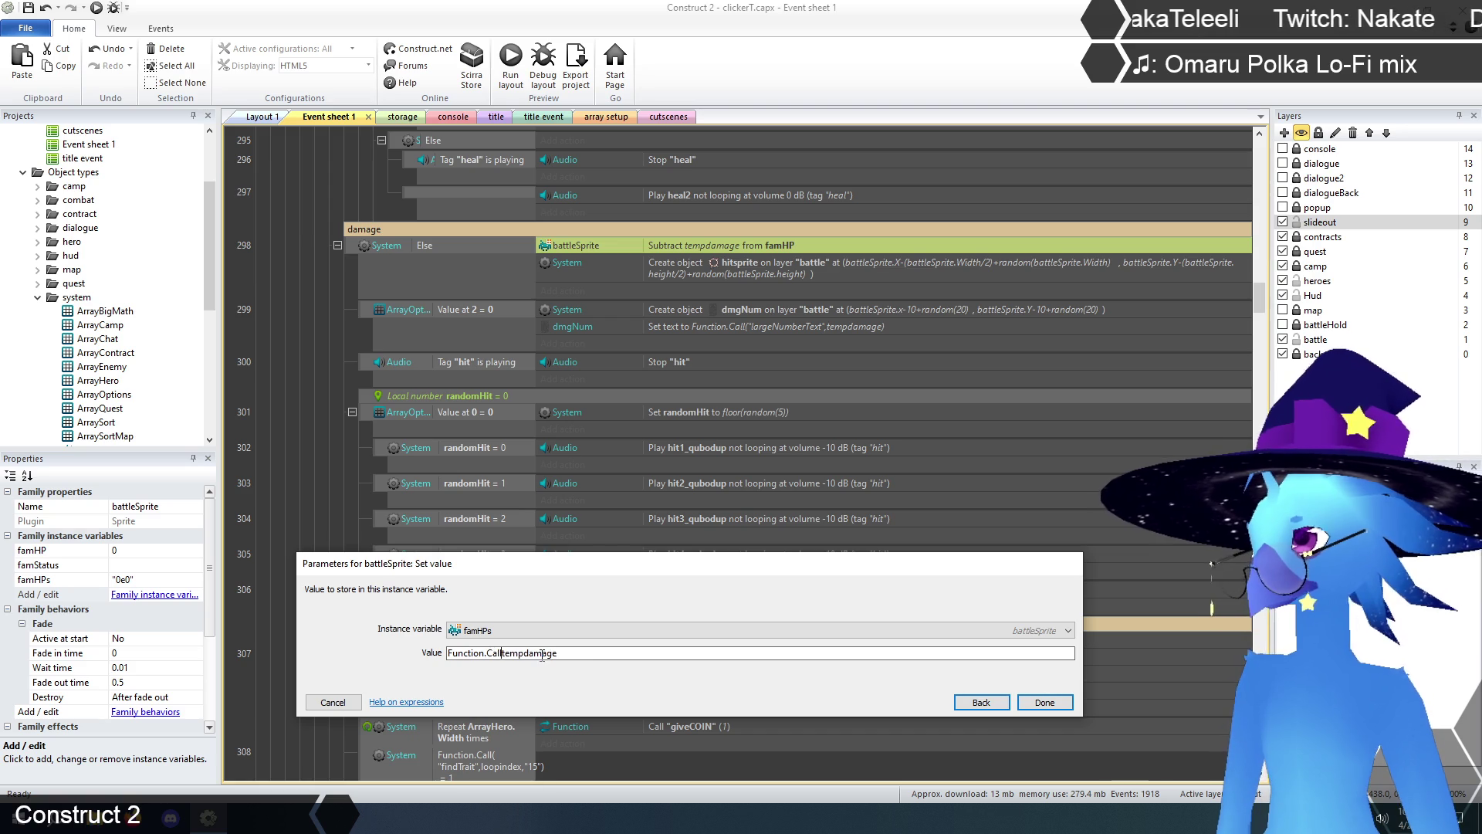
{"action": "type", "text": "(\"bigM"}
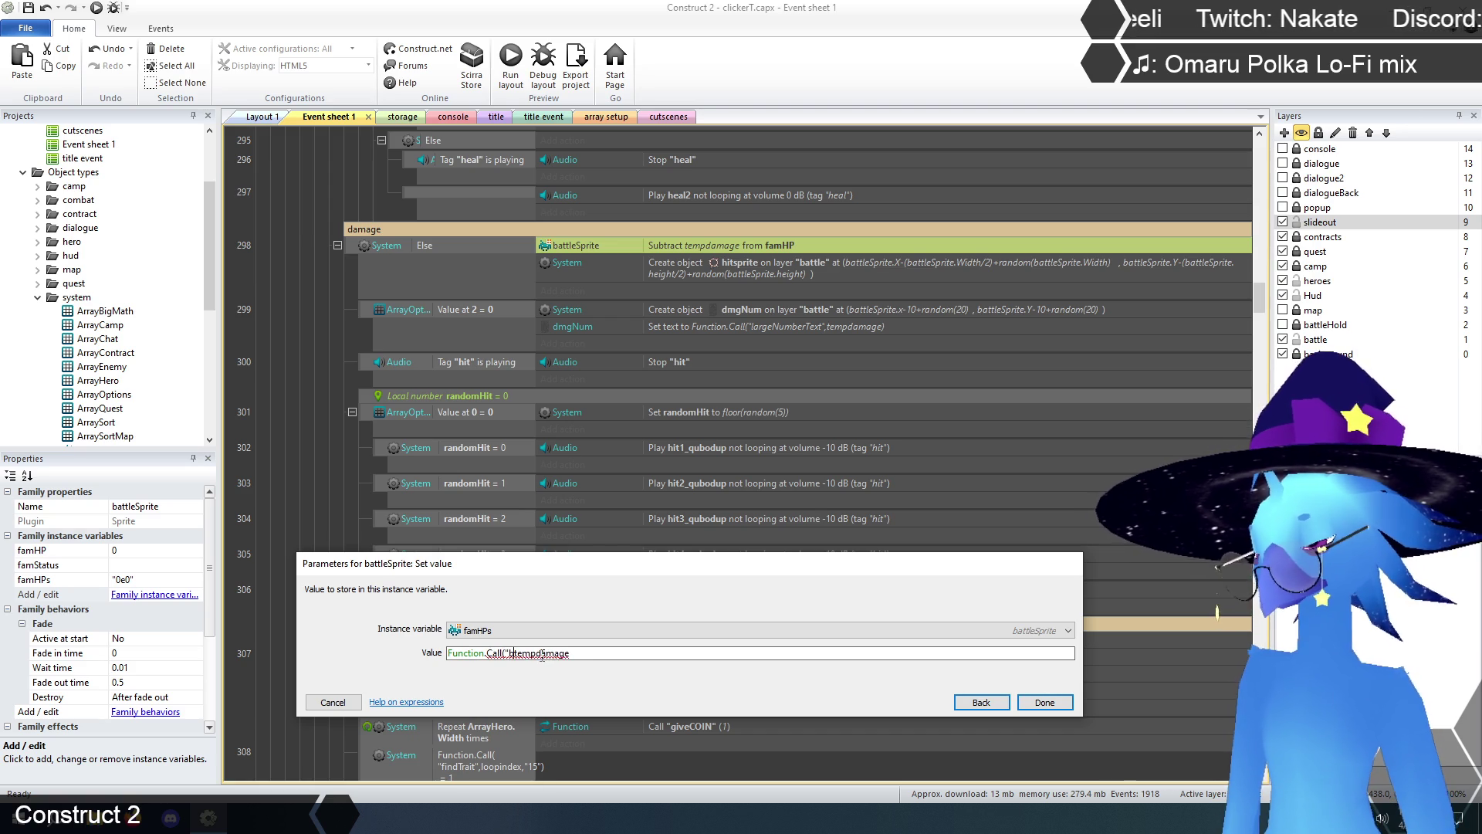
{"action": "type", "text": "ath\""}
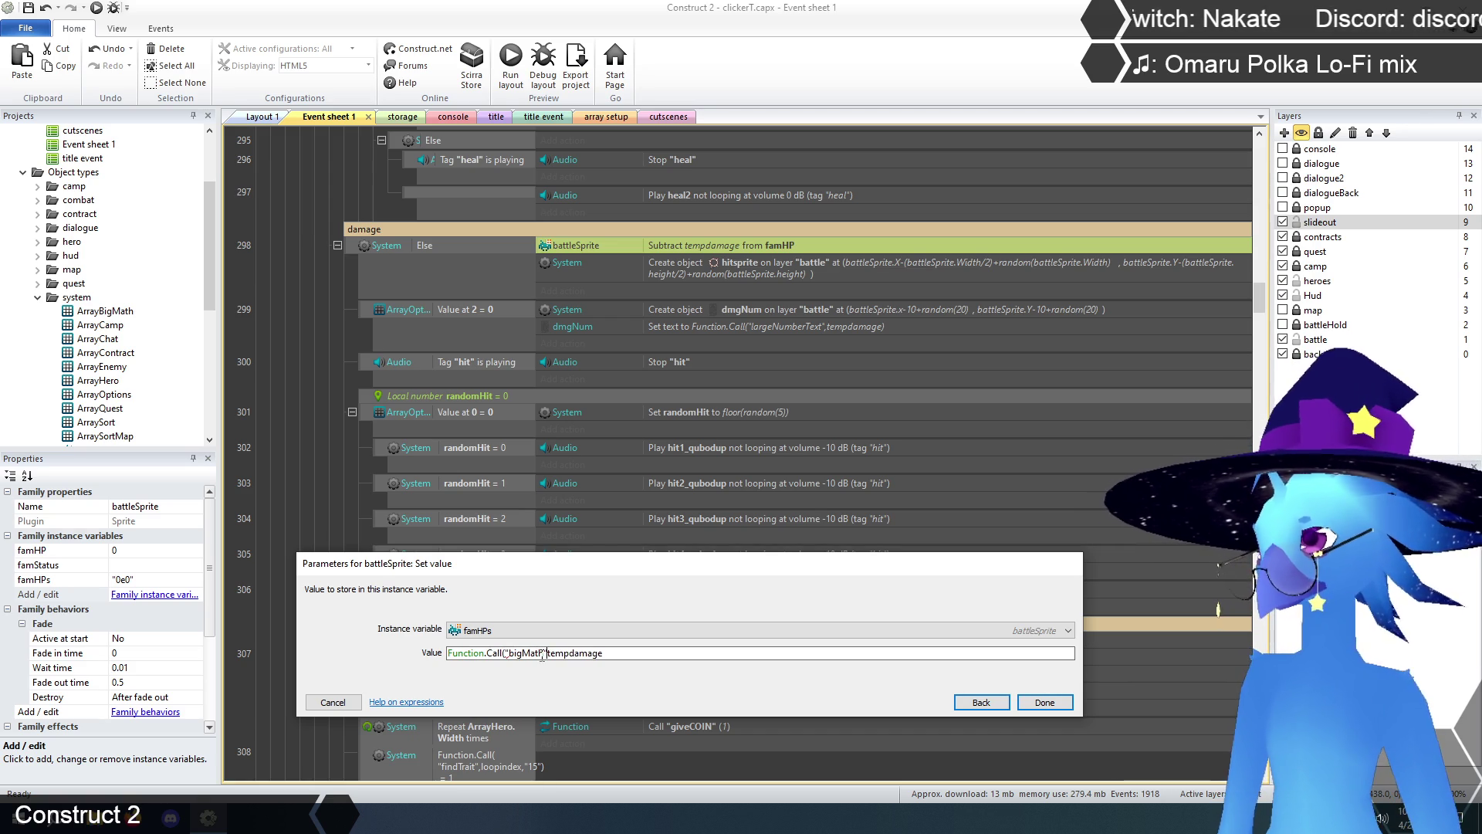
{"action": "type", "text": ","}
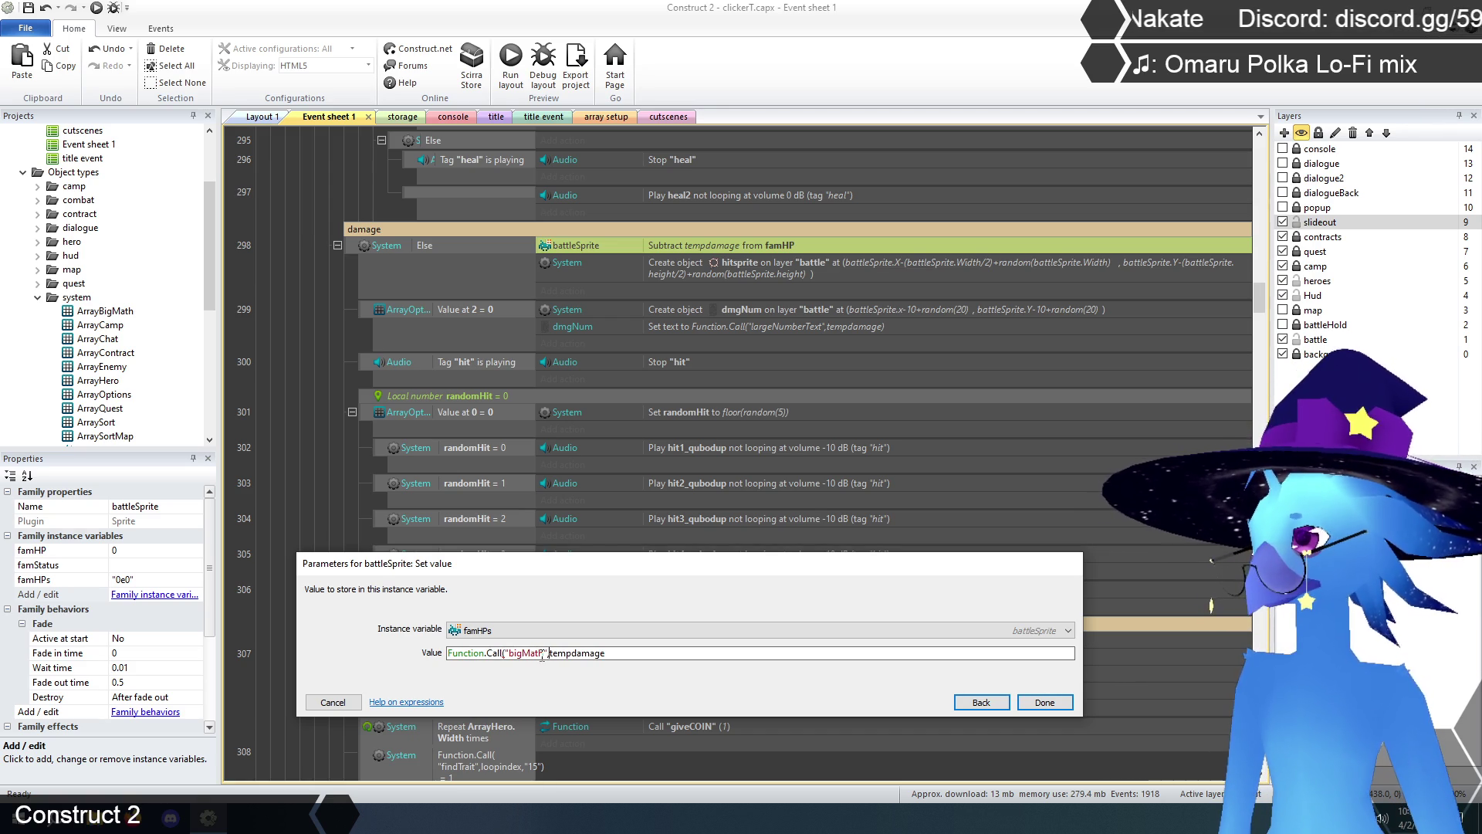
{"action": "type", "text": "battleSprite"}
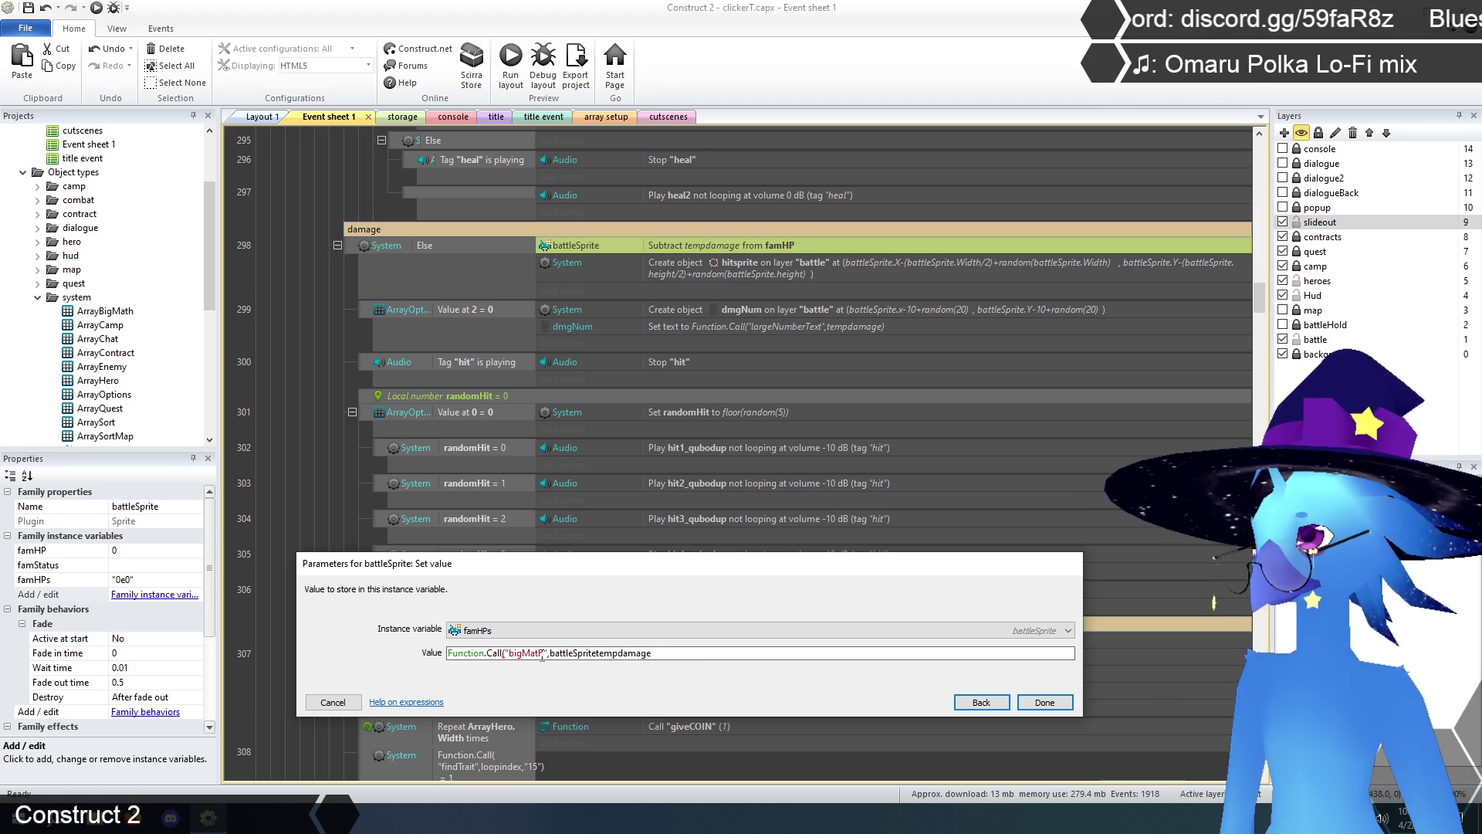
{"action": "type", "text": ".fam"}
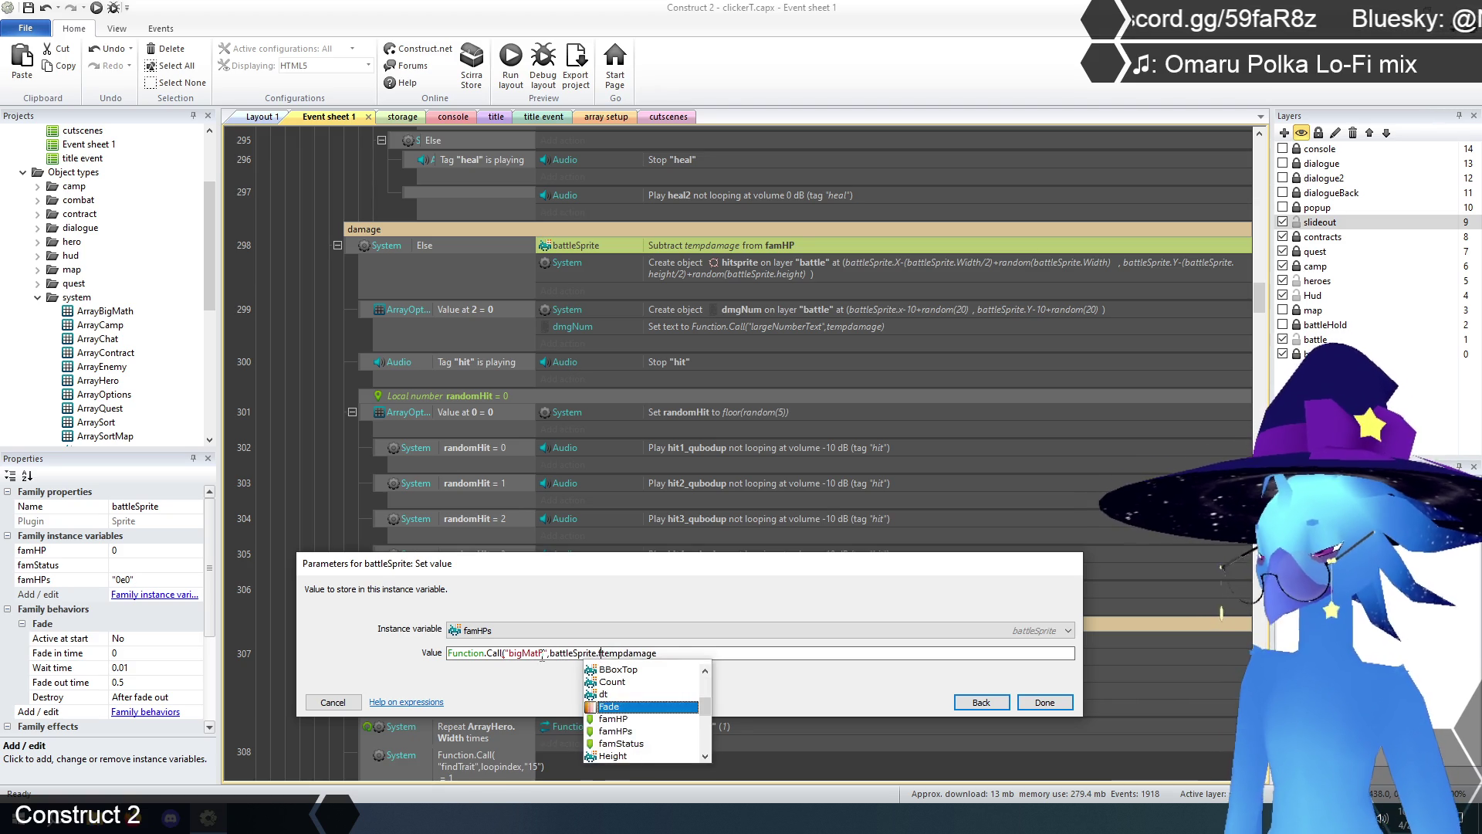
{"action": "type", "text": "HPs"}
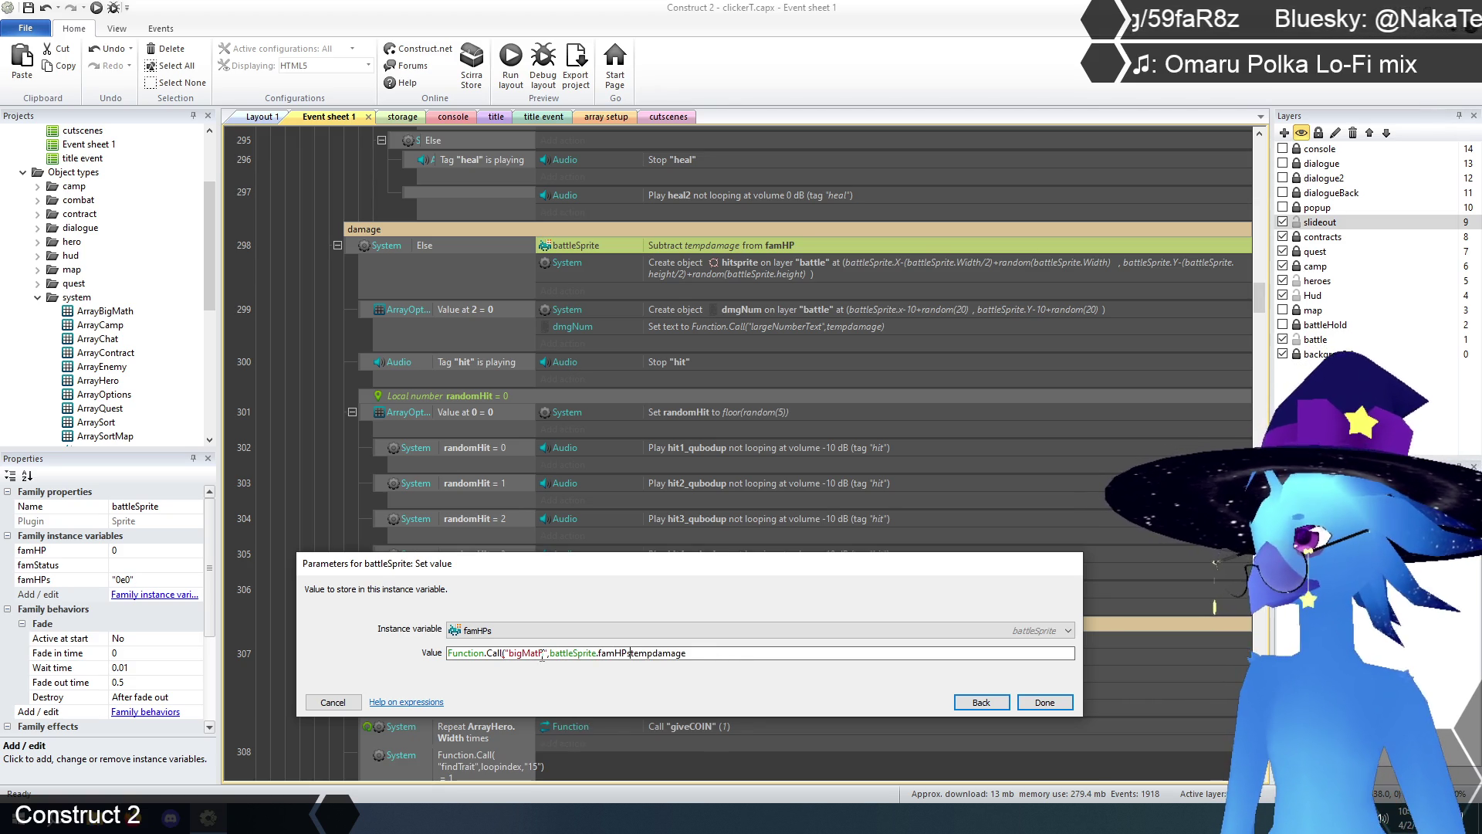
{"action": "type", "text": ","}
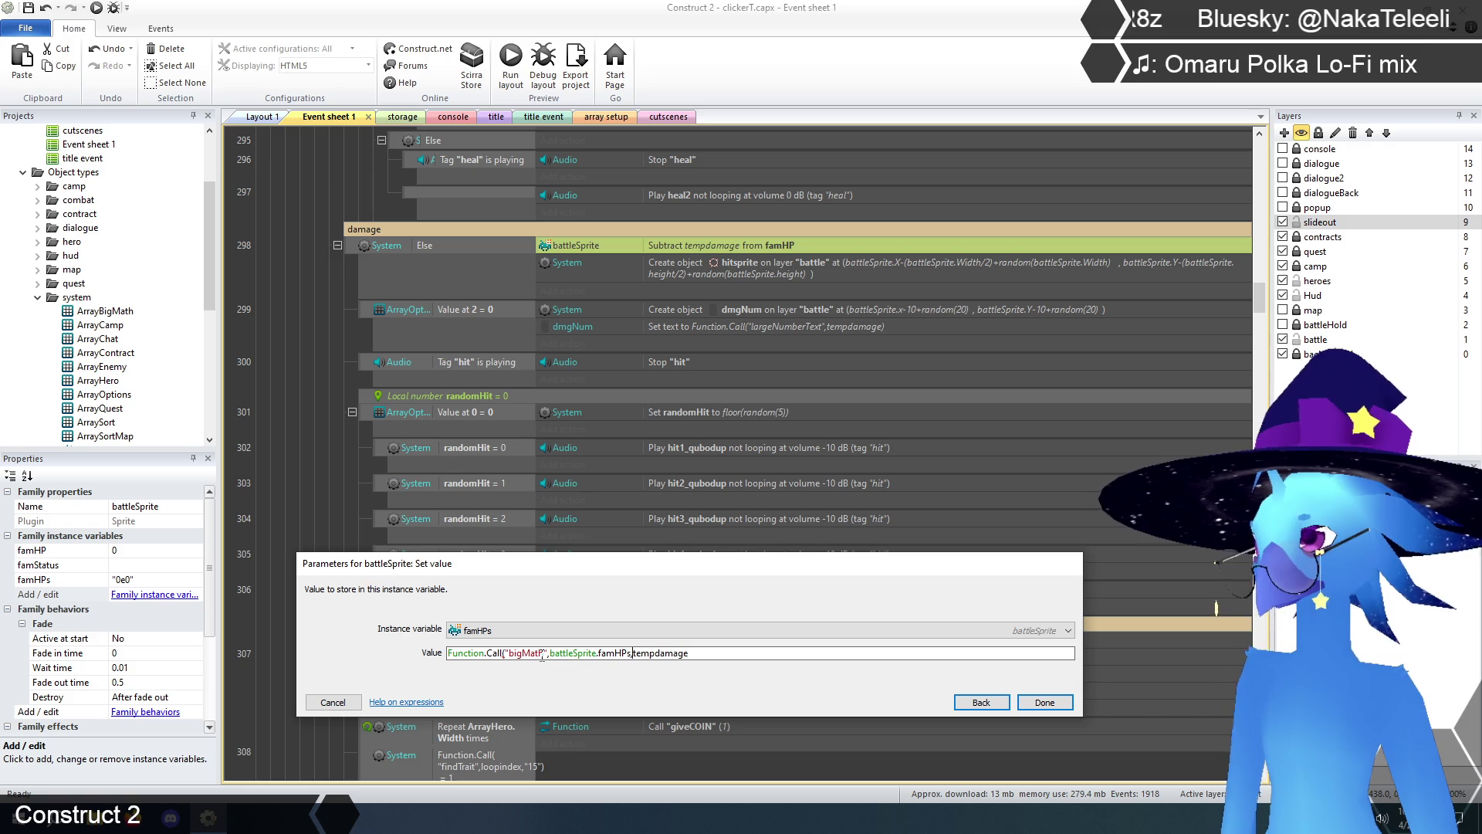
{"action": "type", "text": "\"-\""}
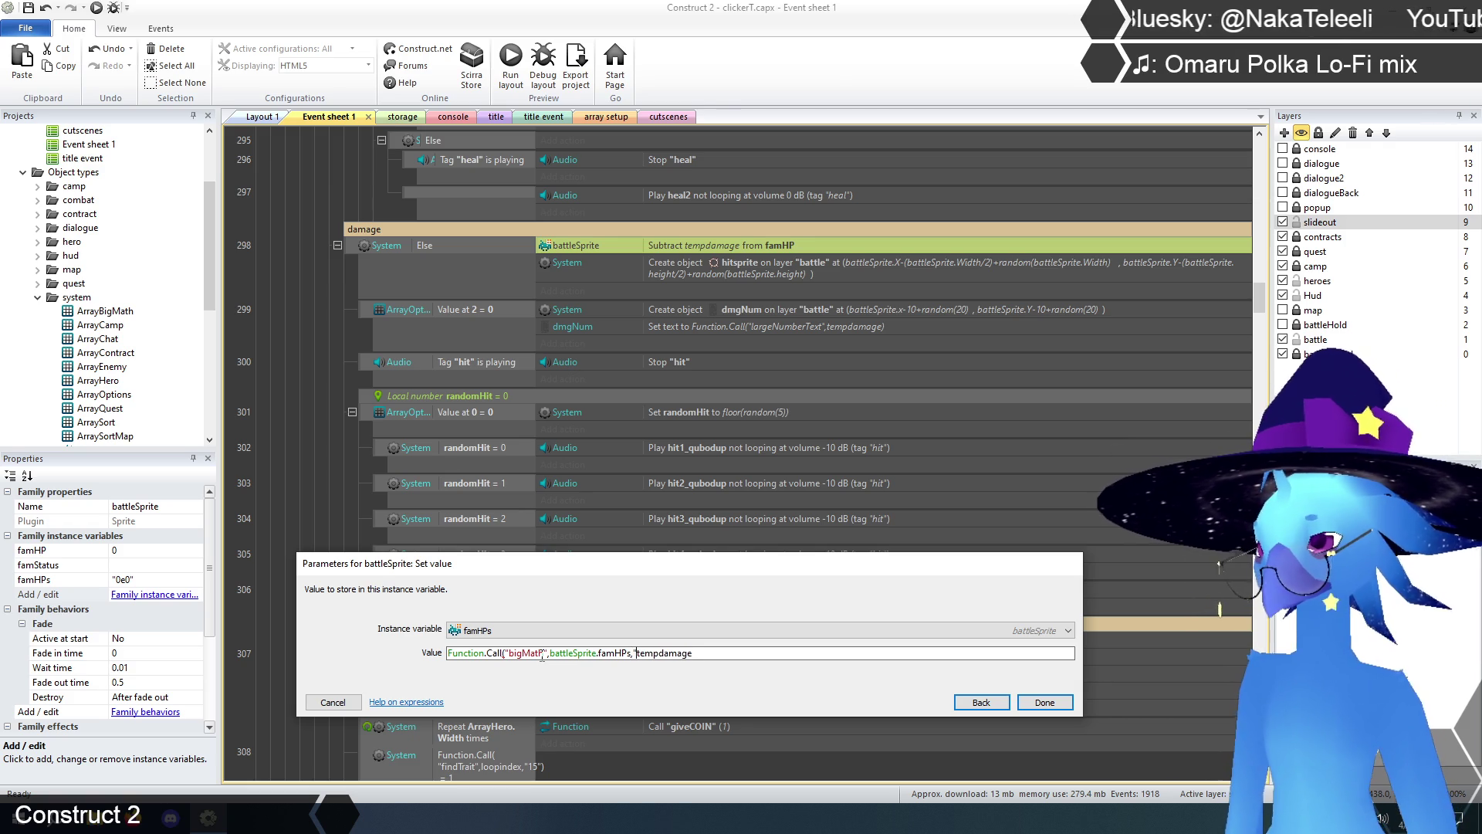
{"action": "type", "text": ","}
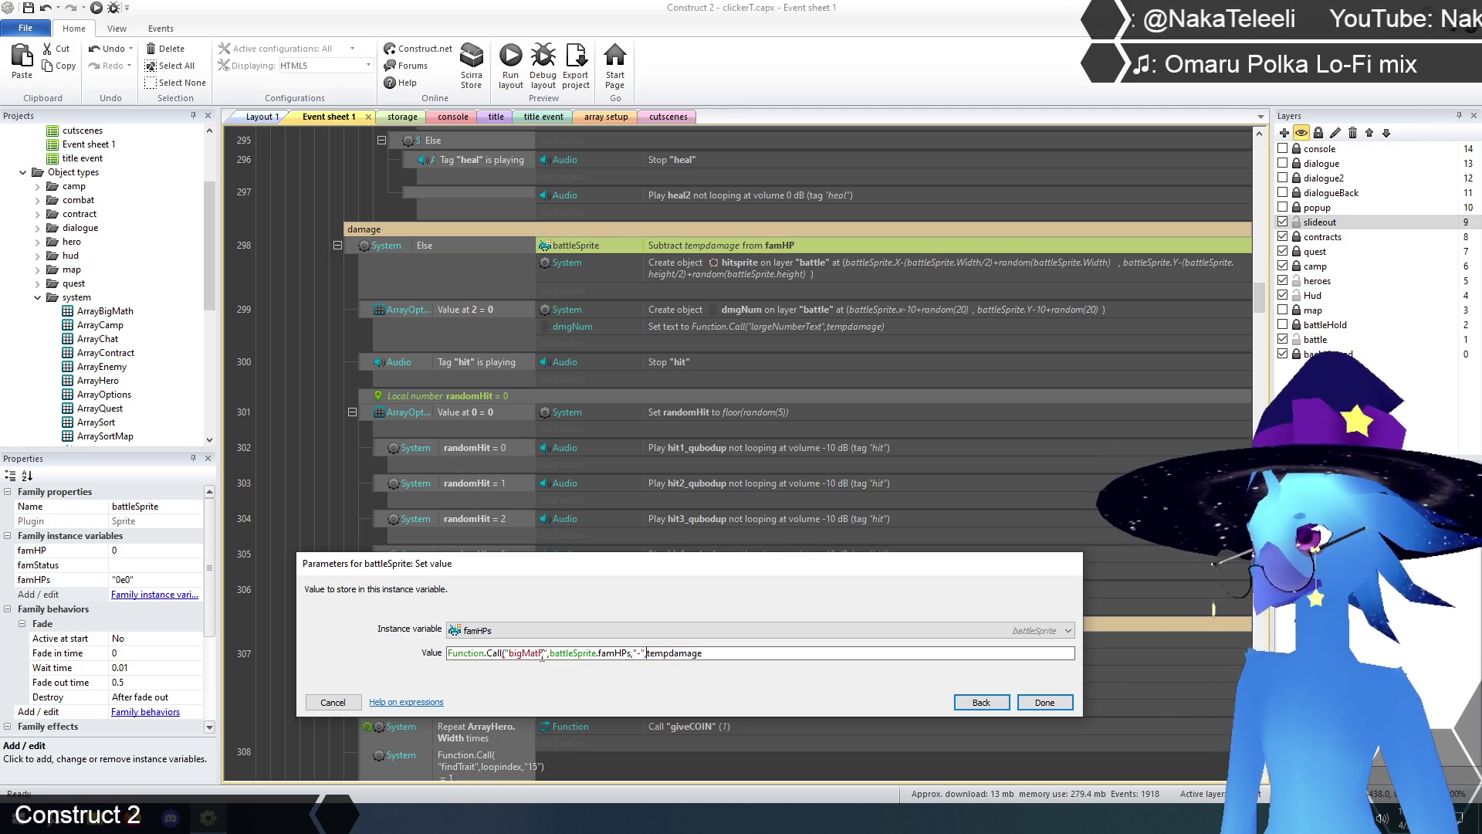
{"action": "left_click", "coordinate": [750, 652]}
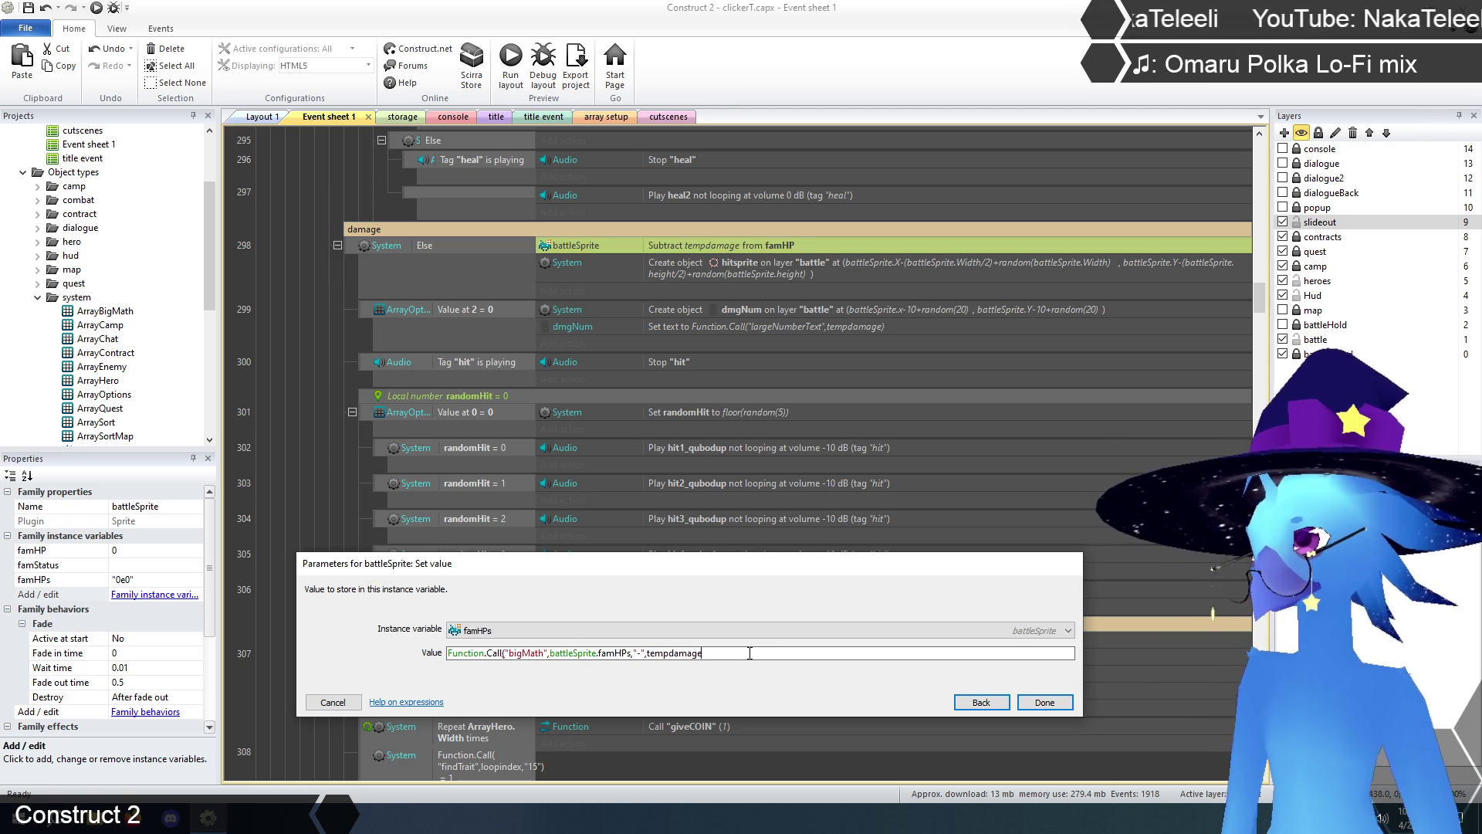
{"action": "type", "text": ")"}
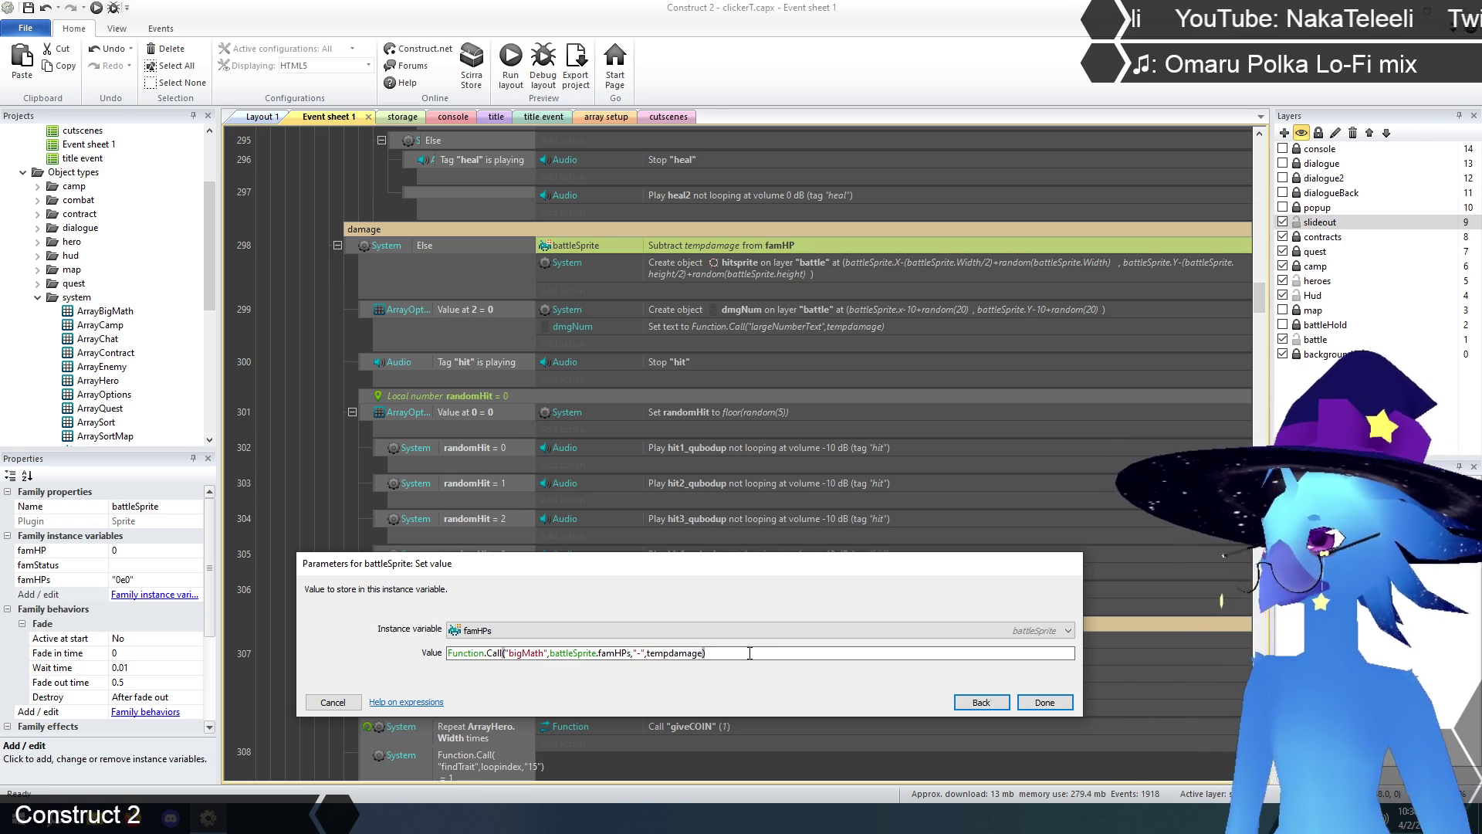
{"action": "left_click", "coordinate": [1038, 704]}
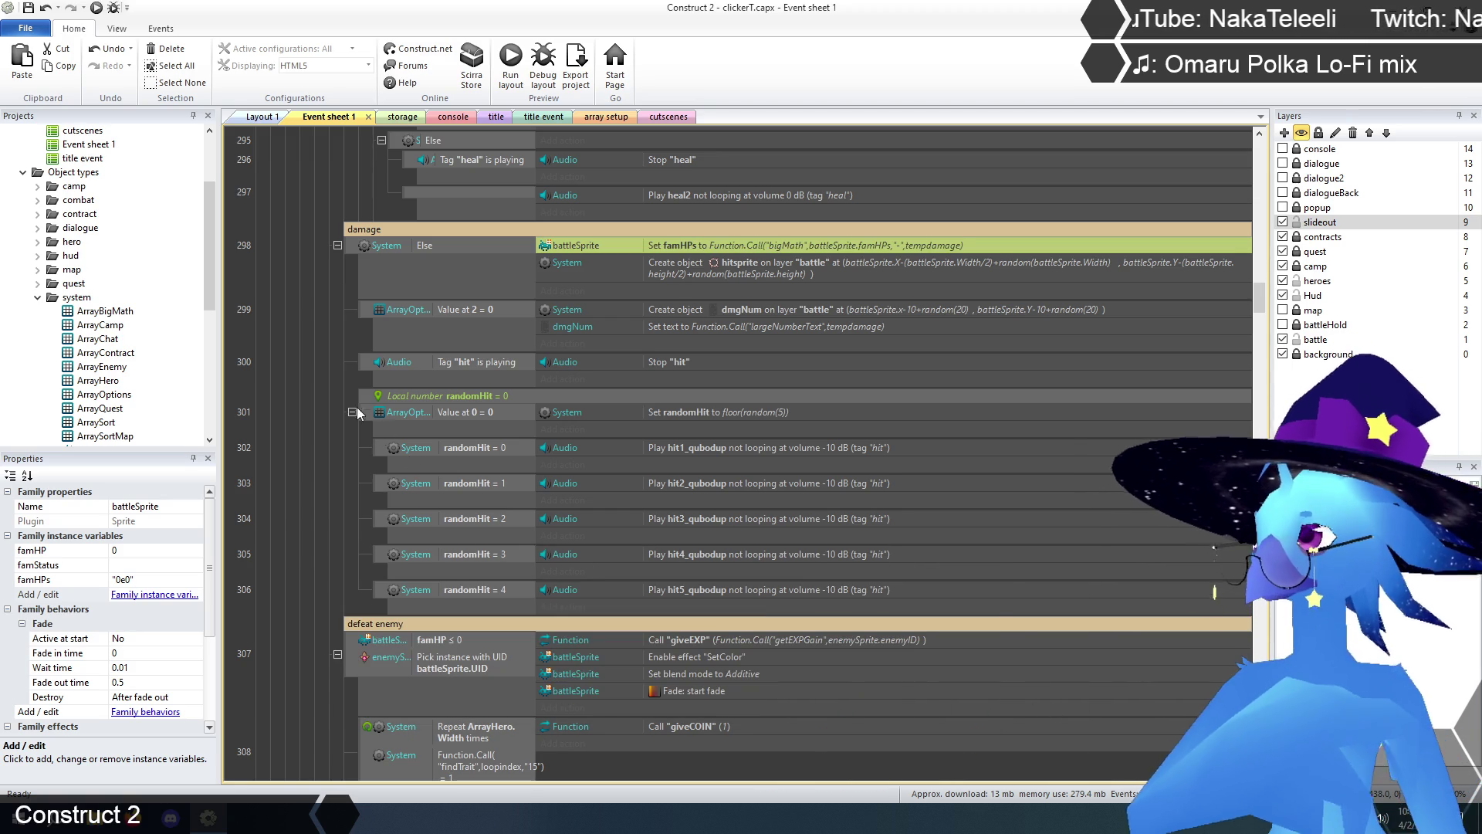
{"action": "left_click", "coordinate": [326, 383]}
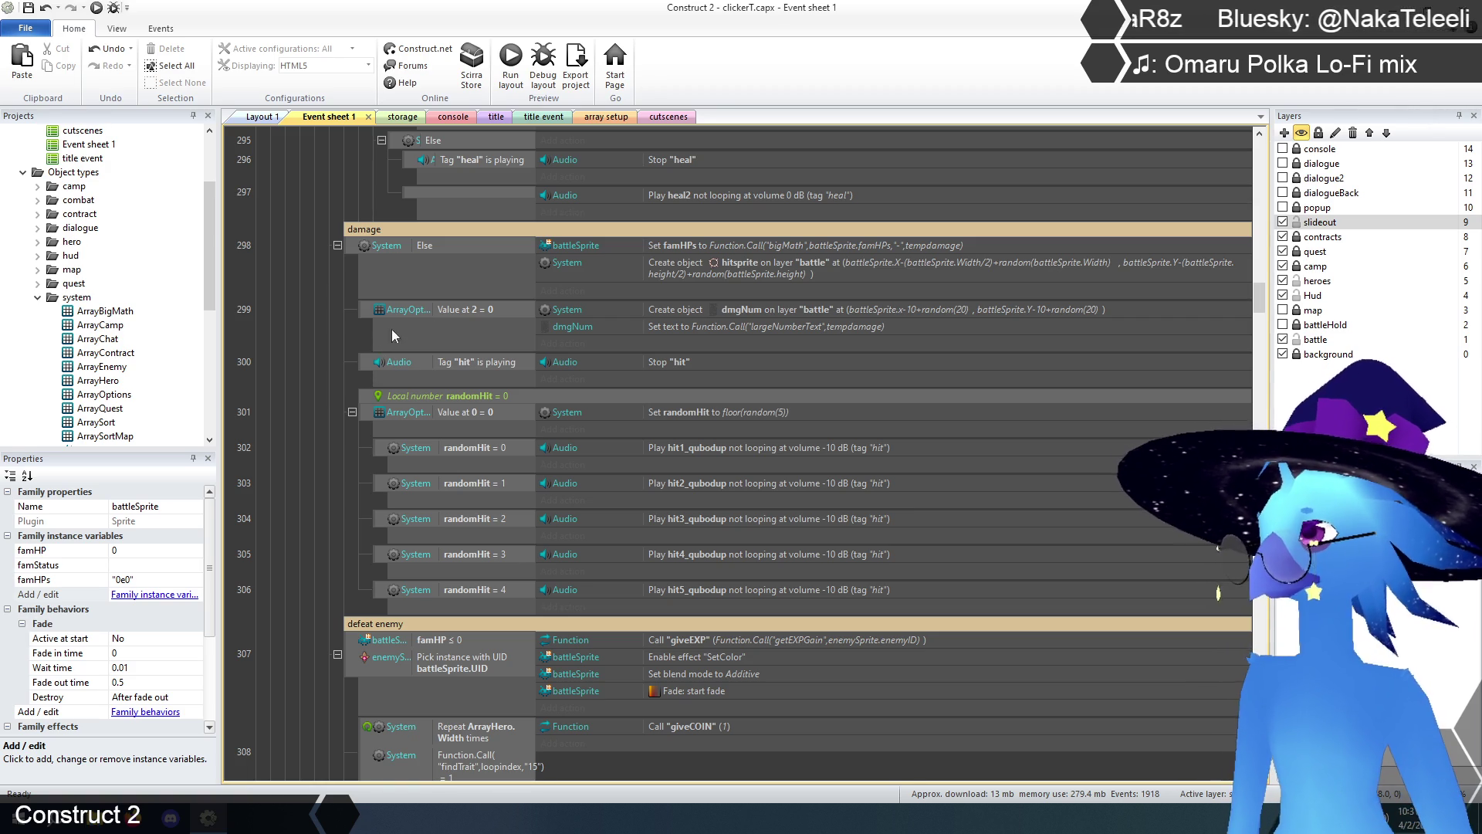
- Scroll down the event sheet to the defeat enemy group and its famHP ≤ 0 event
{"action": "scroll", "coordinate": [332, 324], "scroll_direction": "down", "scroll_amount": 4}
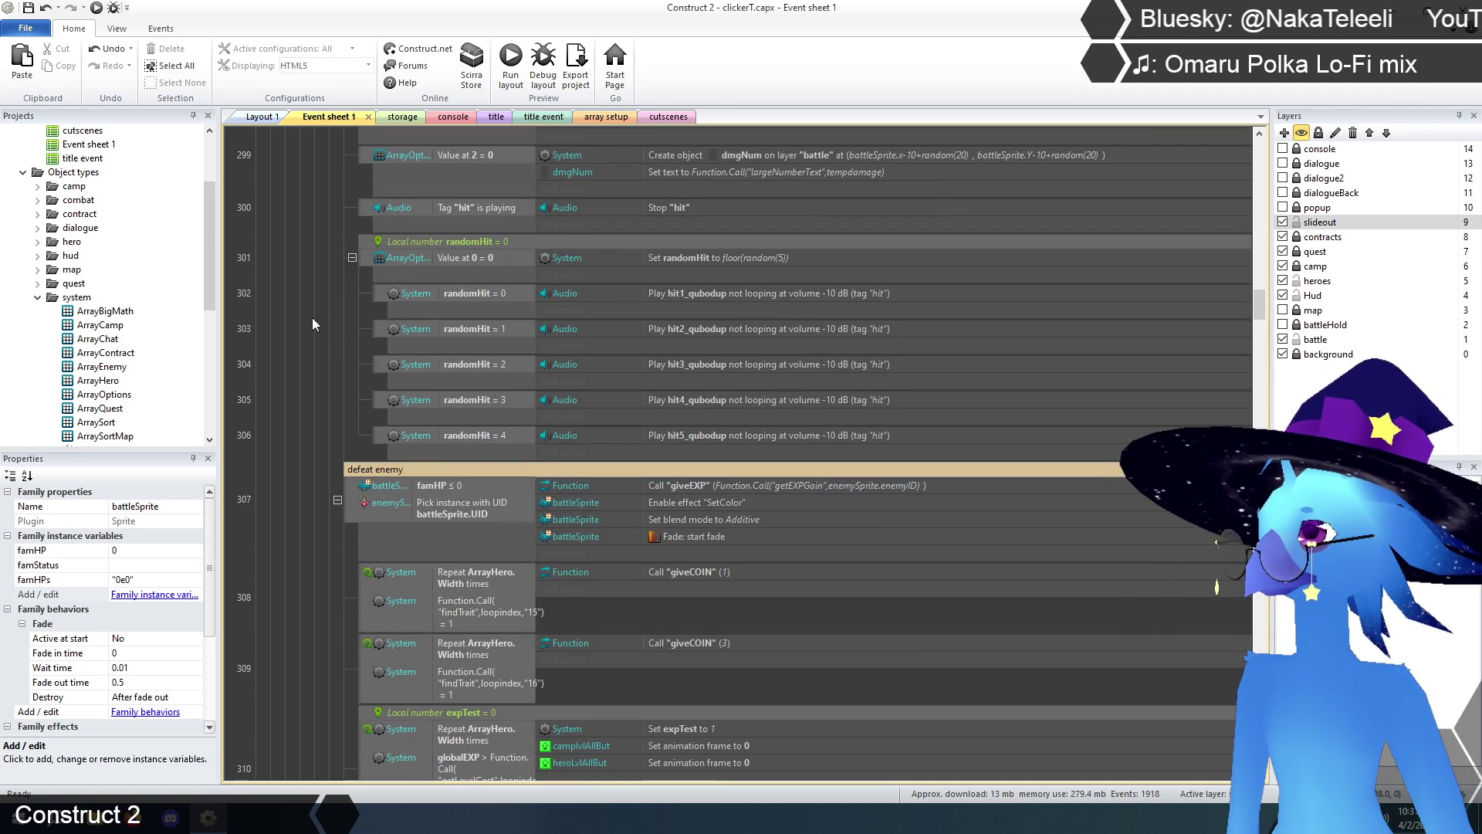
{"action": "scroll", "coordinate": [369, 290], "scroll_direction": "down", "scroll_amount": 4}
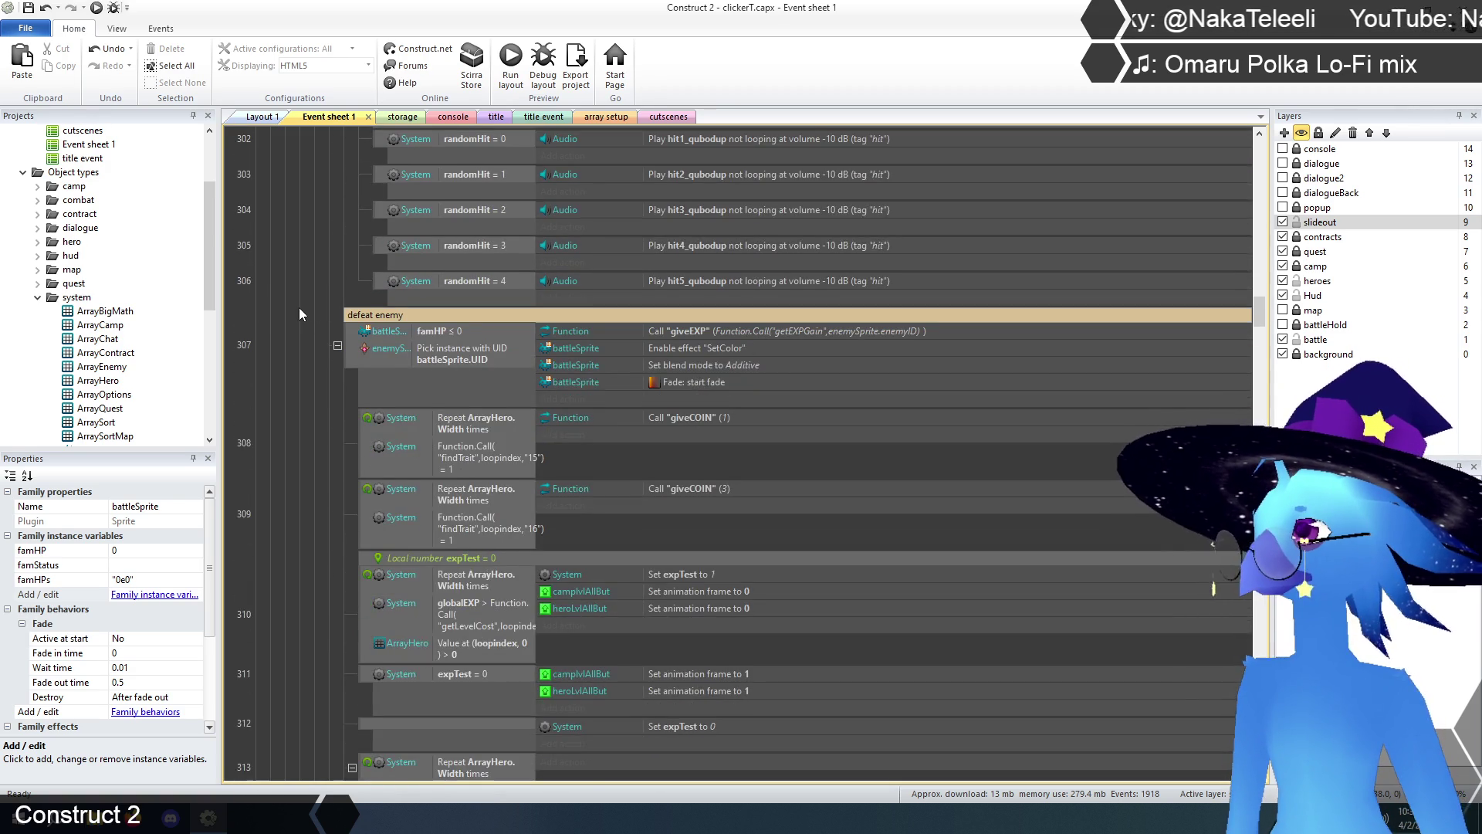
{"action": "scroll", "coordinate": [298, 307], "scroll_direction": "down", "scroll_amount": 2}
{"action": "scroll", "coordinate": [298, 307], "scroll_direction": "up", "scroll_amount": 1}
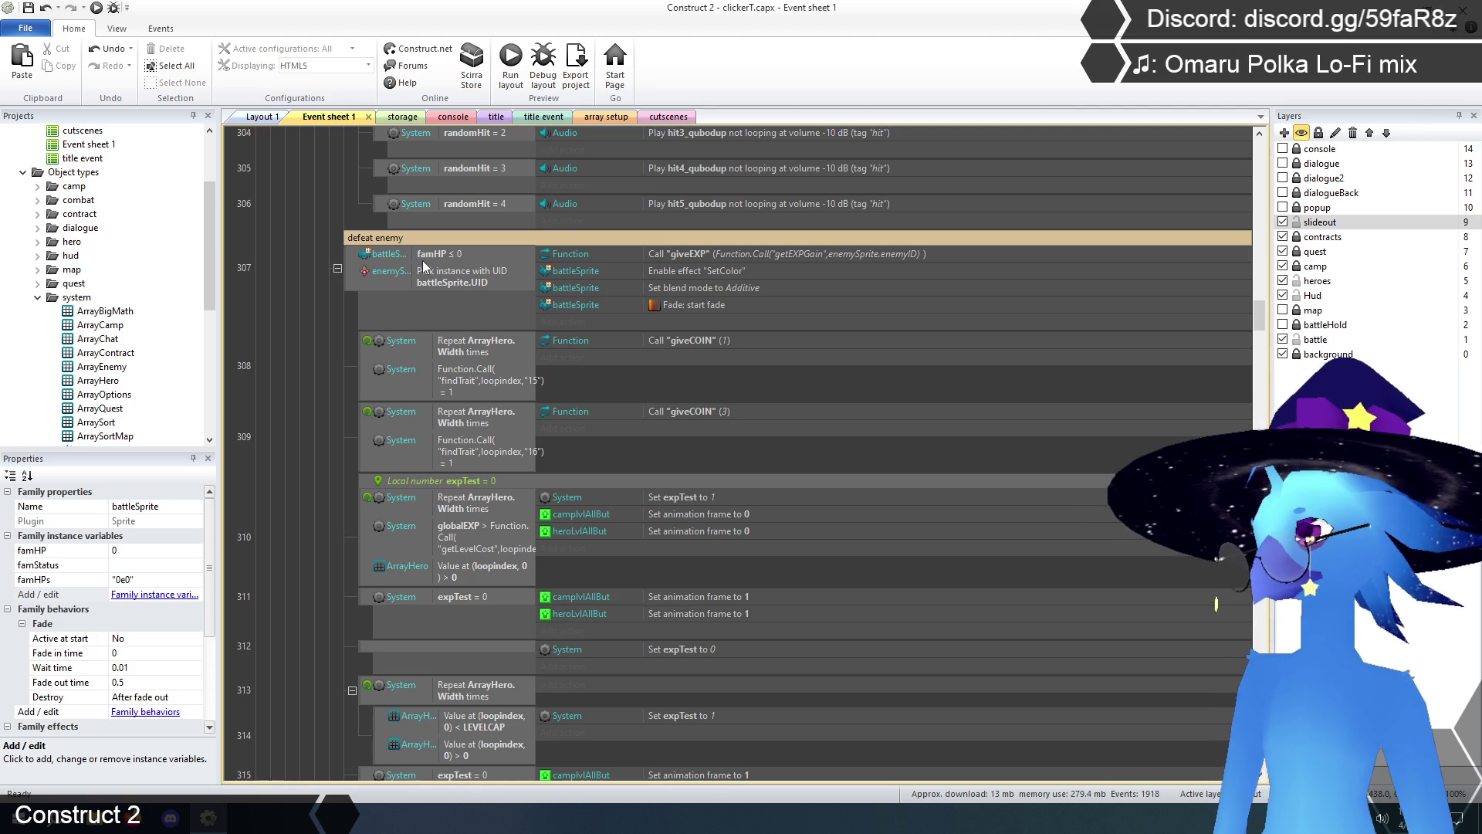
- Try switching event 307's condition to famHPs Less or equal, then cancel, leaving famHP ≤ 0
{"action": "double_click", "coordinate": [446, 252]}
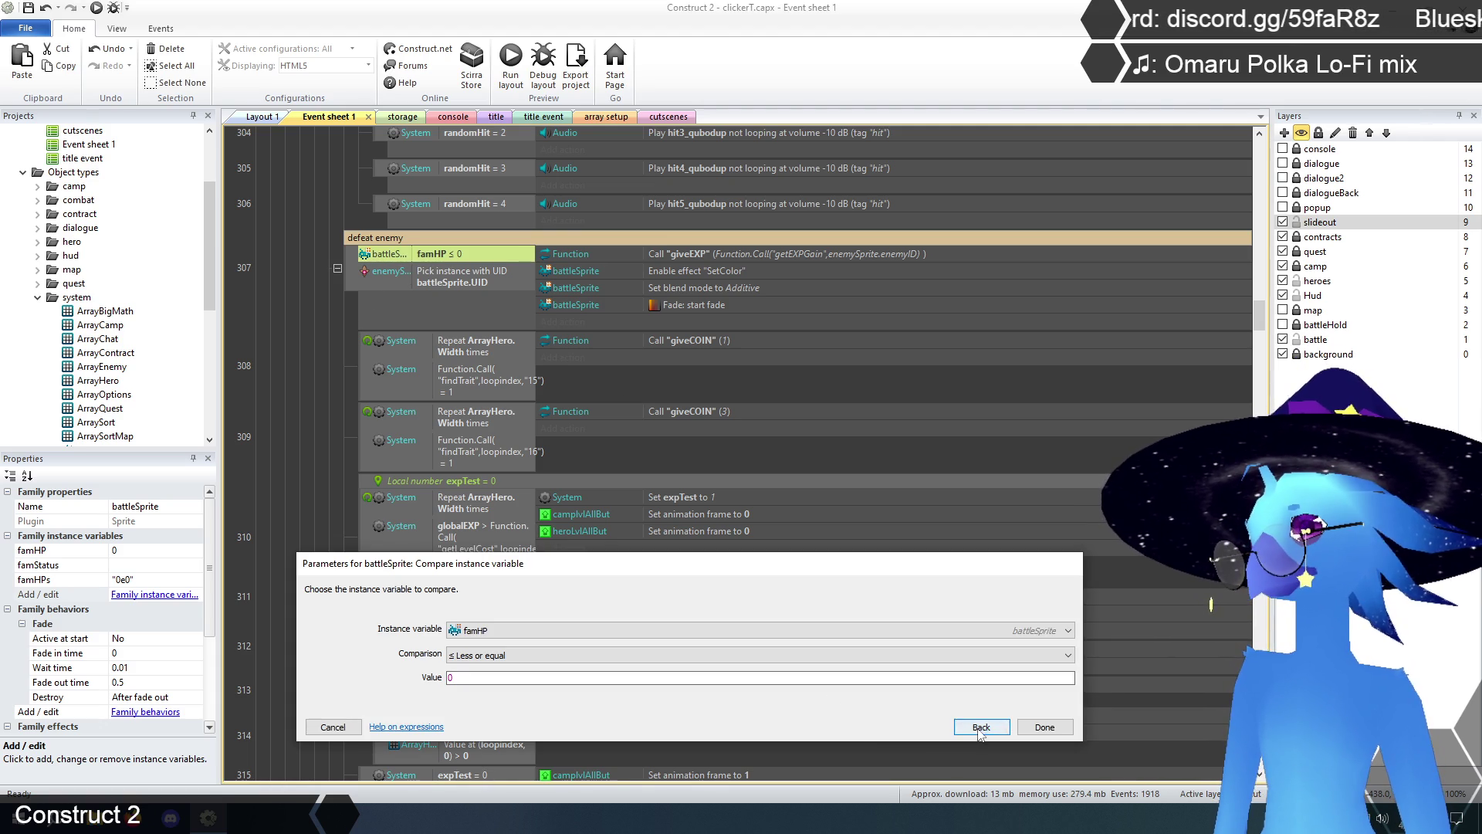
{"action": "left_click", "coordinate": [981, 726]}
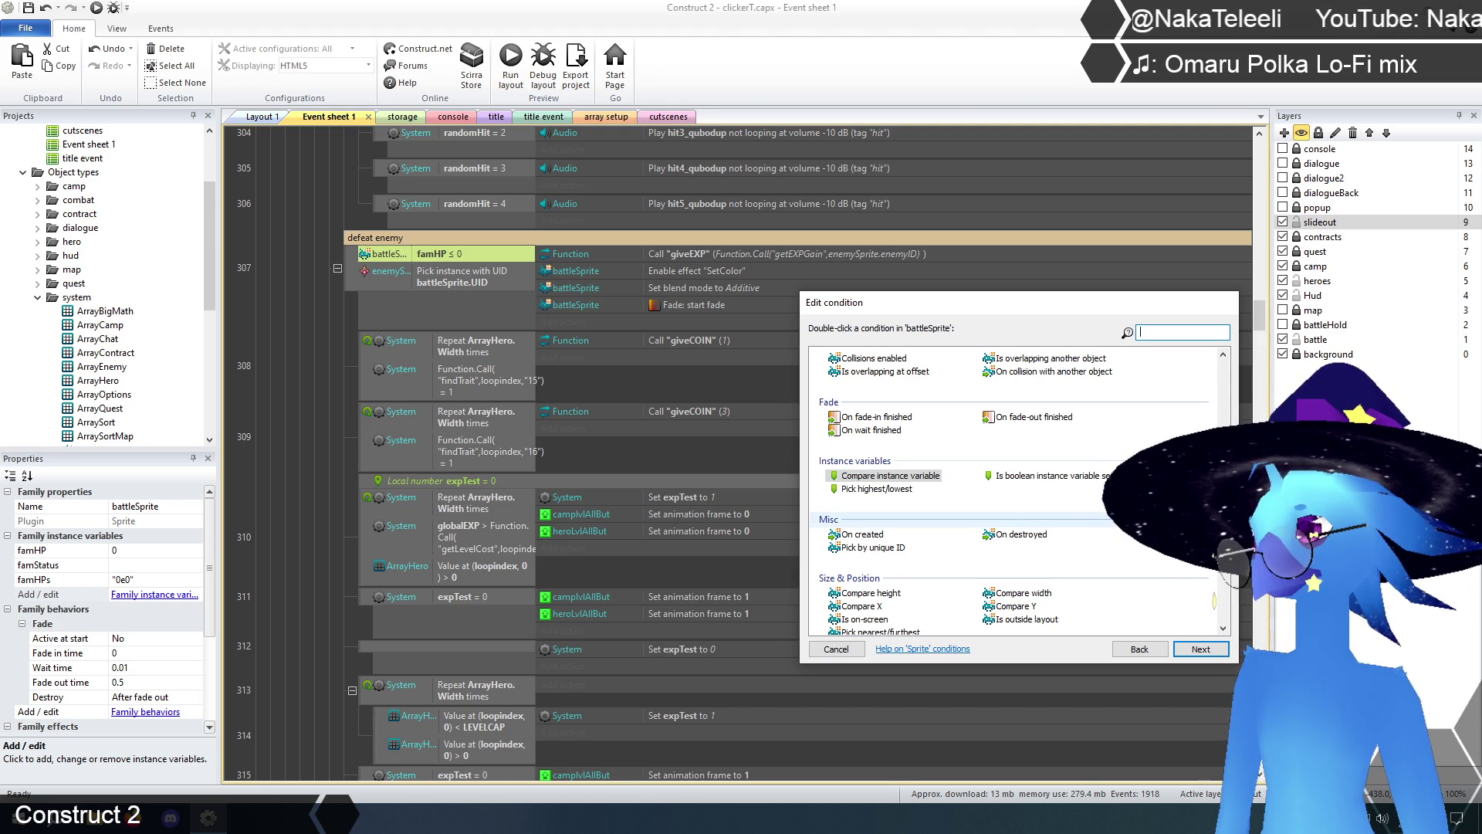
{"action": "double_click", "coordinate": [885, 476]}
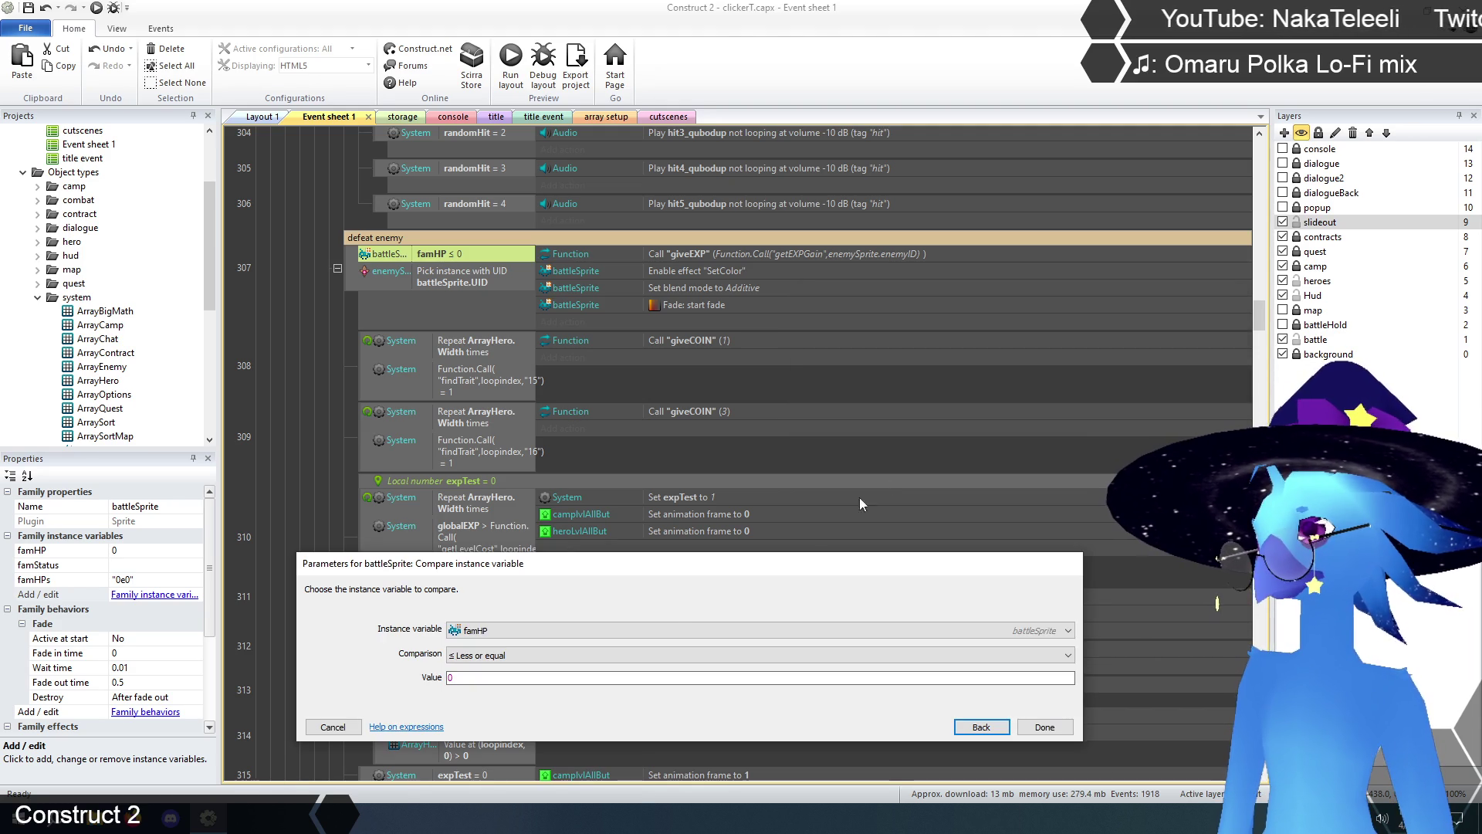
{"action": "left_click", "coordinate": [745, 527]}
{"action": "left_click", "coordinate": [605, 553]}
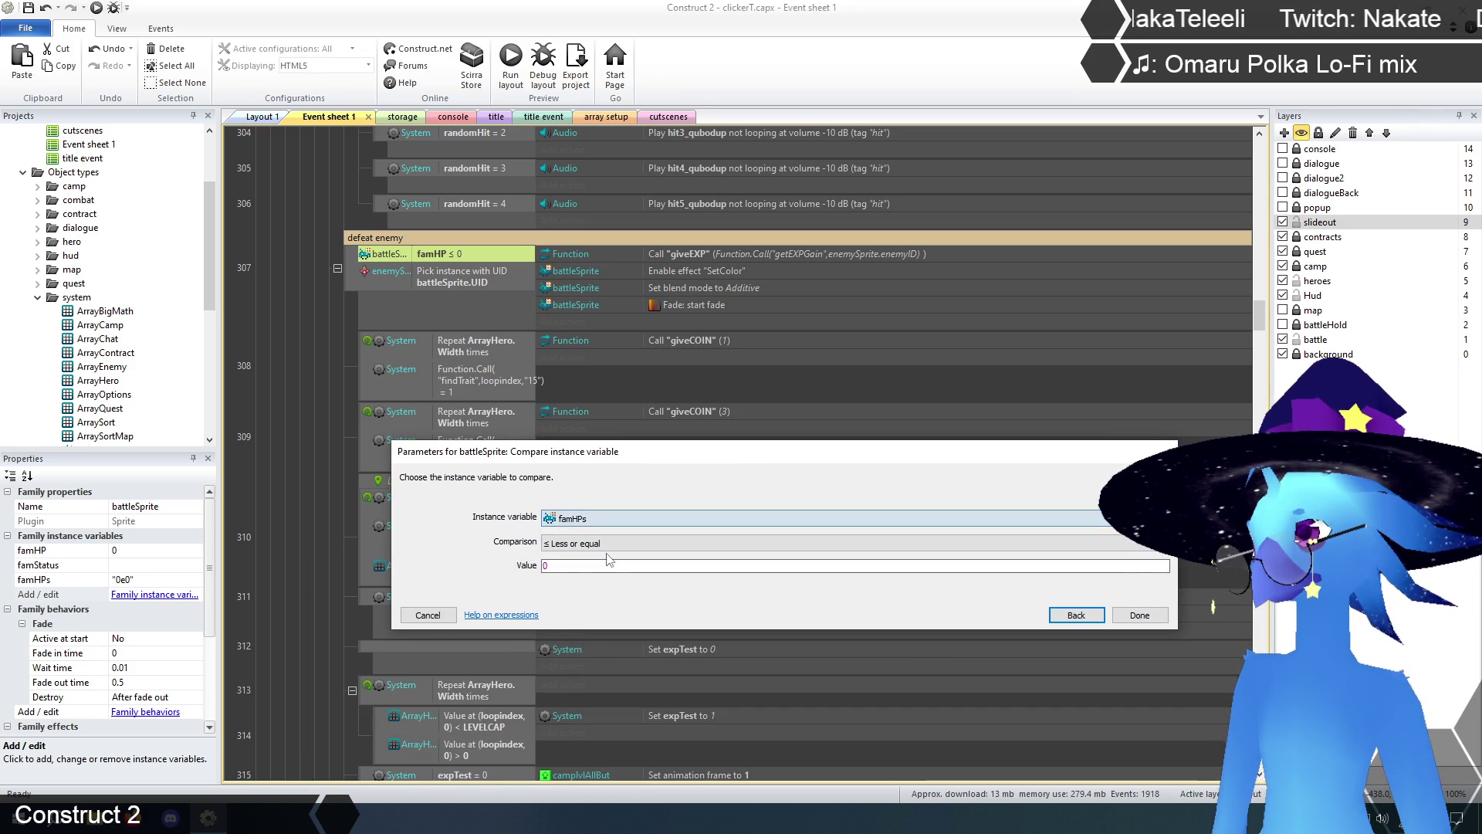
{"action": "left_click", "coordinate": [609, 543]}
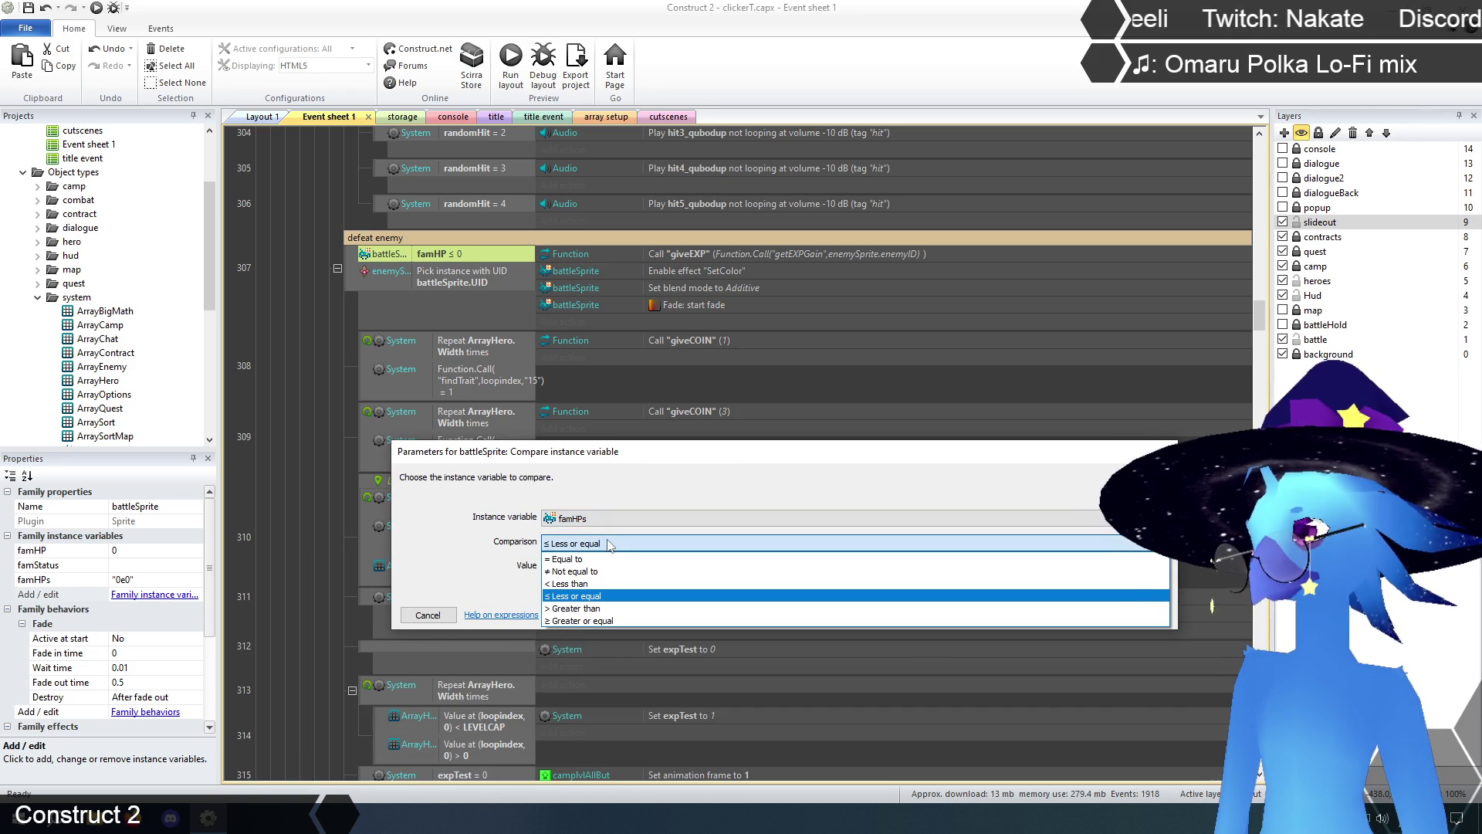
{"action": "left_click", "coordinate": [609, 543]}
{"action": "left_click", "coordinate": [609, 543]}
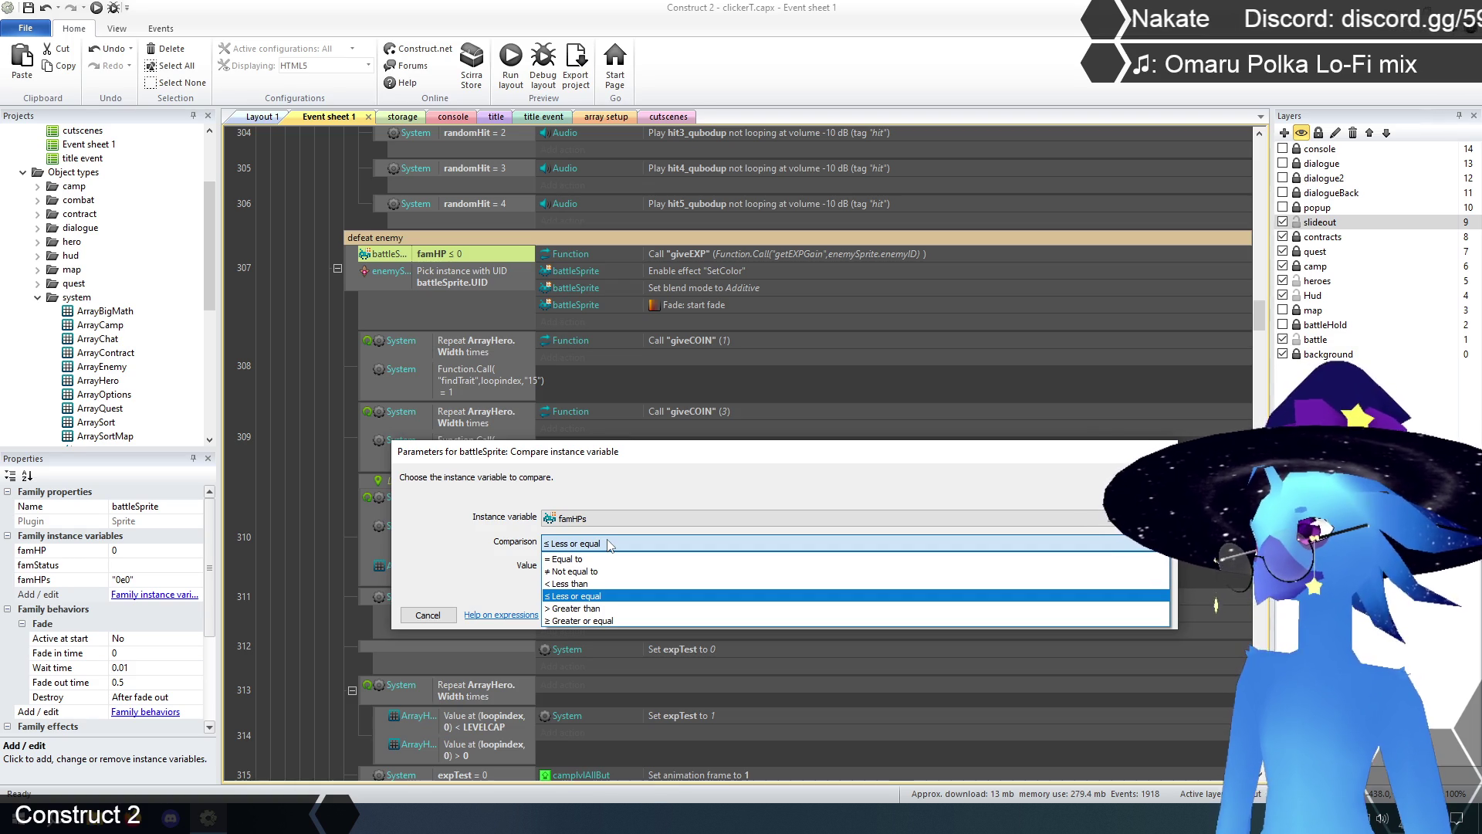
{"action": "left_click", "coordinate": [452, 550]}
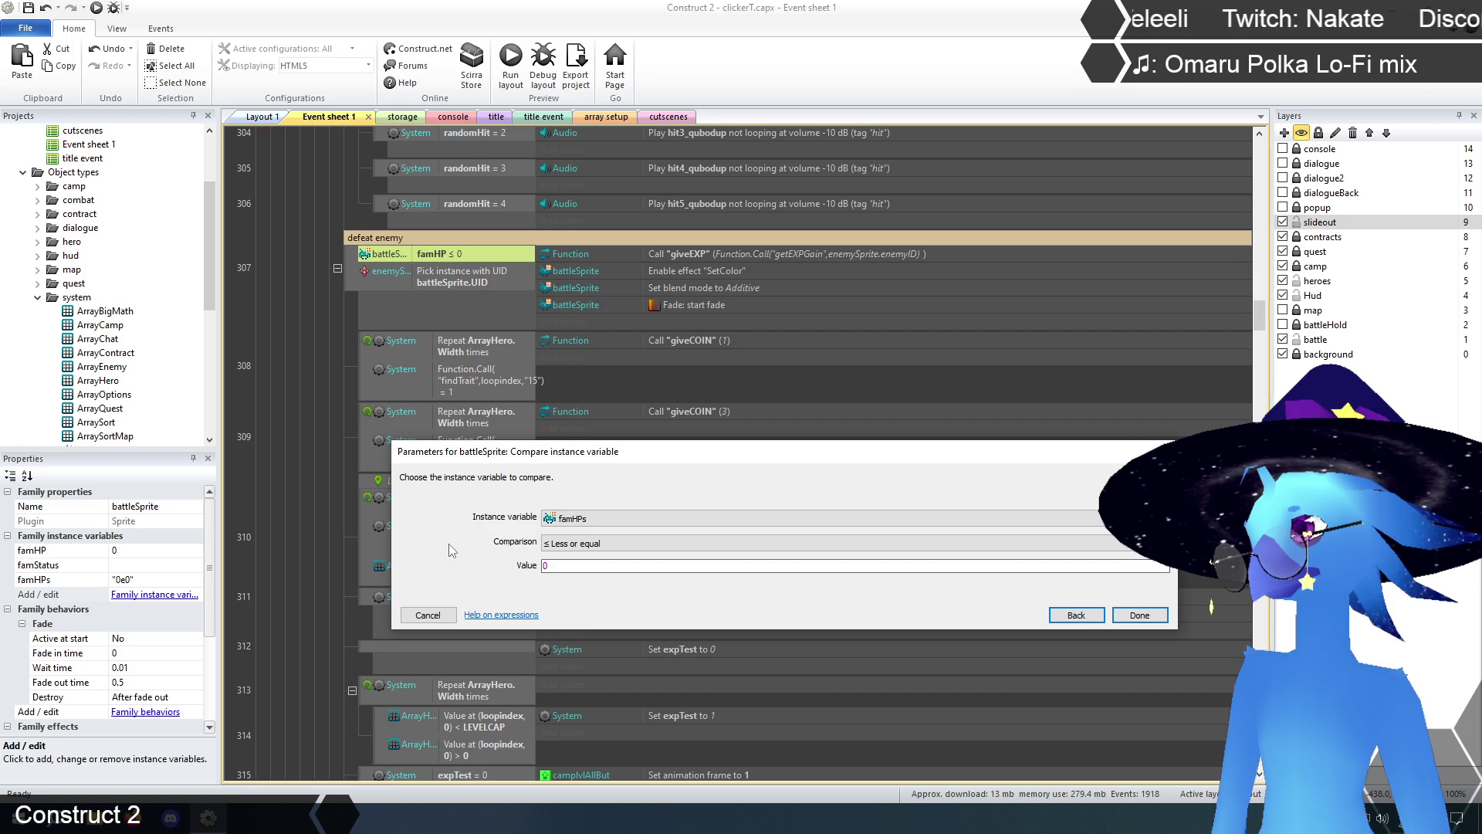
{"action": "left_click", "coordinate": [428, 615]}
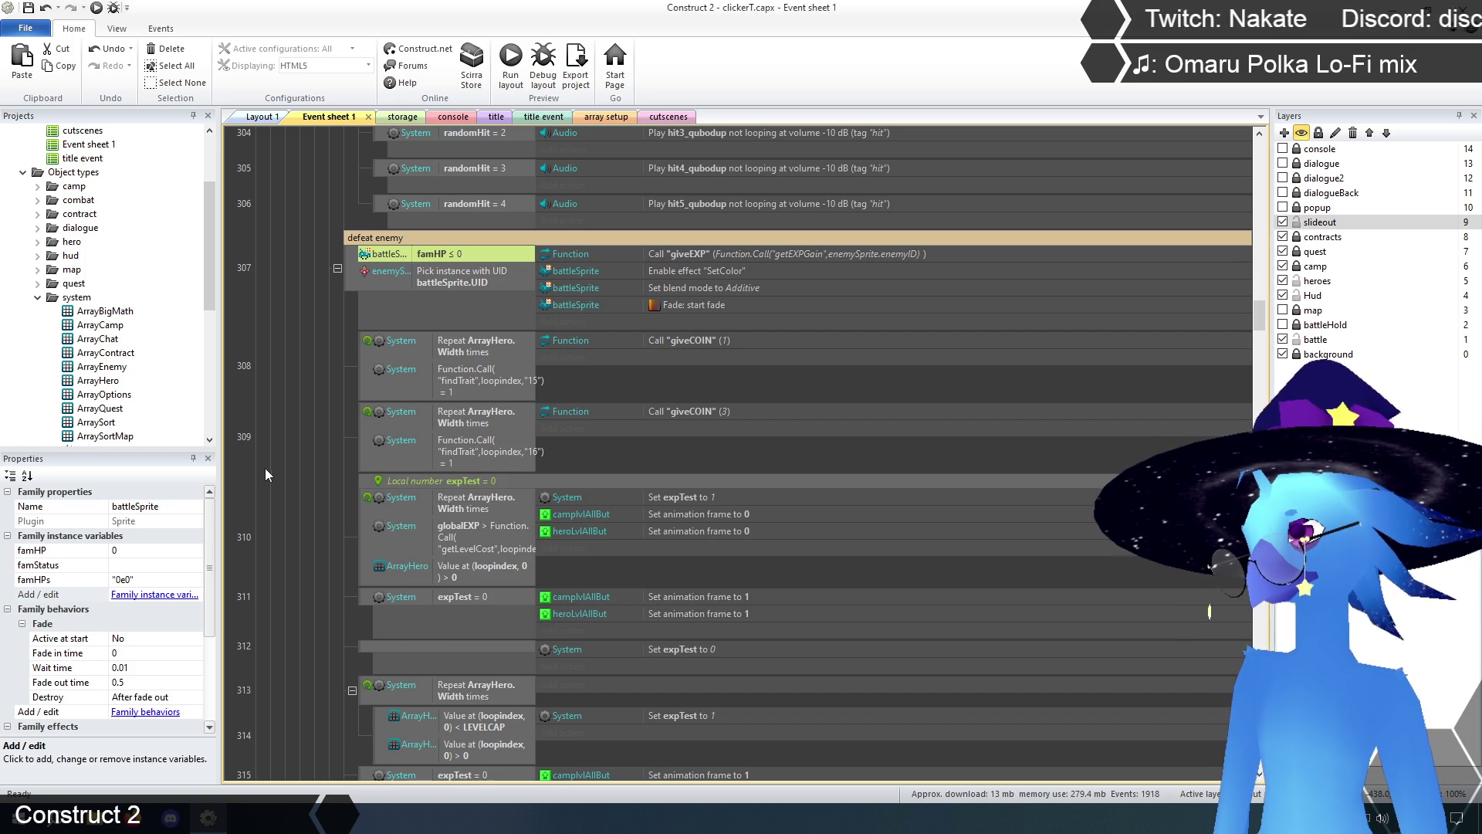
{"action": "left_click", "coordinate": [265, 461]}
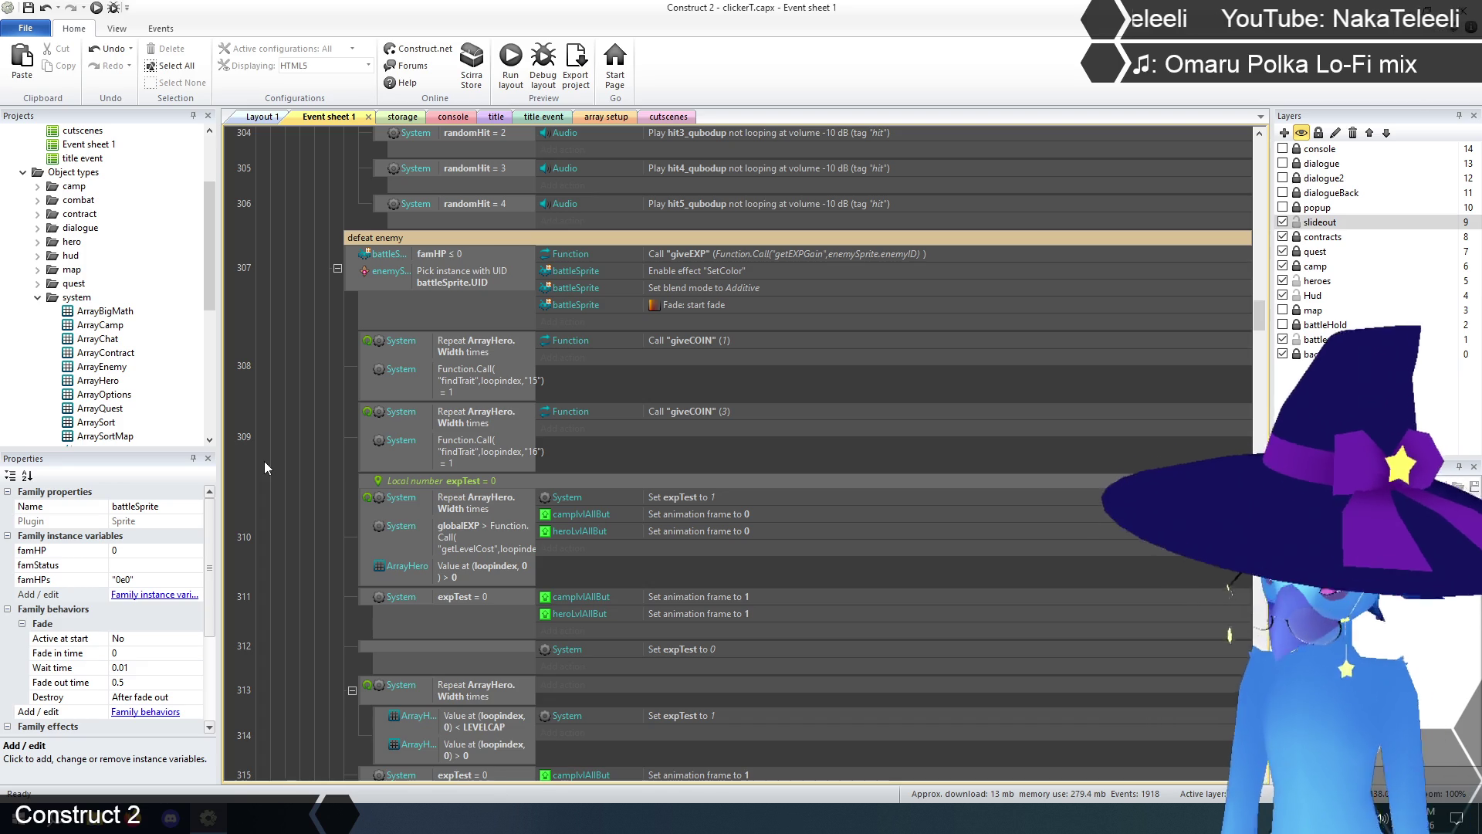
{"action": "double_click", "coordinate": [428, 254]}
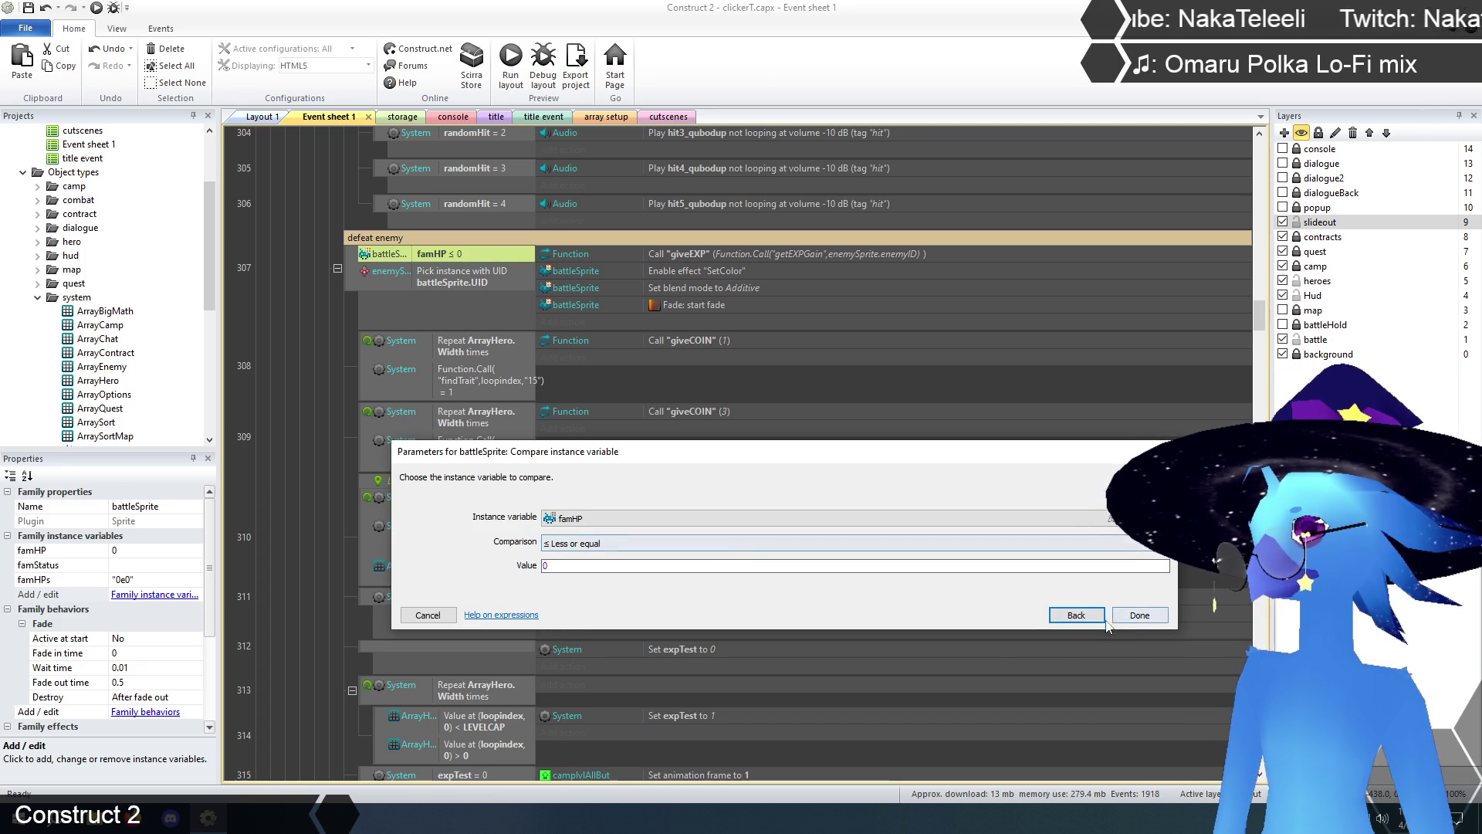
{"action": "left_click", "coordinate": [1075, 614]}
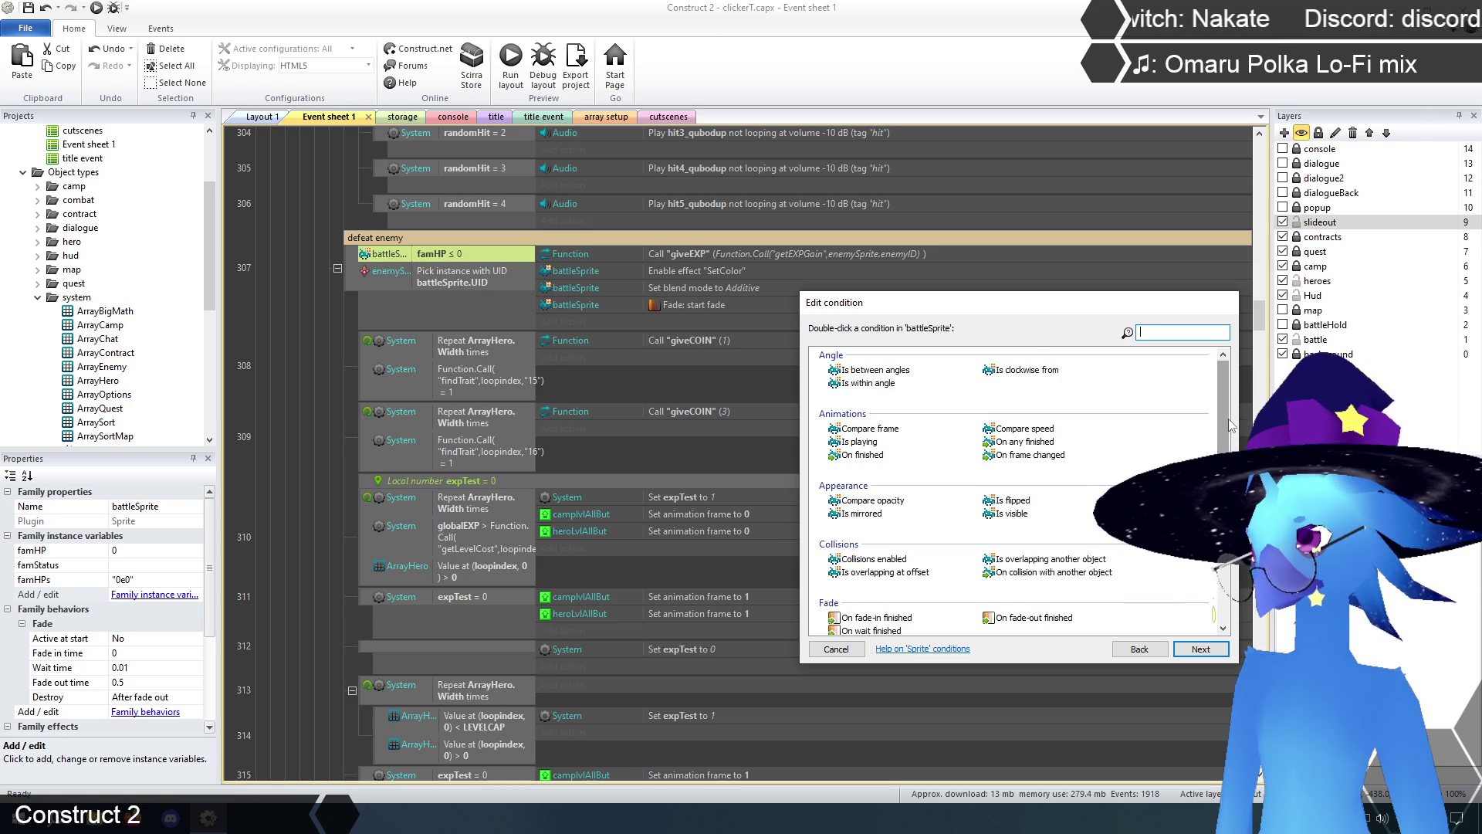
{"action": "left_click_drag", "start_coordinate": [1229, 418], "coordinate": [1231, 548]}
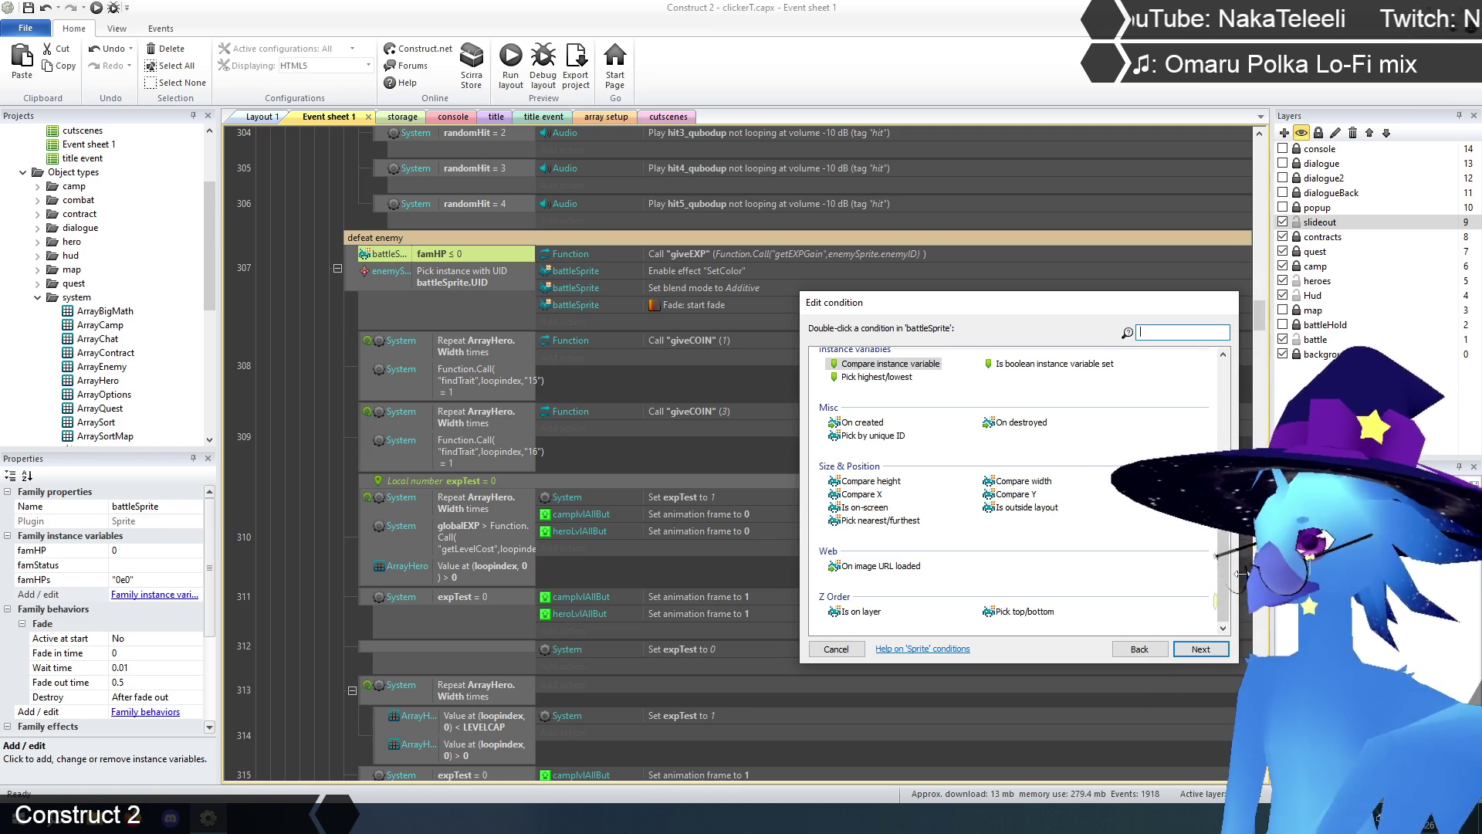
{"action": "left_click", "coordinate": [836, 649]}
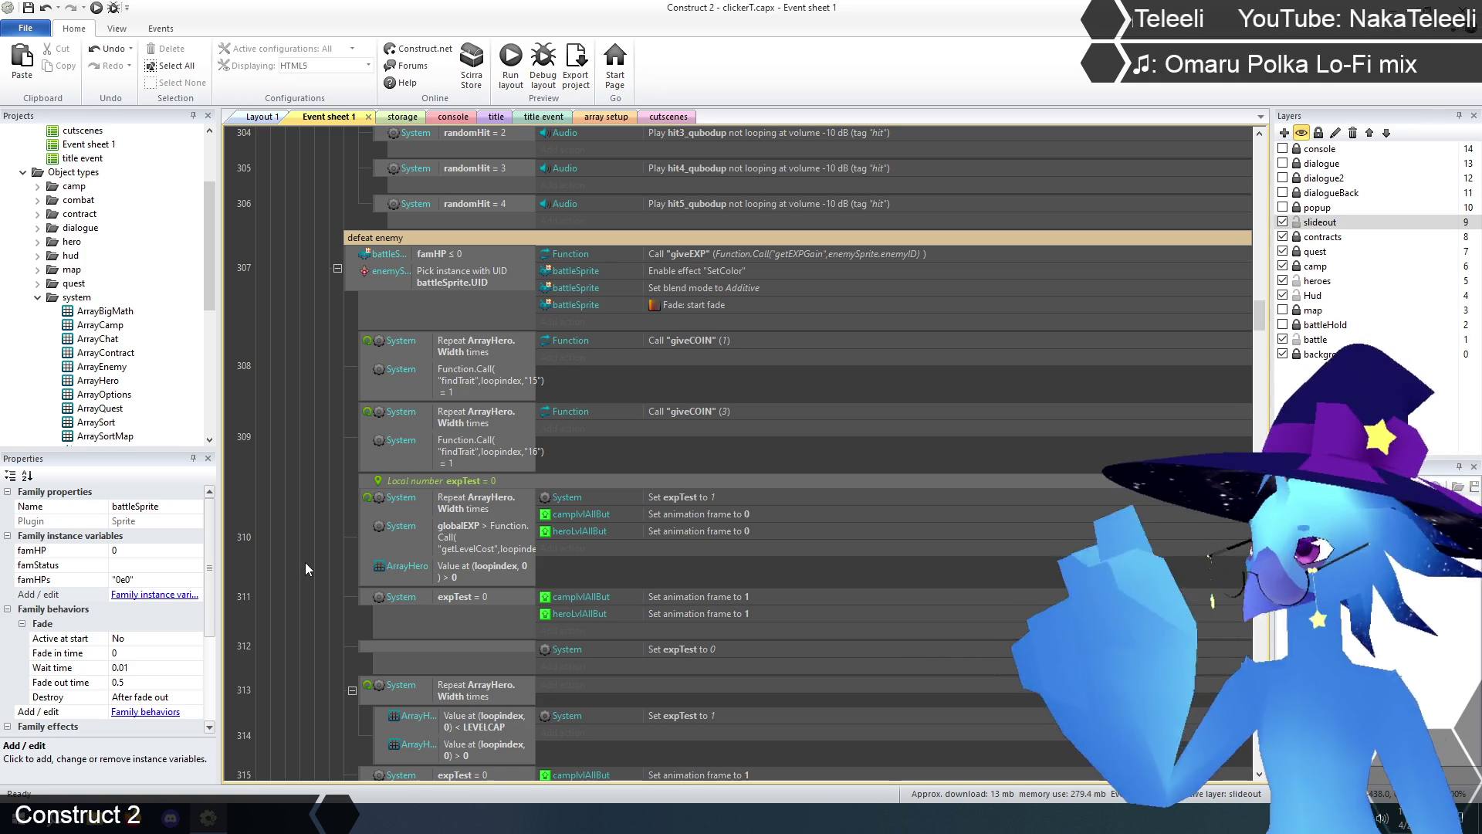
- Scroll up to event 307 in the defeat enemy group and bring up its context menu
{"action": "scroll", "coordinate": [329, 510], "scroll_direction": "up", "scroll_amount": 3}
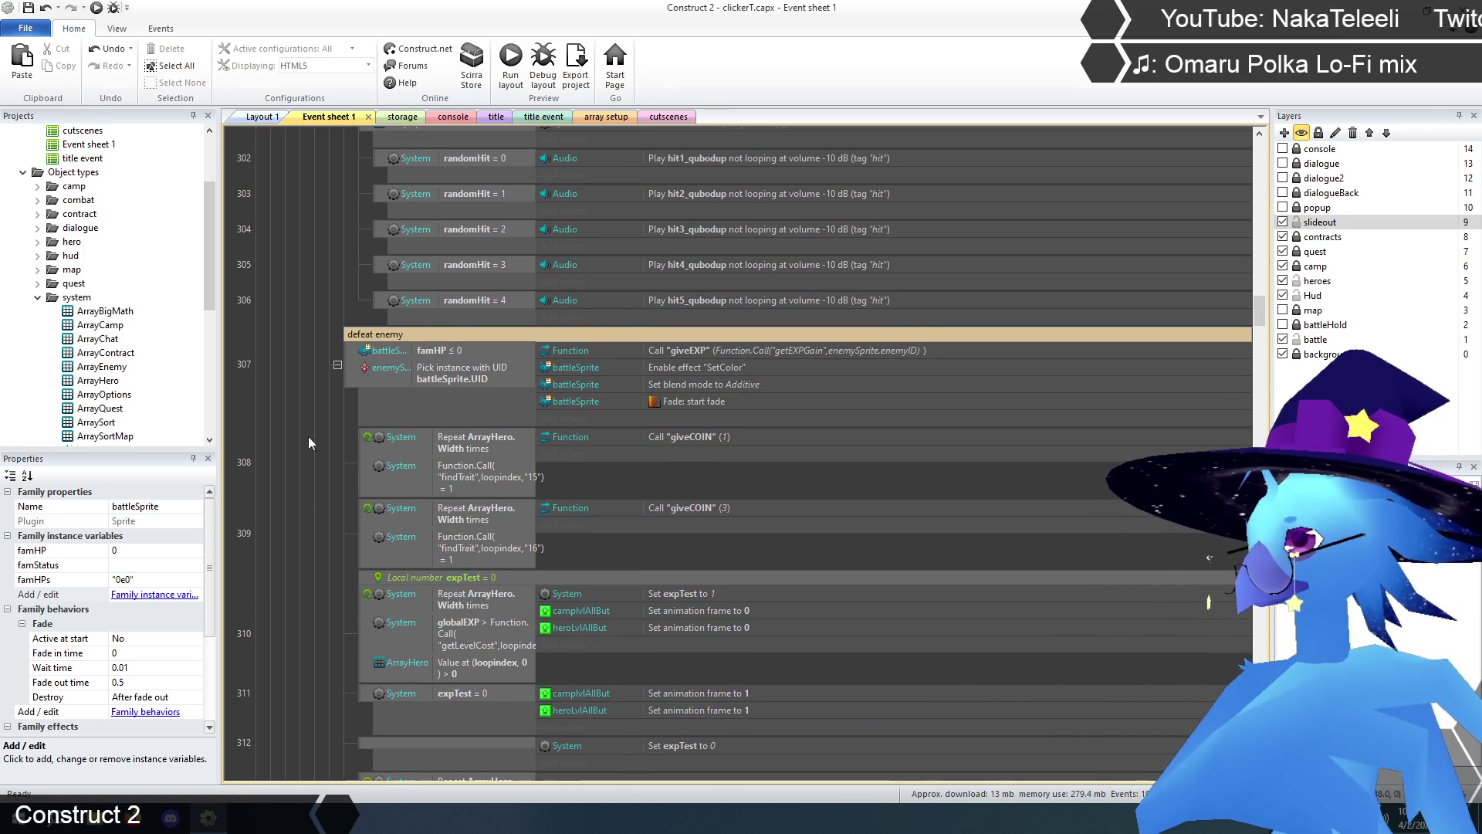
{"action": "right_click", "coordinate": [354, 363]}
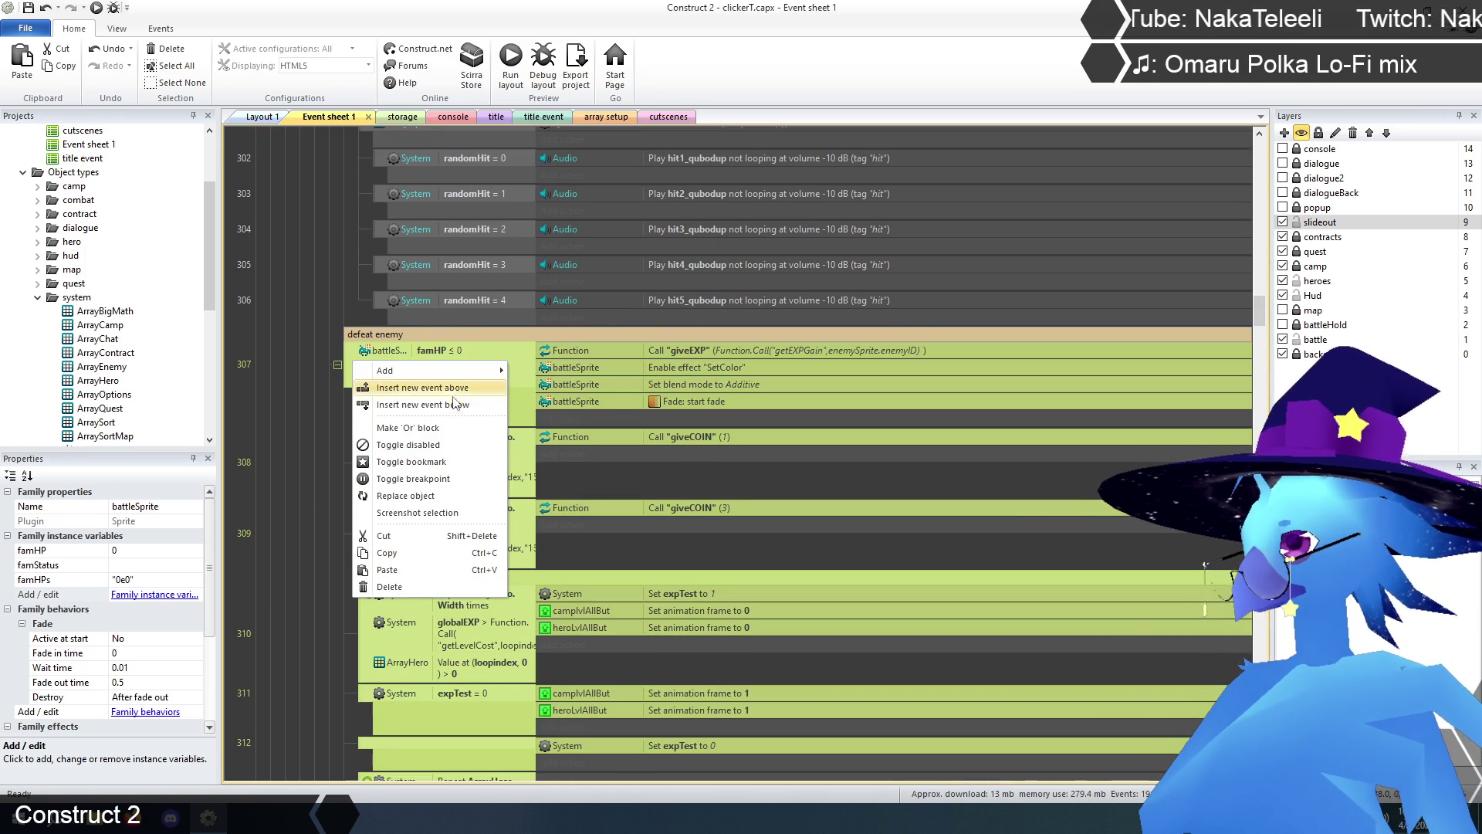
- Insert a System For Each event on battleSprite above the famHP ≤ 0 event
{"action": "left_click", "coordinate": [454, 390]}
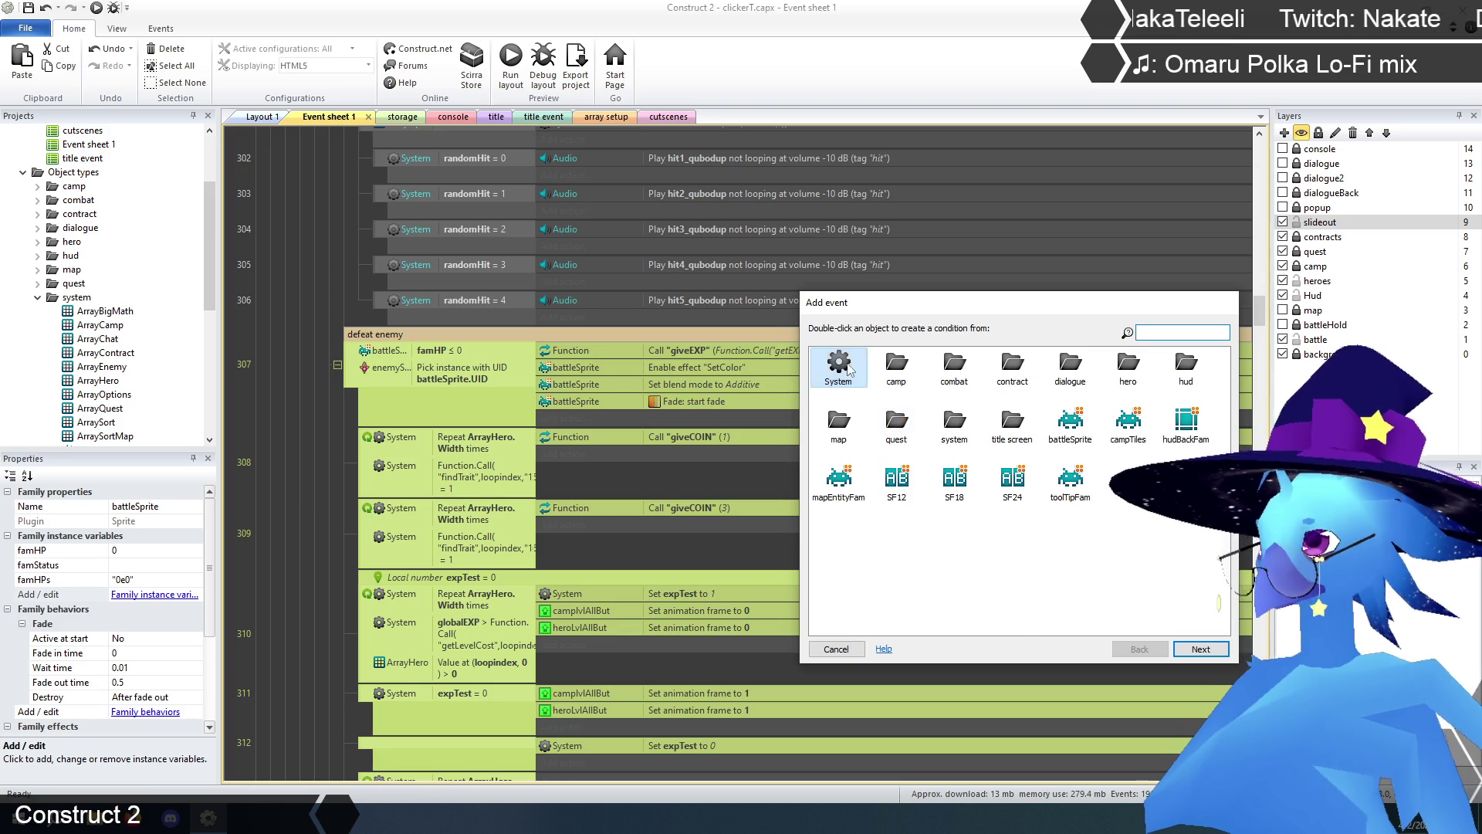
{"action": "double_click", "coordinate": [841, 369]}
{"action": "scroll", "coordinate": [934, 530], "scroll_direction": "down", "scroll_amount": 1}
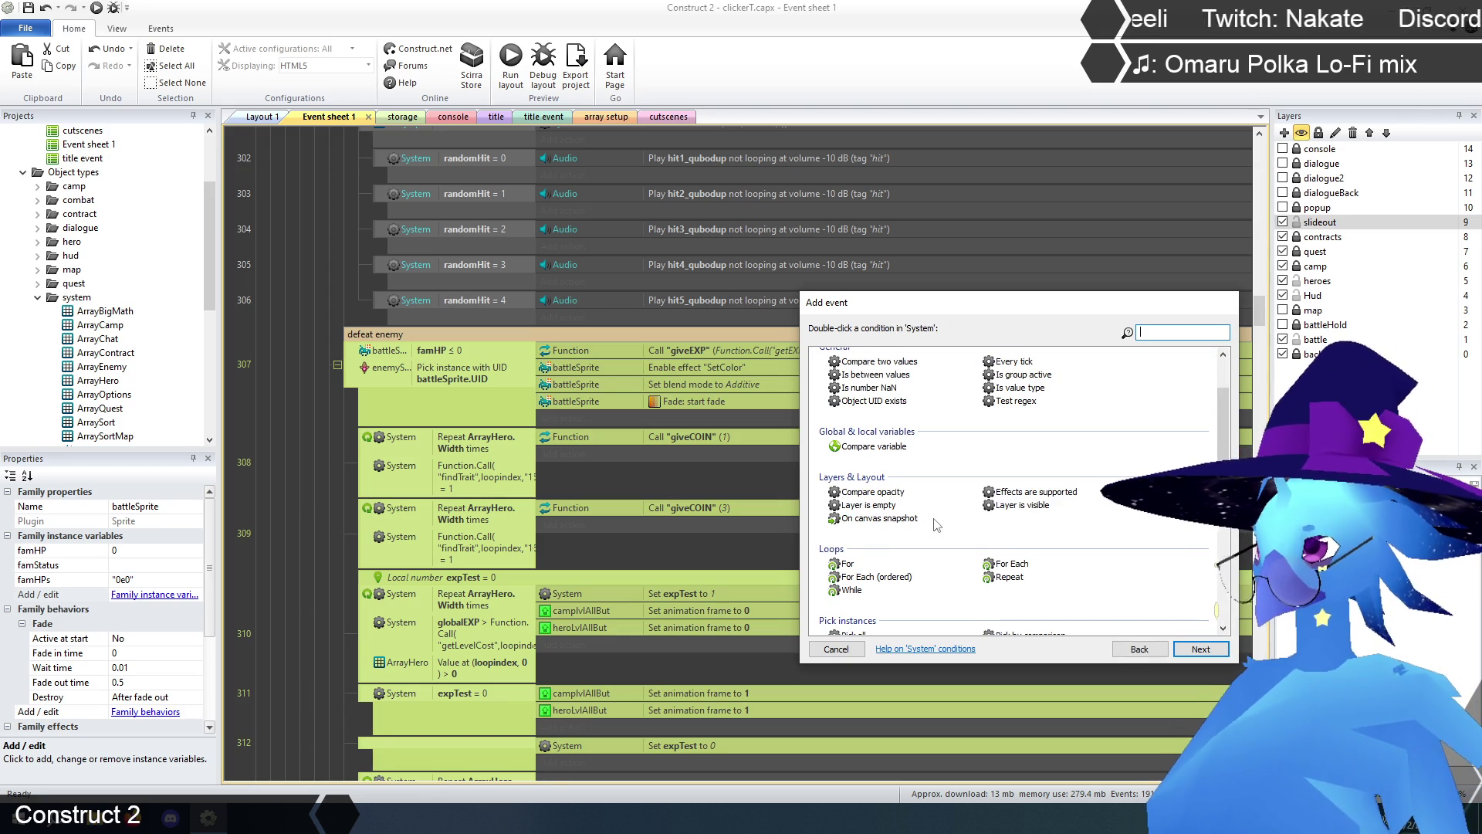
{"action": "double_click", "coordinate": [1007, 563]}
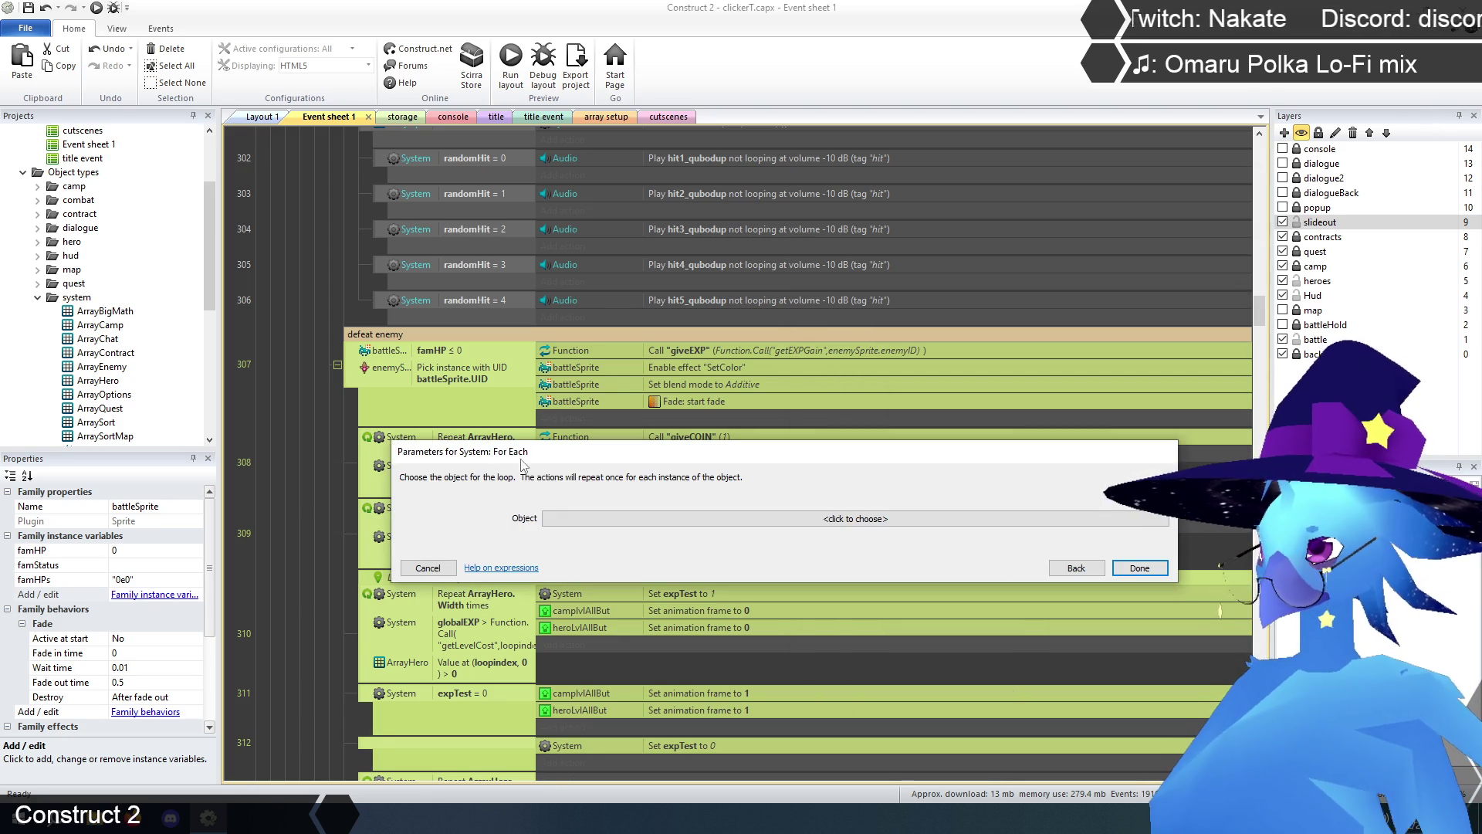
{"action": "left_click", "coordinate": [582, 520]}
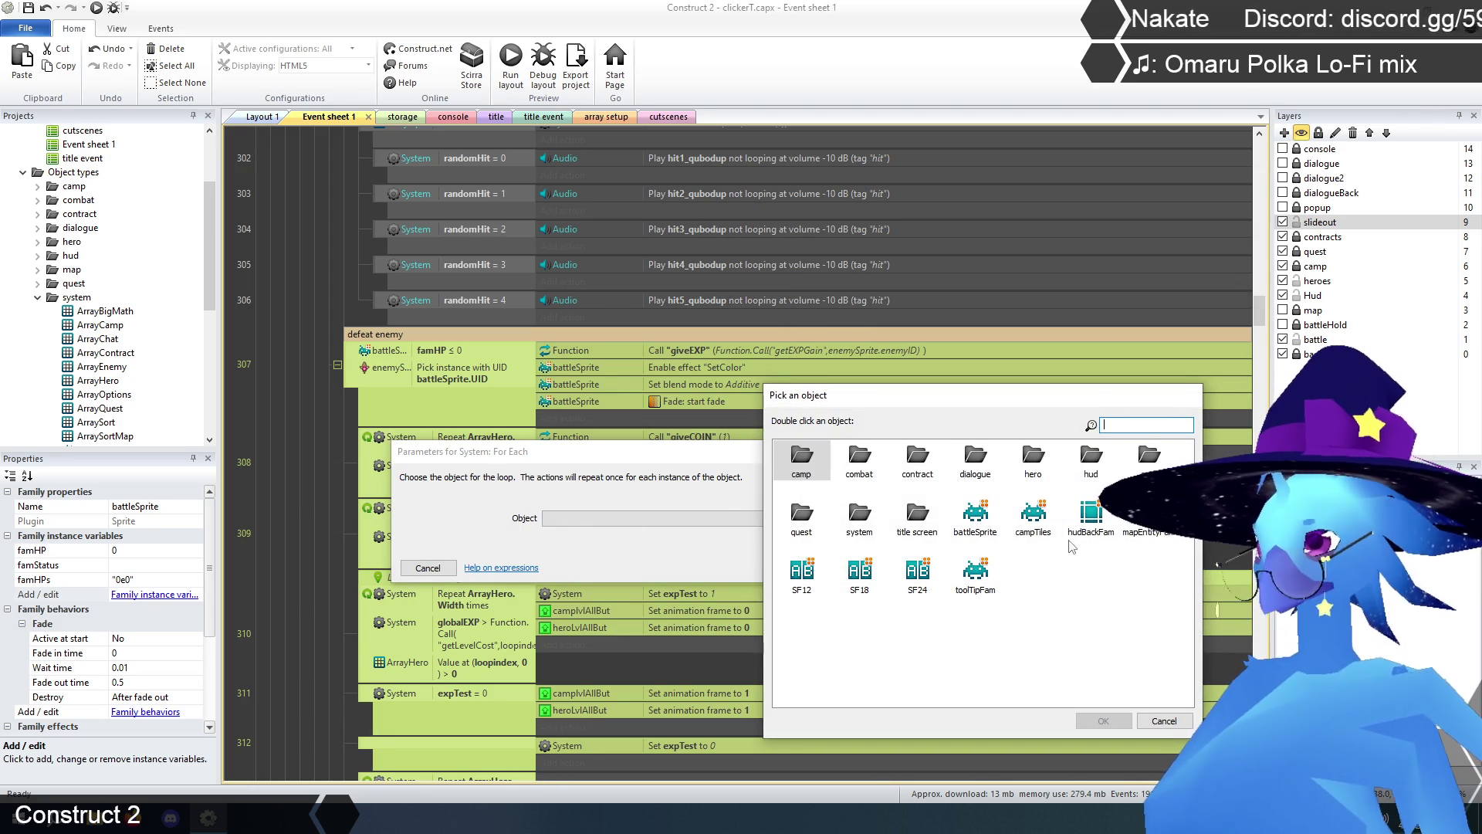
{"action": "left_click", "coordinate": [975, 516]}
{"action": "left_click", "coordinate": [1104, 721]}
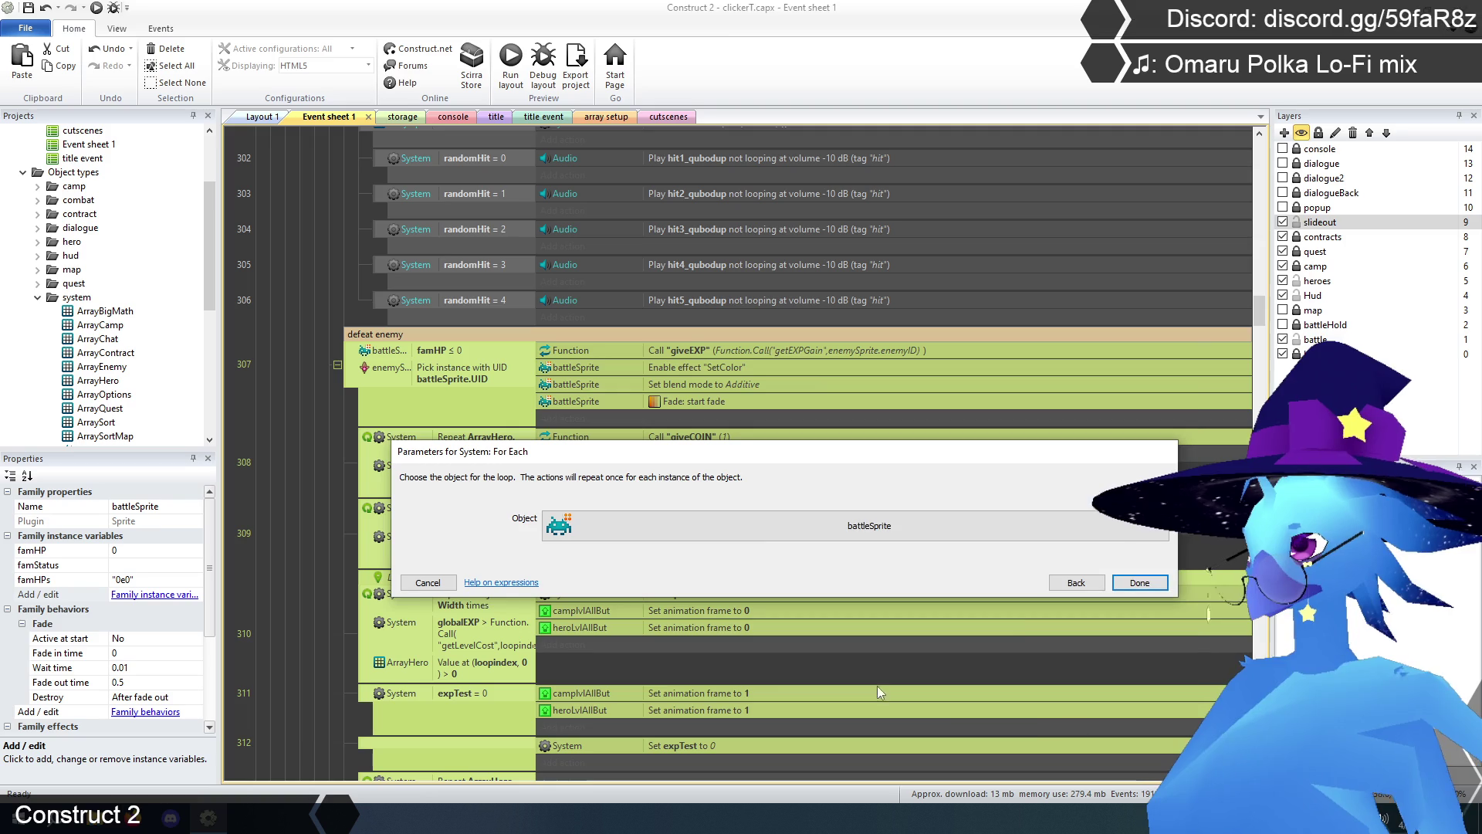
{"action": "left_click", "coordinate": [988, 568]}
{"action": "left_click", "coordinate": [289, 439]}
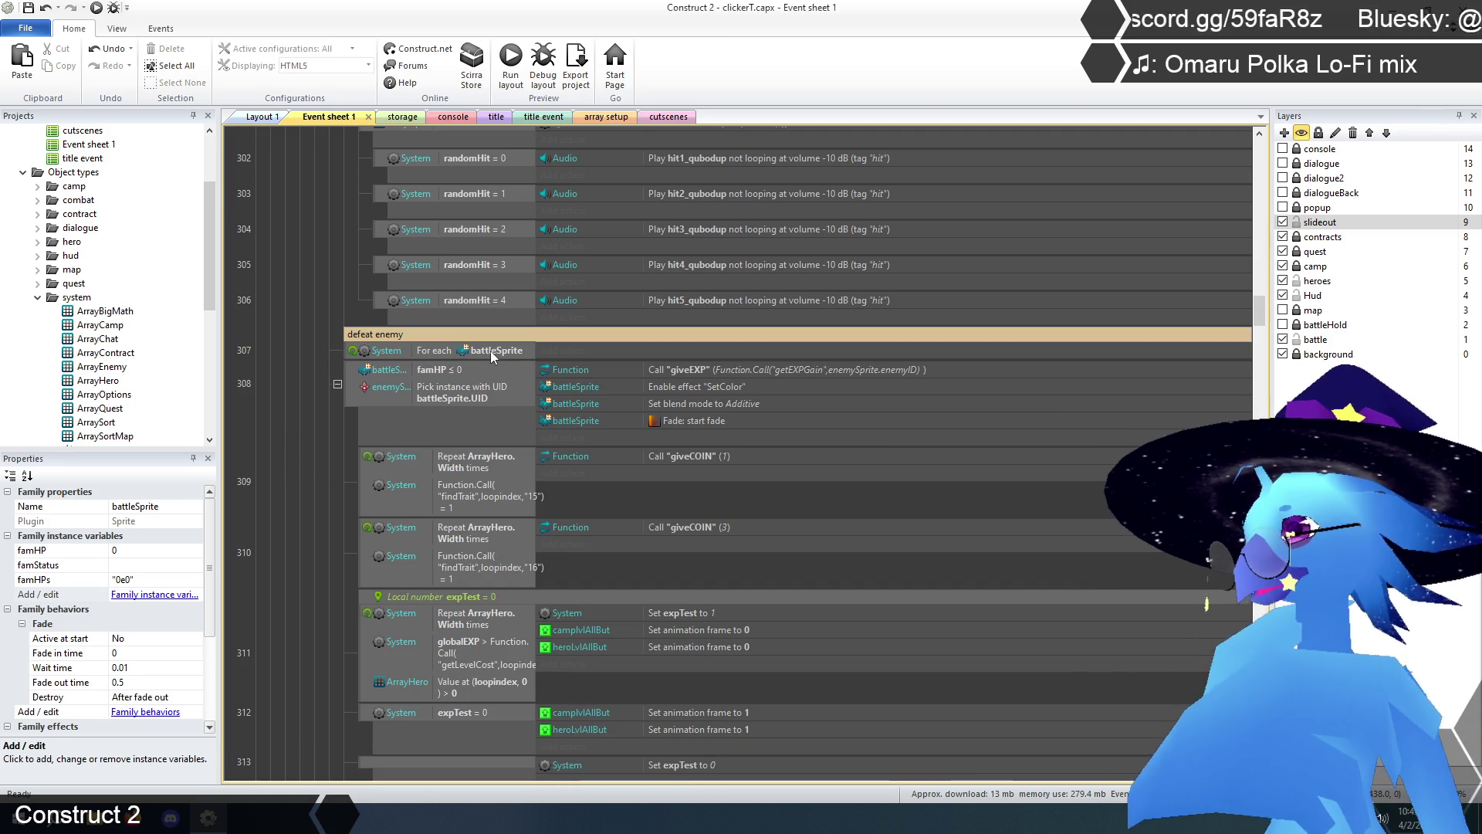
{"action": "left_click", "coordinate": [566, 351]}
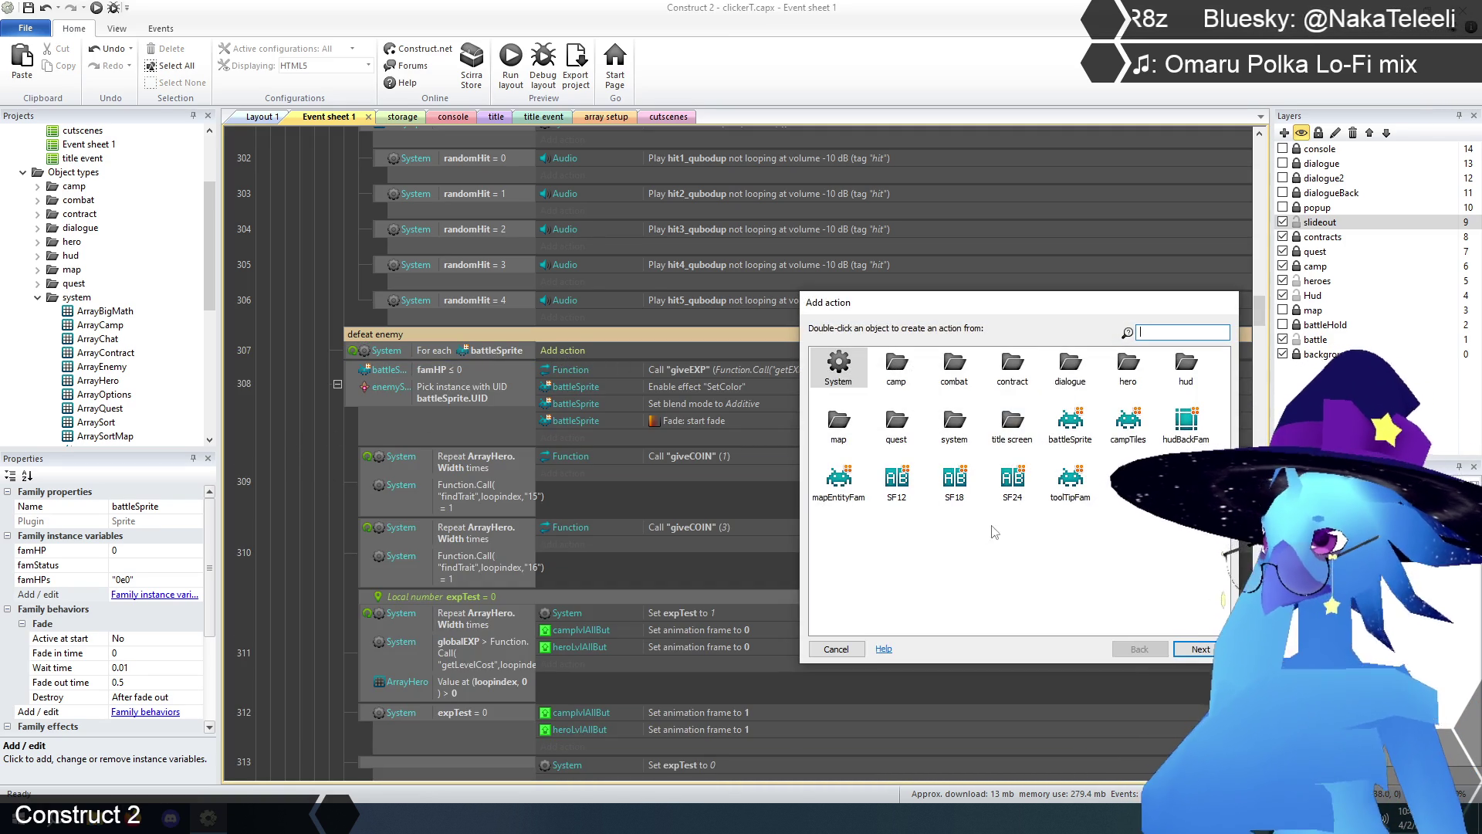
- Add a battleSprite Set value action to the For each event, setting famHP to int(Self.famHPs)
{"action": "double_click", "coordinate": [1072, 424]}
{"action": "scroll", "coordinate": [877, 569], "scroll_direction": "down", "scroll_amount": 3}
{"action": "double_click", "coordinate": [859, 548]}
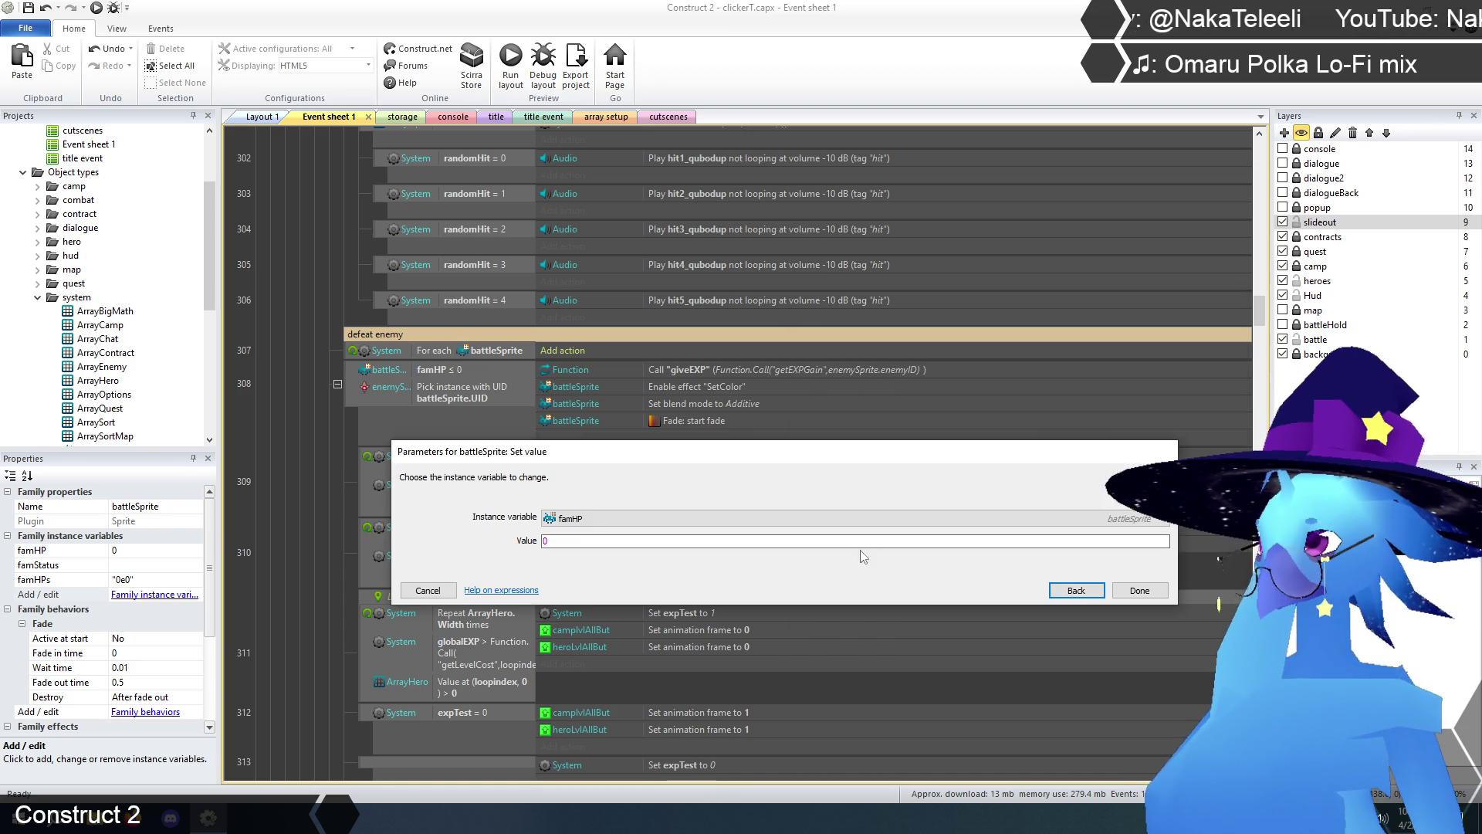
{"action": "key", "text": "Tab"}
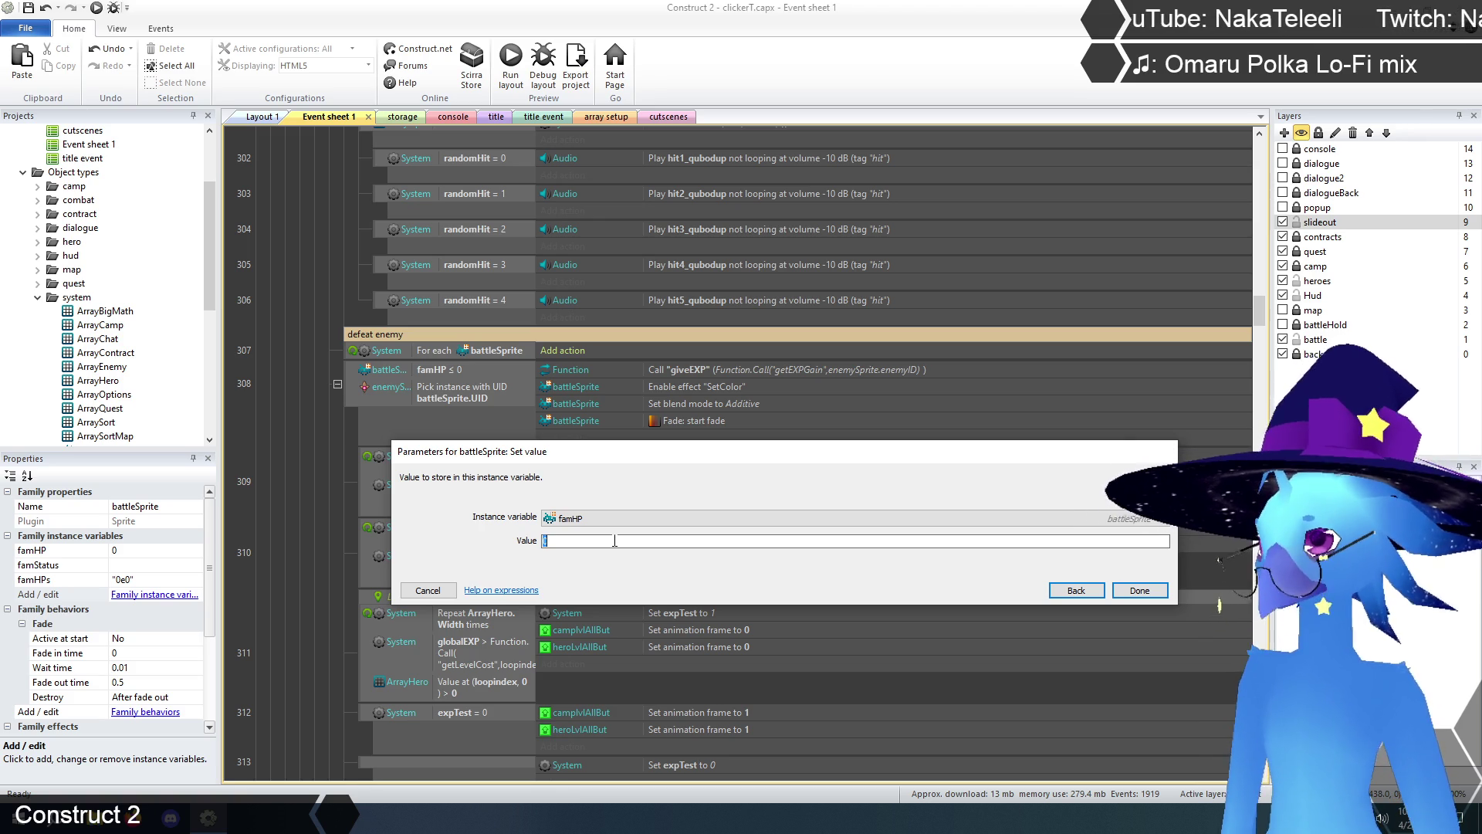
{"action": "type", "text": "int"}
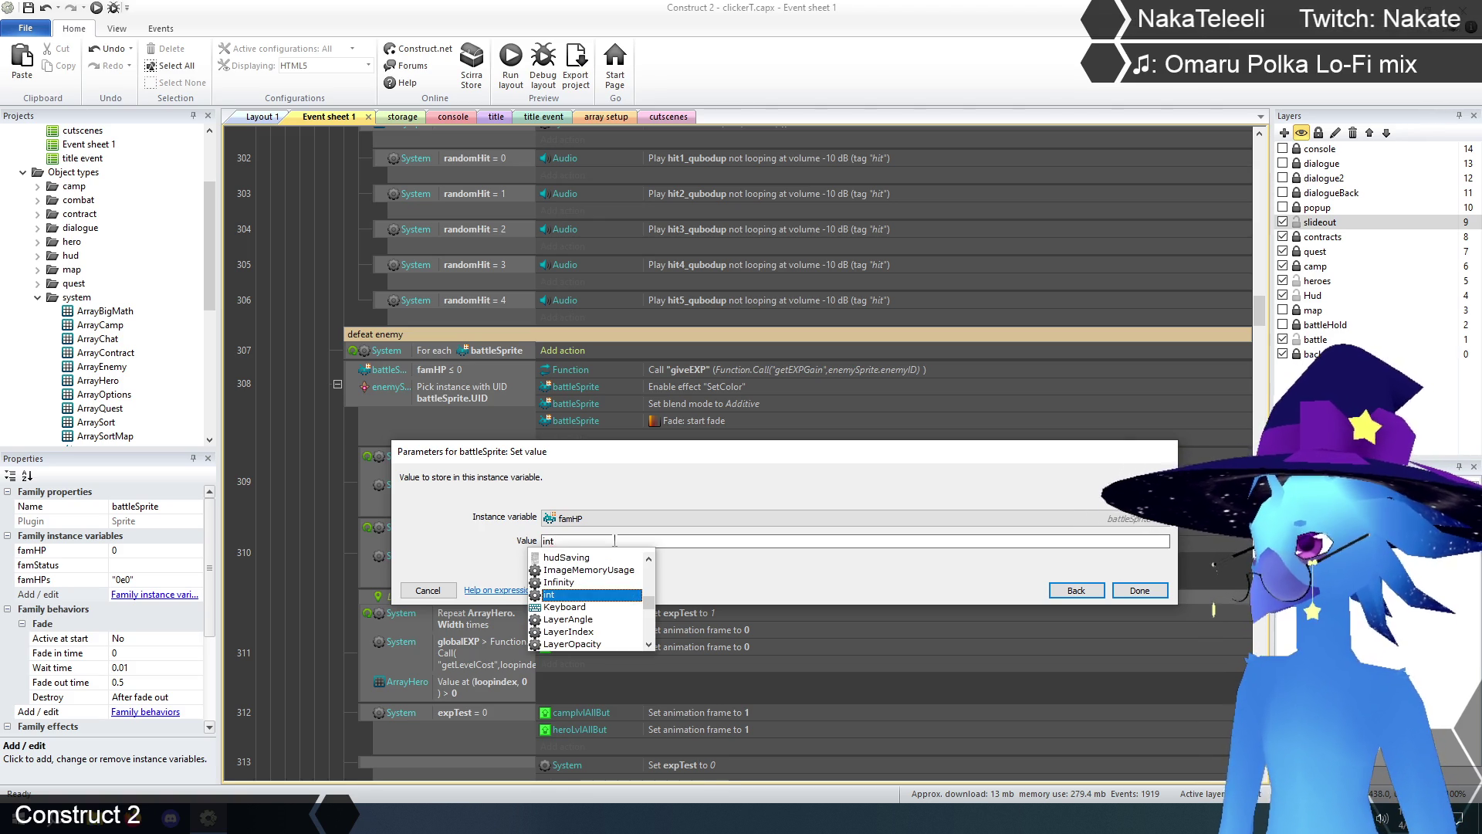
{"action": "type", "text": "("}
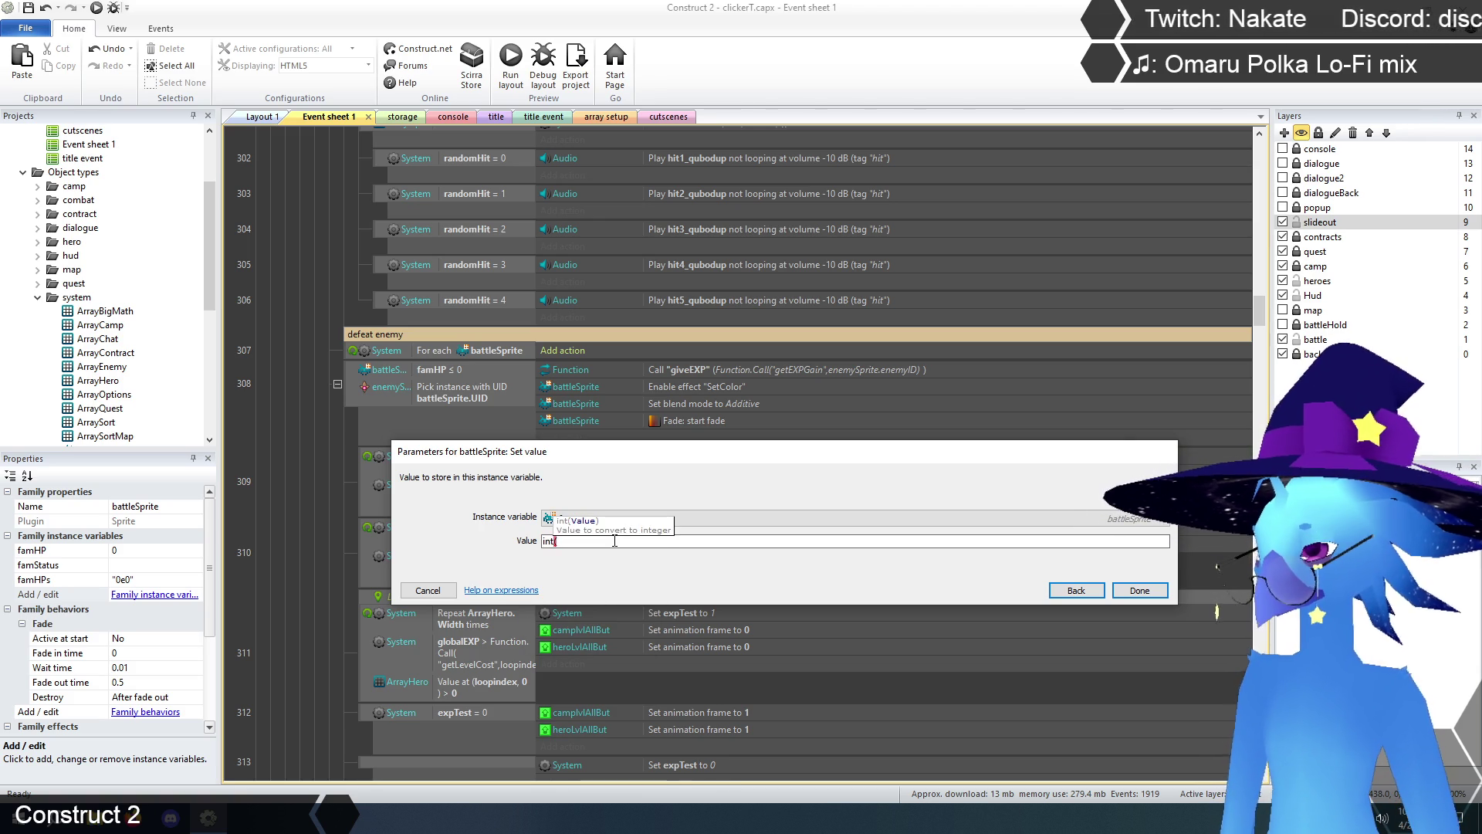
{"action": "type", "text": "Self"}
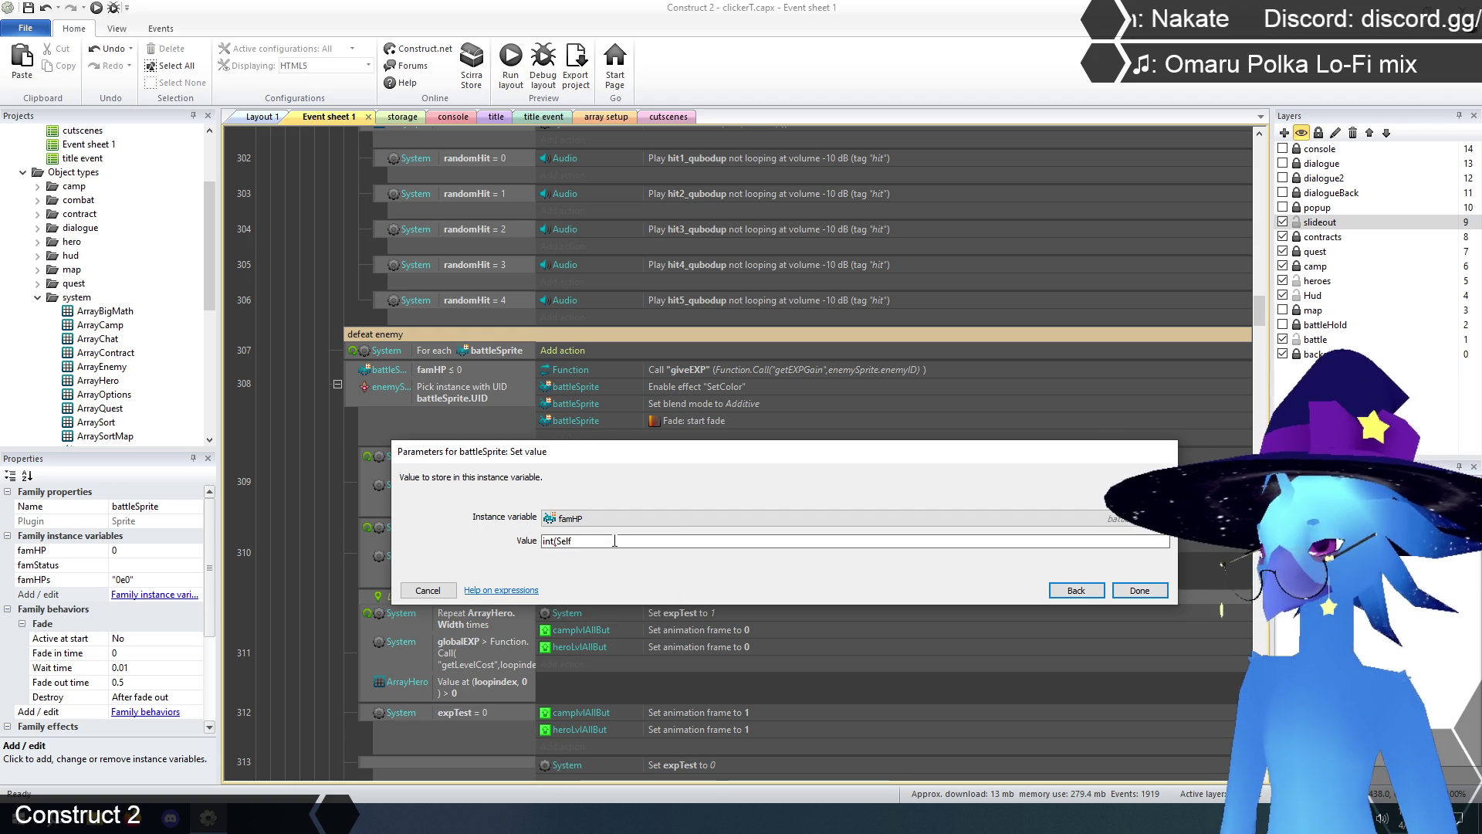
{"action": "type", "text": ".fam"}
{"action": "key", "text": "Down"}
{"action": "key", "text": "Return"}
{"action": "type", "text": ")"}
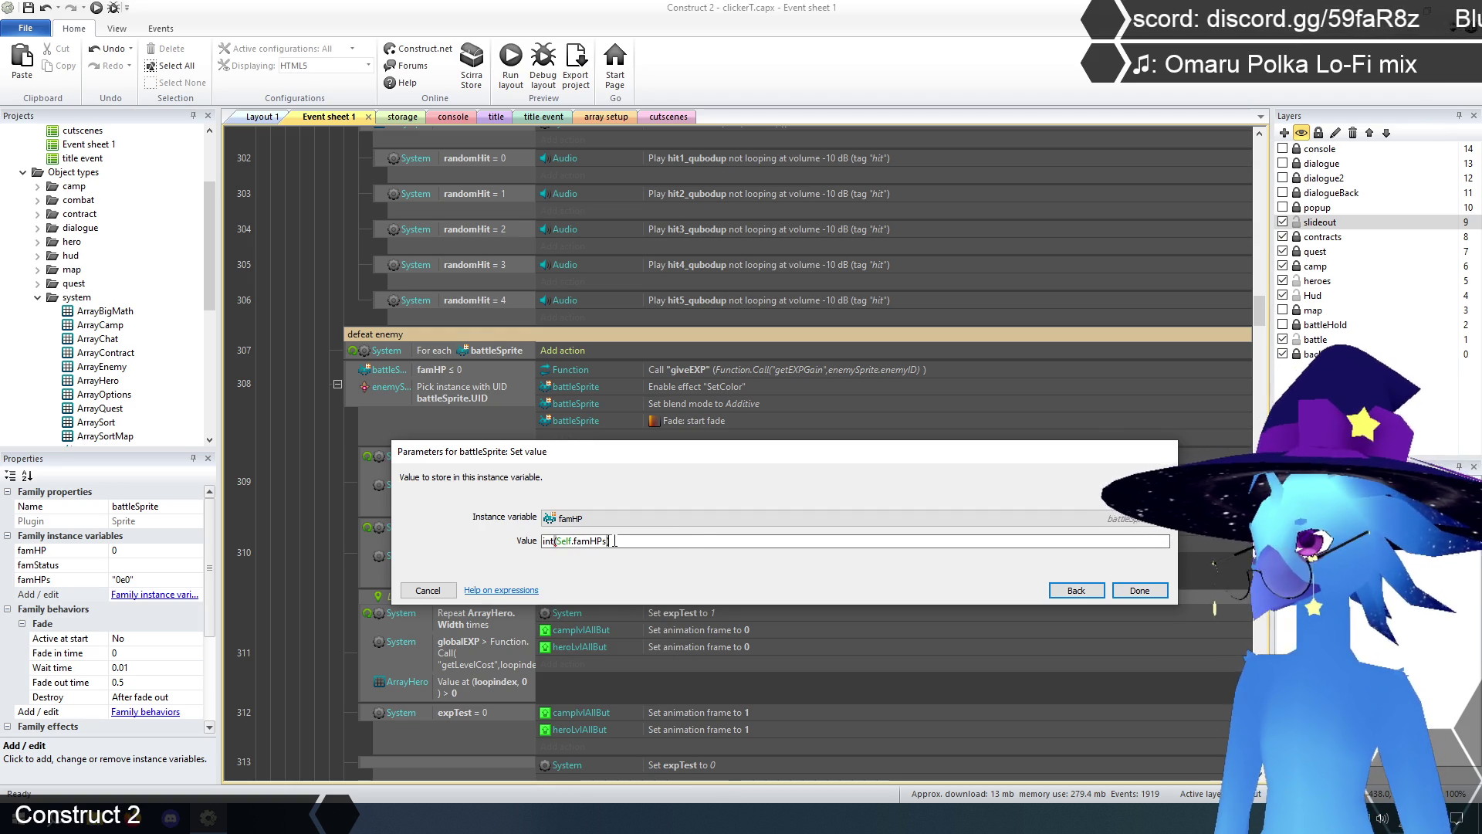
{"action": "left_click", "coordinate": [1136, 593]}
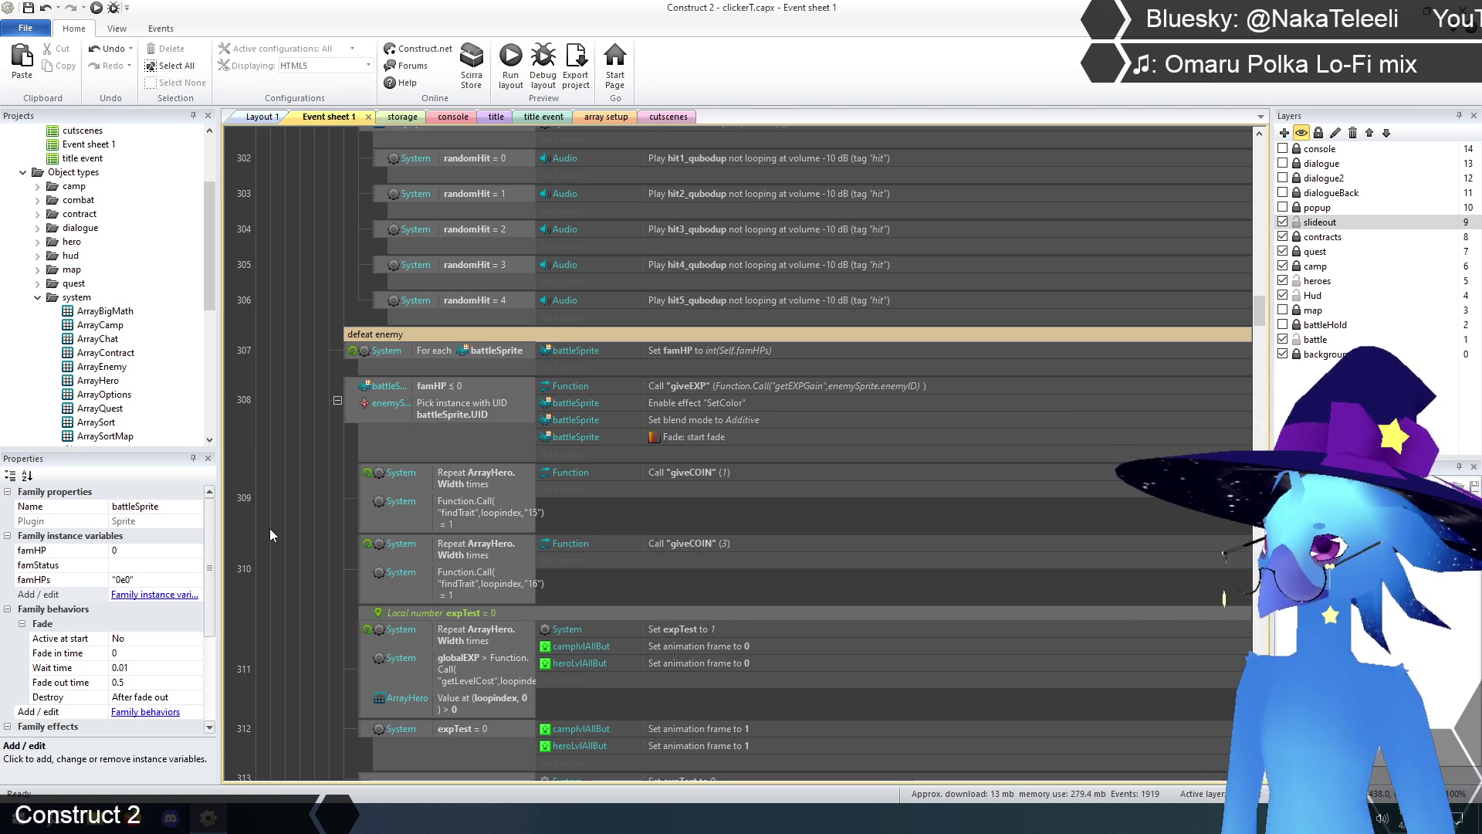
- Expand the bigMath function and its Parameter 1 = "+" case
{"action": "left_click_drag", "start_coordinate": [1257, 305], "coordinate": [1258, 764]}
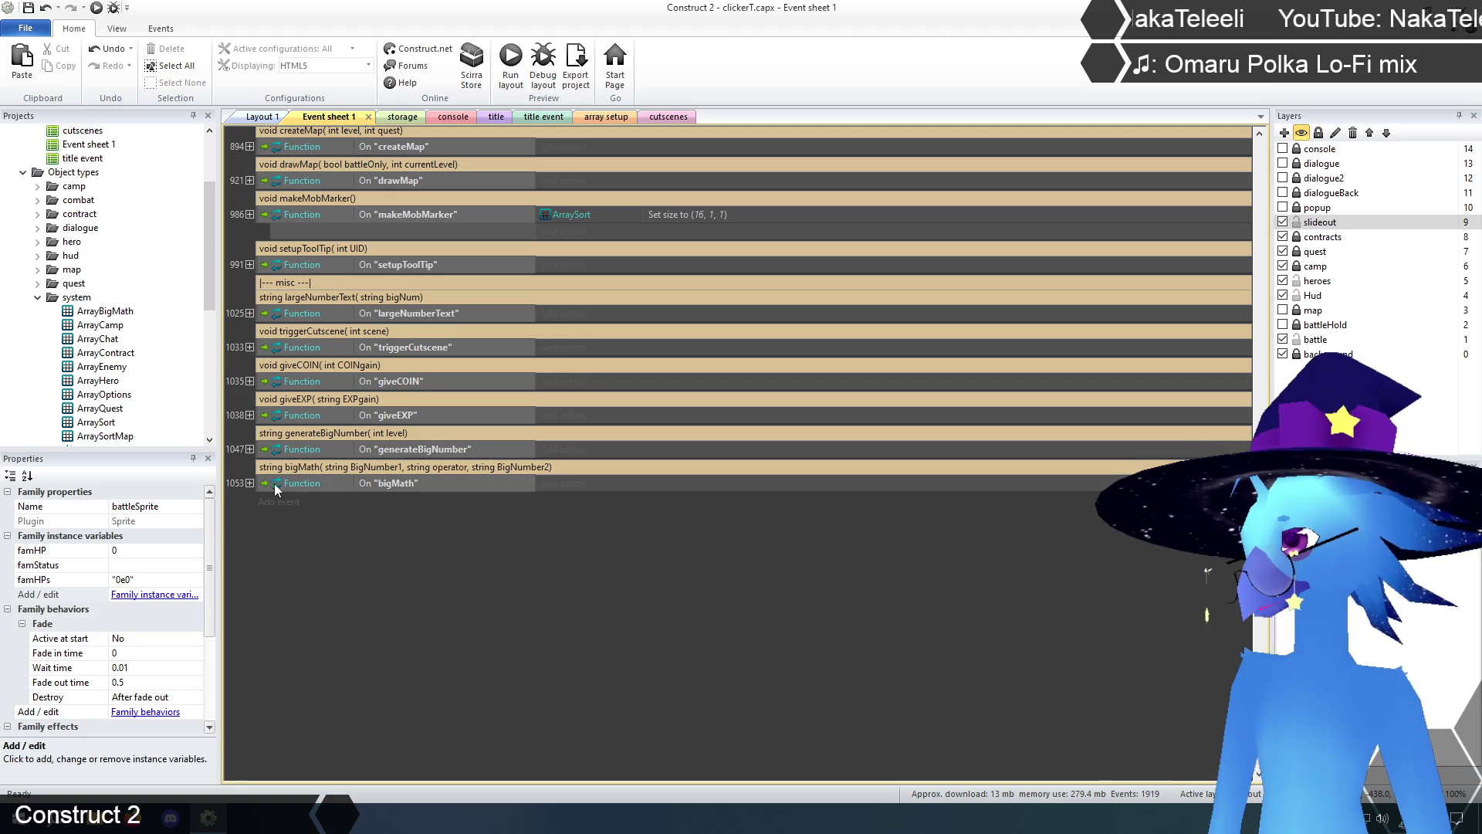
{"action": "left_click", "coordinate": [249, 483]}
{"action": "scroll", "coordinate": [525, 503], "scroll_direction": "down", "scroll_amount": 2}
{"action": "scroll", "coordinate": [443, 505], "scroll_direction": "down", "scroll_amount": 3}
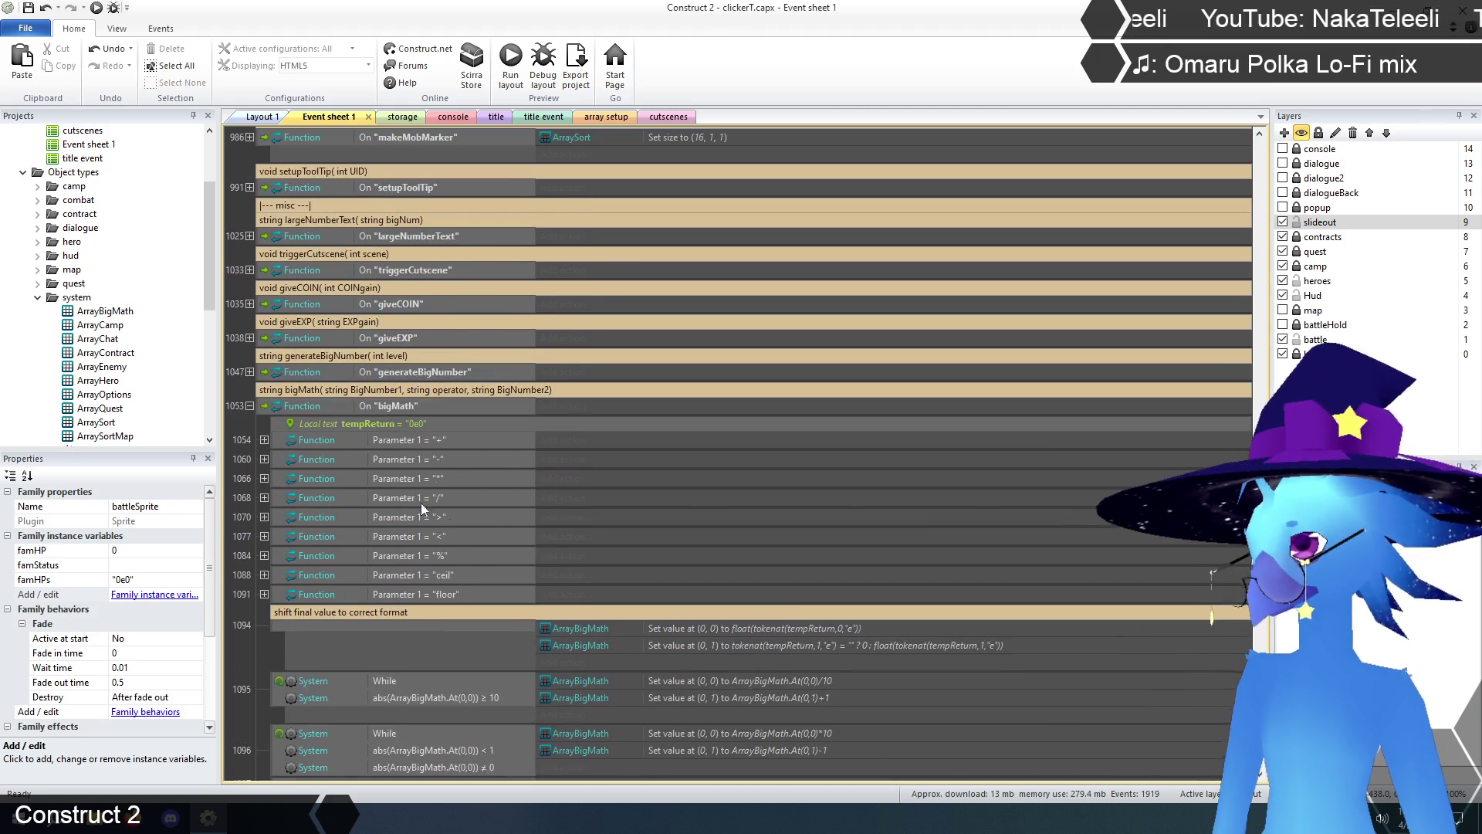
{"action": "scroll", "coordinate": [266, 446], "scroll_direction": "up", "scroll_amount": 2}
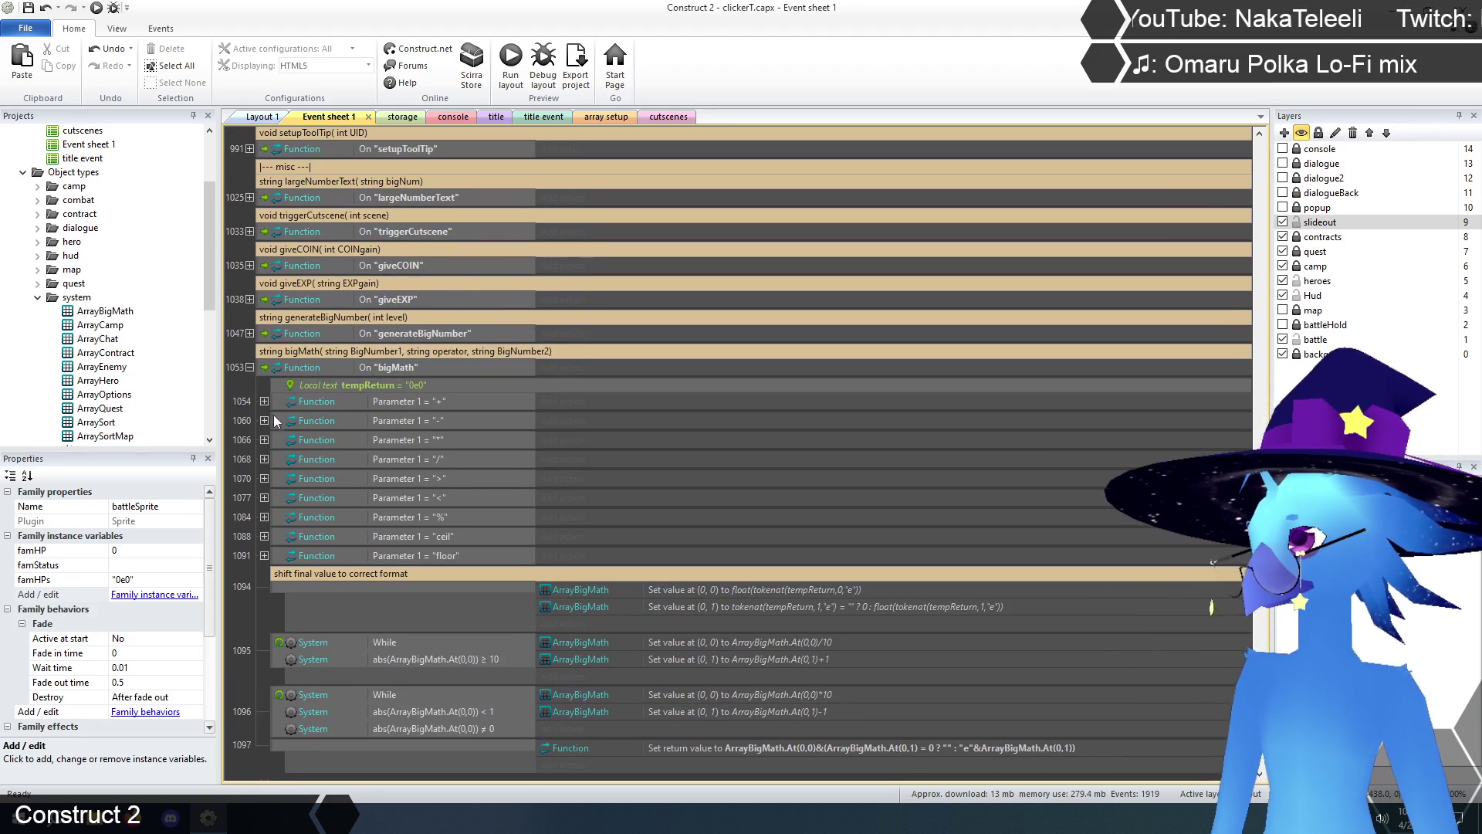
{"action": "left_click", "coordinate": [263, 401]}
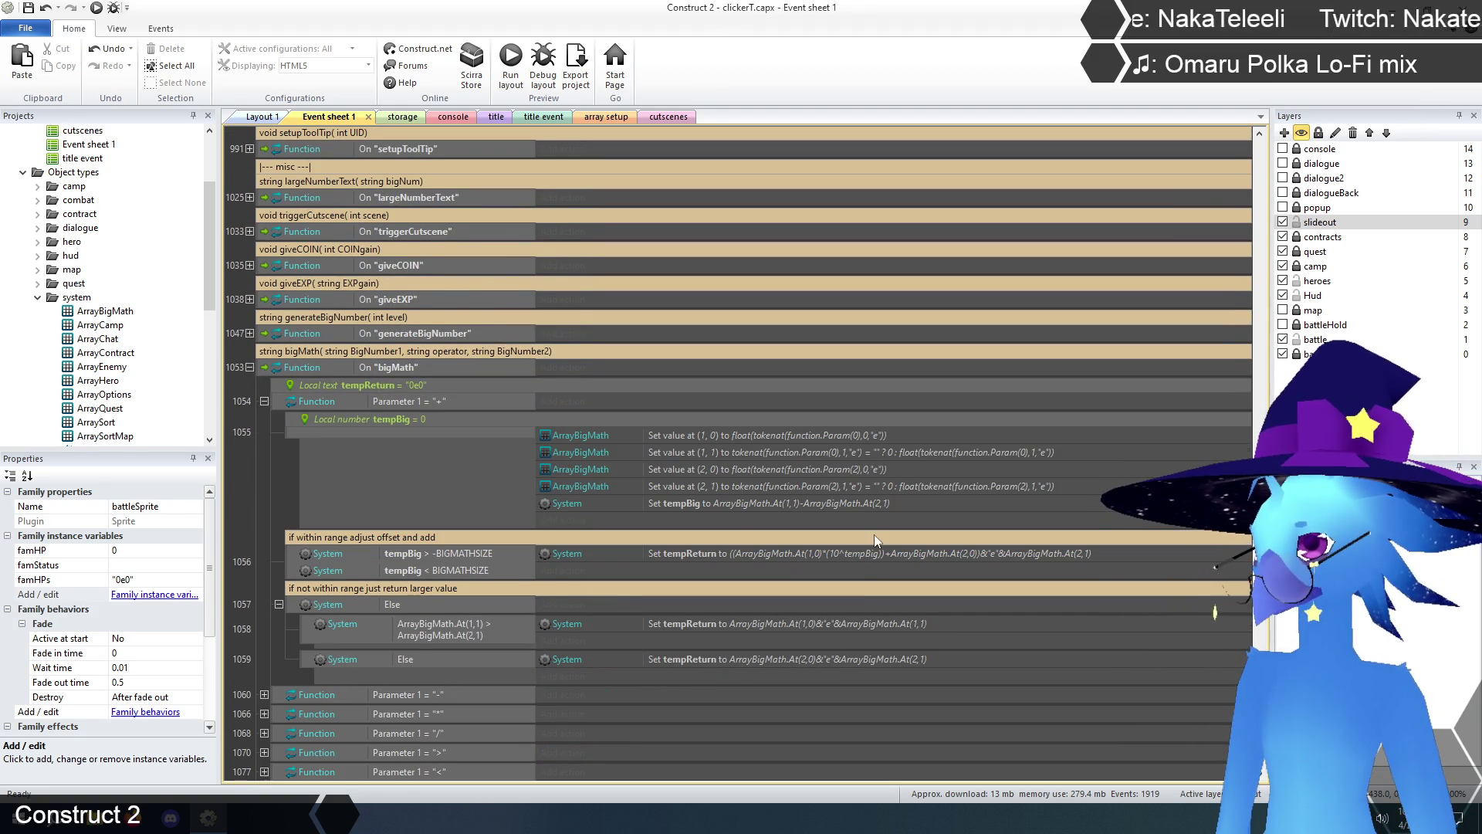
- Copy the float(tokenat(function.Param(0),0,"e")) value from the Set value at (1,0) action, then collapse bigMath
{"action": "double_click", "coordinate": [797, 436]}
{"action": "left_click", "coordinate": [566, 563]}
{"action": "double_click", "coordinate": [566, 563]}
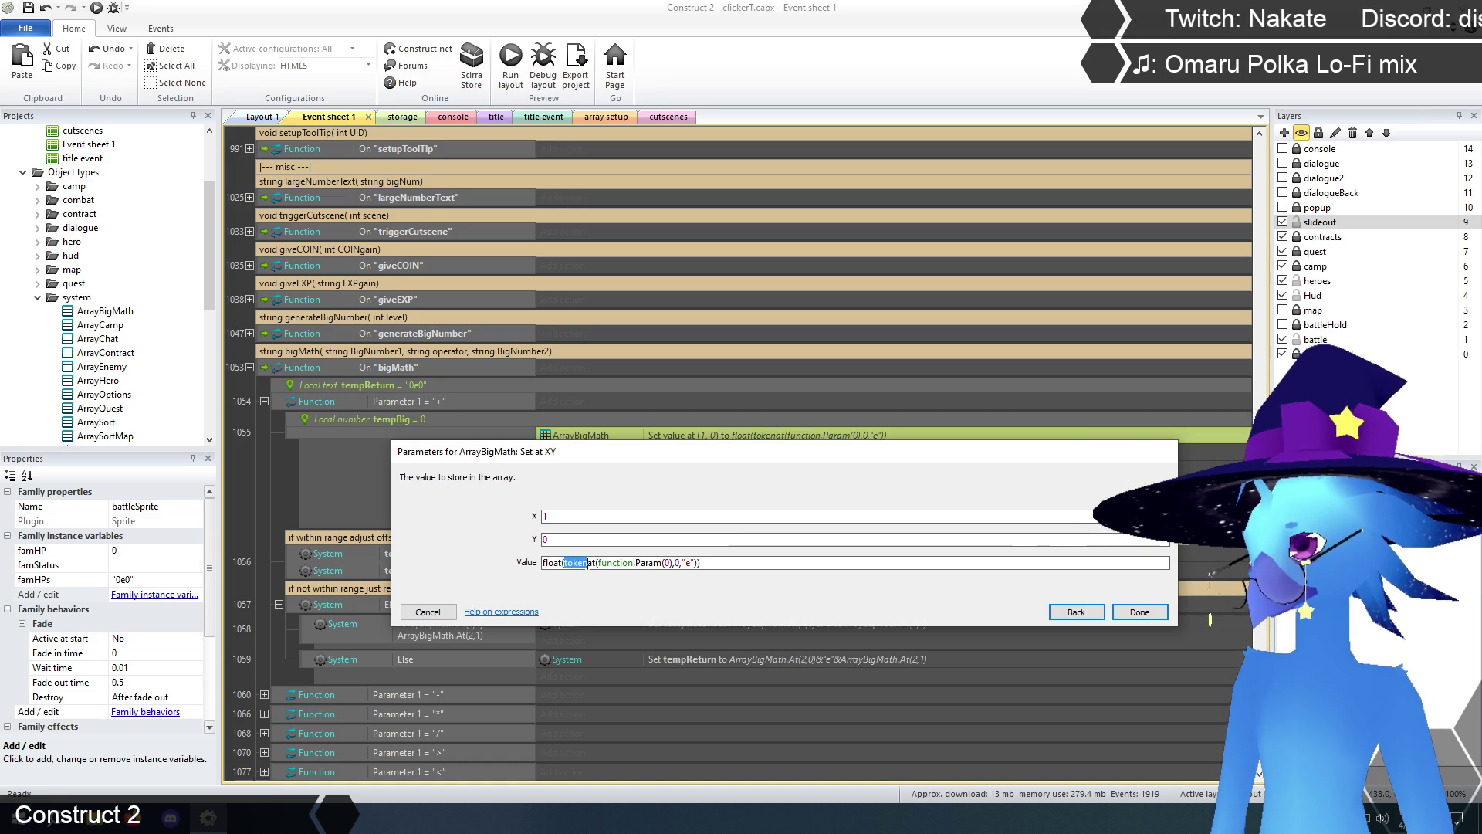
{"action": "left_click", "coordinate": [545, 564]}
{"action": "left_click_drag", "start_coordinate": [545, 563], "coordinate": [732, 563]}
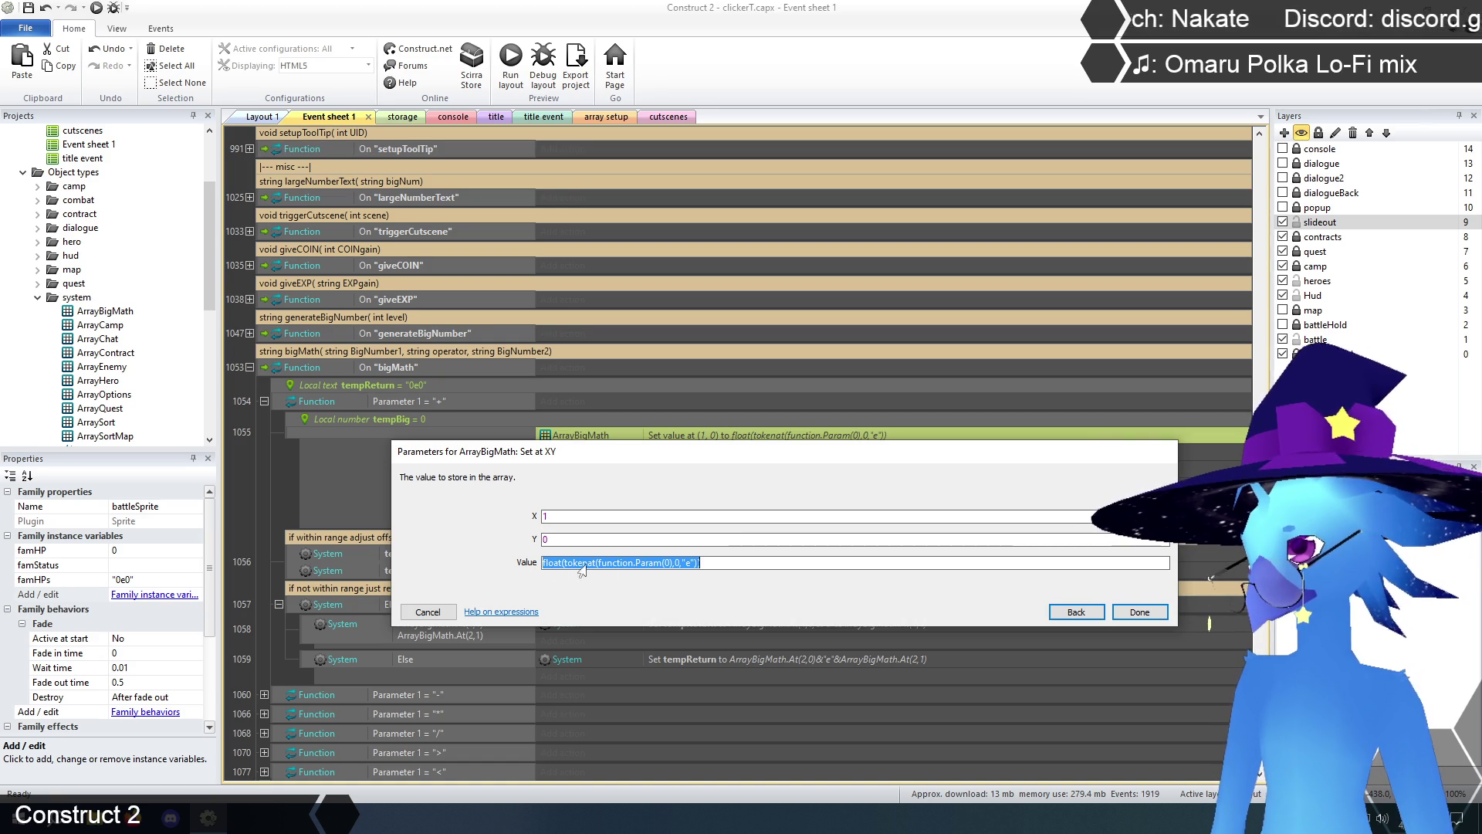
{"action": "left_click", "coordinate": [732, 563]}
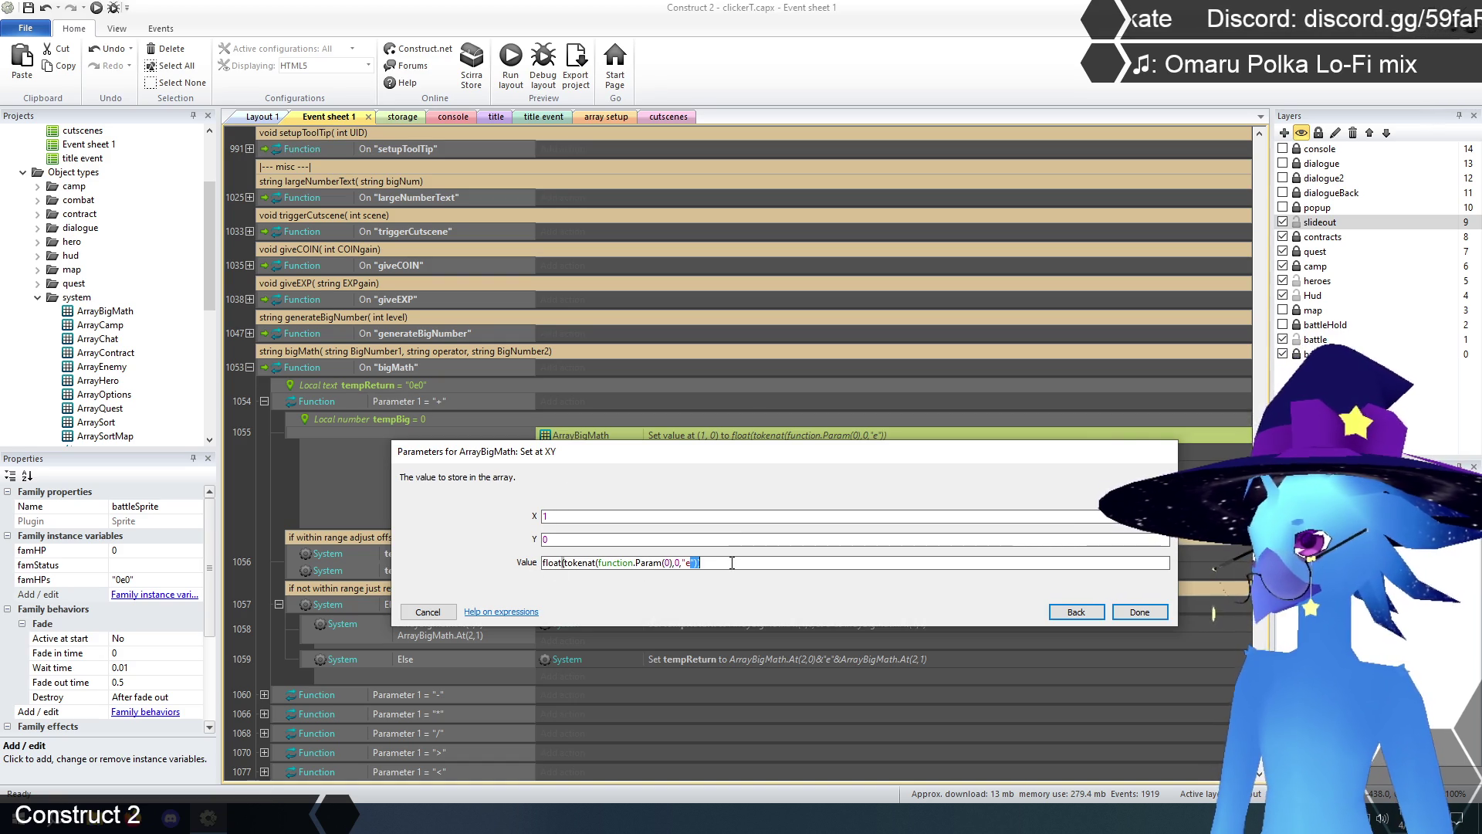
{"action": "key", "text": "ctrl+a"}
{"action": "key", "text": "ctrl+c"}
{"action": "left_click", "coordinate": [426, 612]}
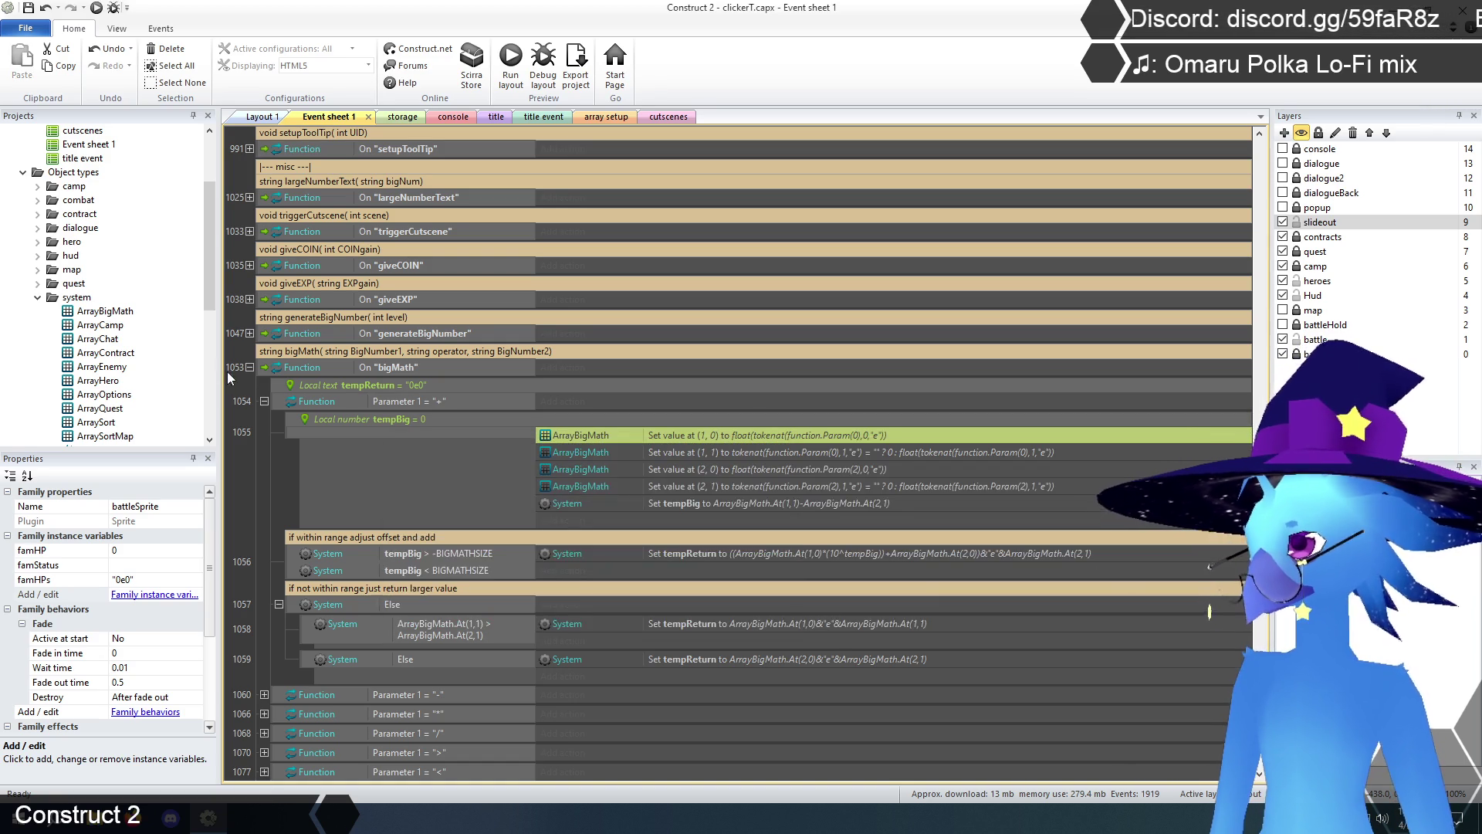
{"action": "left_click", "coordinate": [249, 367]}
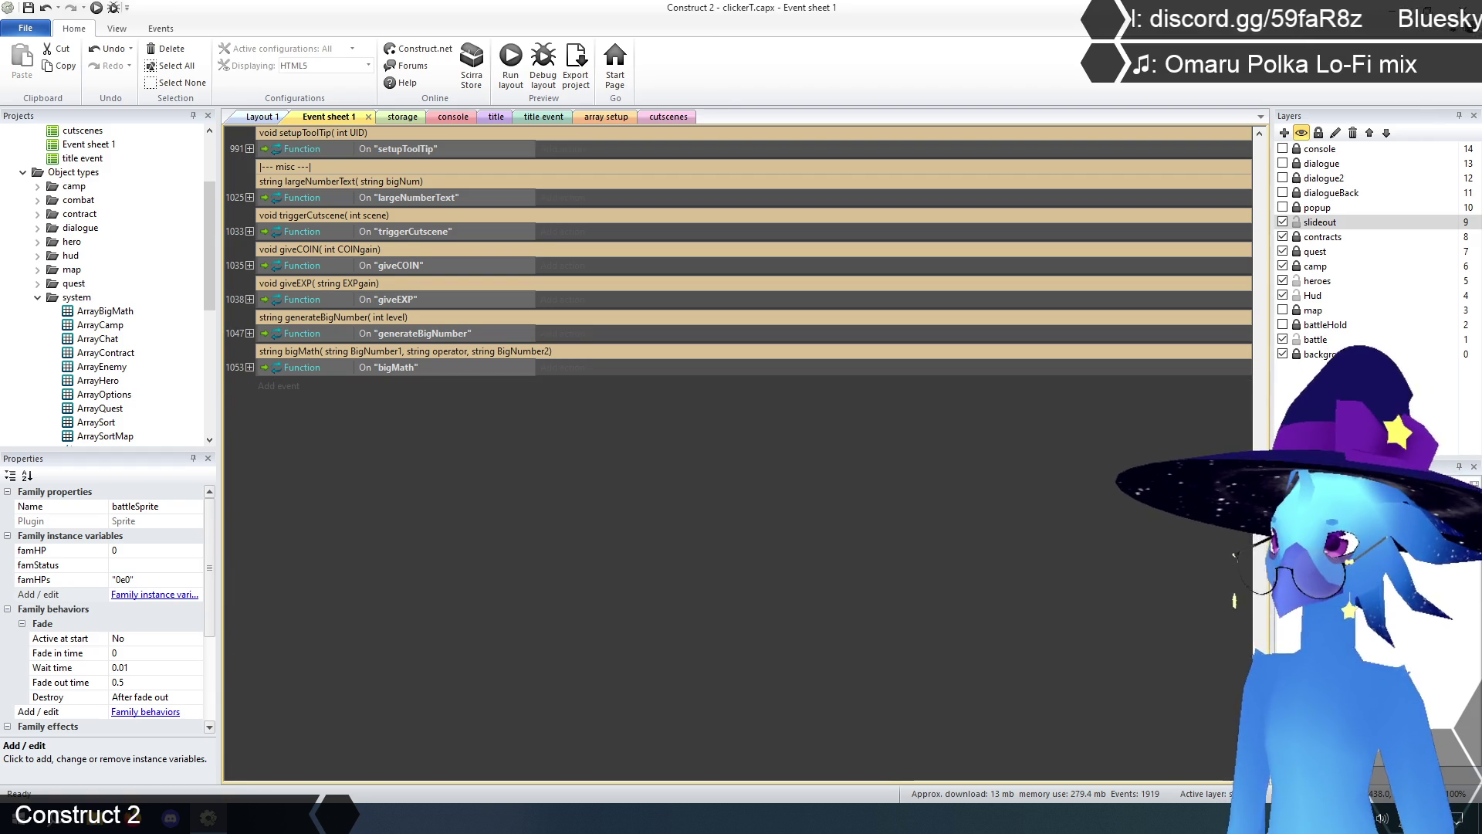
- Scroll up to event 307 in the defeat enemy group, the For each battleSprite event
{"action": "scroll", "coordinate": [738, 455], "scroll_direction": "up", "scroll_amount": 15}
{"action": "scroll", "coordinate": [738, 455], "scroll_direction": "up", "scroll_amount": 10}
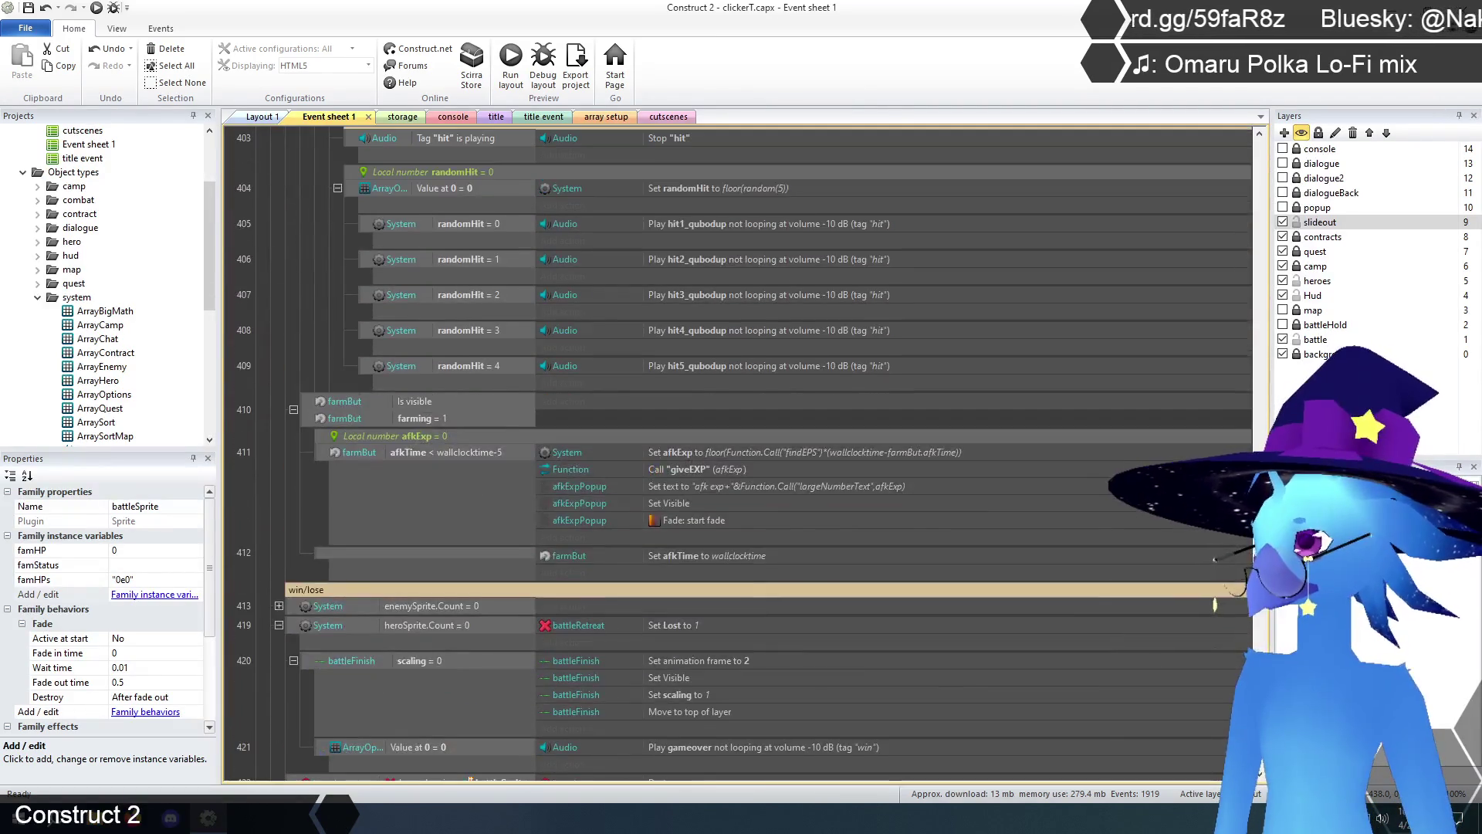
{"action": "scroll", "coordinate": [1247, 432], "scroll_direction": "up", "scroll_amount": 5}
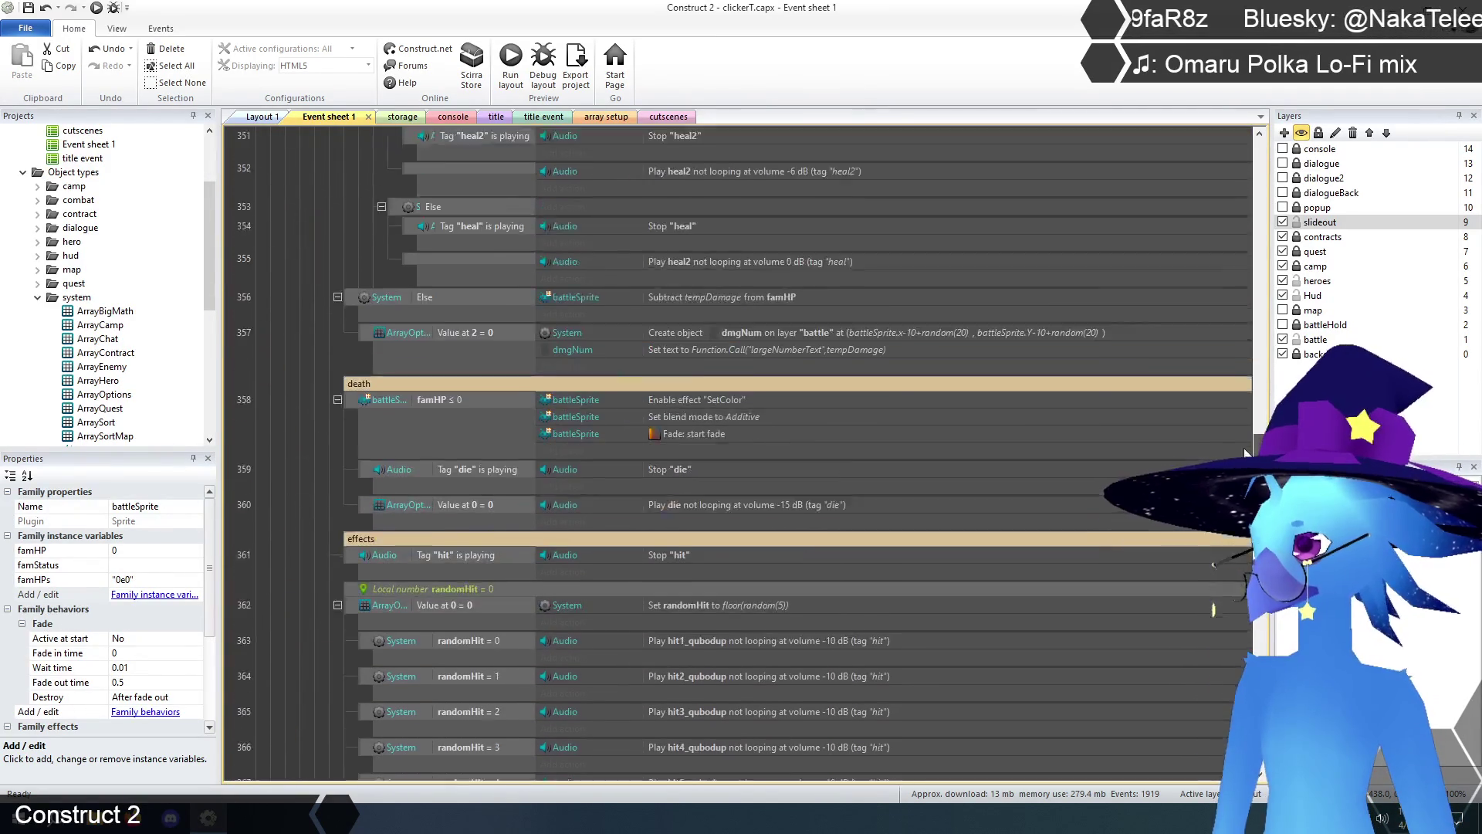
{"action": "mouse_move", "coordinate": [1244, 428]}
{"action": "left_mouse_down"}
{"action": "mouse_move", "coordinate": [1237, 262]}
{"action": "mouse_move", "coordinate": [1244, 307]}
{"action": "left_mouse_up"}
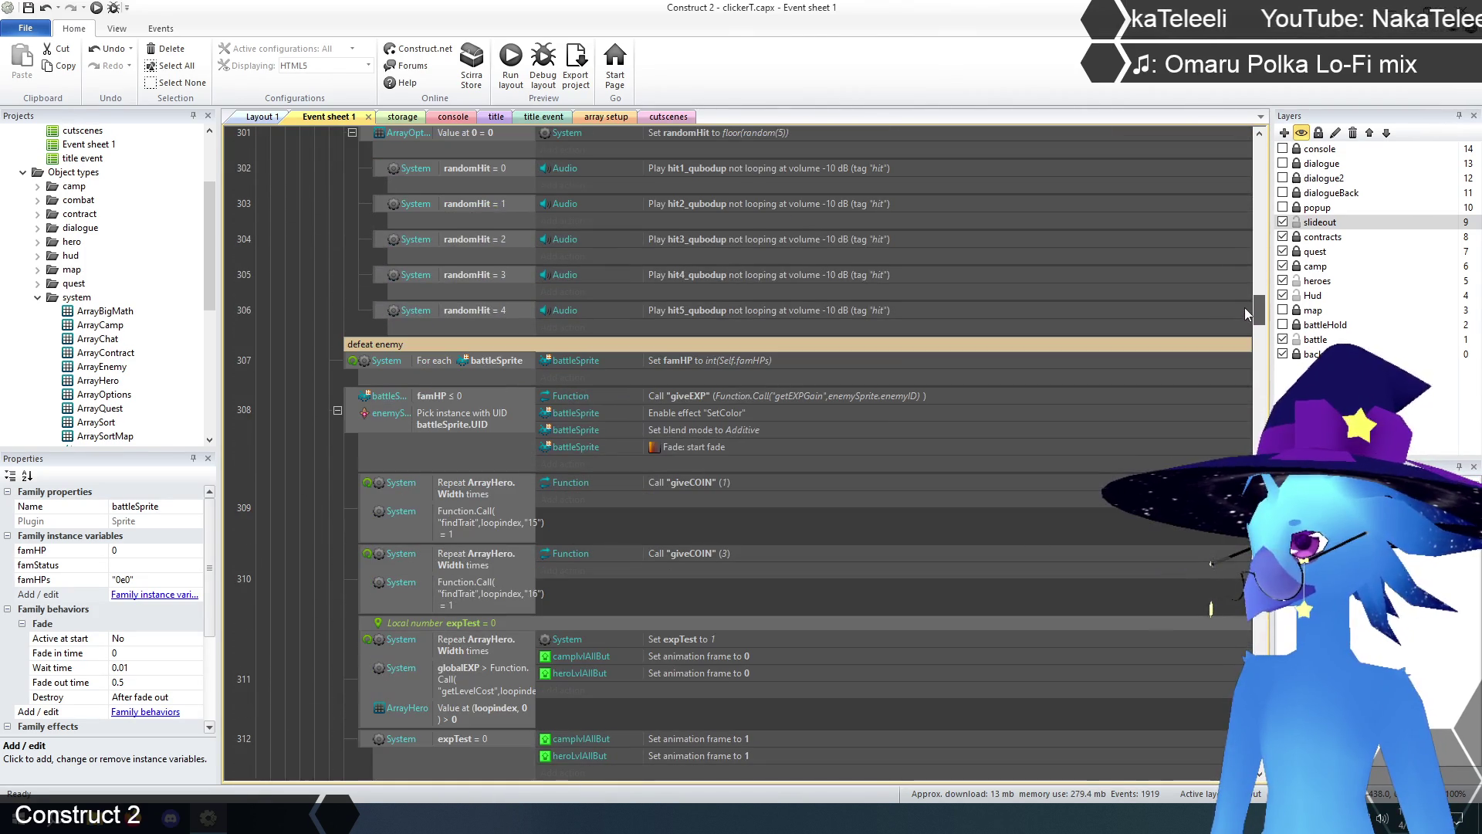
- Paste the copied tokenat expression into the Set famHP value and change its float wrapper to int
{"action": "double_click", "coordinate": [681, 359]}
{"action": "left_click", "coordinate": [681, 542]}
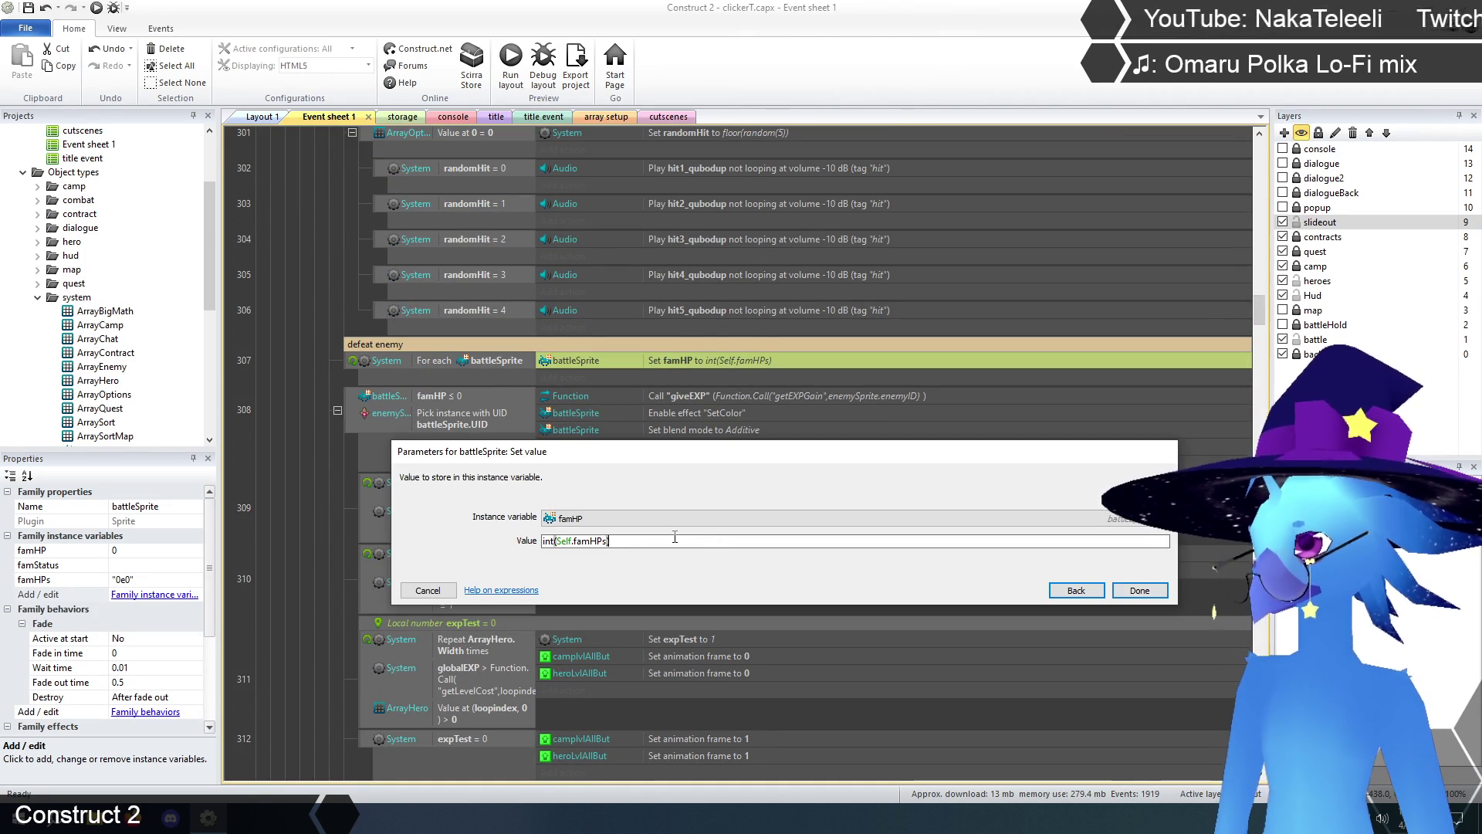
{"action": "key", "text": "ctrl+v"}
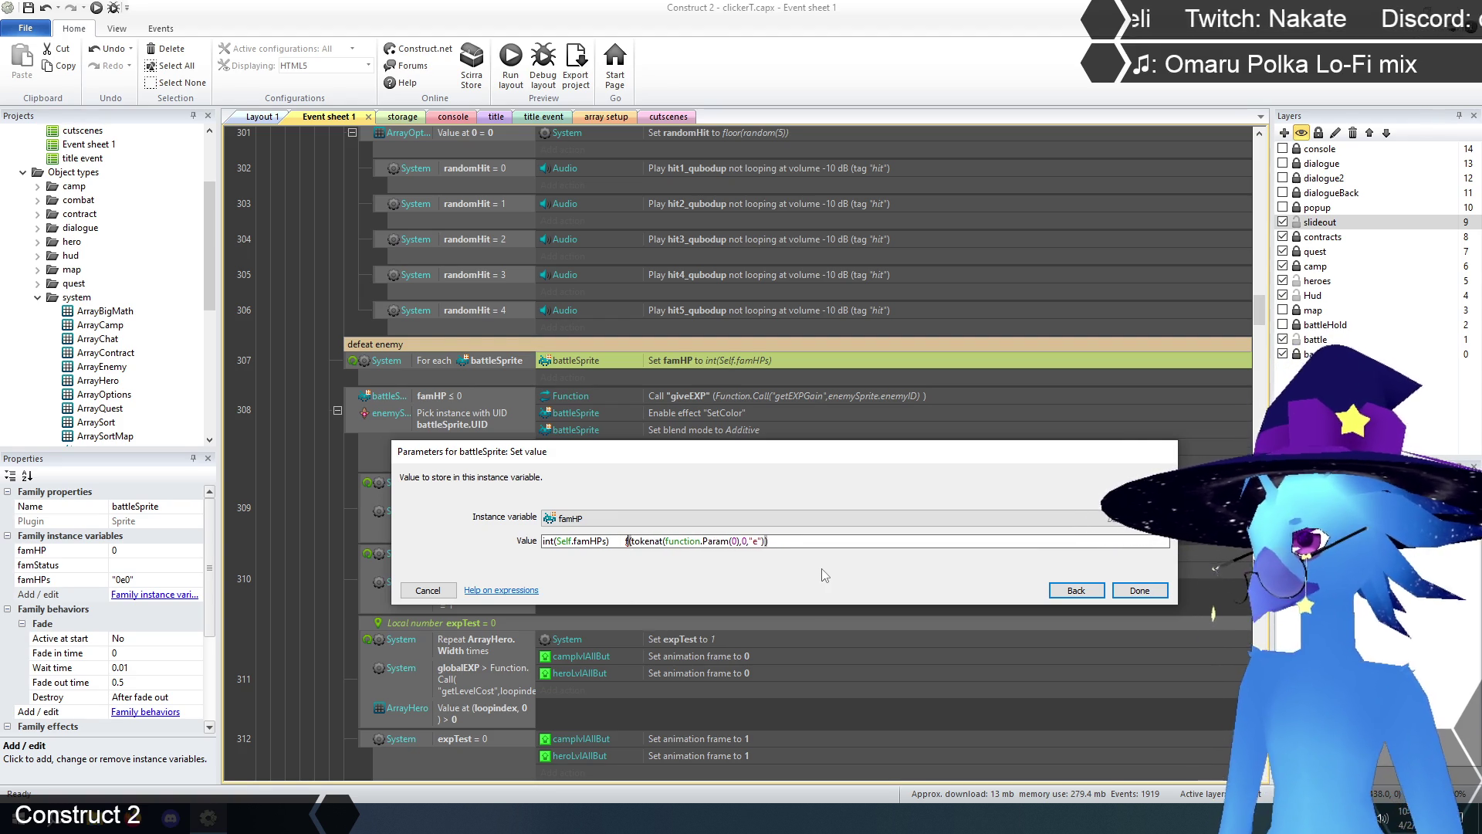
{"action": "key", "text": "BackSpace"}
{"action": "key", "text": "BackSpace"}
{"action": "key", "text": "BackSpace"}
{"action": "type", "text": "int"}
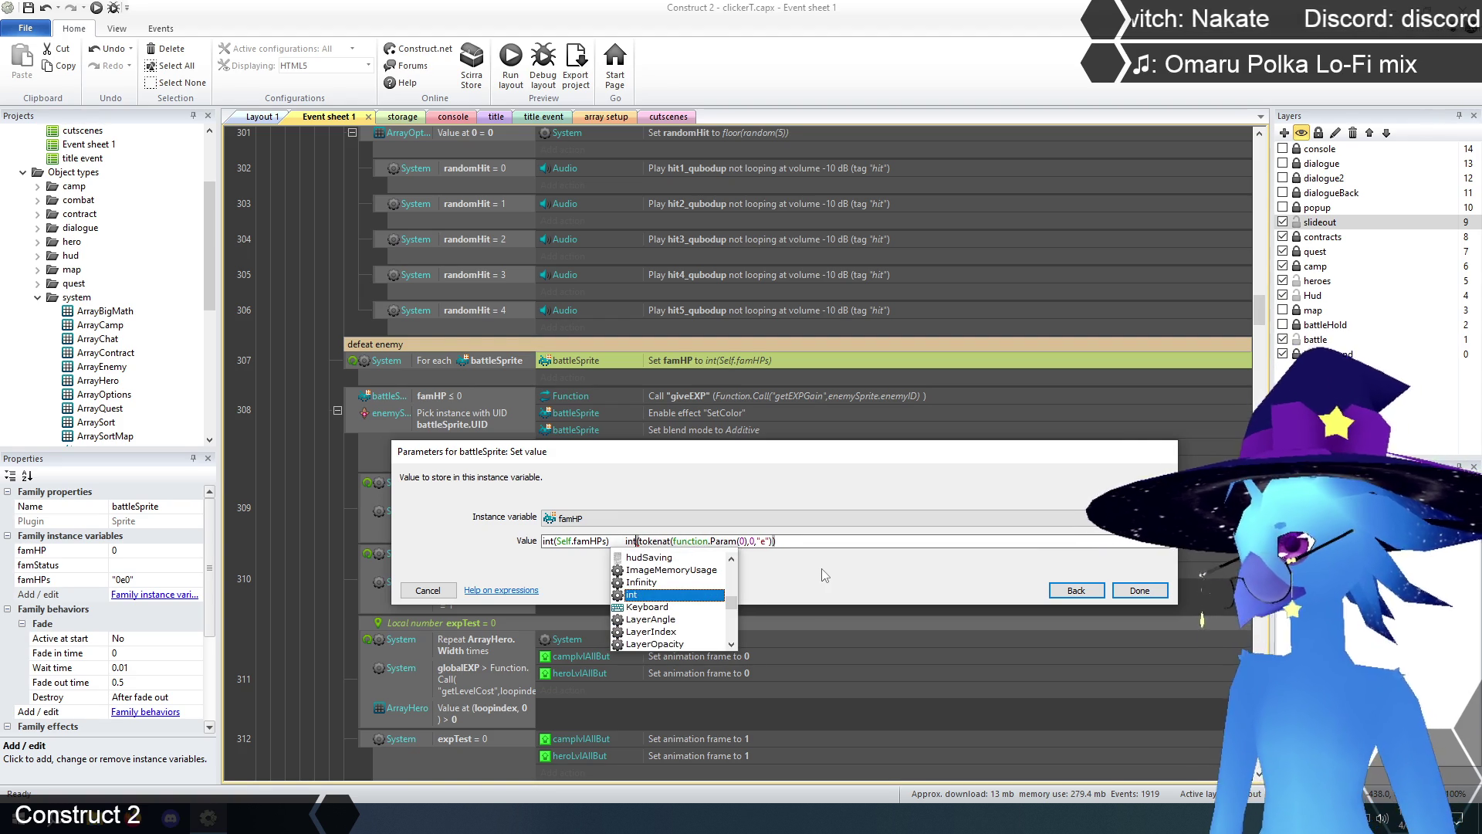
{"action": "type", "text": "("}
{"action": "left_click", "coordinate": [811, 541]}
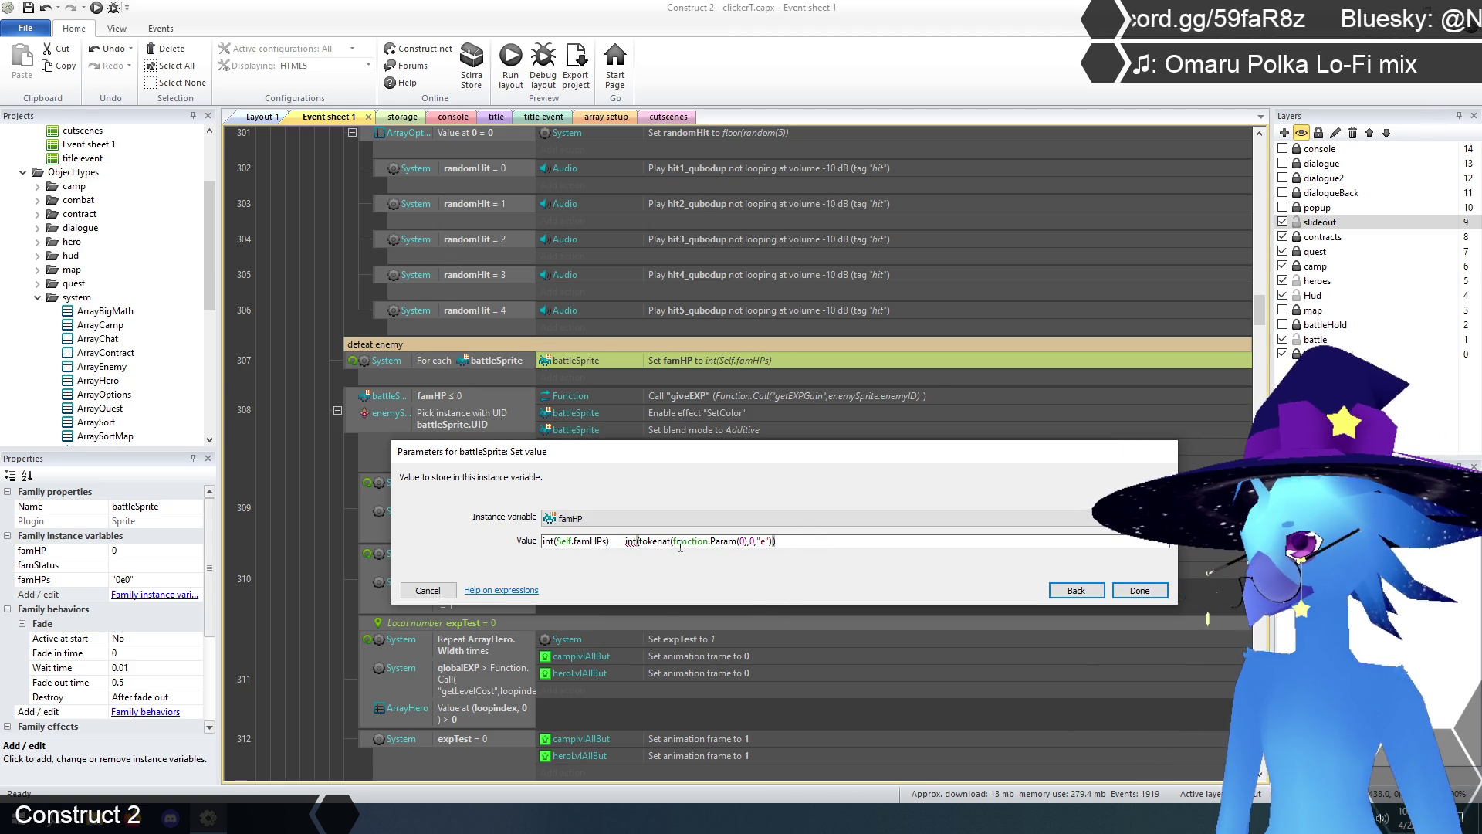
- Replace function.Param(0) with Self.famHPs and delete the old int(Self.famHPs), giving int(tokenat(Self.famHPs,0,"e"))
{"action": "left_click_drag", "start_coordinate": [673, 540], "coordinate": [747, 540]}
{"action": "key", "text": "BackSpace"}
{"action": "type", "text": "Self"}
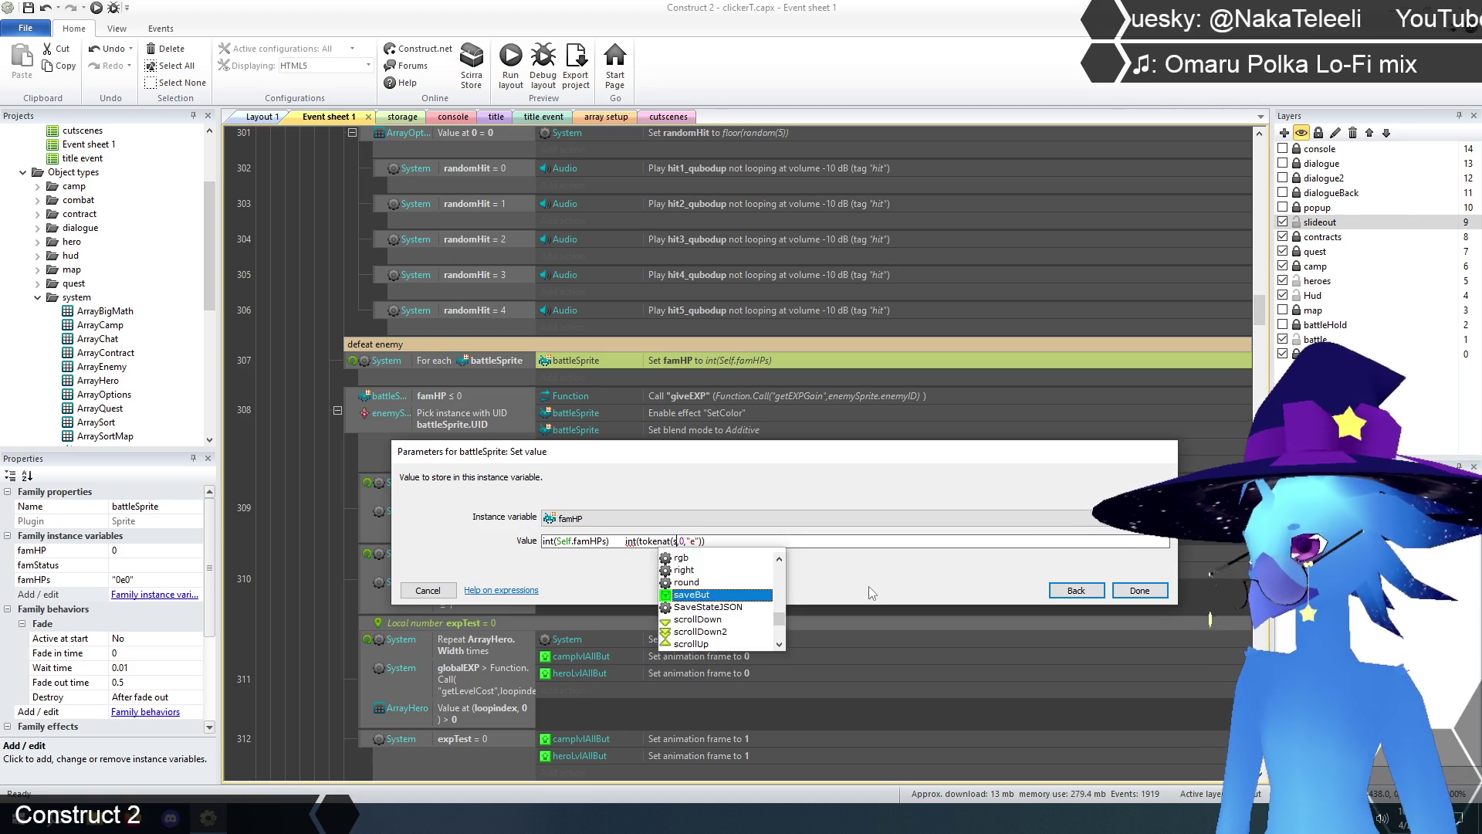
{"action": "type", "text": ".fam"}
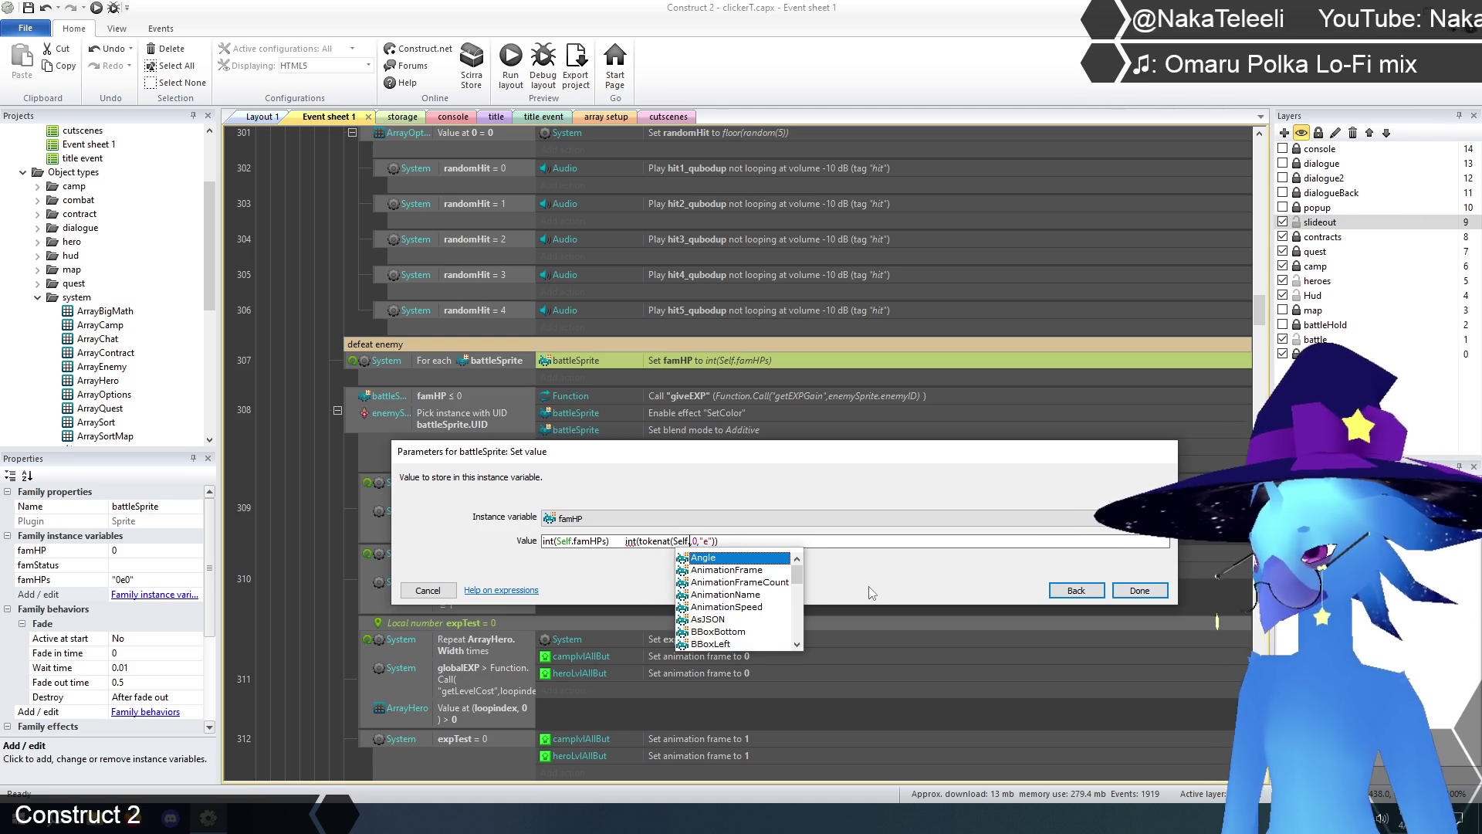
{"action": "type", "text": "HPs"}
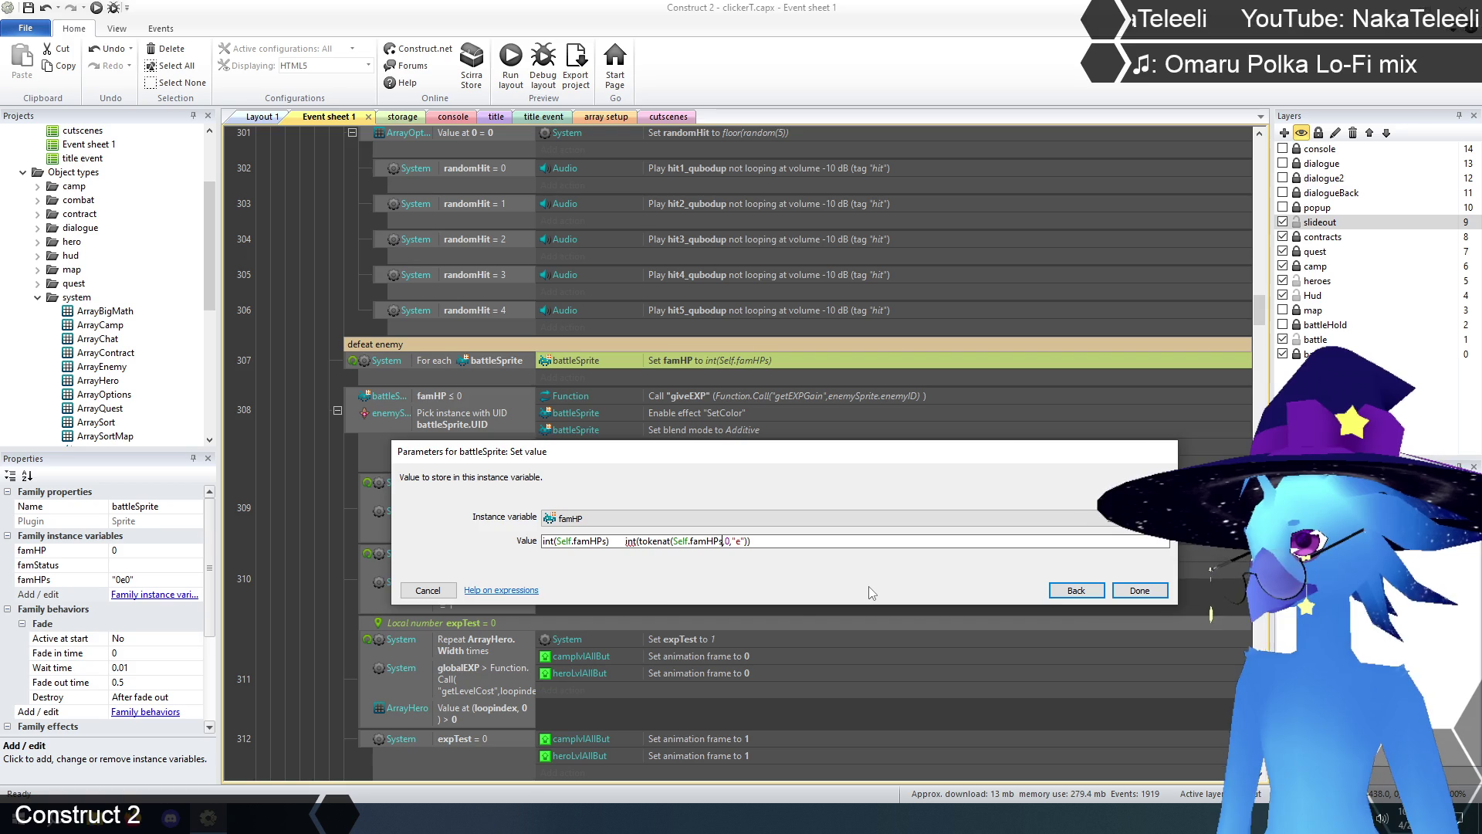
{"action": "type", "text": ","}
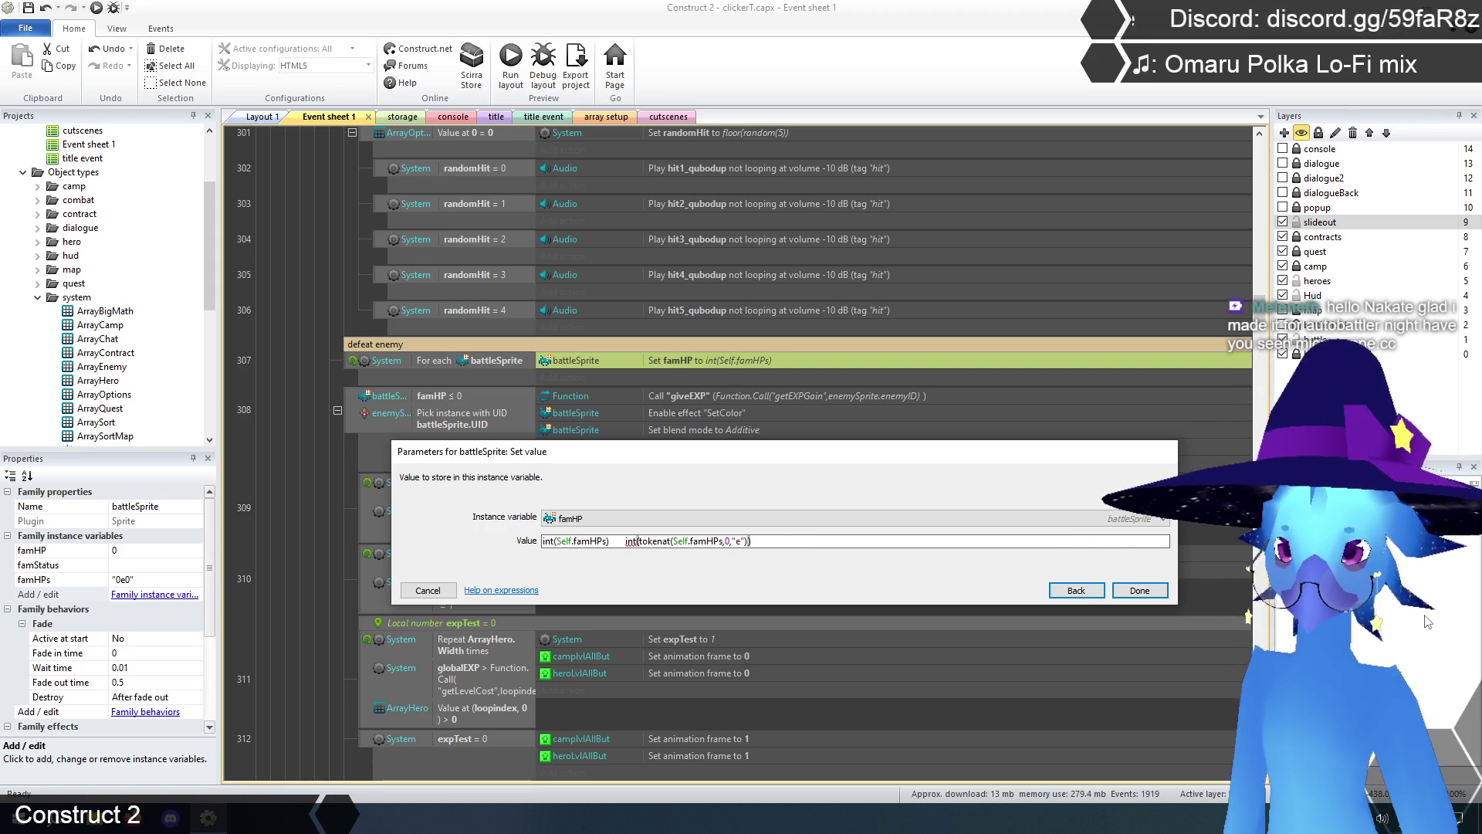
{"action": "key", "text": "alt+Tab"}
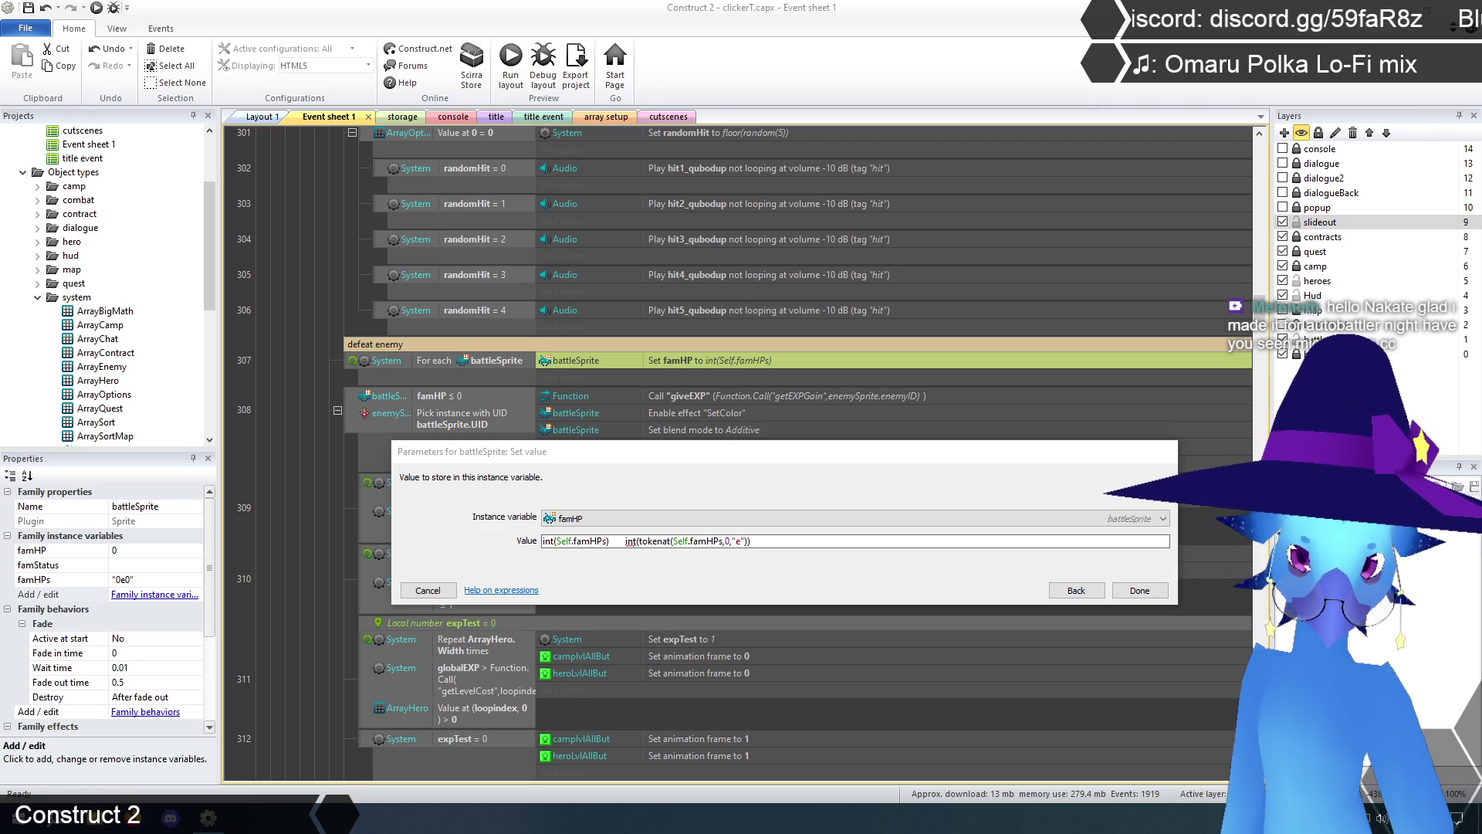
{"action": "left_click", "coordinate": [640, 541]}
{"action": "left_click_drag", "start_coordinate": [622, 541], "coordinate": [483, 542]}
{"action": "key", "text": "Delete"}
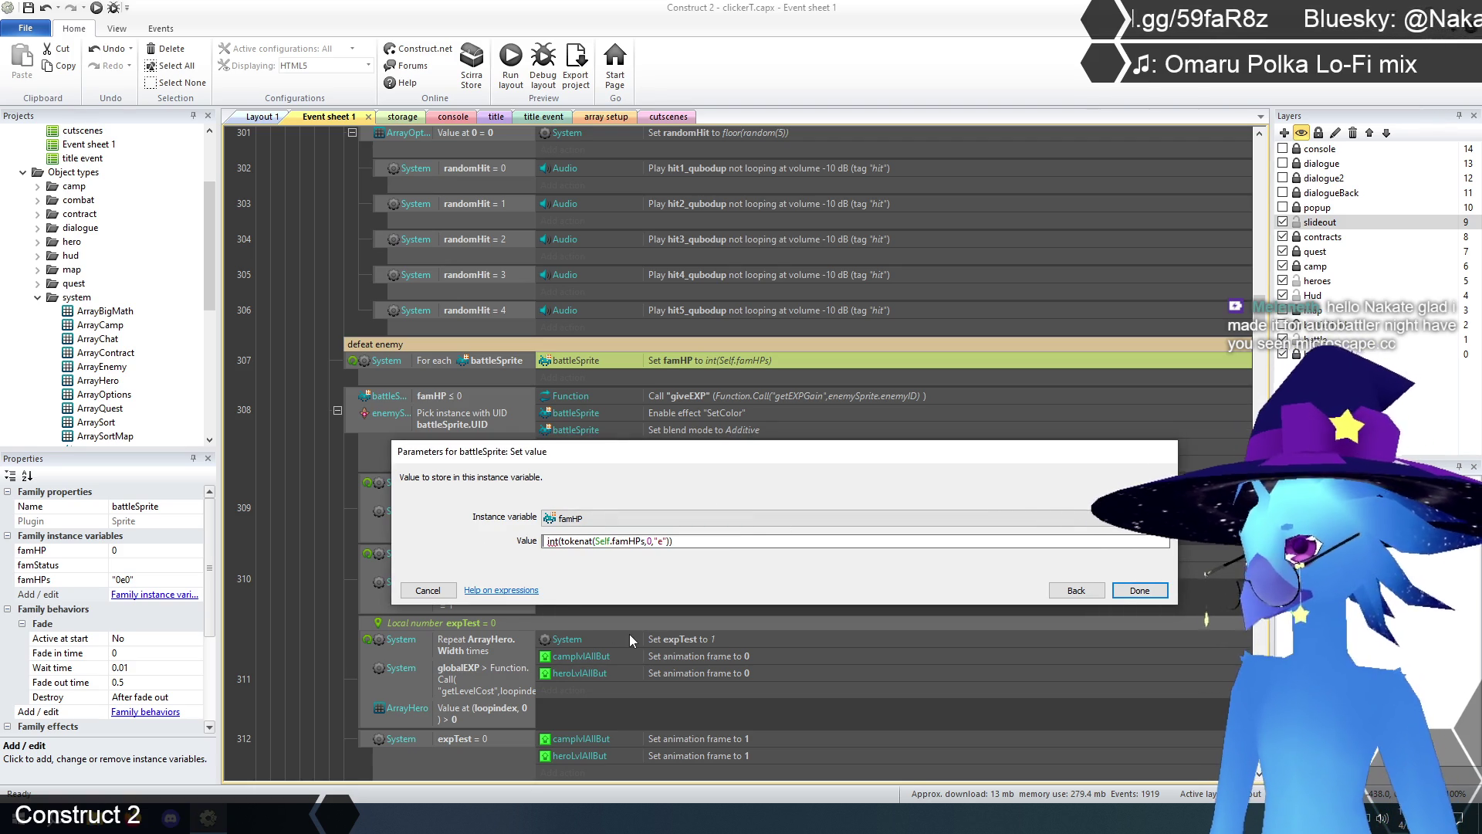
{"action": "key", "text": "BackSpace"}
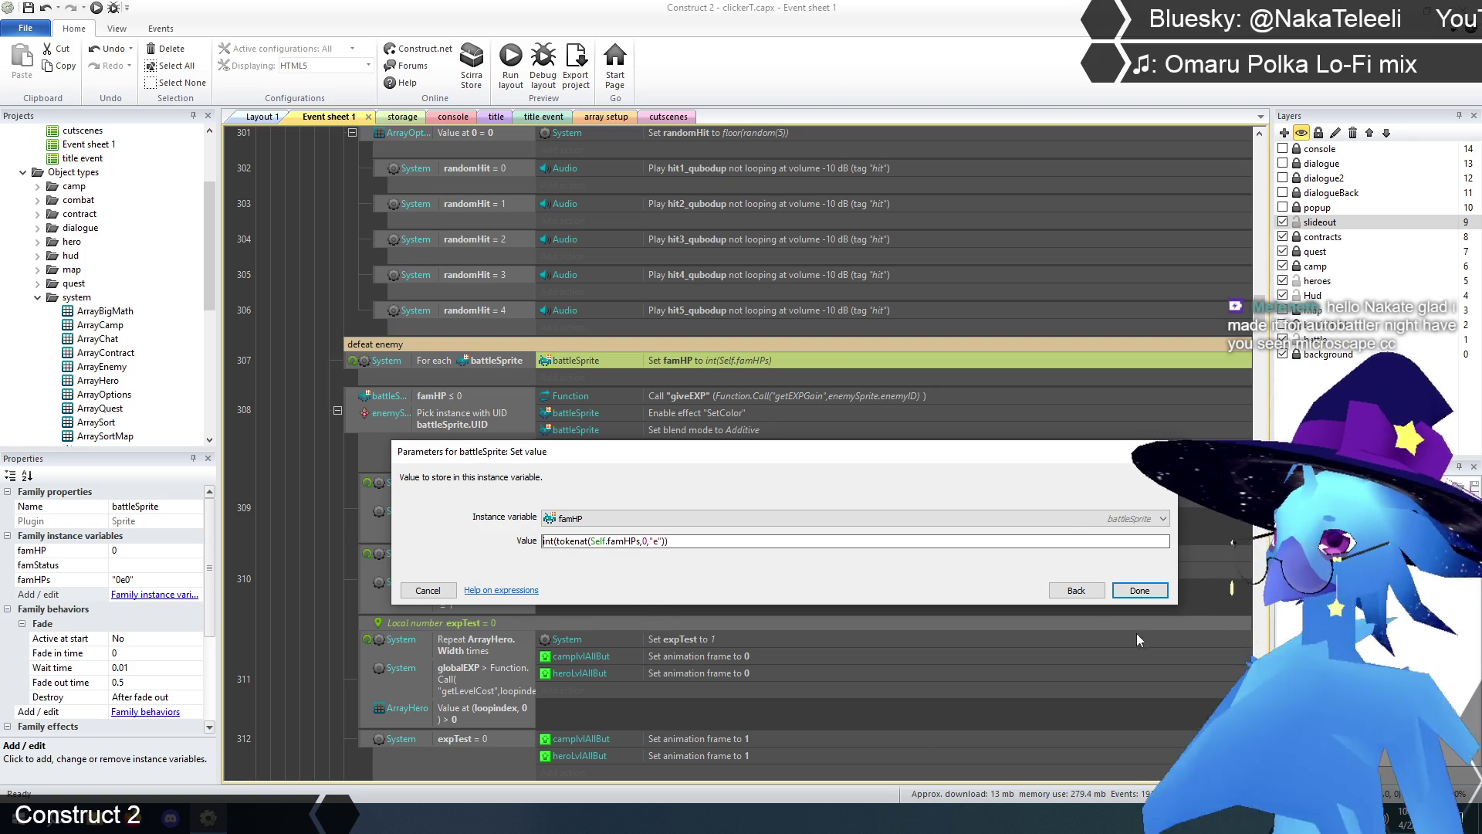
{"action": "left_click", "coordinate": [1140, 590]}
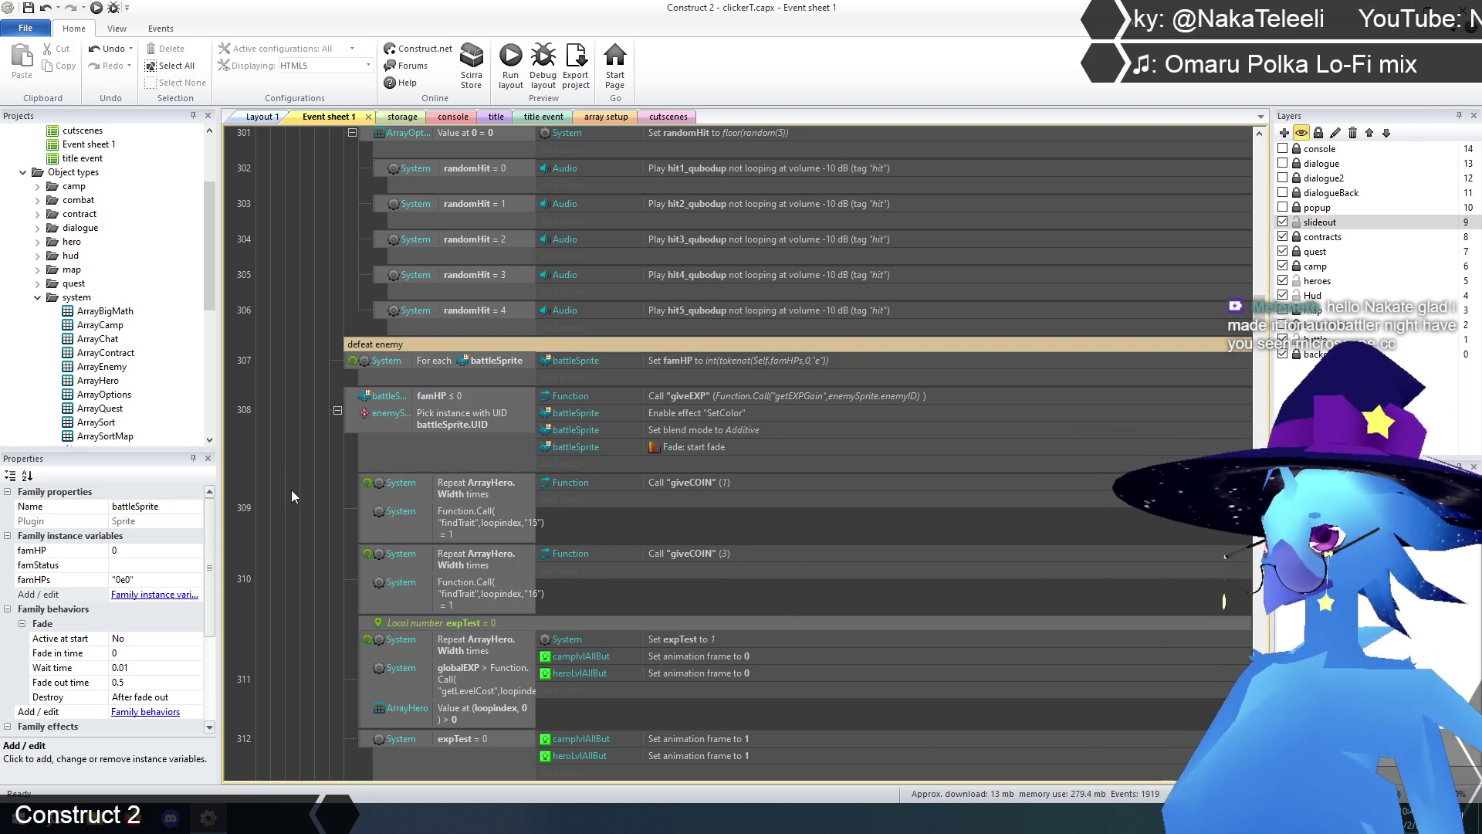
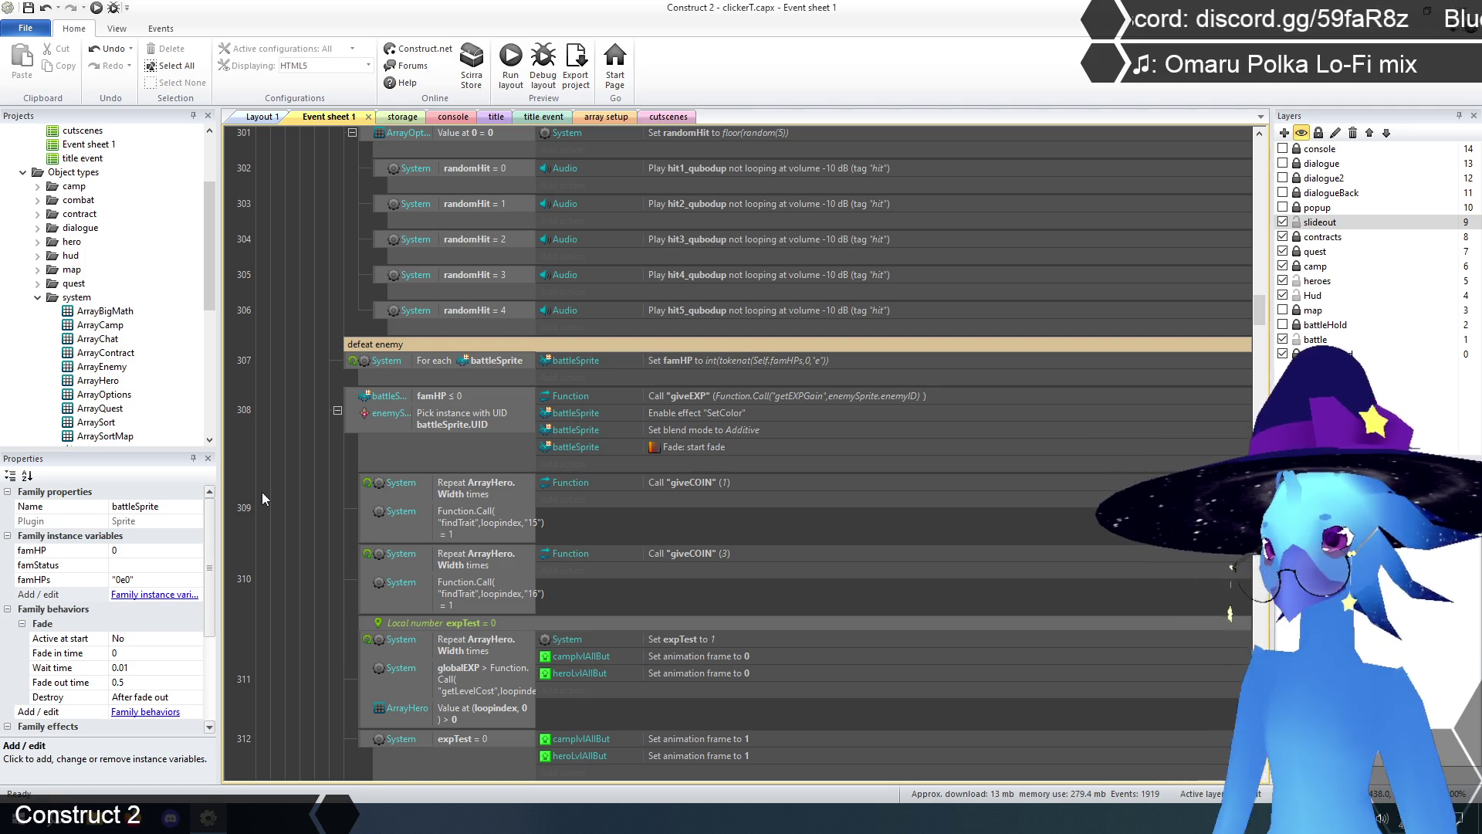
- Review the damage, heal and defeat-enemy events, then move down to the function definitions at the sheet's end
{"action": "scroll", "coordinate": [232, 544], "scroll_direction": "up", "scroll_amount": 5}
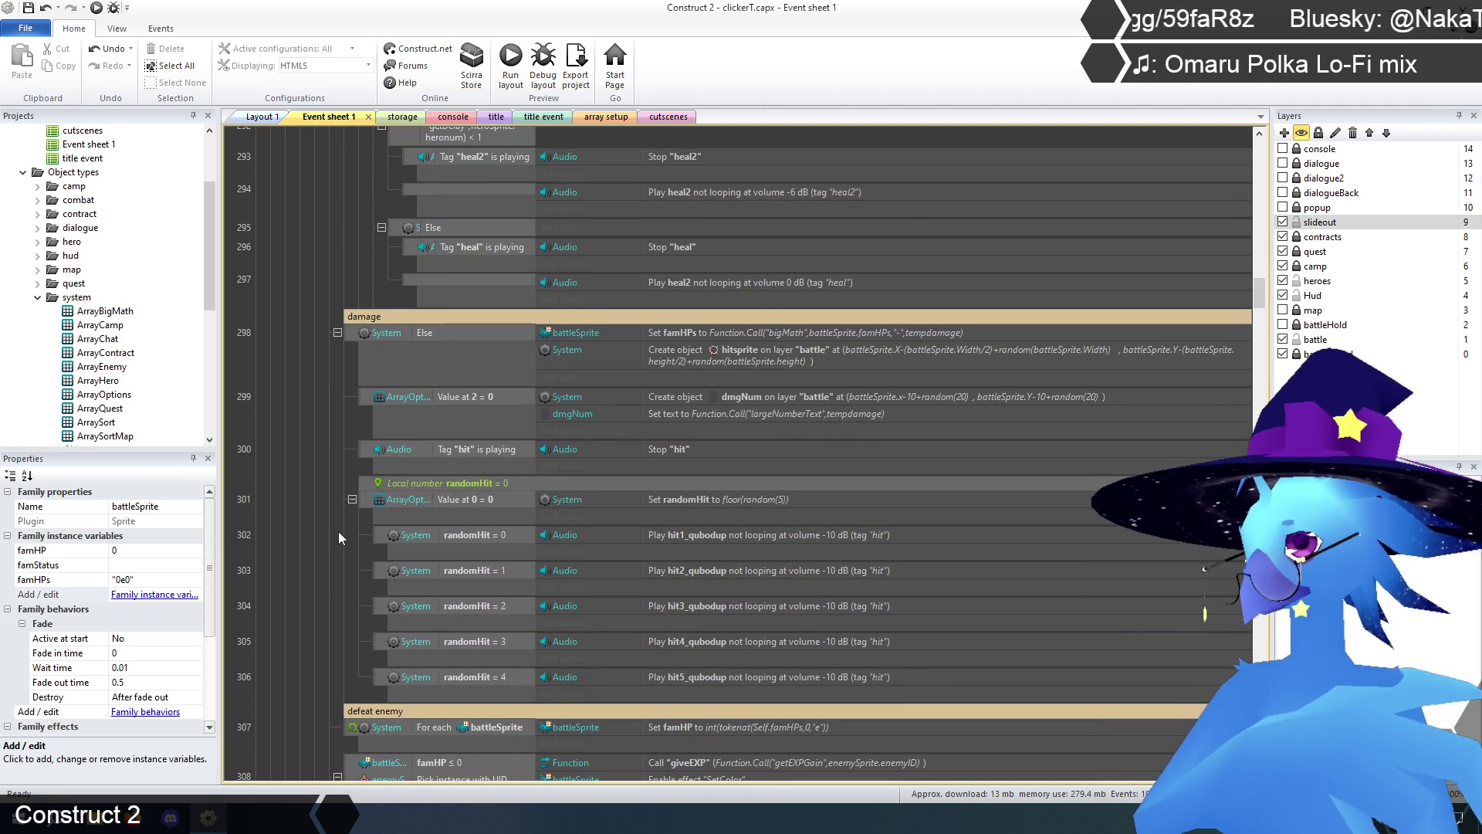
{"action": "scroll", "coordinate": [338, 534], "scroll_direction": "down", "scroll_amount": 1}
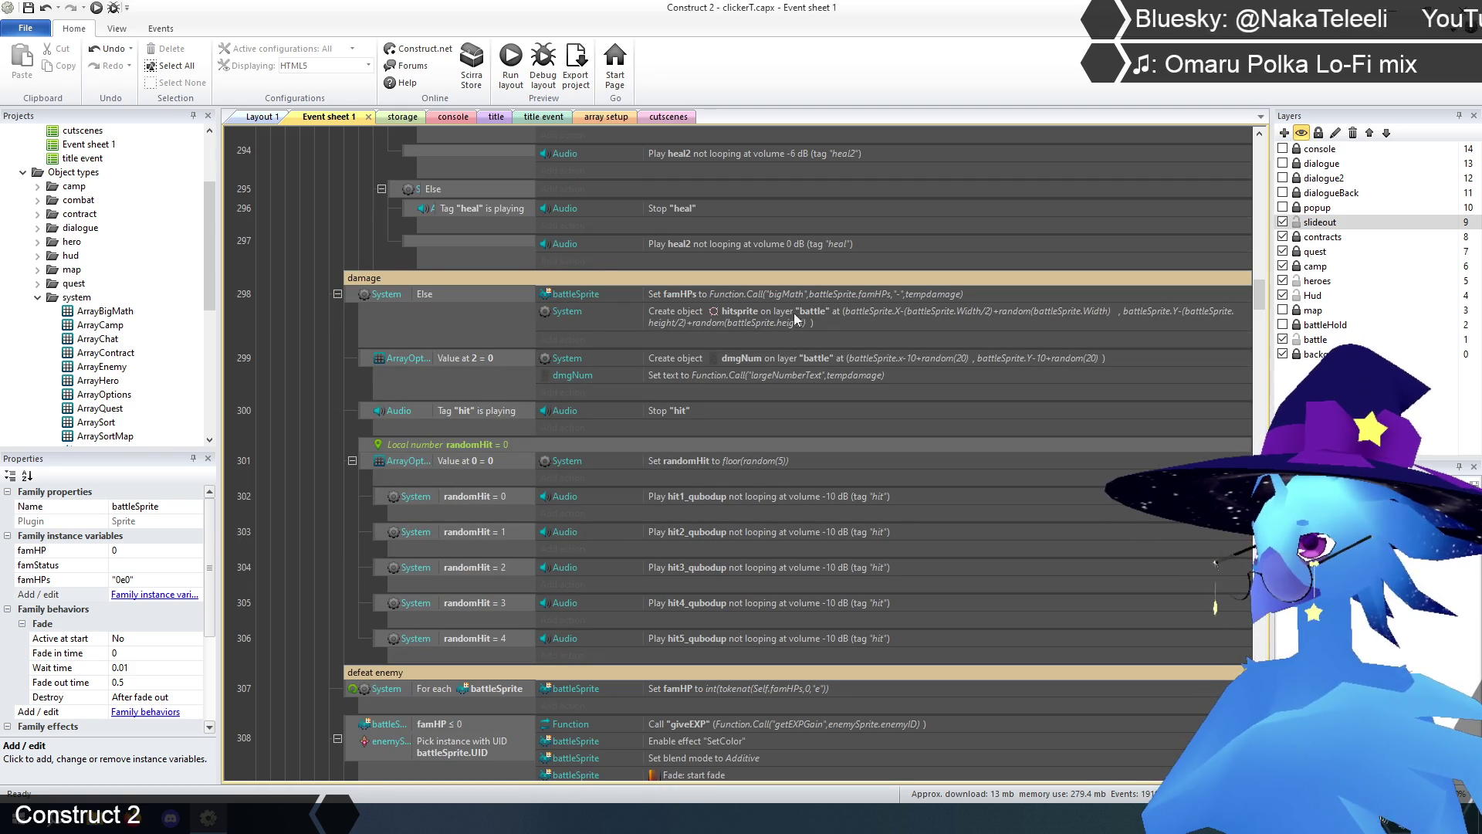
{"action": "left_click", "coordinate": [763, 295]}
{"action": "left_click", "coordinate": [291, 442]}
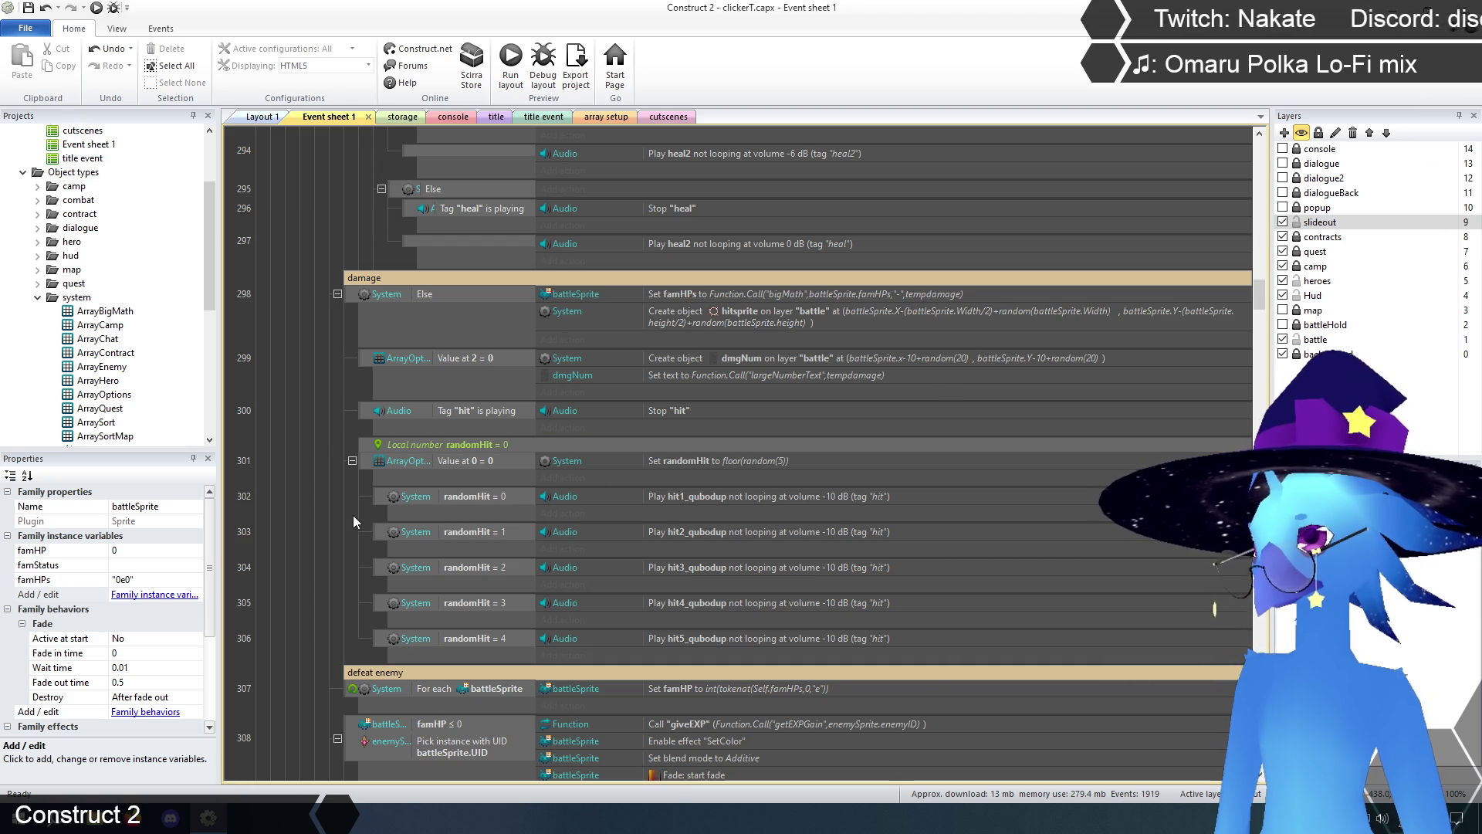
{"action": "scroll", "coordinate": [349, 527], "scroll_direction": "up", "scroll_amount": 5}
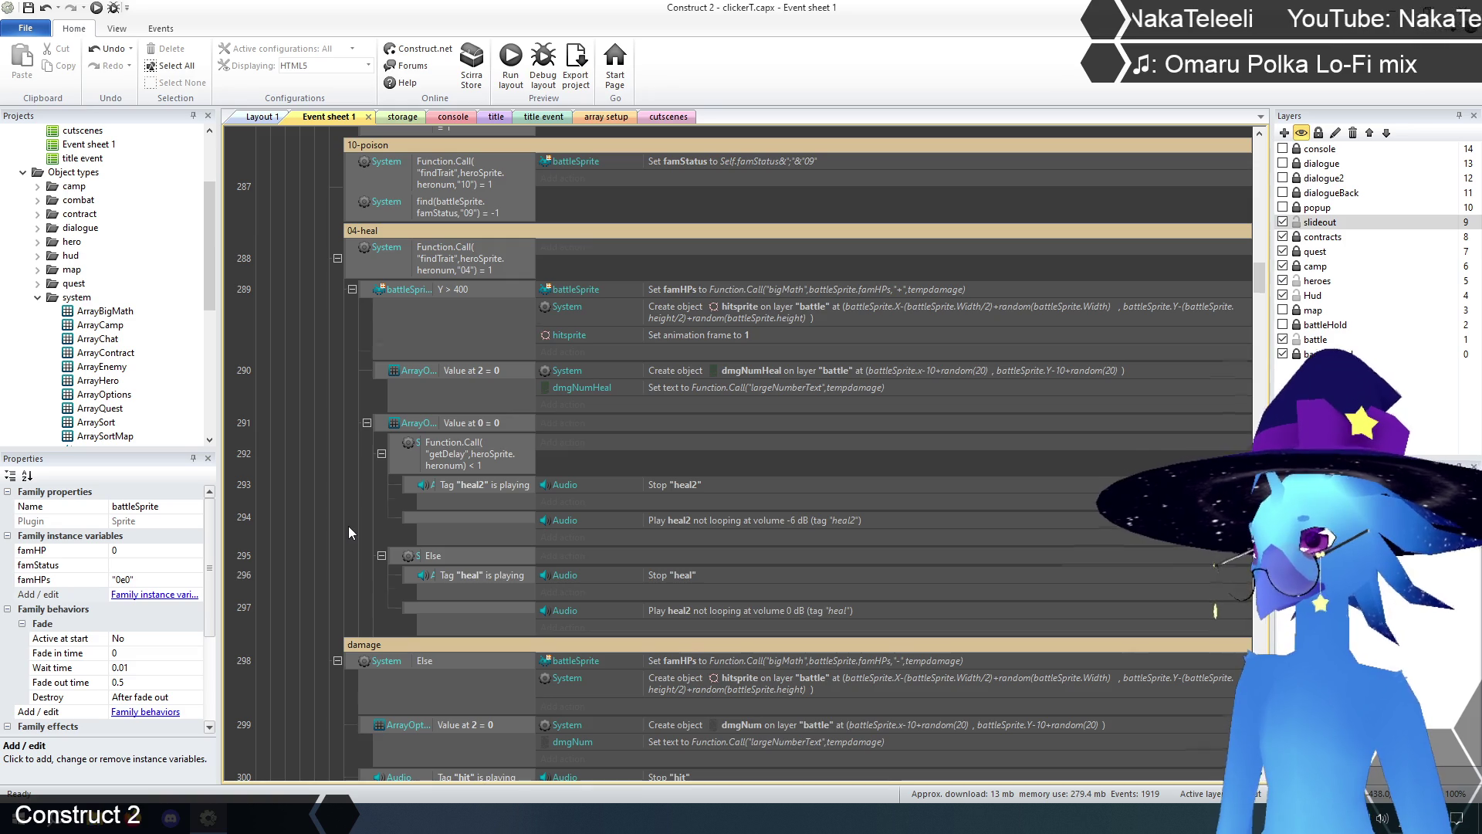
{"action": "scroll", "coordinate": [349, 526], "scroll_direction": "down", "scroll_amount": 3}
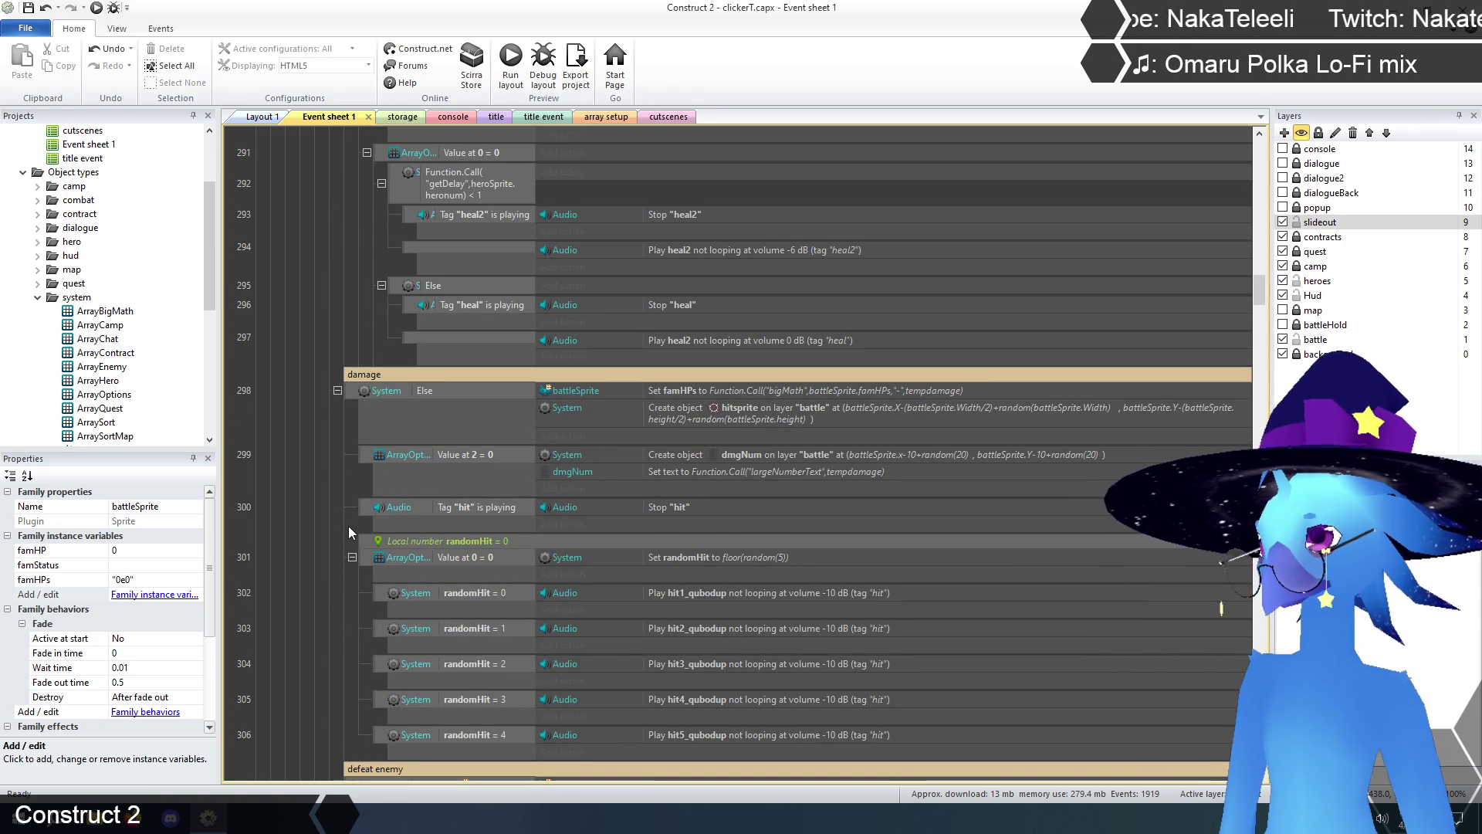
{"action": "scroll", "coordinate": [349, 526], "scroll_direction": "down", "scroll_amount": 3}
{"action": "scroll", "coordinate": [349, 525], "scroll_direction": "down", "scroll_amount": 1}
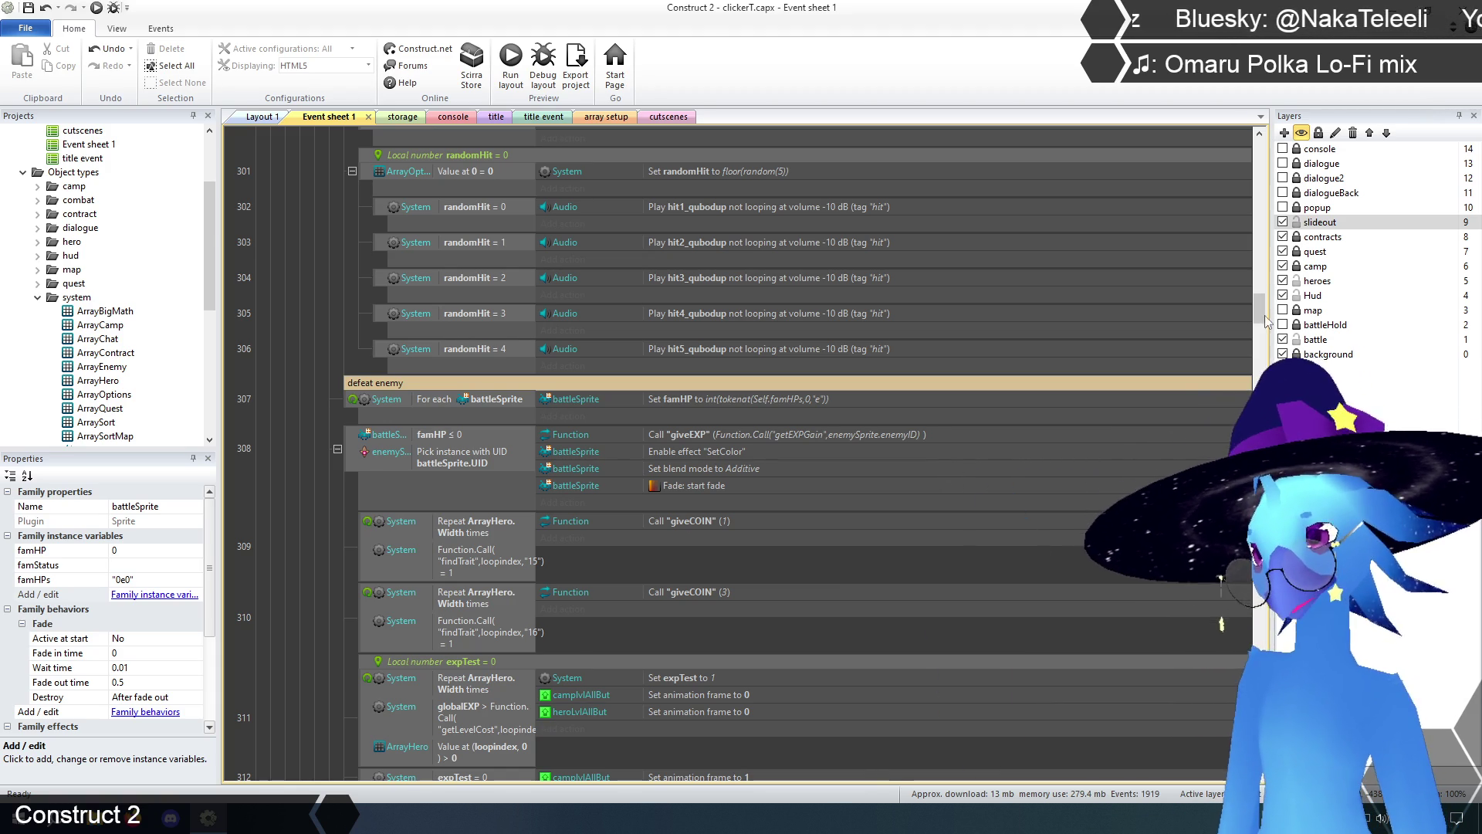
{"action": "left_click_drag", "start_coordinate": [1258, 312], "coordinate": [1258, 768]}
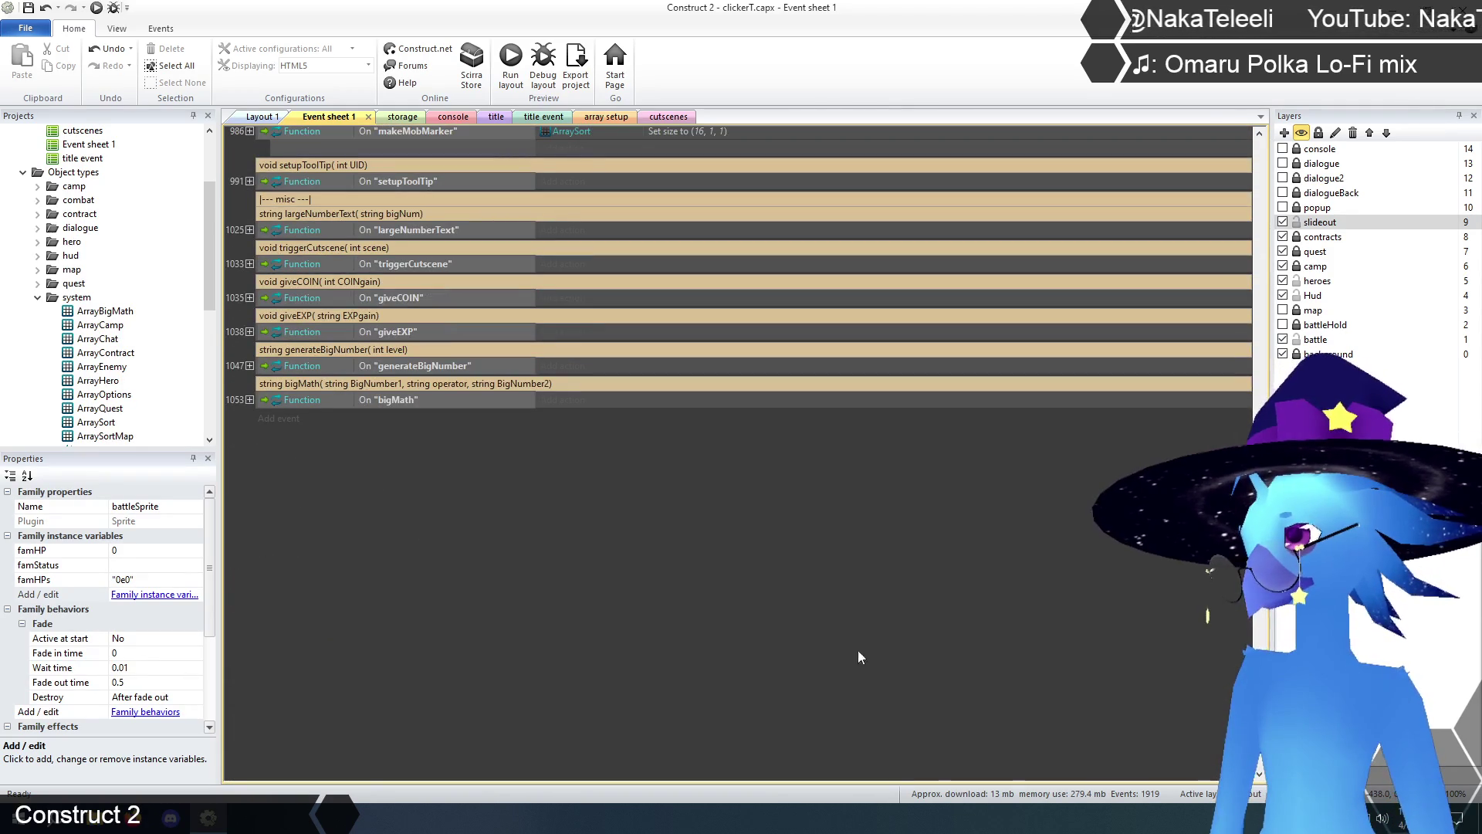
- Expand the bigMath function and collapse its Parameter "+" branch
{"action": "left_click", "coordinate": [248, 399]}
{"action": "scroll", "coordinate": [331, 518], "scroll_direction": "down", "scroll_amount": 3}
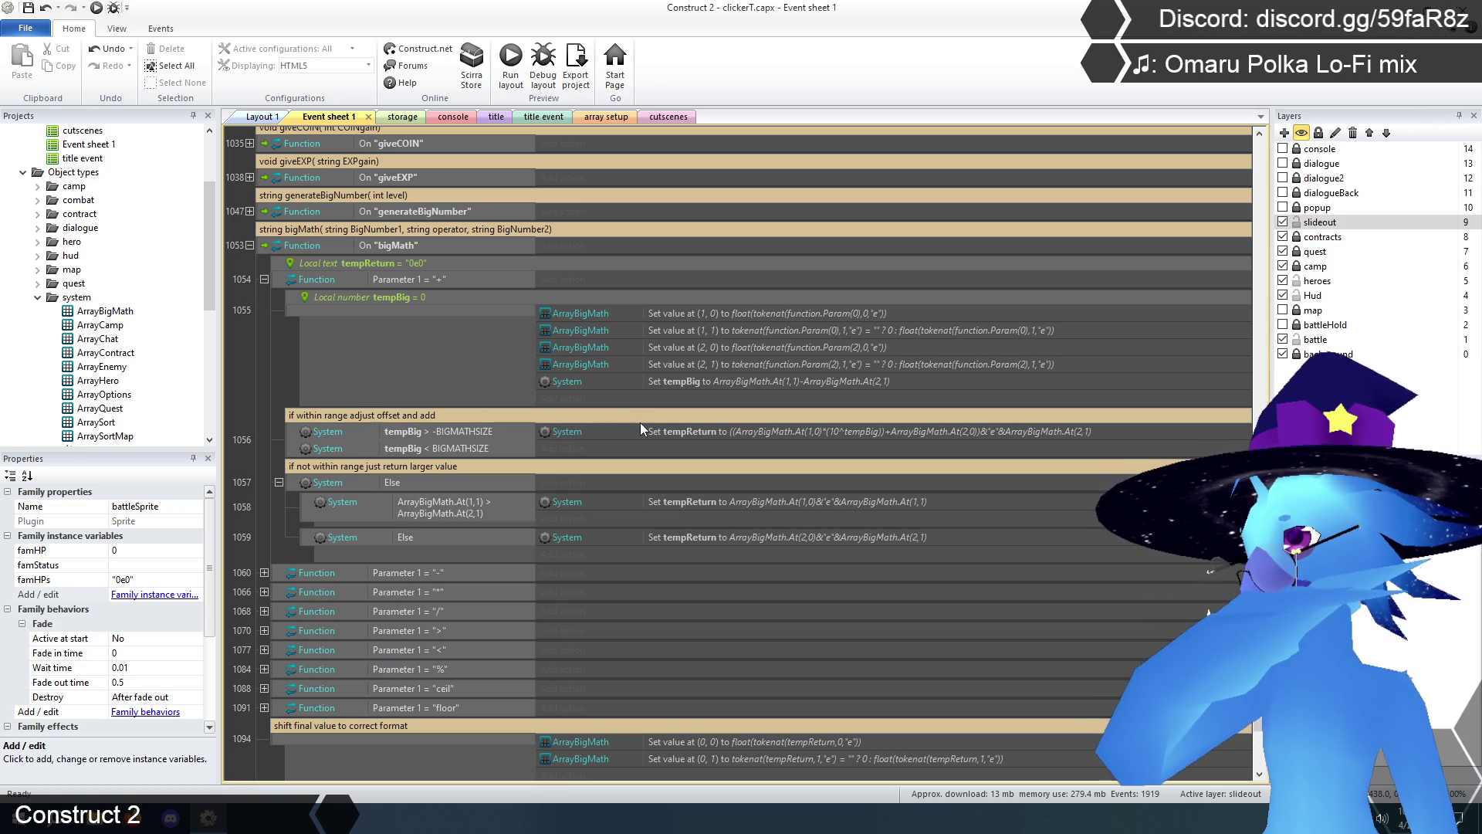
{"action": "left_click", "coordinate": [264, 279]}
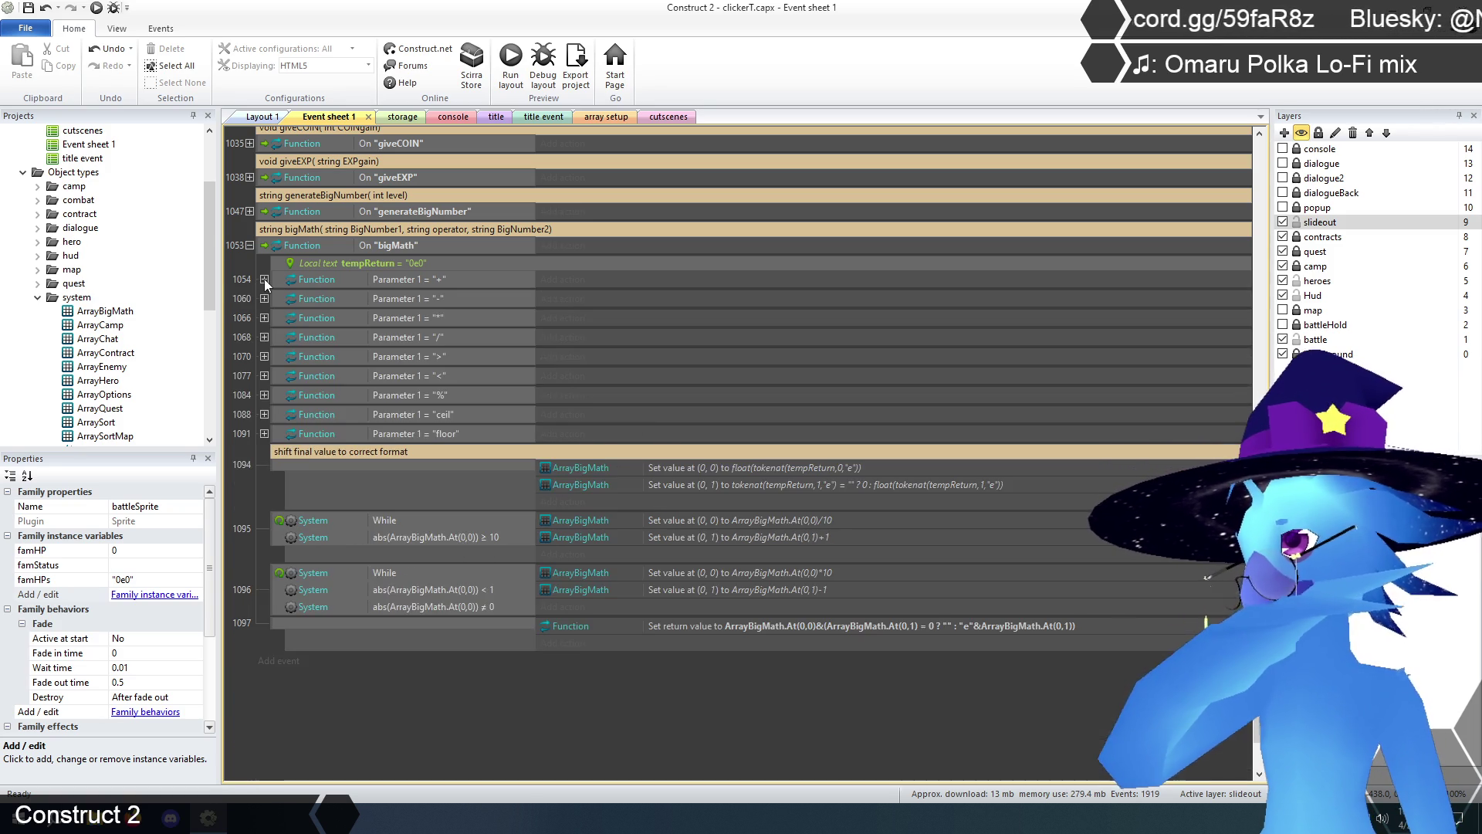
{"action": "scroll", "coordinate": [264, 279], "scroll_direction": "down", "scroll_amount": 1}
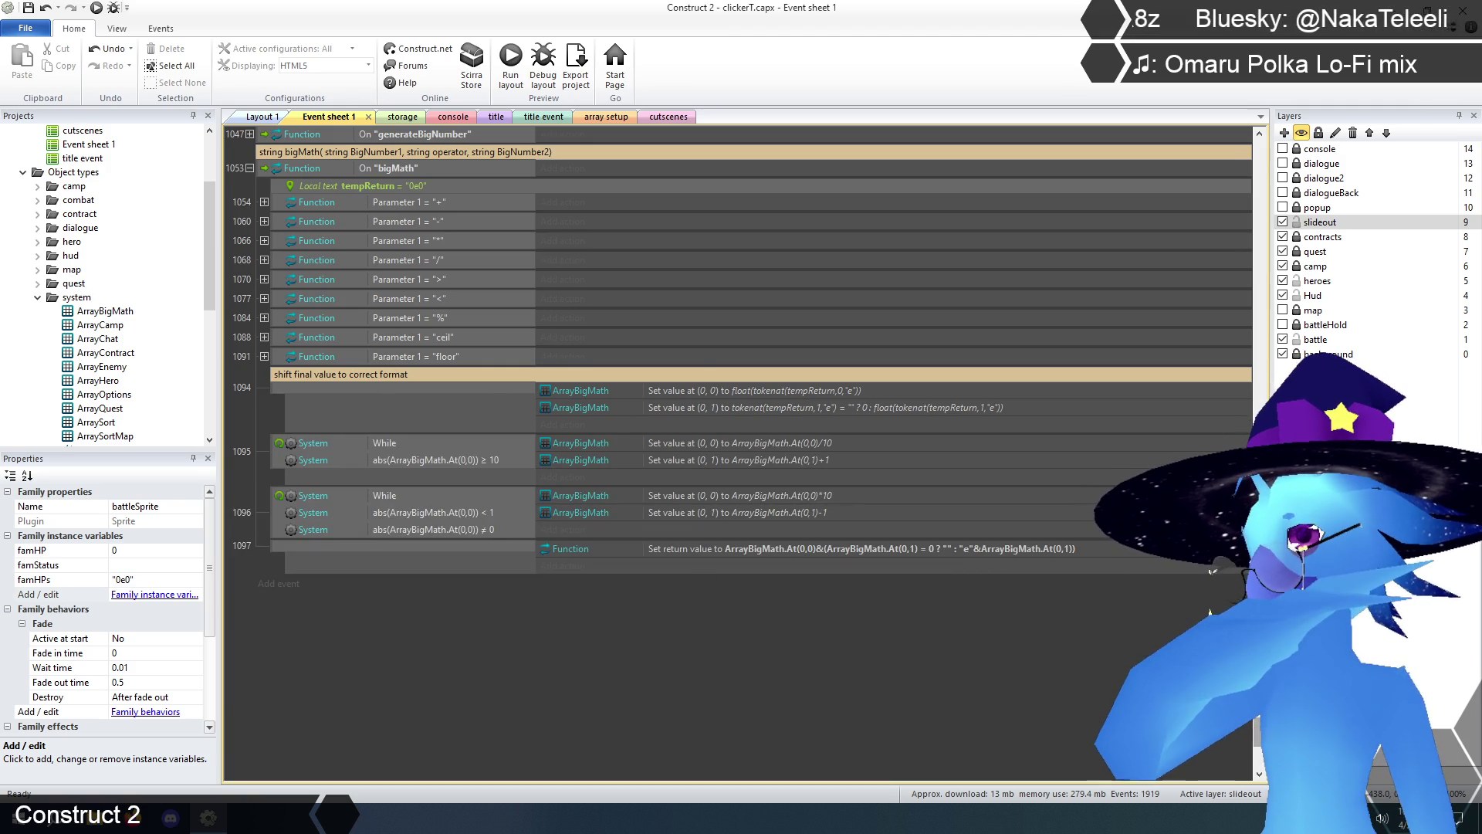
- Return to defeat-enemy event 307 and begin adding an action there
{"action": "scroll", "coordinate": [692, 679], "scroll_direction": "up", "scroll_amount": 10}
{"action": "scroll", "coordinate": [738, 453], "scroll_direction": "up", "scroll_amount": 15}
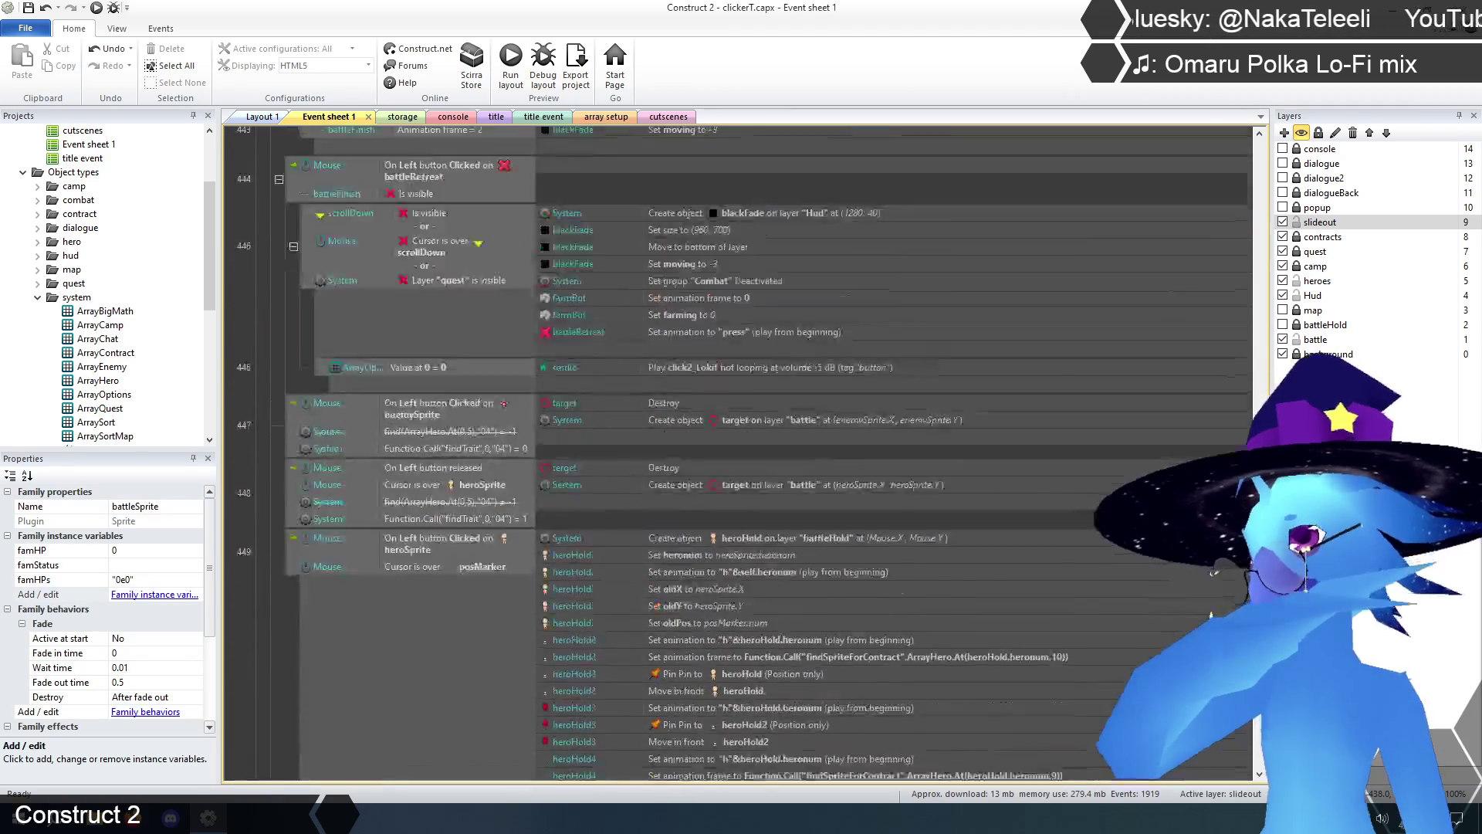
{"action": "scroll", "coordinate": [738, 453], "scroll_direction": "up", "scroll_amount": 5}
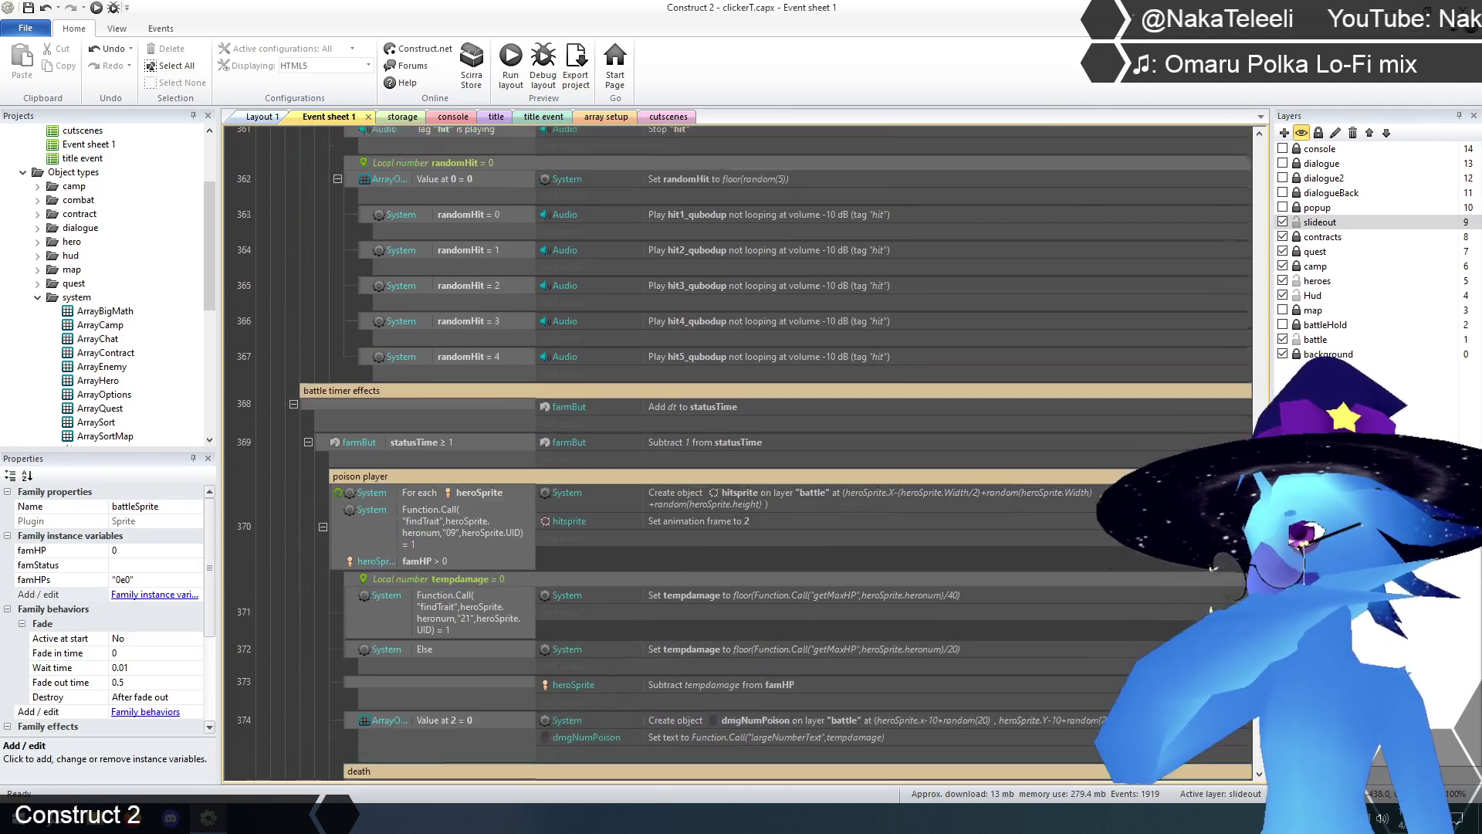
{"action": "scroll", "coordinate": [1238, 414], "scroll_direction": "up", "scroll_amount": 5}
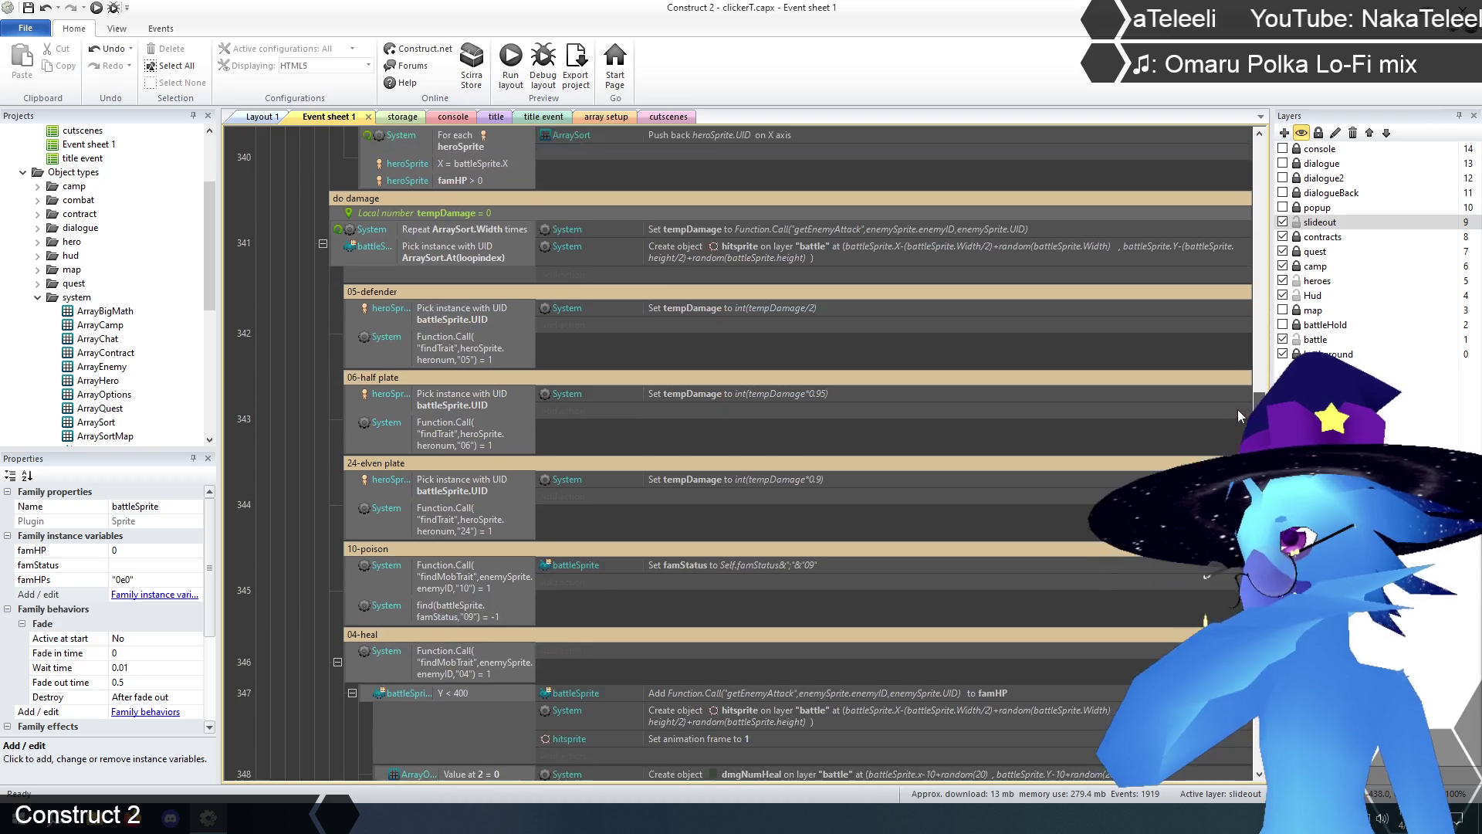
{"action": "scroll", "coordinate": [1239, 398], "scroll_direction": "up", "scroll_amount": 1}
{"action": "scroll", "coordinate": [1238, 386], "scroll_direction": "up", "scroll_amount": 4}
{"action": "scroll", "coordinate": [1238, 340], "scroll_direction": "up", "scroll_amount": 5}
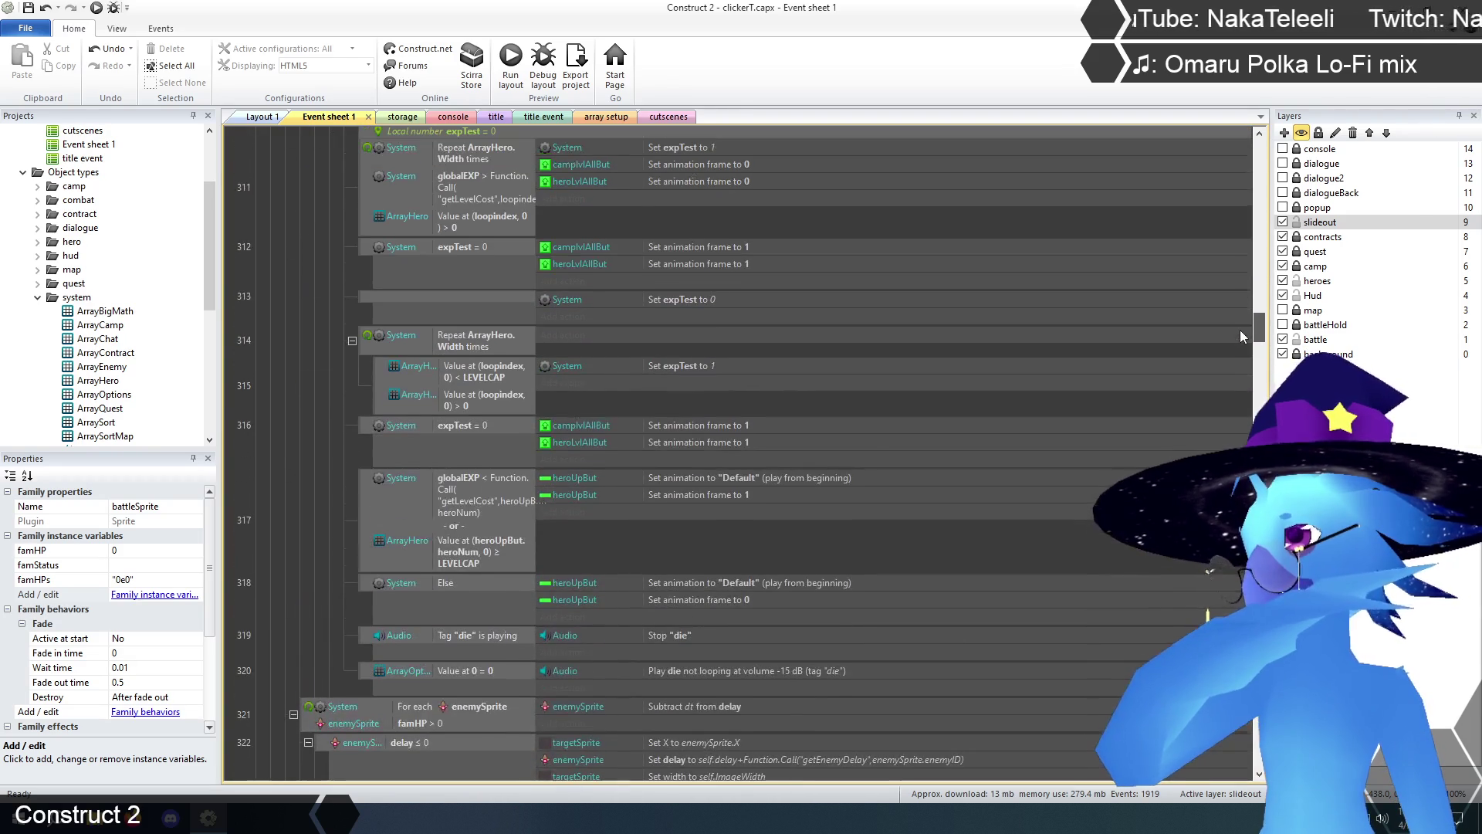
{"action": "scroll", "coordinate": [1243, 321], "scroll_direction": "up", "scroll_amount": 4}
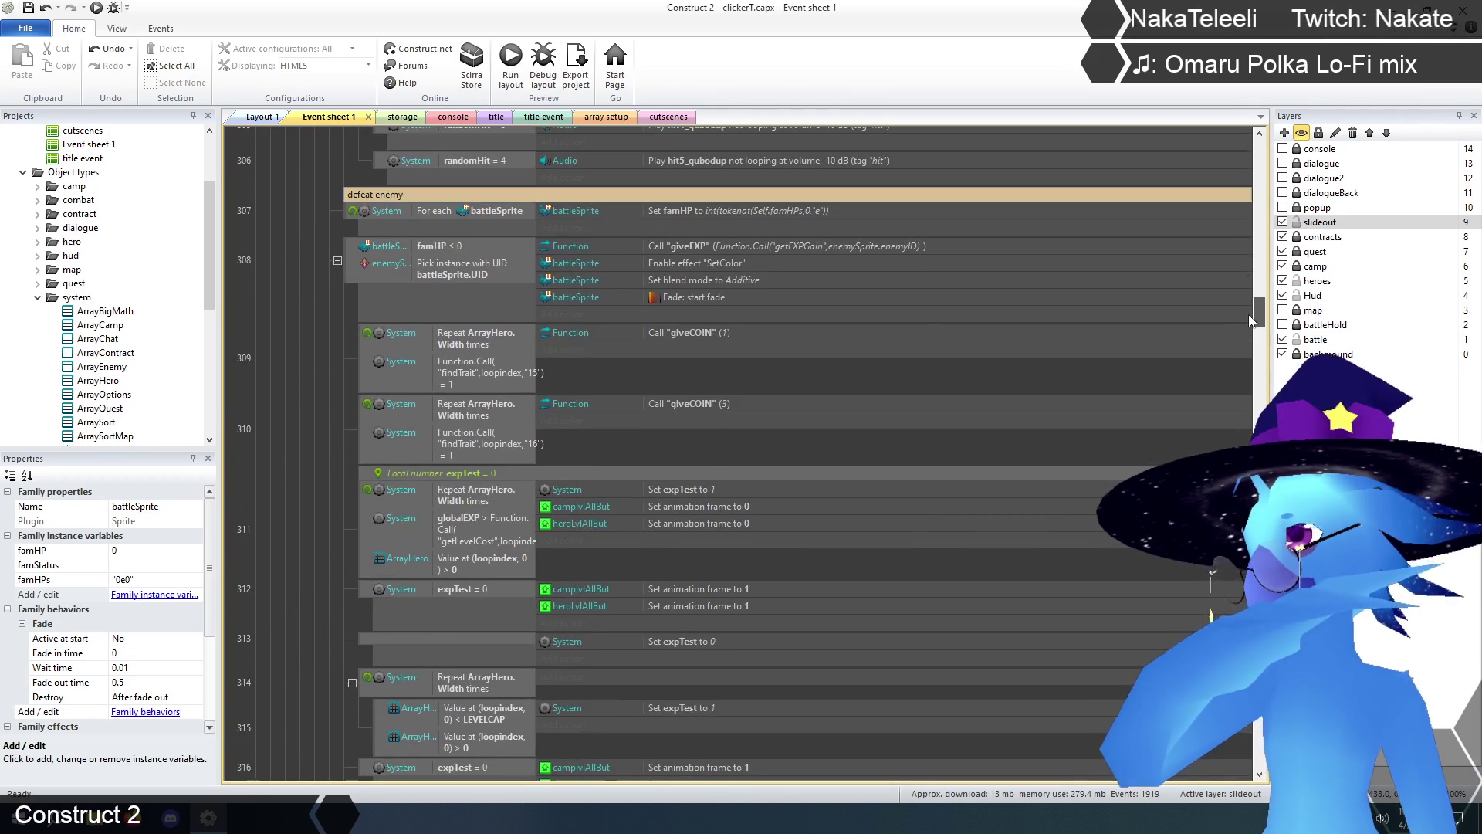
{"action": "scroll", "coordinate": [704, 568], "scroll_direction": "up", "scroll_amount": 3}
{"action": "scroll", "coordinate": [703, 567], "scroll_direction": "down", "scroll_amount": 1}
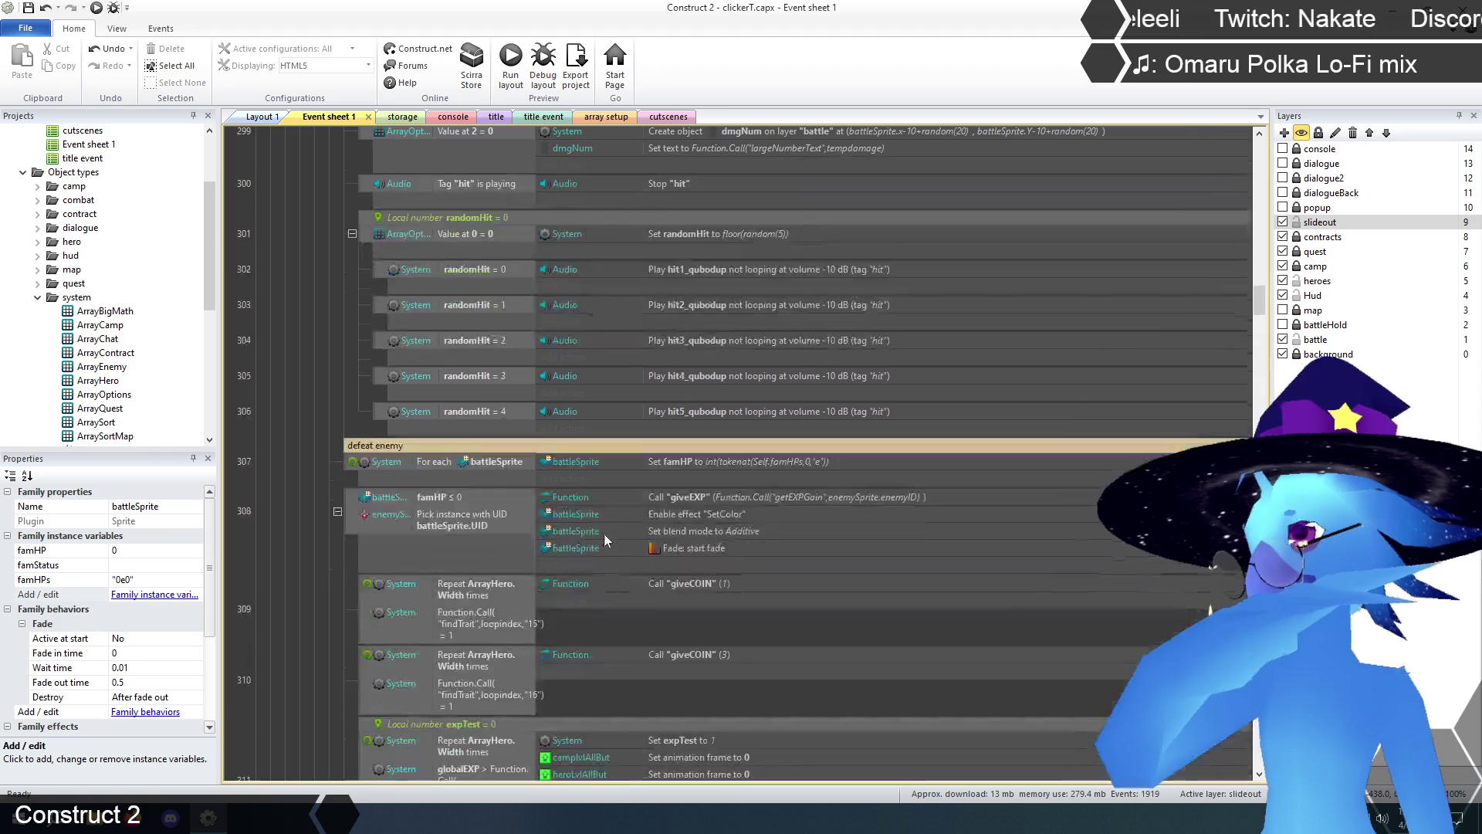
{"action": "left_click", "coordinate": [563, 479]}
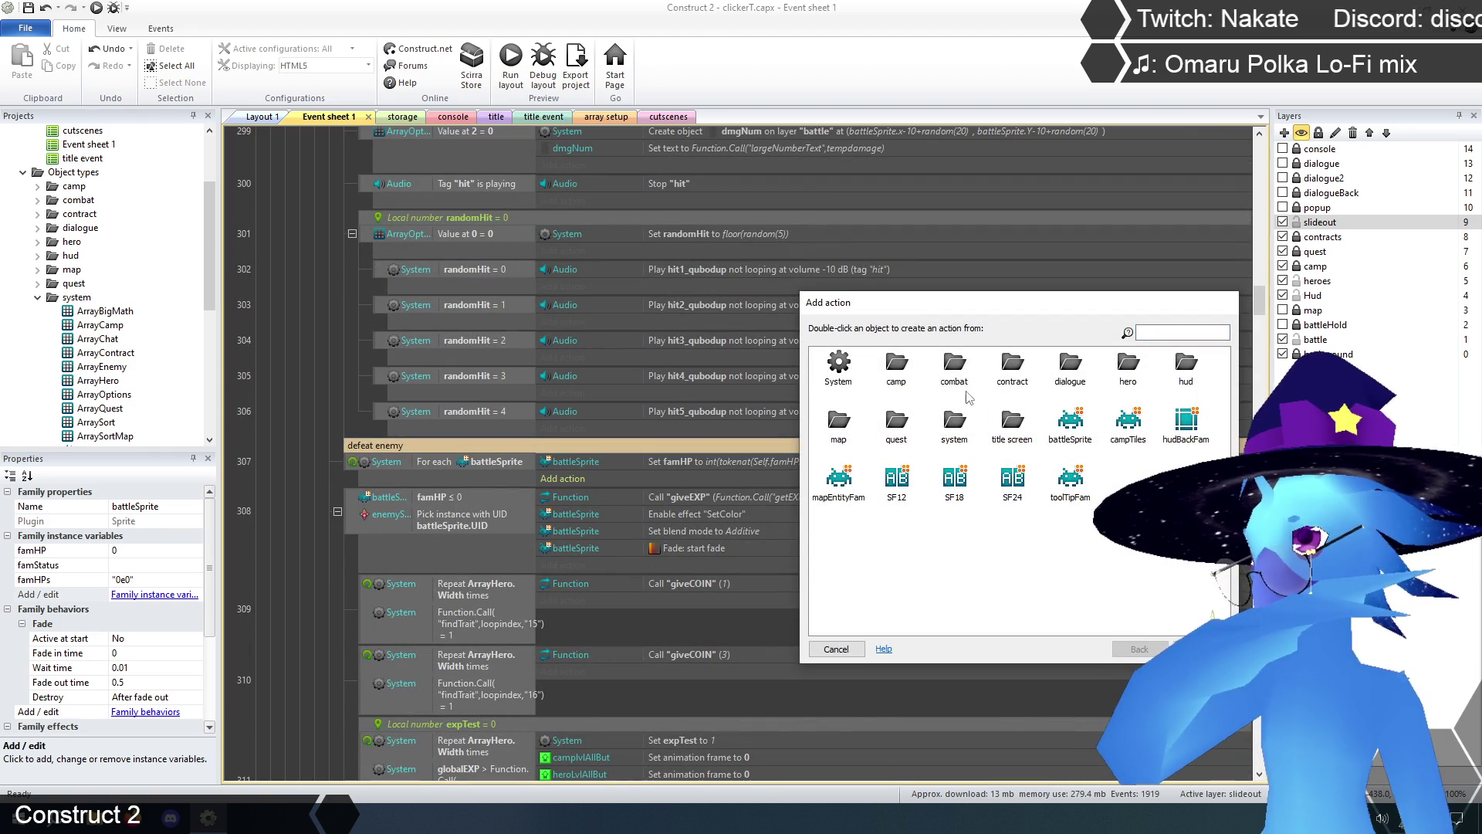
- Drop the new action and append Function.Call("bigMath",Self.famHPs,"+","0e0") to event 307's famHP value
{"action": "mouse_move", "coordinate": [996, 308]}
{"action": "left_mouse_down"}
{"action": "mouse_move", "coordinate": [982, 155]}
{"action": "mouse_move", "coordinate": [1037, 327]}
{"action": "left_mouse_up"}
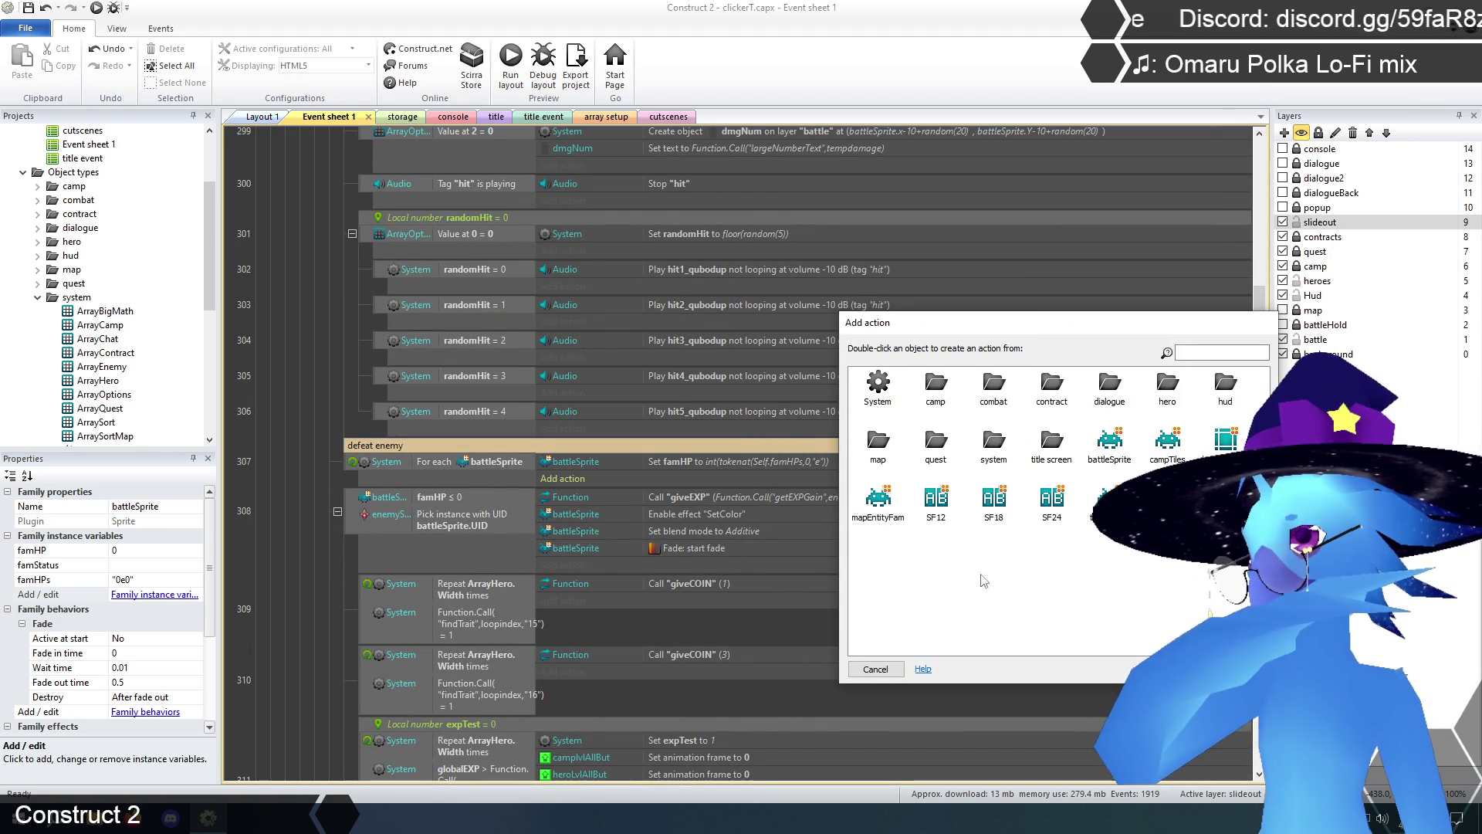
{"action": "left_click", "coordinate": [877, 670]}
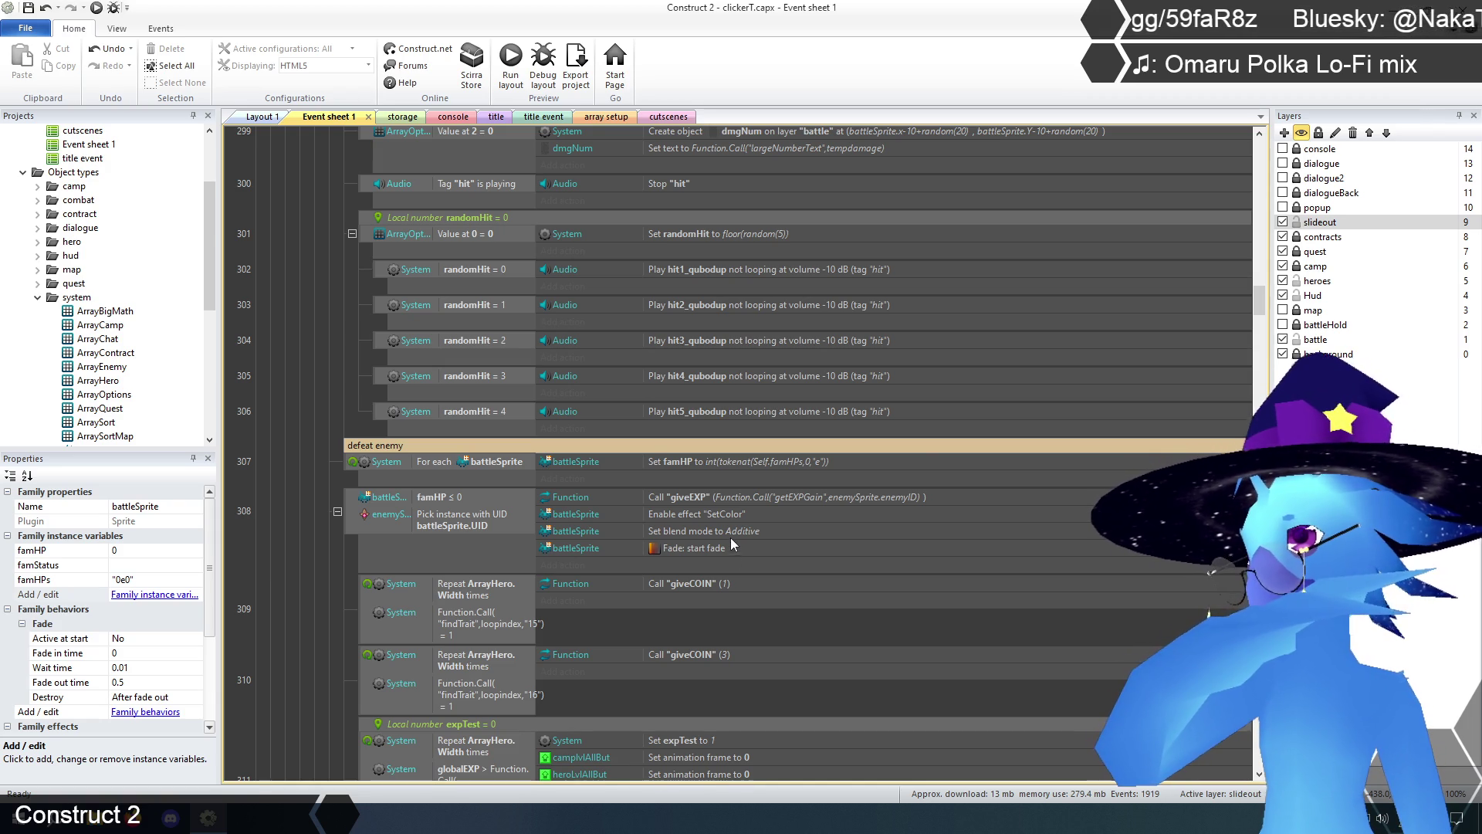
{"action": "double_click", "coordinate": [742, 463]}
{"action": "left_click", "coordinate": [697, 541]}
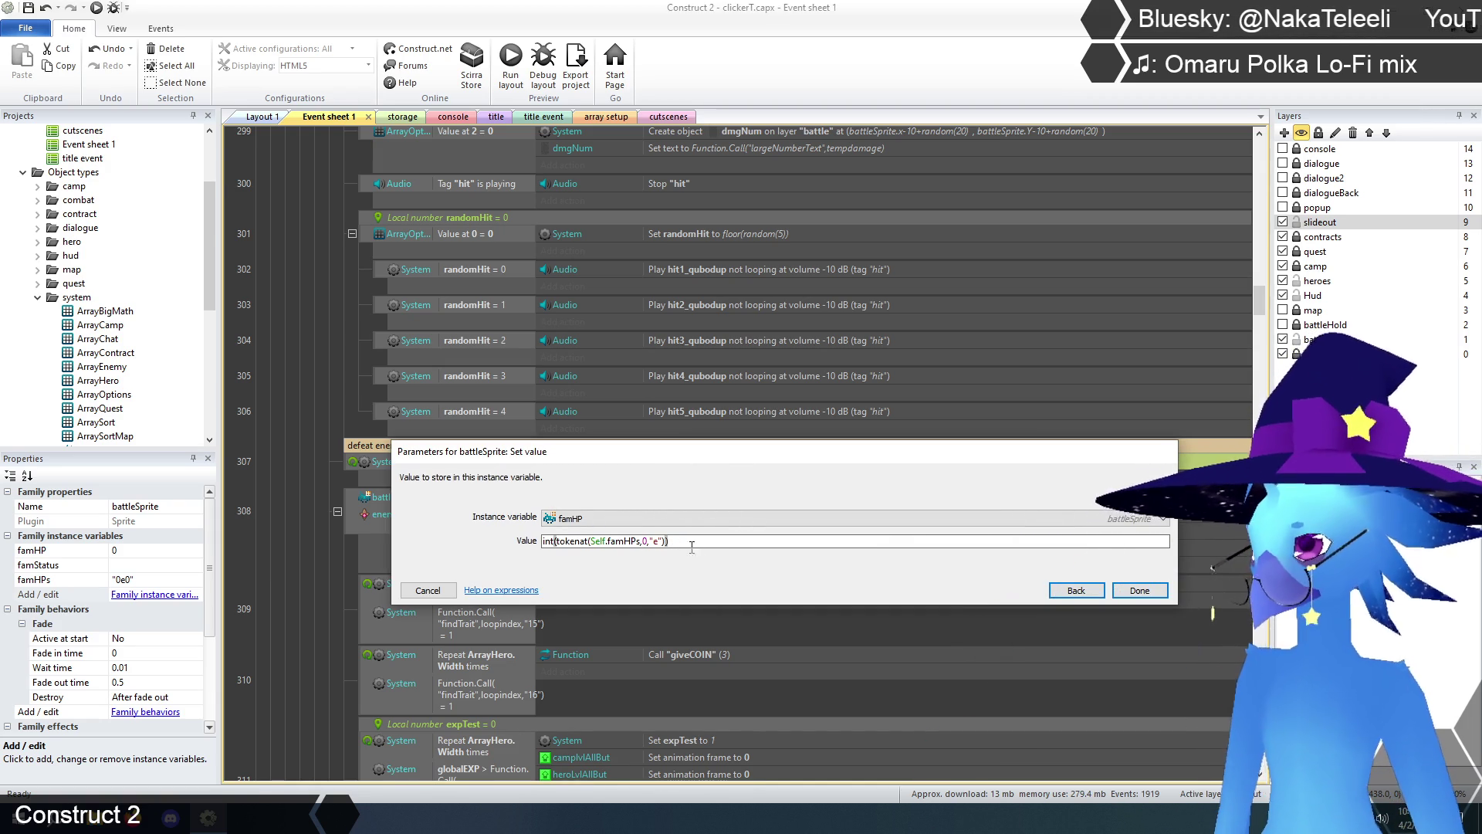
{"action": "type", "text": "Function.ca"}
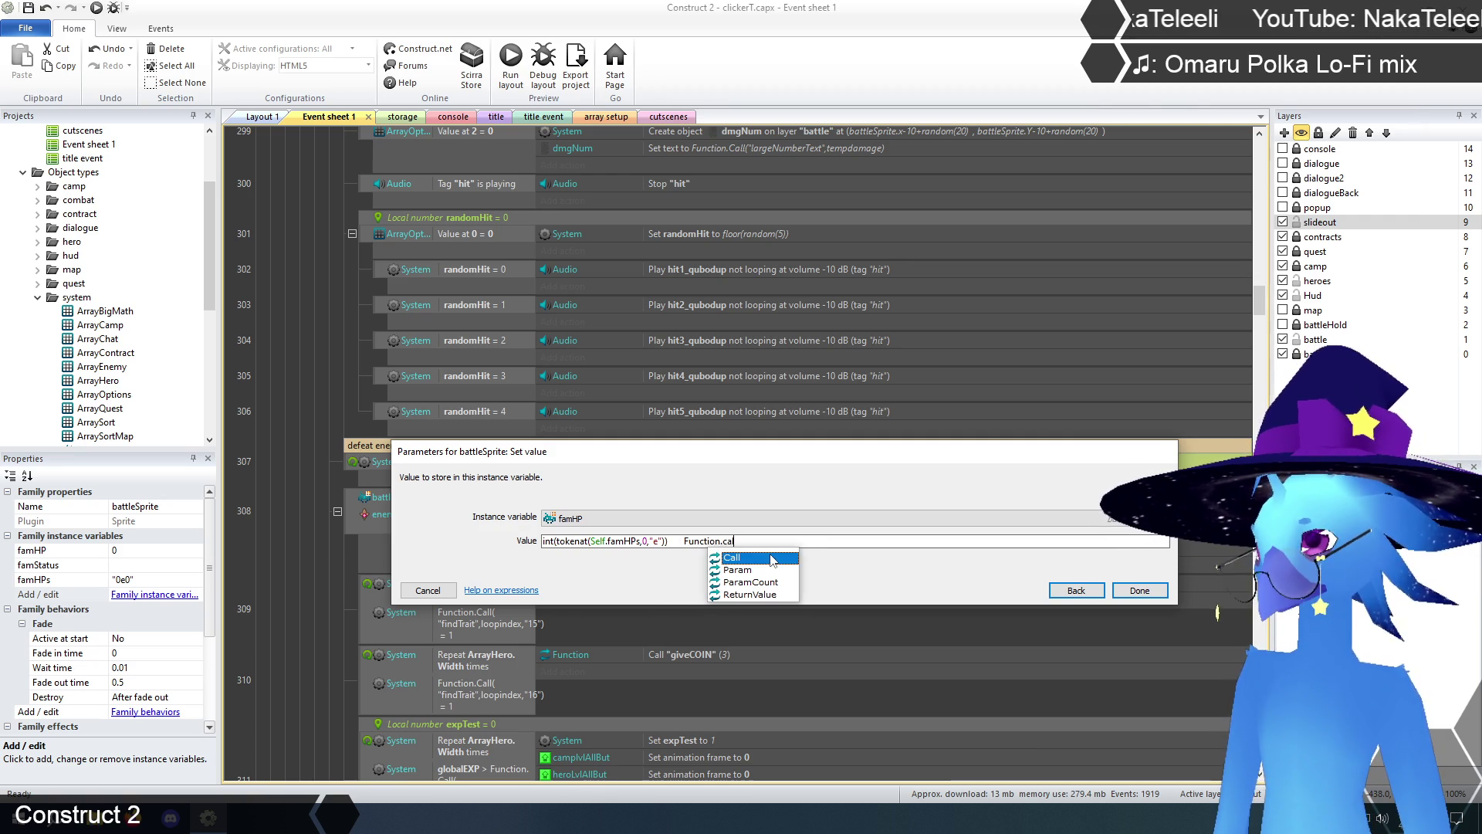
{"action": "left_click", "coordinate": [772, 558]}
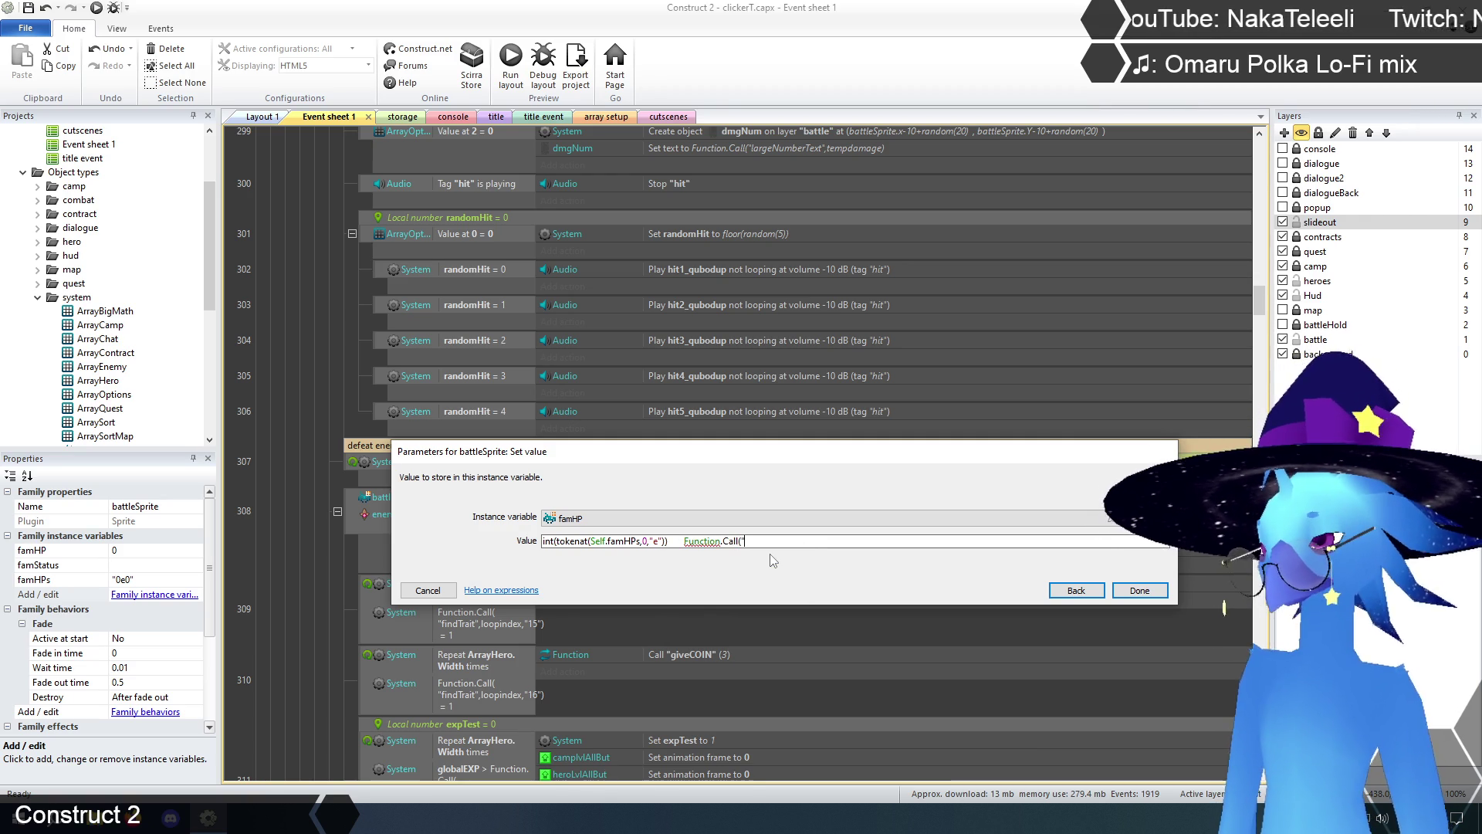
{"action": "type", "text": "bigMath\","}
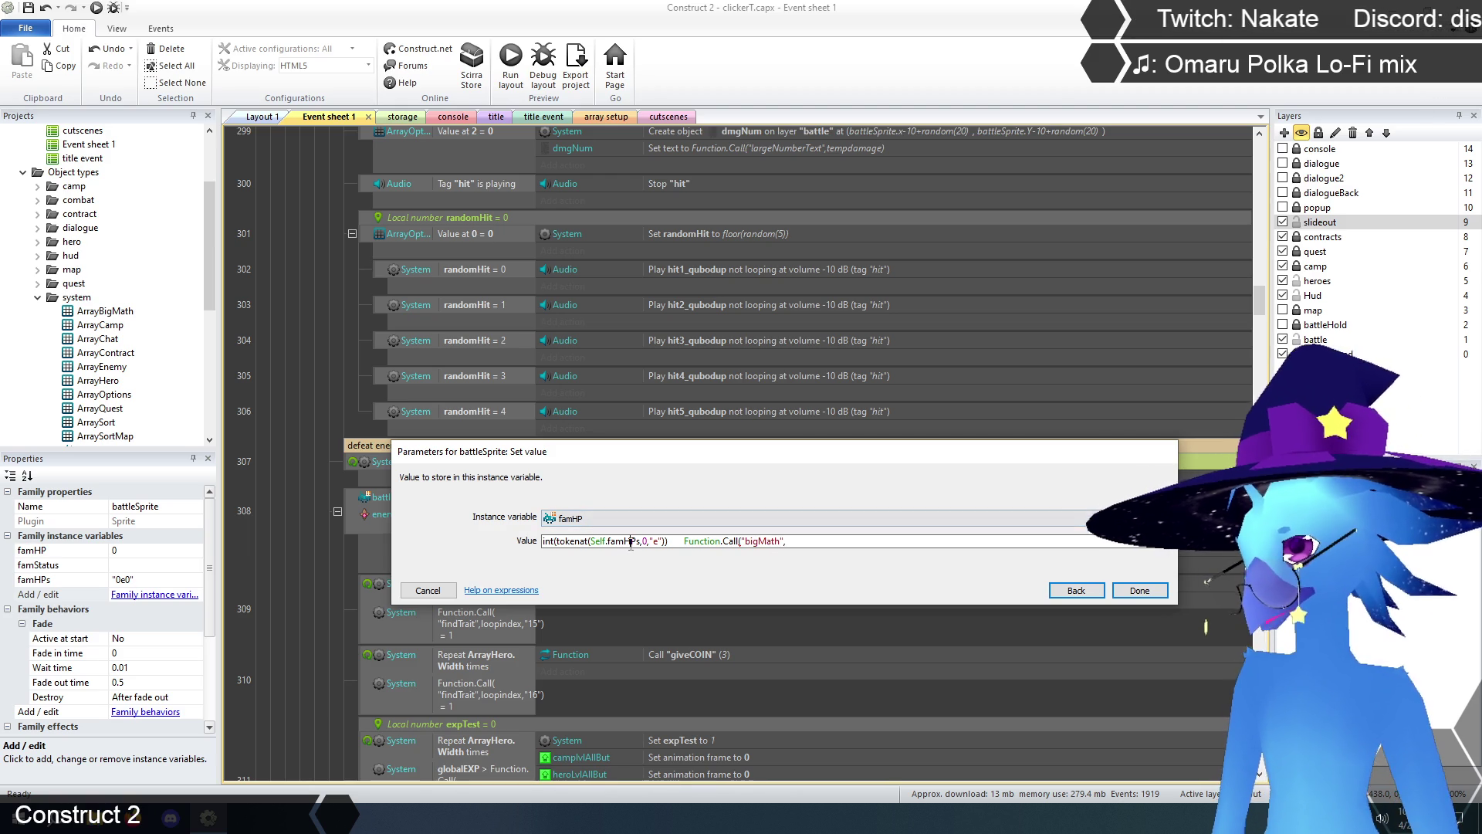
{"action": "left_click_drag", "start_coordinate": [591, 540], "coordinate": [642, 540]}
{"action": "key", "text": "ctrl+c"}
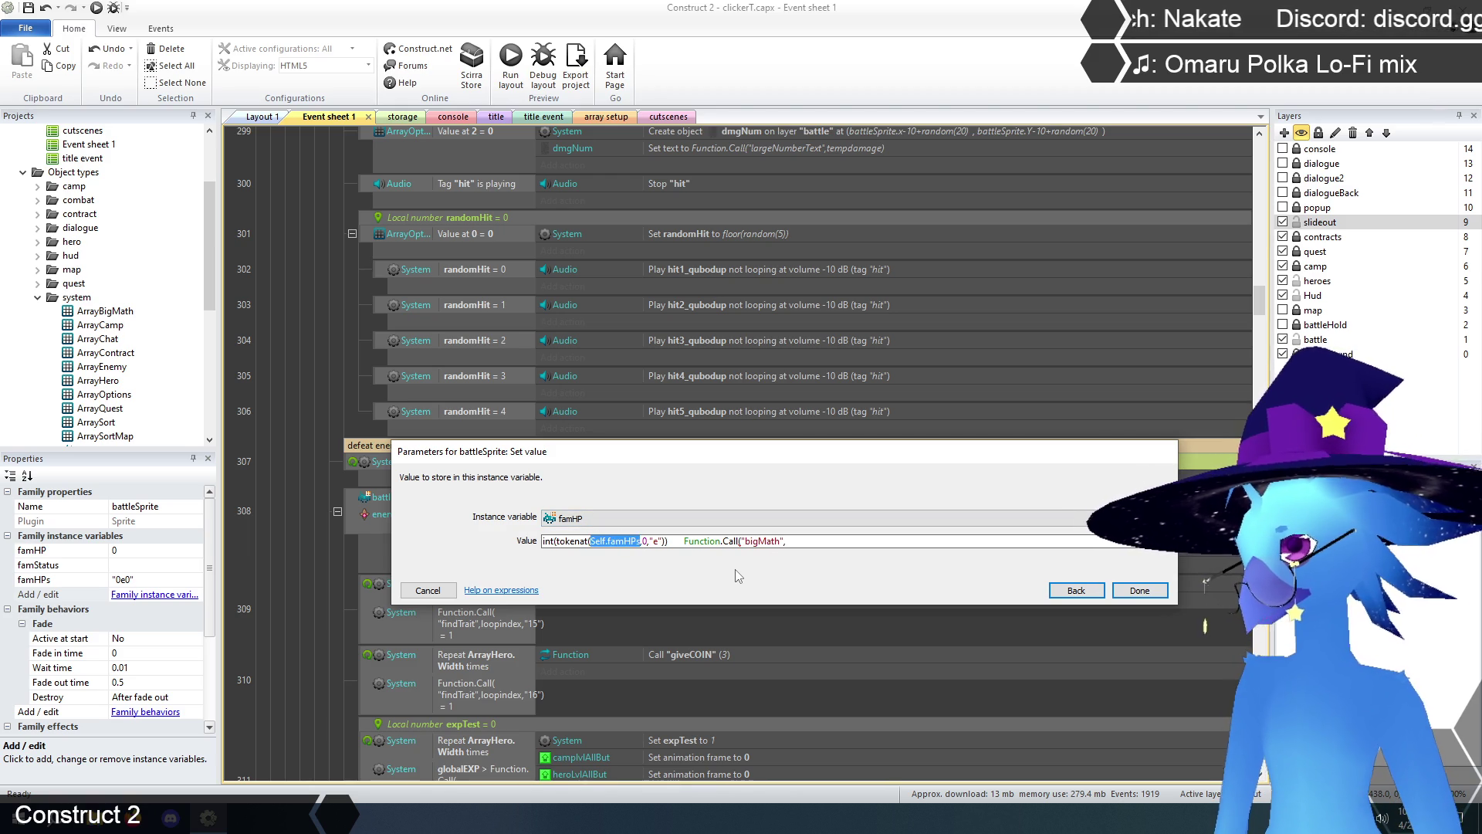
{"action": "left_click", "coordinate": [812, 543]}
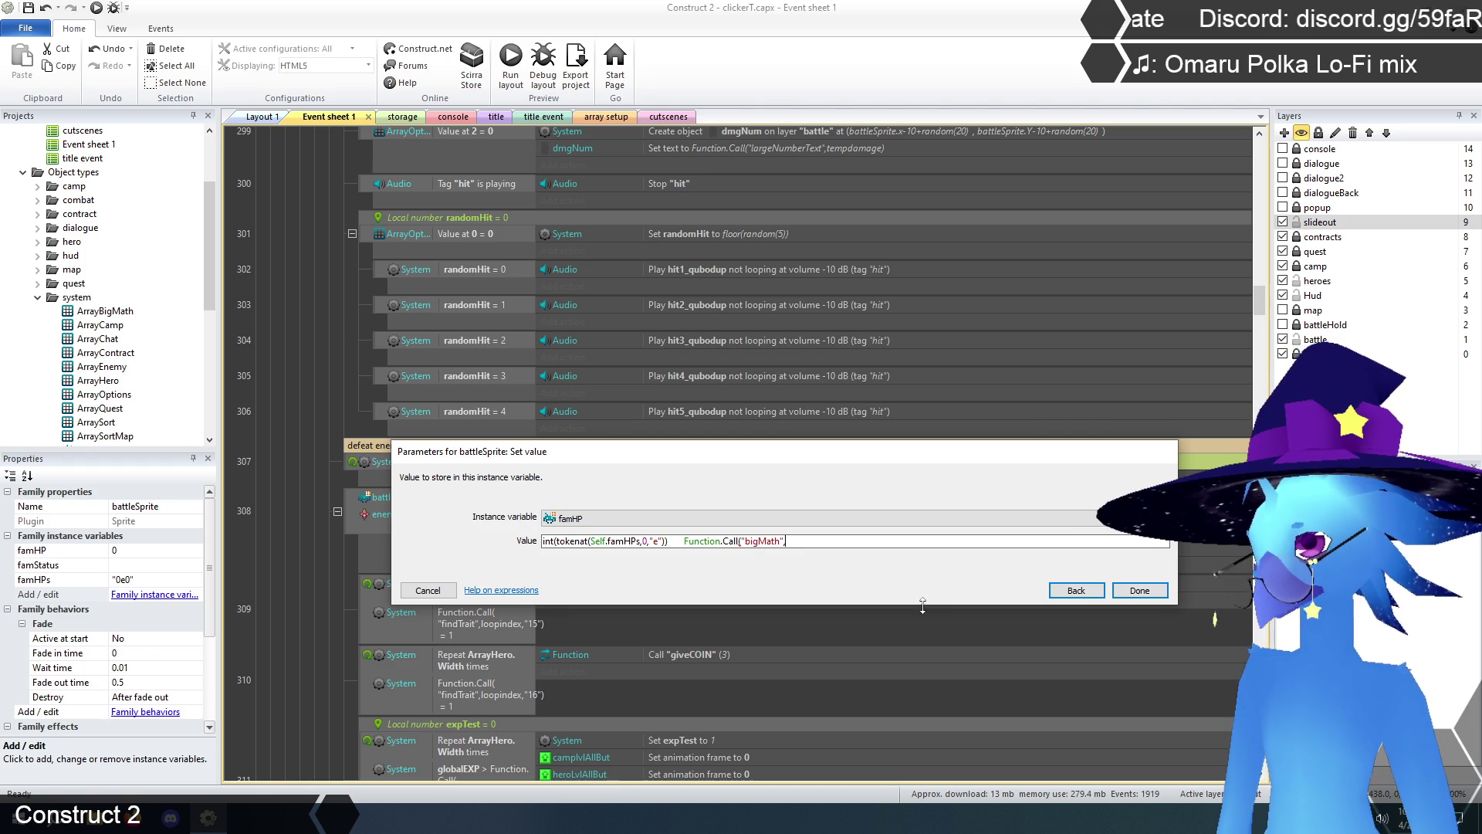
{"action": "key", "text": "ctrl+v"}
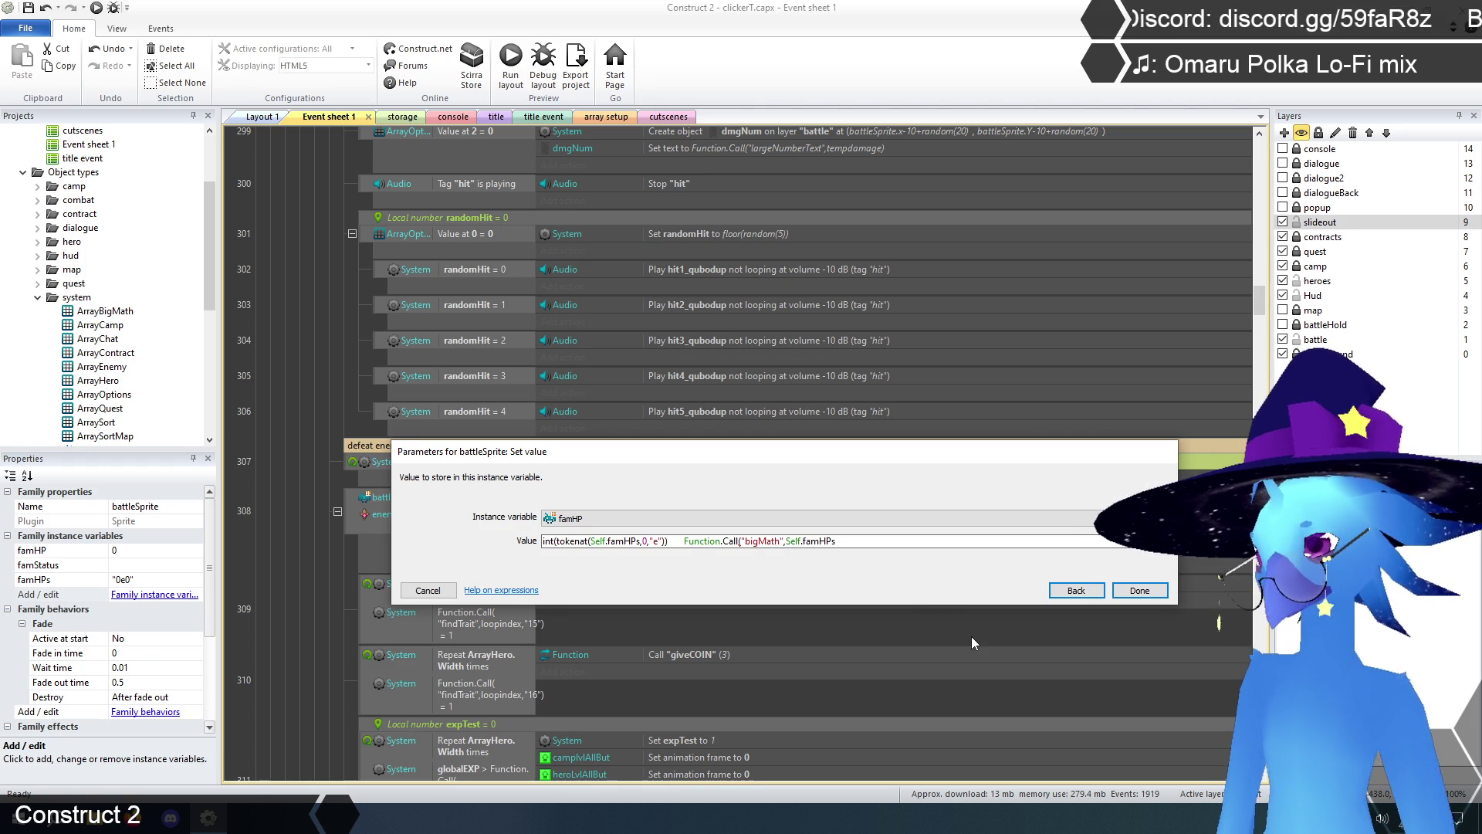
{"action": "type", "text": ",\"+\","}
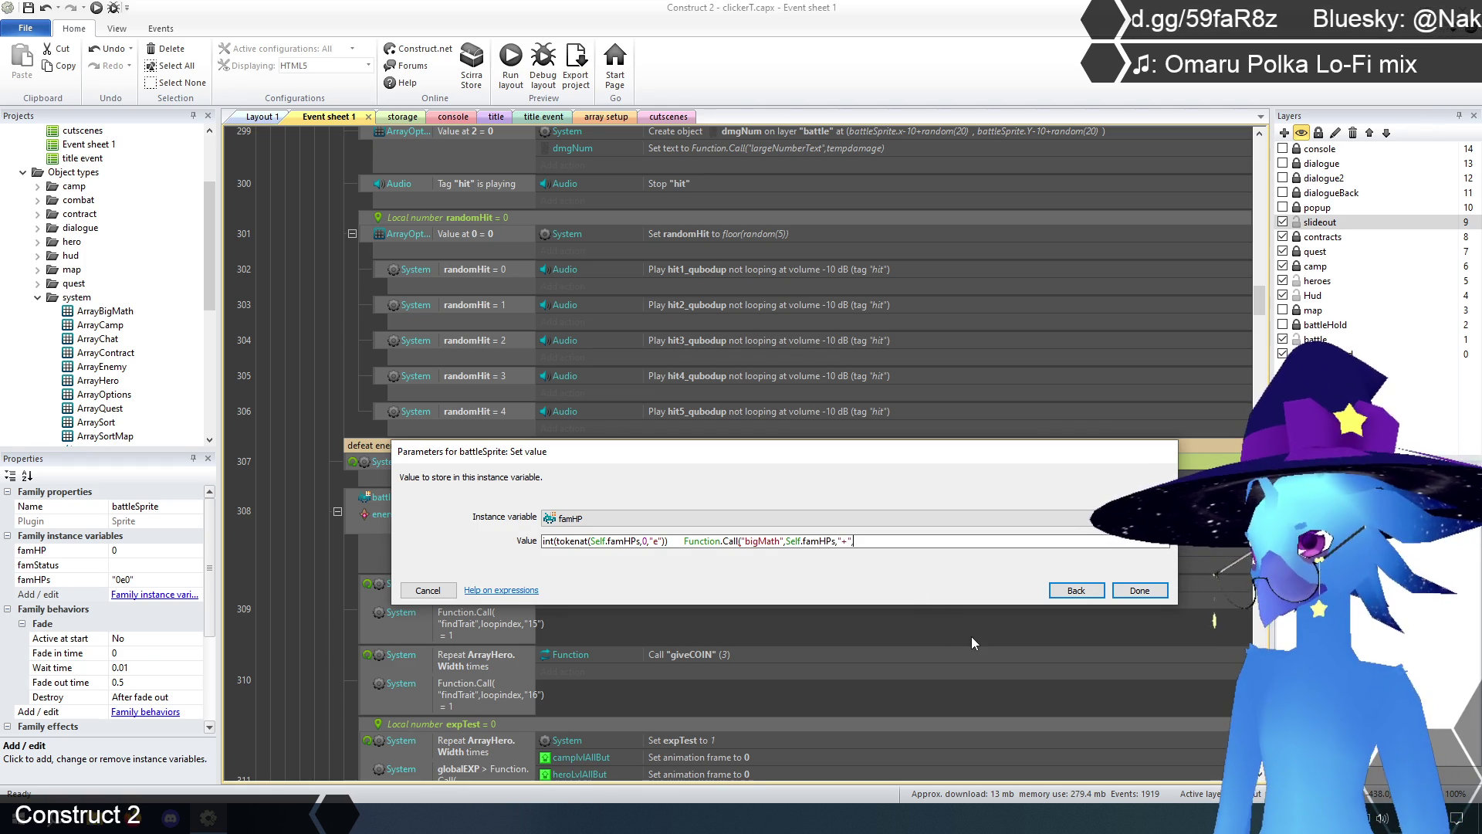
{"action": "type", "text": "\"0e0"}
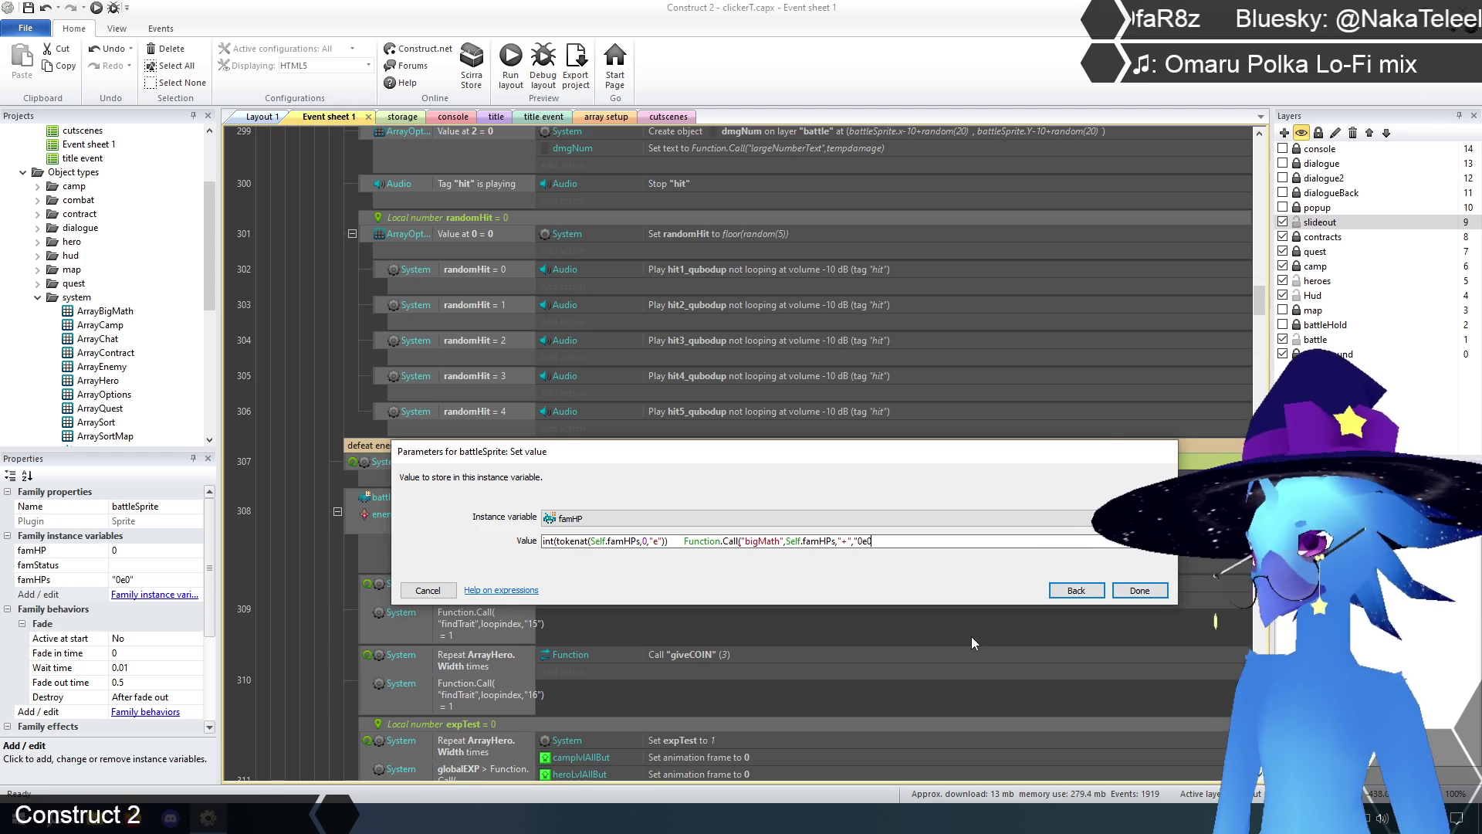
{"action": "type", "text": "\")"}
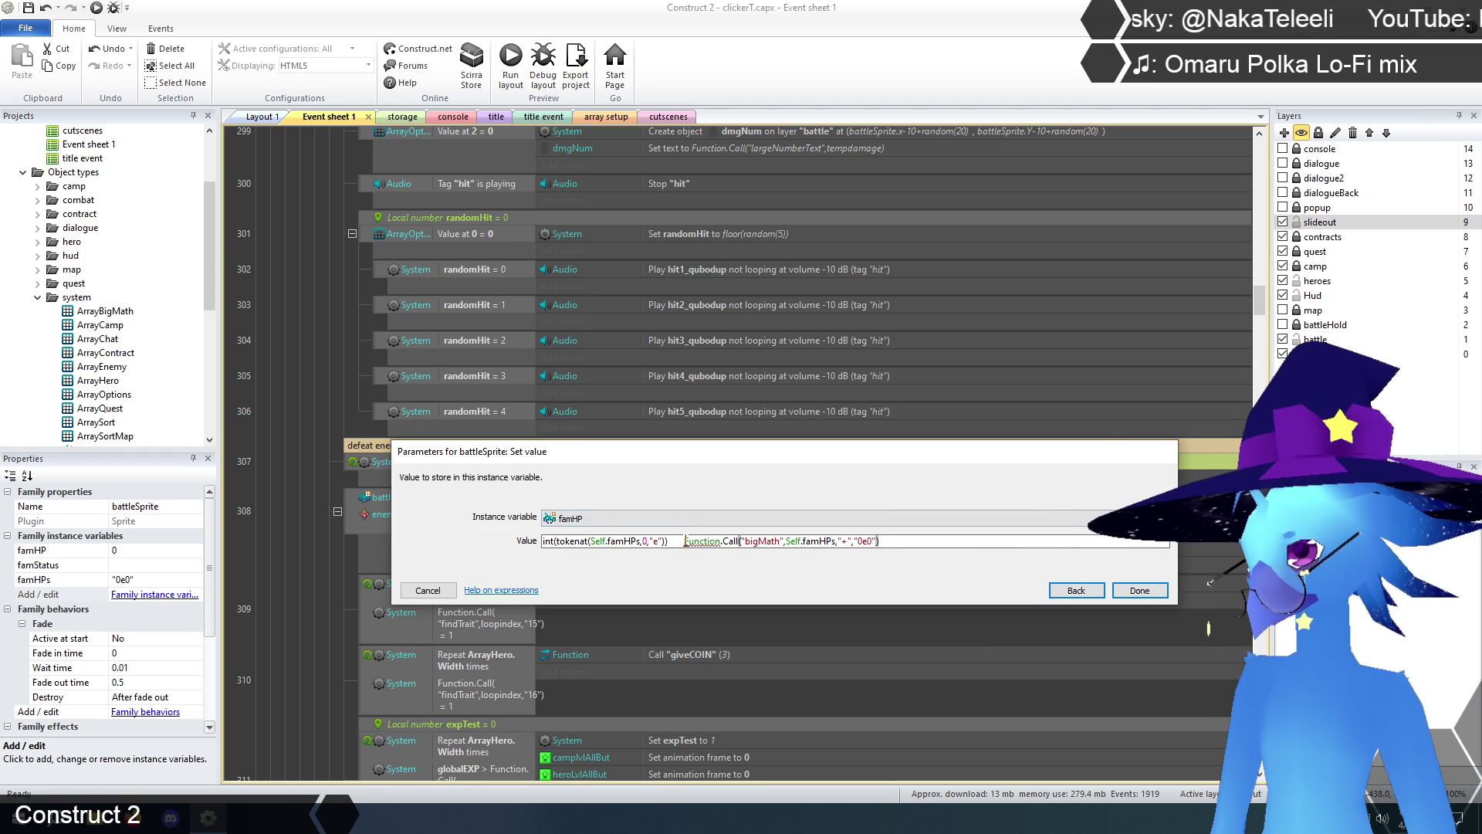
- Put the bigMath call in place of Self.famHPs inside tokenat, delete the duplicate, and confirm
{"action": "left_click_drag", "start_coordinate": [684, 541], "coordinate": [880, 541]}
{"action": "key", "text": "ctrl+c"}
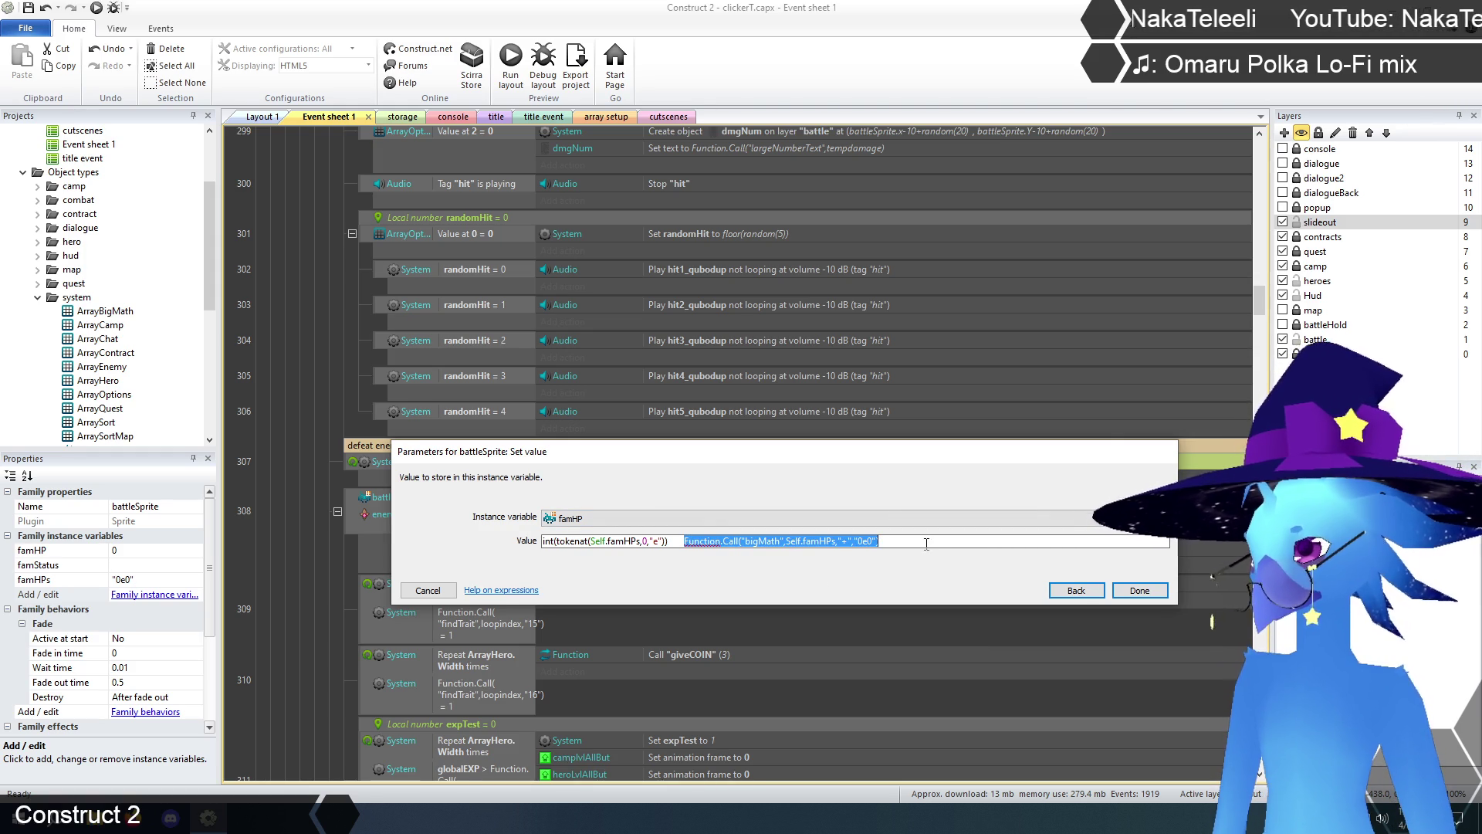
{"action": "left_click", "coordinate": [646, 541]}
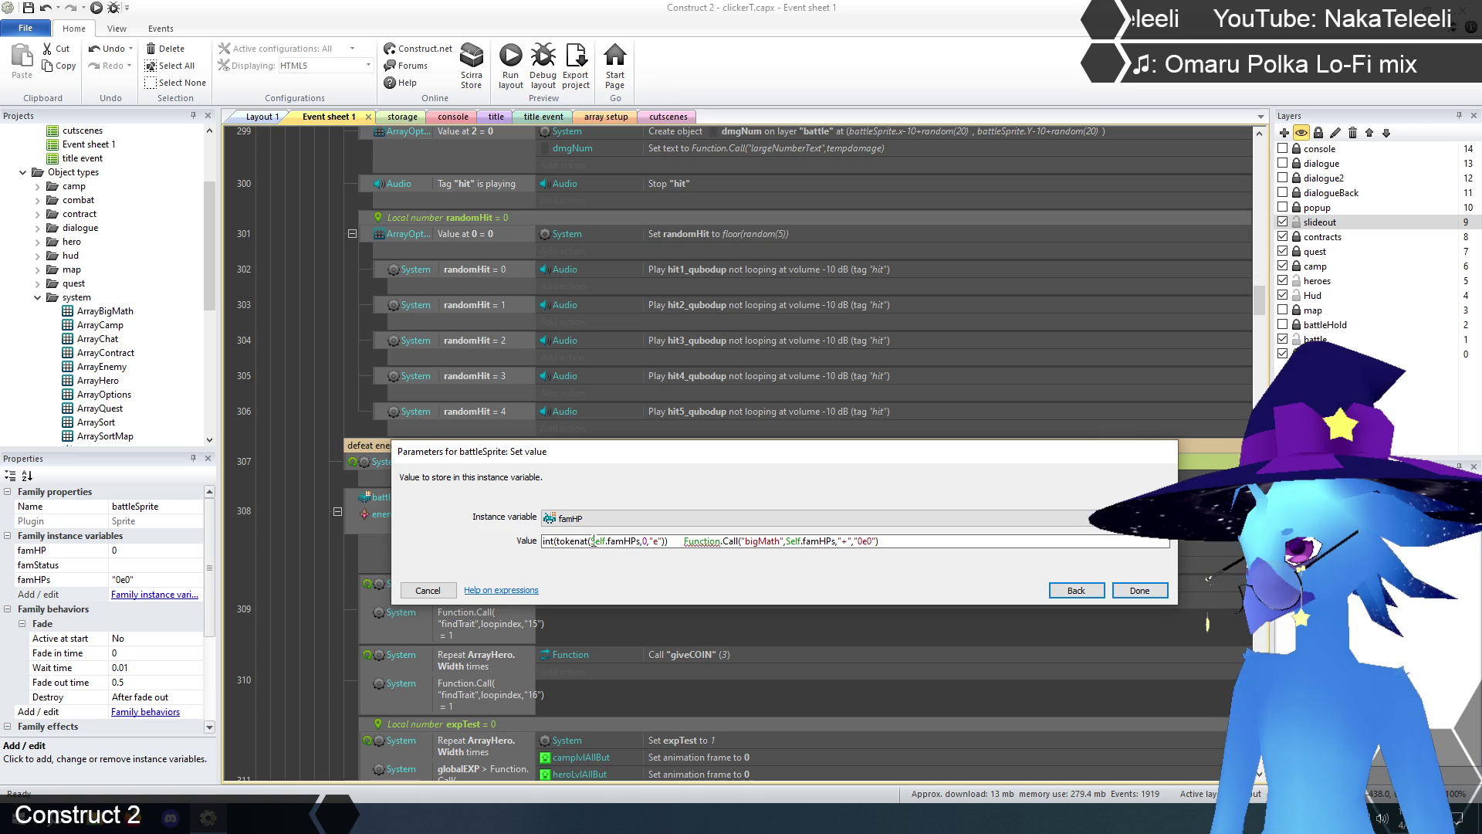
{"action": "left_click_drag", "start_coordinate": [594, 541], "coordinate": [642, 541]}
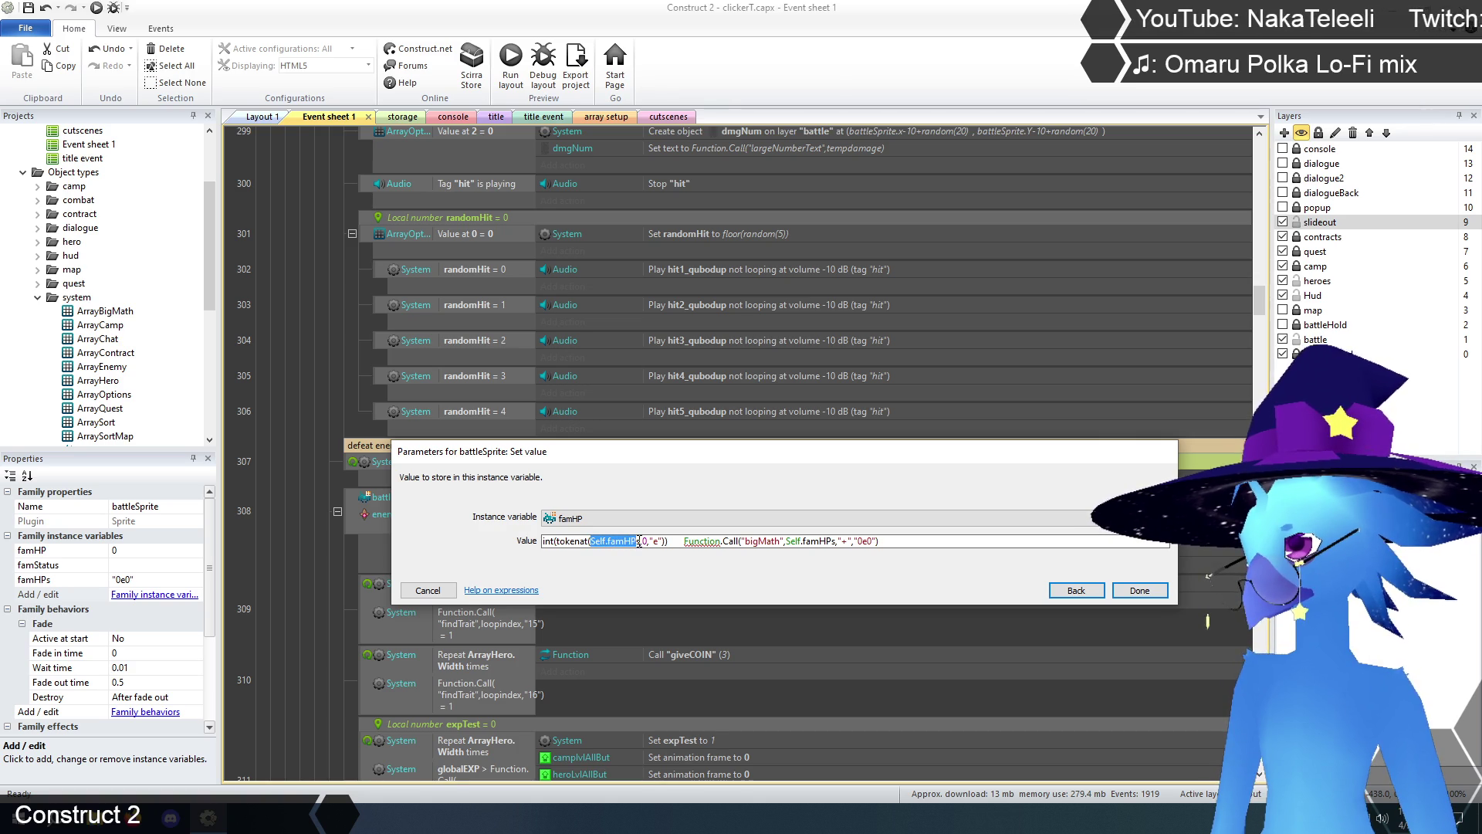
{"action": "key", "text": "ctrl+v"}
{"action": "type", "text": ")"}
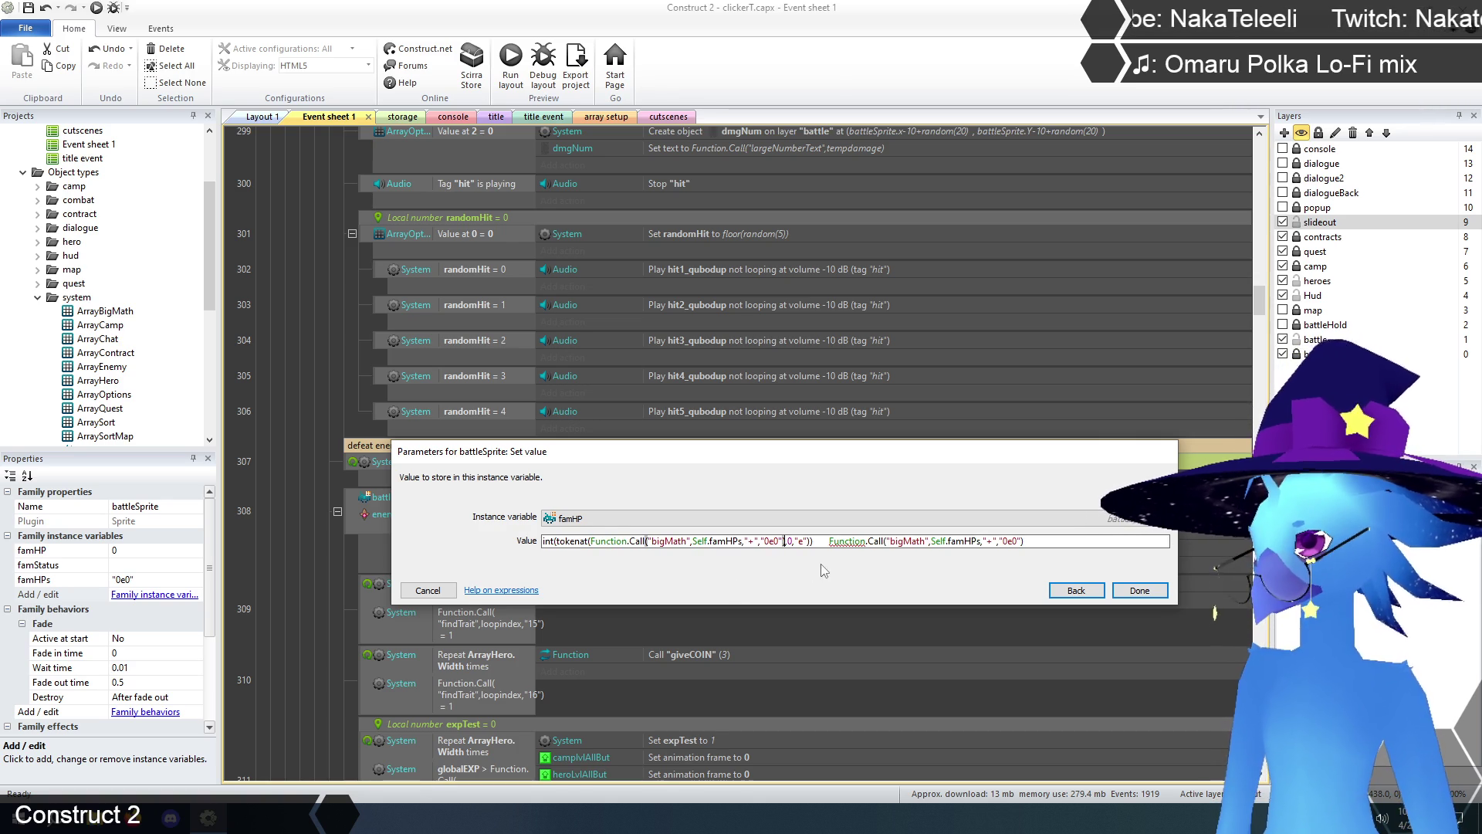
{"action": "left_click_drag", "start_coordinate": [826, 541], "coordinate": [1111, 554]}
{"action": "key", "text": "Delete"}
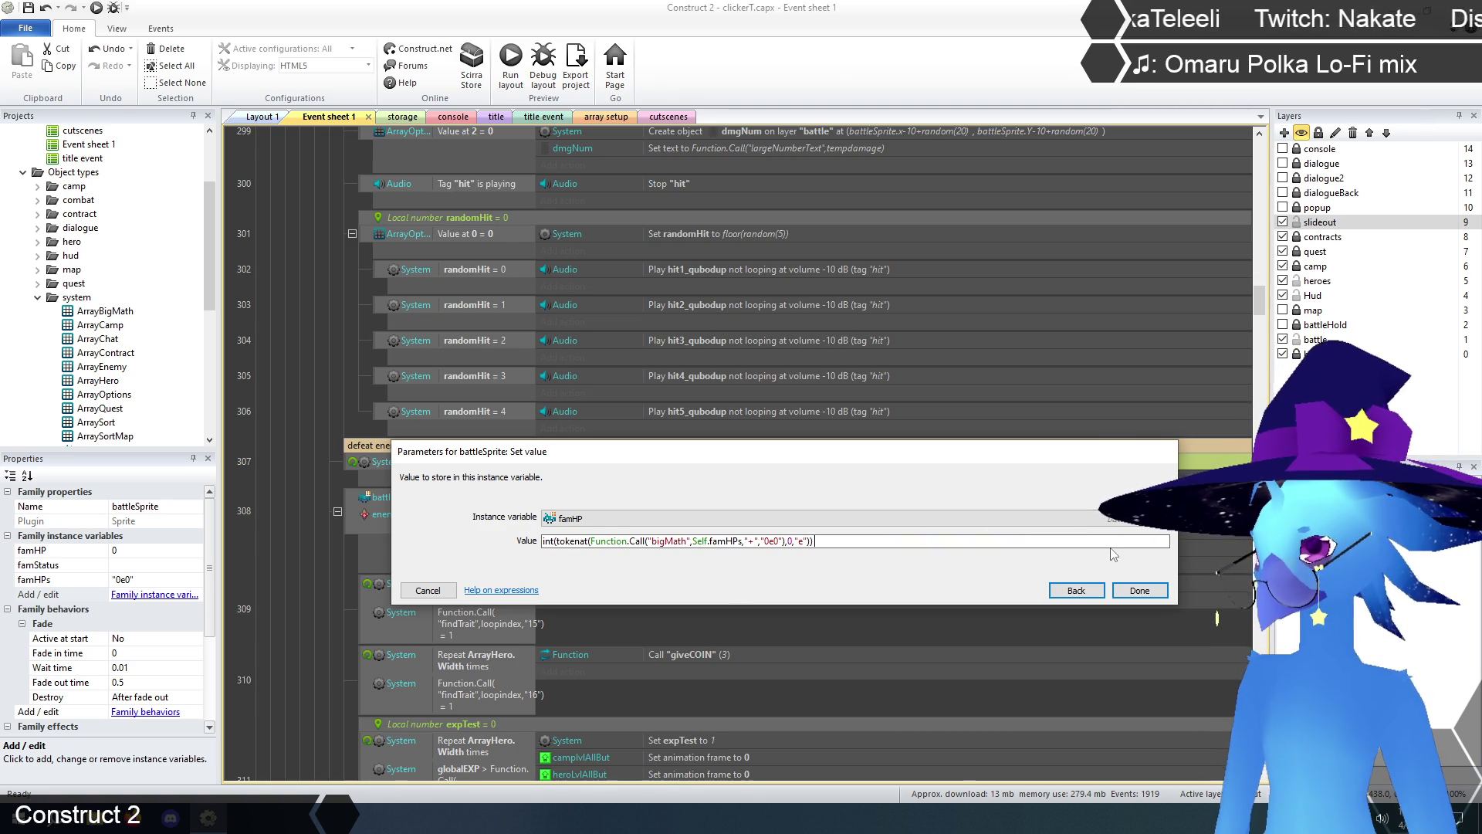
{"action": "left_click", "coordinate": [1151, 589]}
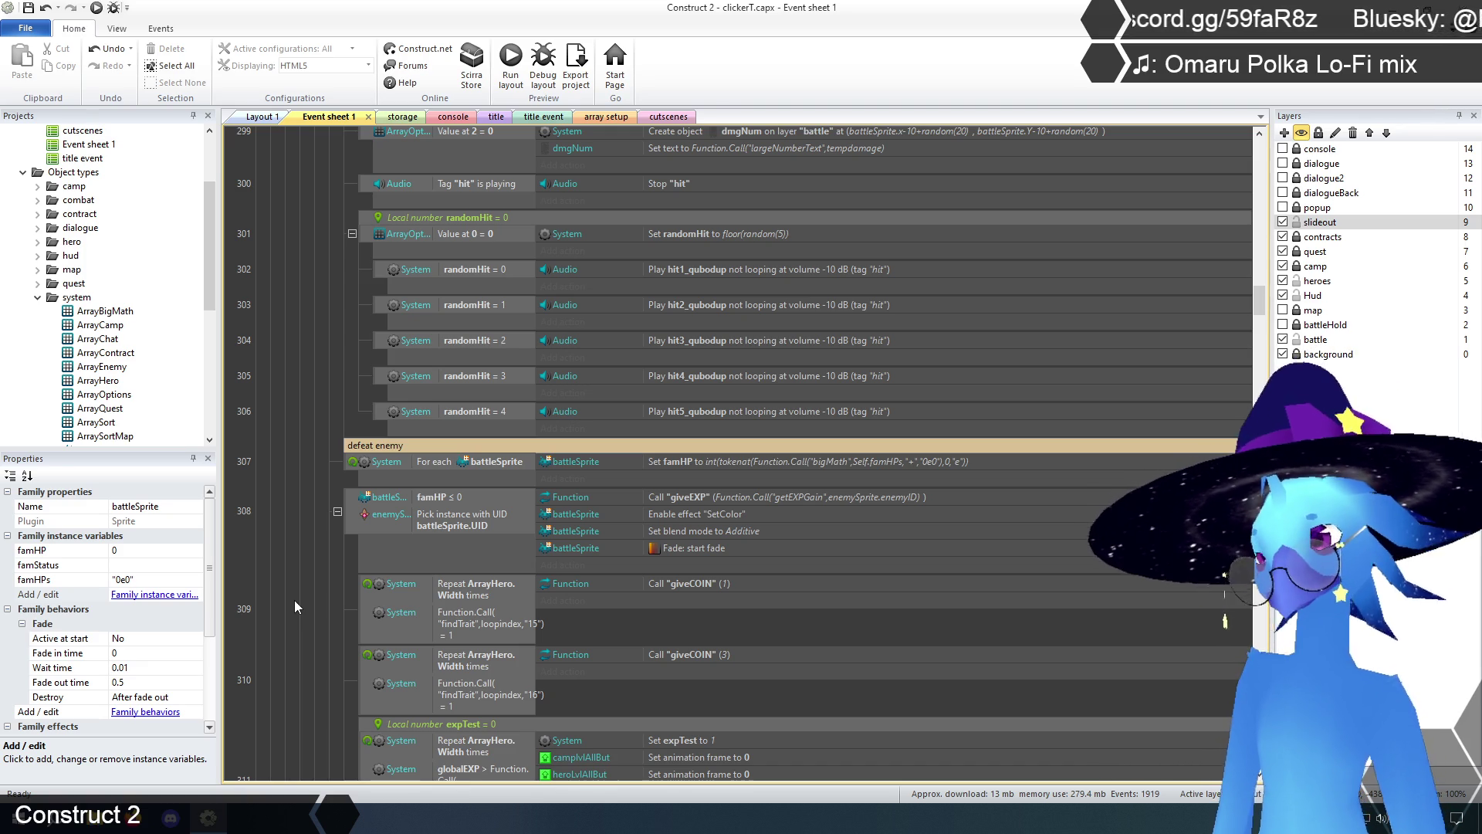
{"action": "scroll", "coordinate": [1241, 308], "scroll_direction": "down", "scroll_amount": 20}
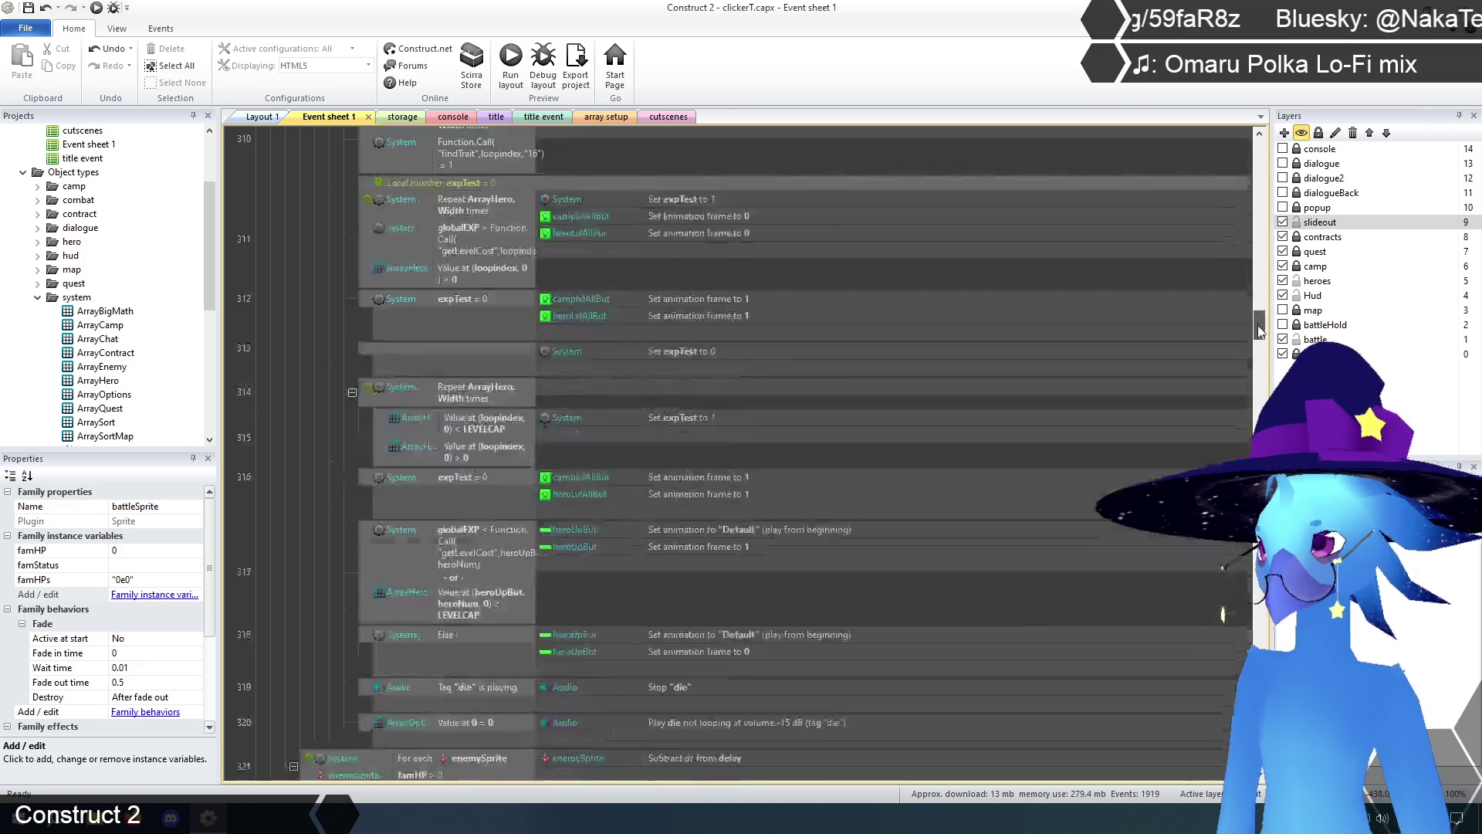
{"action": "scroll", "coordinate": [1241, 307], "scroll_direction": "down", "scroll_amount": 20}
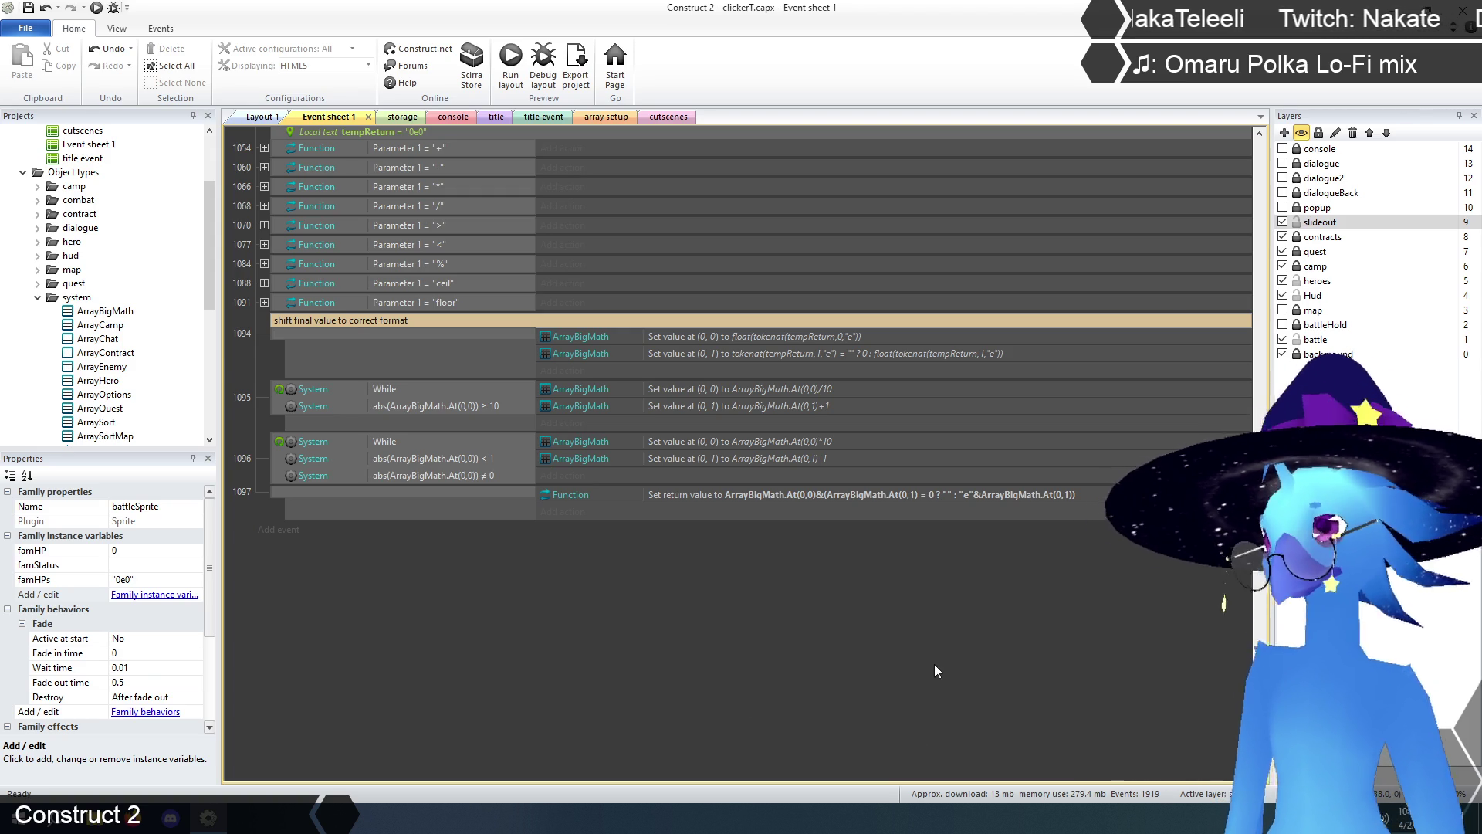
{"action": "scroll", "coordinate": [934, 664], "scroll_direction": "up", "scroll_amount": 3}
{"action": "mouse_move", "coordinate": [1259, 741]}
{"action": "left_mouse_down"}
{"action": "mouse_move", "coordinate": [1274, 237]}
{"action": "mouse_move", "coordinate": [1289, 319]}
{"action": "left_mouse_up"}
{"action": "scroll", "coordinate": [363, 386], "scroll_direction": "down", "scroll_amount": 2}
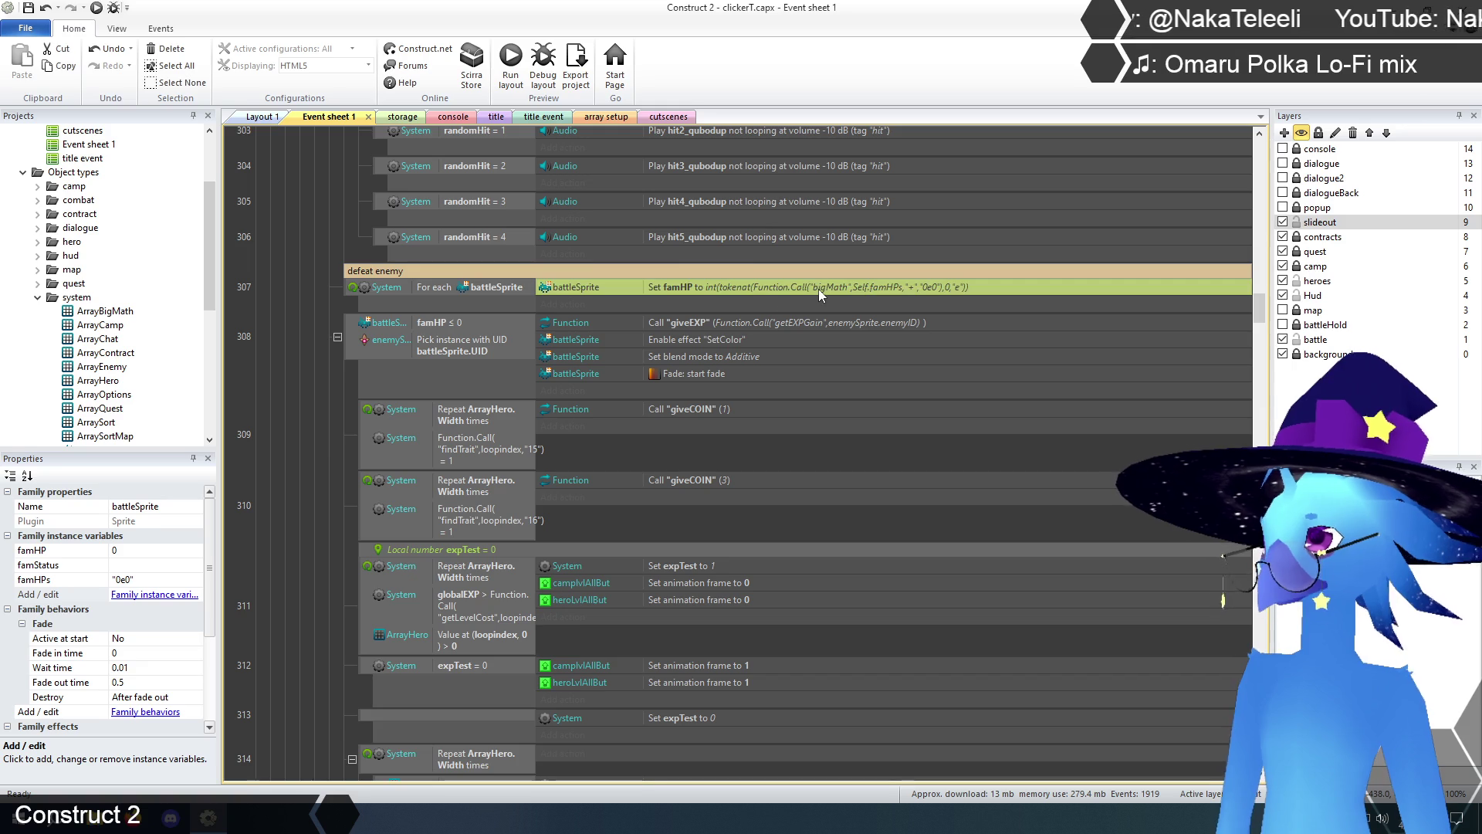
{"action": "scroll", "coordinate": [292, 394], "scroll_direction": "down", "scroll_amount": 1}
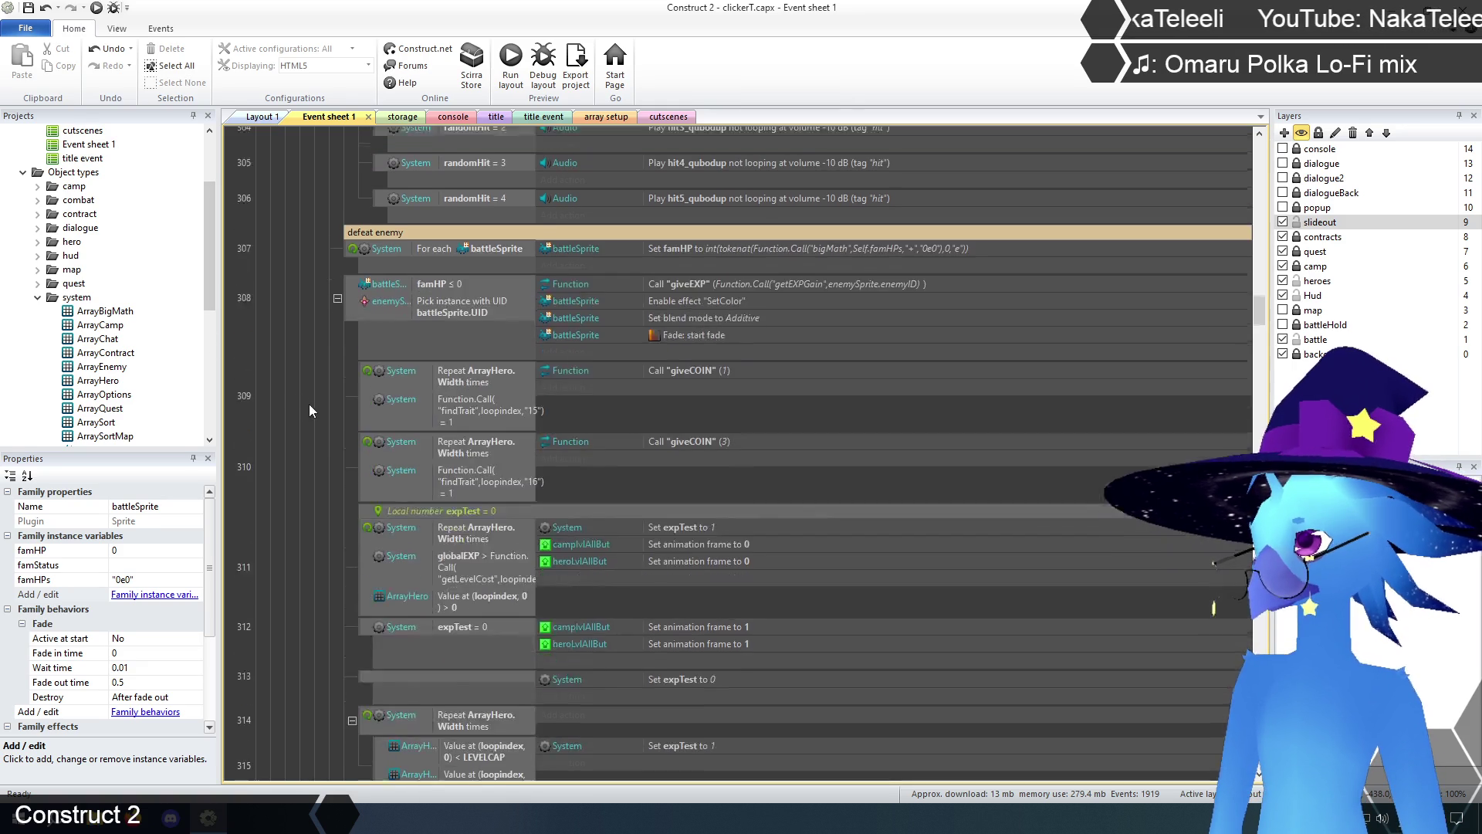
{"action": "scroll", "coordinate": [307, 400], "scroll_direction": "up", "scroll_amount": 3}
{"action": "left_click", "coordinate": [764, 289]}
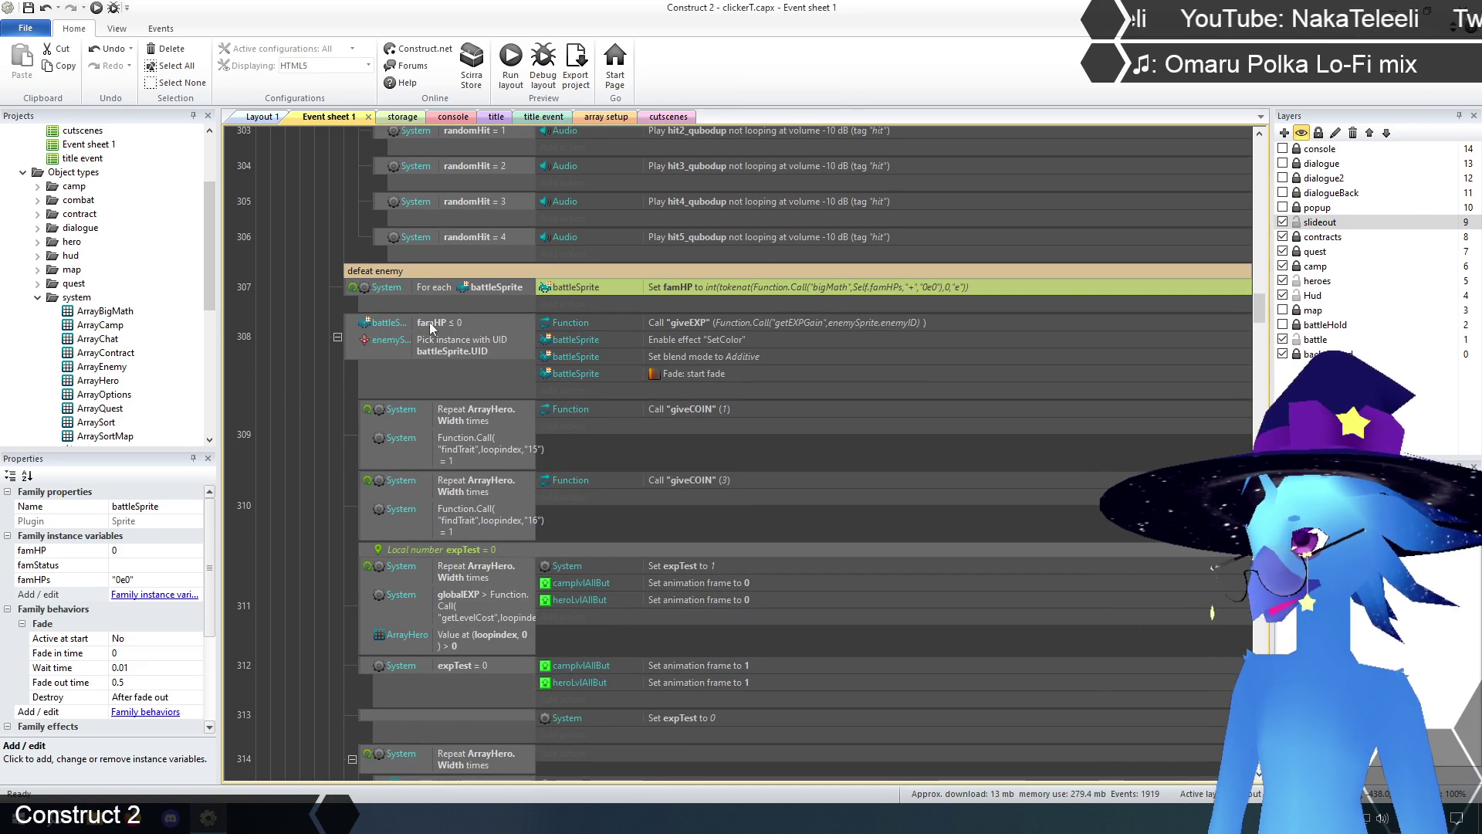
{"action": "key", "text": "Escape"}
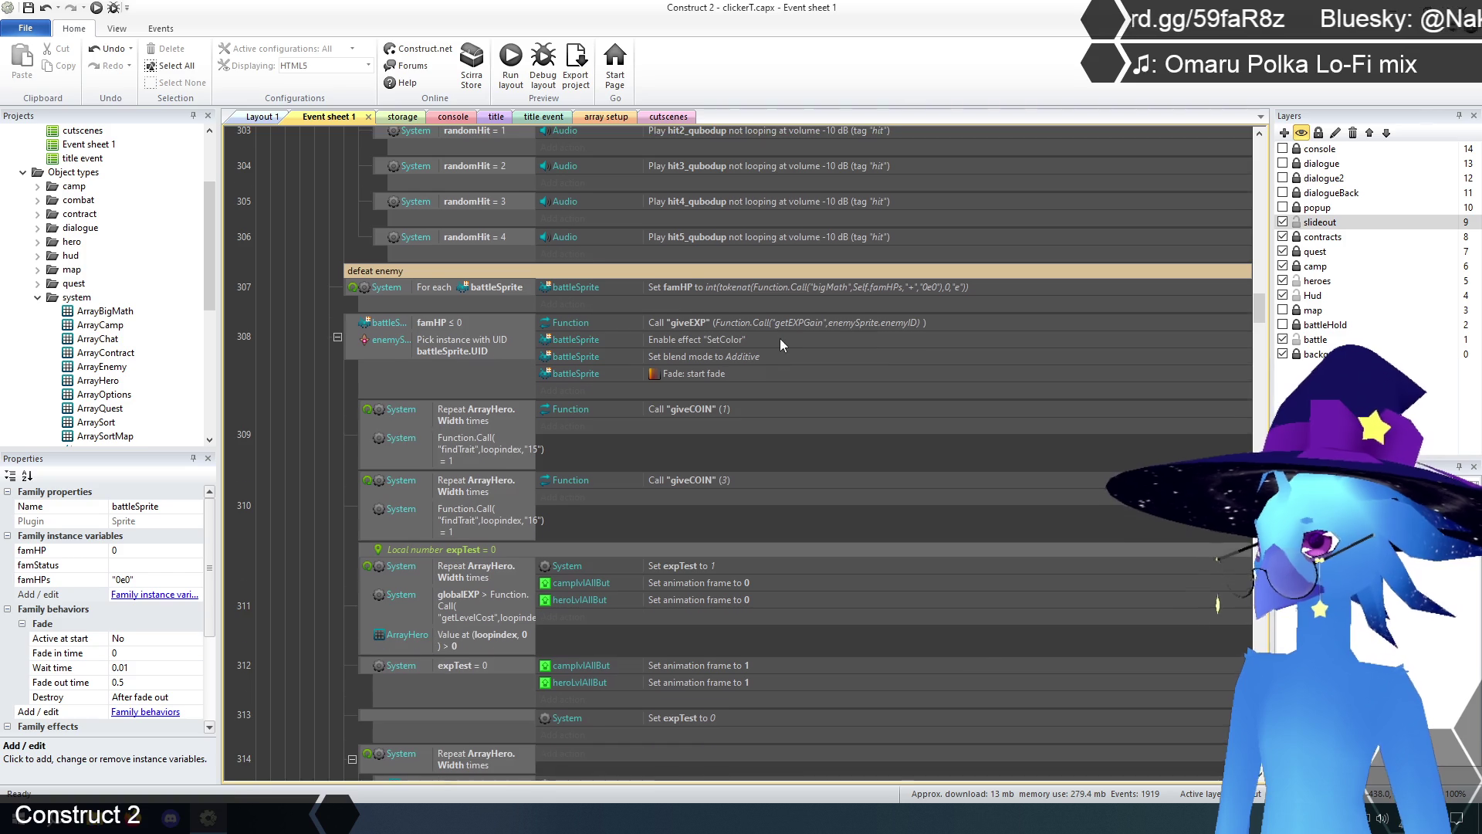
{"action": "scroll", "coordinate": [785, 338], "scroll_direction": "down", "scroll_amount": 3}
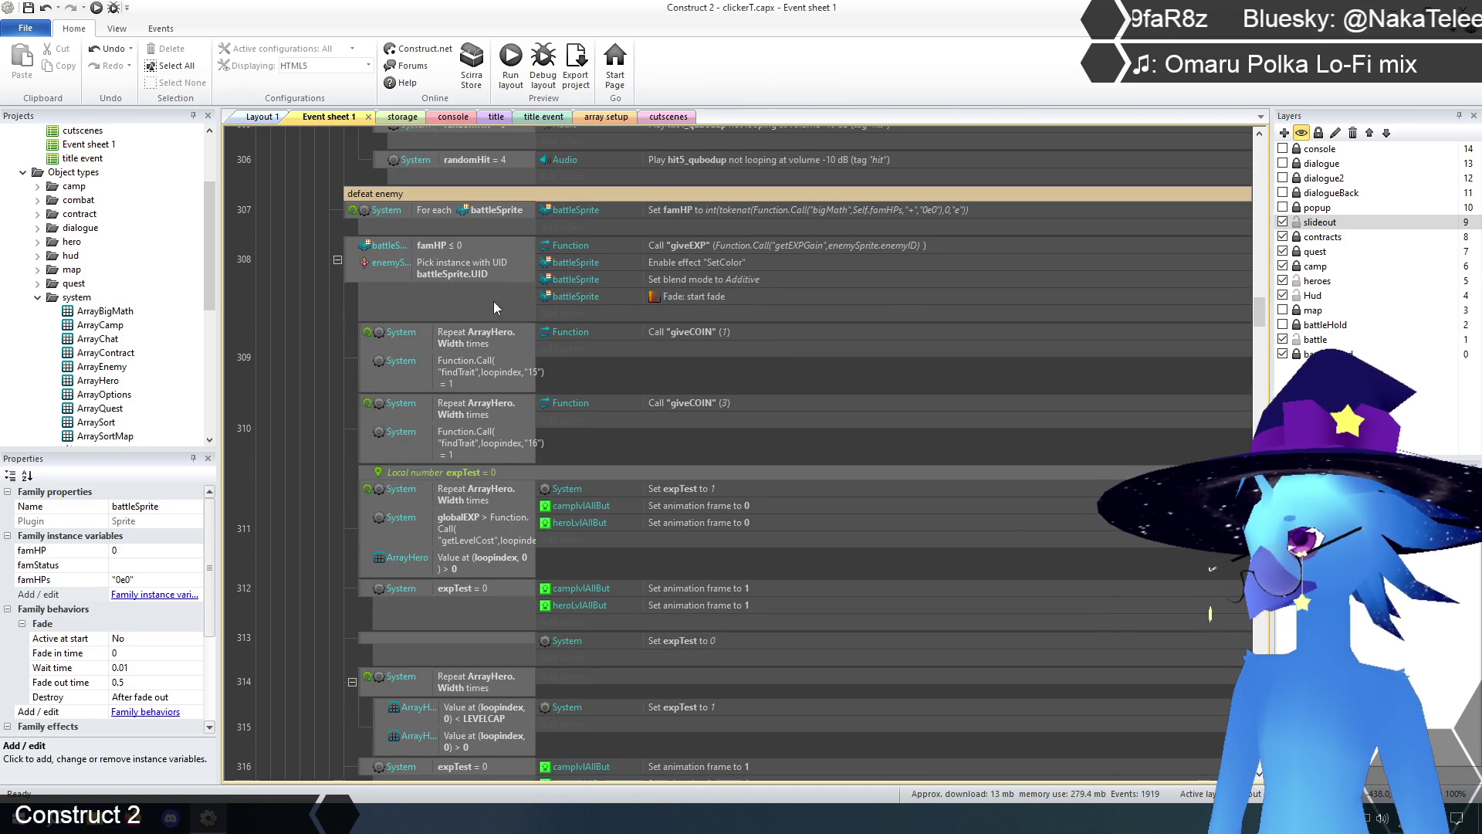
{"action": "scroll", "coordinate": [693, 319], "scroll_direction": "down", "scroll_amount": 3}
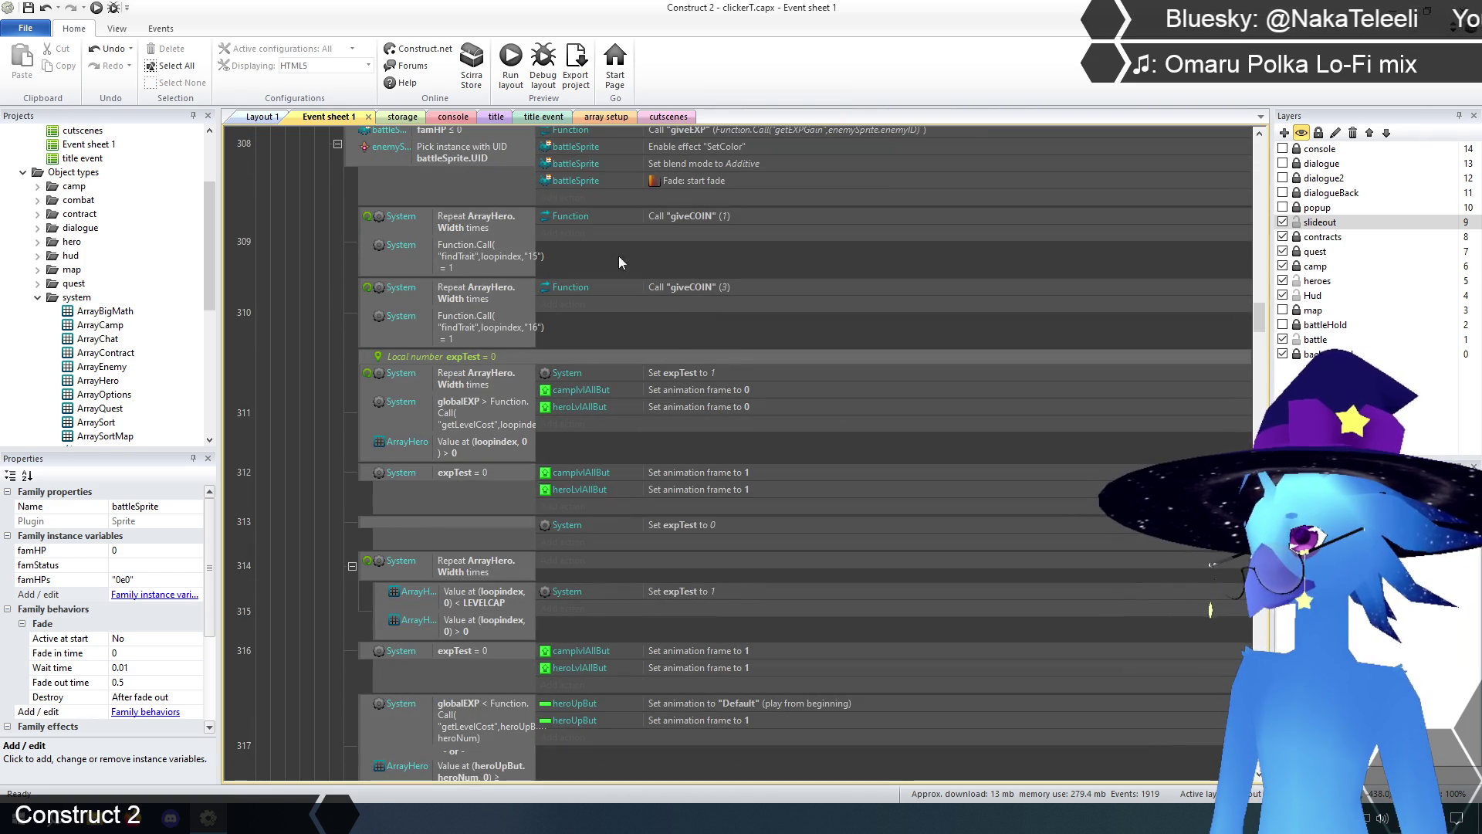
{"action": "scroll", "coordinate": [633, 347], "scroll_direction": "down", "scroll_amount": 3}
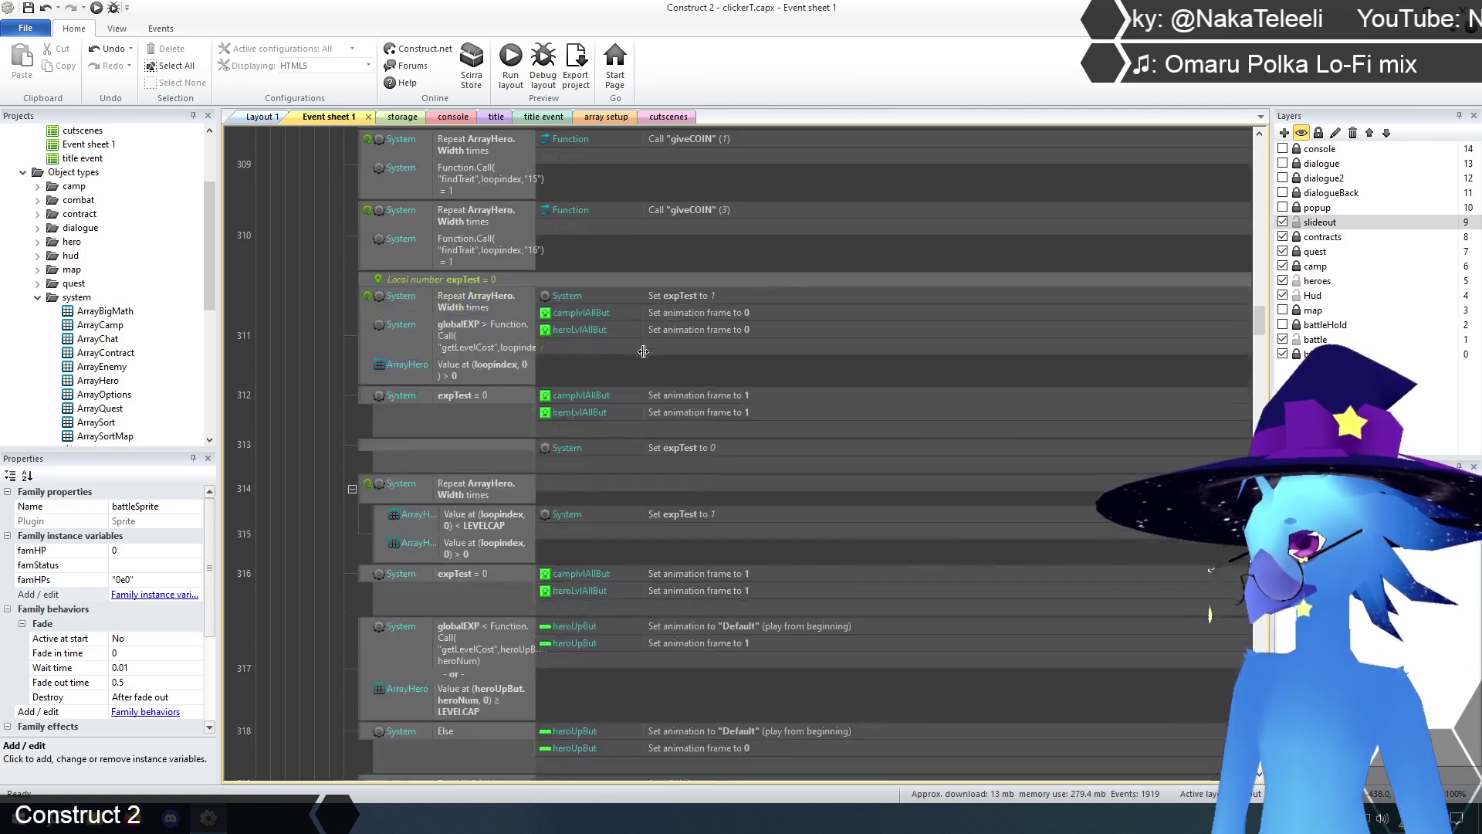
{"action": "left_click", "coordinate": [450, 327]}
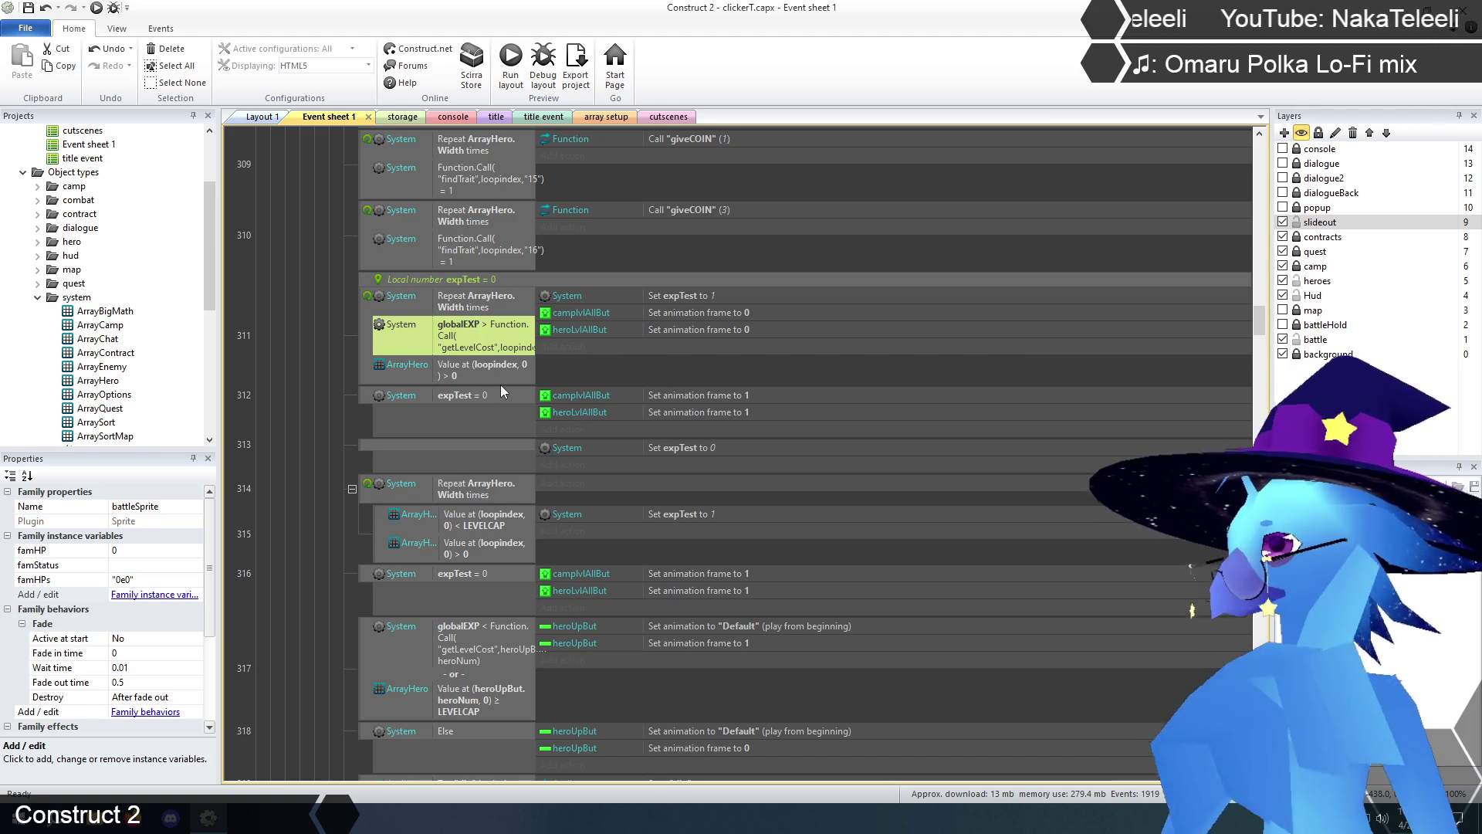
- Replace event 311's globalEXP condition with a System Compare two values condition
{"action": "double_click", "coordinate": [456, 329]}
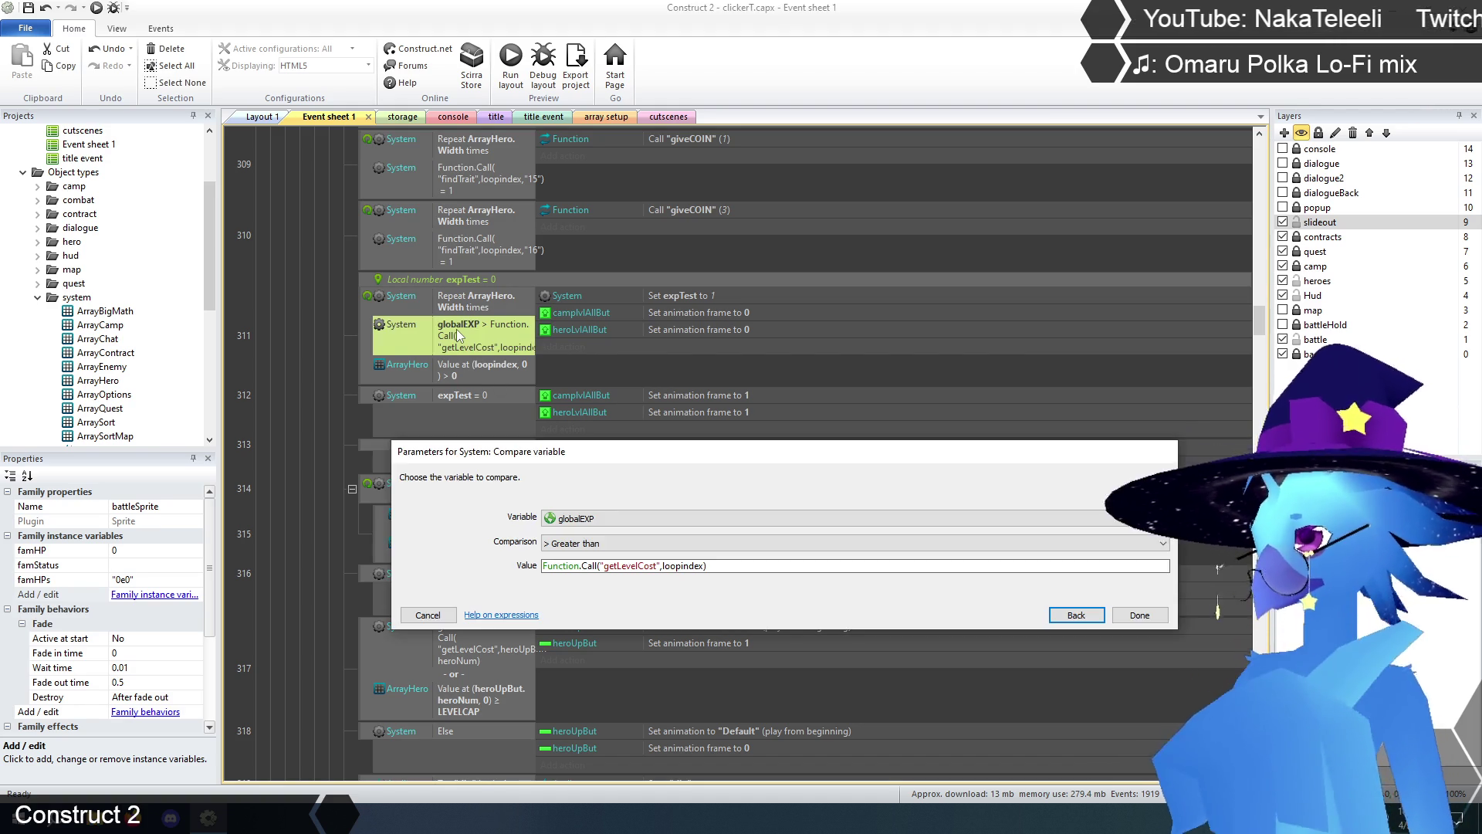
{"action": "left_click_drag", "start_coordinate": [678, 467], "coordinate": [721, 477]}
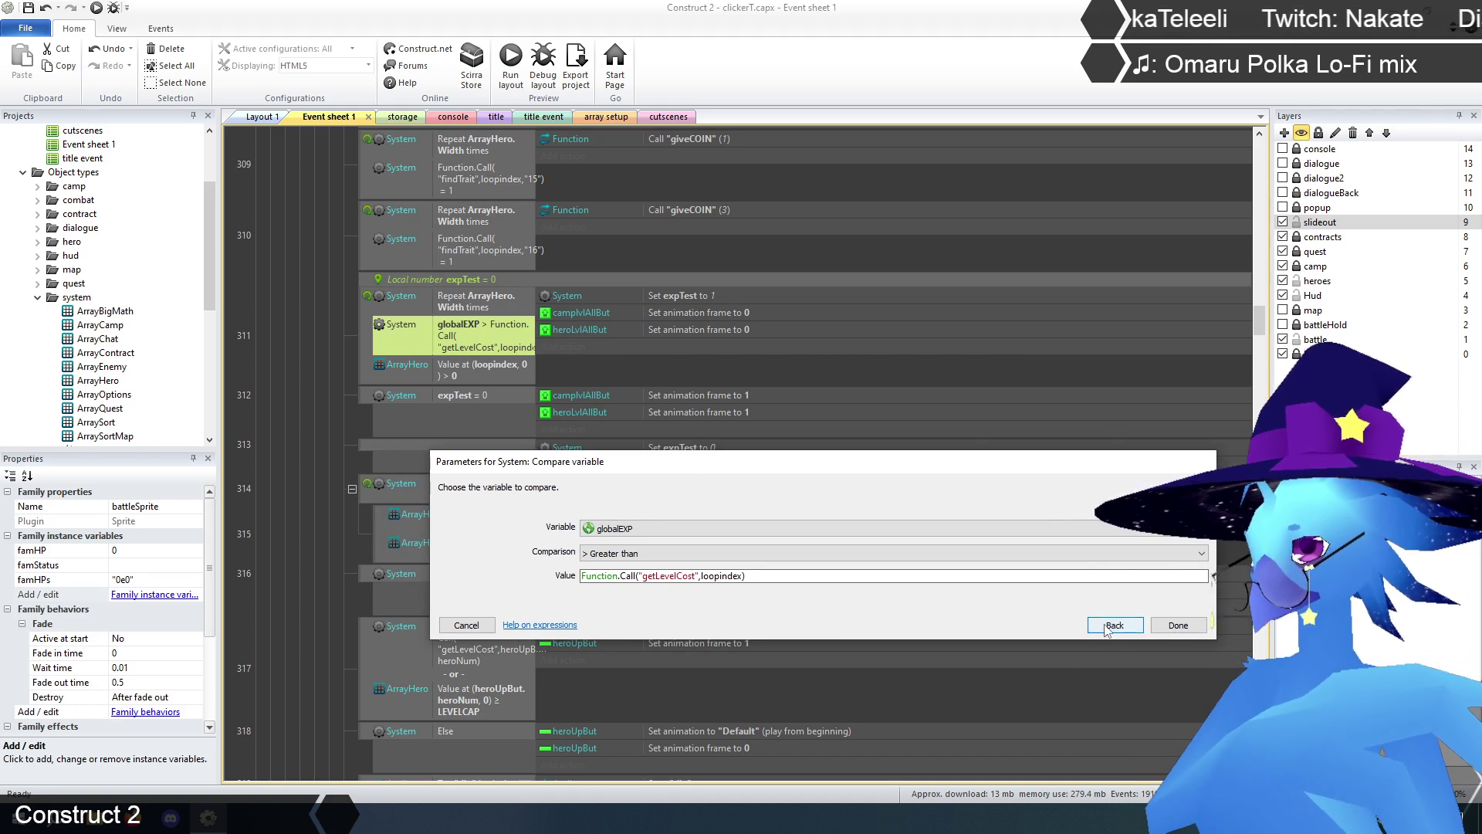
{"action": "left_click", "coordinate": [1115, 624]}
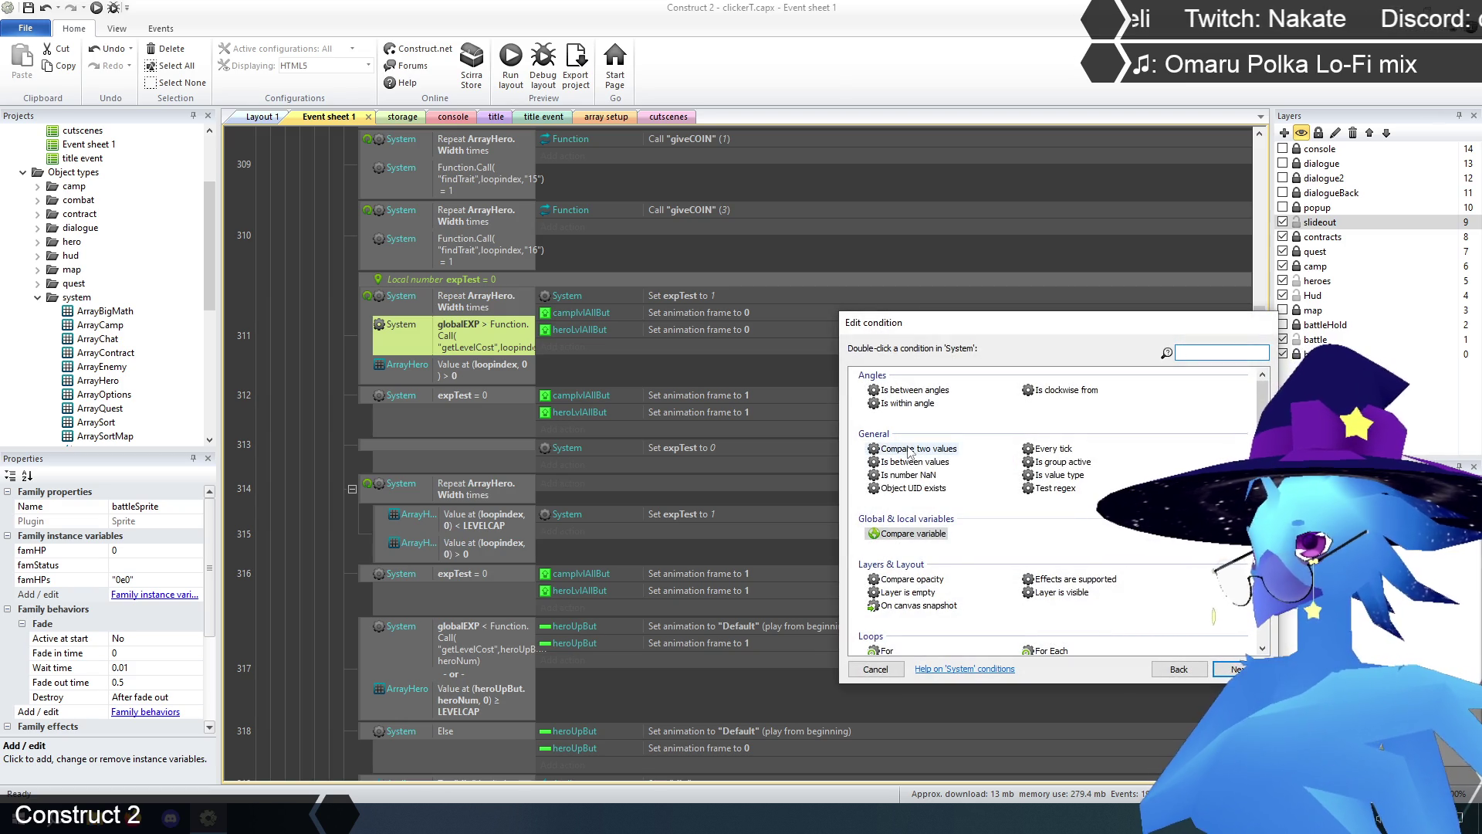
{"action": "double_click", "coordinate": [909, 450]}
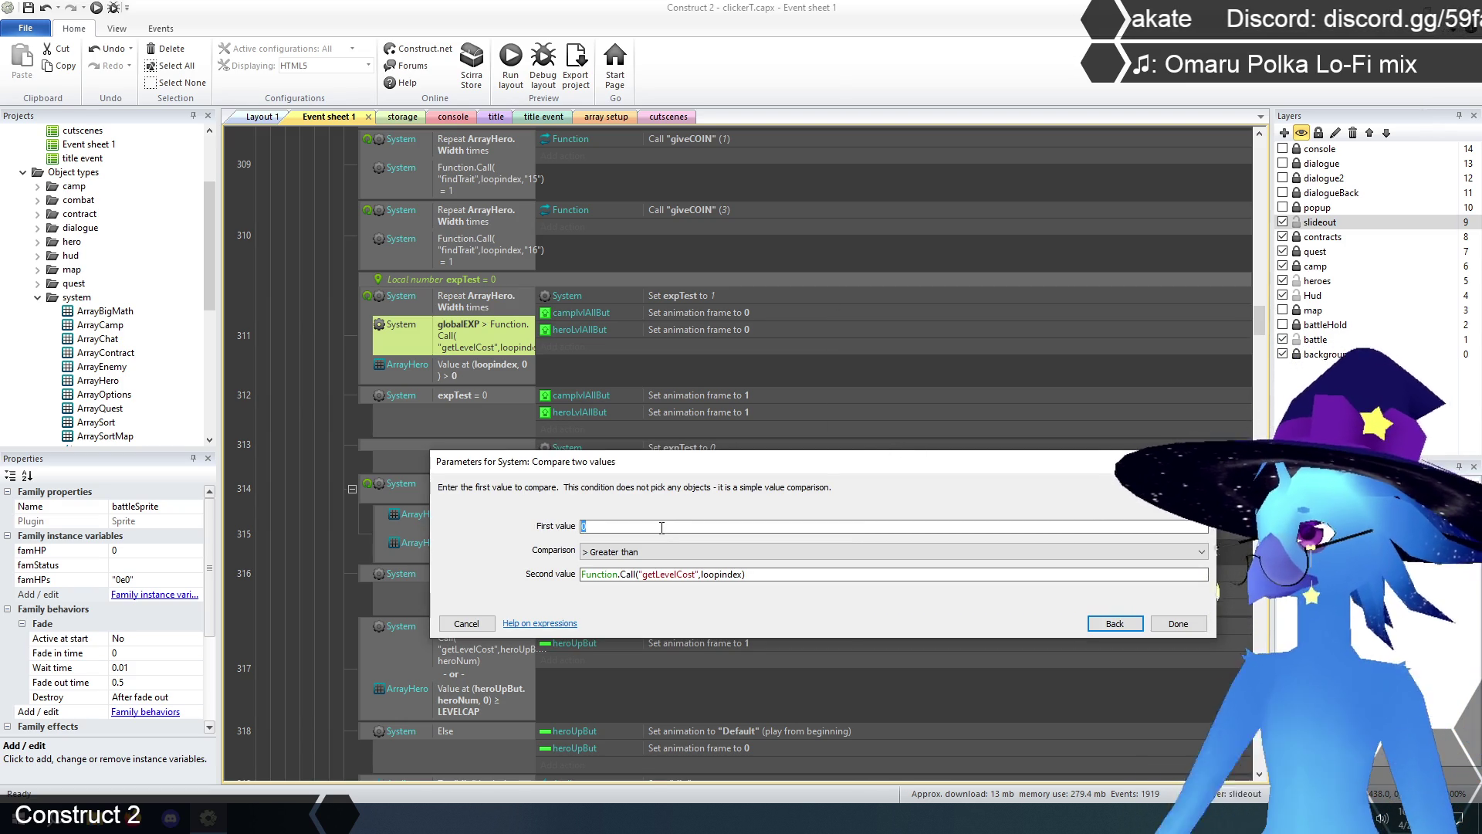
- Set the first value to Function.Call("bigMath",globalEXP,">",Function.Call("getLevelCost",loopindex))
{"action": "type", "text": "Function.c"}
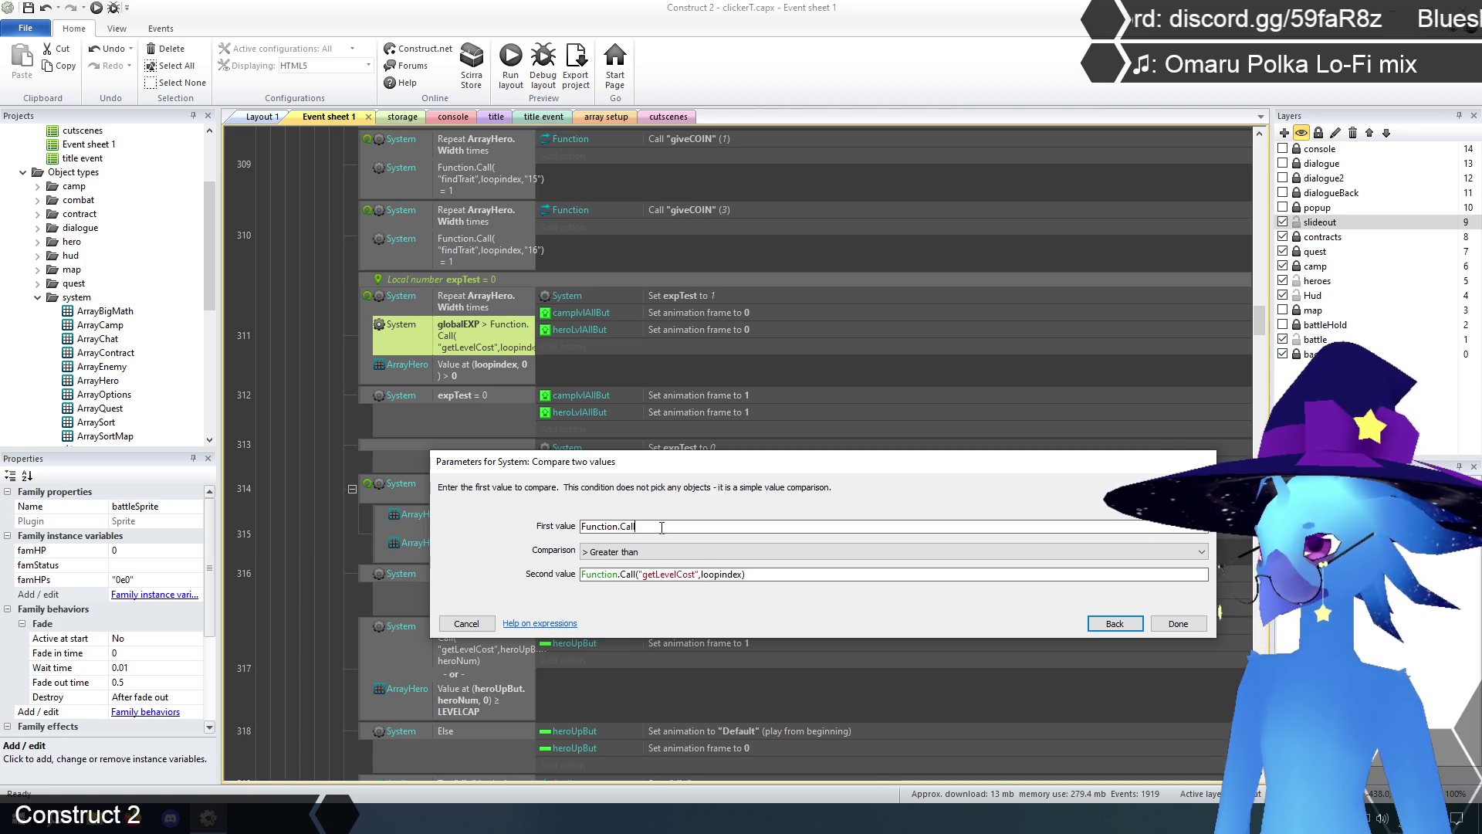
{"action": "key", "text": "Tab"}
{"action": "type", "text": "(\"bigMath"}
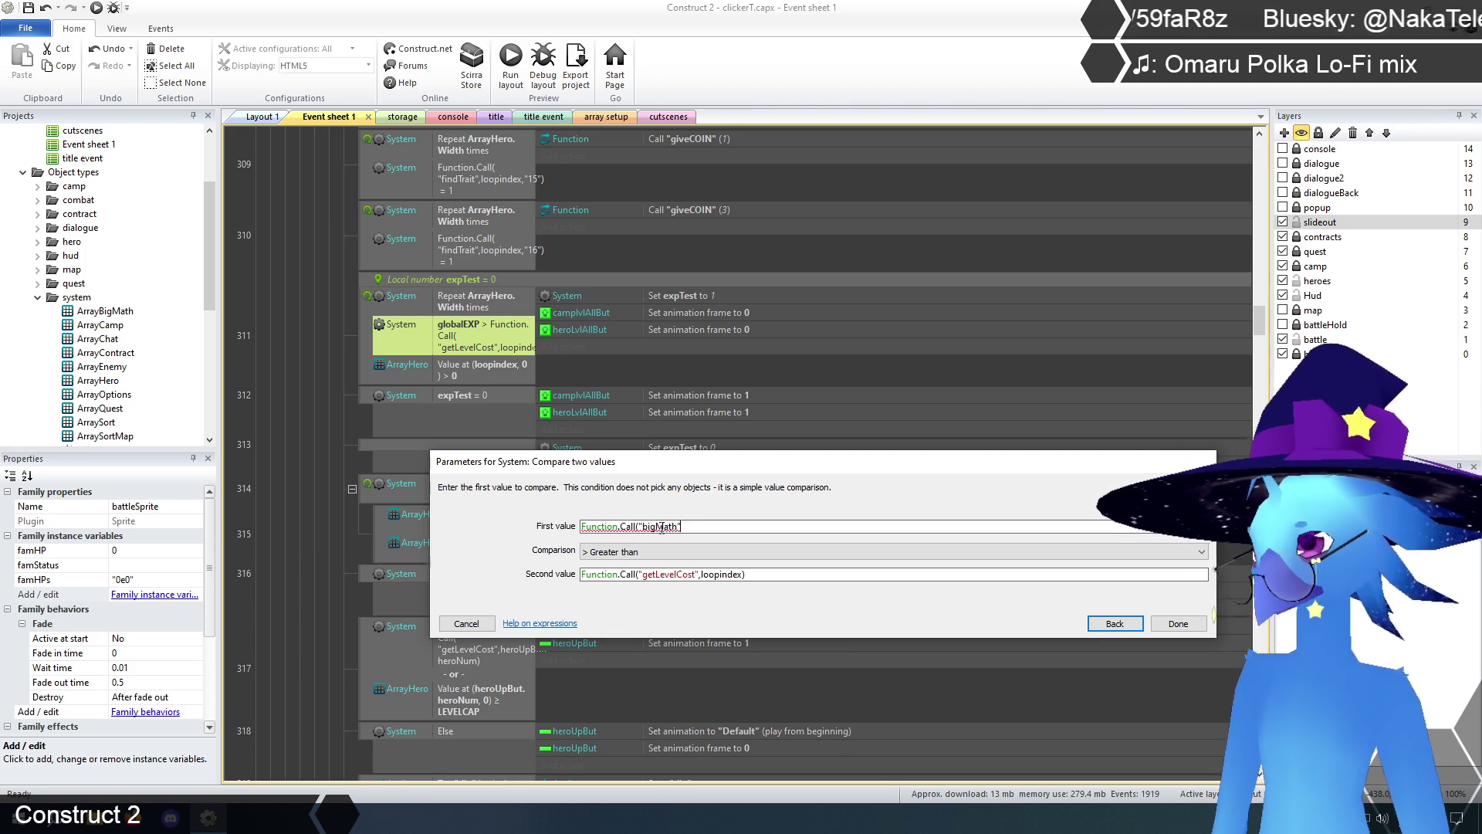
{"action": "type", "text": "\","}
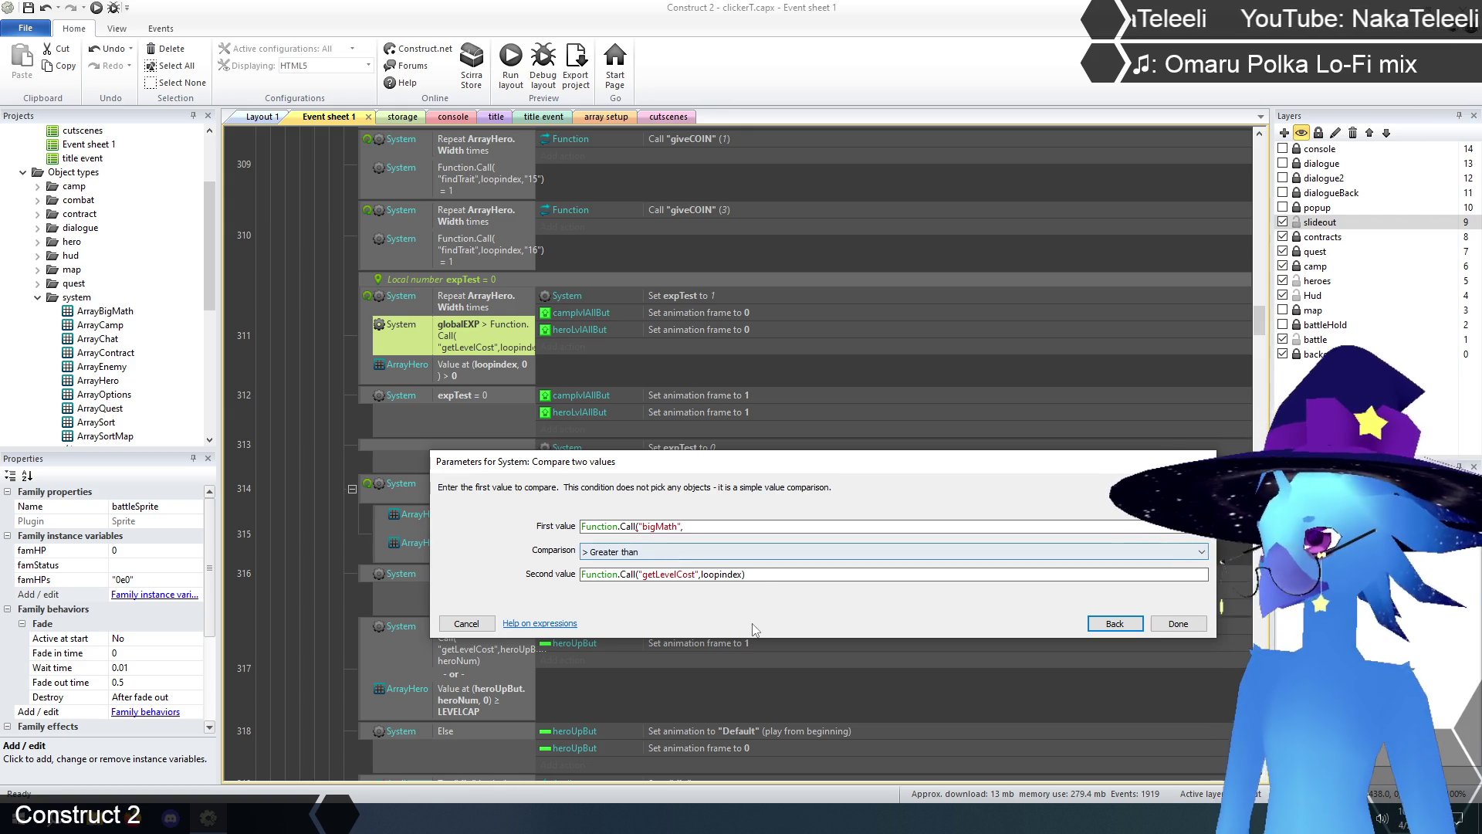
{"action": "left_click_drag", "start_coordinate": [745, 574], "coordinate": [571, 575]}
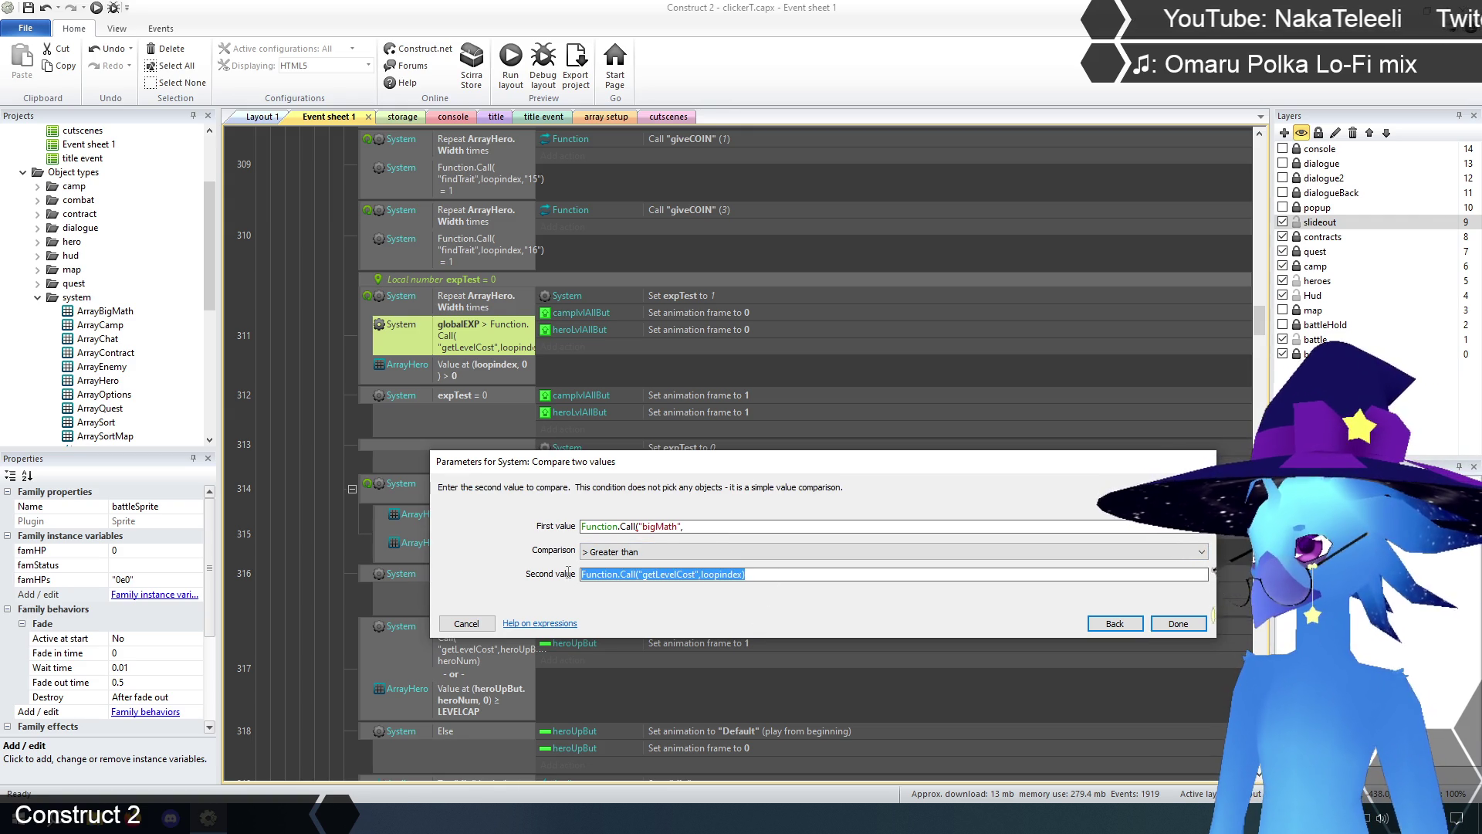
{"action": "key", "text": "ctrl+c"}
{"action": "left_click", "coordinate": [772, 526]}
{"action": "key", "text": "ctrl+v"}
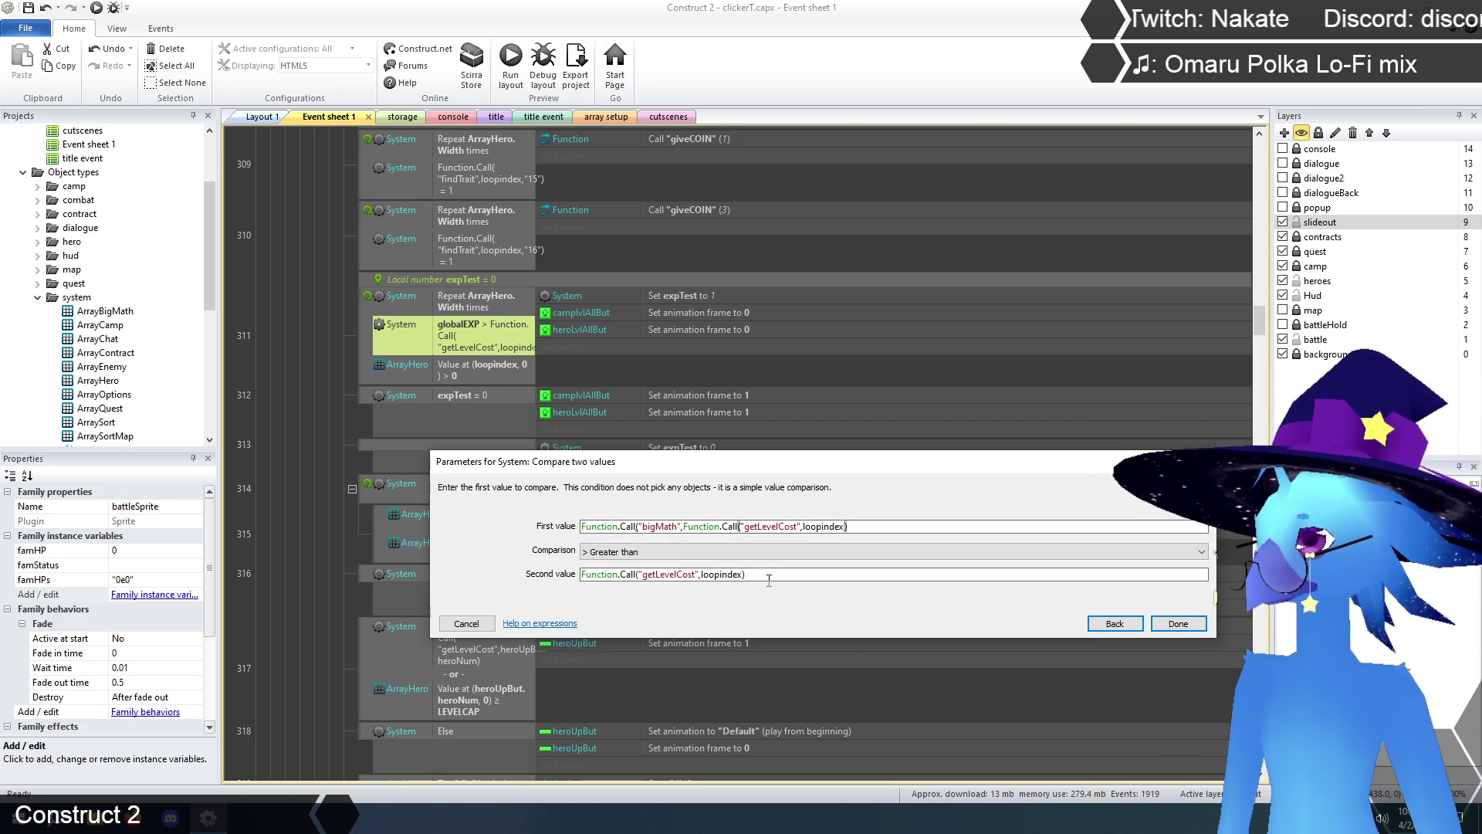
{"action": "left_click_drag", "start_coordinate": [683, 527], "coordinate": [881, 526]}
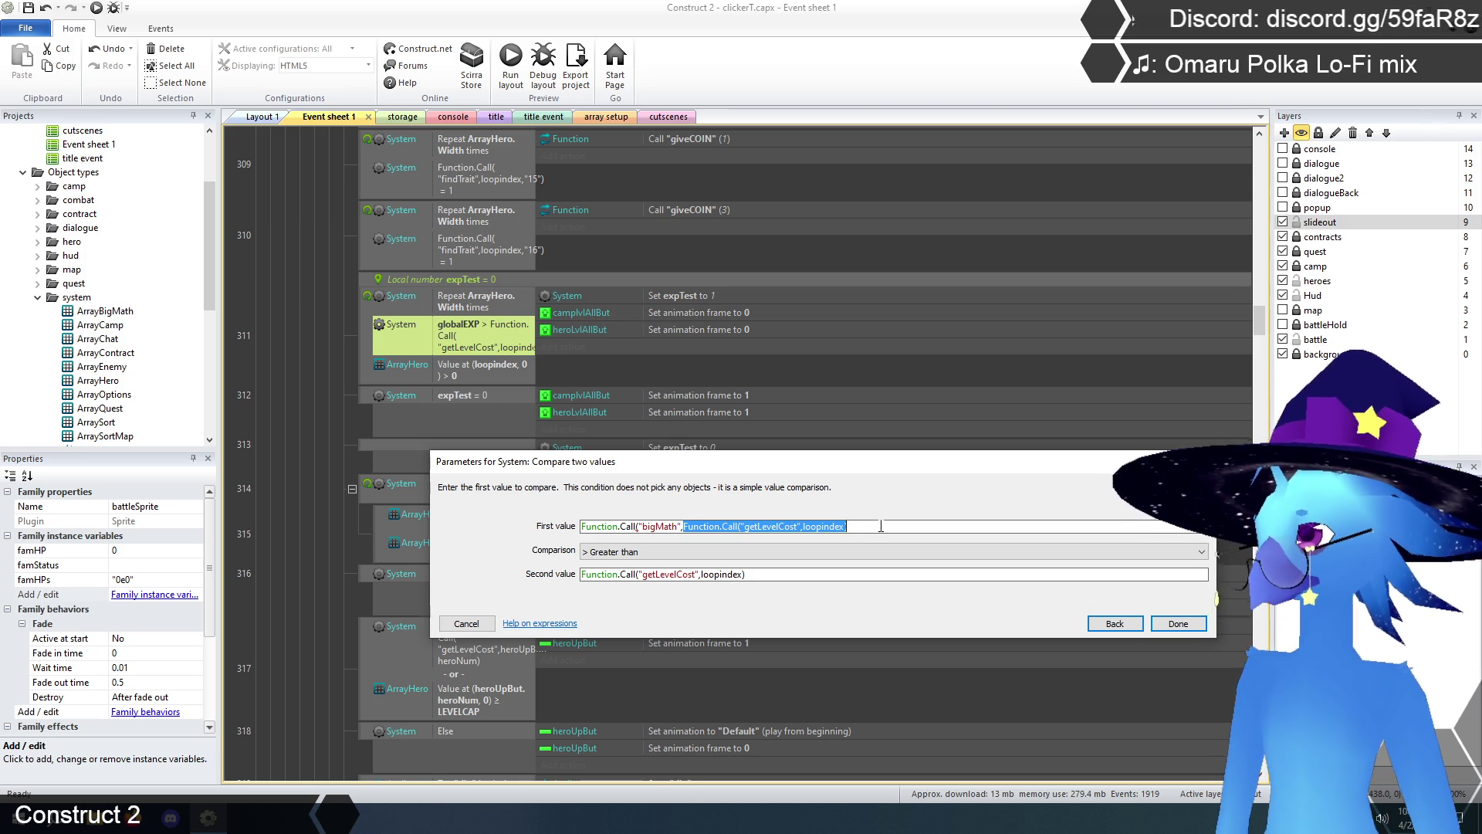
{"action": "key", "text": "Delete"}
{"action": "type", "text": "globalEXP"}
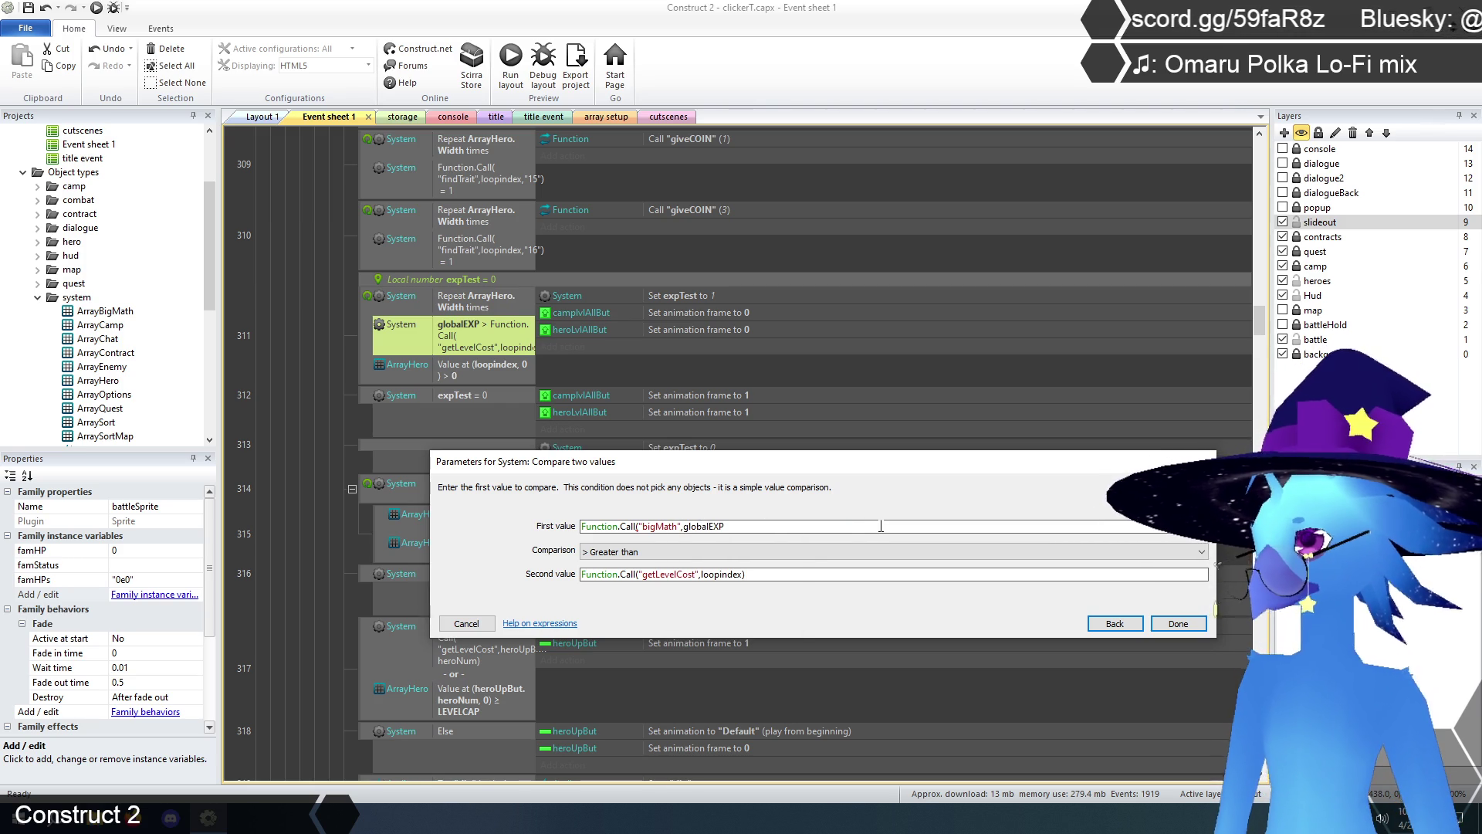
{"action": "type", "text": ","}
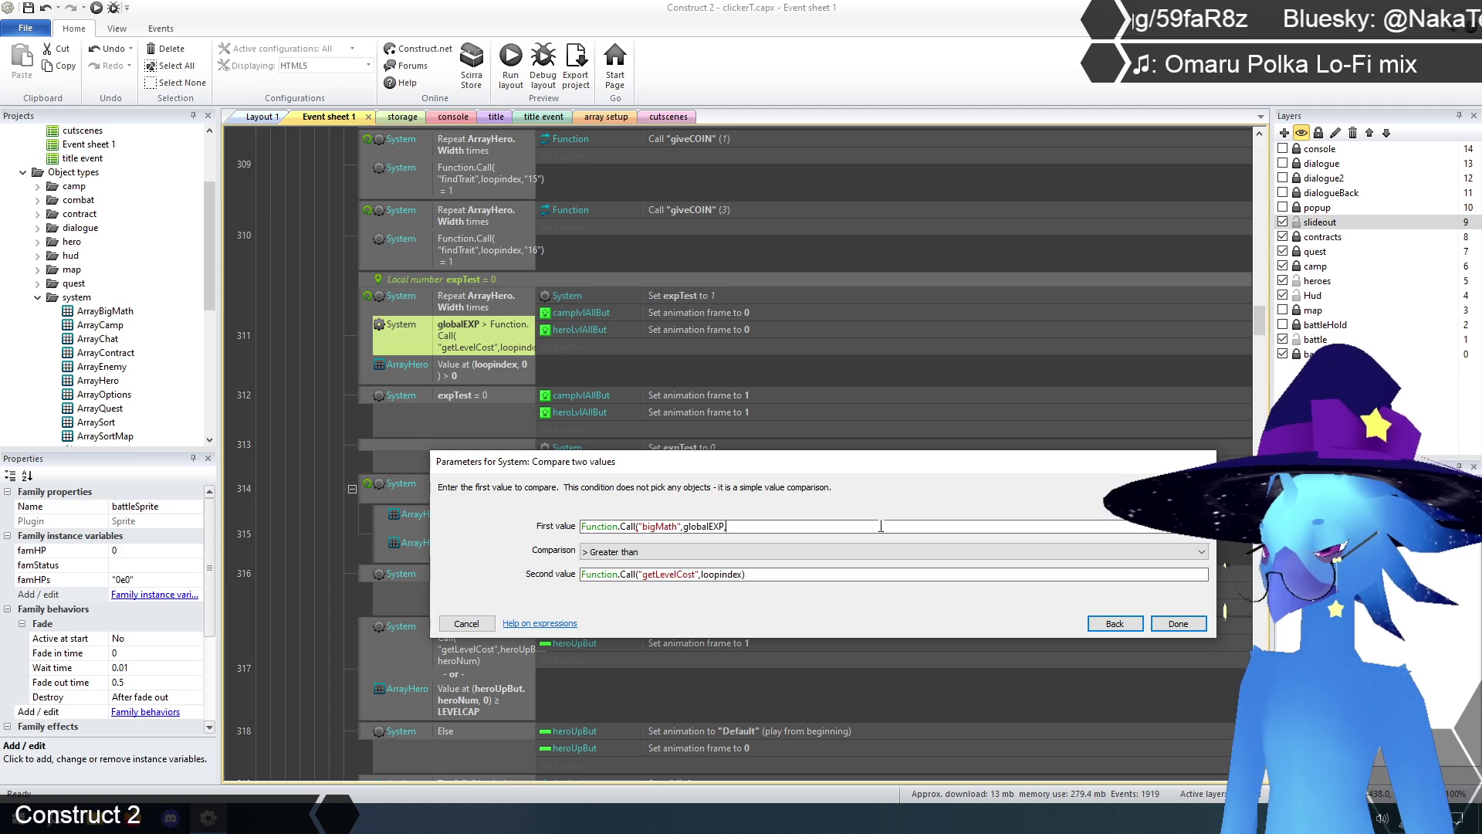
{"action": "type", "text": "\">\","}
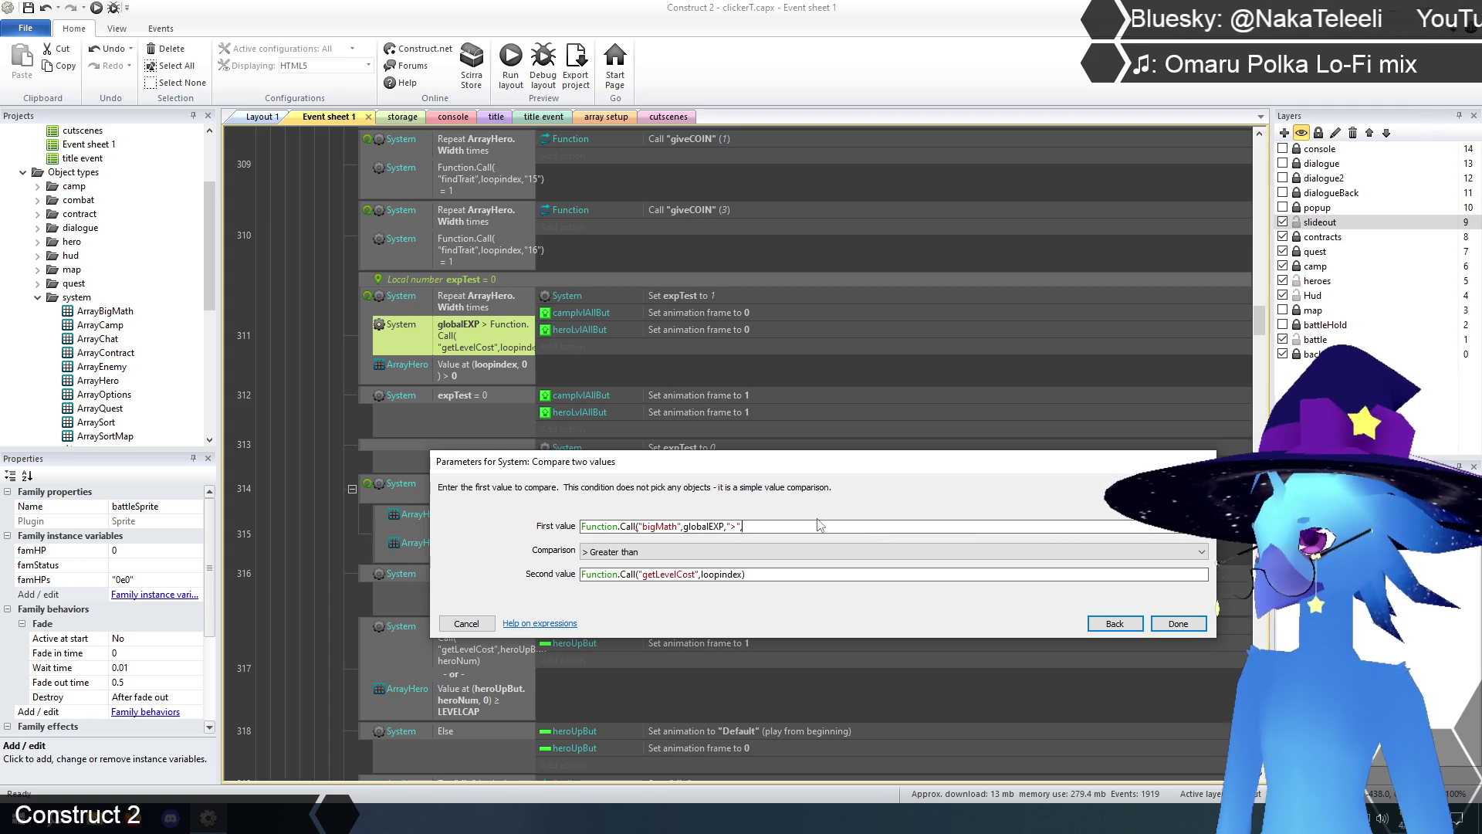
{"action": "key", "text": "ctrl+v"}
{"action": "type", "text": ")"}
- Require the result Equal to 1, confirm, and deselect the event
{"action": "left_click_drag", "start_coordinate": [776, 574], "coordinate": [572, 577]}
{"action": "key", "text": "BackSpace"}
{"action": "left_click", "coordinate": [625, 558]}
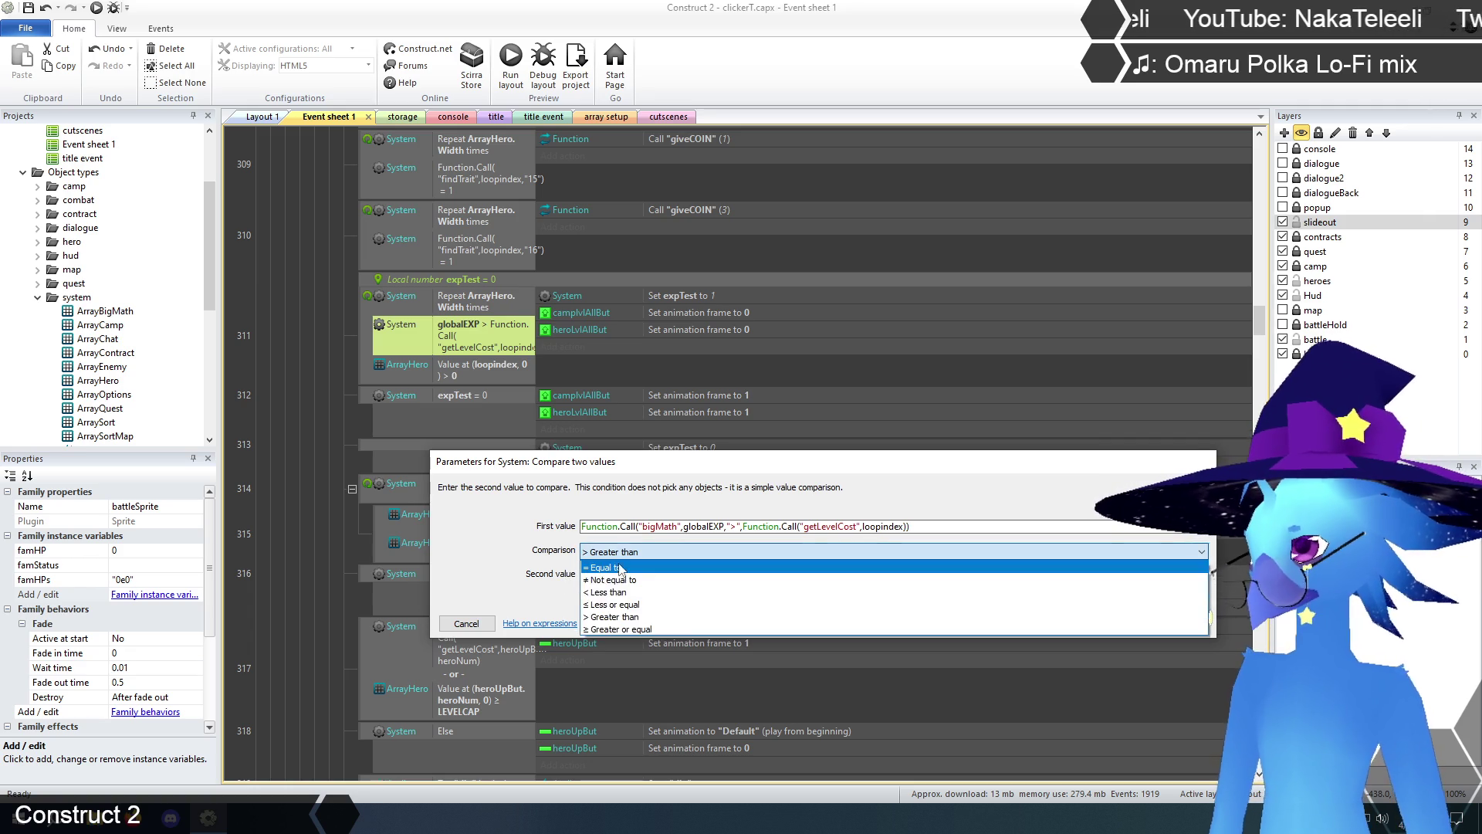
{"action": "left_click", "coordinate": [615, 567]}
{"action": "type", "text": "1"}
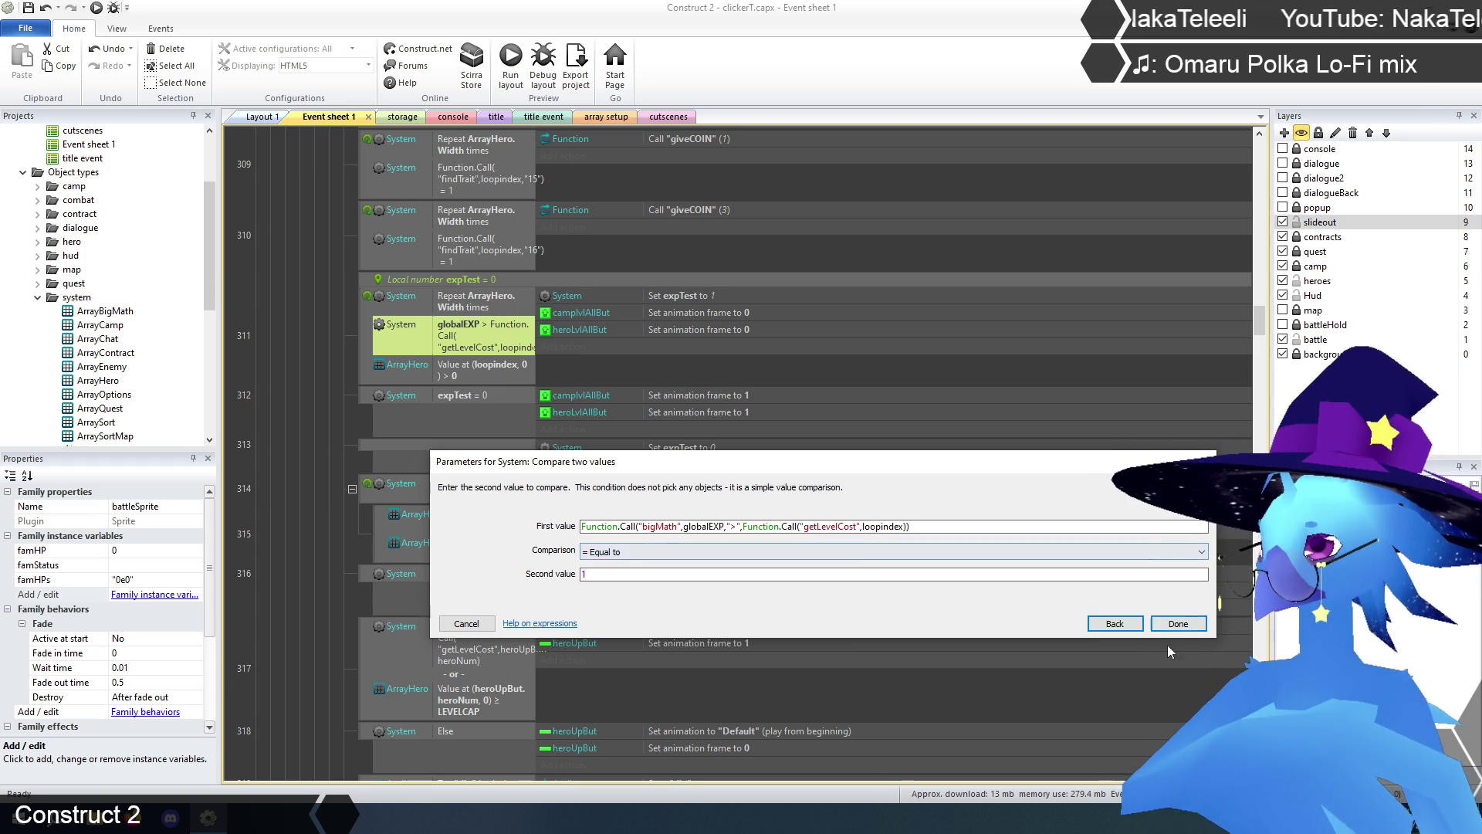
{"action": "left_click", "coordinate": [1179, 626]}
{"action": "left_click", "coordinate": [295, 413]}
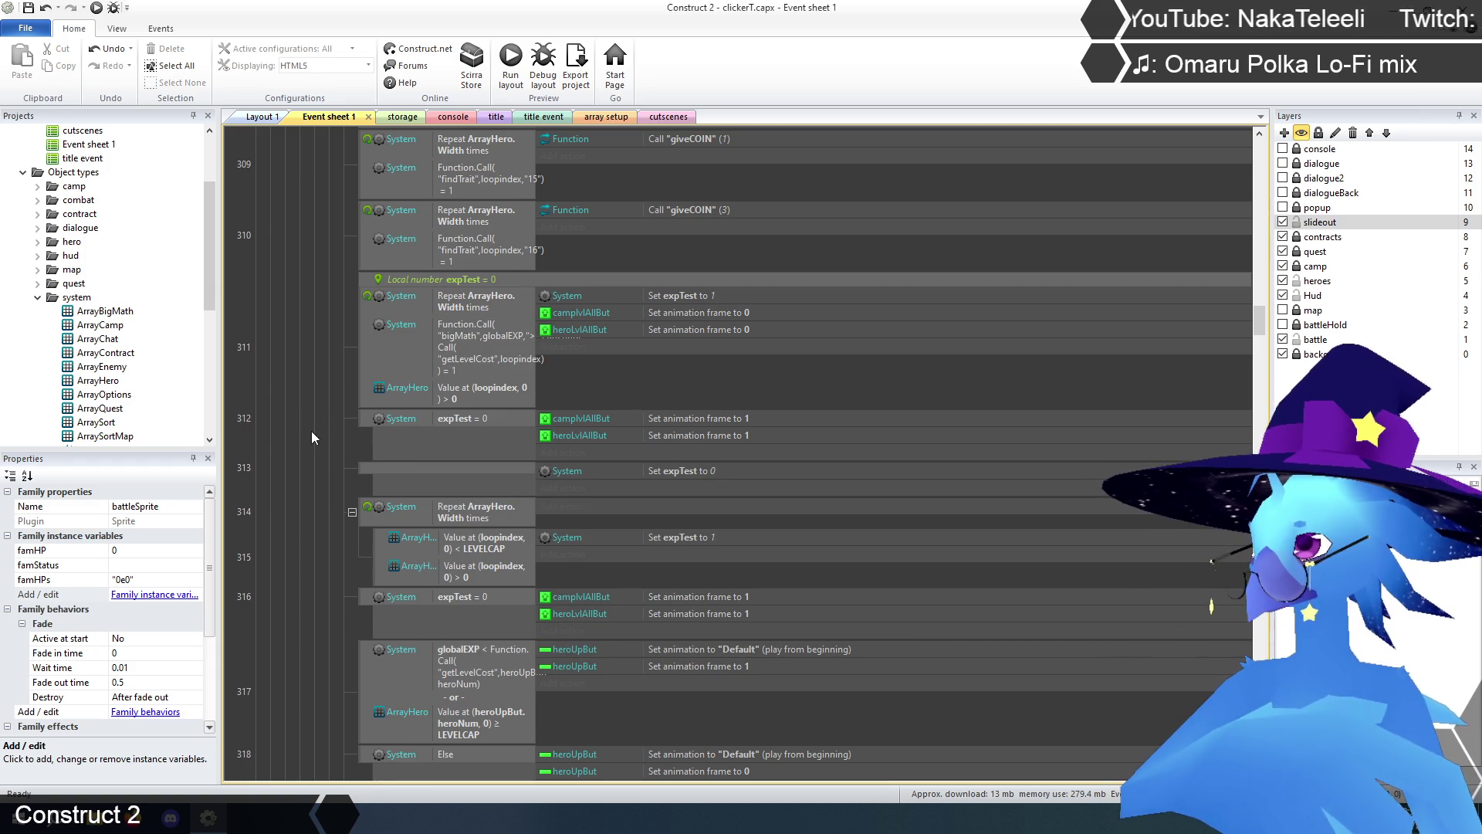
- Scroll down to event 317 and open its globalEXP < getLevelCost condition for editing
{"action": "scroll", "coordinate": [314, 431], "scroll_direction": "down", "scroll_amount": 2}
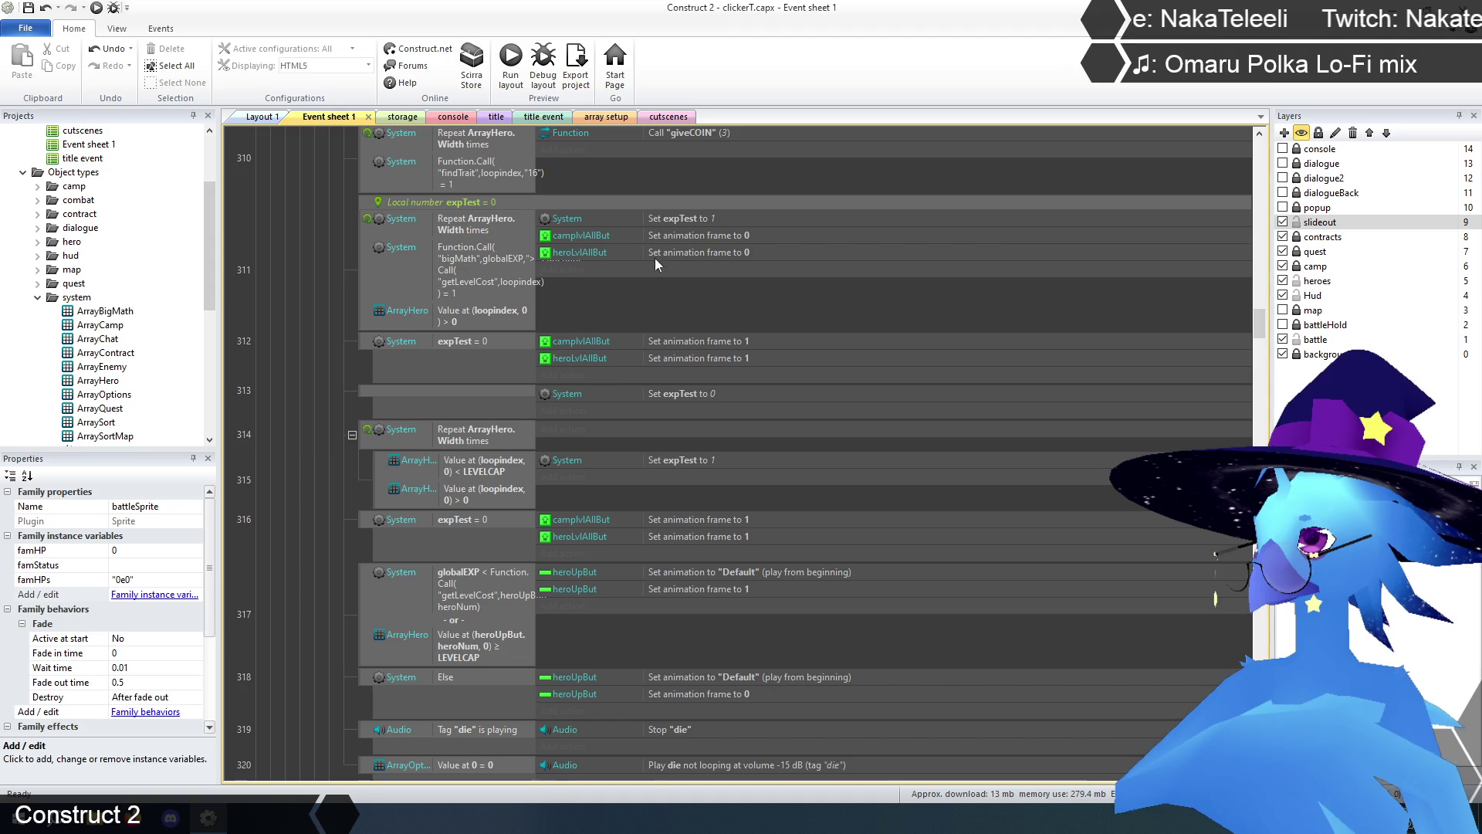
{"action": "scroll", "coordinate": [304, 427], "scroll_direction": "down", "scroll_amount": 4}
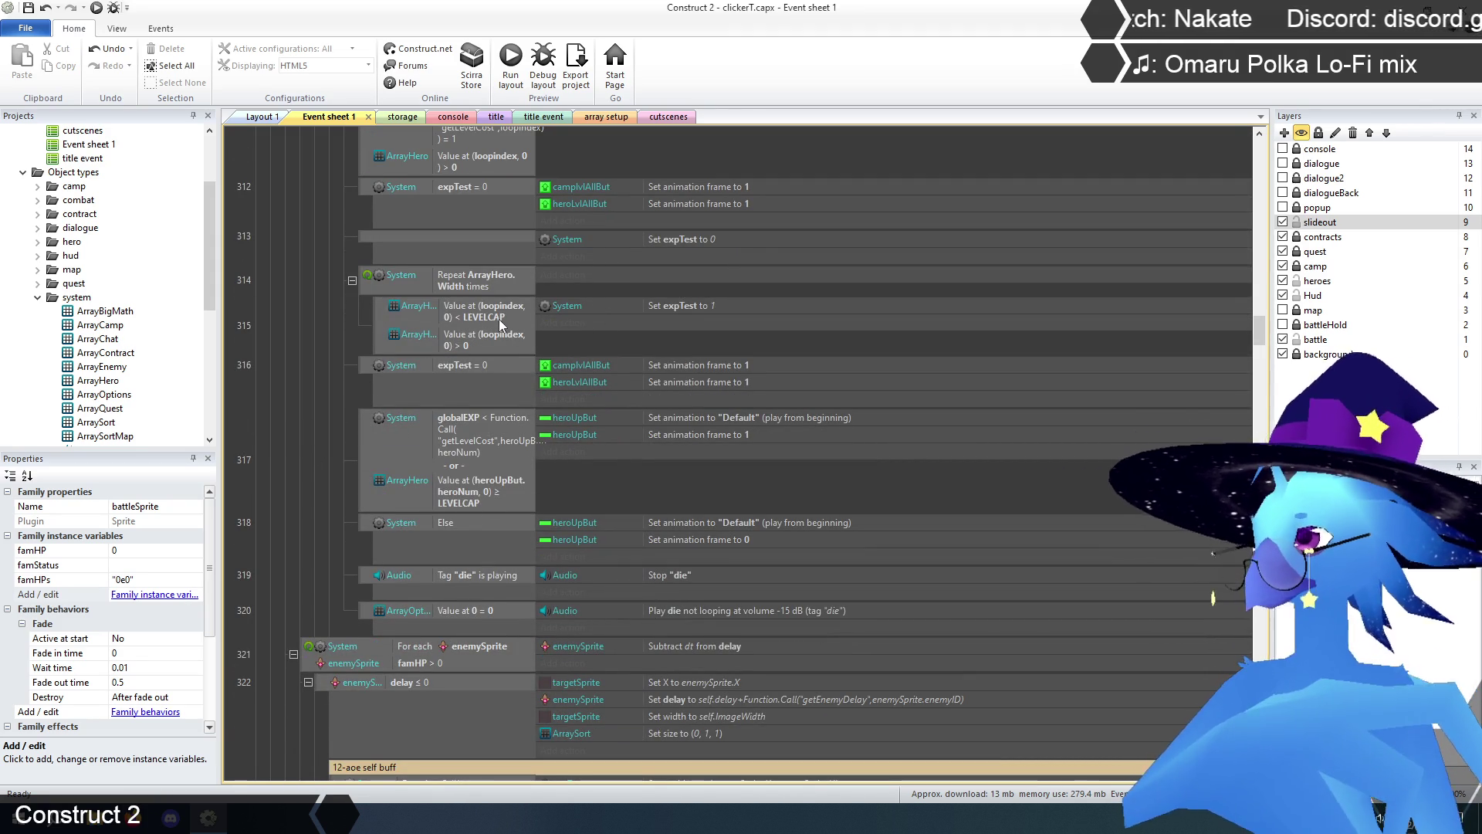
{"action": "scroll", "coordinate": [647, 300], "scroll_direction": "down", "scroll_amount": 1}
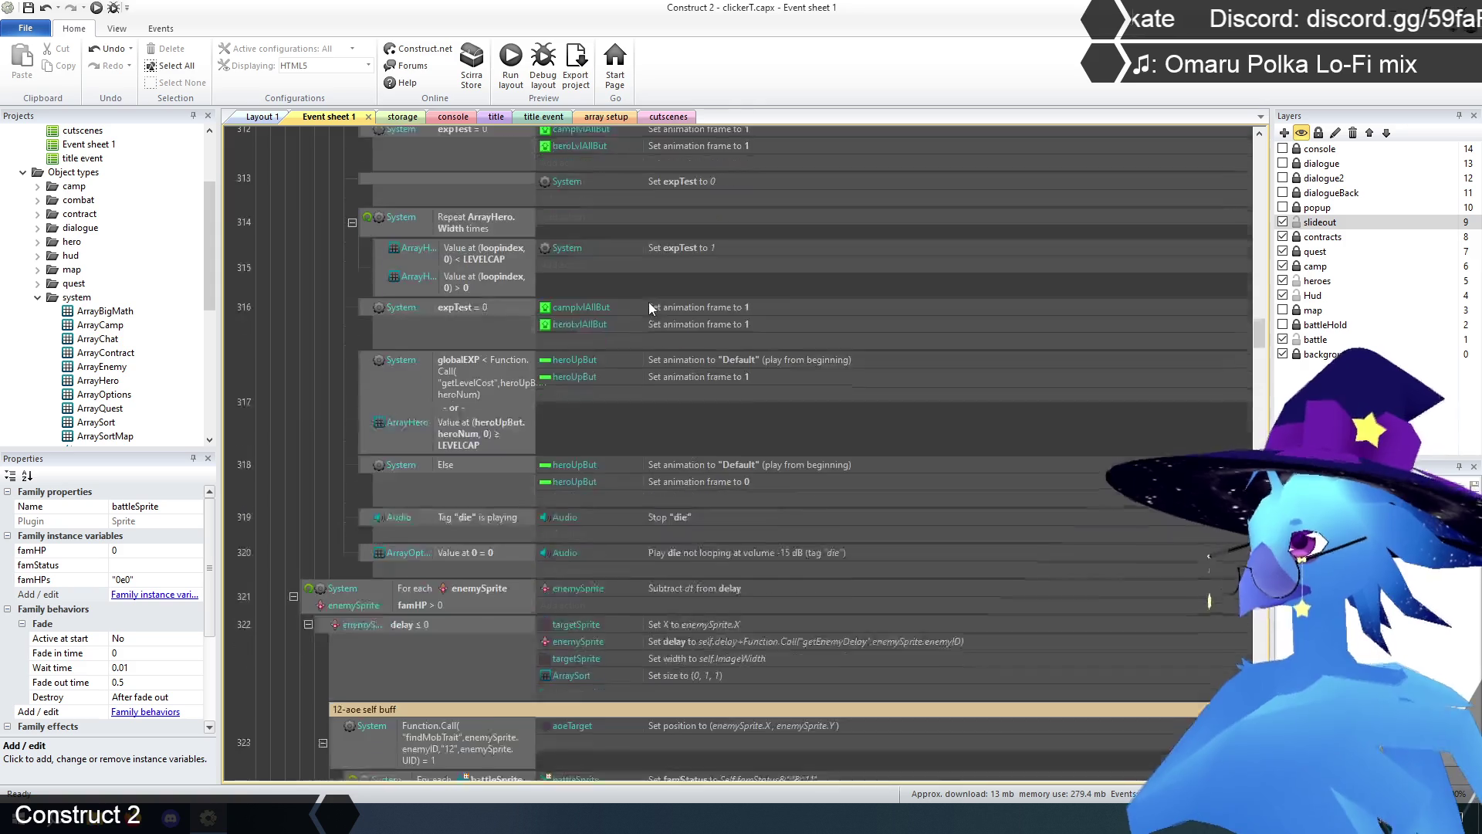
{"action": "scroll", "coordinate": [614, 451], "scroll_direction": "up", "scroll_amount": 1}
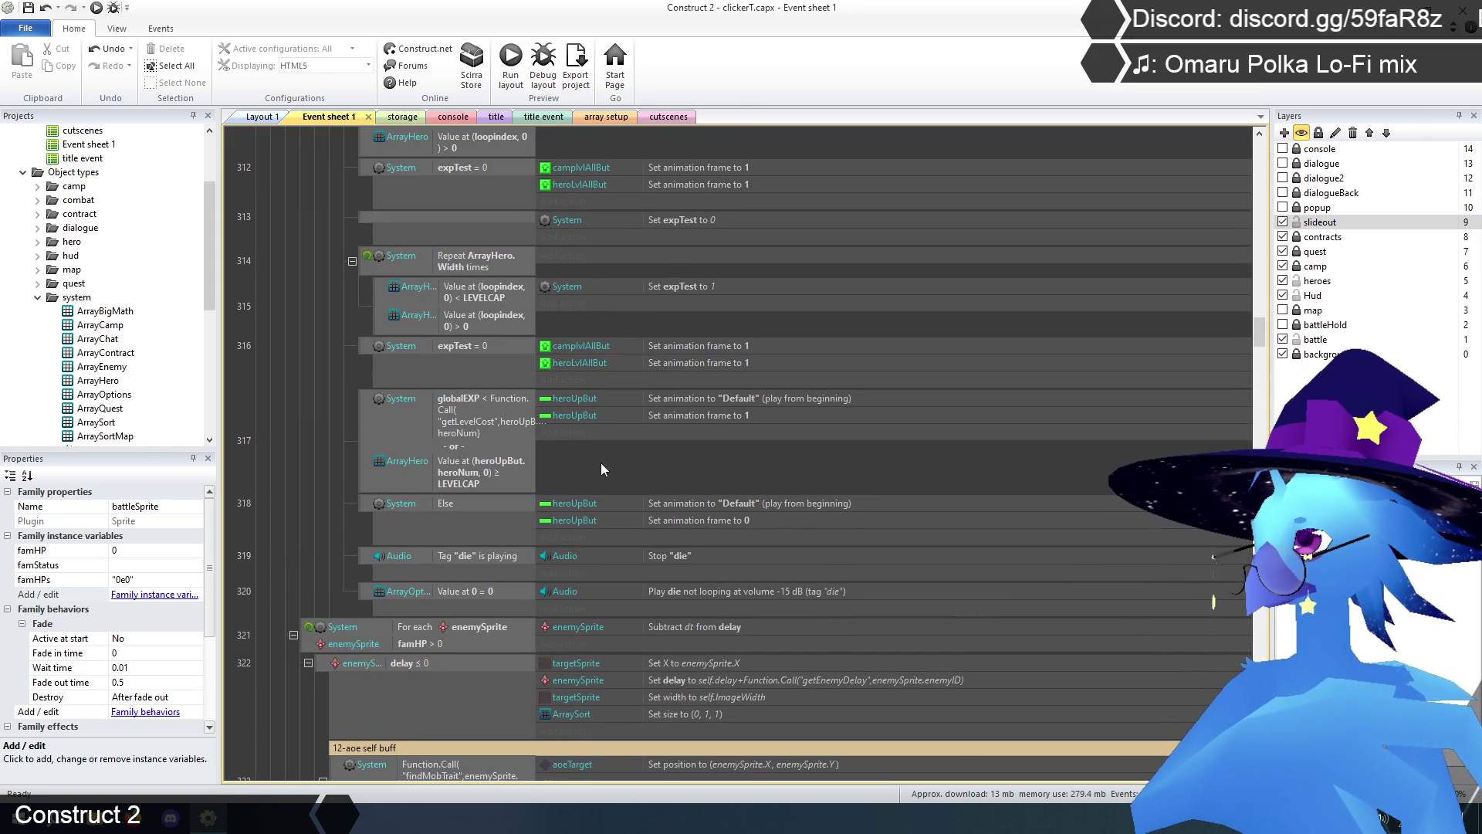
{"action": "double_click", "coordinate": [456, 403]}
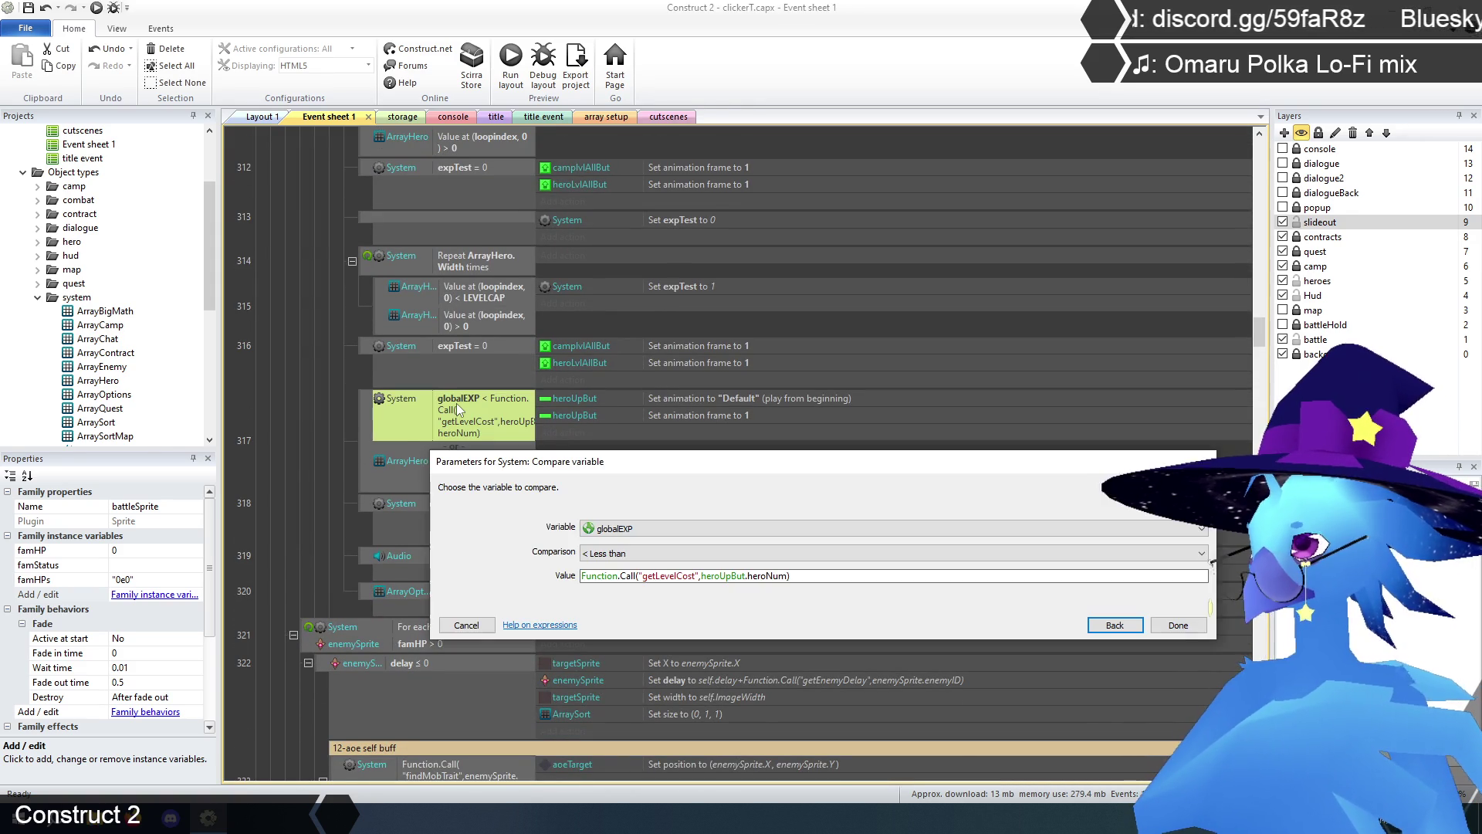
- Switch event 317 to Compare two values with first value bigMath(globalEXP, "<", getLevelCost call)
{"action": "left_click", "coordinate": [1116, 625]}
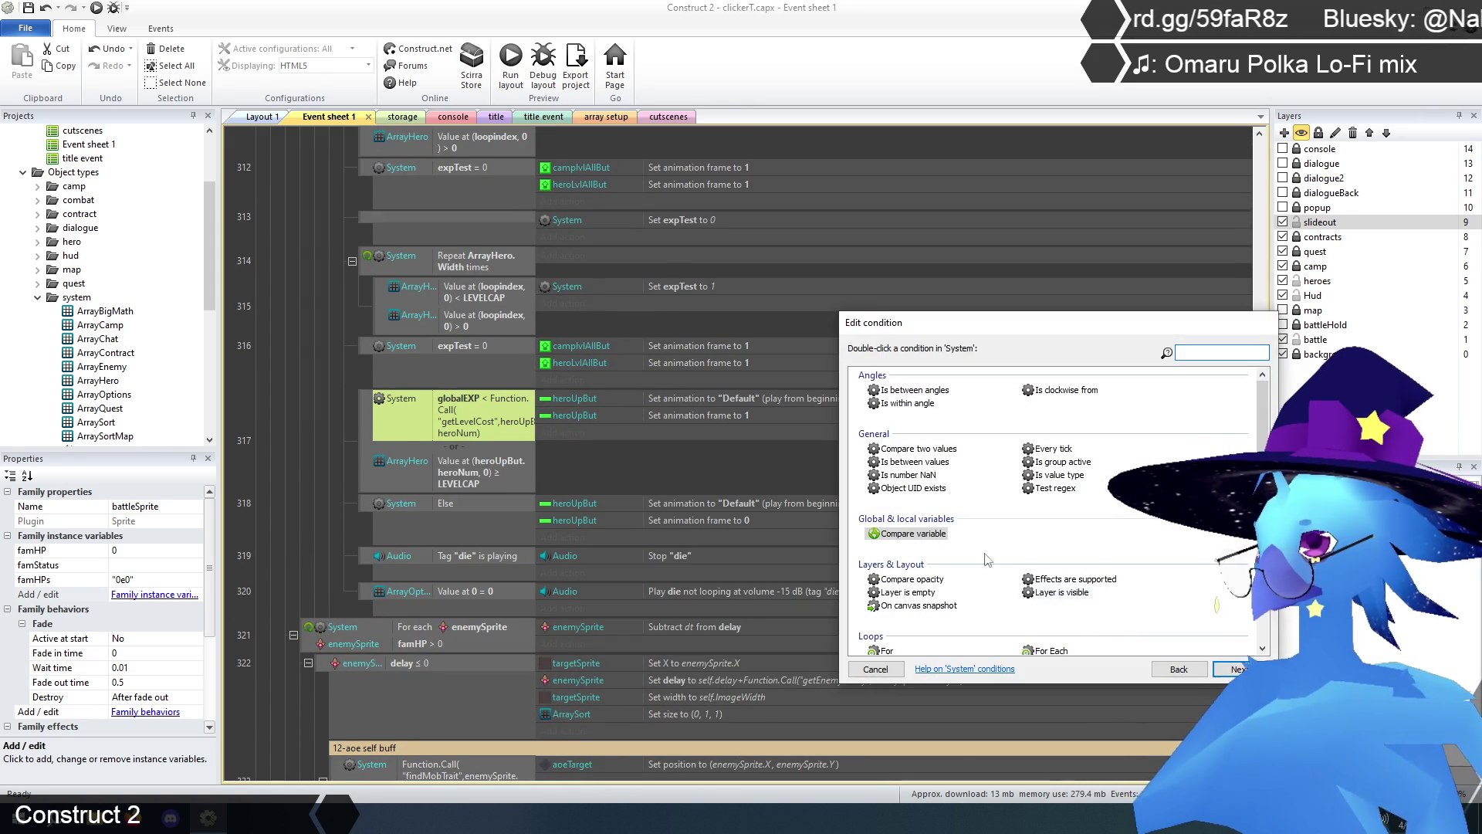
{"action": "double_click", "coordinate": [918, 448]}
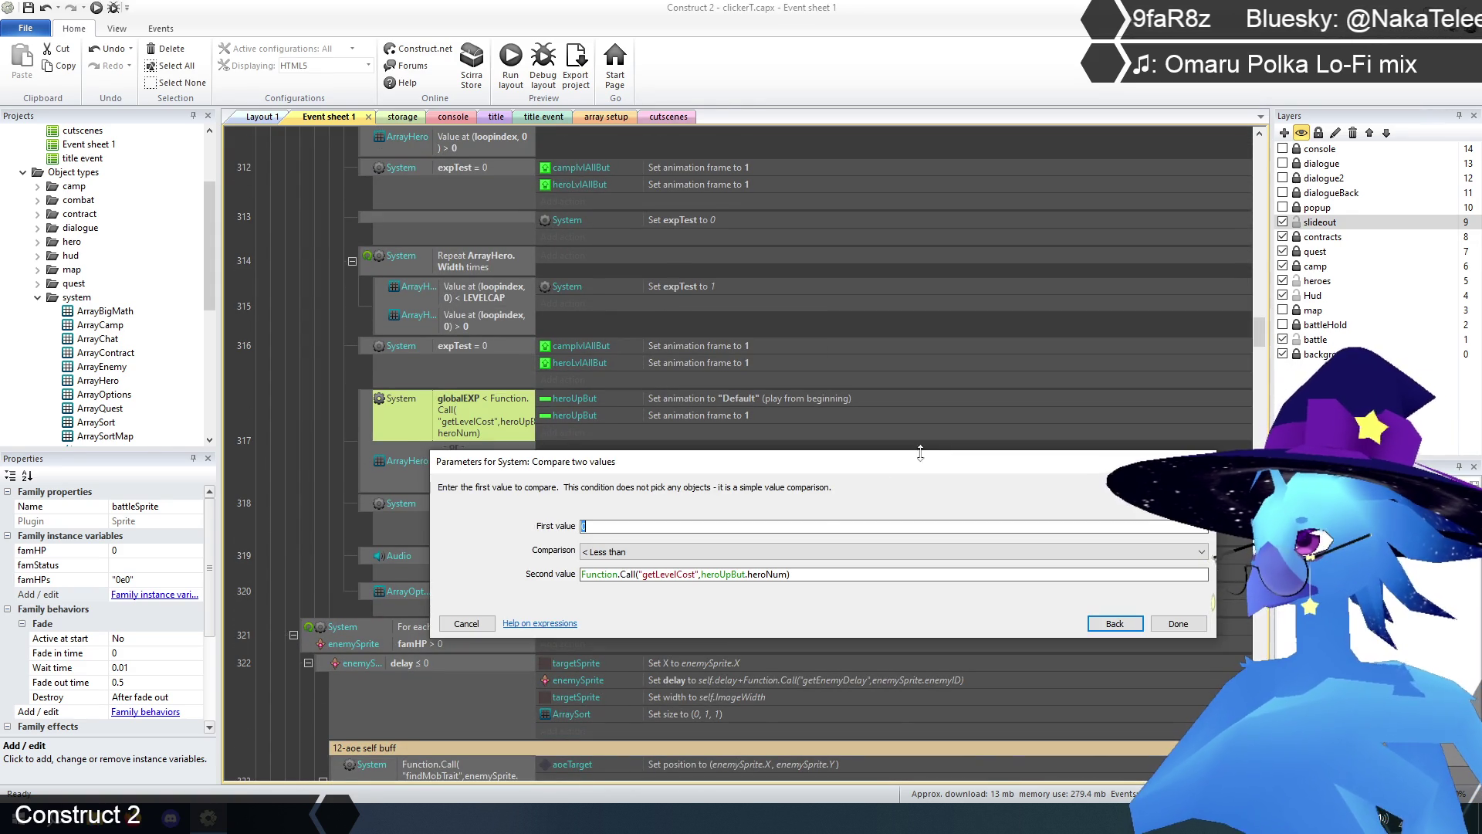
{"action": "type", "text": "Function."}
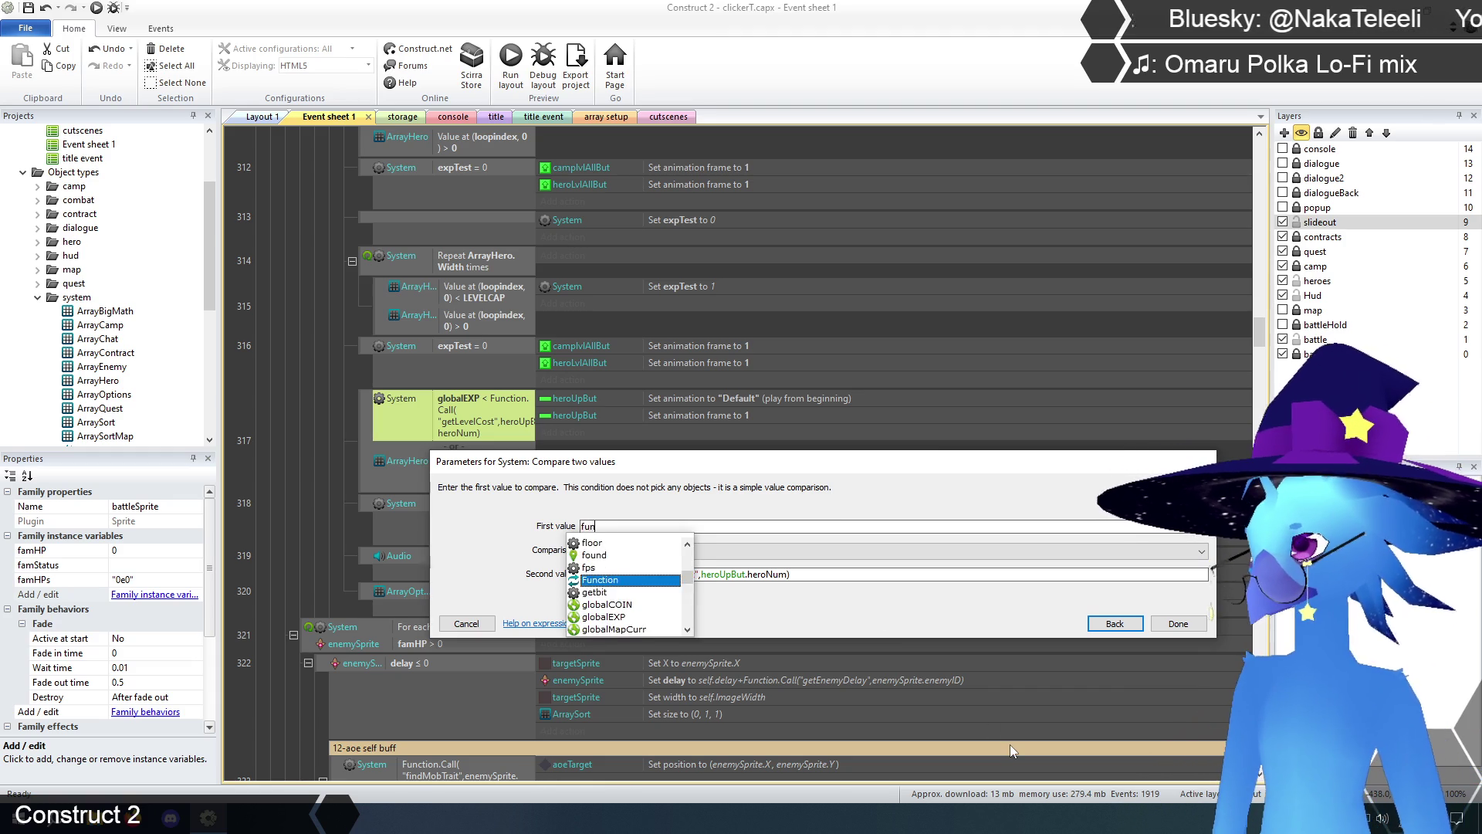
{"action": "type", "text": "Call"}
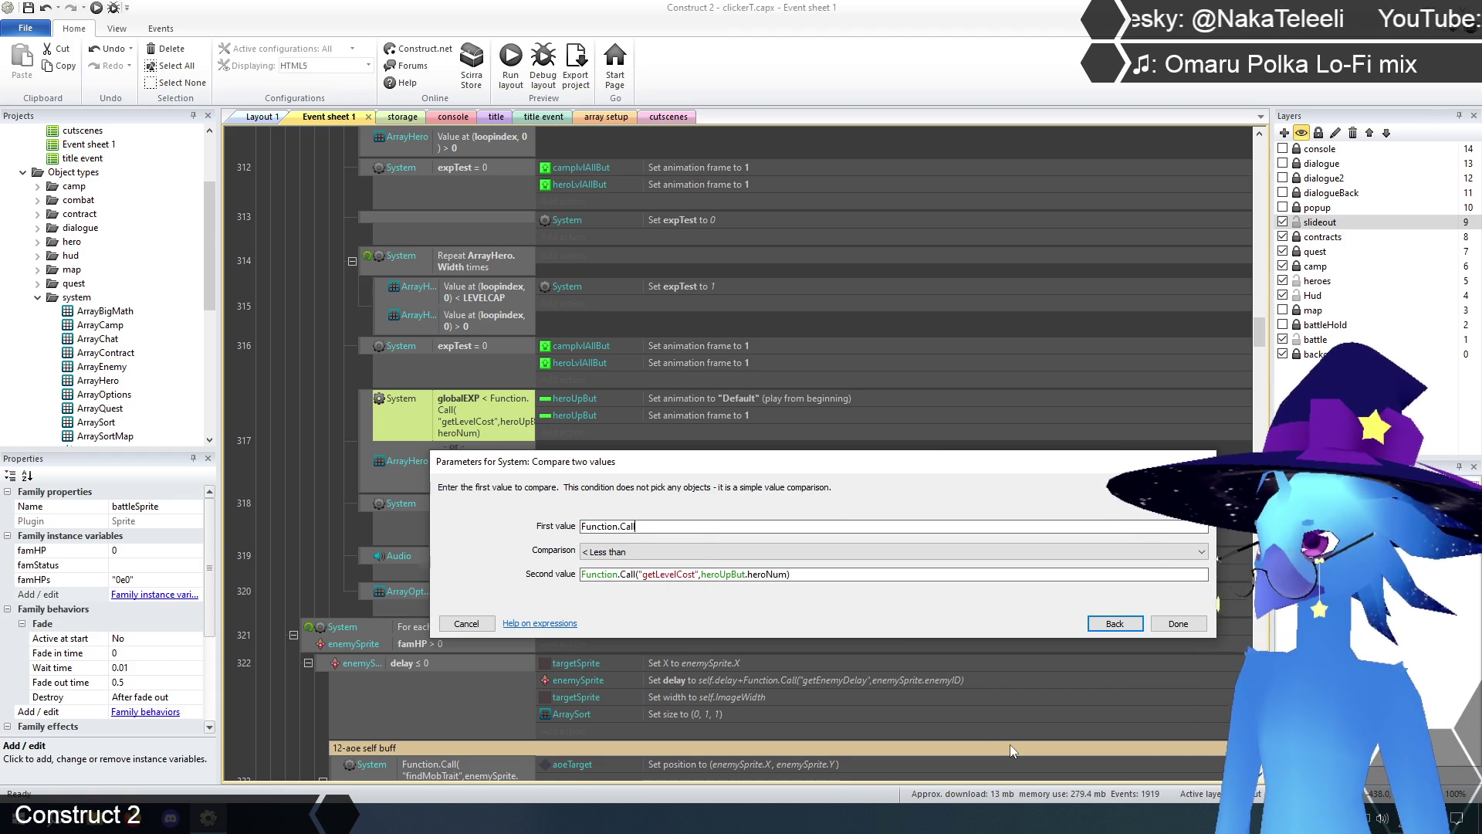
{"action": "type", "text": "(\"big"}
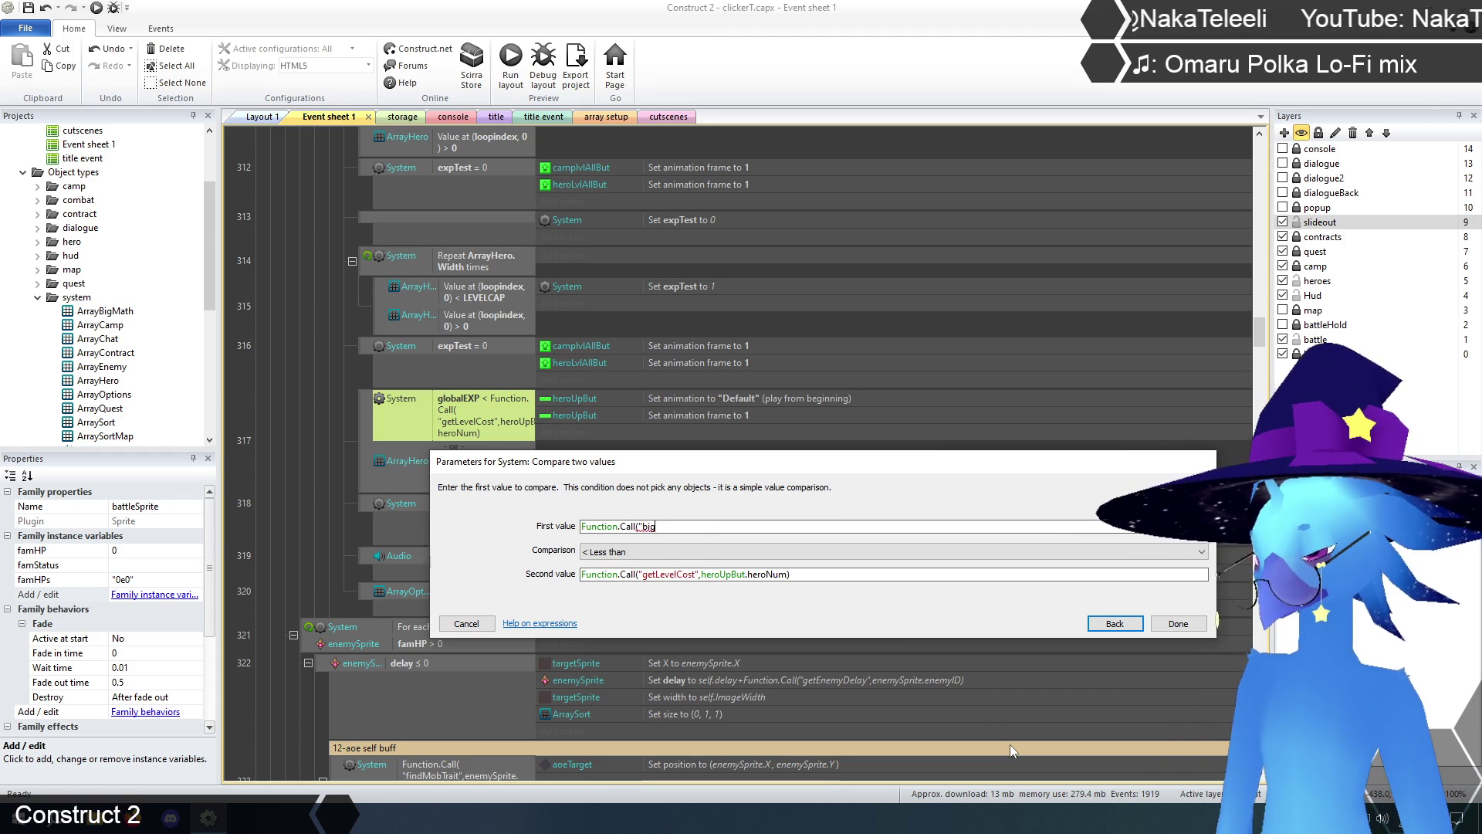
{"action": "type", "text": "Math\",glob"}
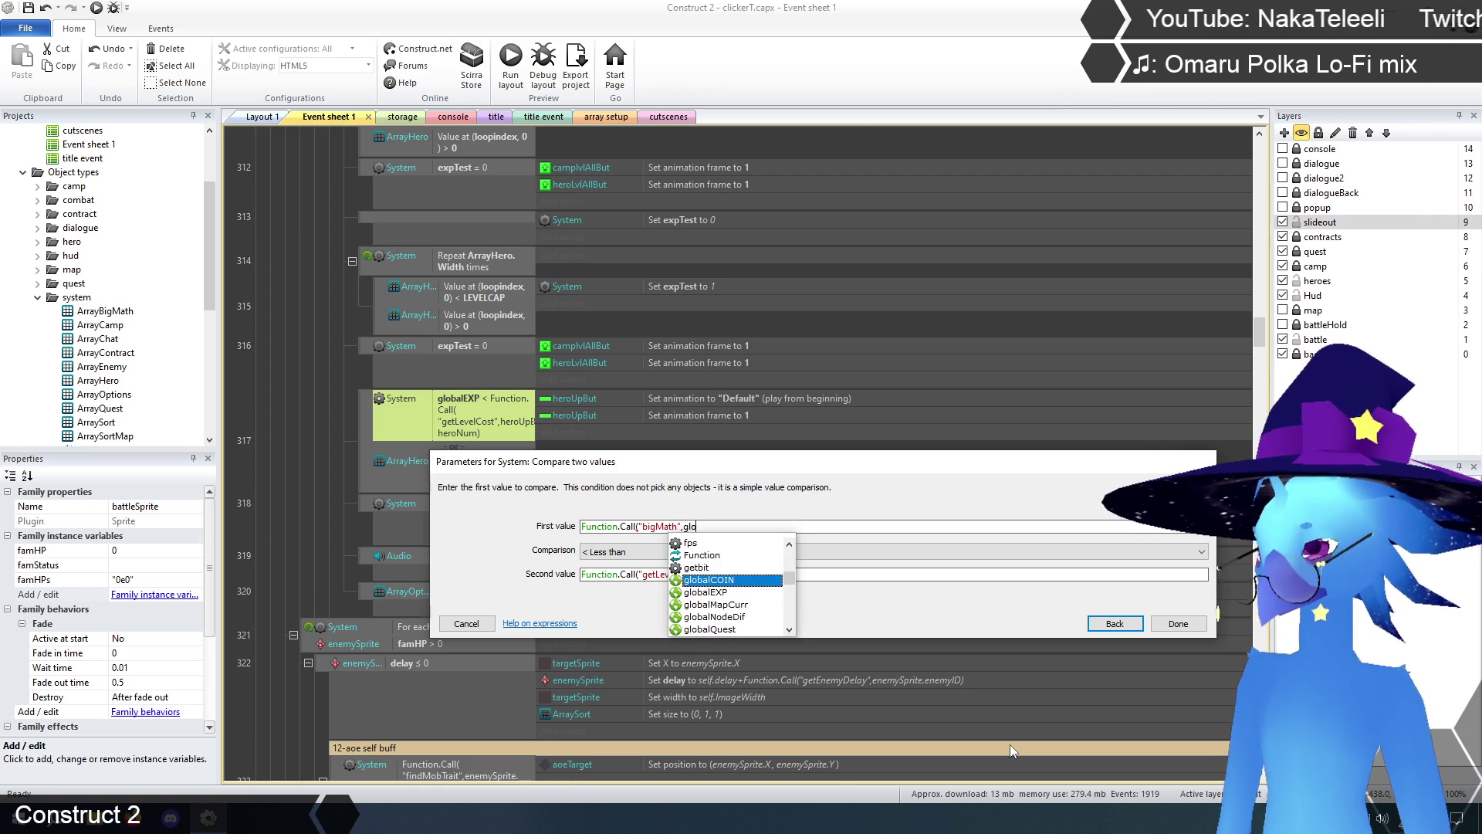
{"action": "key", "text": "Down"}
{"action": "key", "text": "Return"}
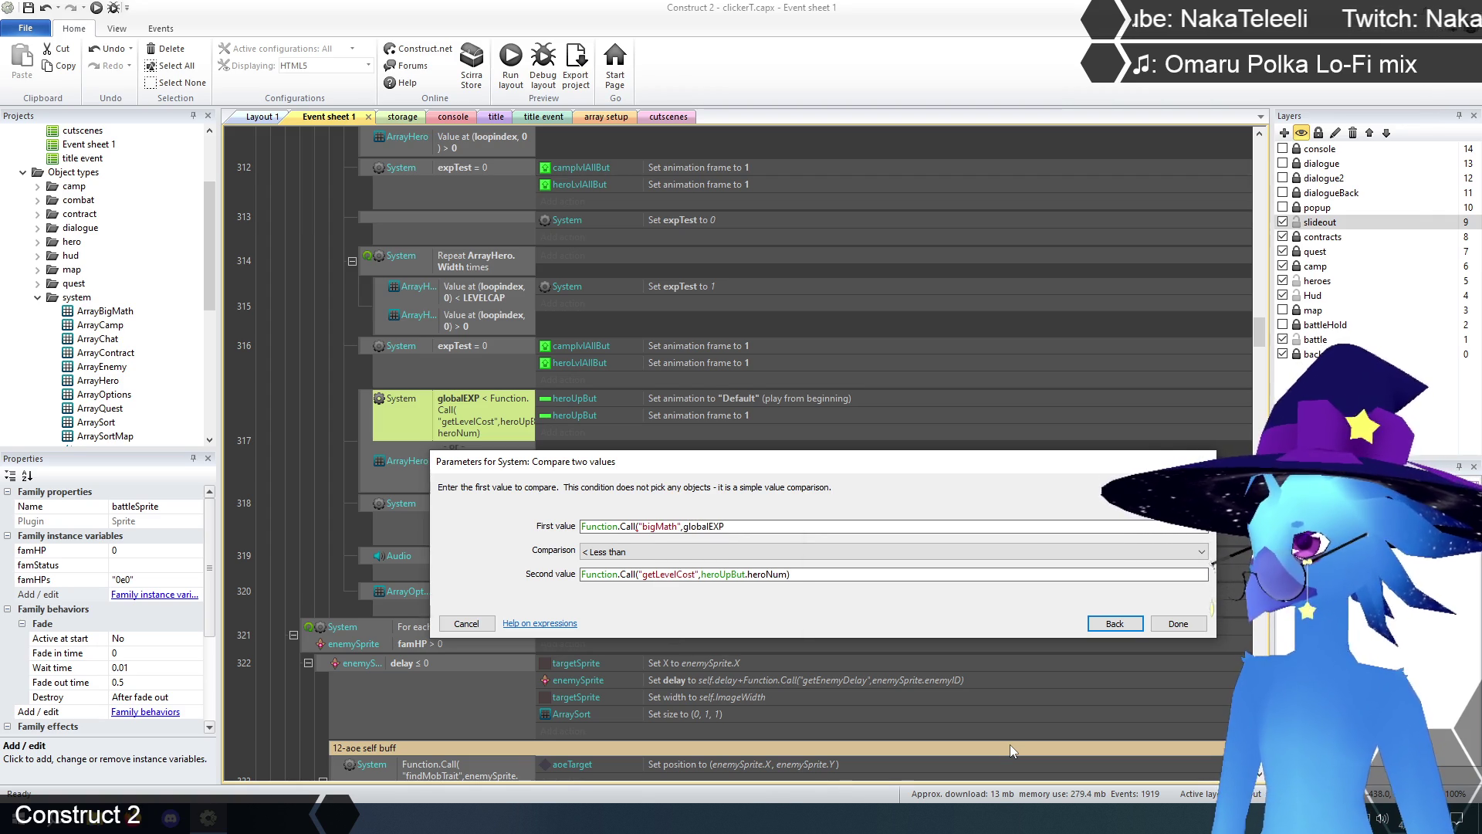
{"action": "type", "text": "\"<\","}
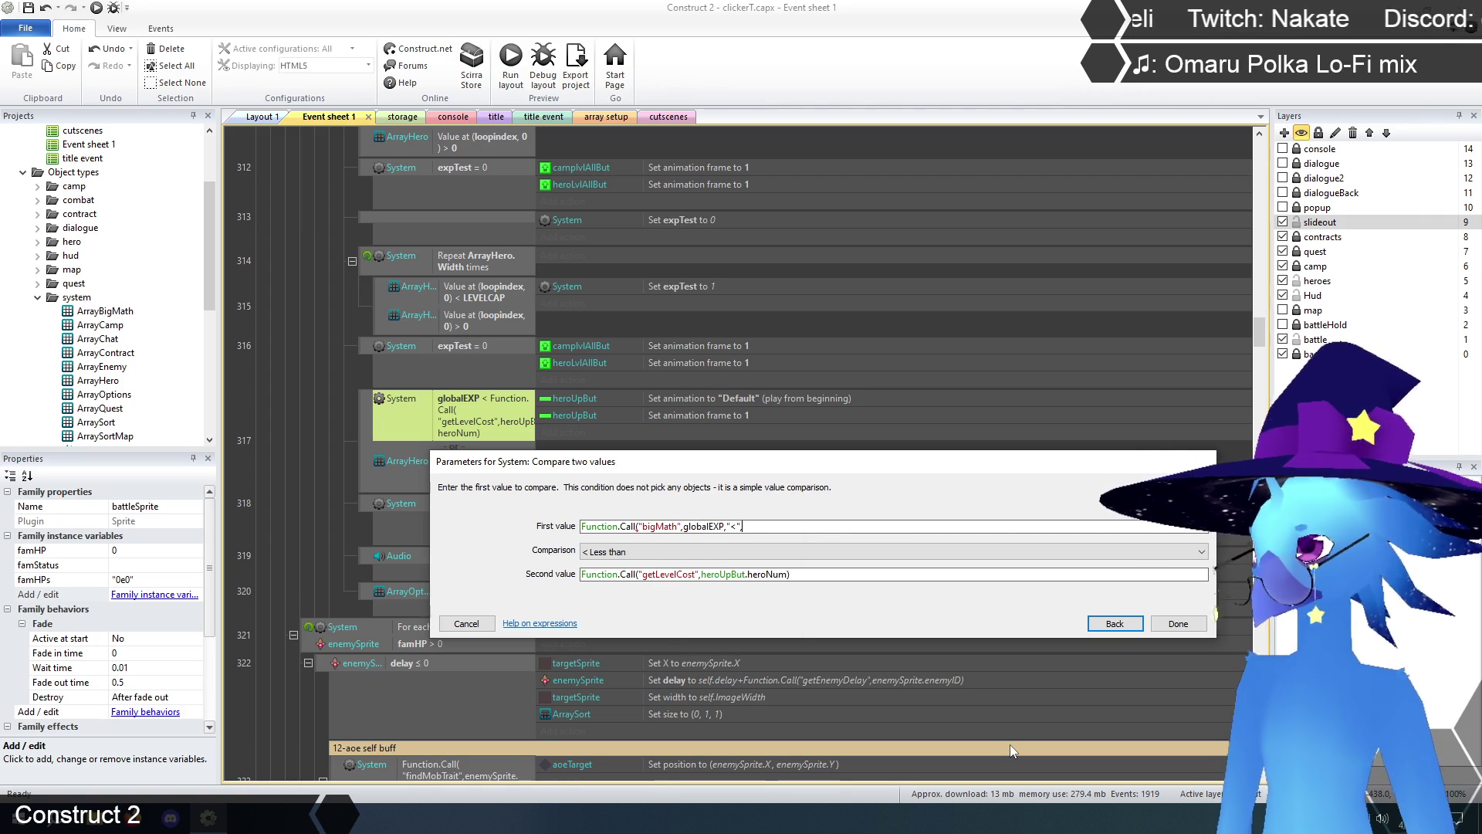
{"action": "left_click", "coordinate": [804, 575]}
{"action": "left_click", "coordinate": [783, 525]}
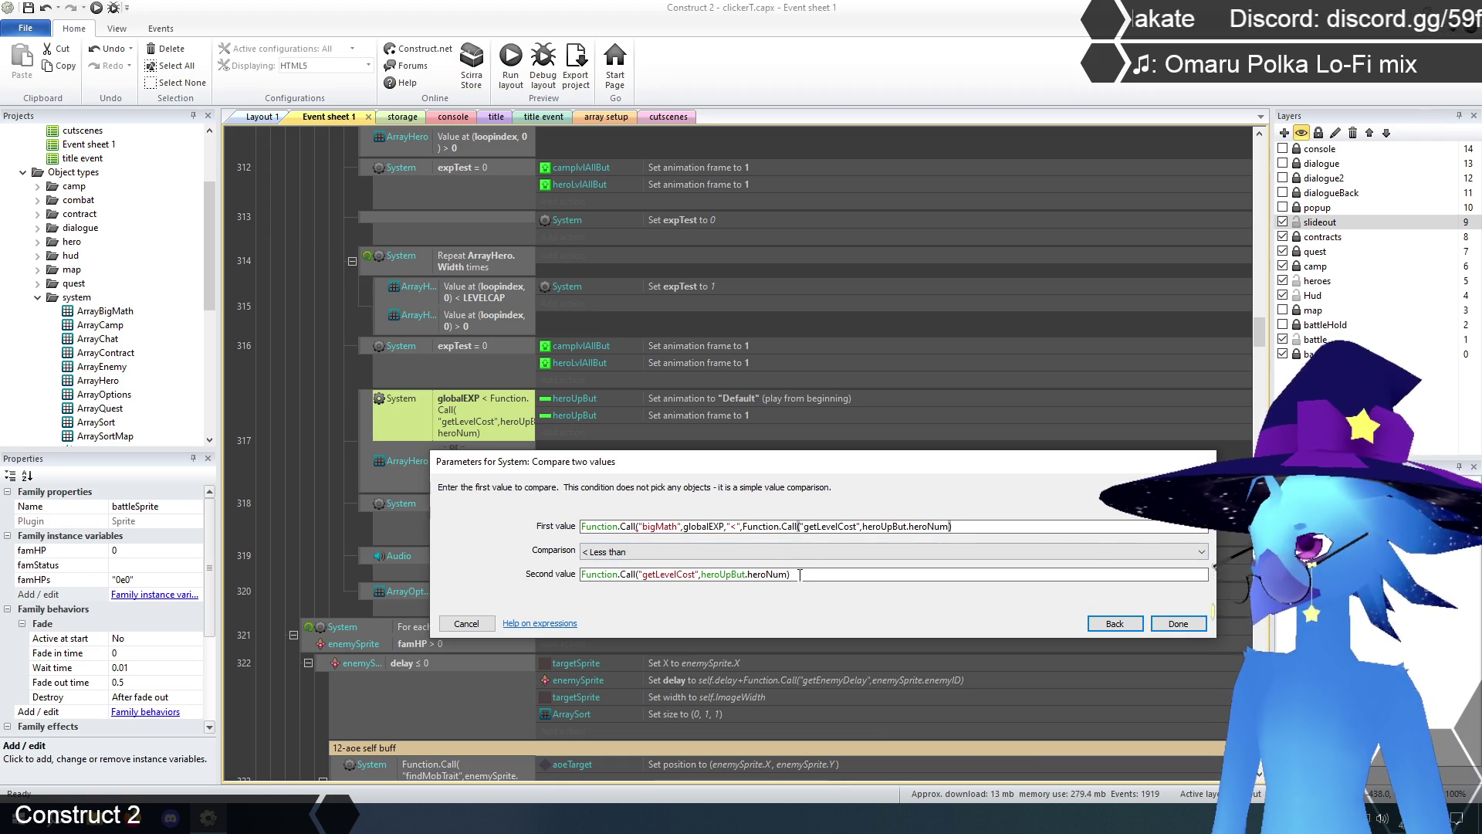
{"action": "left_click_drag", "start_coordinate": [789, 575], "coordinate": [498, 575]}
{"action": "left_click_drag", "start_coordinate": [694, 574], "coordinate": [1012, 533]}
{"action": "left_click", "coordinate": [1006, 526]}
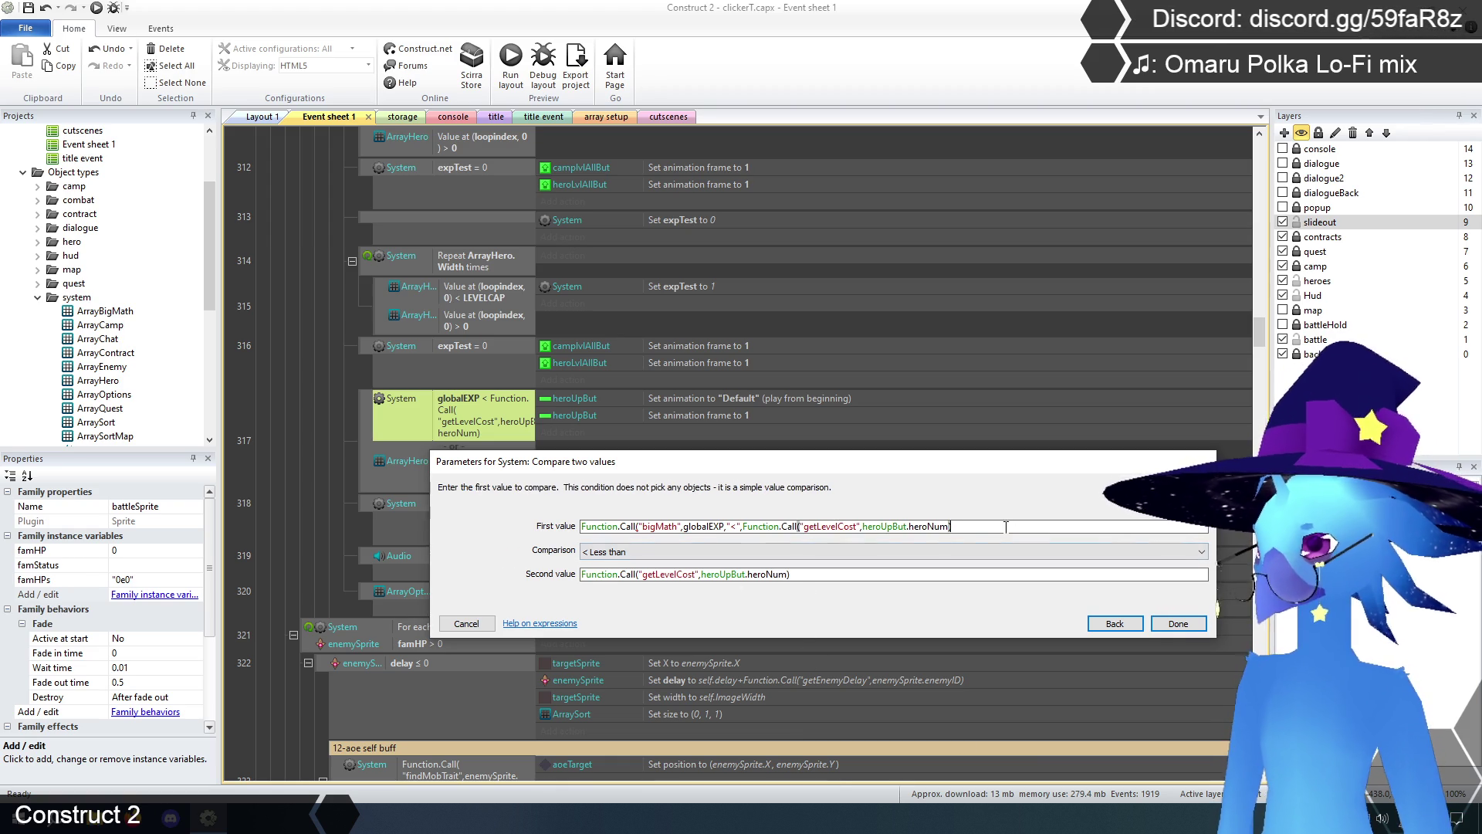
{"action": "type", "text": ")"}
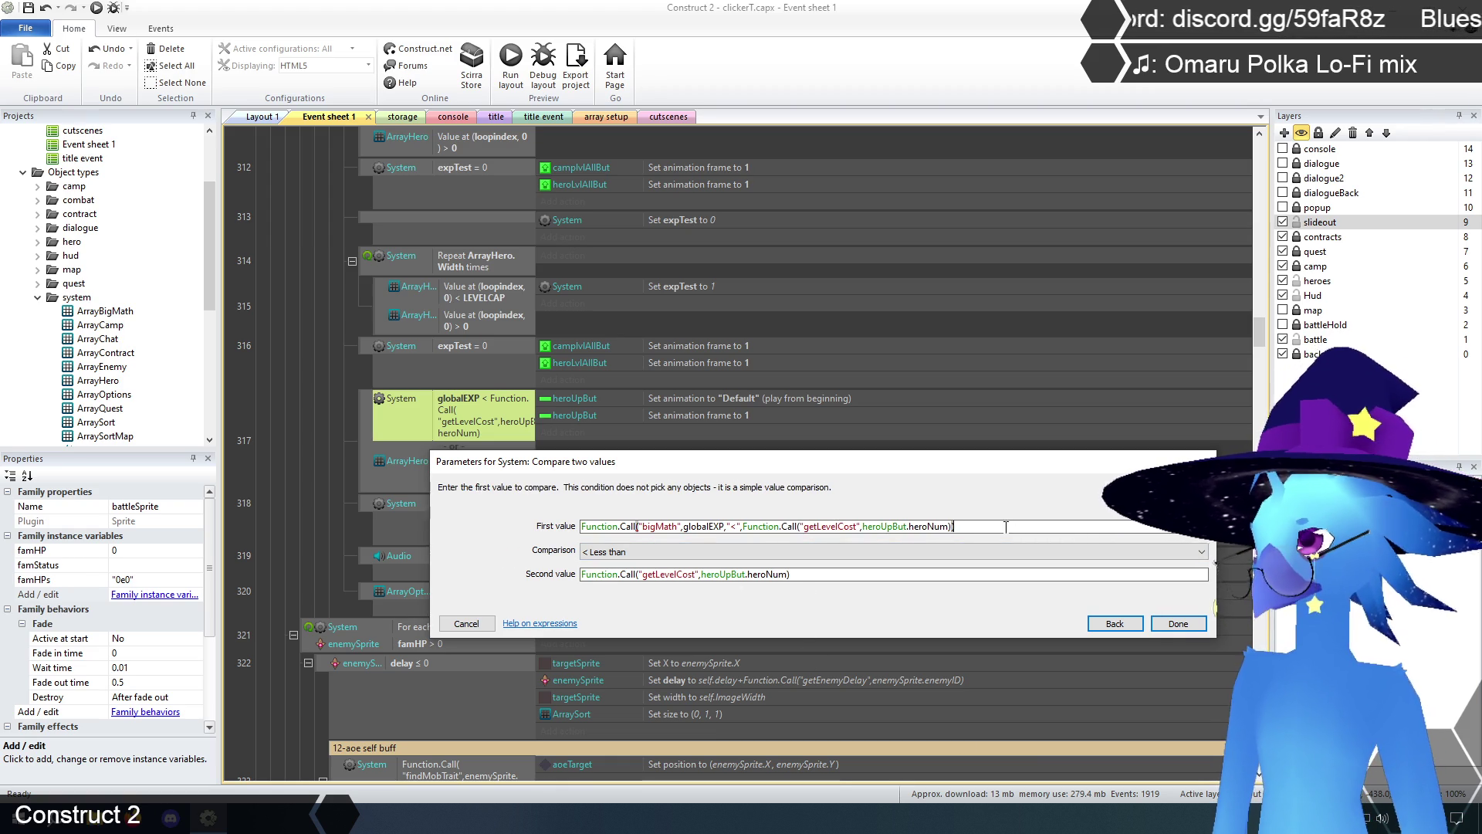
- Set the comparison to Equal to with second value 1 and confirm
{"action": "left_click", "coordinate": [637, 551]}
{"action": "left_click", "coordinate": [629, 564]}
{"action": "triple_click", "coordinate": [781, 576]}
{"action": "type", "text": "1"}
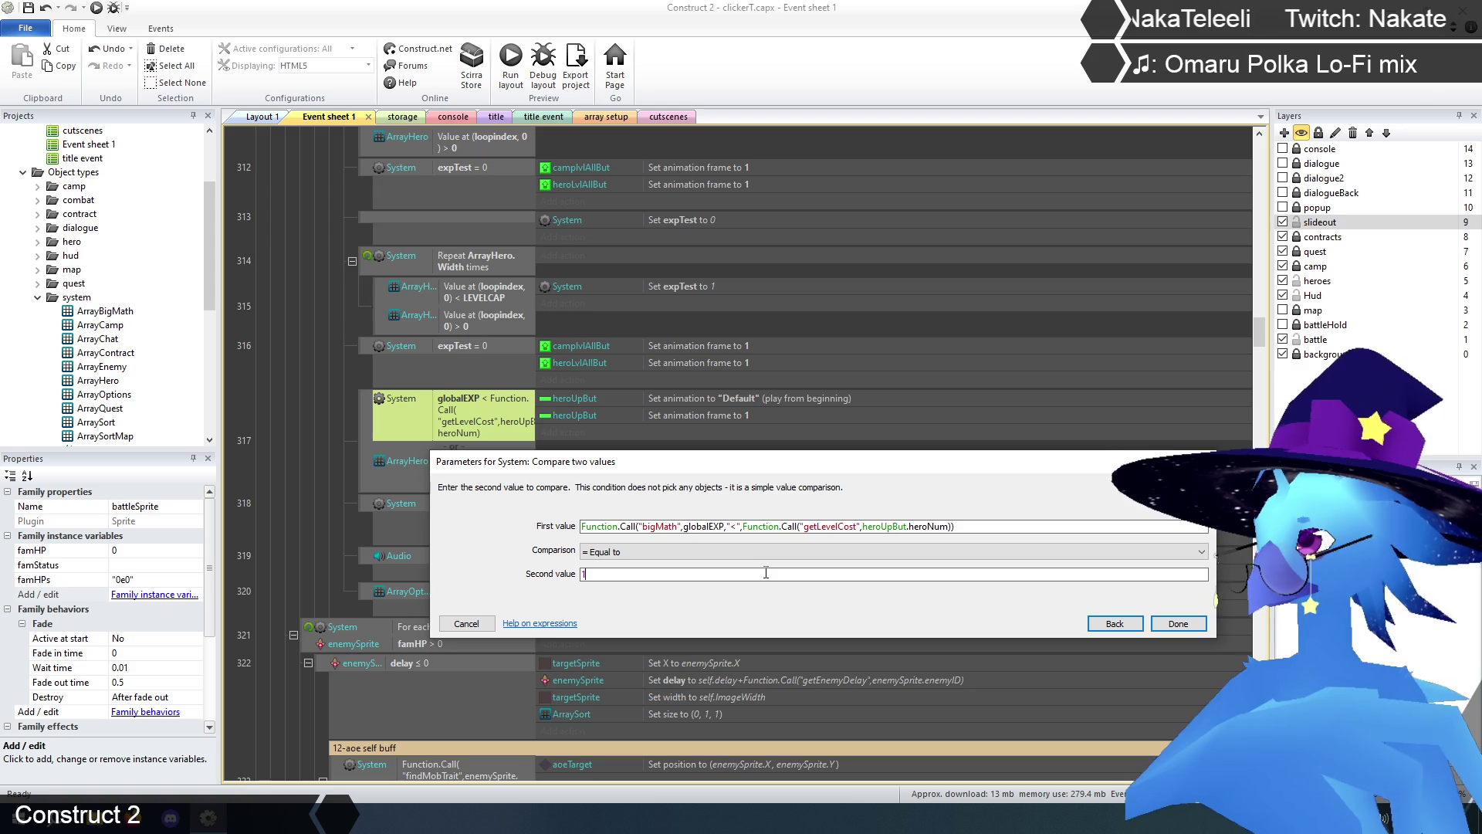
{"action": "left_click", "coordinate": [1178, 624]}
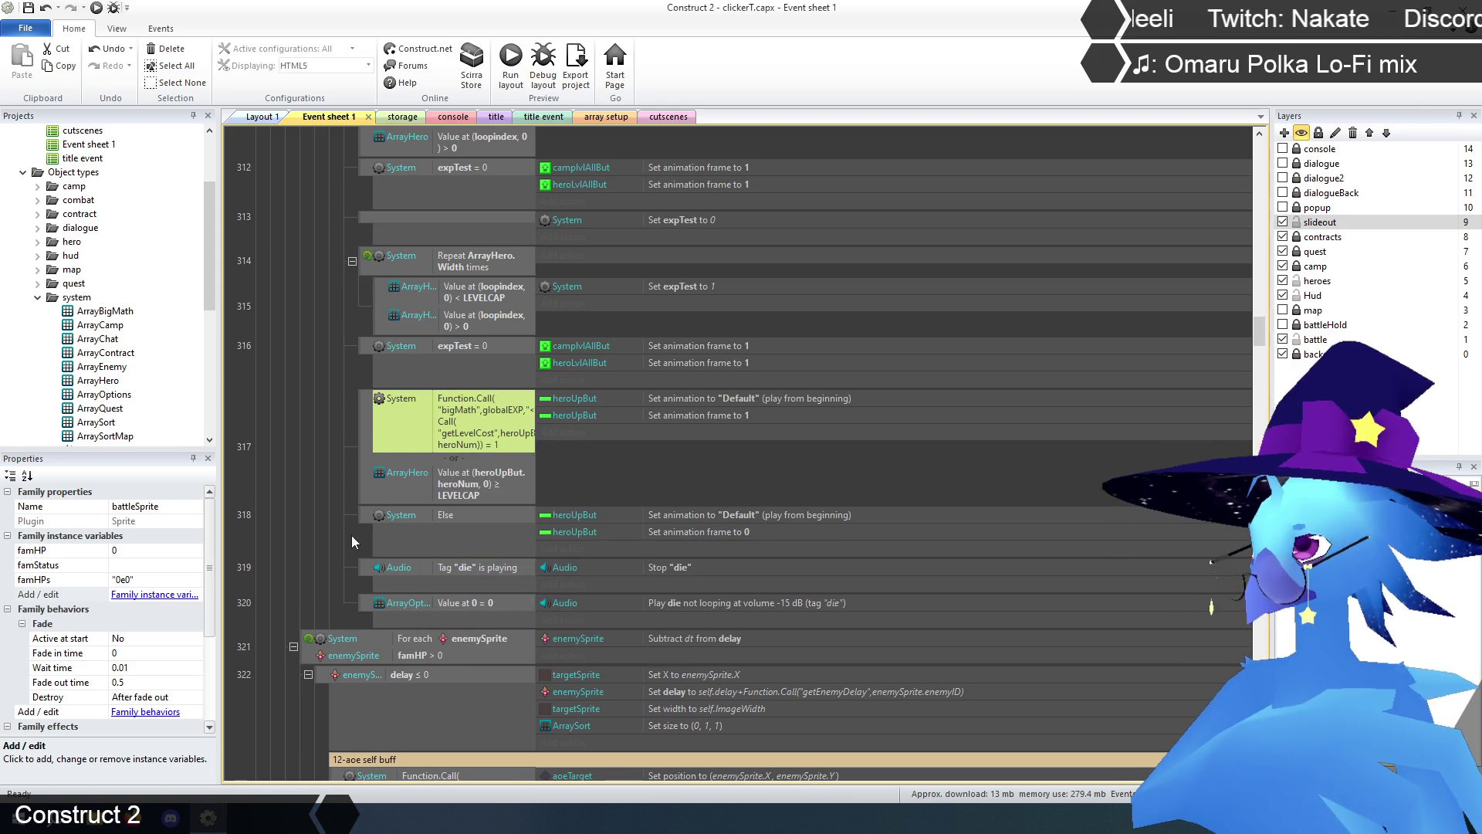
- Clear the selection, scroll down, and select event 321 with its sub-events
{"action": "left_click", "coordinate": [311, 453]}
{"action": "scroll", "coordinate": [304, 457], "scroll_direction": "down", "scroll_amount": 2}
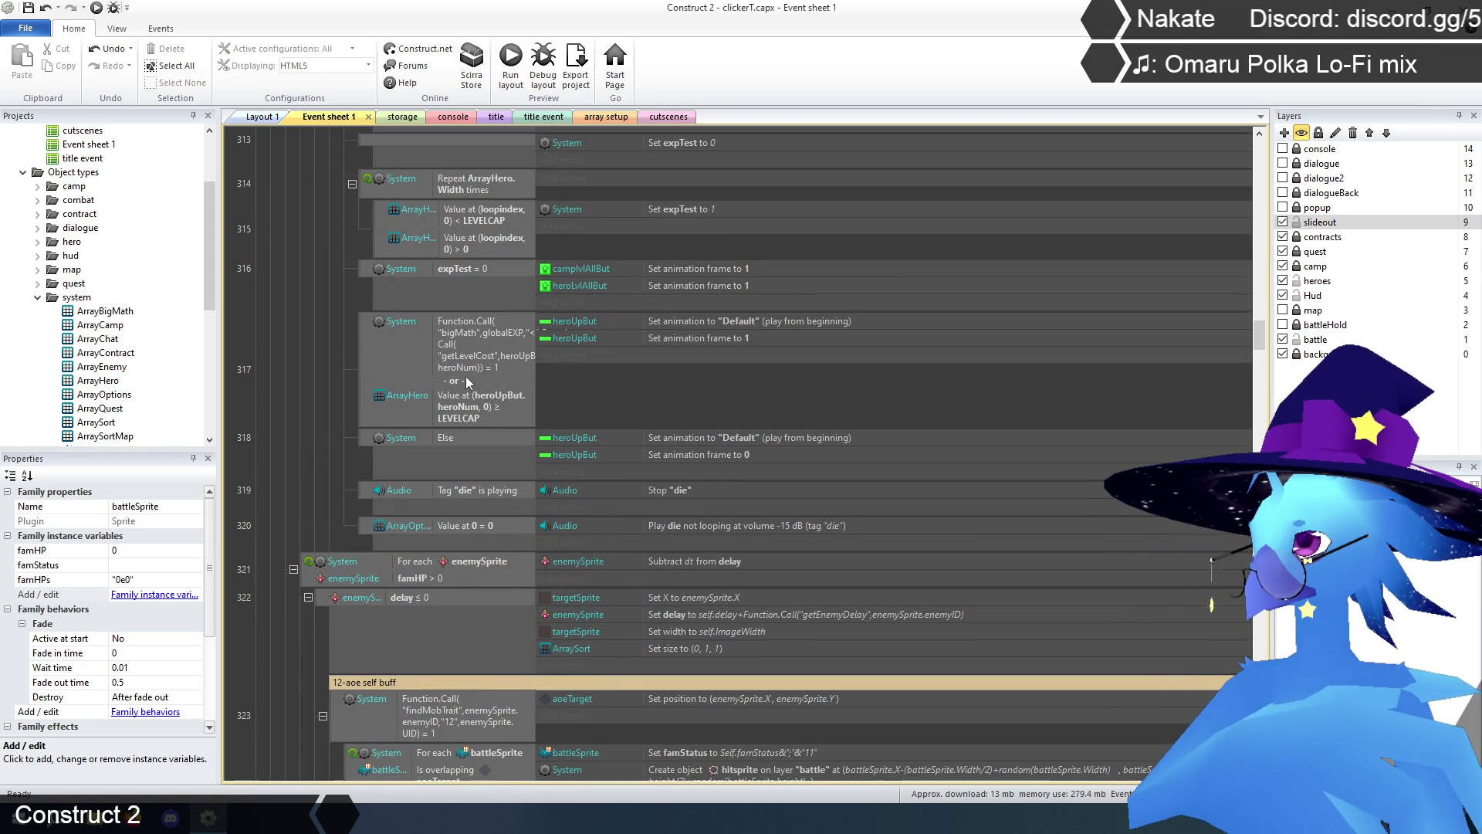
{"action": "scroll", "coordinate": [456, 396], "scroll_direction": "down", "scroll_amount": 2}
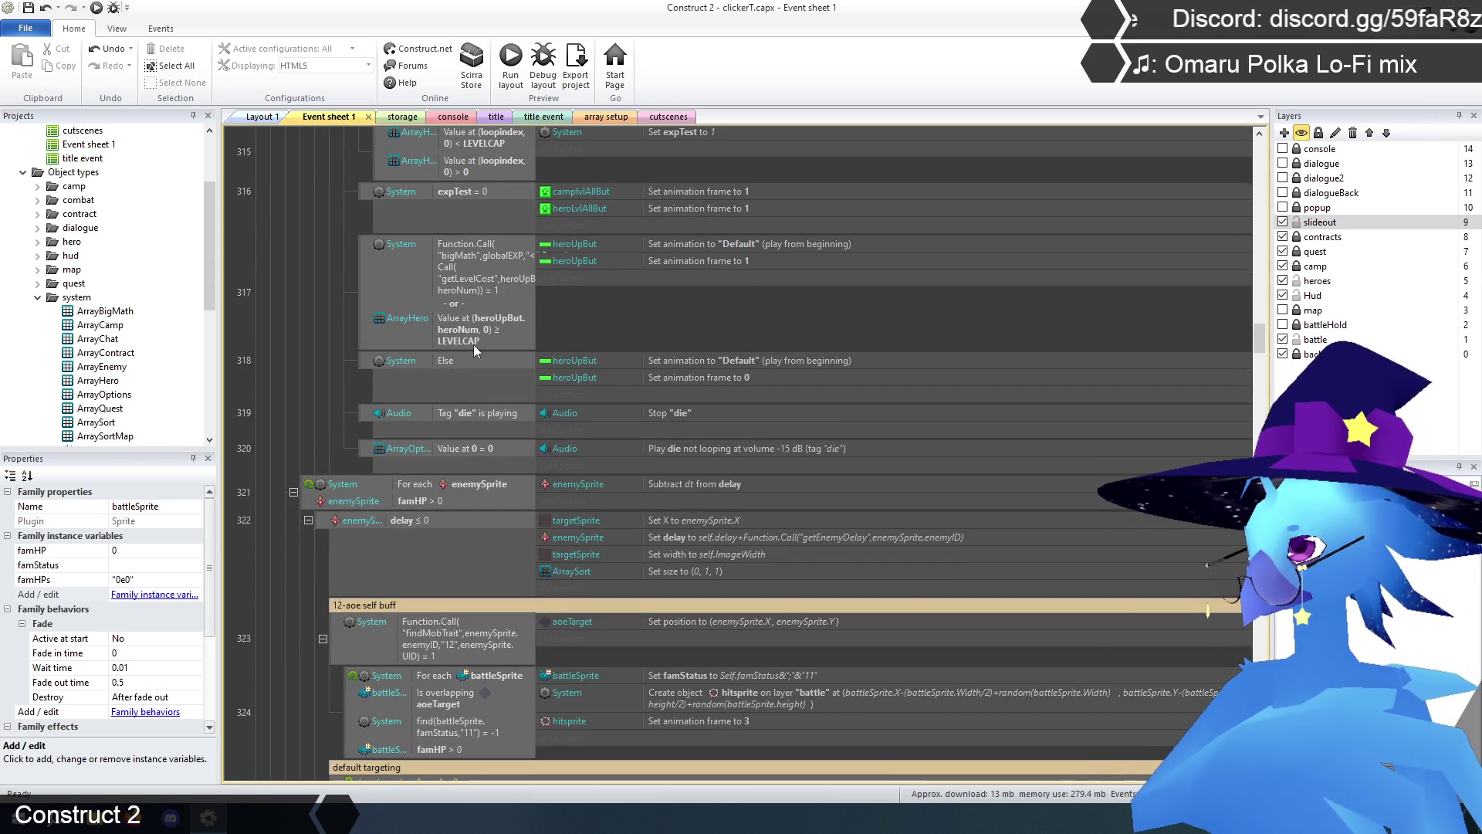
{"action": "scroll", "coordinate": [474, 285], "scroll_direction": "down", "scroll_amount": 3}
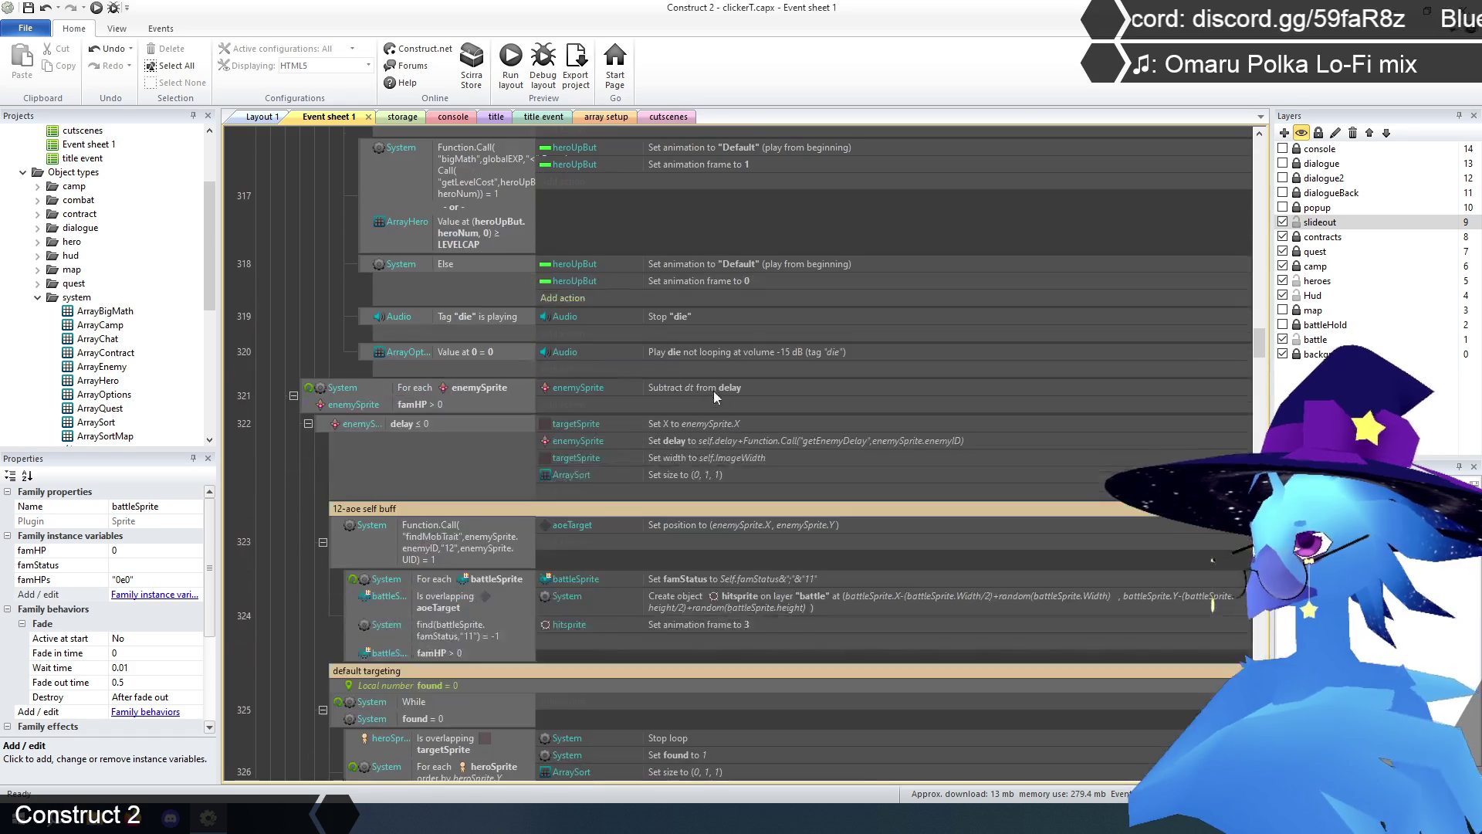
{"action": "scroll", "coordinate": [684, 380], "scroll_direction": "down", "scroll_amount": 2}
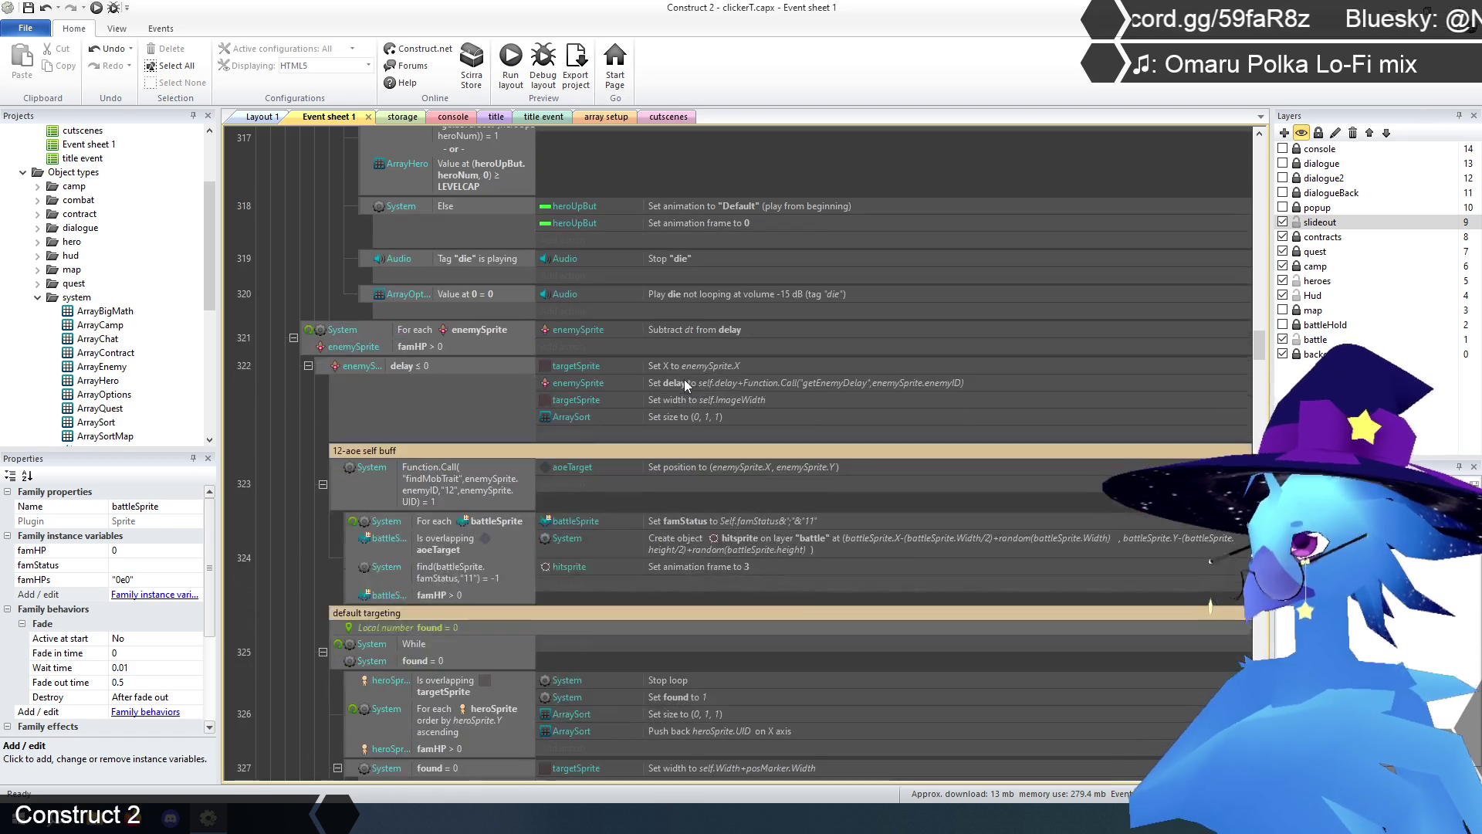
{"action": "left_click", "coordinate": [308, 337]}
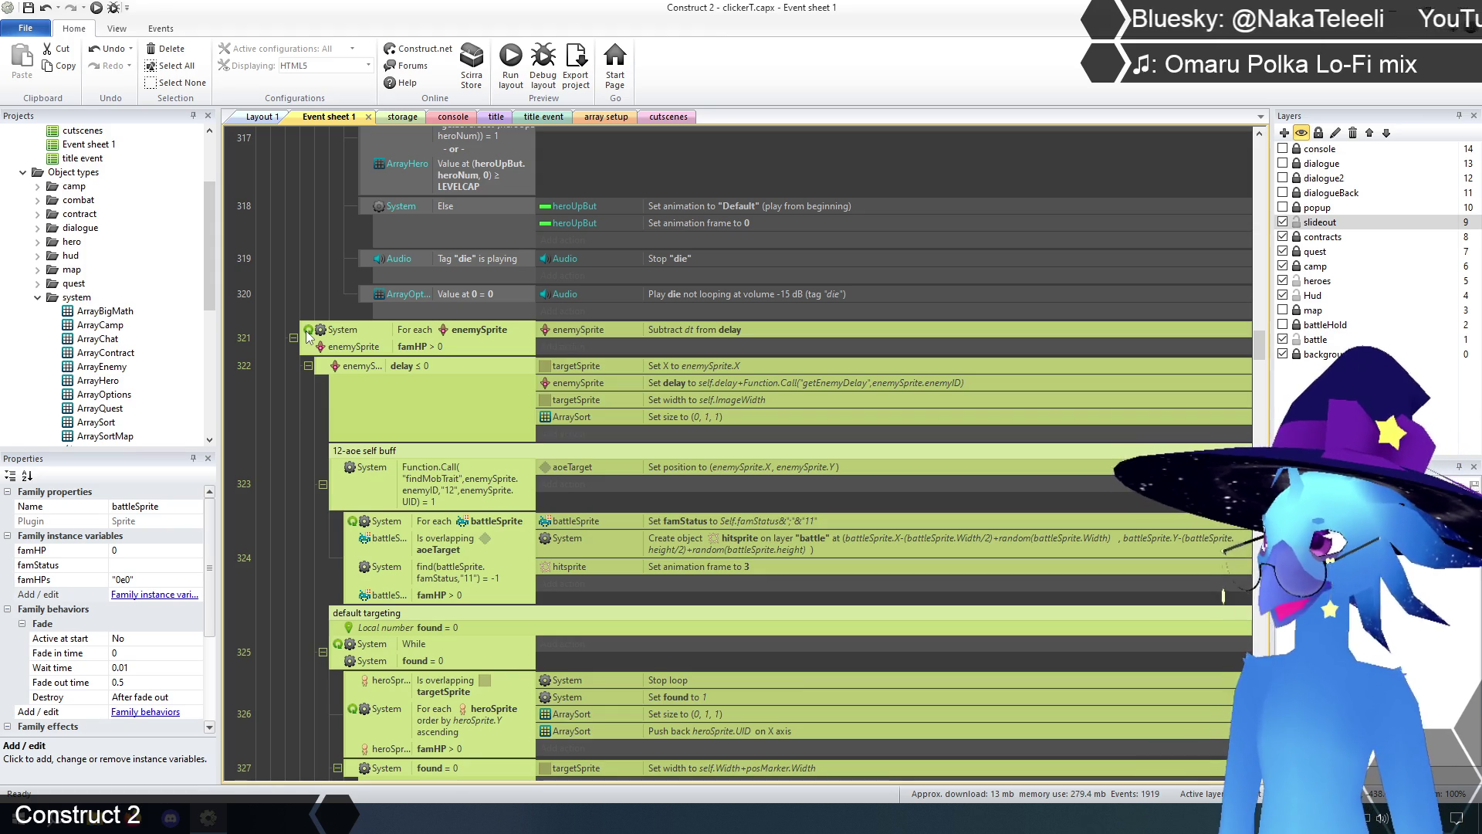
- Expand the farmBut click, For each heroSprite, For each enemySprite and win/lose 413 events
{"action": "scroll", "coordinate": [311, 375], "scroll_direction": "down", "scroll_amount": 5}
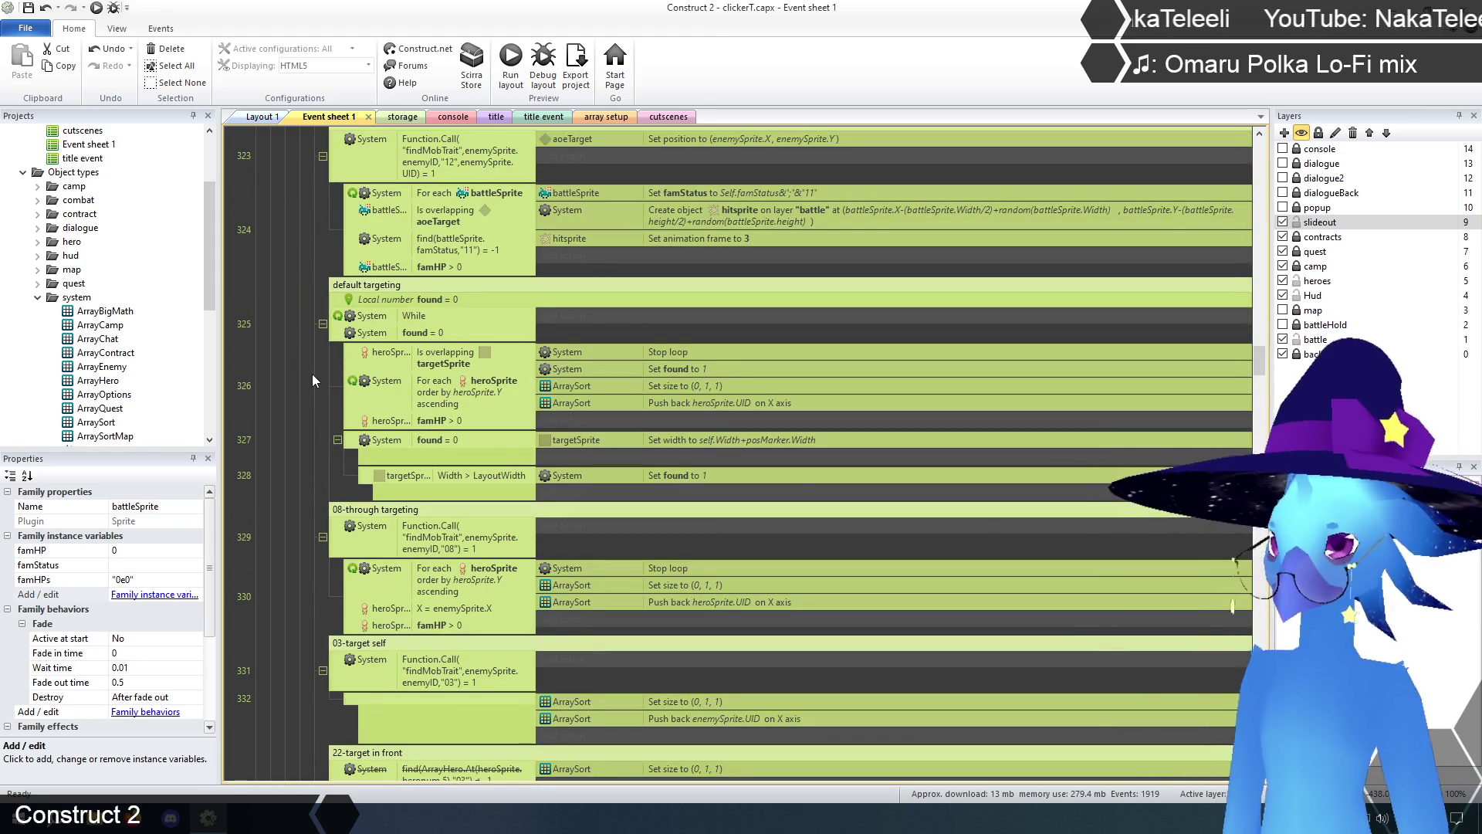
{"action": "scroll", "coordinate": [309, 363], "scroll_direction": "down", "scroll_amount": 3}
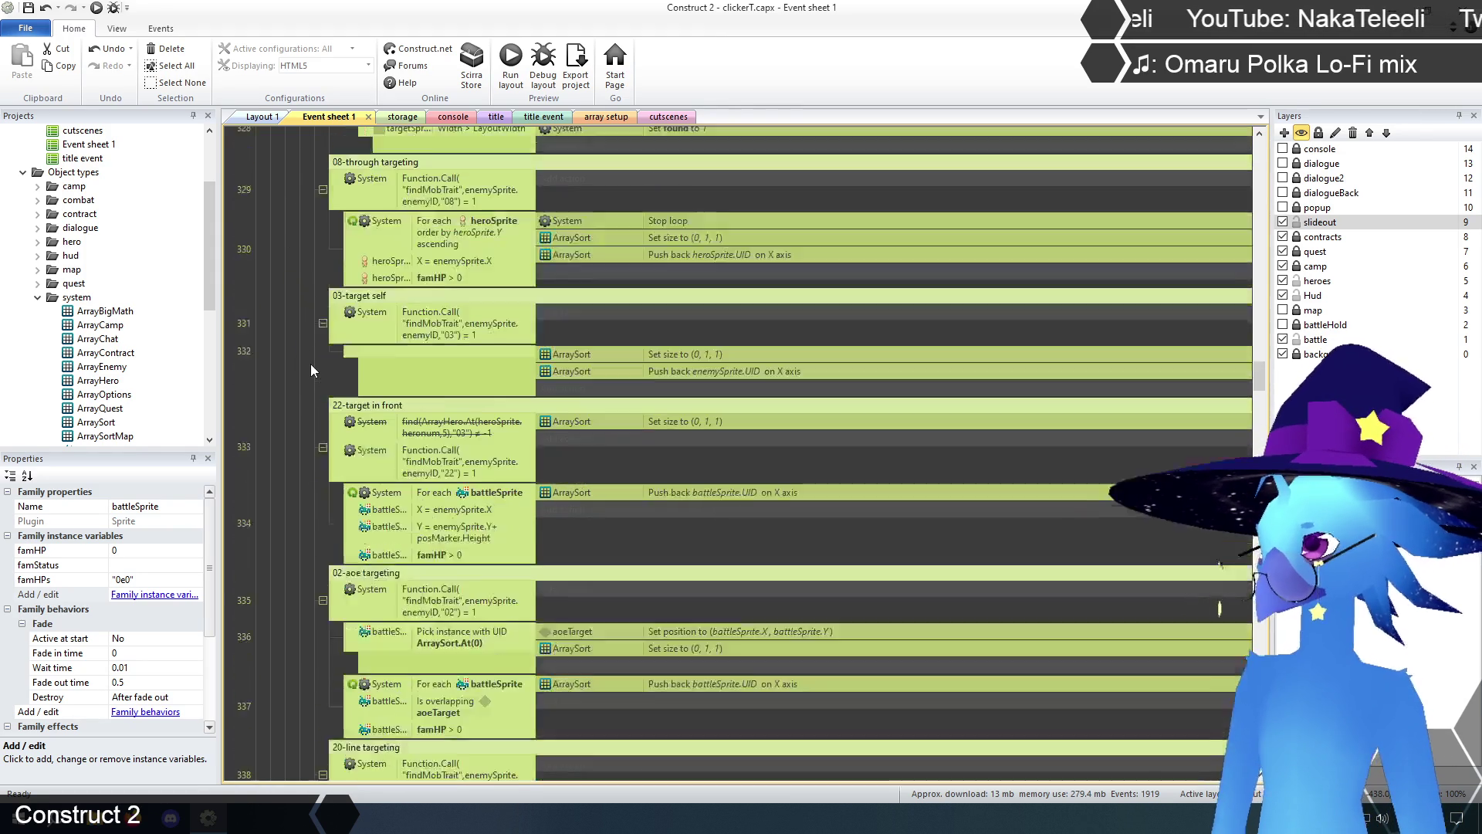
{"action": "scroll", "coordinate": [311, 364], "scroll_direction": "down", "scroll_amount": 8}
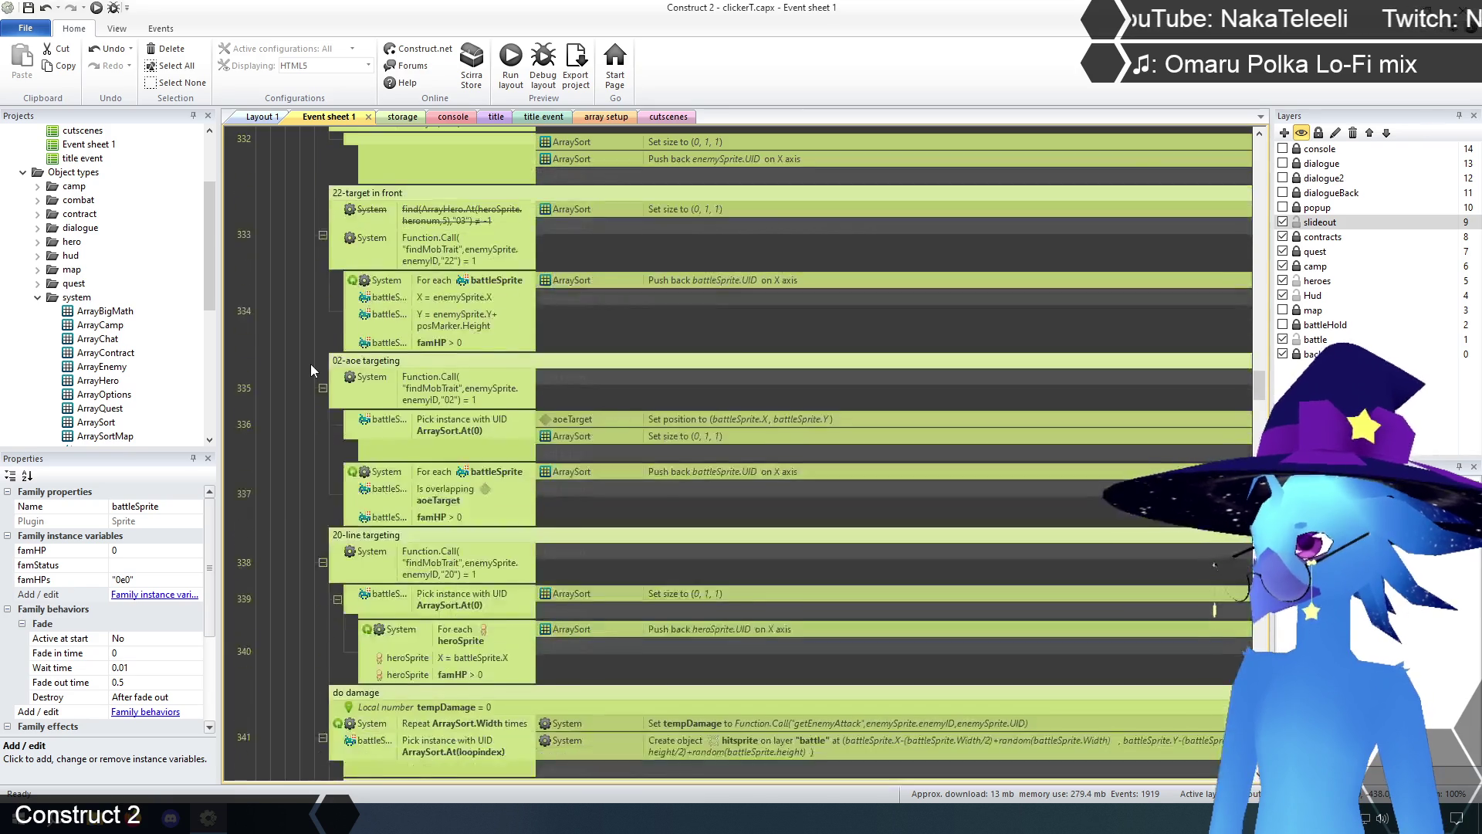
{"action": "scroll", "coordinate": [310, 364], "scroll_direction": "down", "scroll_amount": 10}
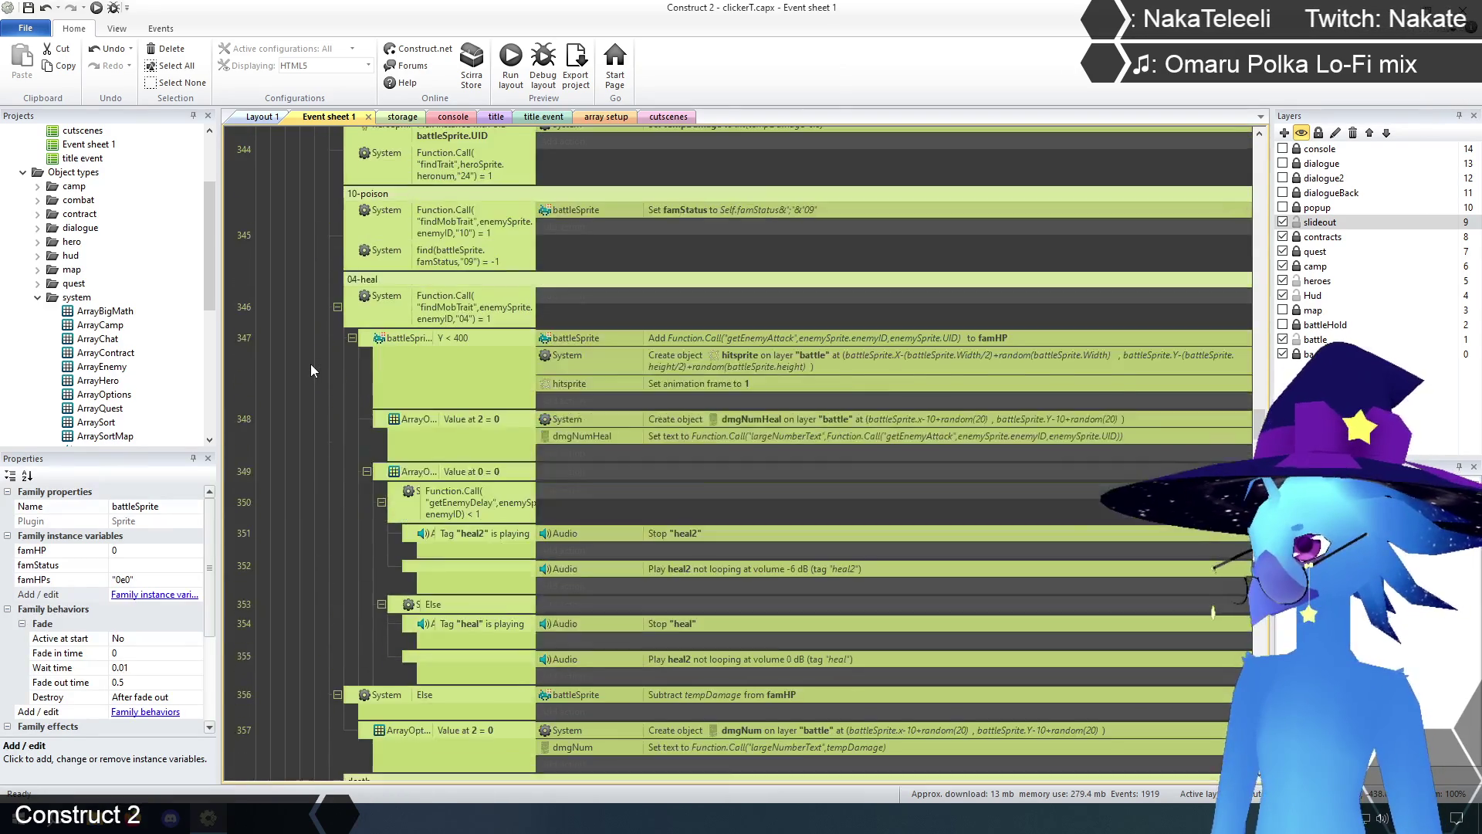
{"action": "scroll", "coordinate": [311, 364], "scroll_direction": "down", "scroll_amount": 5}
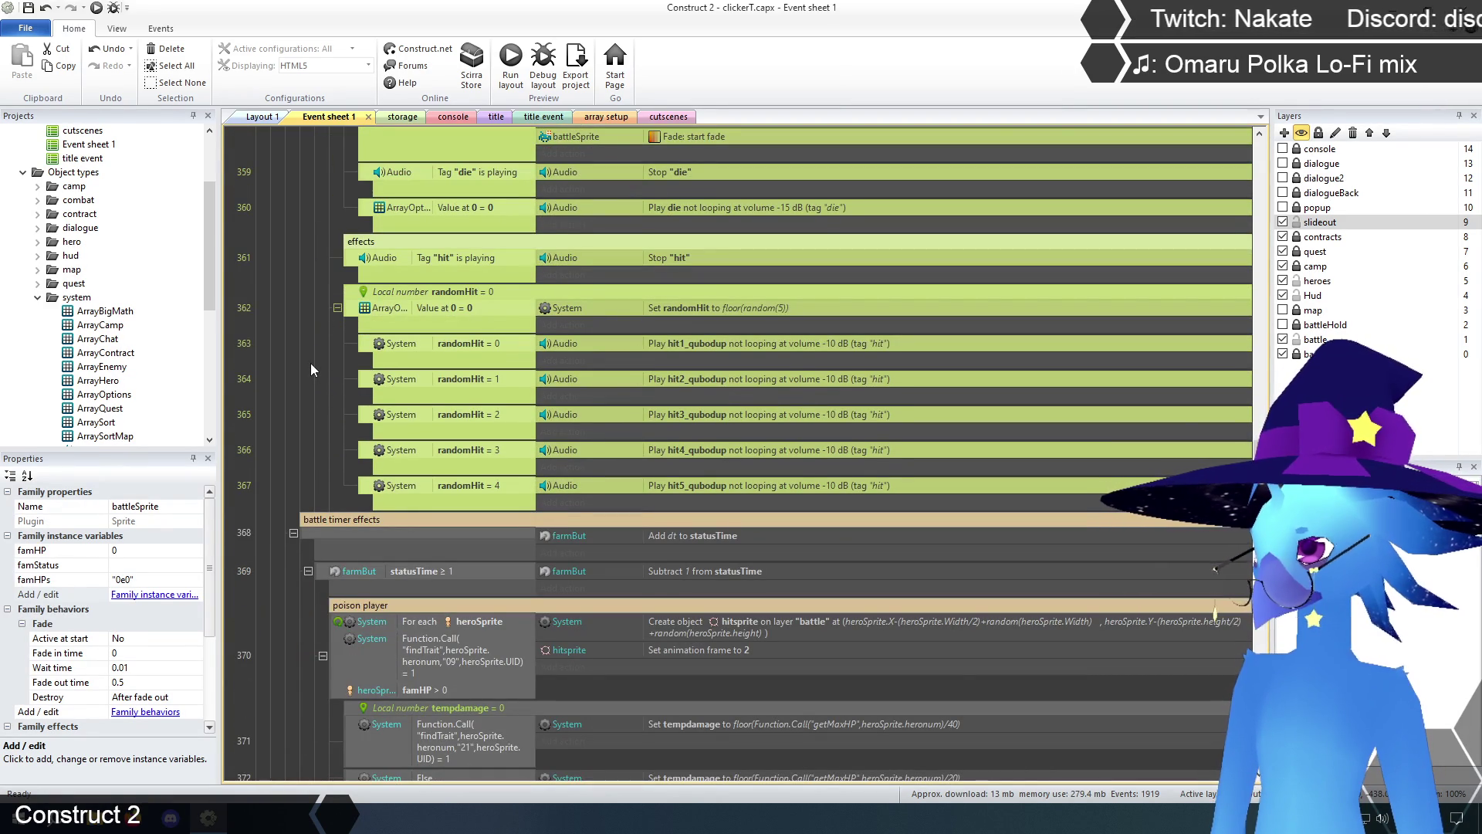
{"action": "scroll", "coordinate": [310, 363], "scroll_direction": "down", "scroll_amount": 10}
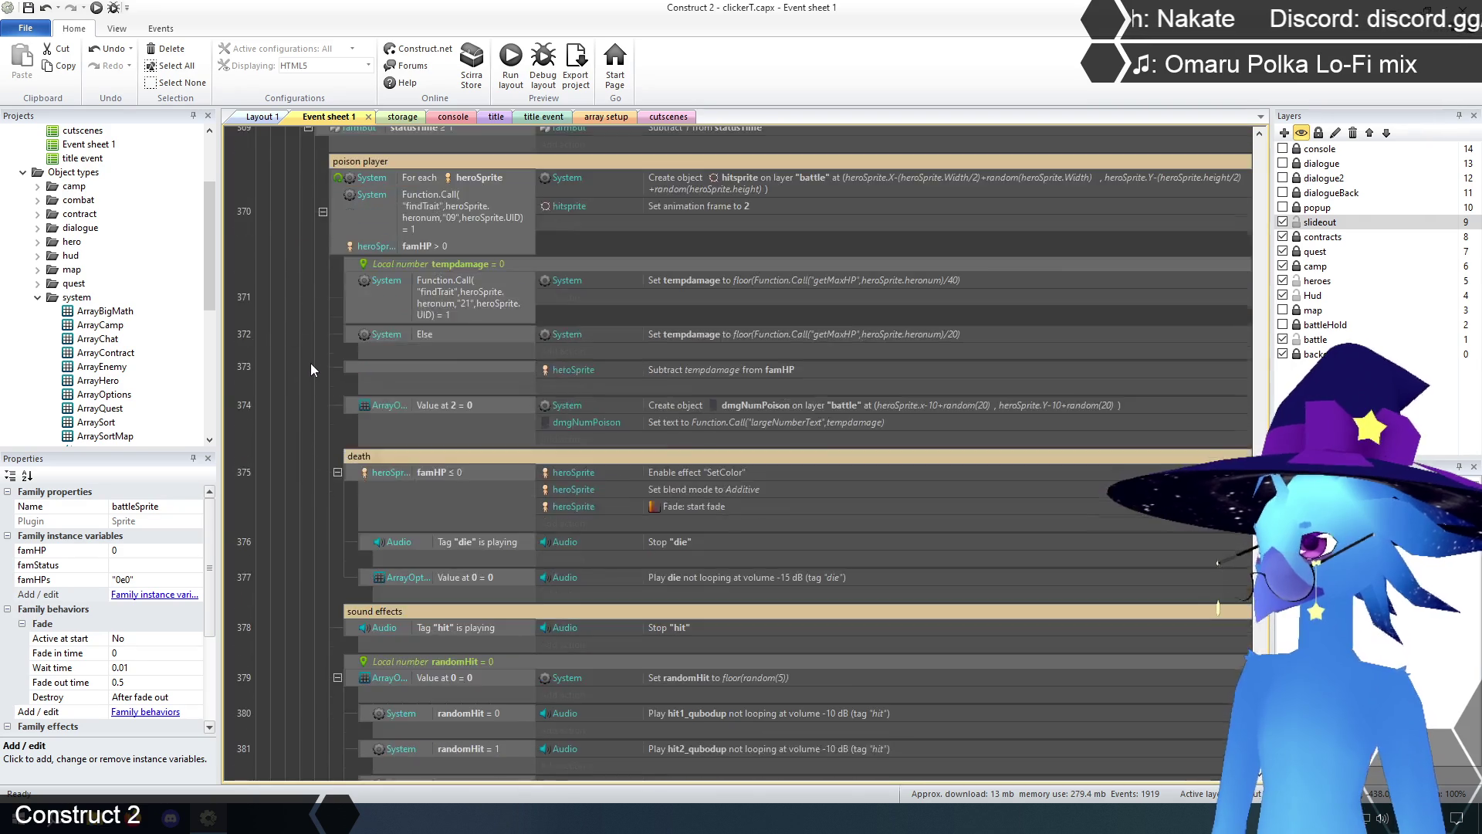
{"action": "scroll", "coordinate": [310, 363], "scroll_direction": "down", "scroll_amount": 12}
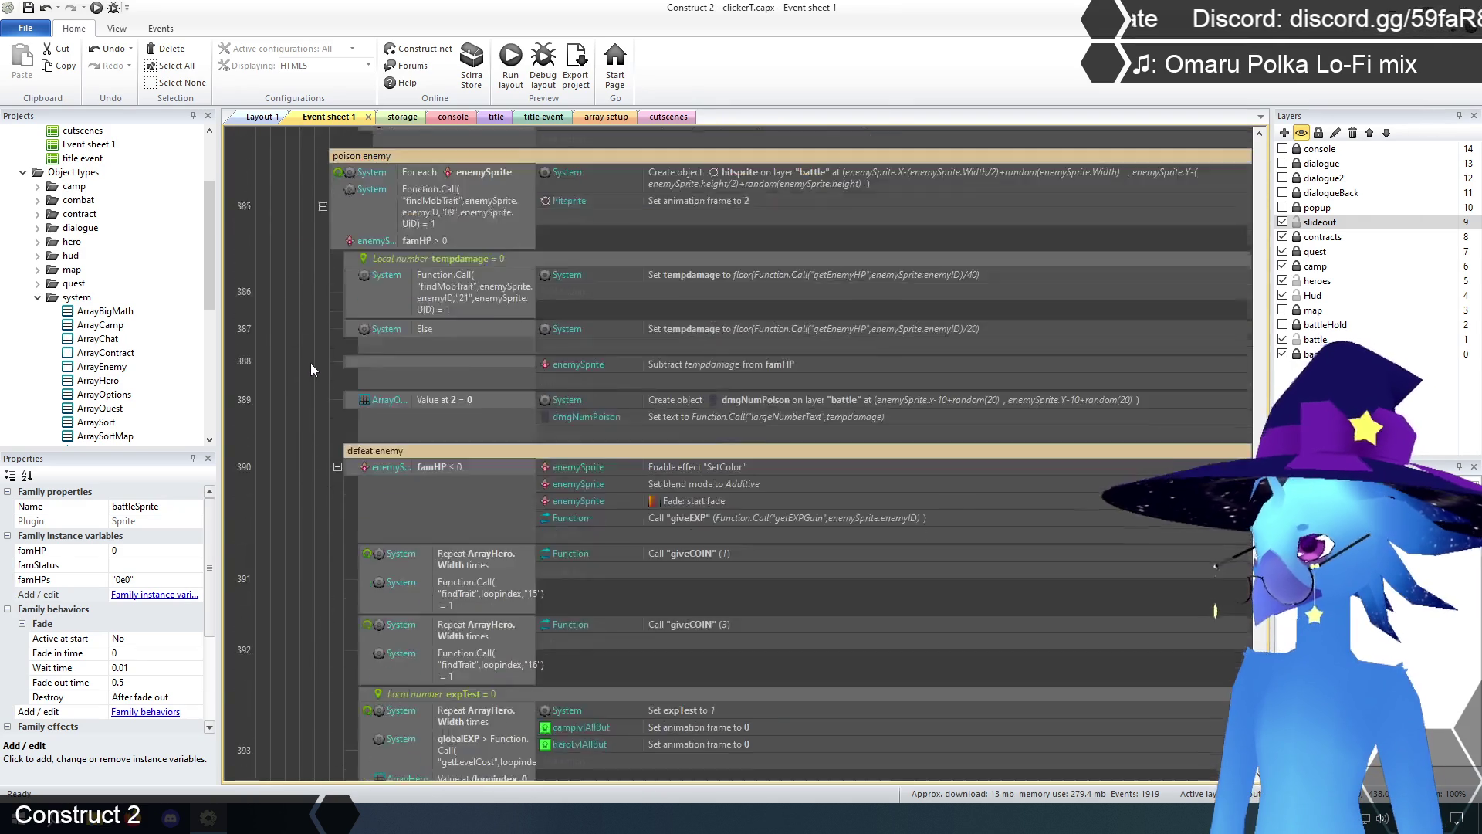
{"action": "scroll", "coordinate": [311, 369], "scroll_direction": "down", "scroll_amount": 12}
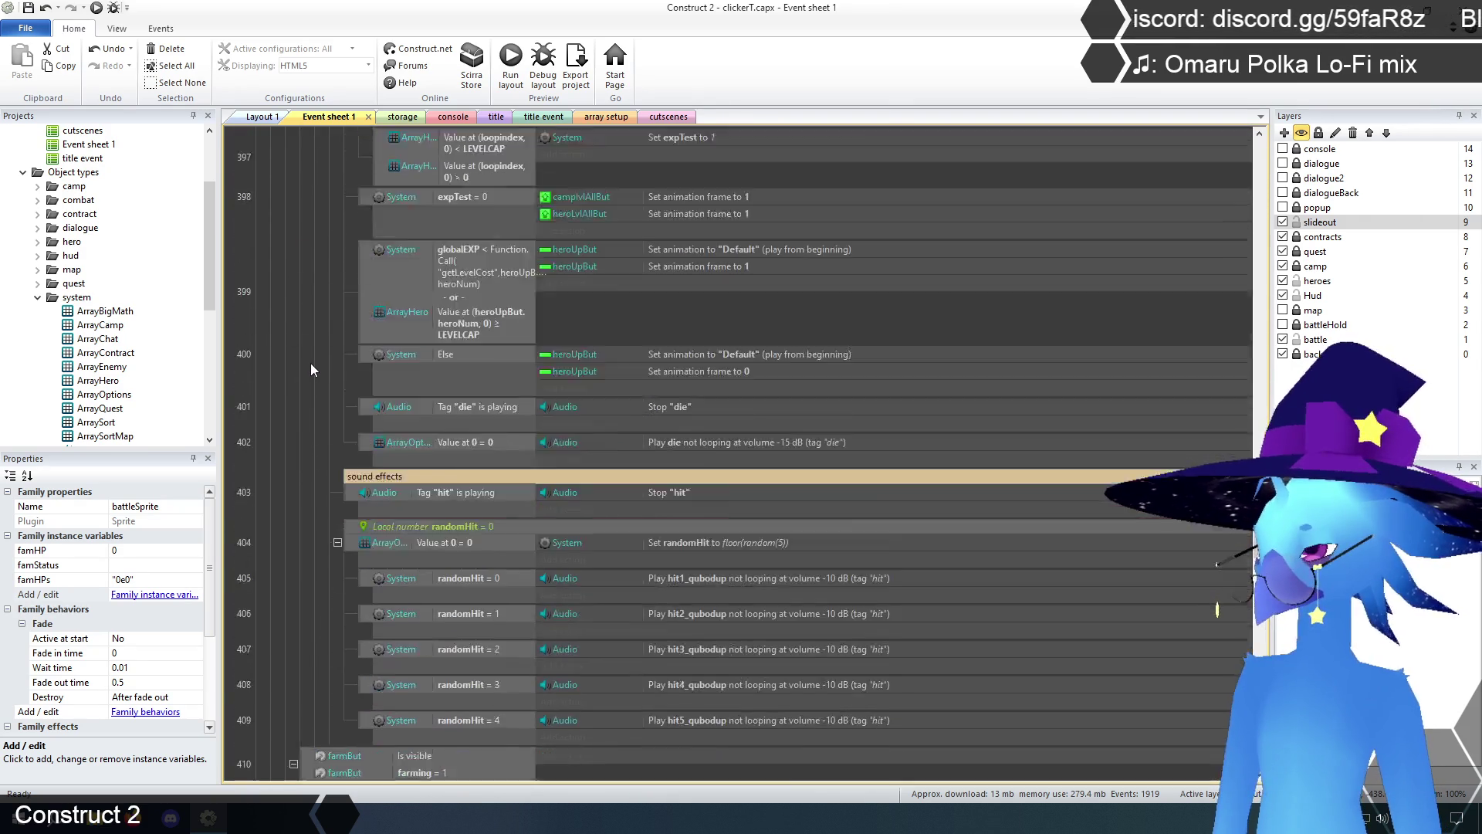
{"action": "scroll", "coordinate": [311, 370], "scroll_direction": "down", "scroll_amount": 15}
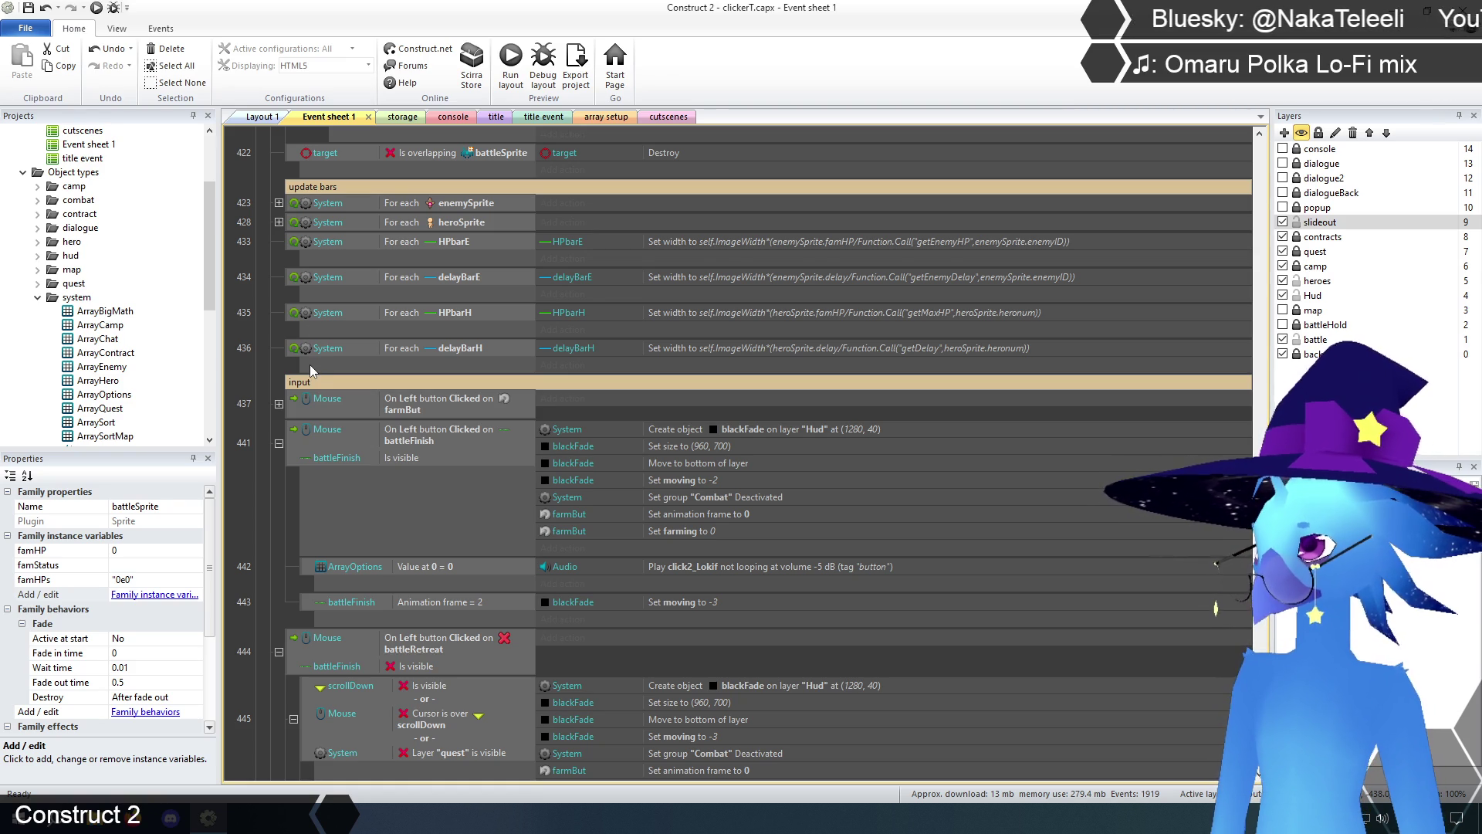
{"action": "scroll", "coordinate": [288, 270], "scroll_direction": "down", "scroll_amount": 20}
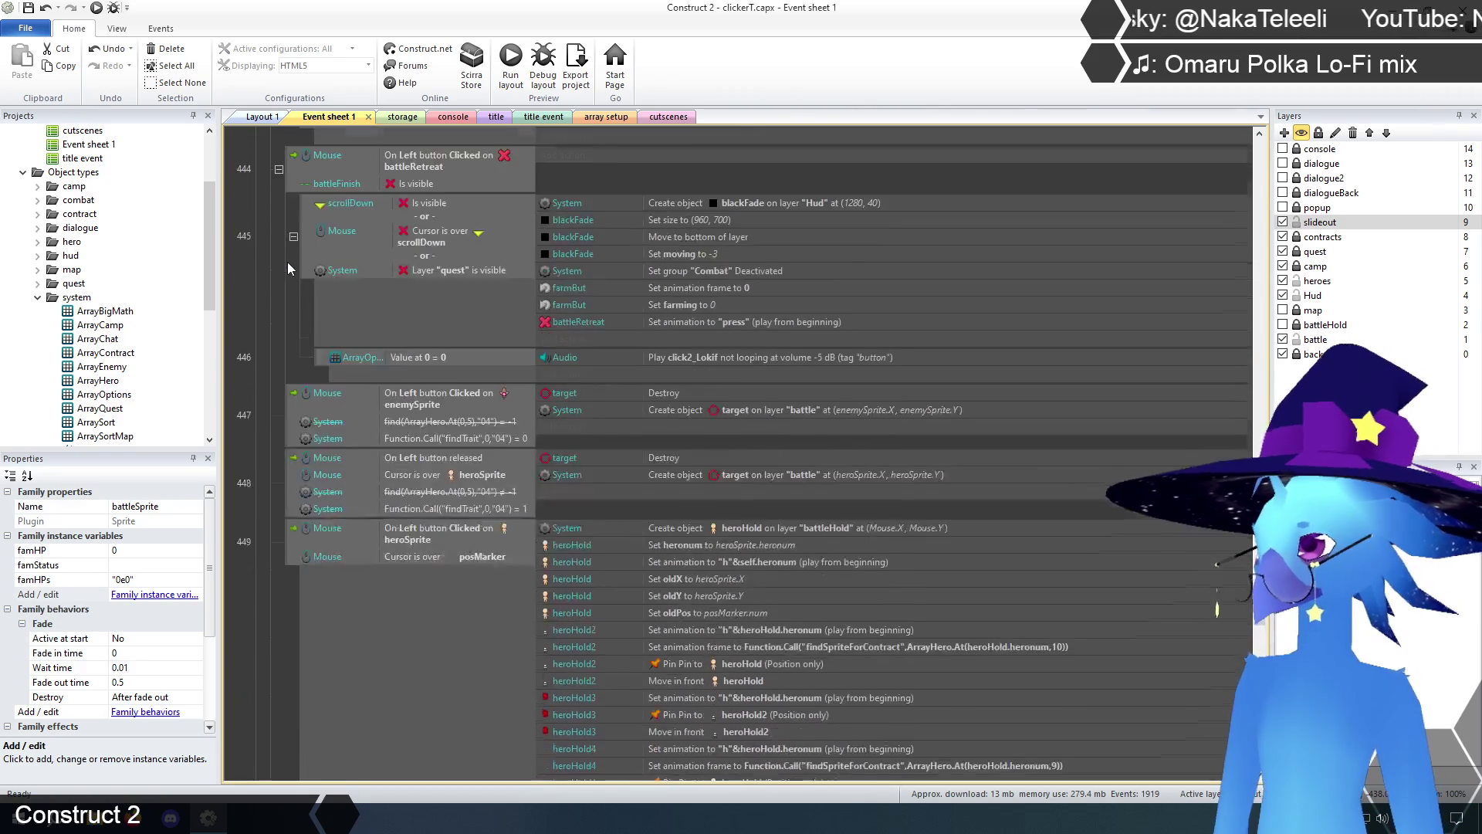
{"action": "scroll", "coordinate": [291, 265], "scroll_direction": "up", "scroll_amount": 10}
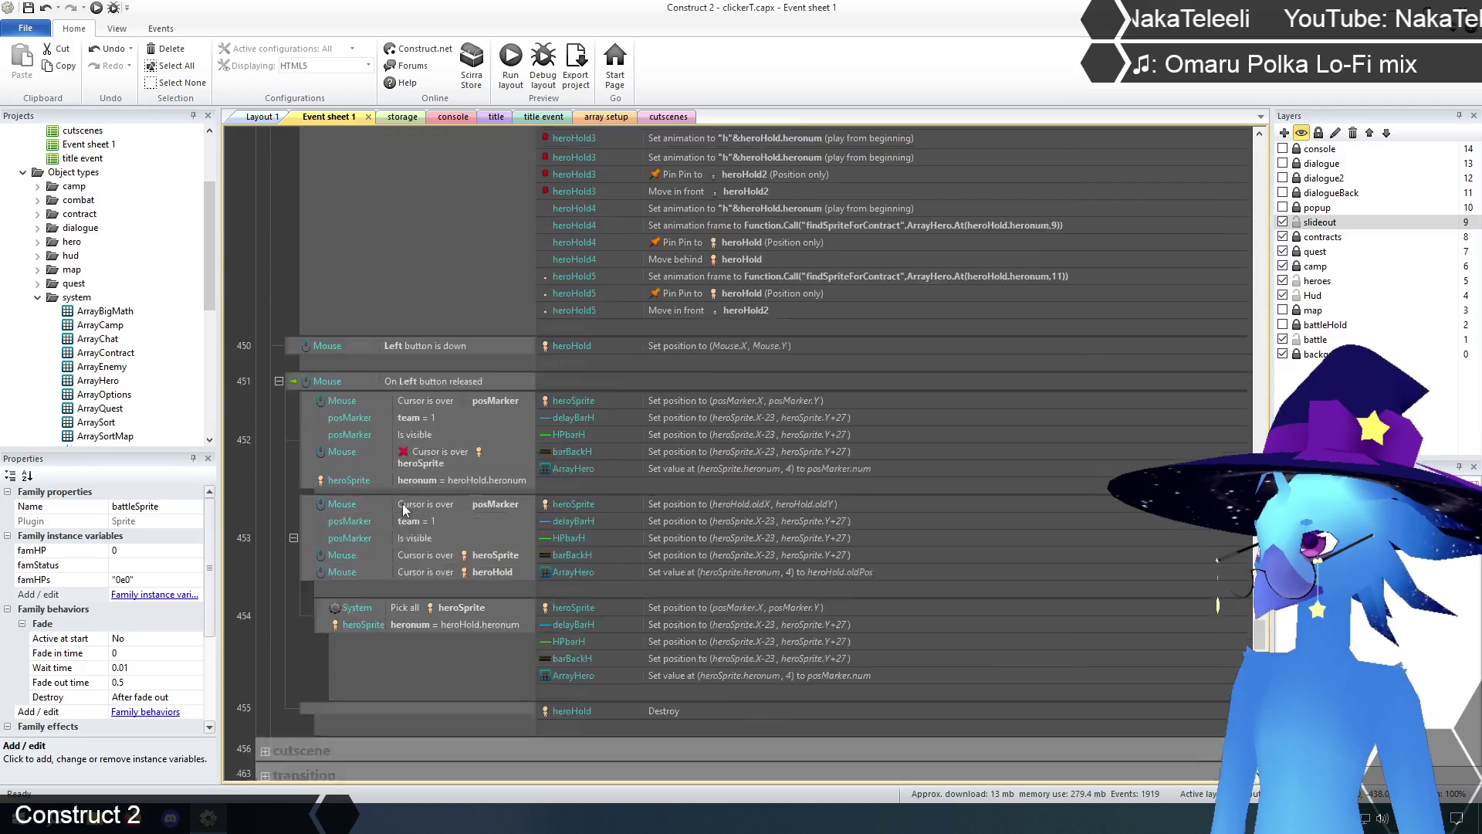
{"action": "scroll", "coordinate": [386, 457], "scroll_direction": "up", "scroll_amount": 10}
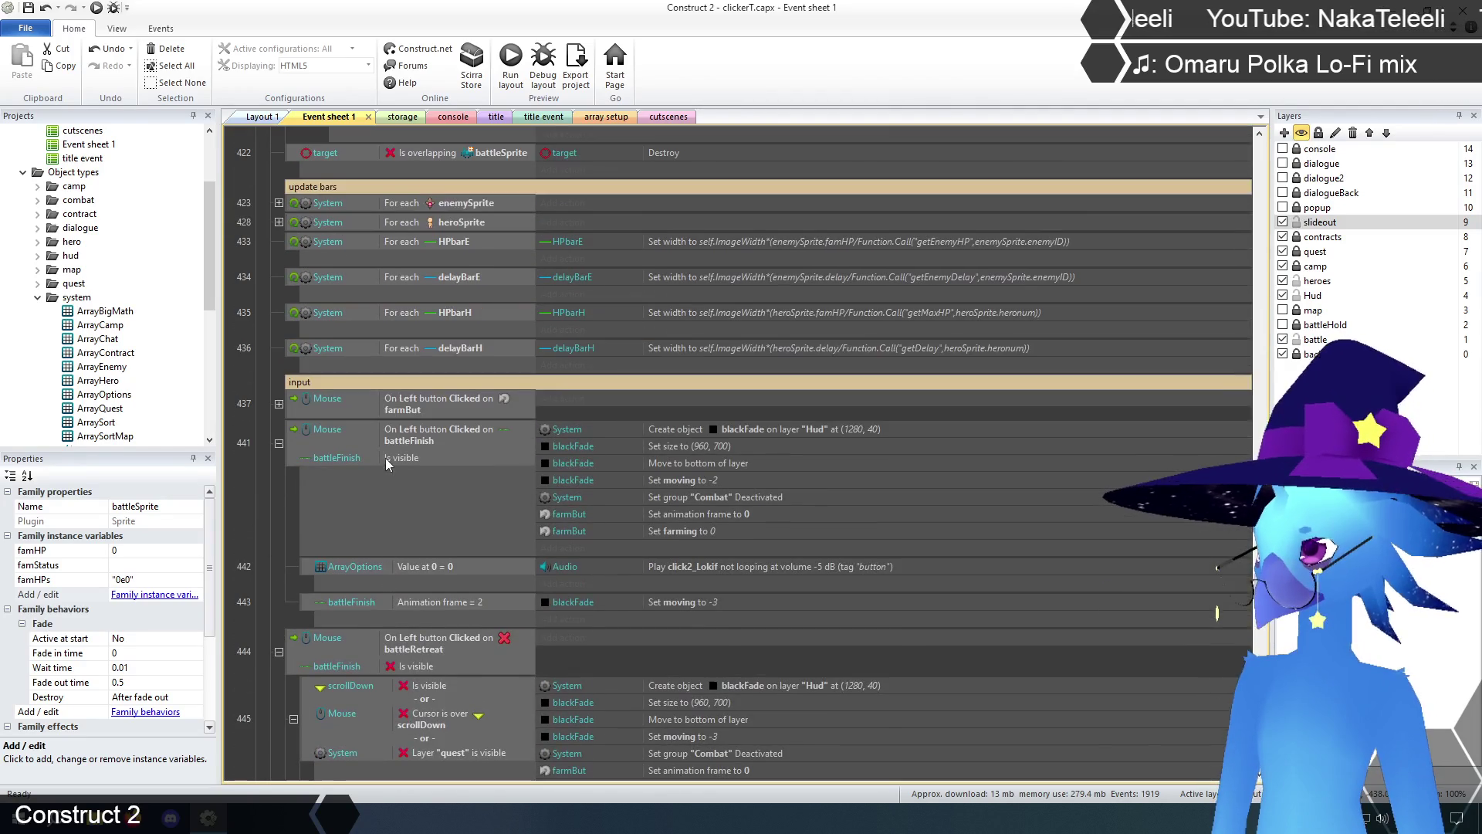
{"action": "left_click", "coordinate": [278, 403]}
{"action": "scroll", "coordinate": [276, 390], "scroll_direction": "up", "scroll_amount": 5}
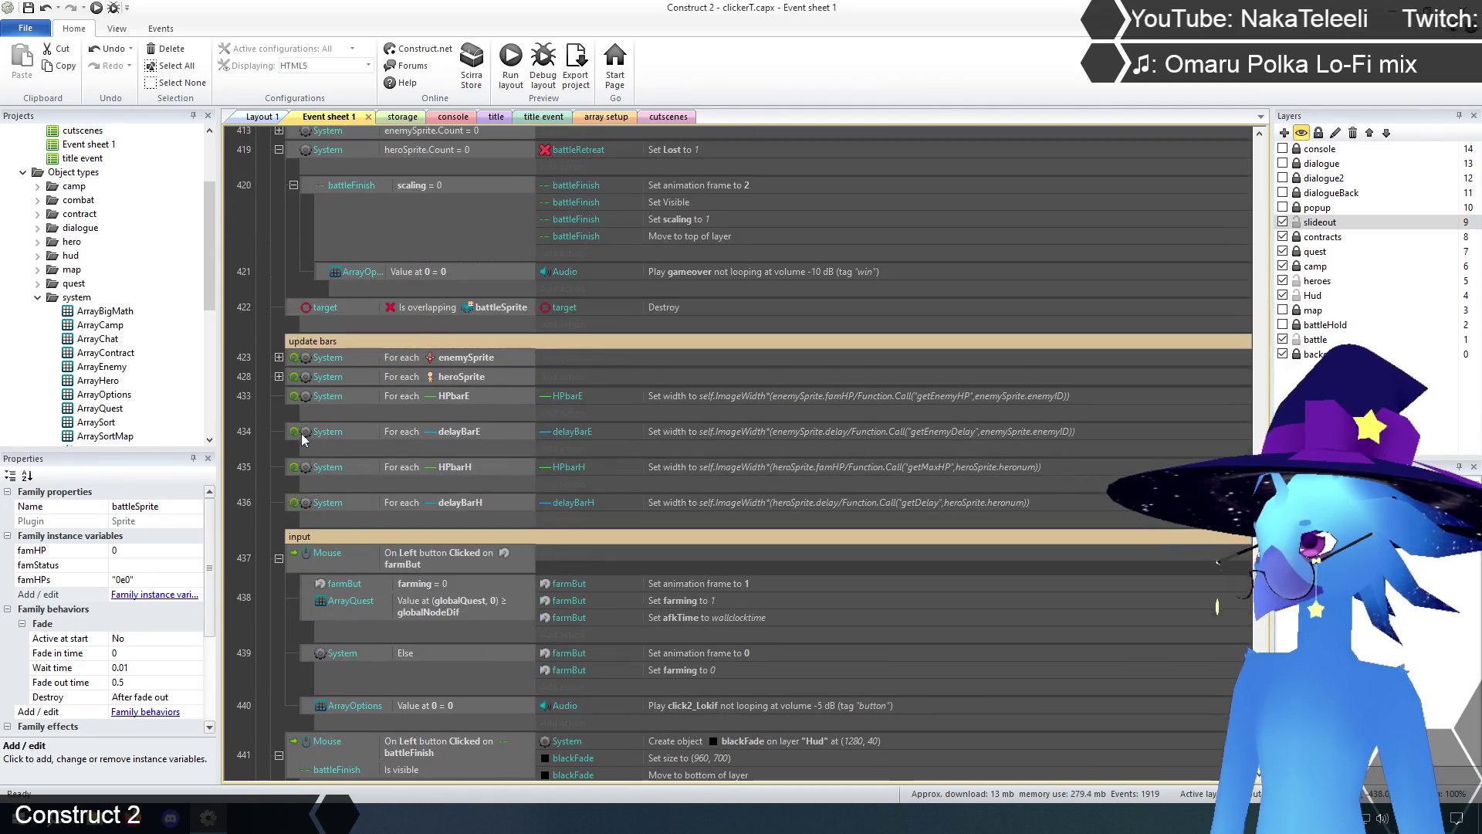
{"action": "left_click", "coordinate": [276, 376]}
{"action": "left_click", "coordinate": [279, 358]}
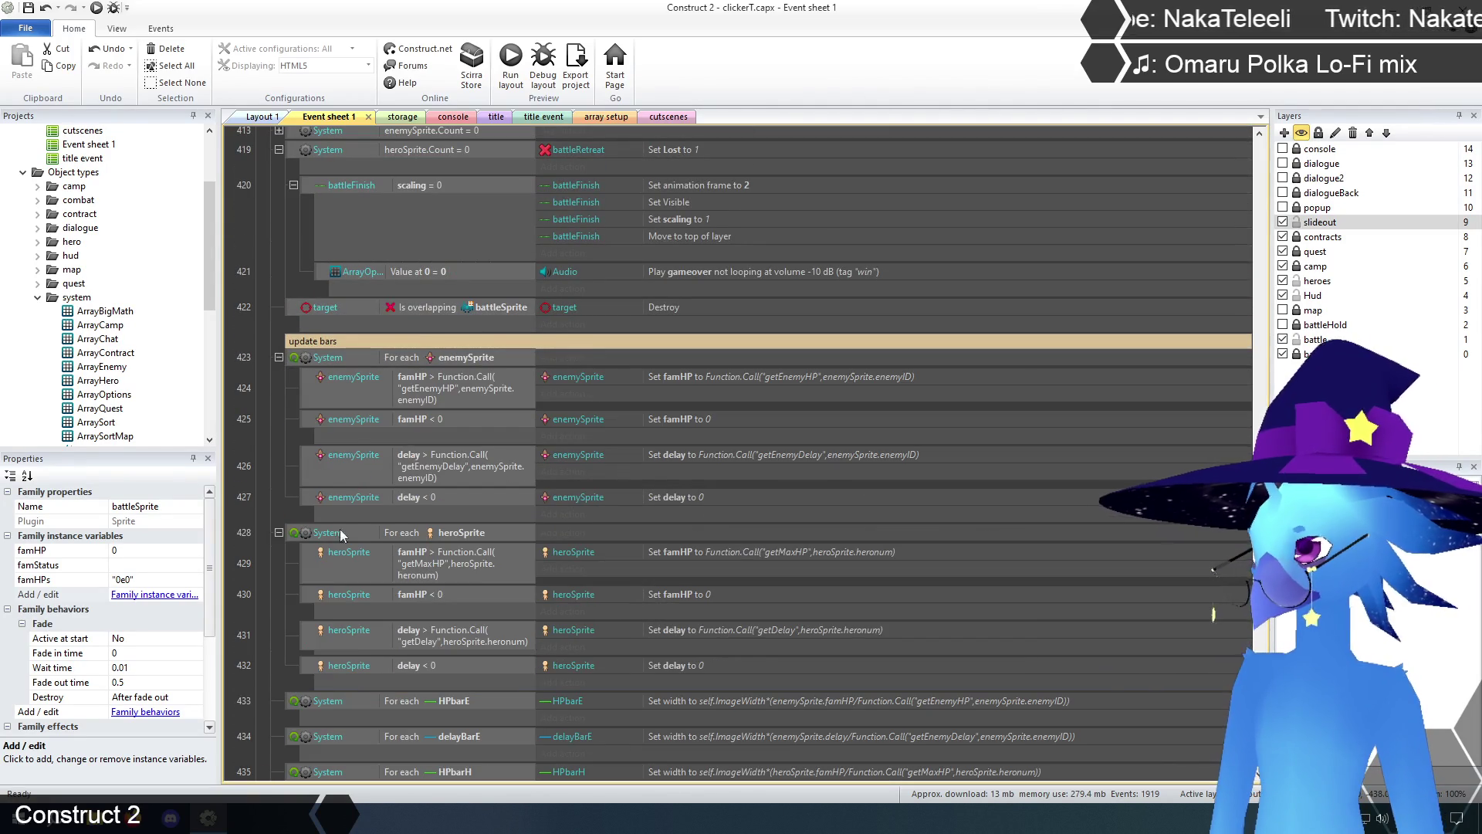
{"action": "scroll", "coordinate": [354, 580], "scroll_direction": "up", "scroll_amount": 2}
{"action": "scroll", "coordinate": [355, 577], "scroll_direction": "up", "scroll_amount": 5}
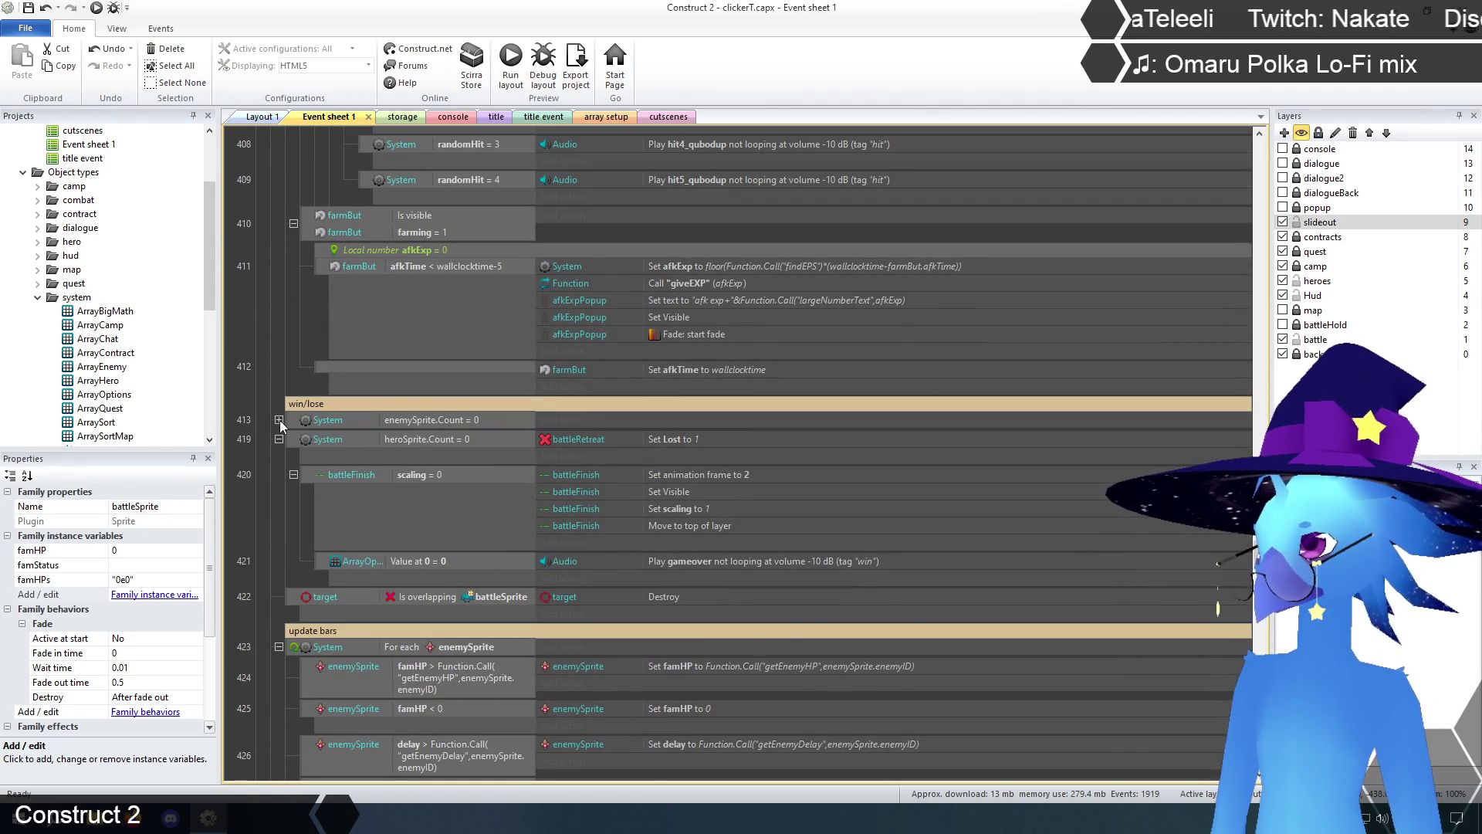
{"action": "left_click", "coordinate": [279, 420]}
- Scroll back up toward event 321 and clear the selection
{"action": "scroll", "coordinate": [298, 585], "scroll_direction": "up", "scroll_amount": 8}
{"action": "scroll", "coordinate": [296, 585], "scroll_direction": "up", "scroll_amount": 10}
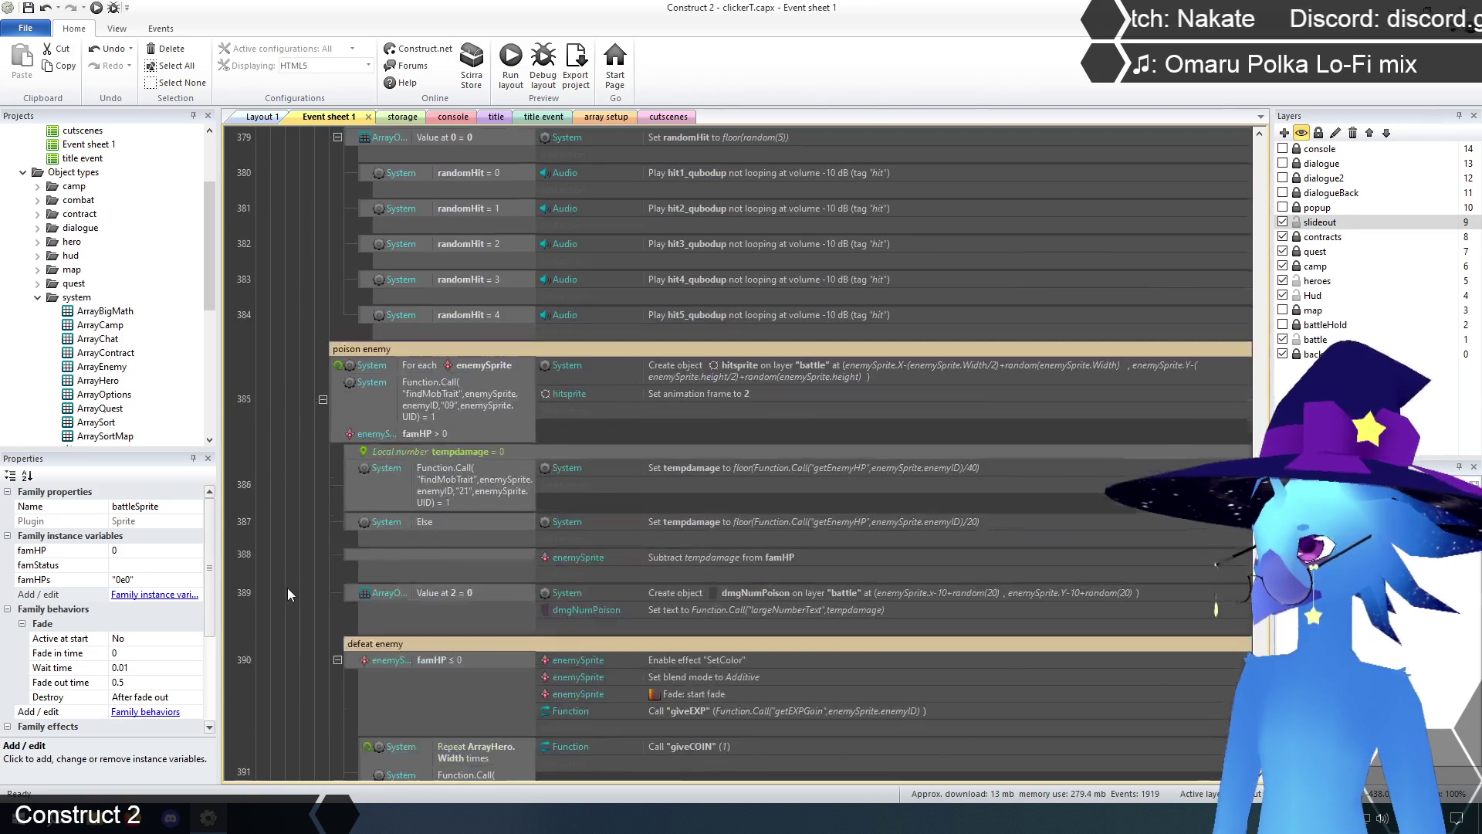
{"action": "scroll", "coordinate": [288, 593], "scroll_direction": "up", "scroll_amount": 10}
{"action": "scroll", "coordinate": [287, 593], "scroll_direction": "up", "scroll_amount": 10}
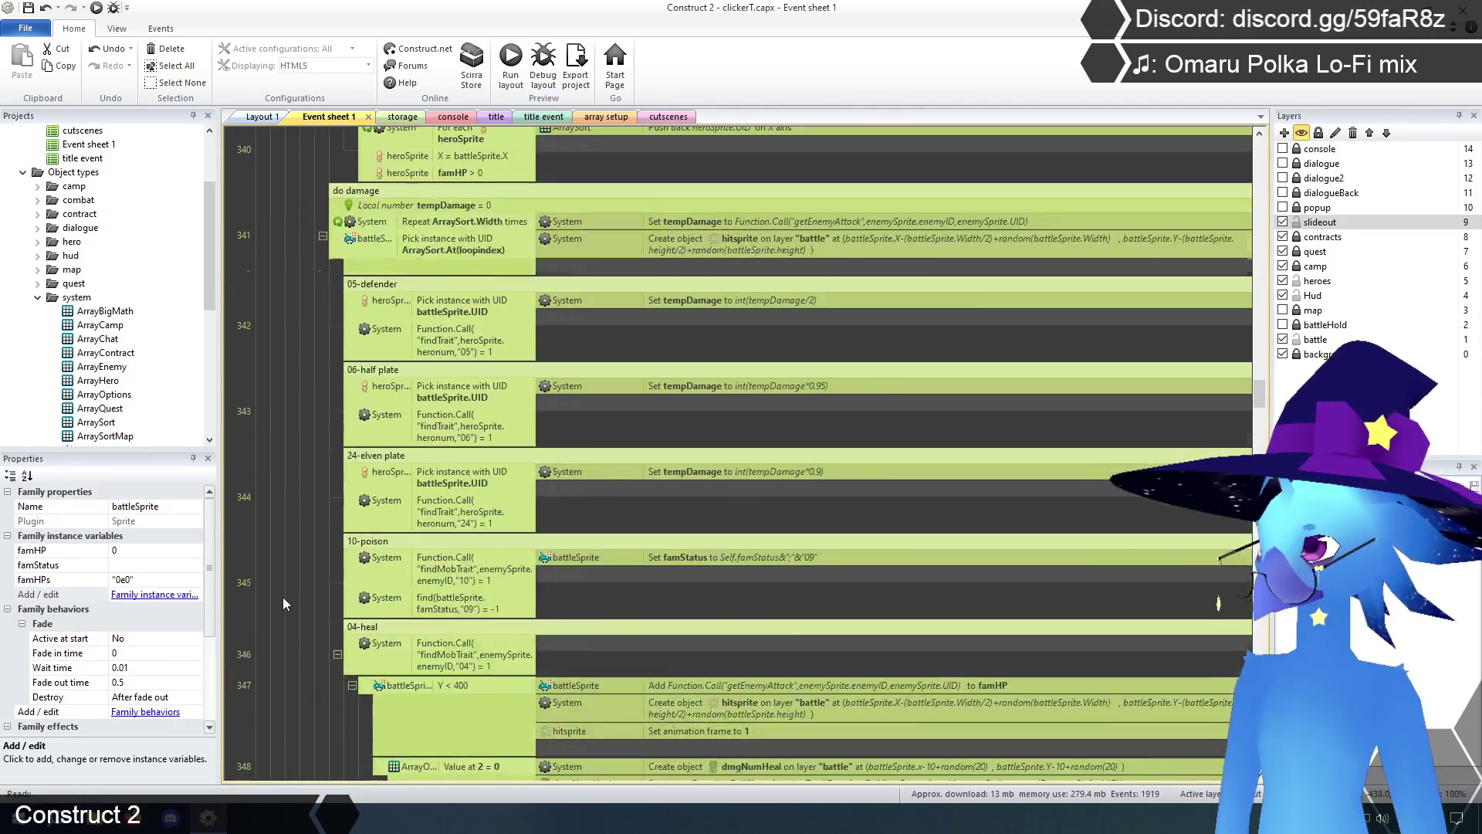
{"action": "scroll", "coordinate": [283, 602], "scroll_direction": "up", "scroll_amount": 10}
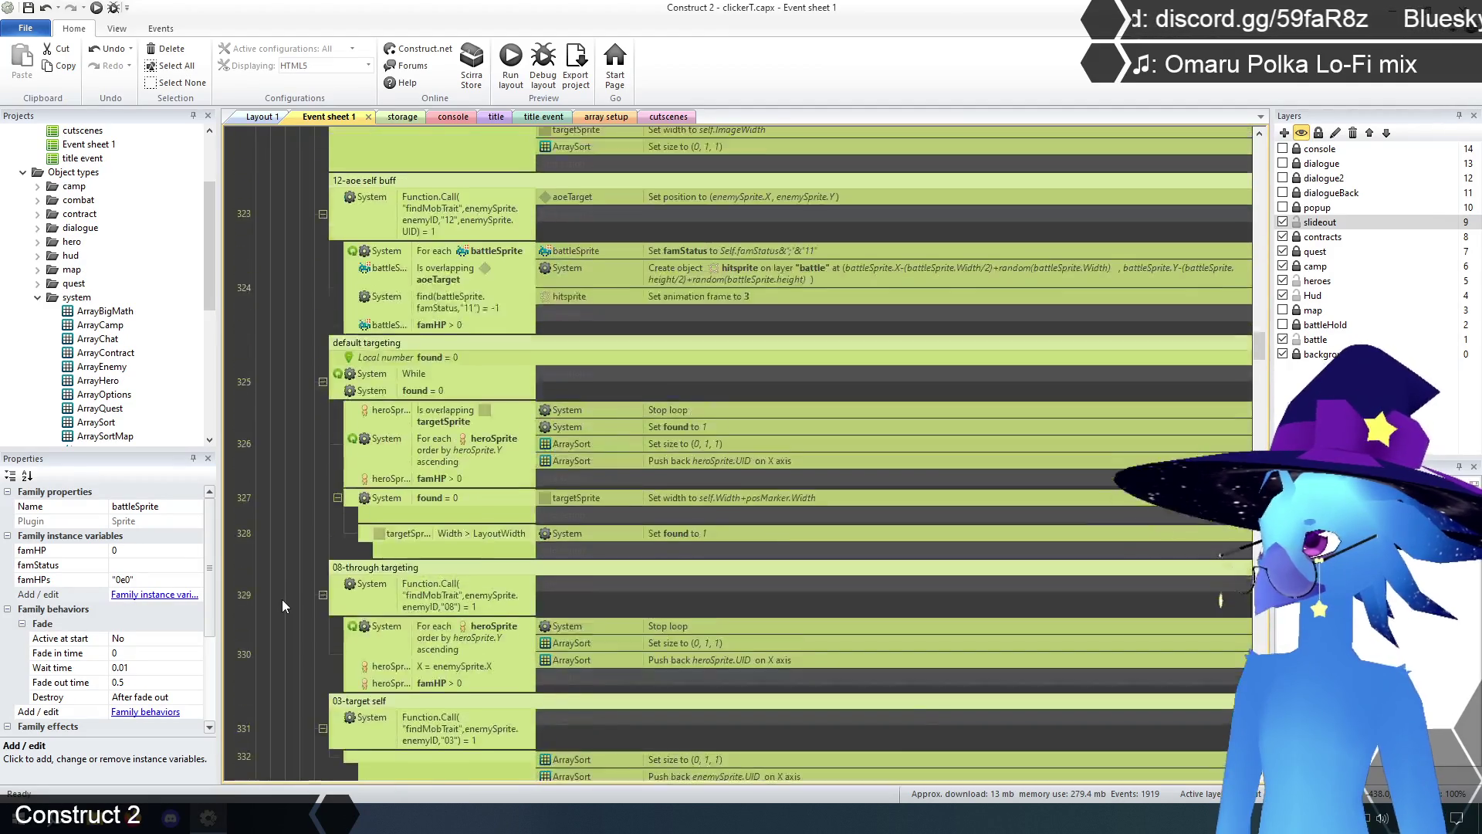
{"action": "scroll", "coordinate": [281, 599], "scroll_direction": "up", "scroll_amount": 5}
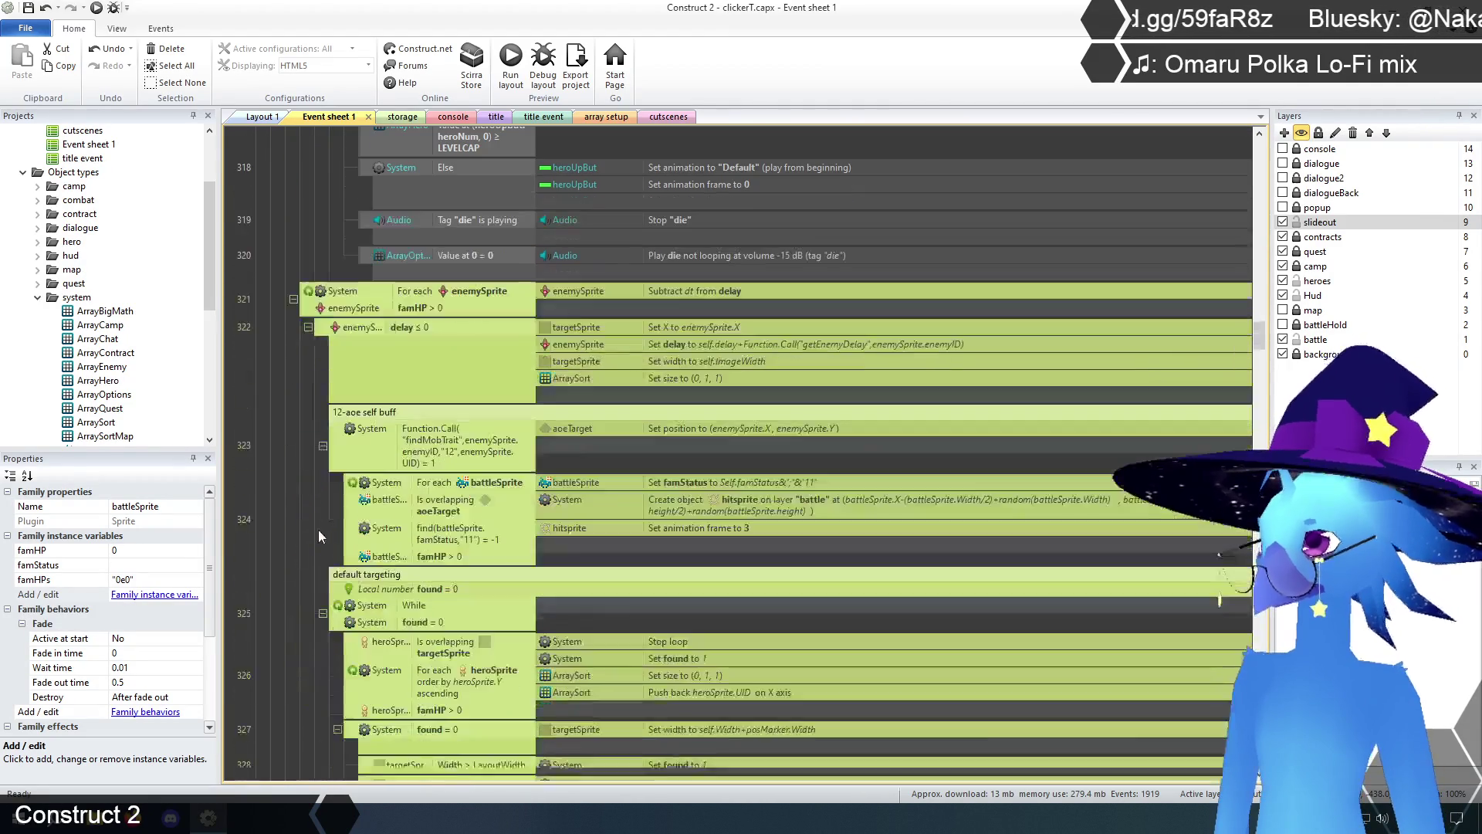
{"action": "left_click", "coordinate": [318, 529]}
{"action": "scroll", "coordinate": [312, 488], "scroll_direction": "down", "scroll_amount": 3}
{"action": "scroll", "coordinate": [313, 494], "scroll_direction": "up", "scroll_amount": 1}
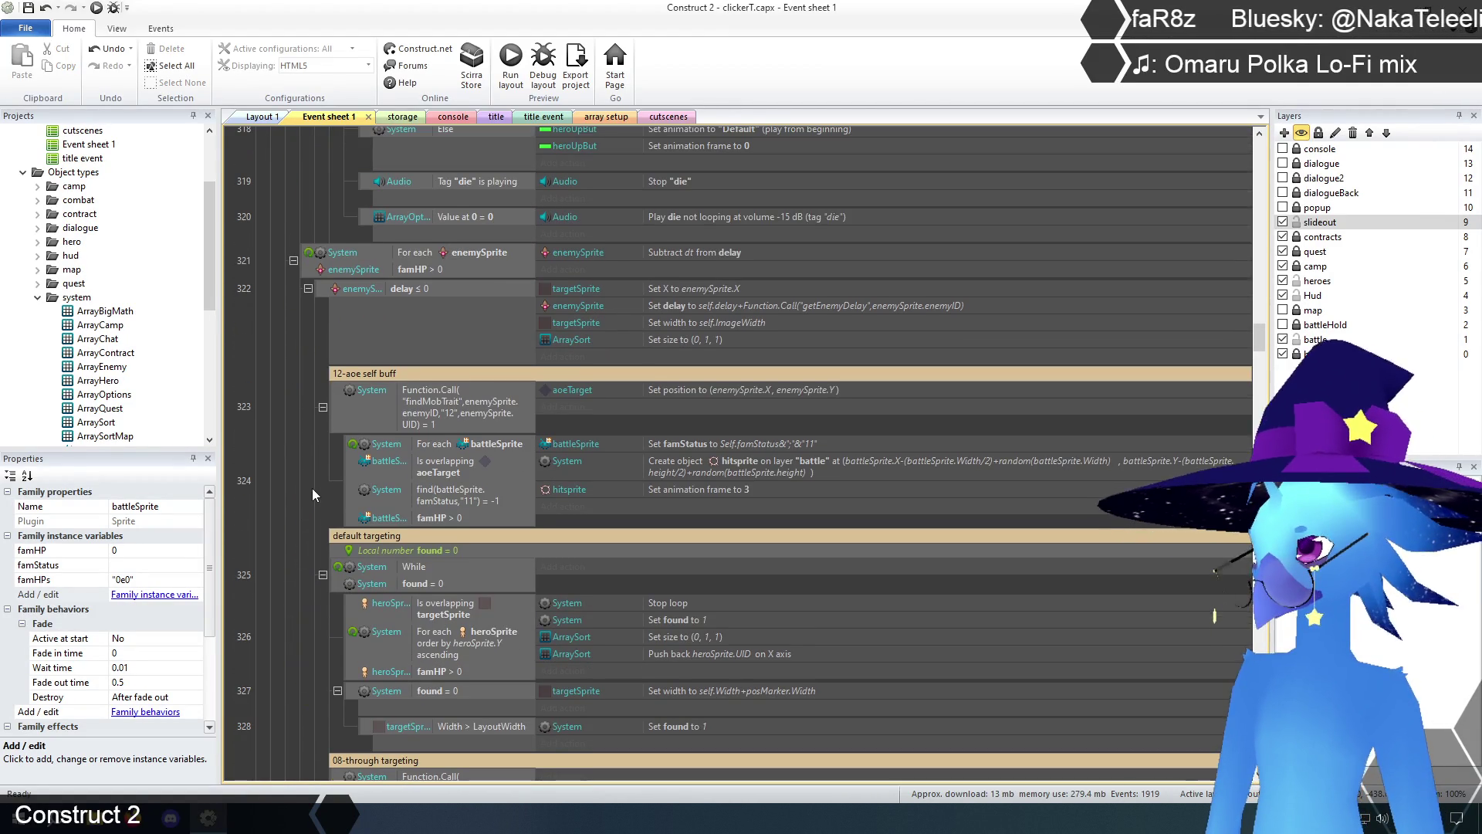
- Replace event 321's famHP > 0 condition with a System Compare two values condition
{"action": "double_click", "coordinate": [421, 267]}
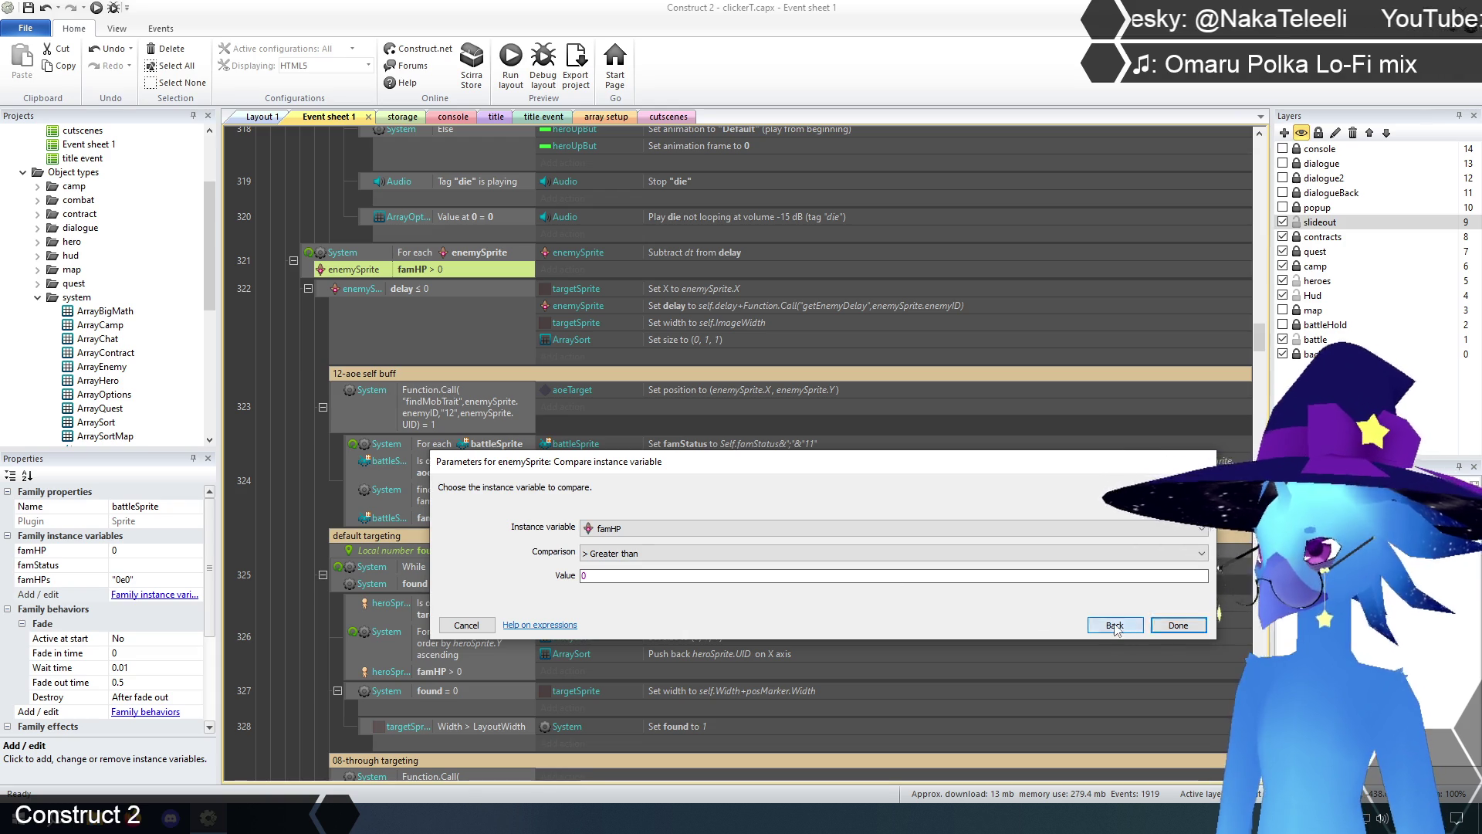
{"action": "left_click", "coordinate": [1114, 625]}
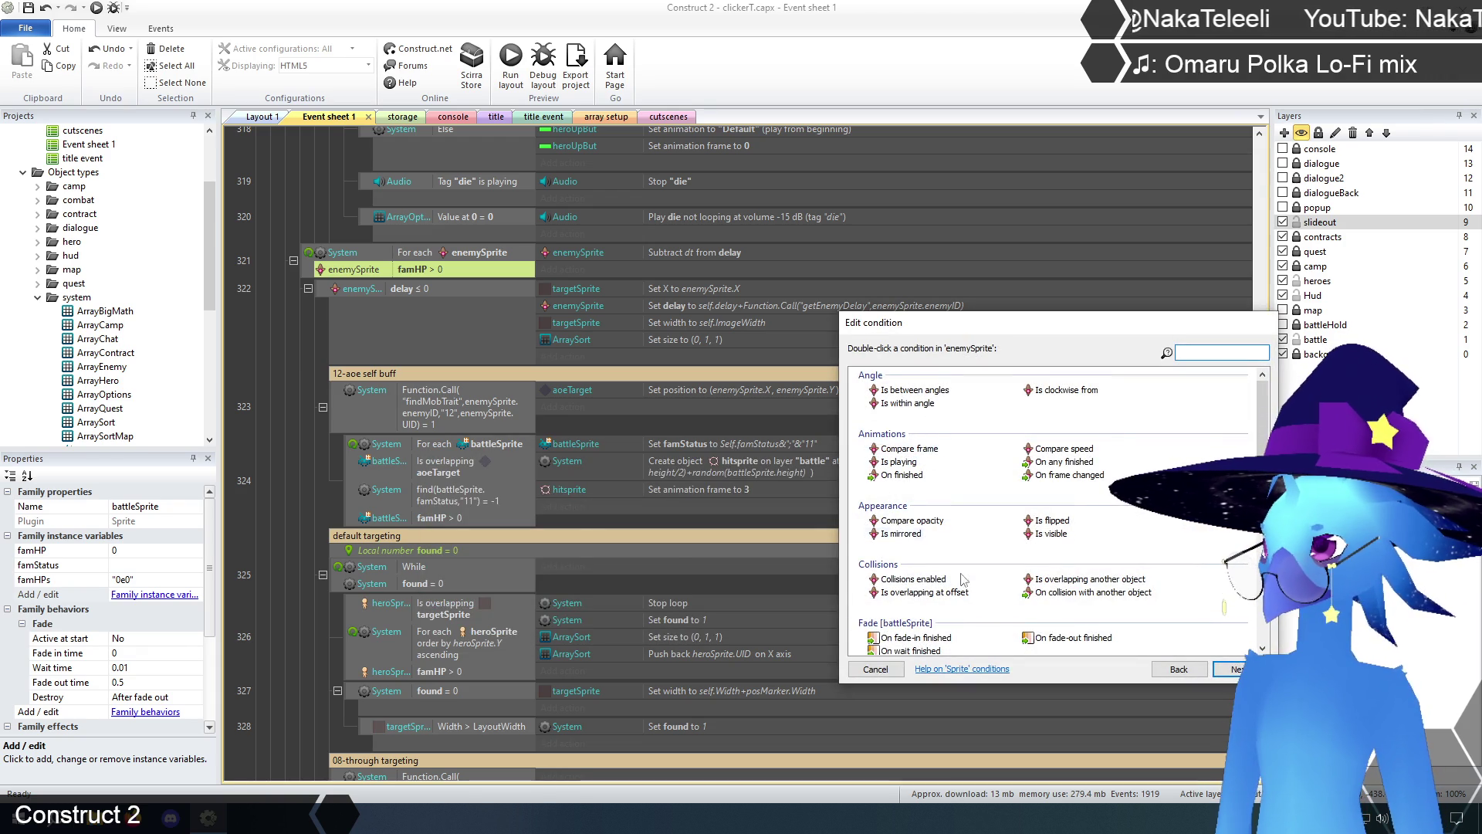
{"action": "left_click", "coordinate": [1179, 669]}
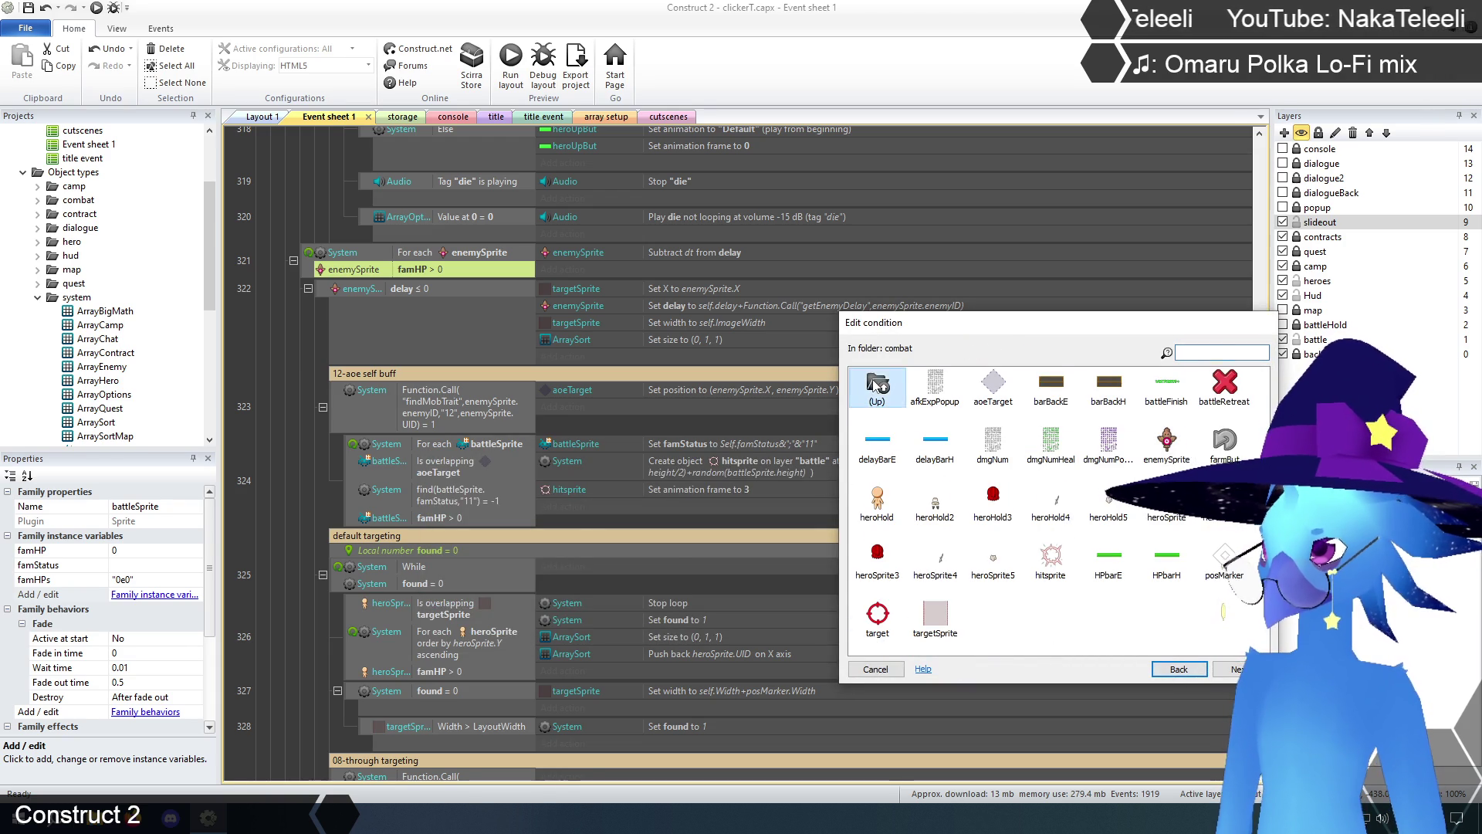
{"action": "double_click", "coordinate": [877, 384]}
{"action": "double_click", "coordinate": [877, 383]}
{"action": "double_click", "coordinate": [917, 454]}
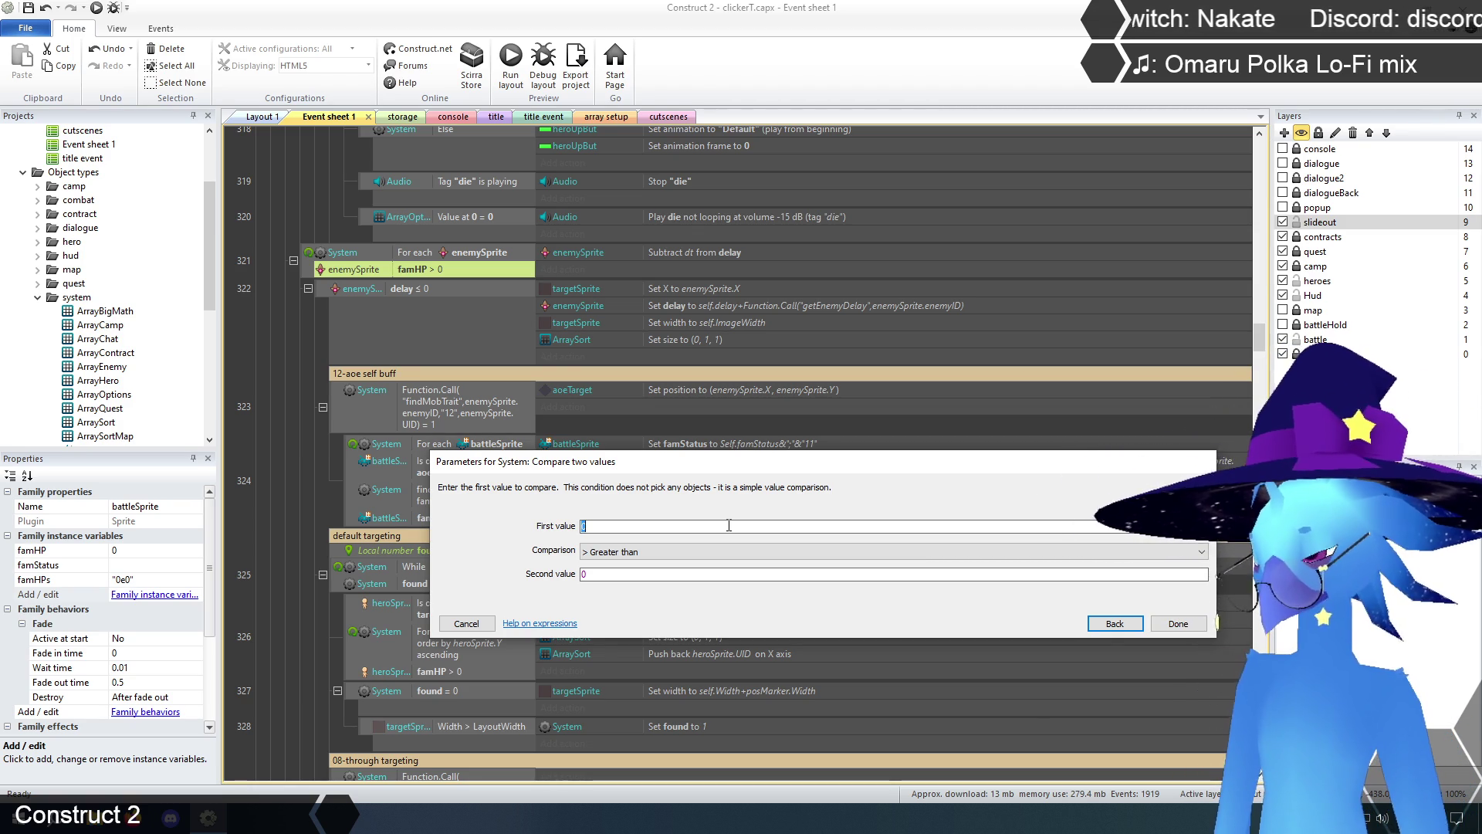
- Enter Function.Call("bigMath",enemySprite.famHPs,">","0e0") as the first value
{"action": "type", "text": "Function.cal"}
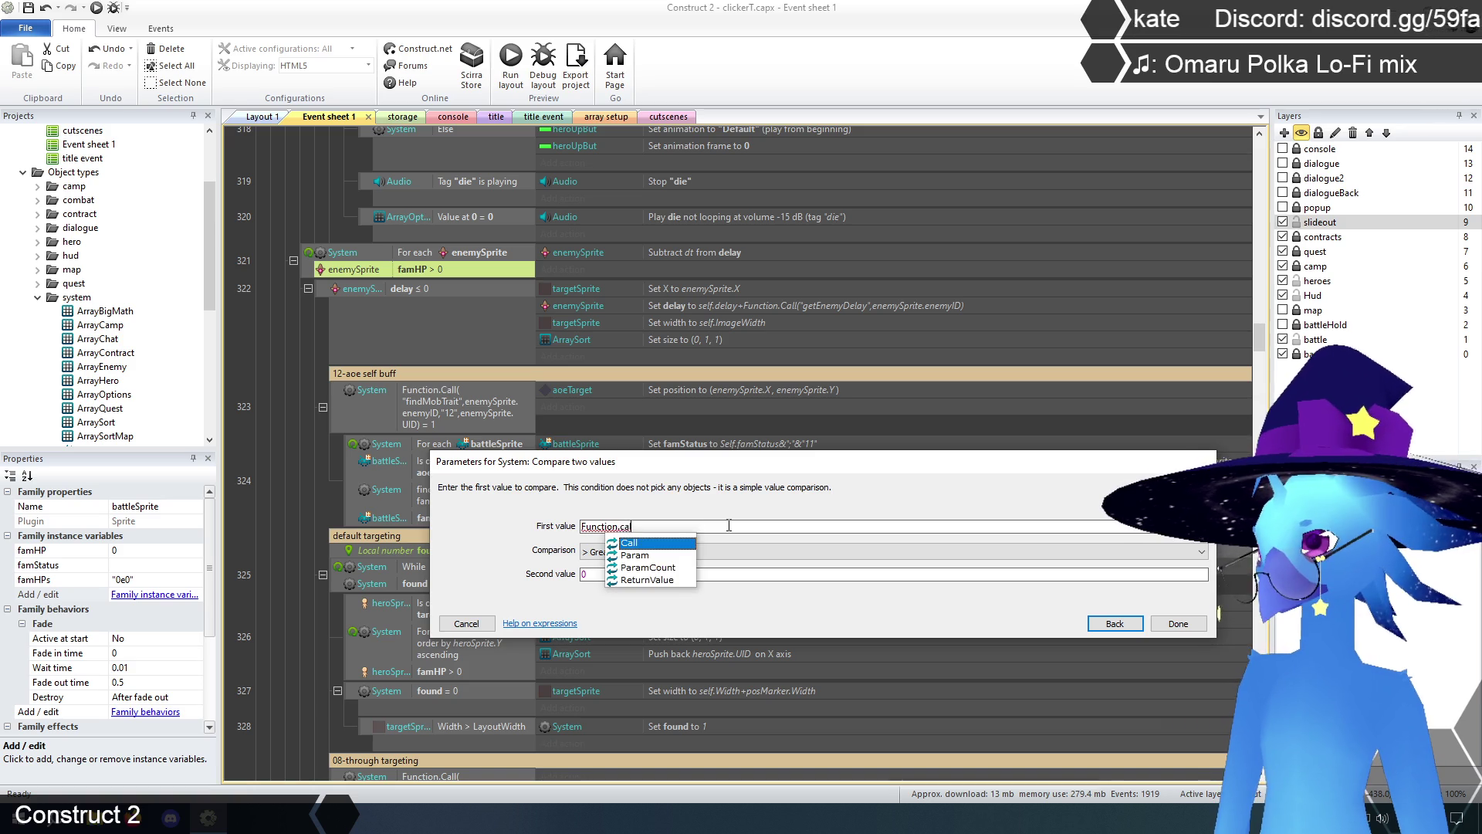
{"action": "key", "text": "Return"}
{"action": "type", "text": "("}
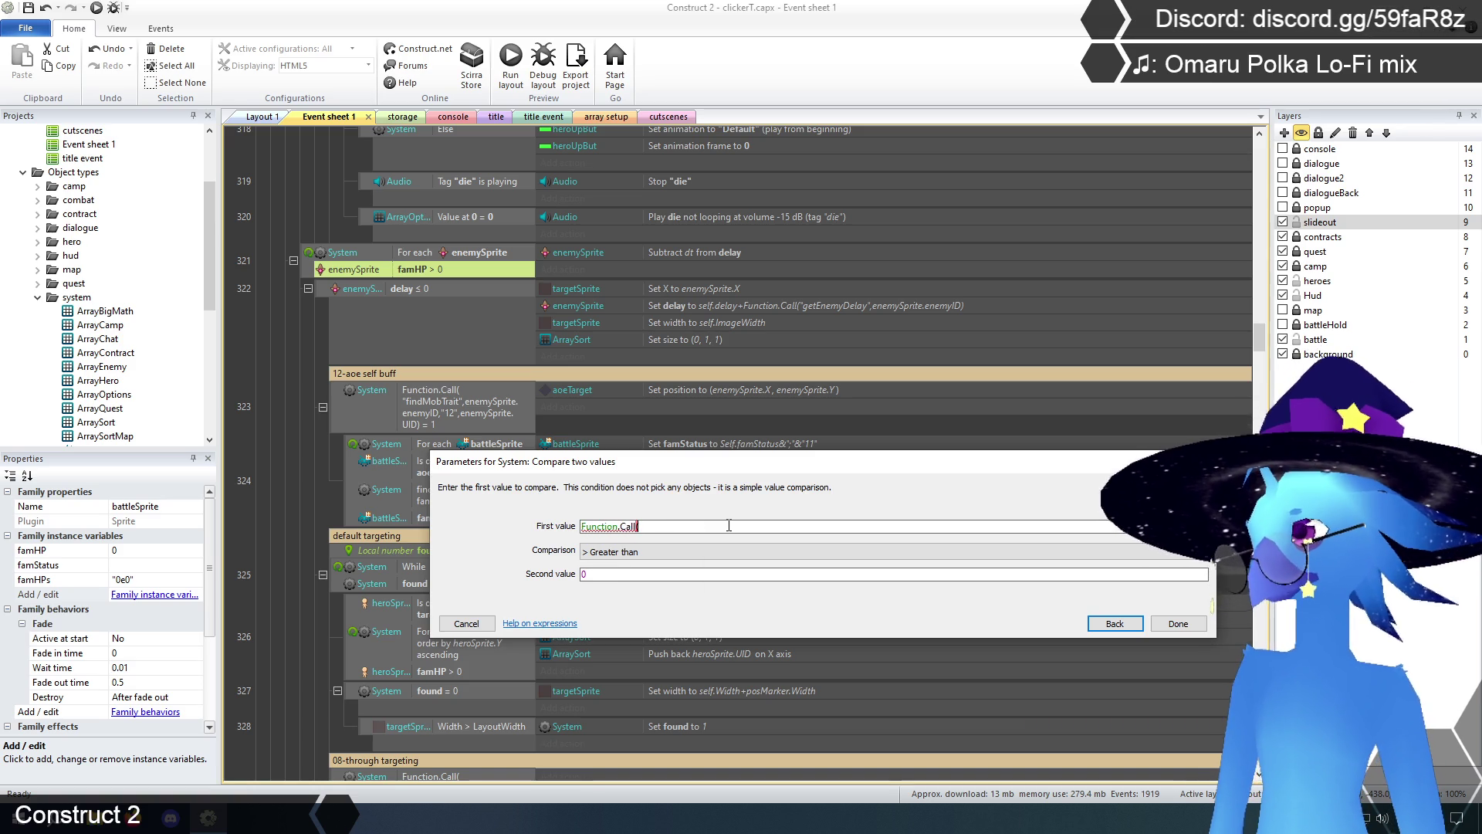
{"action": "type", "text": "\"bigMath"}
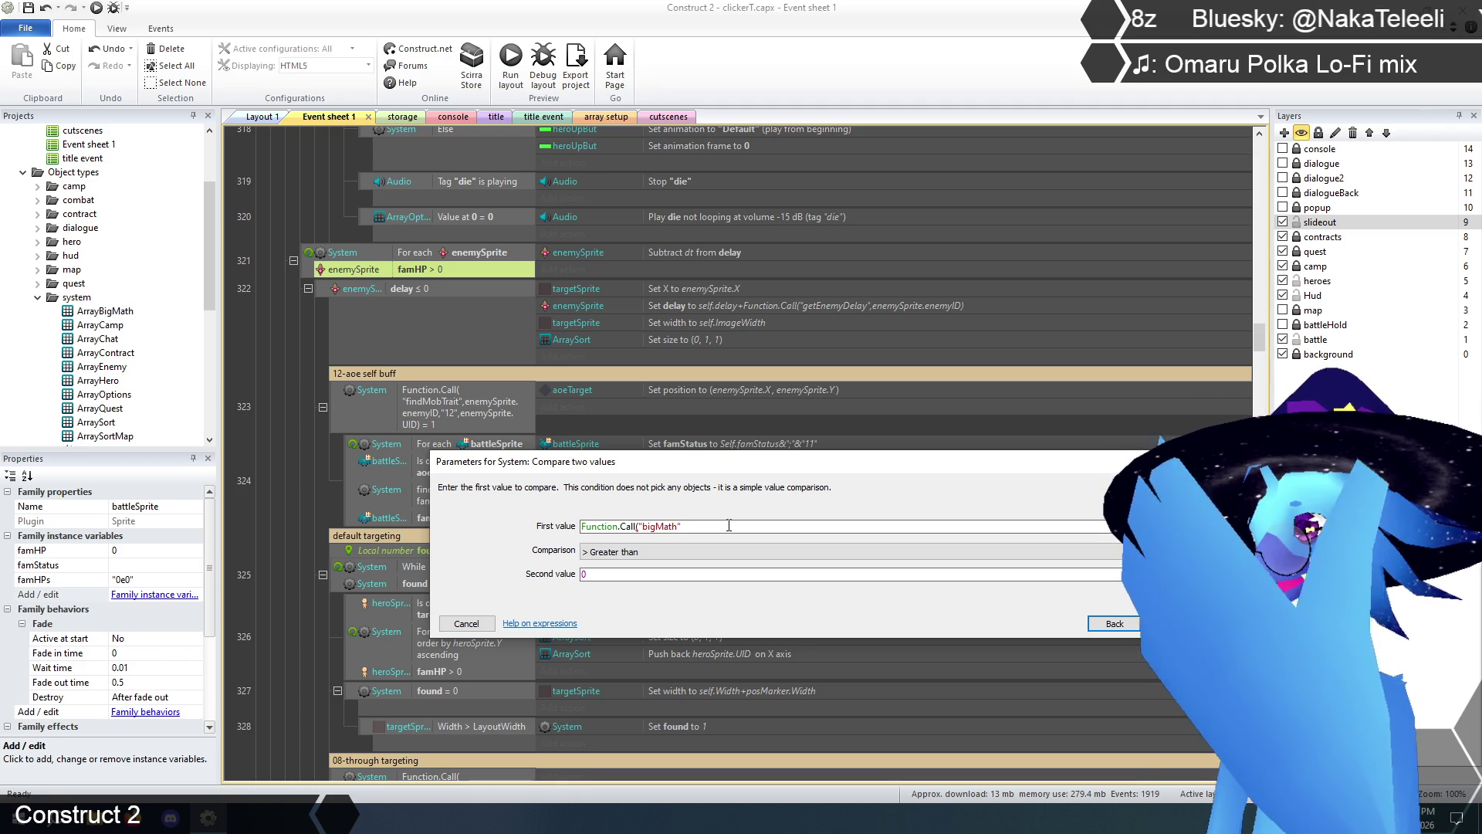
{"action": "type", "text": ","}
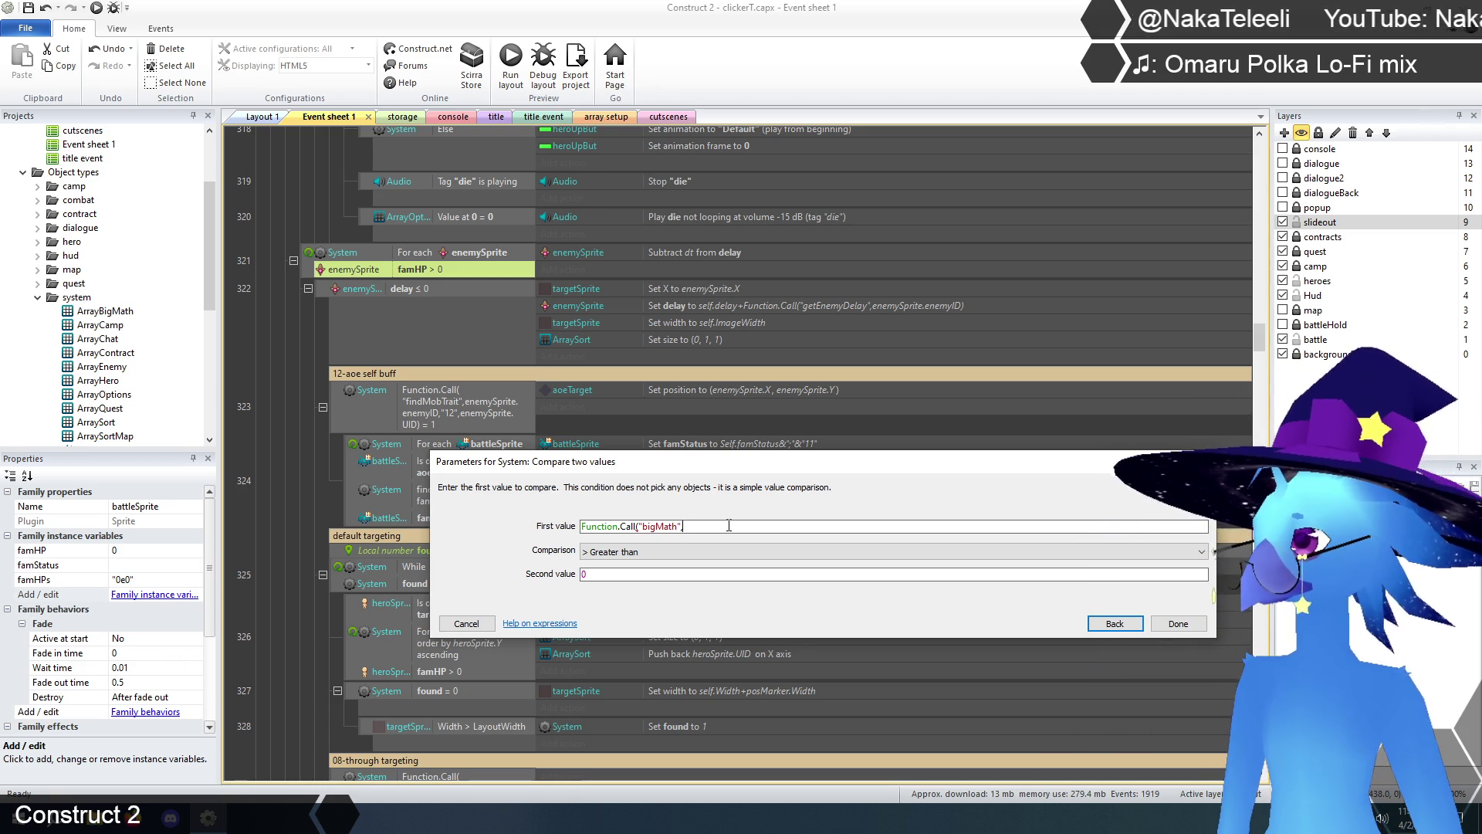
{"action": "type", "text": "enemySprite"}
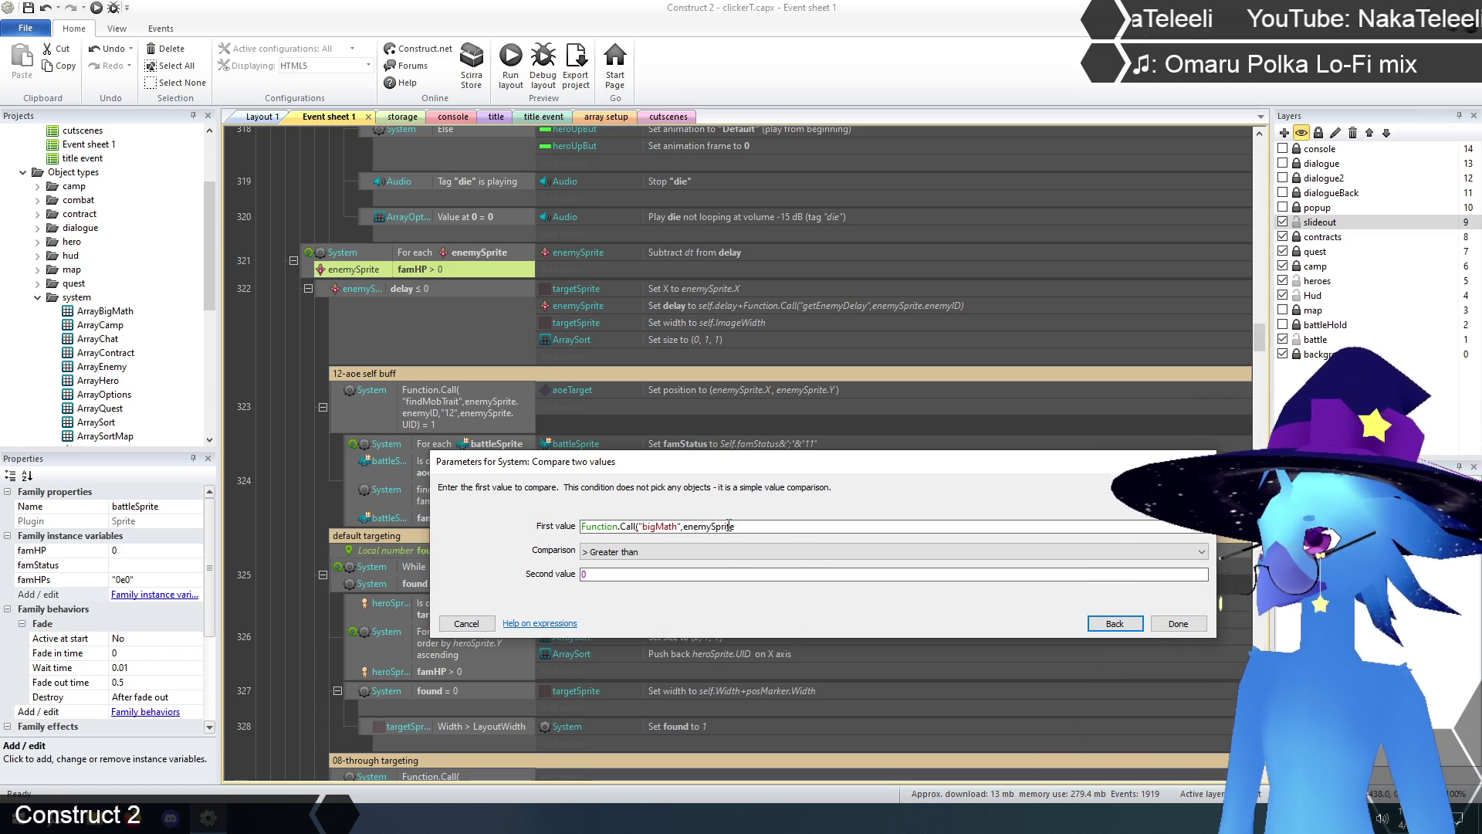
{"action": "type", "text": ".fam"}
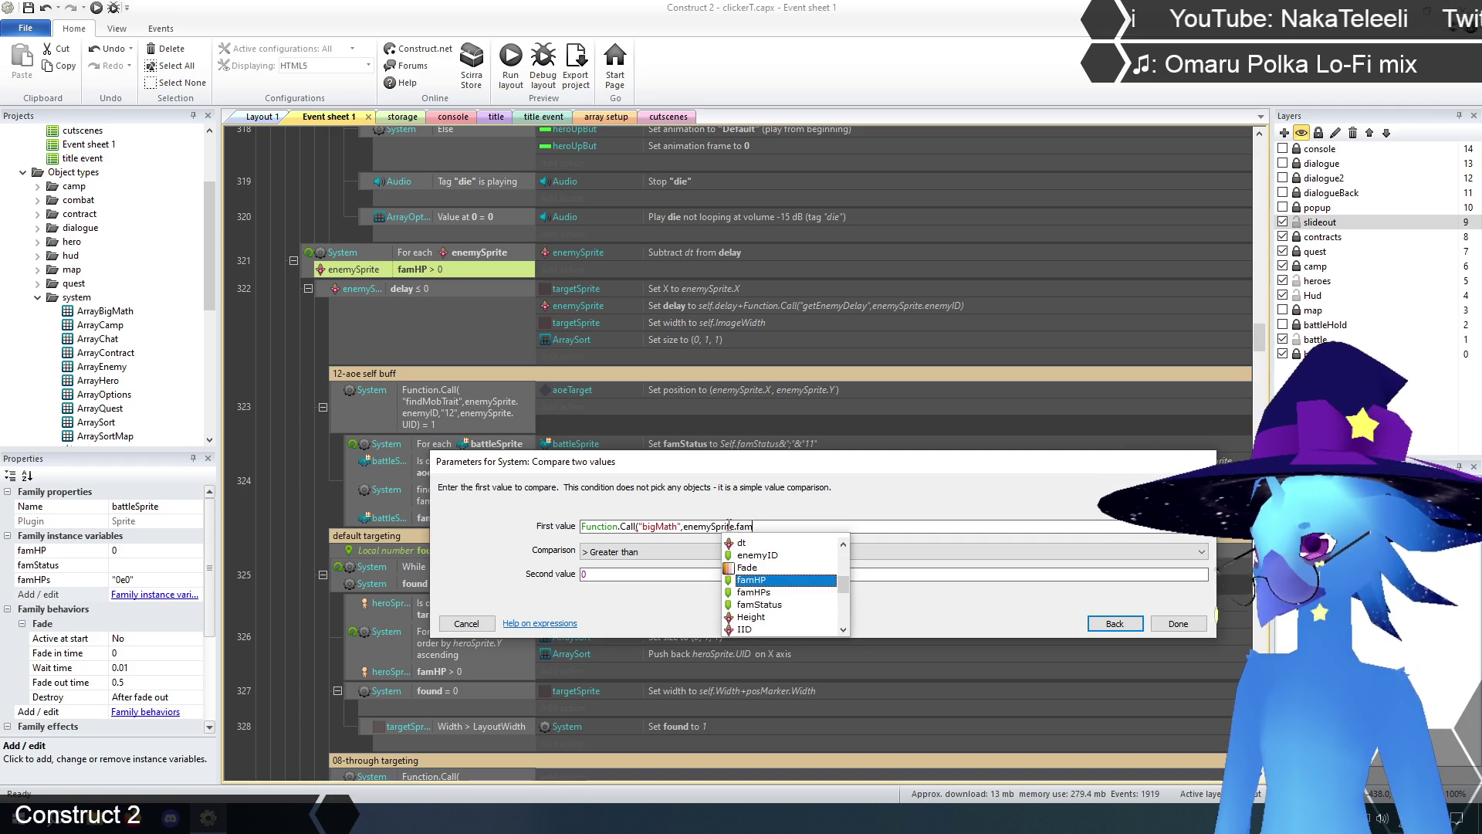
{"action": "key", "text": "Down"}
{"action": "key", "text": "Return"}
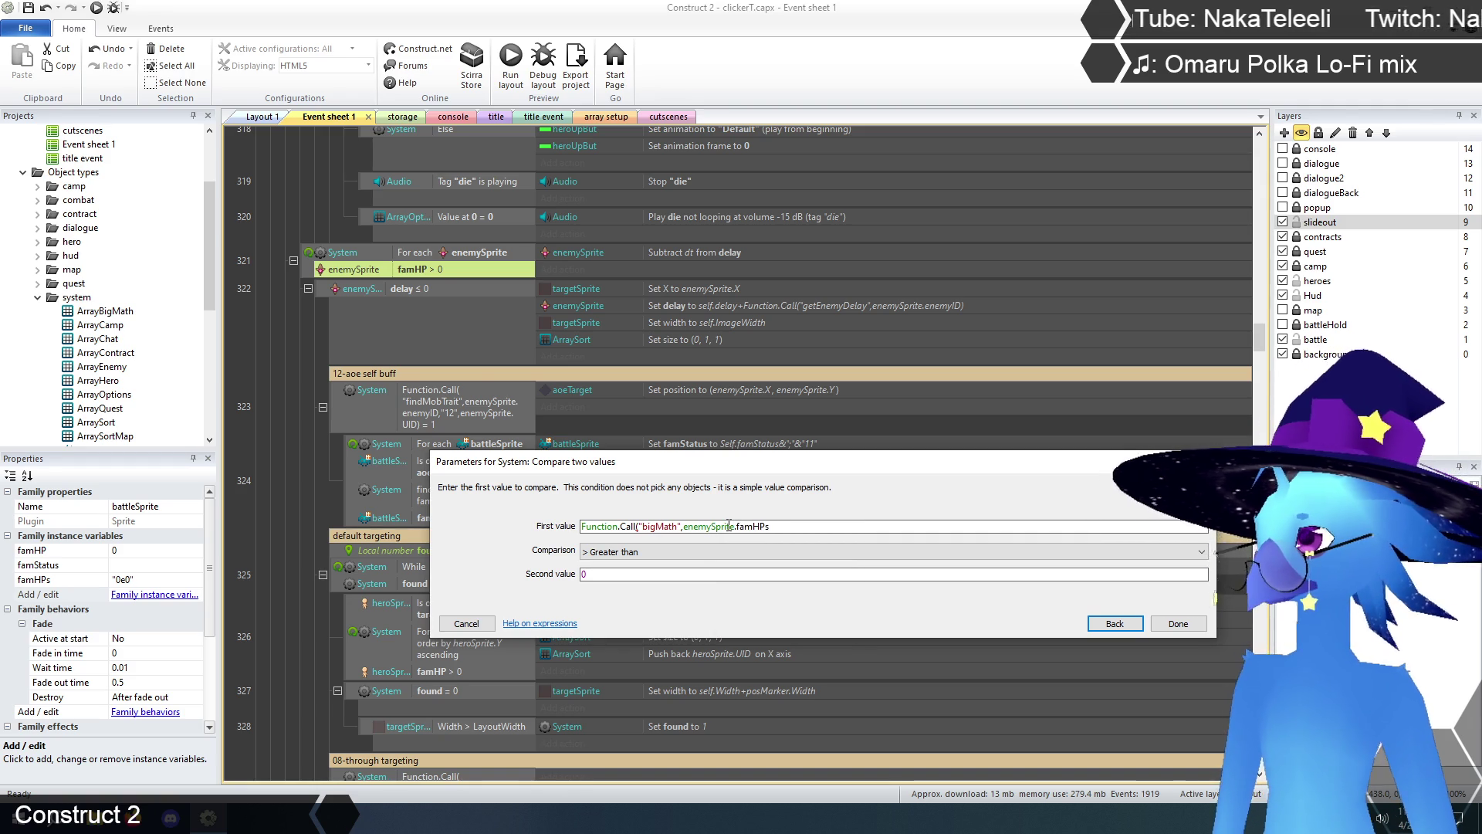
{"action": "type", "text": ",\""}
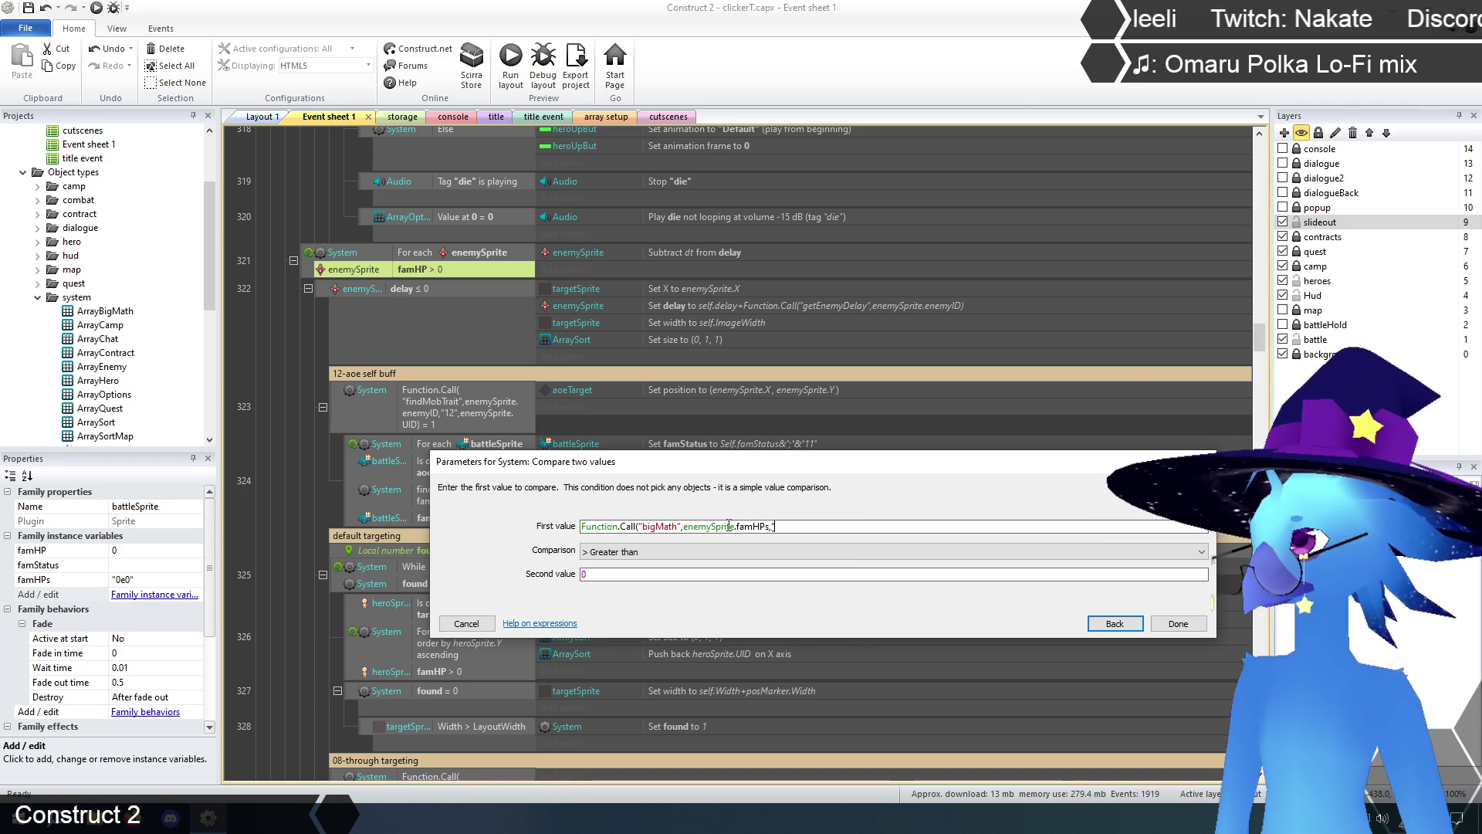
{"action": "type", "text": ">\""}
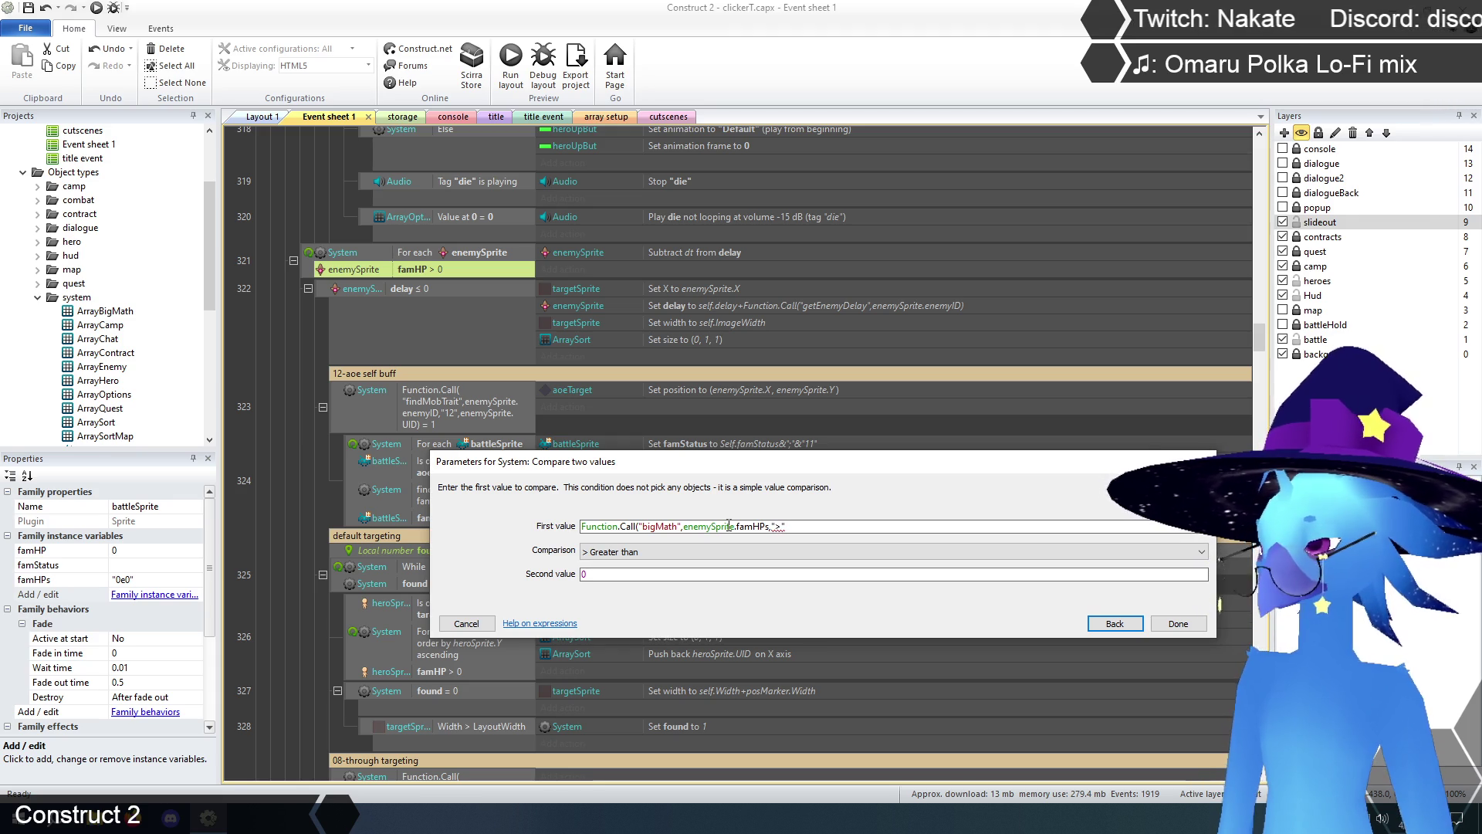
{"action": "type", "text": ","}
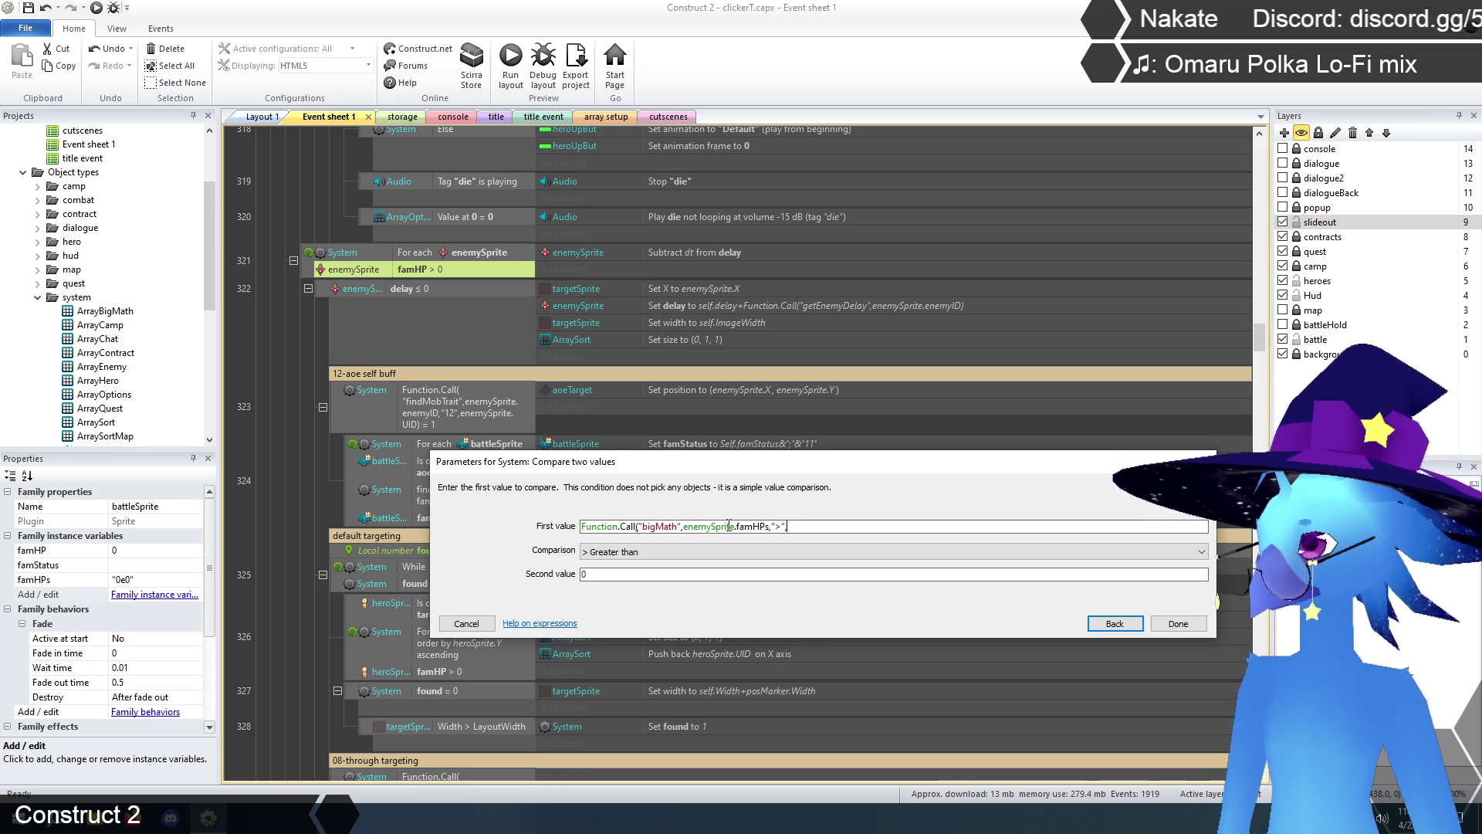
{"action": "type", "text": "\"0e0"}
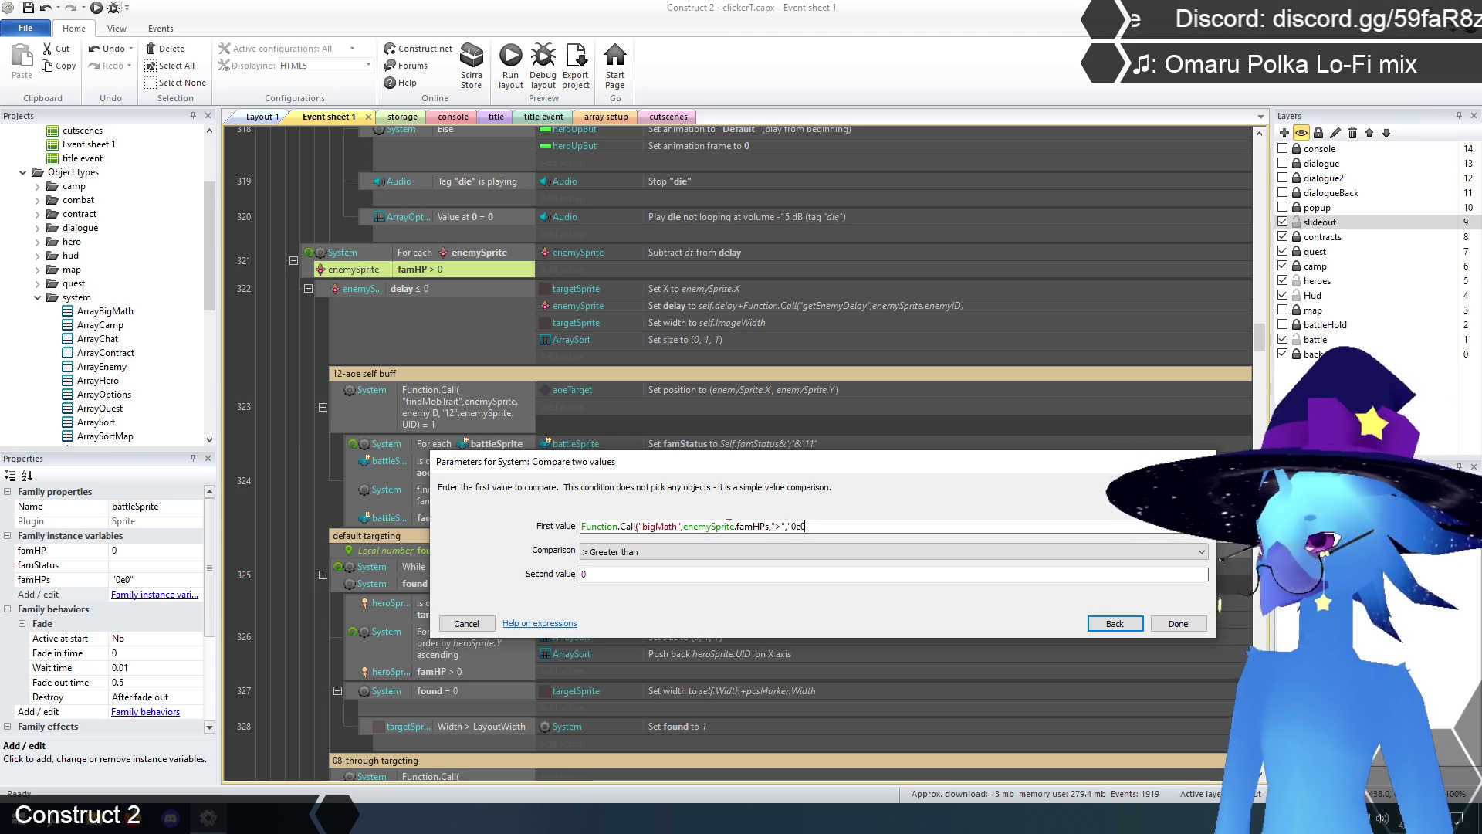
{"action": "type", "text": "\")"}
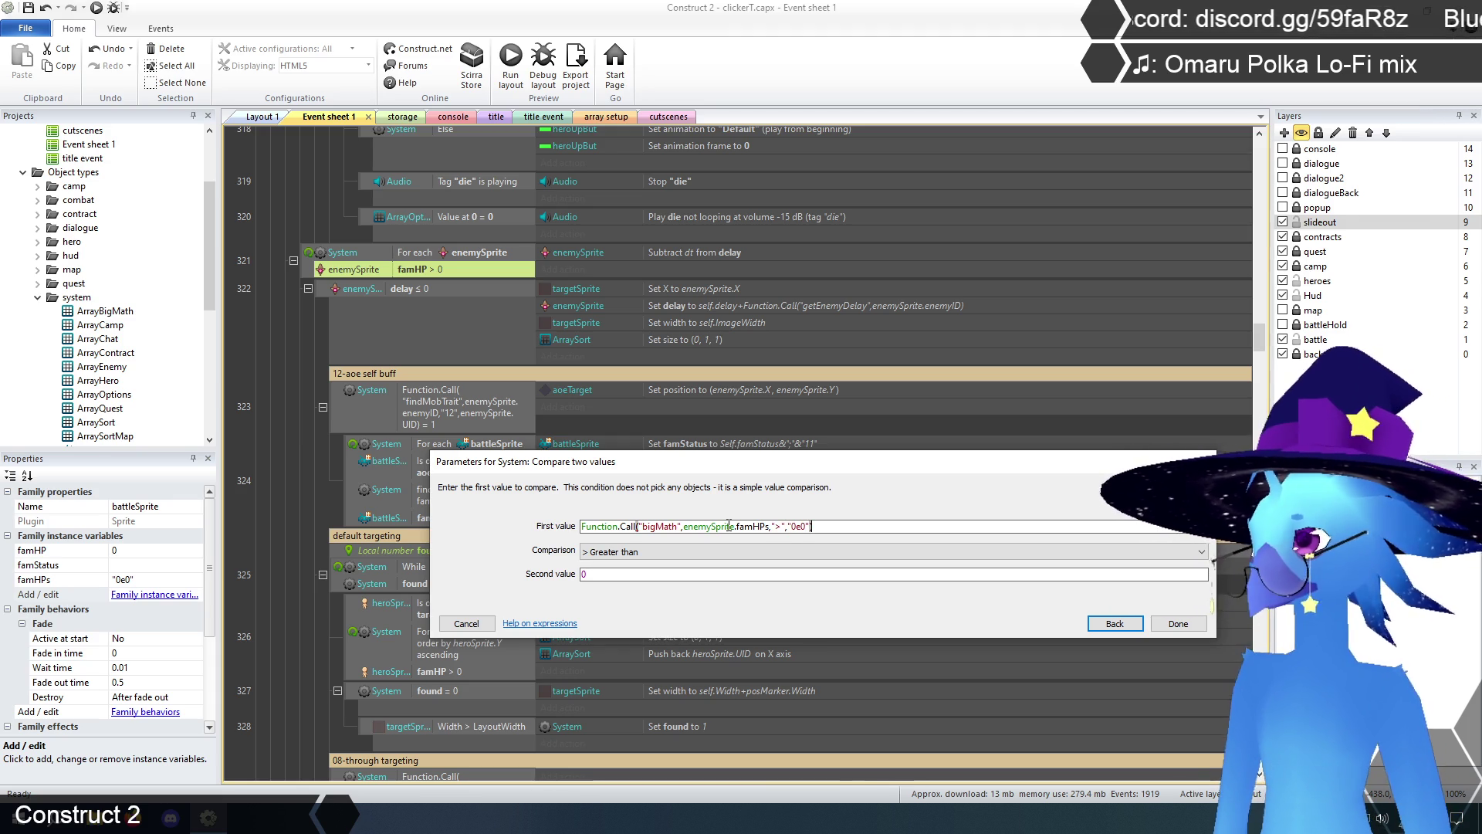
- Make the comparison Equal to 1 and confirm the condition
{"action": "left_click", "coordinate": [608, 551]}
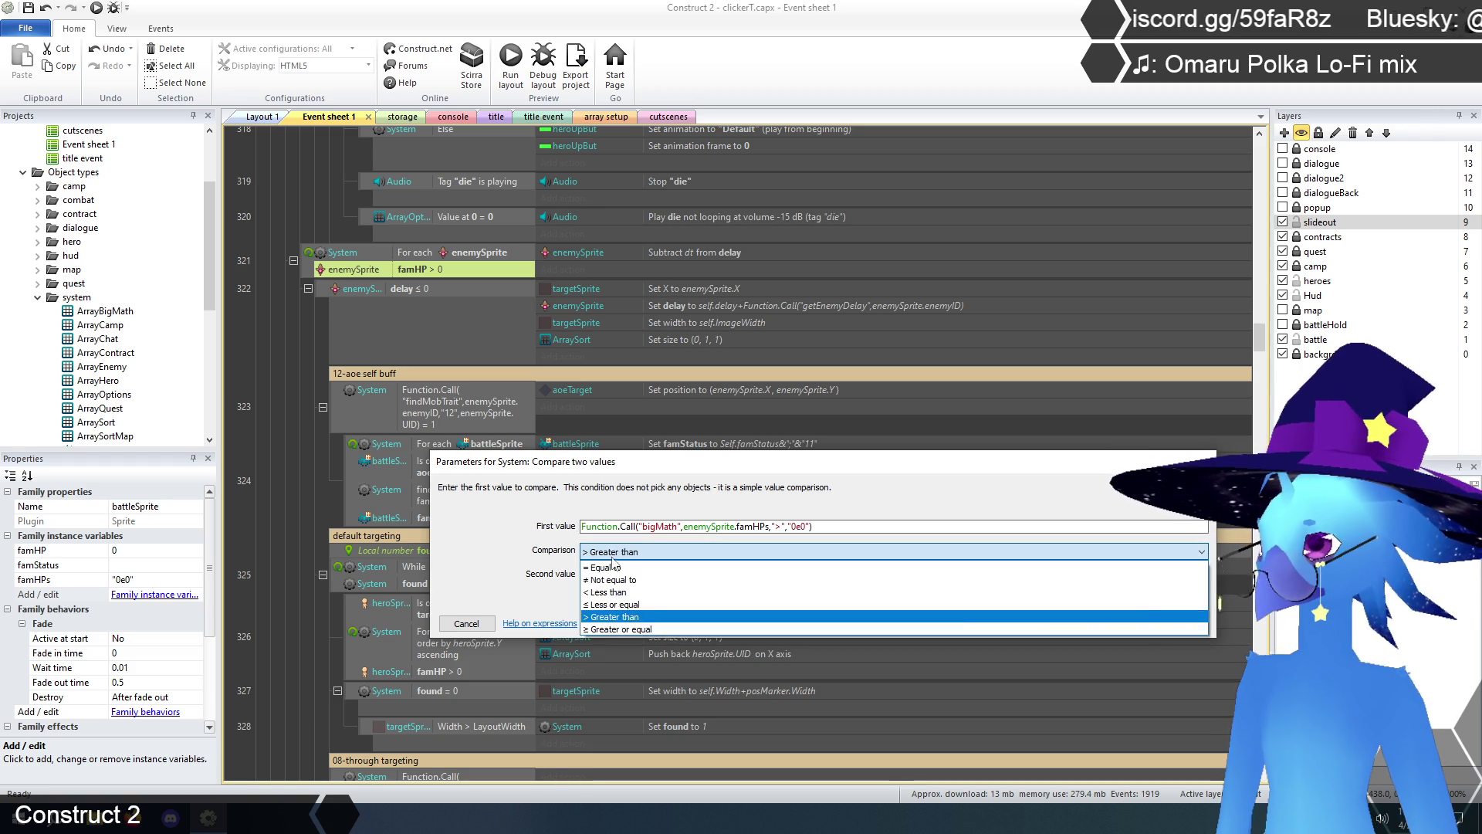
{"action": "left_click", "coordinate": [609, 573]}
{"action": "type", "text": "1"}
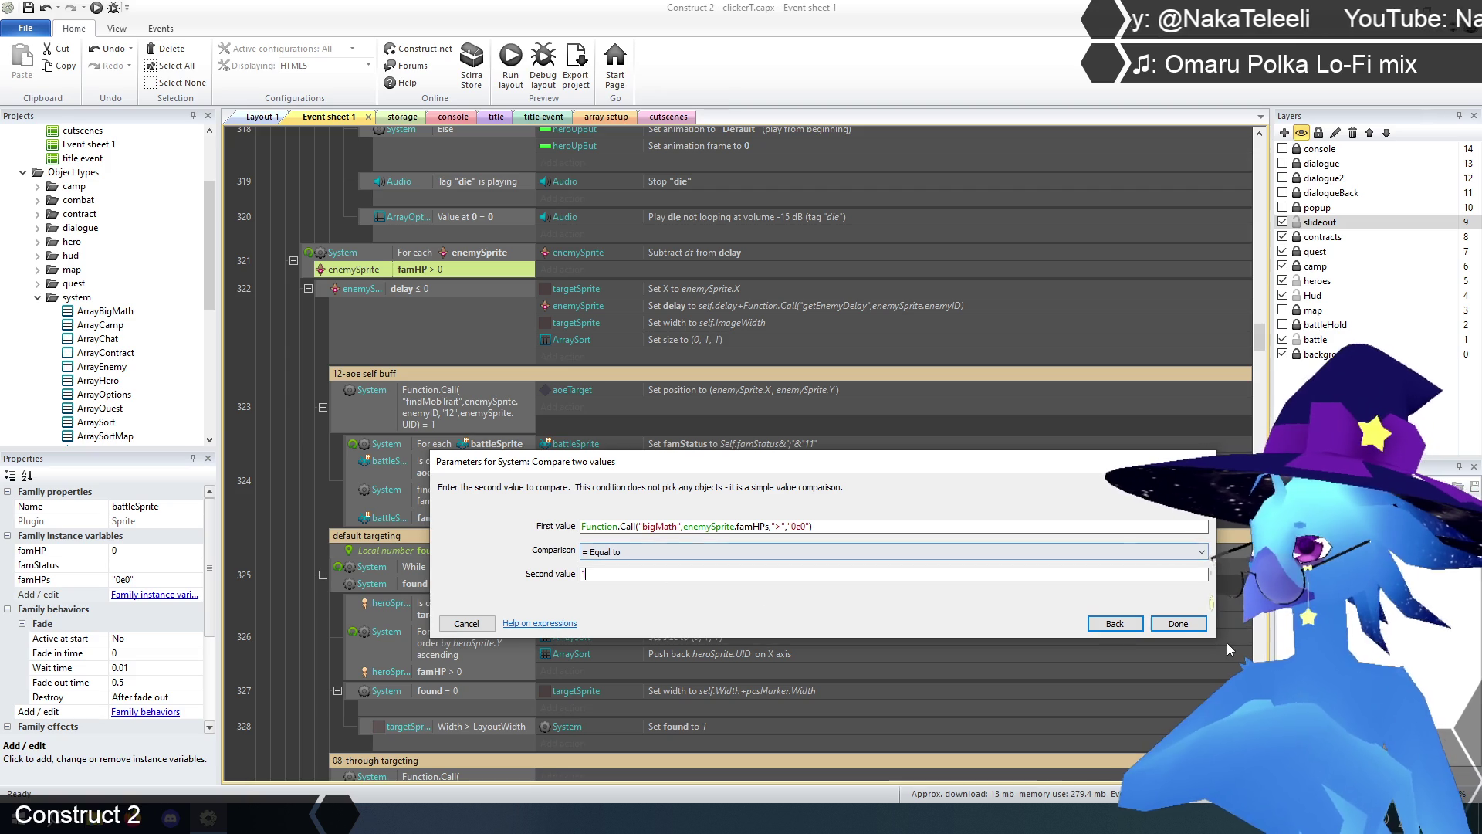
{"action": "left_click", "coordinate": [1178, 624]}
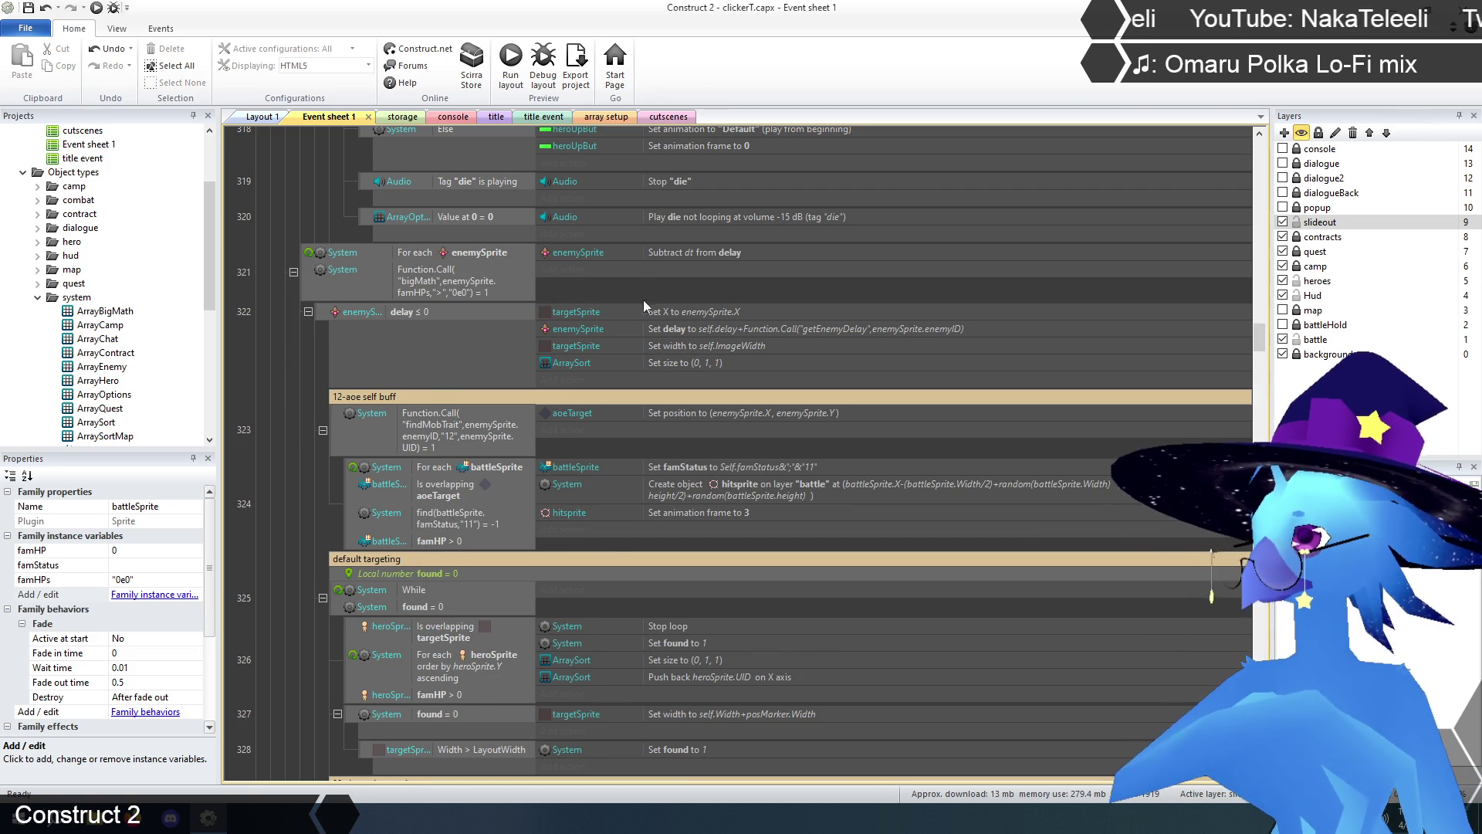
{"action": "scroll", "coordinate": [716, 326], "scroll_direction": "down", "scroll_amount": 1}
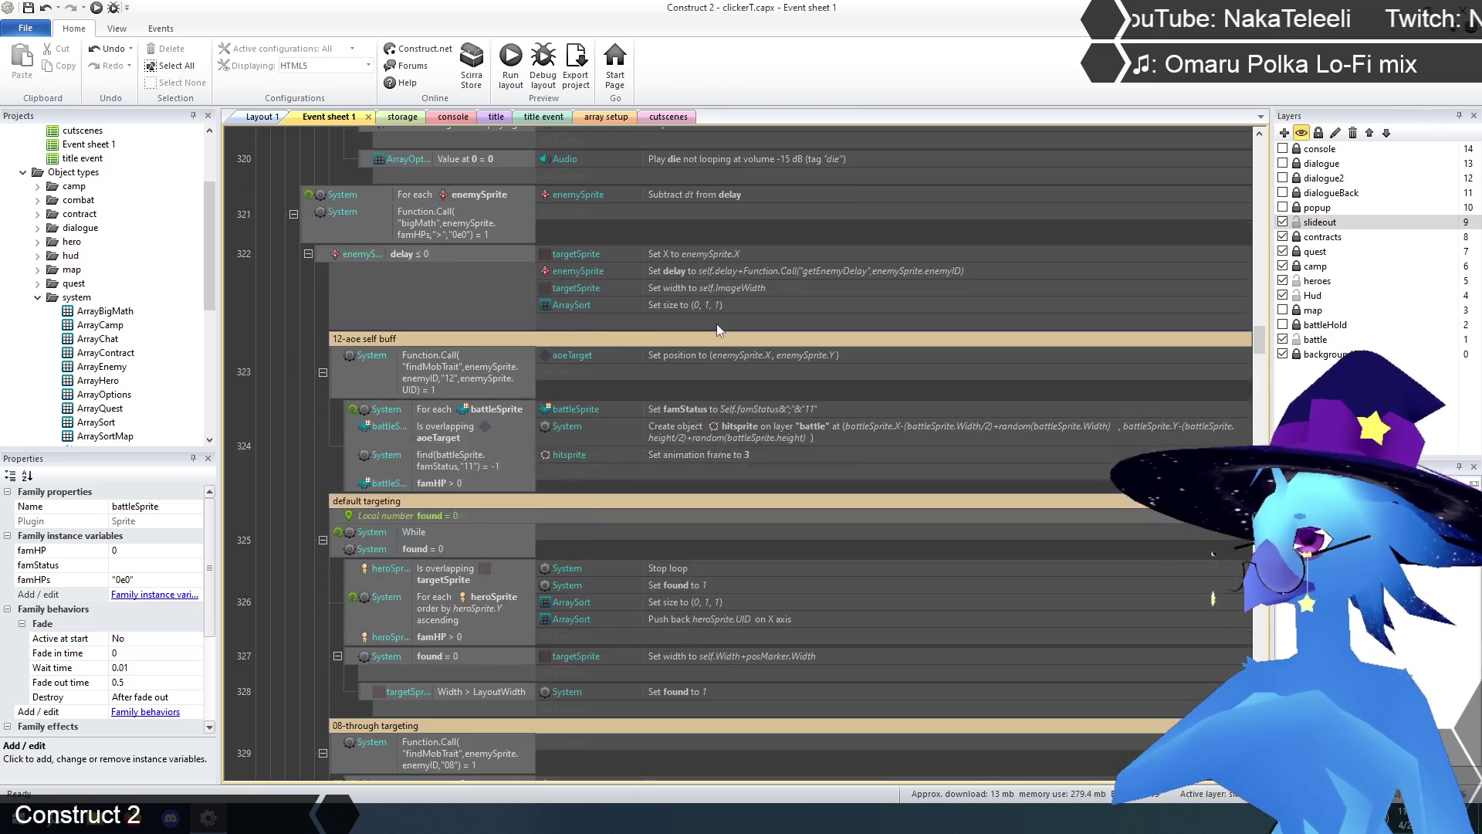
{"action": "scroll", "coordinate": [469, 313], "scroll_direction": "down", "scroll_amount": 2}
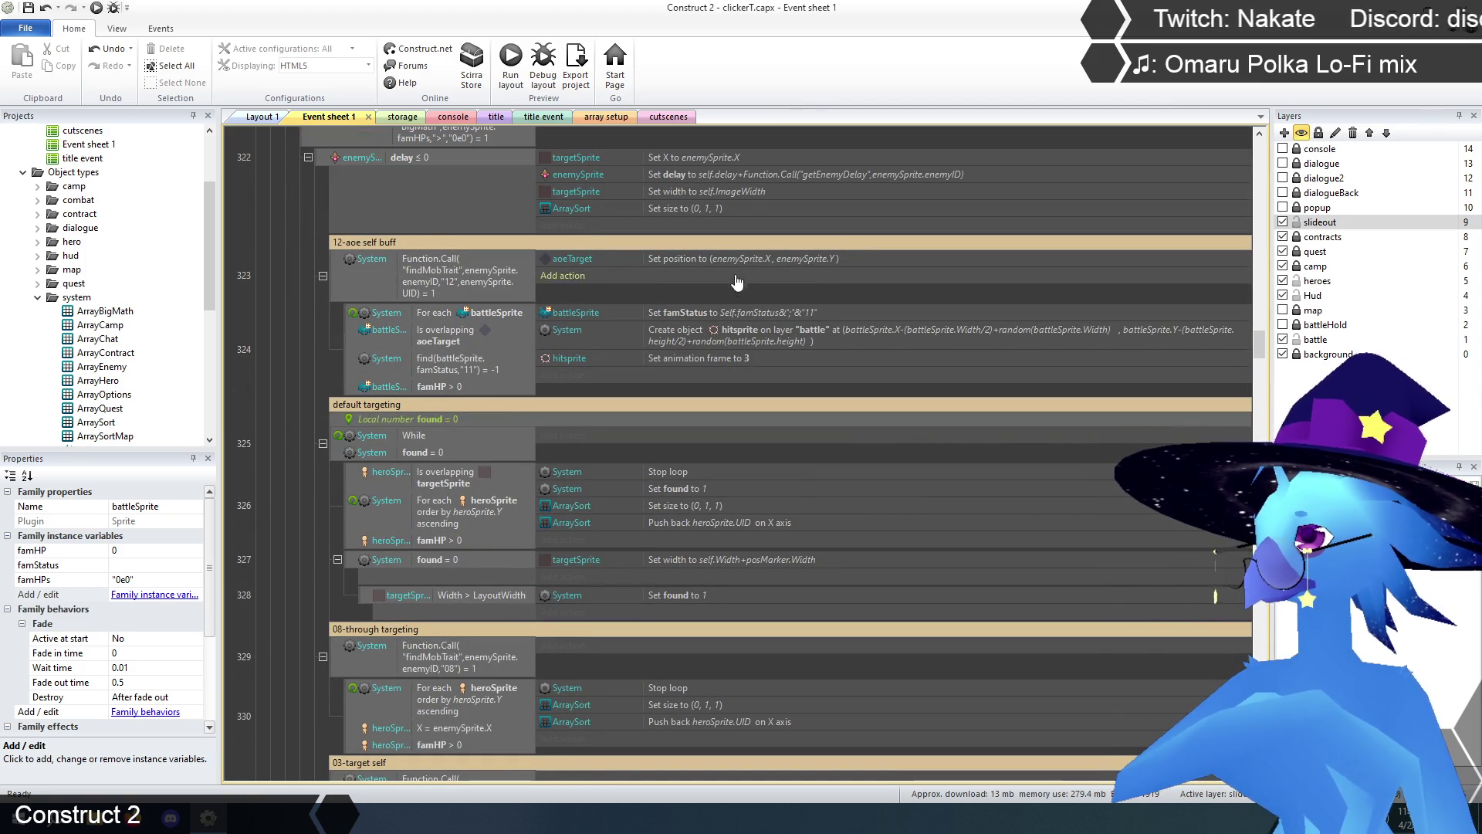
{"action": "scroll", "coordinate": [475, 296], "scroll_direction": "down", "scroll_amount": 2}
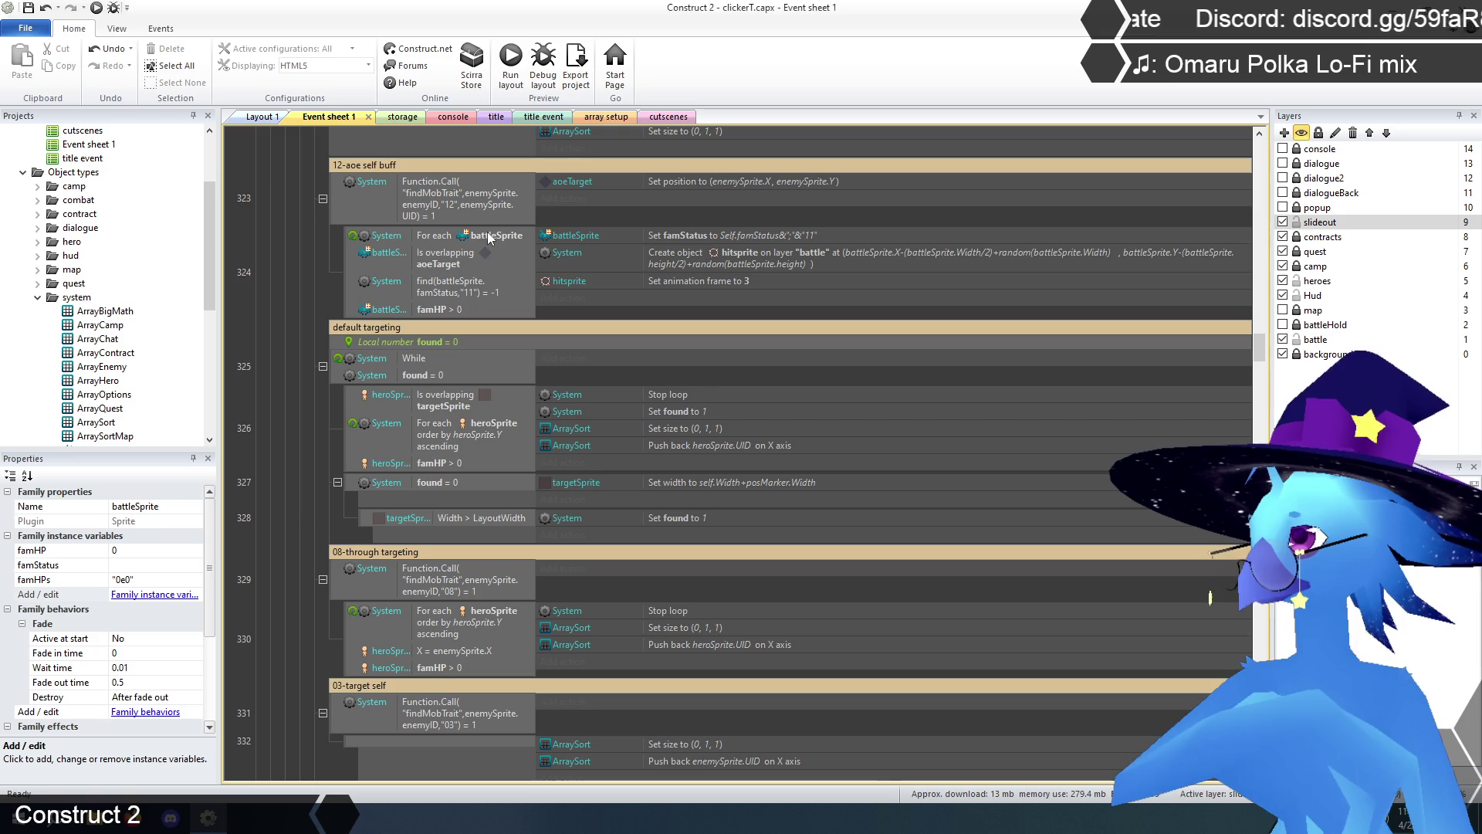
{"action": "left_click", "coordinate": [446, 308]}
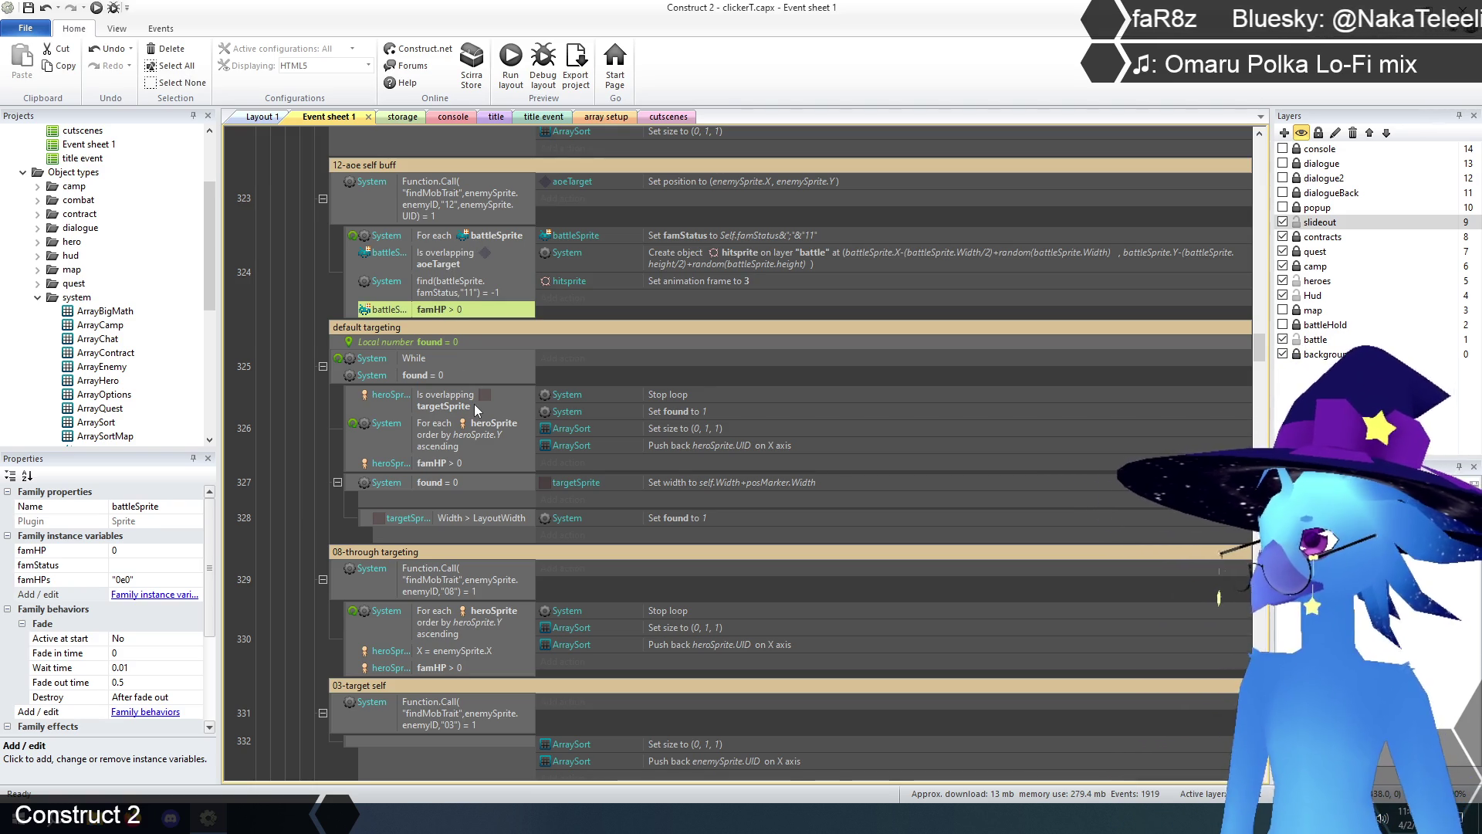
{"action": "scroll", "coordinate": [512, 438], "scroll_direction": "up", "scroll_amount": 10}
{"action": "scroll", "coordinate": [522, 438], "scroll_direction": "up", "scroll_amount": 10}
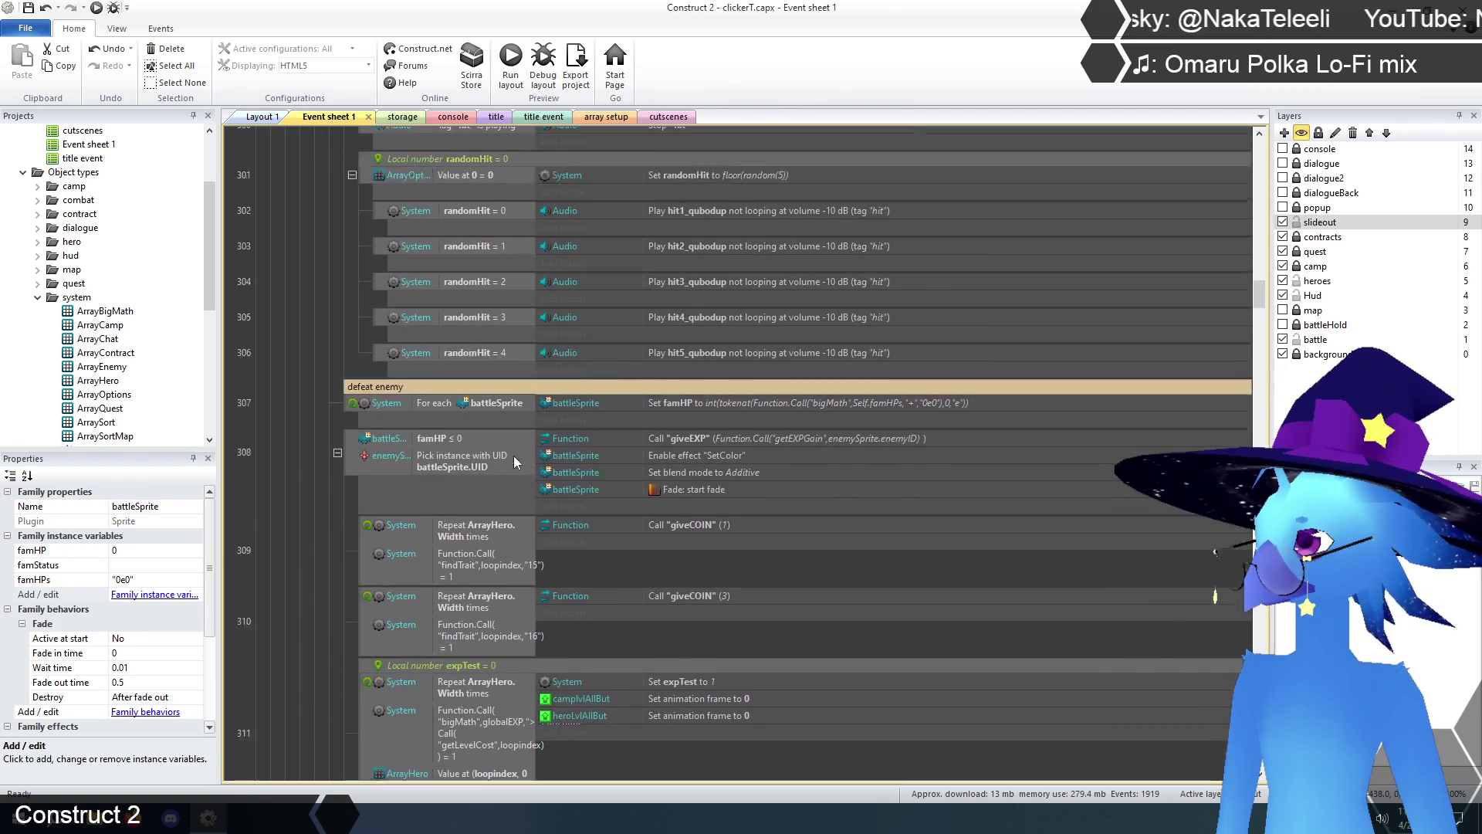
{"action": "scroll", "coordinate": [515, 460], "scroll_direction": "up", "scroll_amount": 10}
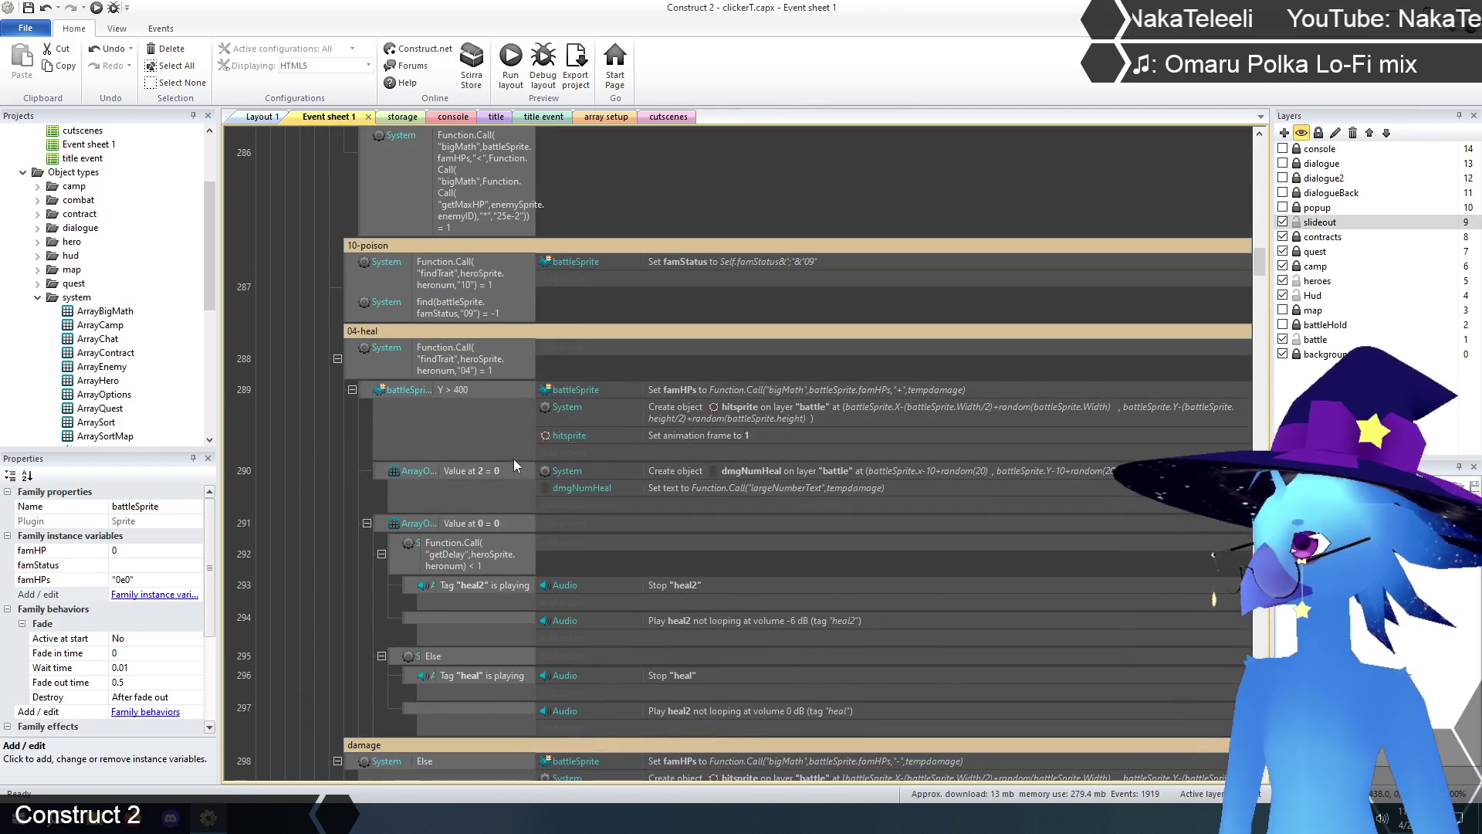
{"action": "scroll", "coordinate": [498, 462], "scroll_direction": "up", "scroll_amount": 3}
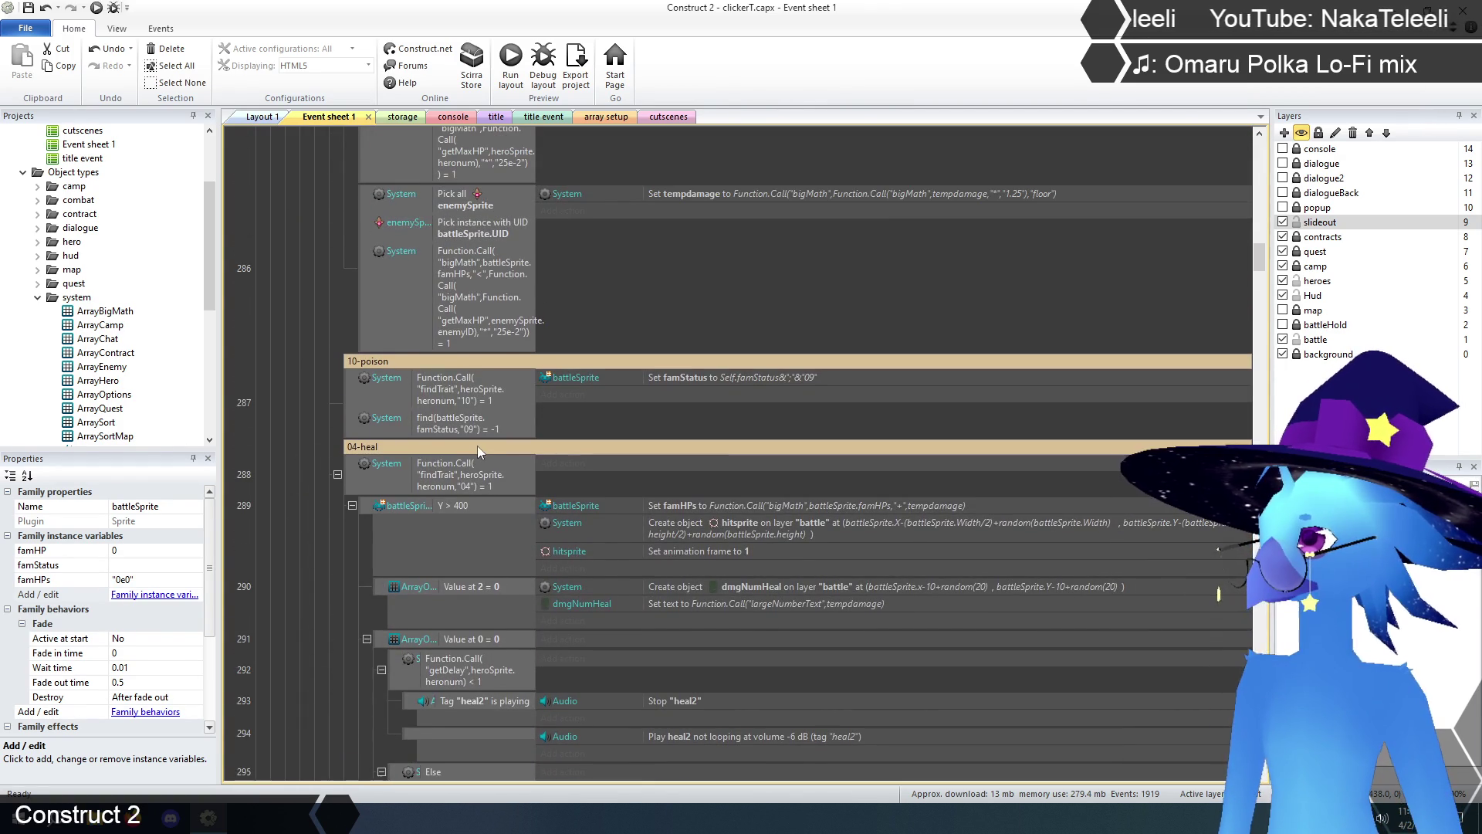
{"action": "scroll", "coordinate": [477, 446], "scroll_direction": "up", "scroll_amount": 4}
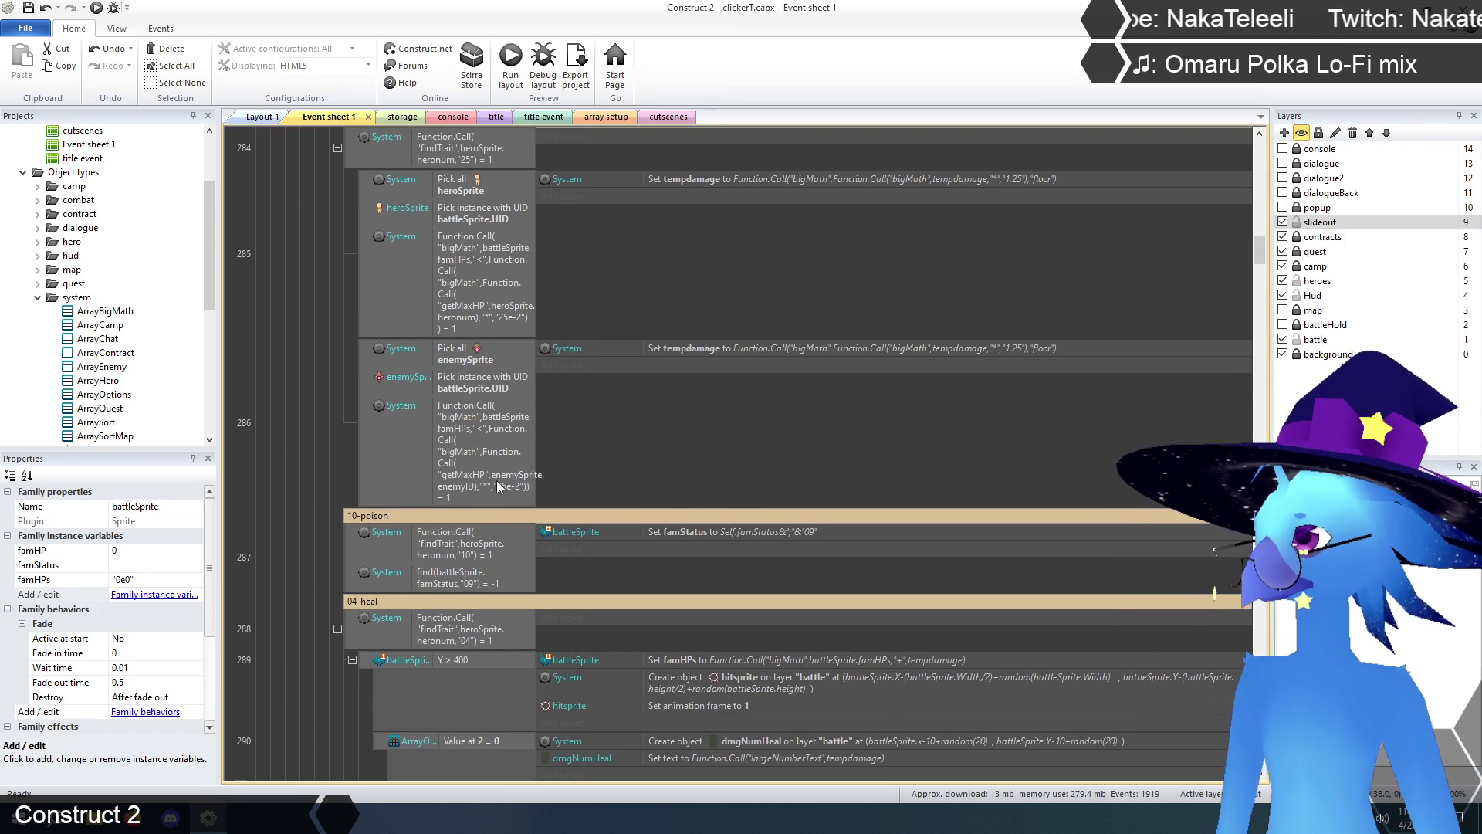
{"action": "scroll", "coordinate": [498, 485], "scroll_direction": "up", "scroll_amount": 6}
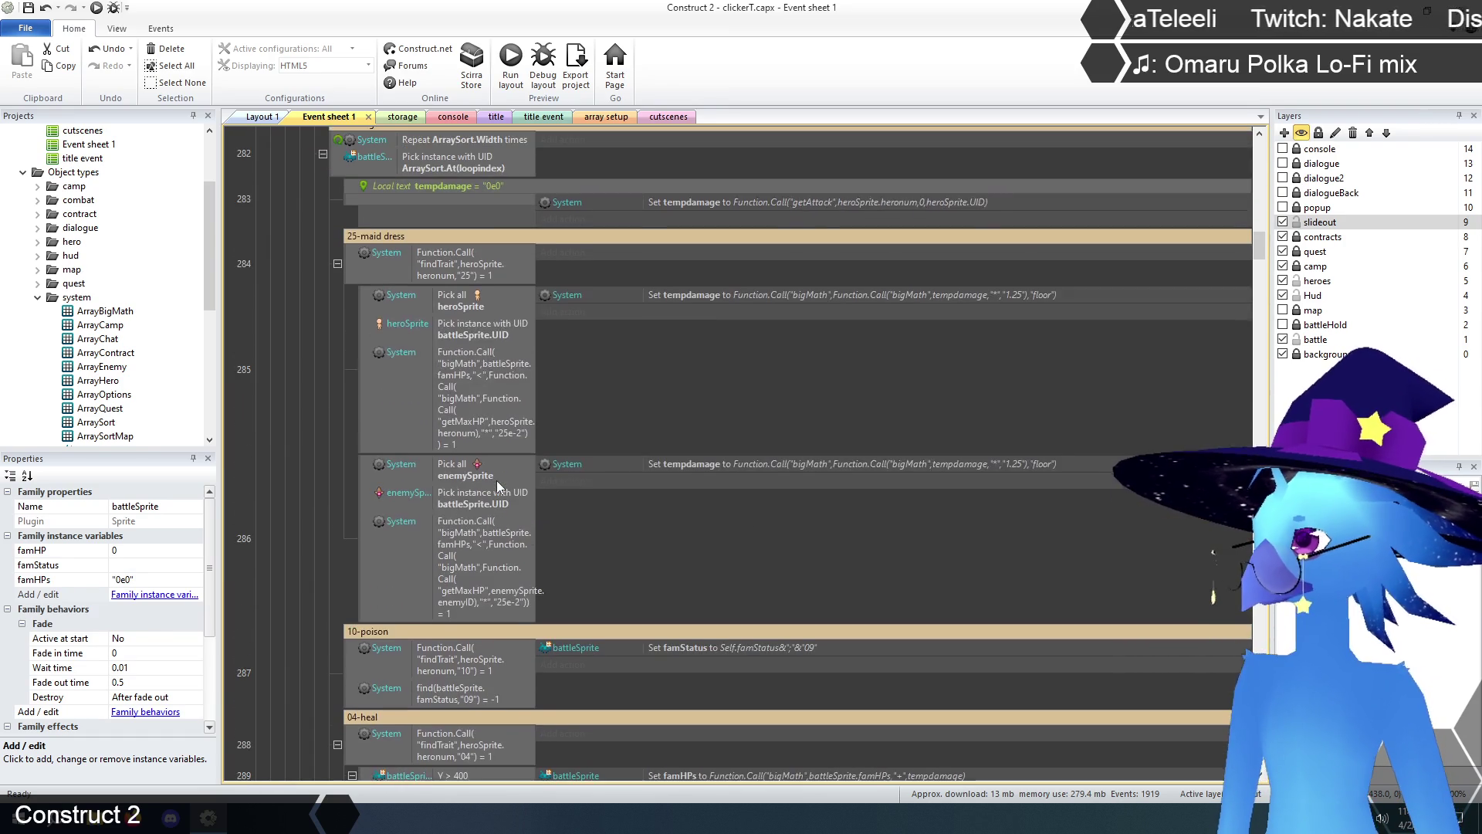
{"action": "scroll", "coordinate": [497, 485], "scroll_direction": "up", "scroll_amount": 9}
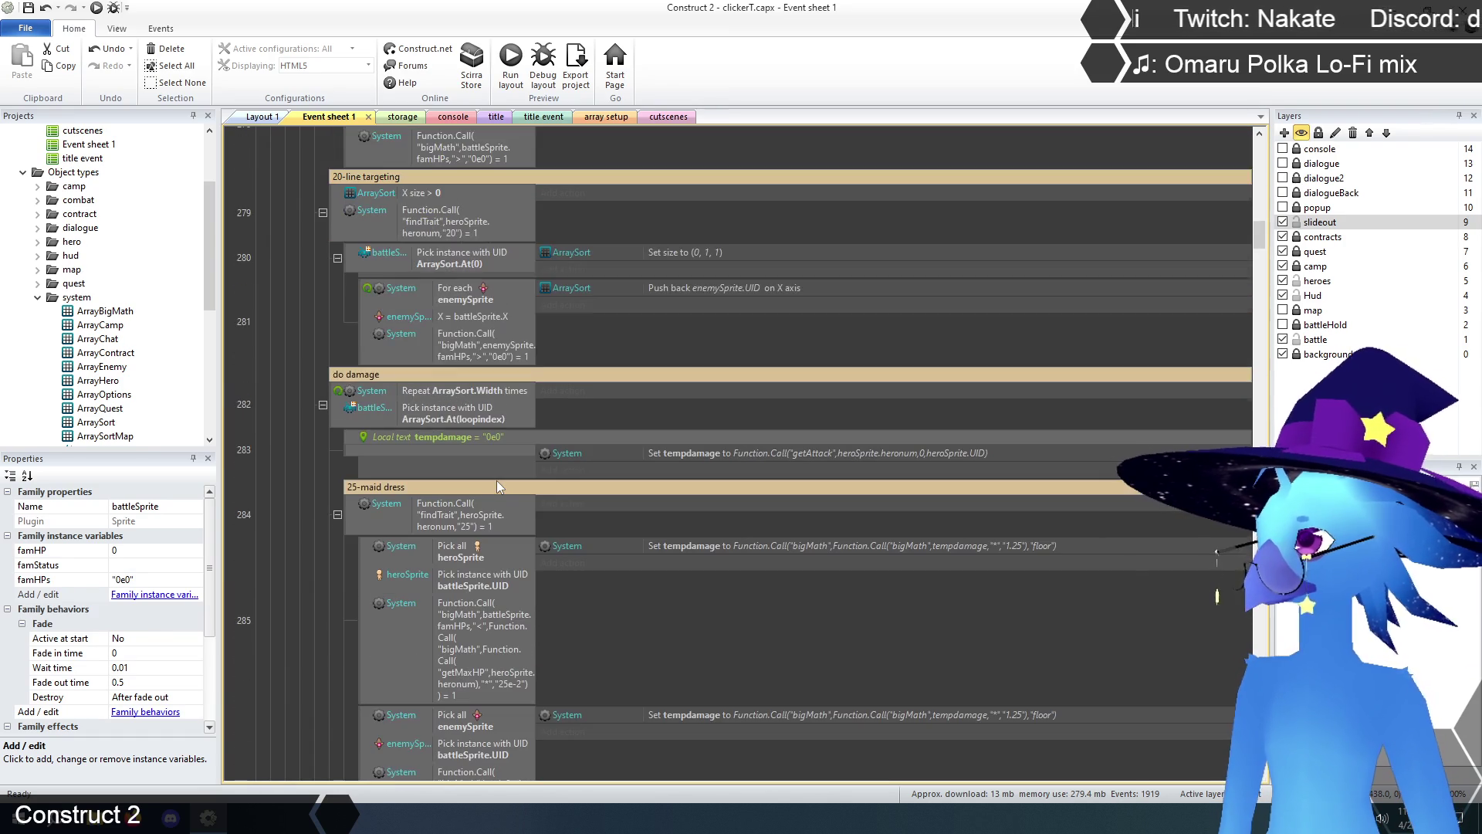
{"action": "scroll", "coordinate": [497, 485], "scroll_direction": "up", "scroll_amount": 1}
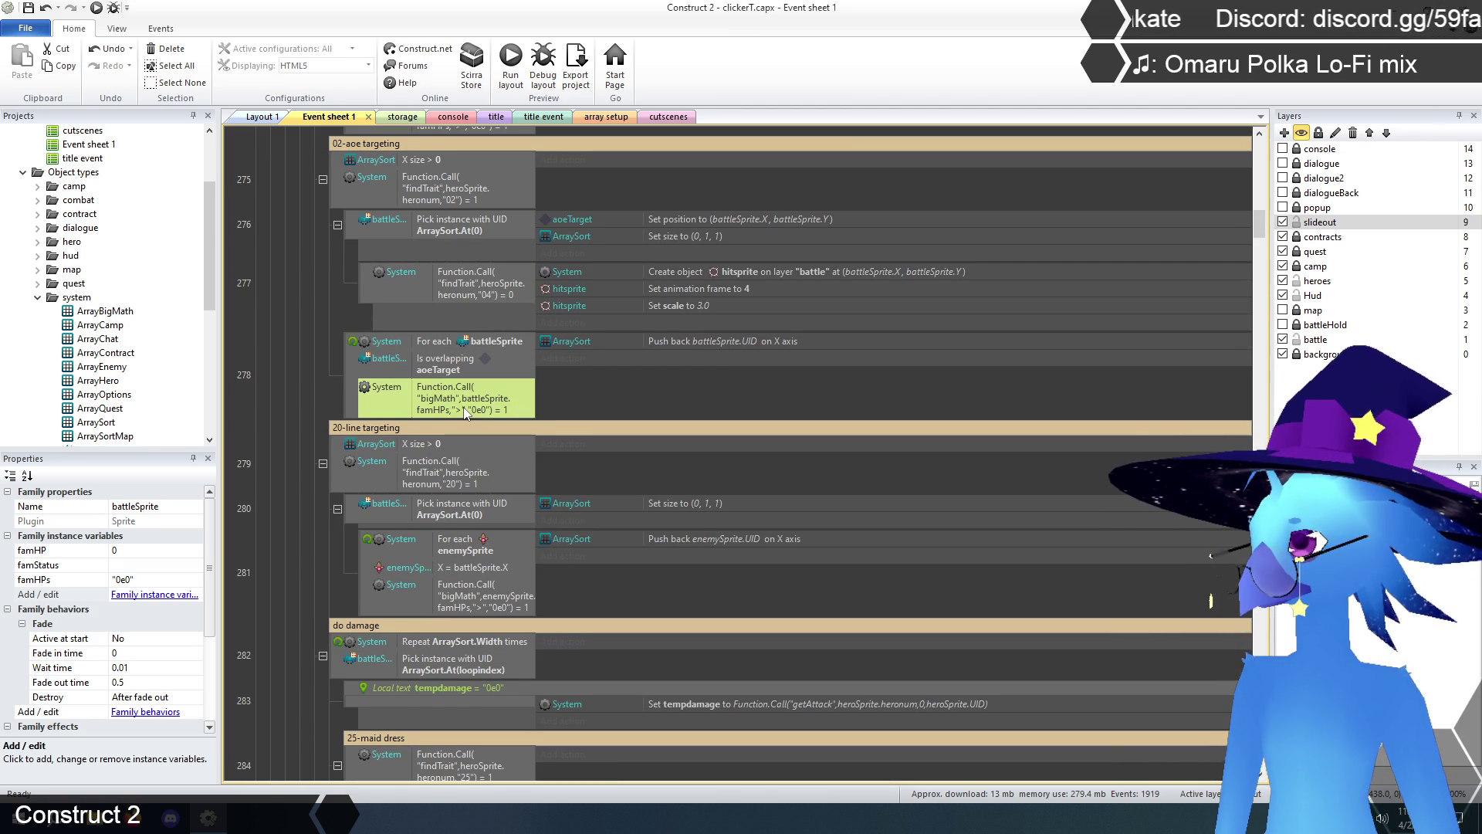
{"action": "scroll", "coordinate": [531, 530], "scroll_direction": "down", "scroll_amount": 20}
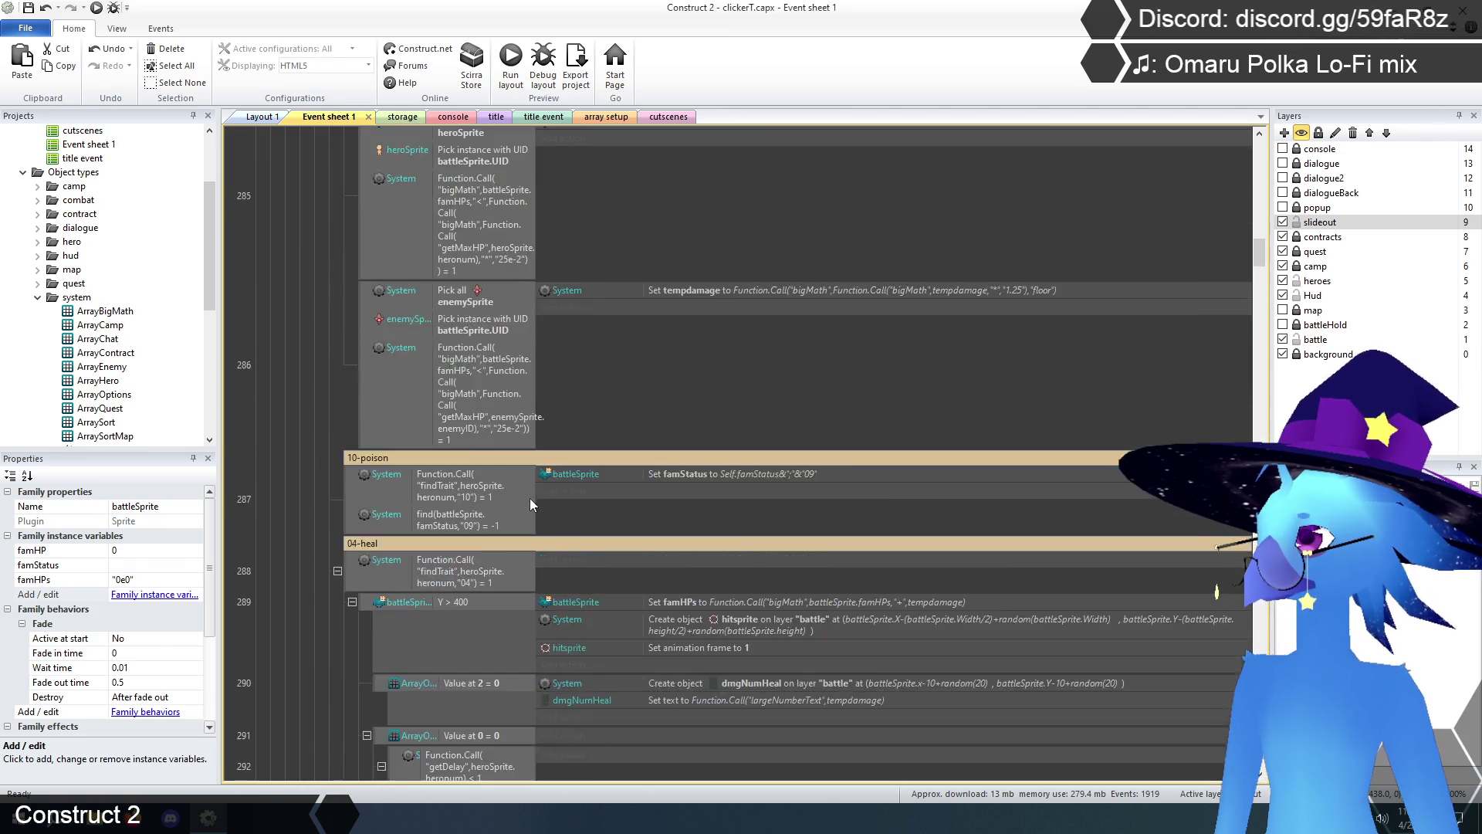
{"action": "scroll", "coordinate": [530, 494], "scroll_direction": "down", "scroll_amount": 20}
{"action": "scroll", "coordinate": [531, 492], "scroll_direction": "down", "scroll_amount": 20}
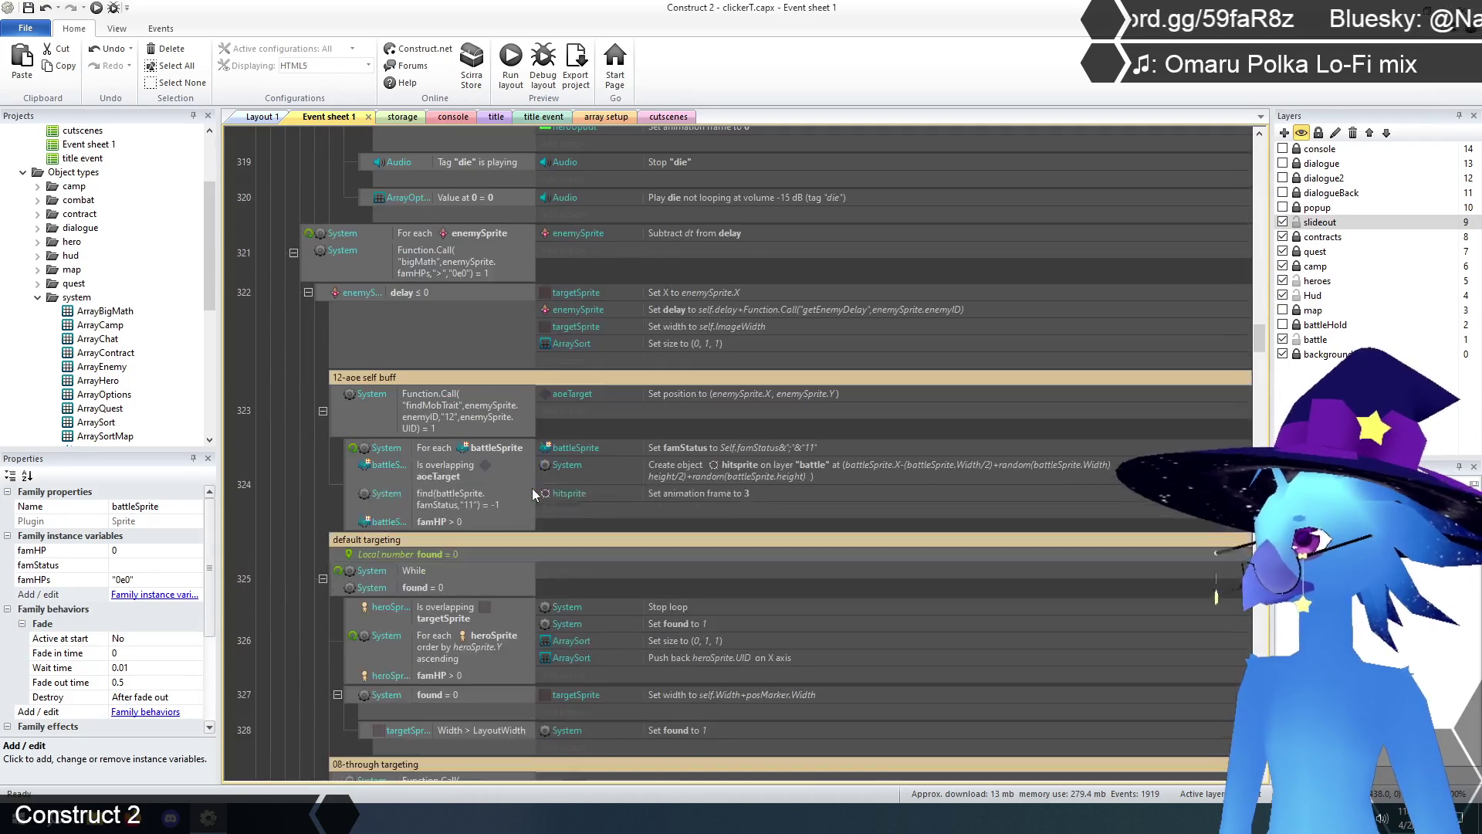
{"action": "scroll", "coordinate": [531, 492], "scroll_direction": "down", "scroll_amount": 3}
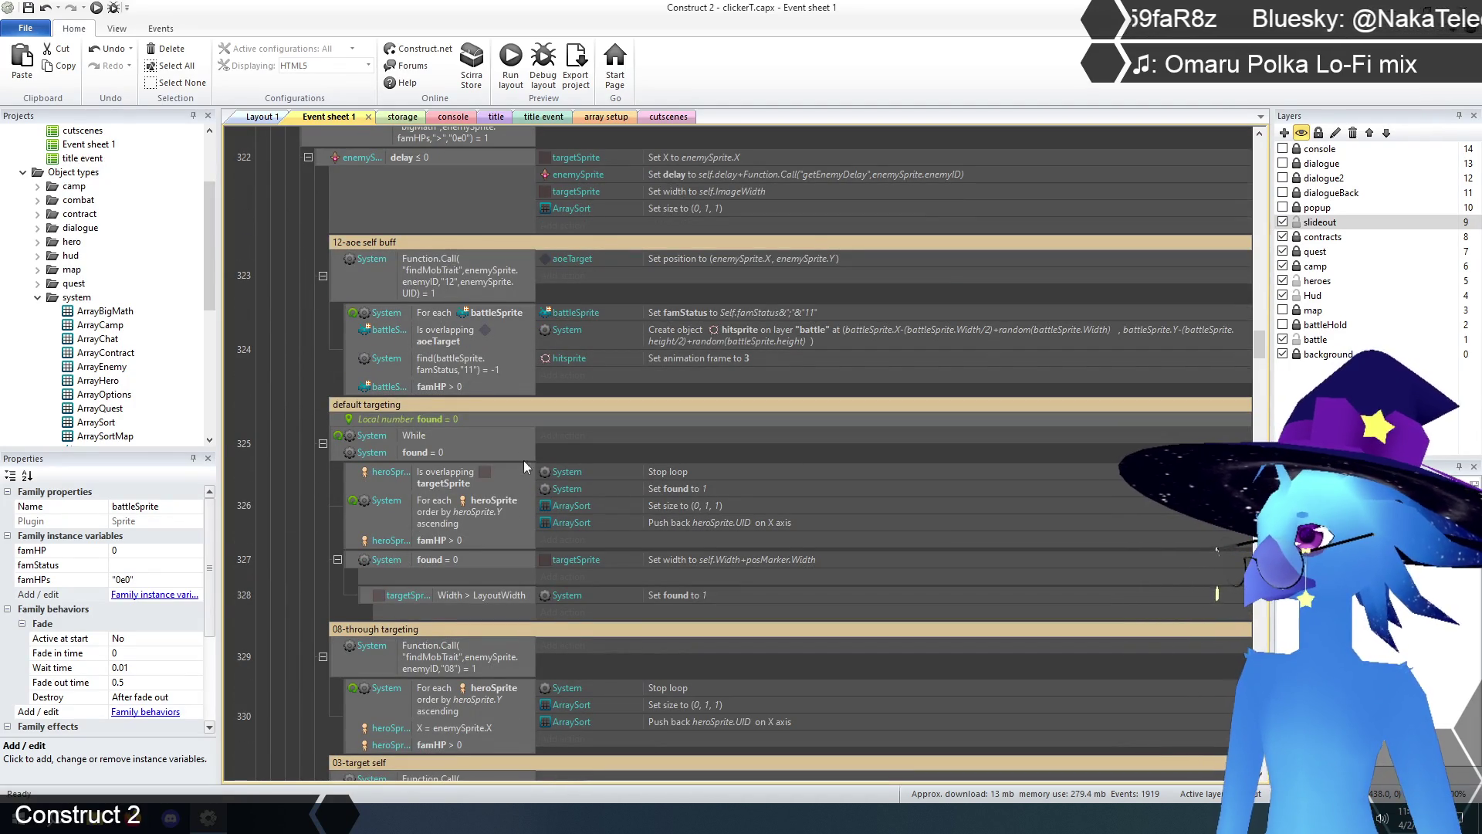
- Replace event 324's famHP > 0 condition with the pasted bigMath battleSprite.famHPs > "0e0" check
{"action": "left_click", "coordinate": [432, 387]}
{"action": "key", "text": "ctrl+v"}
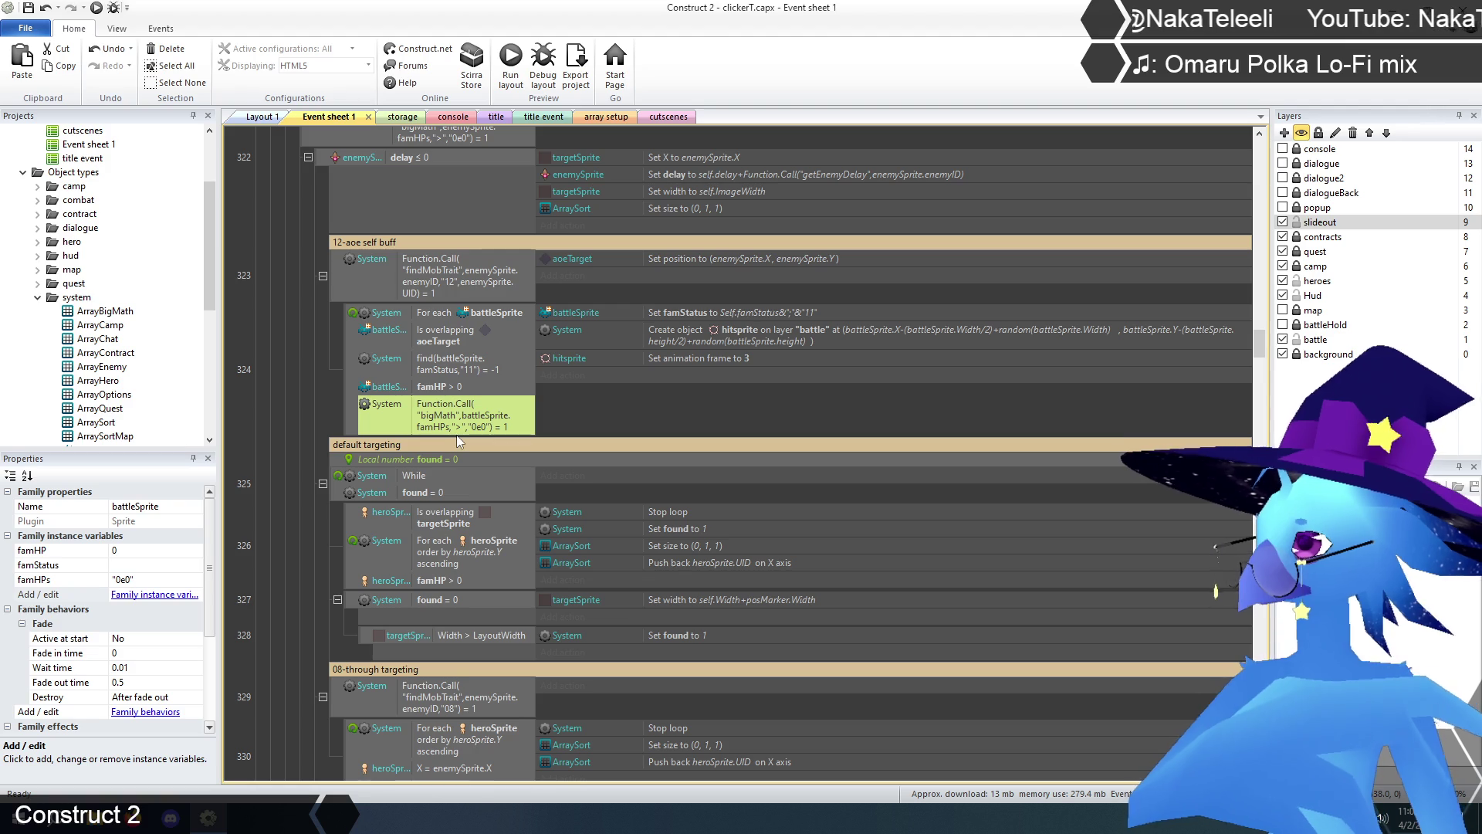
{"action": "left_click", "coordinate": [449, 391]}
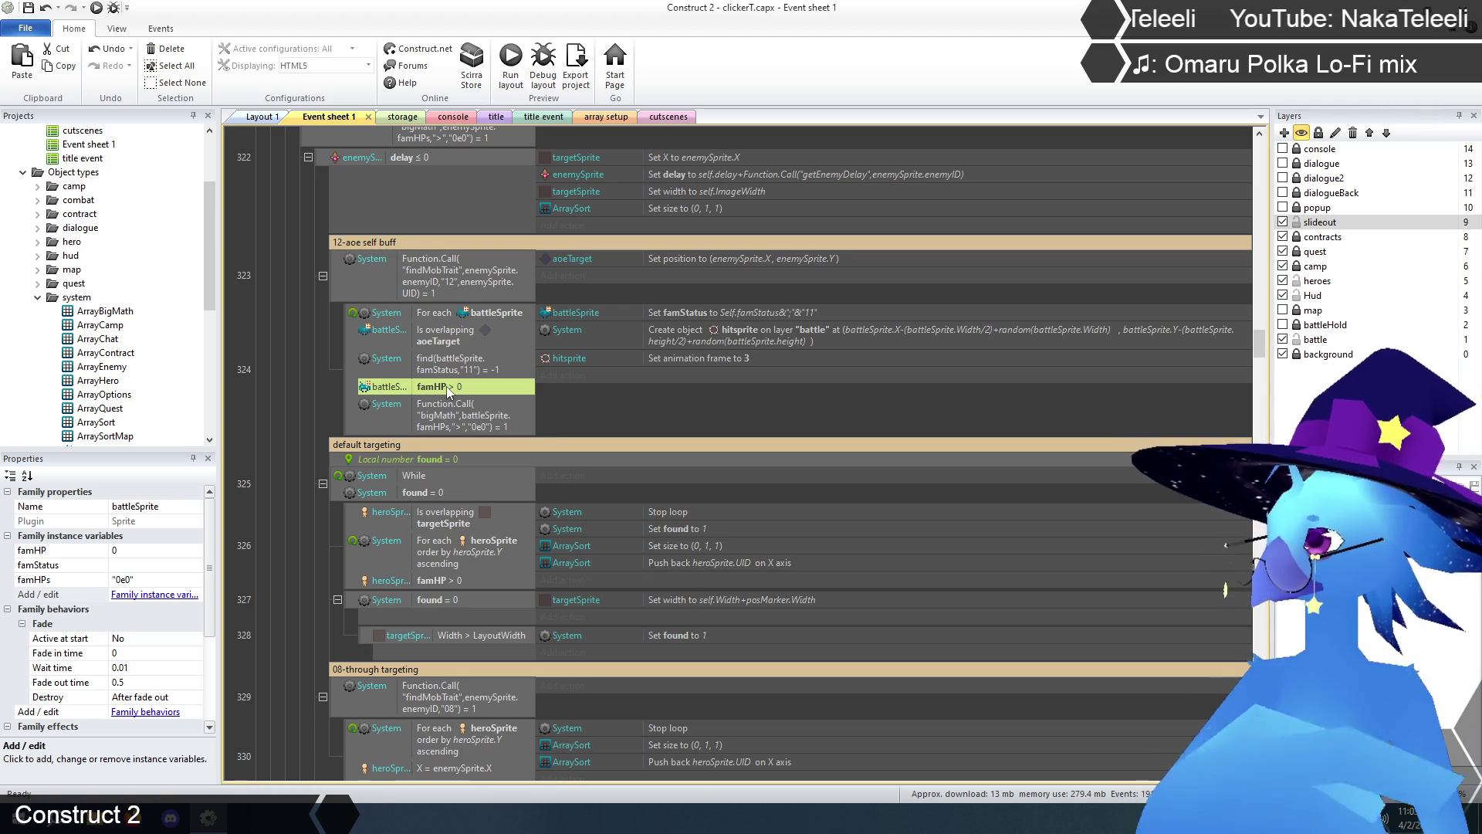
{"action": "key", "text": "Delete"}
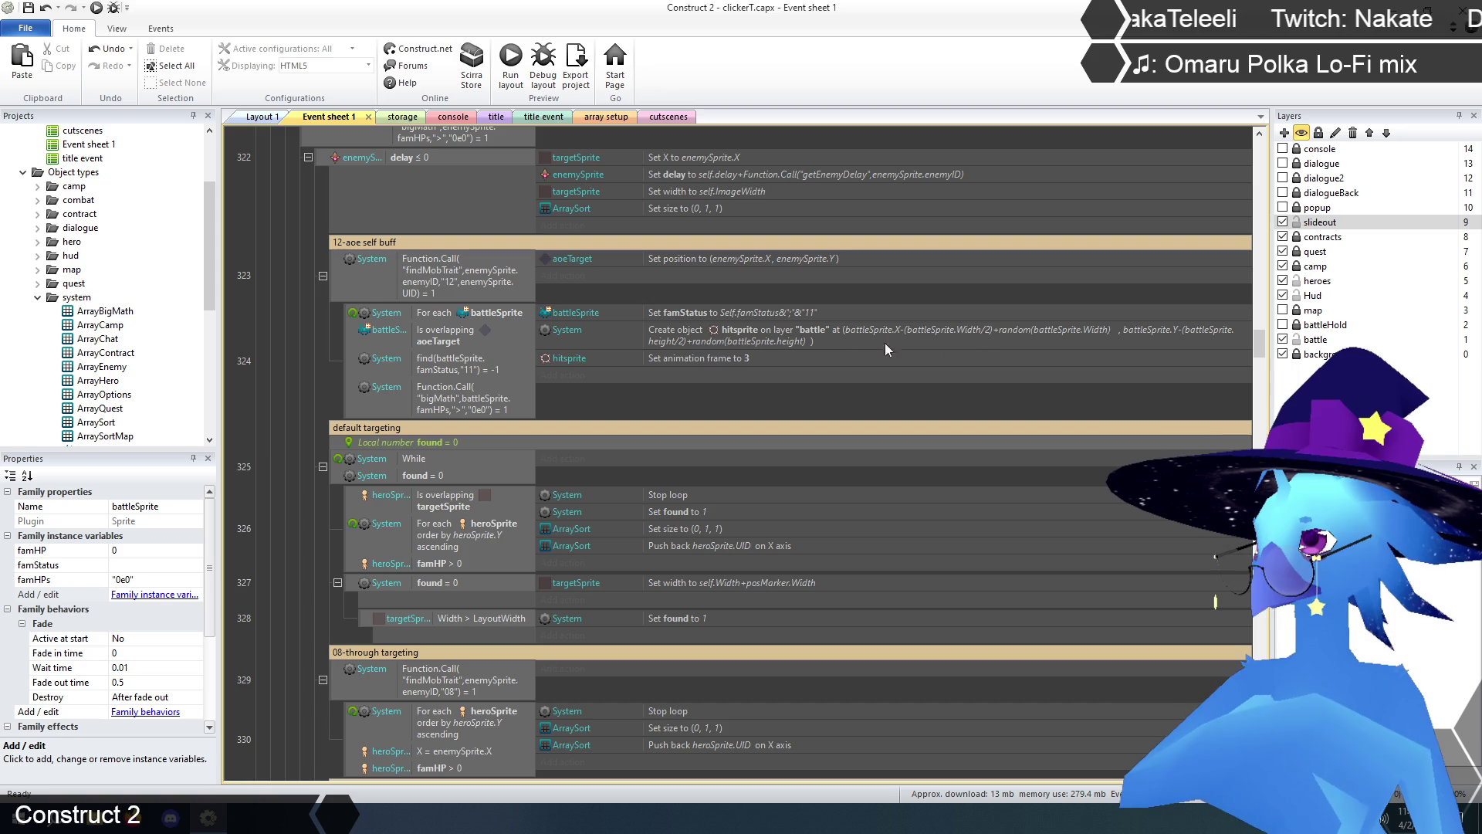
{"action": "scroll", "coordinate": [283, 372], "scroll_direction": "down", "scroll_amount": 4}
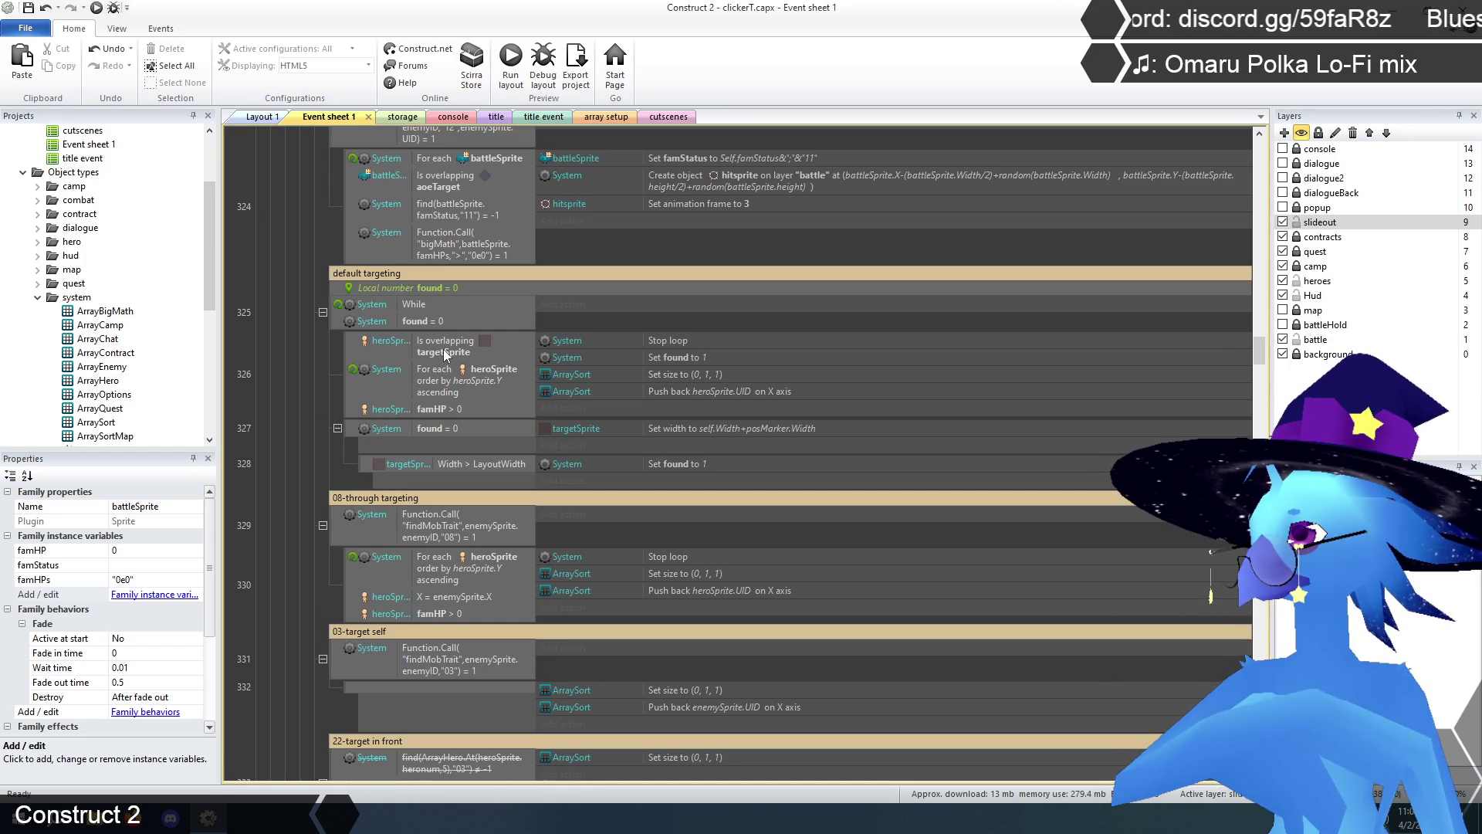
- Paste the bigMath check into event 326, retarget it to heroSprite.famHPs, and delete famHP > 0
{"action": "left_click", "coordinate": [443, 349]}
{"action": "left_click", "coordinate": [442, 408]}
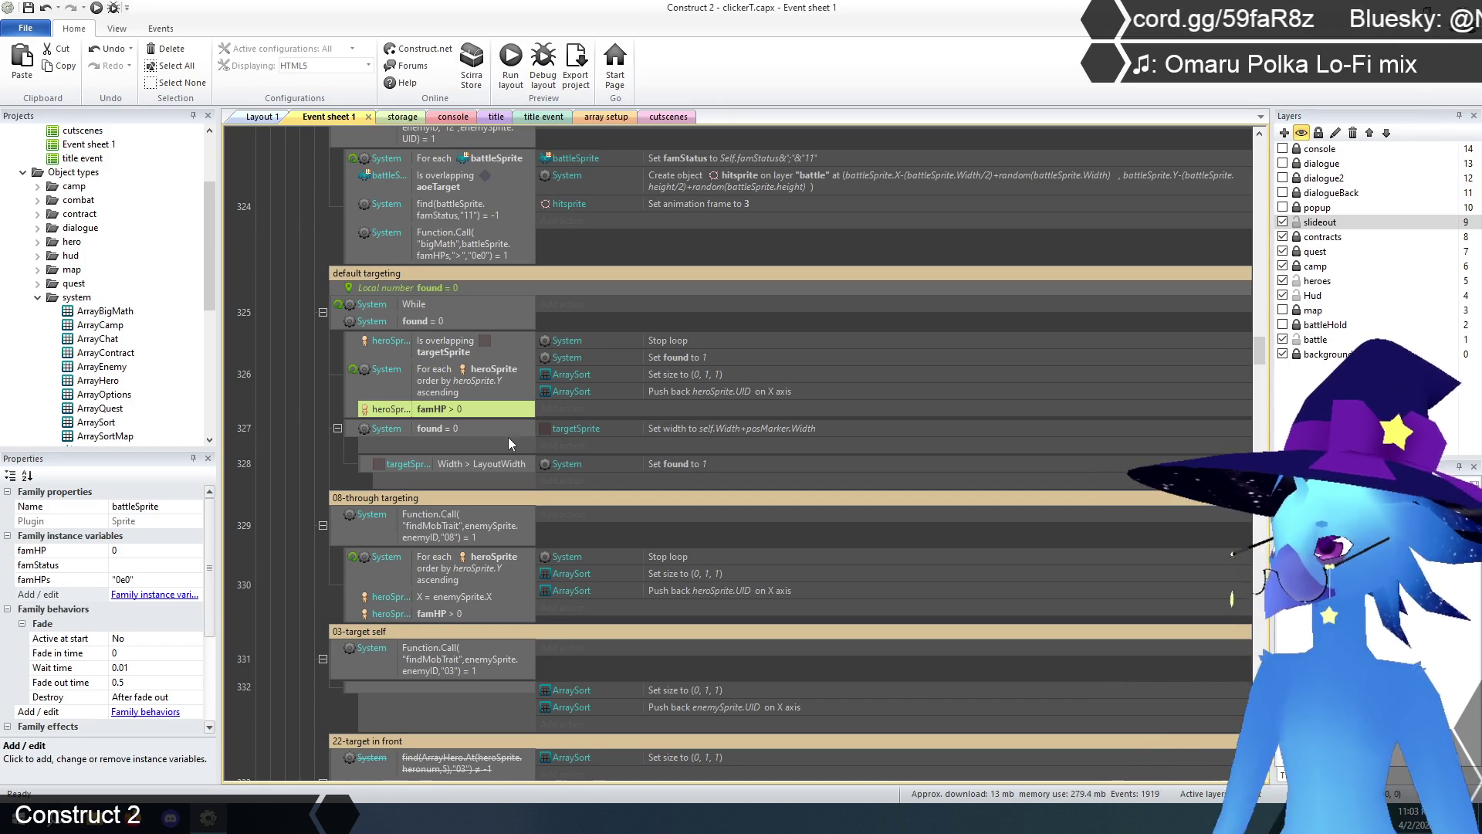
{"action": "key", "text": "ctrl+v"}
{"action": "double_click", "coordinate": [506, 428]}
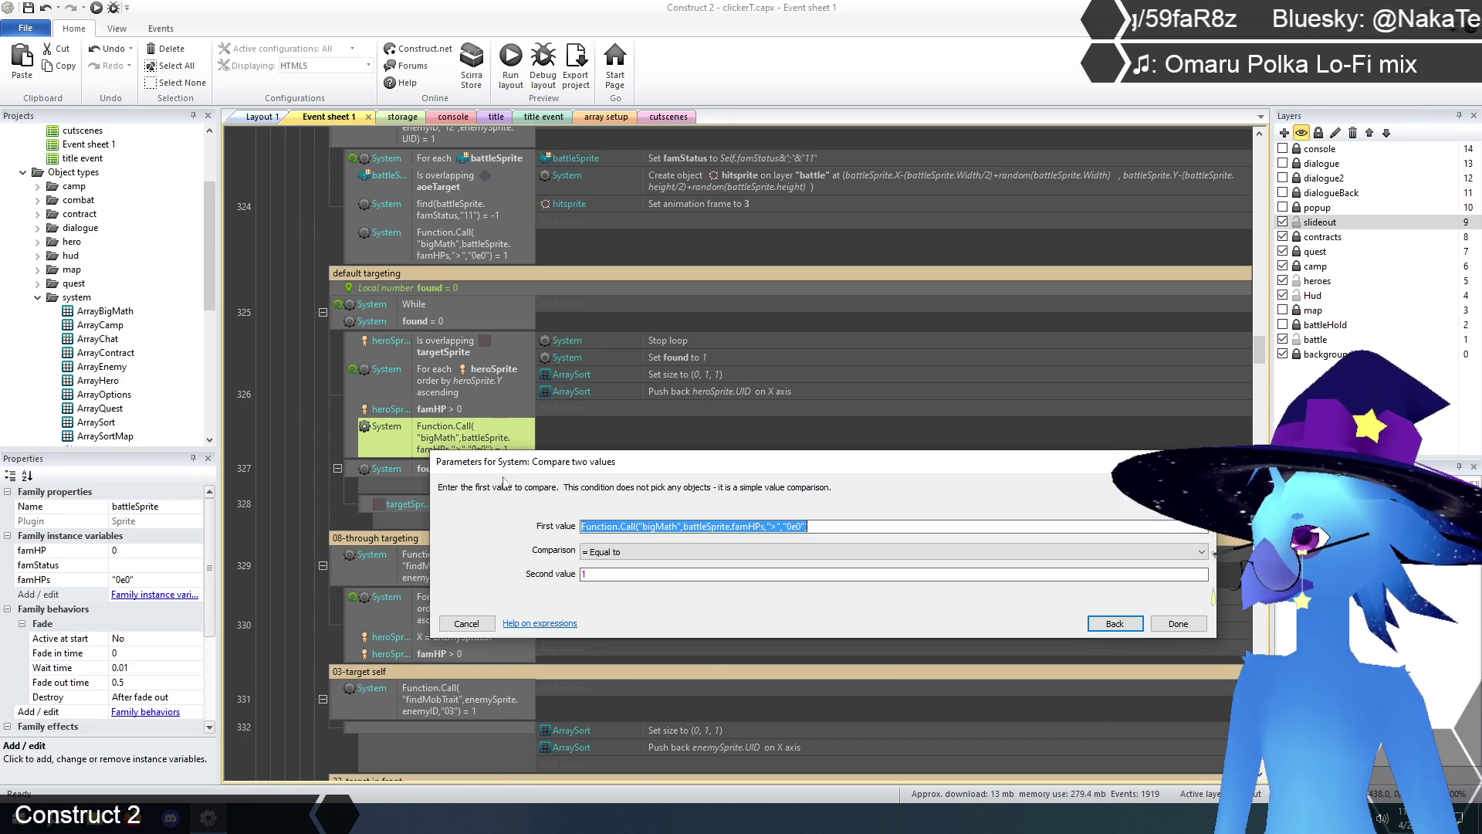
{"action": "left_click_drag", "start_coordinate": [683, 527], "coordinate": [730, 531]}
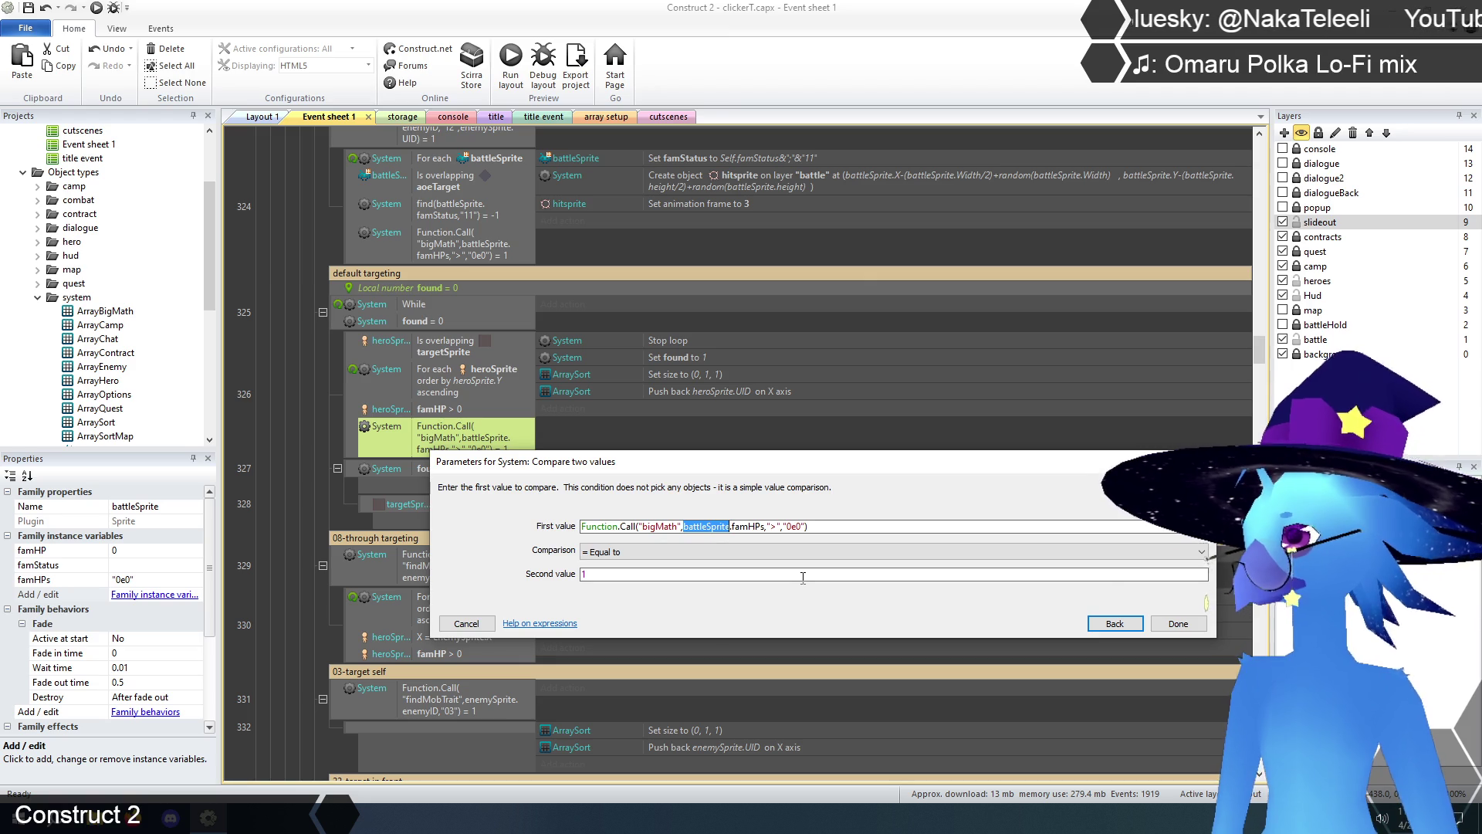
{"action": "type", "text": "heros"}
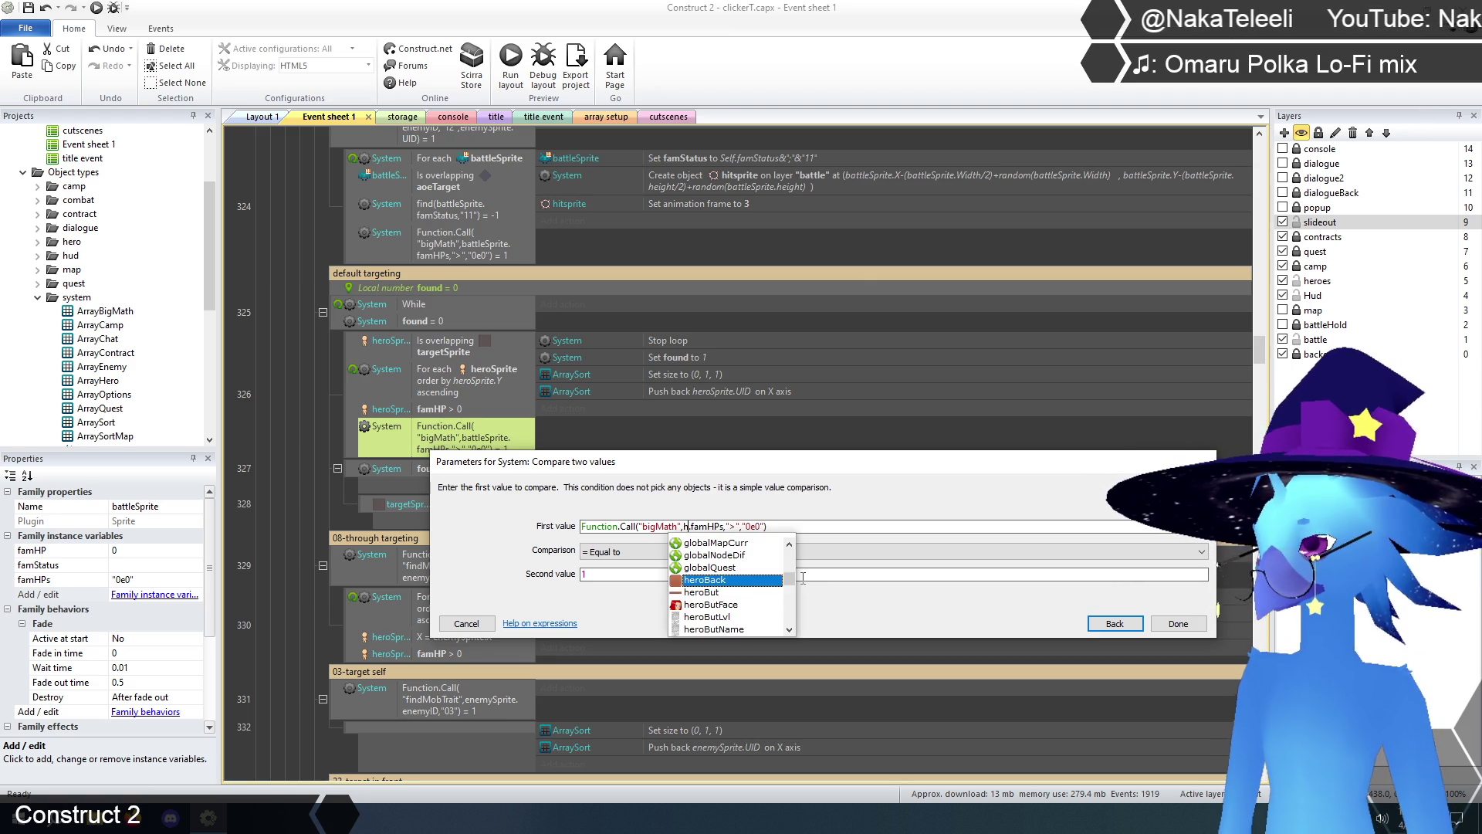
{"action": "key", "text": "Down"}
{"action": "key", "text": "Down"}
{"action": "key", "text": "Down"}
{"action": "key", "text": "Return"}
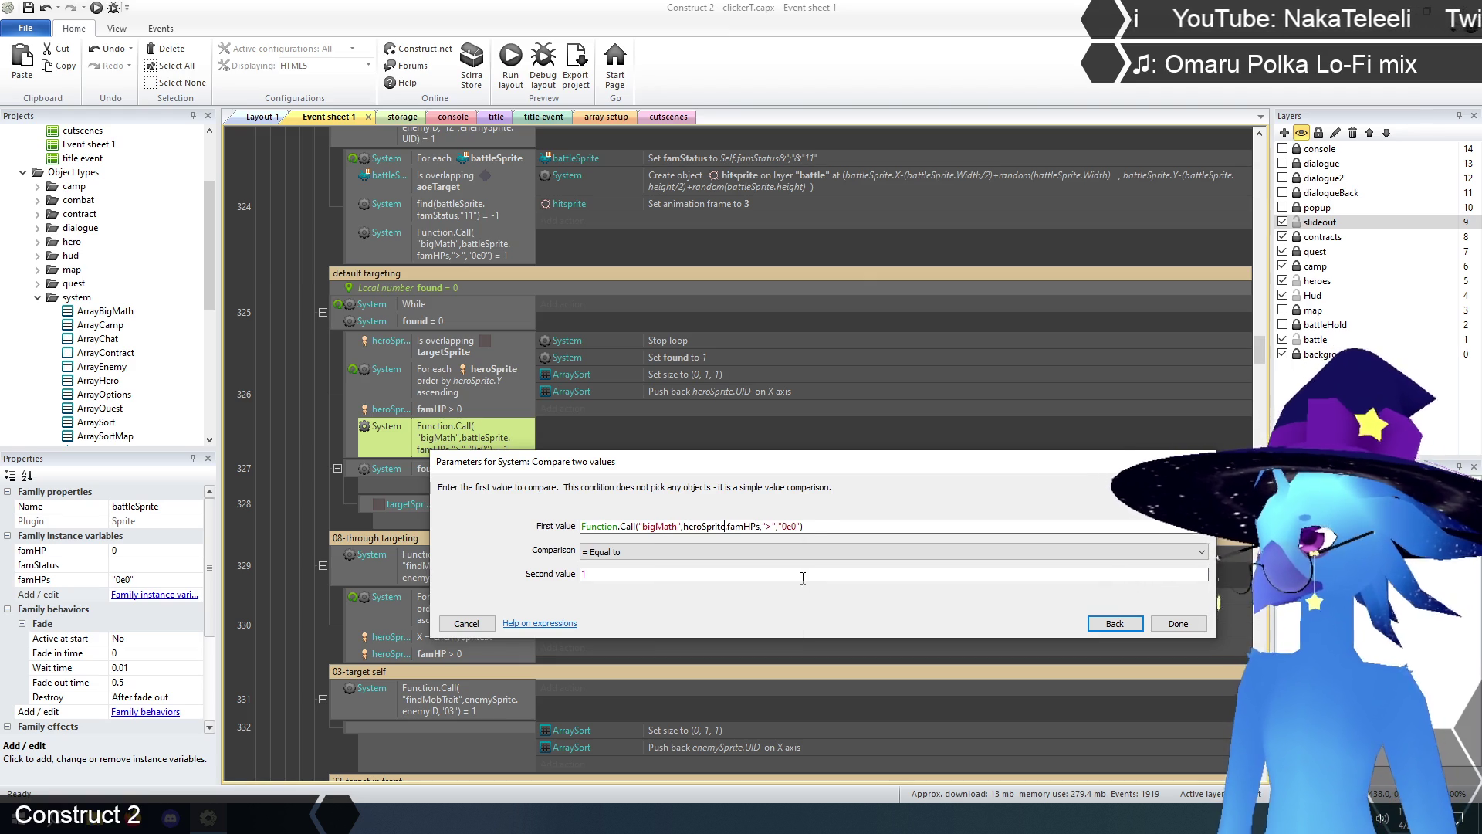
{"action": "left_click", "coordinate": [1179, 624]}
{"action": "left_click", "coordinate": [457, 409]}
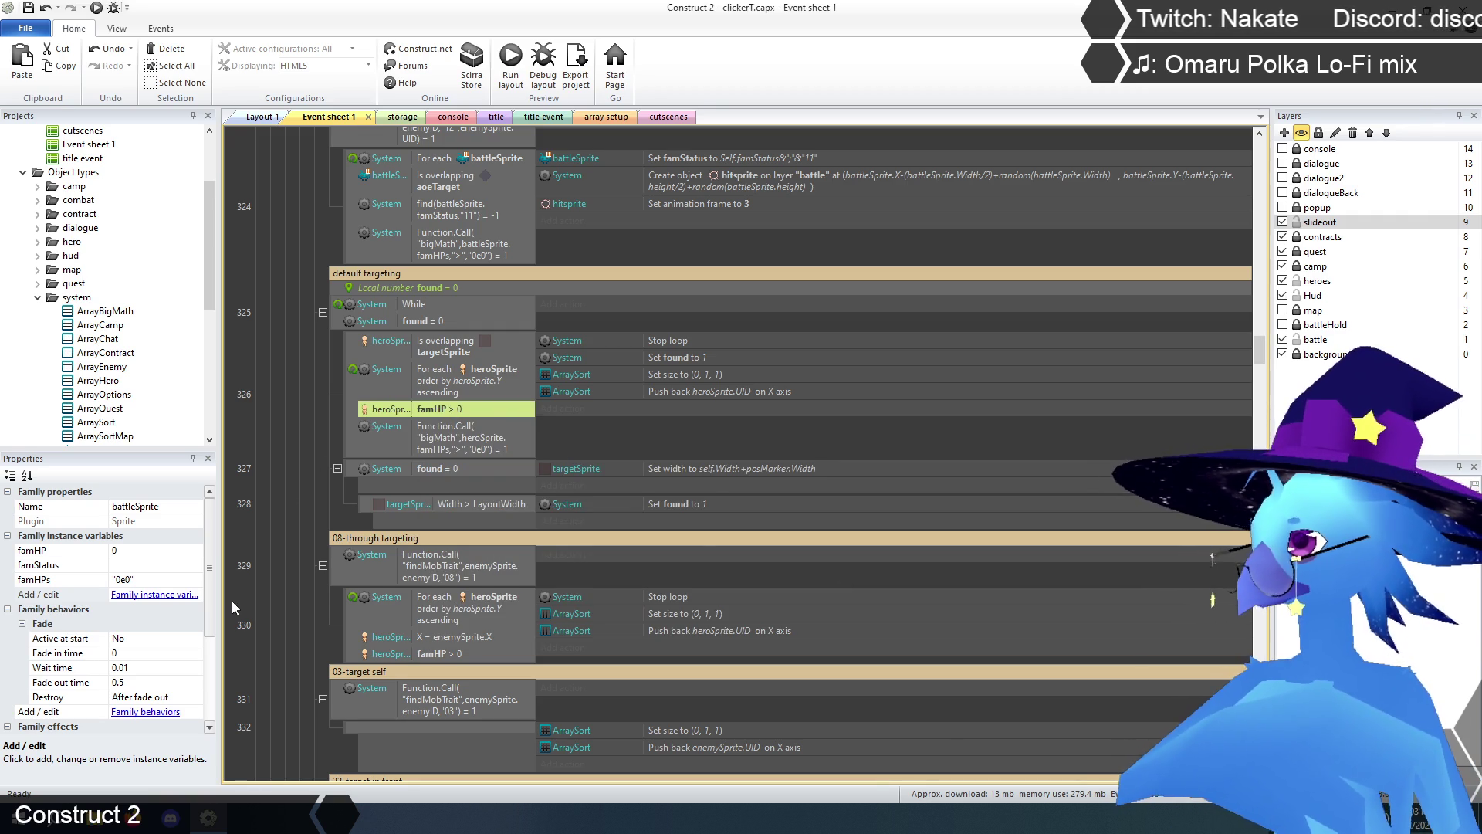
{"action": "key", "text": "Delete"}
{"action": "left_click", "coordinate": [284, 392]}
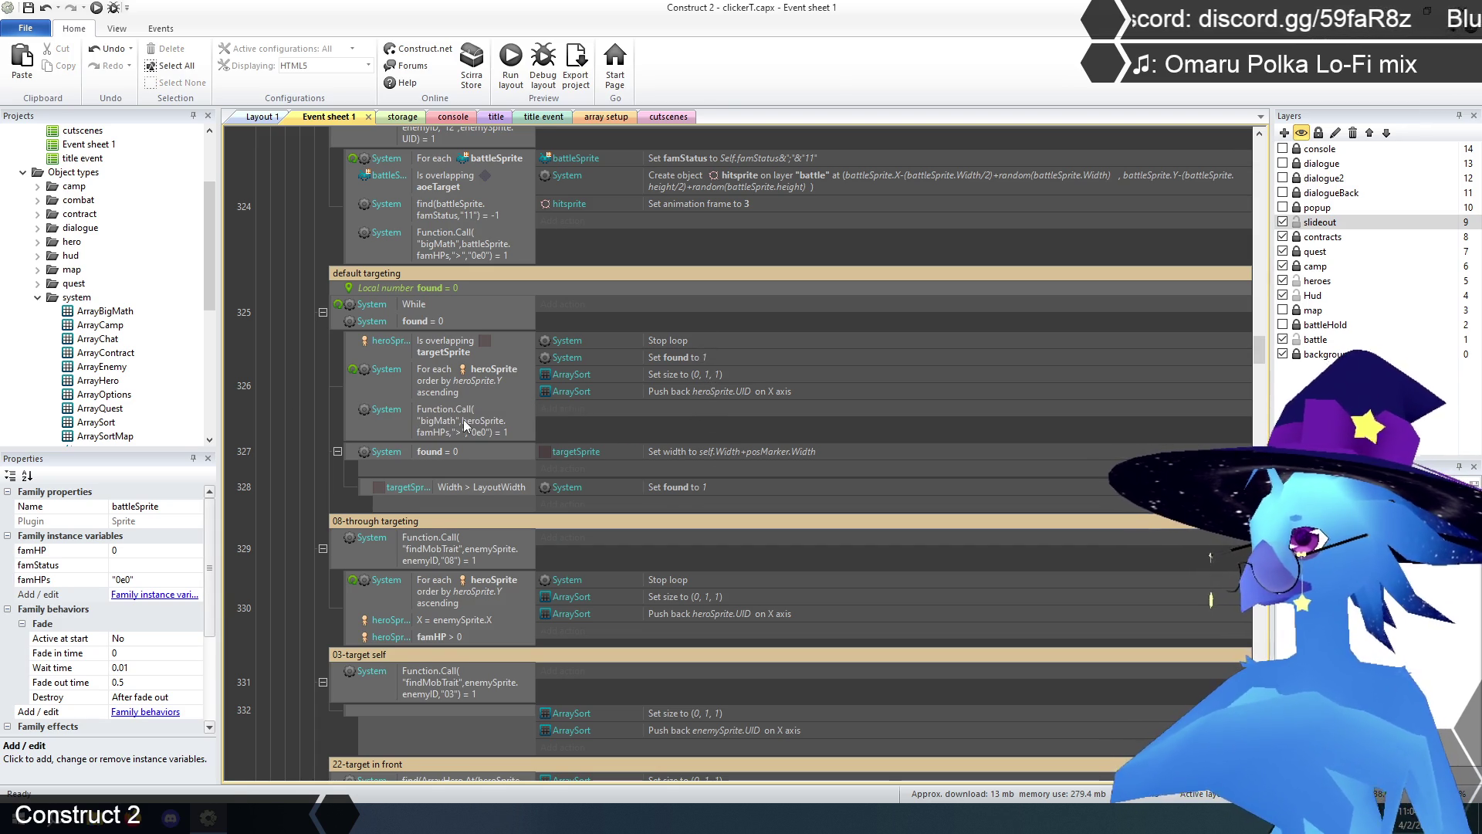
- Replace event 330's famHP > 0 condition with the heroSprite bigMath famHPs check
{"action": "scroll", "coordinate": [463, 419], "scroll_direction": "down", "scroll_amount": 3}
{"action": "left_click", "coordinate": [460, 283]}
{"action": "left_click", "coordinate": [441, 506]}
{"action": "key", "text": "ctrl+v"}
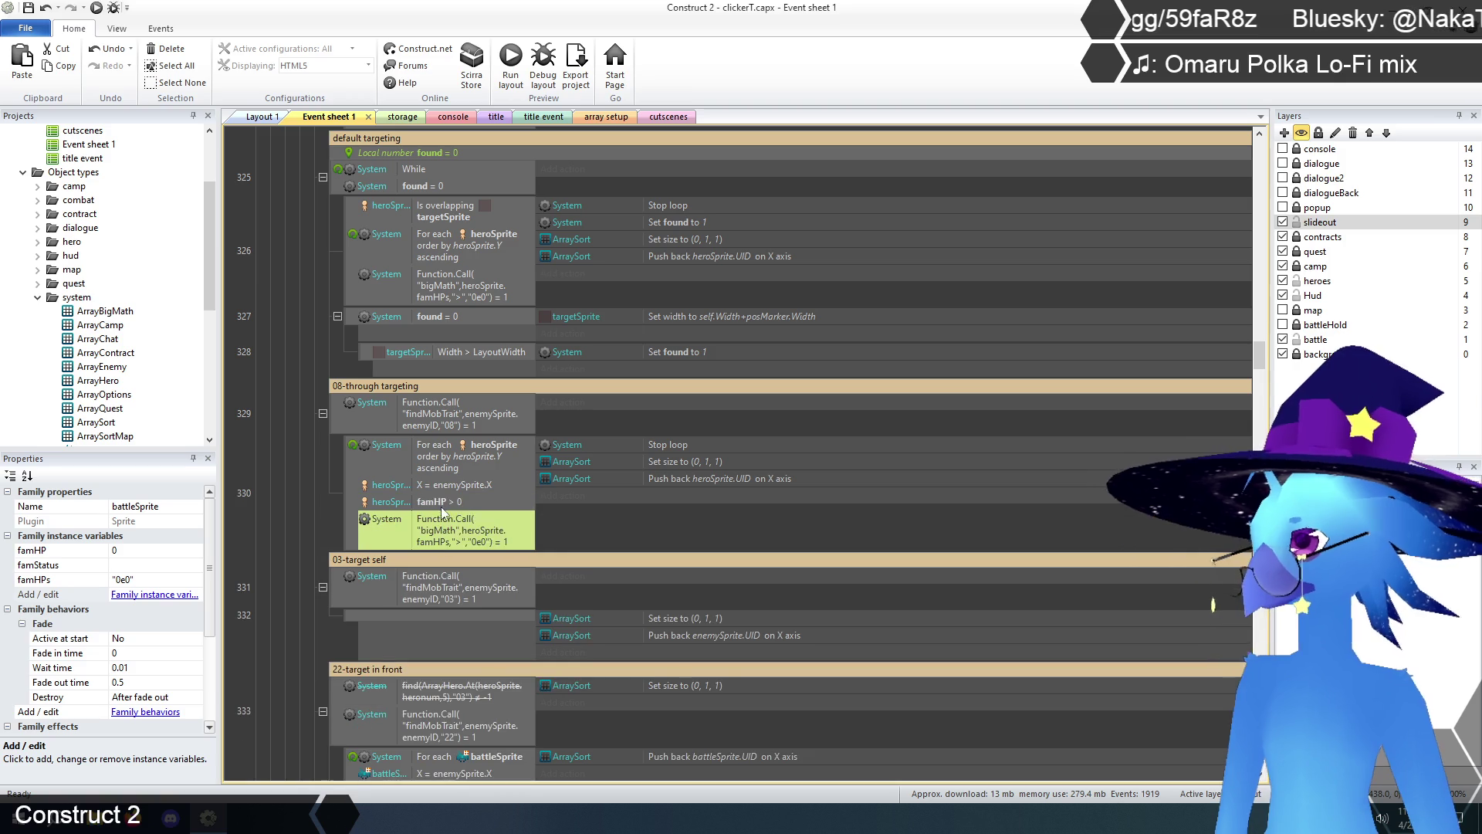
{"action": "left_click", "coordinate": [440, 501]}
{"action": "key", "text": "Delete"}
{"action": "left_click", "coordinate": [314, 504]}
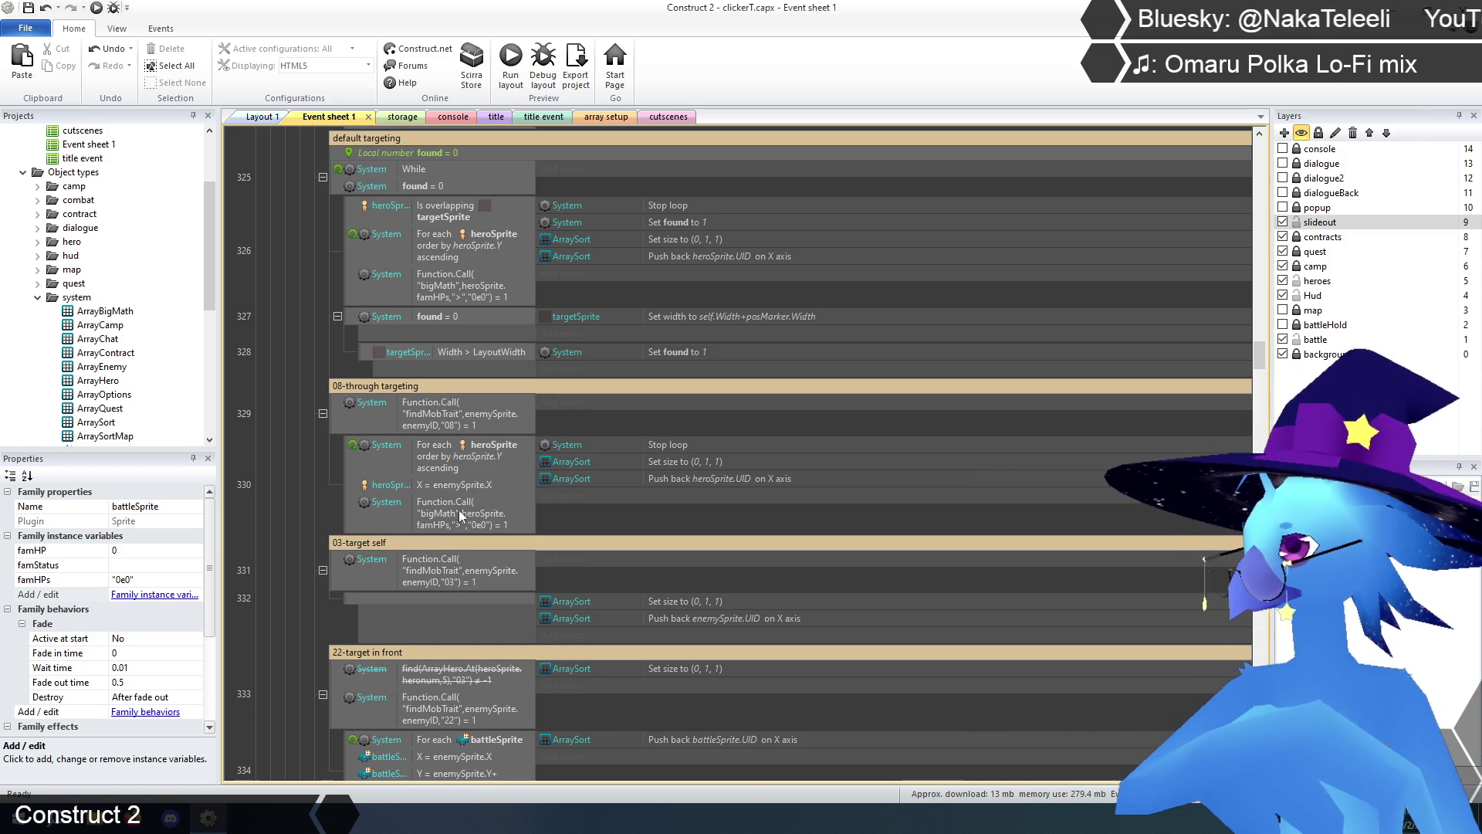
- Delete the disabled leftover condition from event 333
{"action": "scroll", "coordinate": [453, 413], "scroll_direction": "down", "scroll_amount": 2}
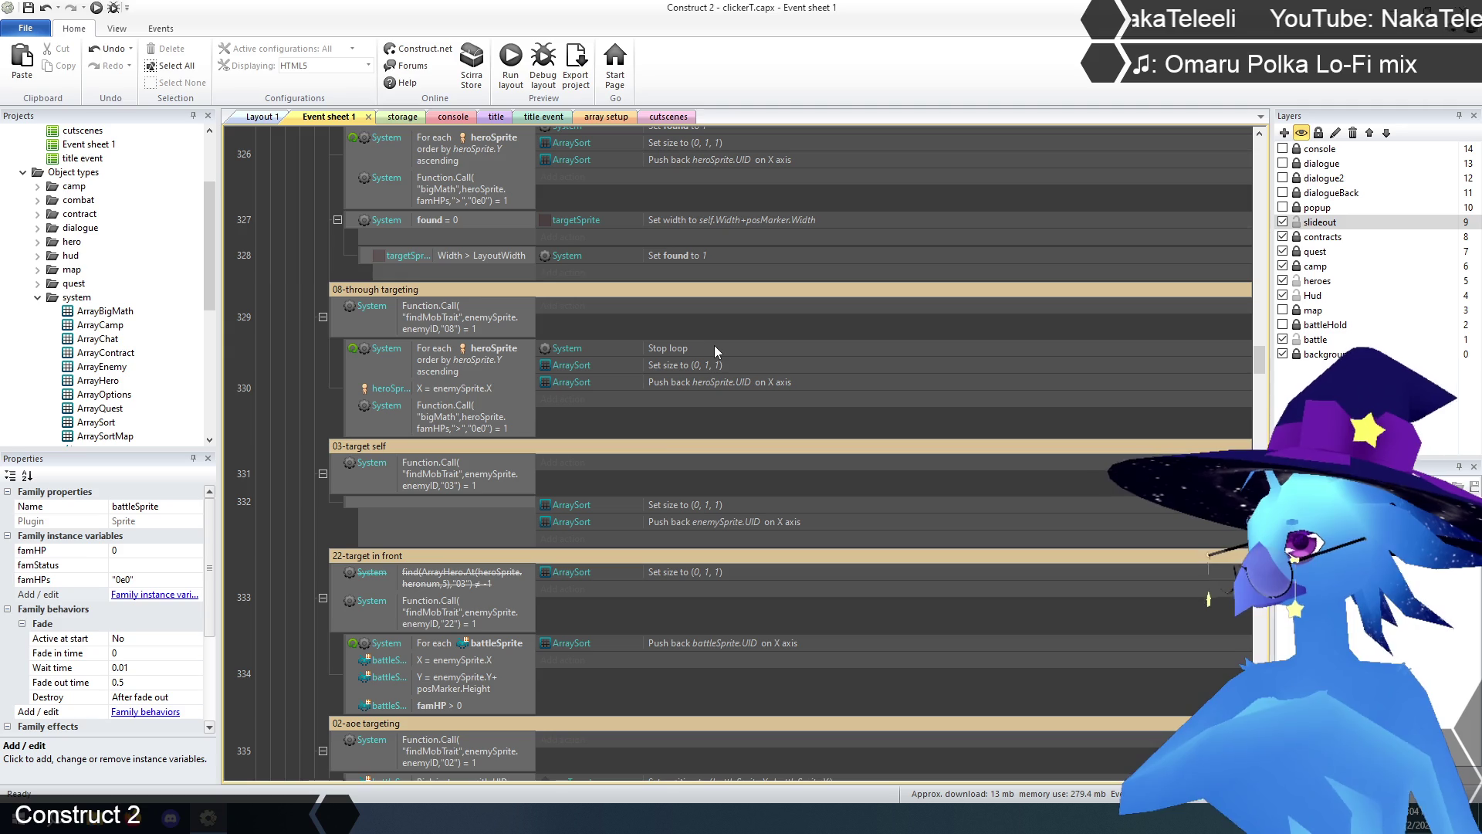
{"action": "scroll", "coordinate": [702, 375], "scroll_direction": "down", "scroll_amount": 3}
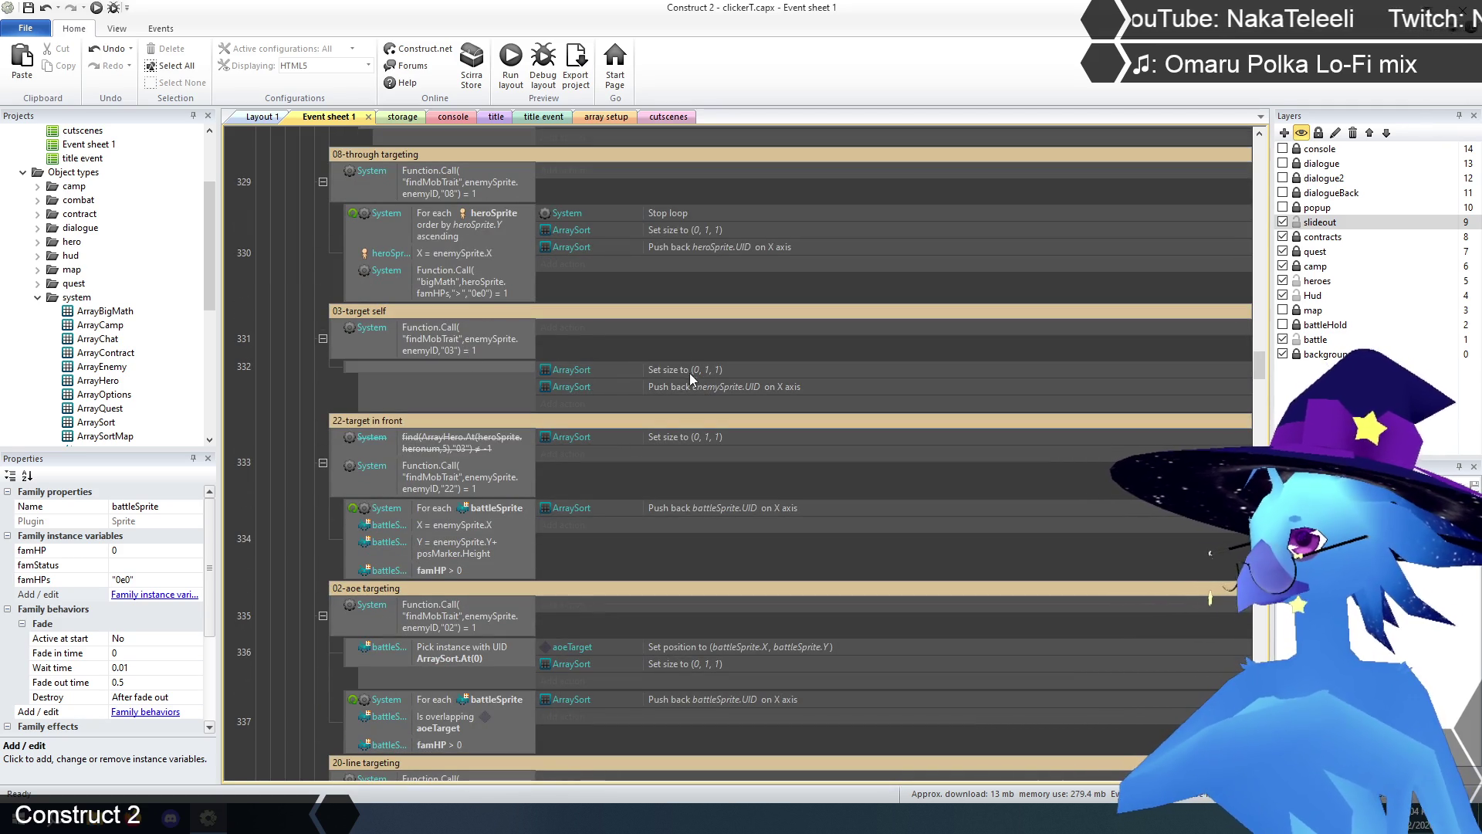
{"action": "scroll", "coordinate": [374, 390], "scroll_direction": "down", "scroll_amount": 2}
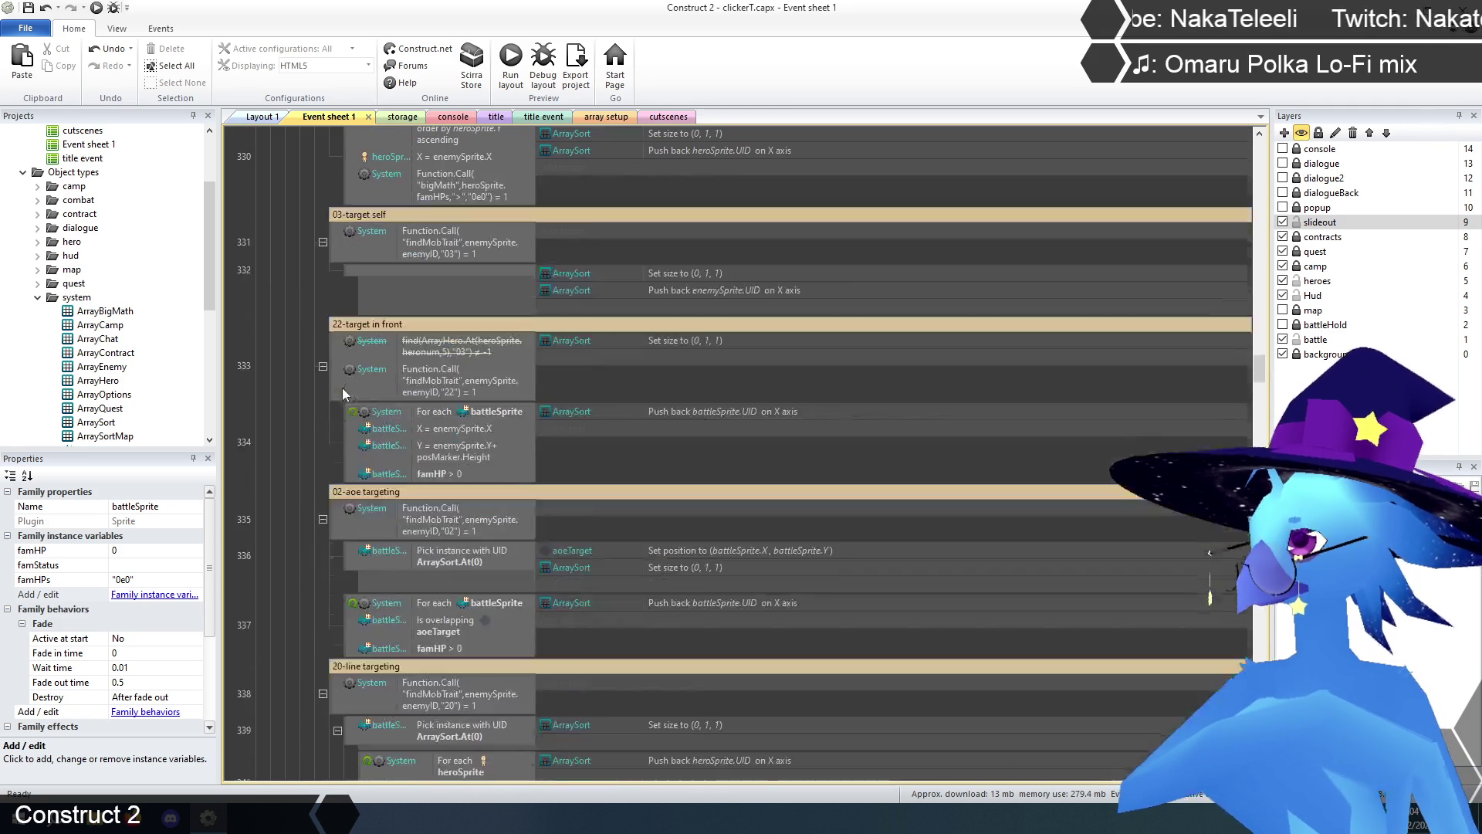
{"action": "left_click", "coordinate": [443, 344]}
{"action": "key", "text": "Delete"}
- Swap event 334's famHP > 0 condition for the bigMath famHPs check copied from event 326
{"action": "scroll", "coordinate": [424, 456], "scroll_direction": "up", "scroll_amount": 2}
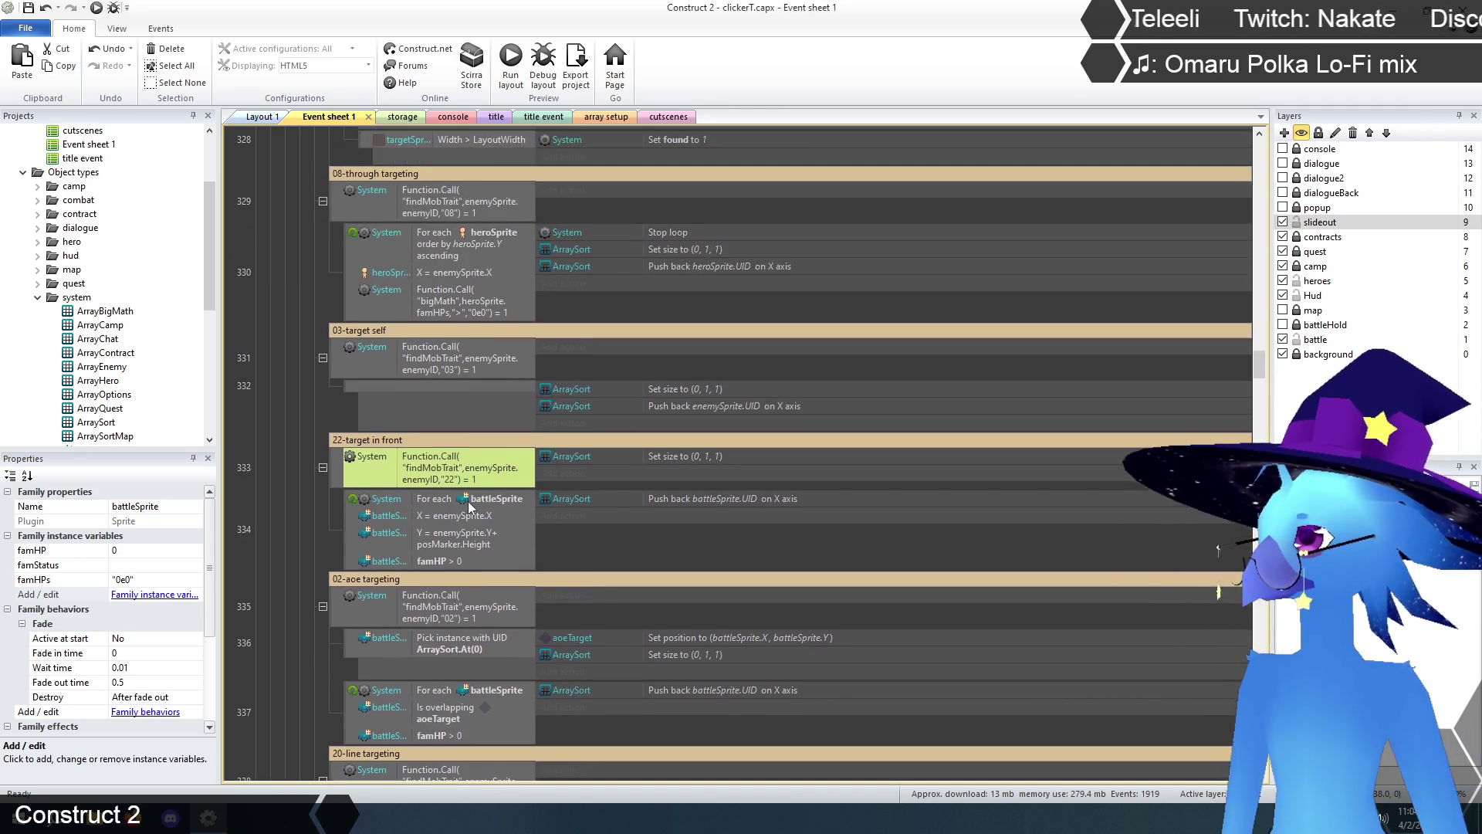
{"action": "scroll", "coordinate": [467, 498], "scroll_direction": "up", "scroll_amount": 5}
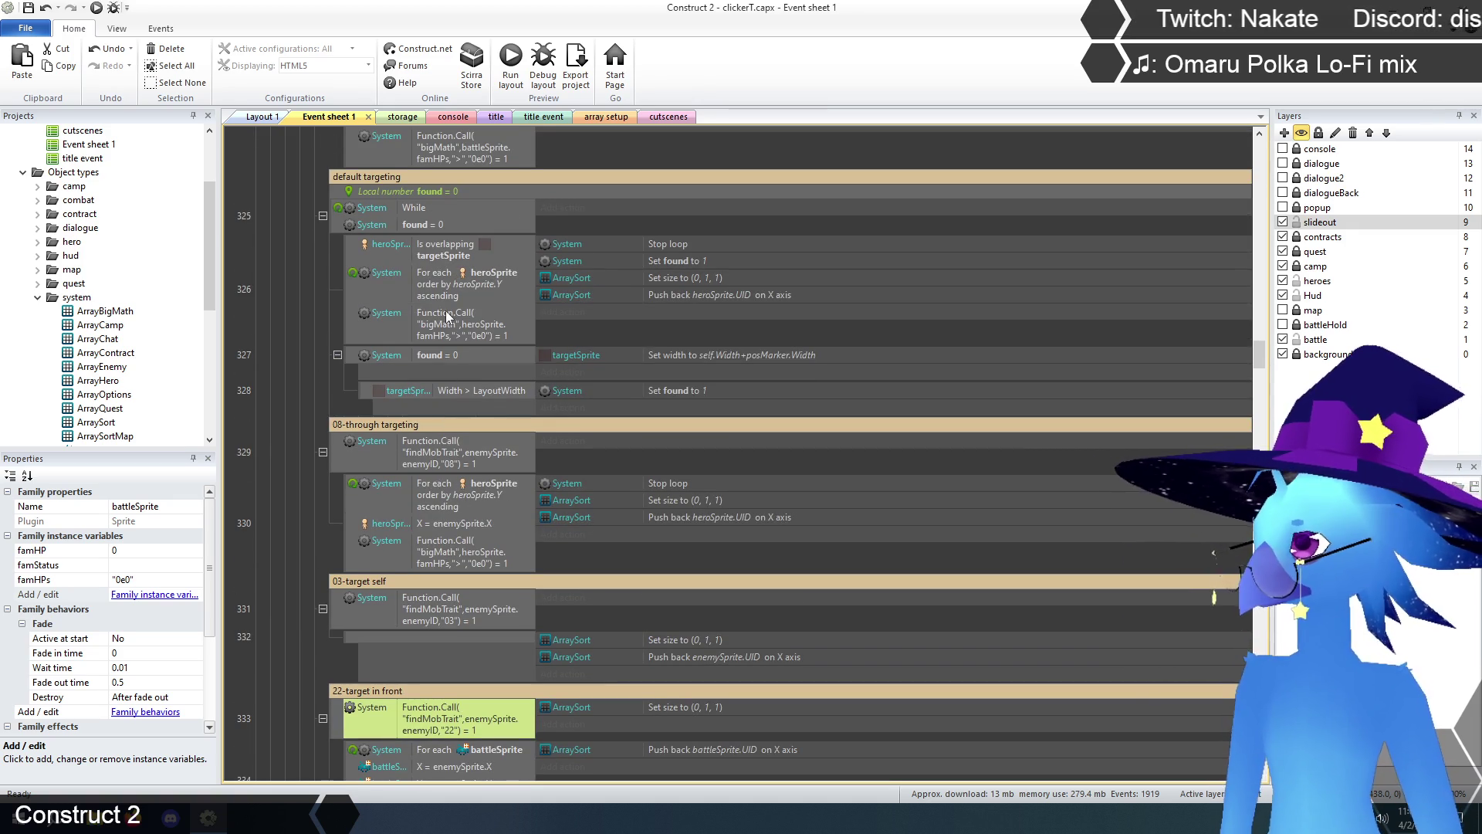
{"action": "left_click", "coordinate": [446, 317]}
{"action": "scroll", "coordinate": [498, 379], "scroll_direction": "down", "scroll_amount": 1}
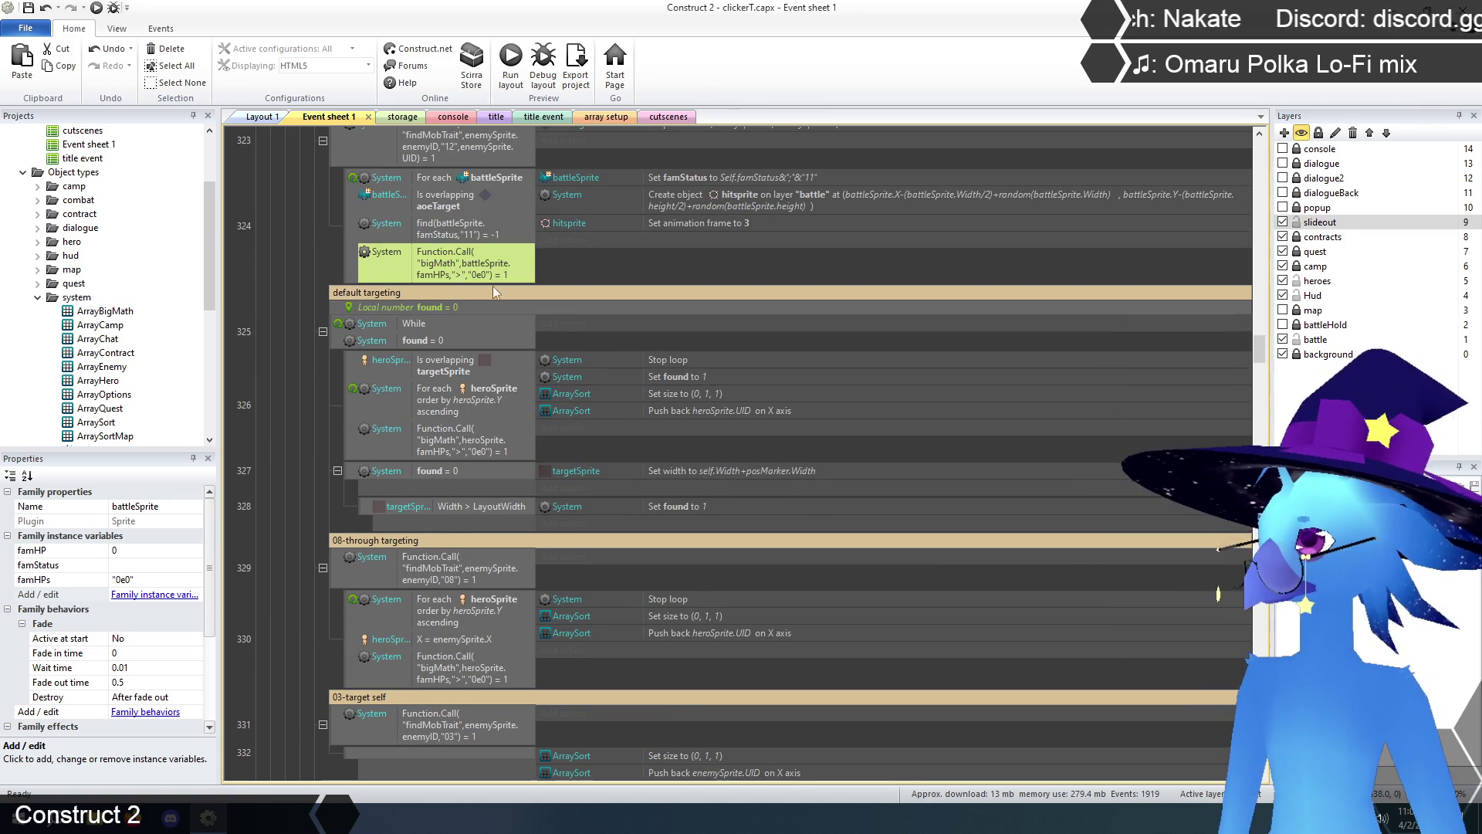
{"action": "scroll", "coordinate": [572, 427], "scroll_direction": "down", "scroll_amount": 5}
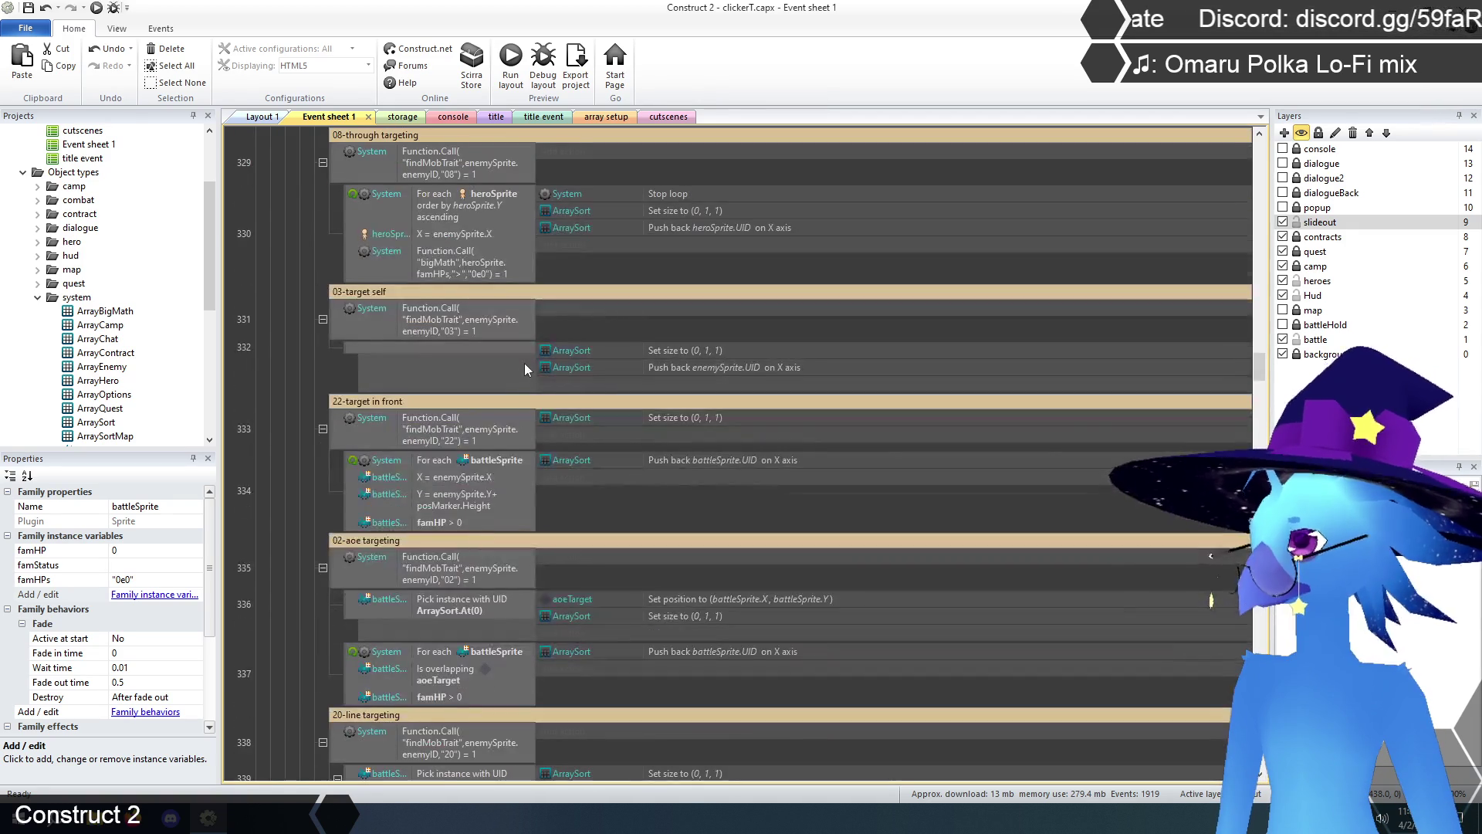
{"action": "left_click", "coordinate": [446, 523]}
{"action": "key", "text": "ctrl+v"}
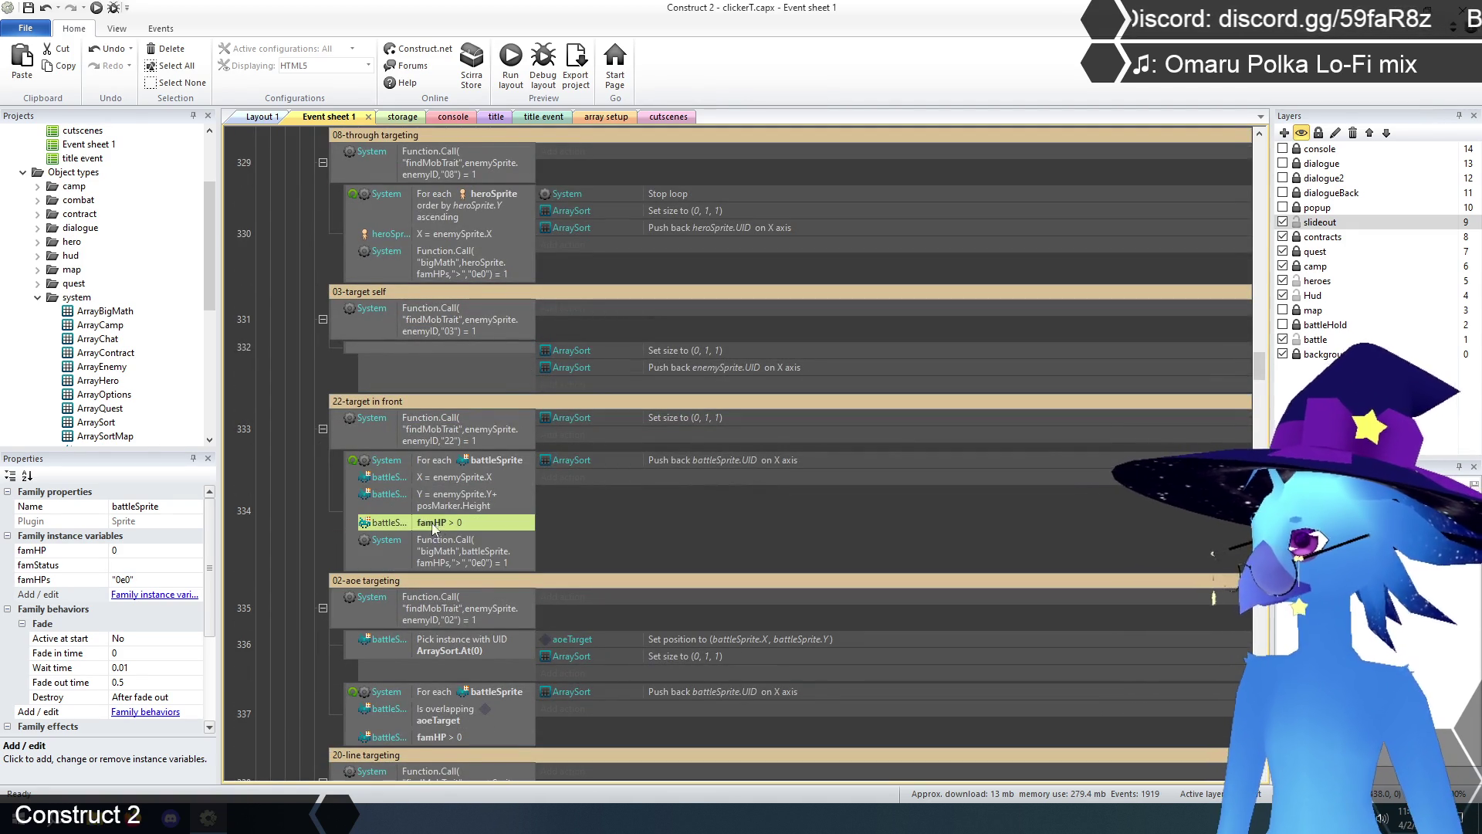
{"action": "left_click", "coordinate": [446, 525]}
{"action": "key", "text": "Delete"}
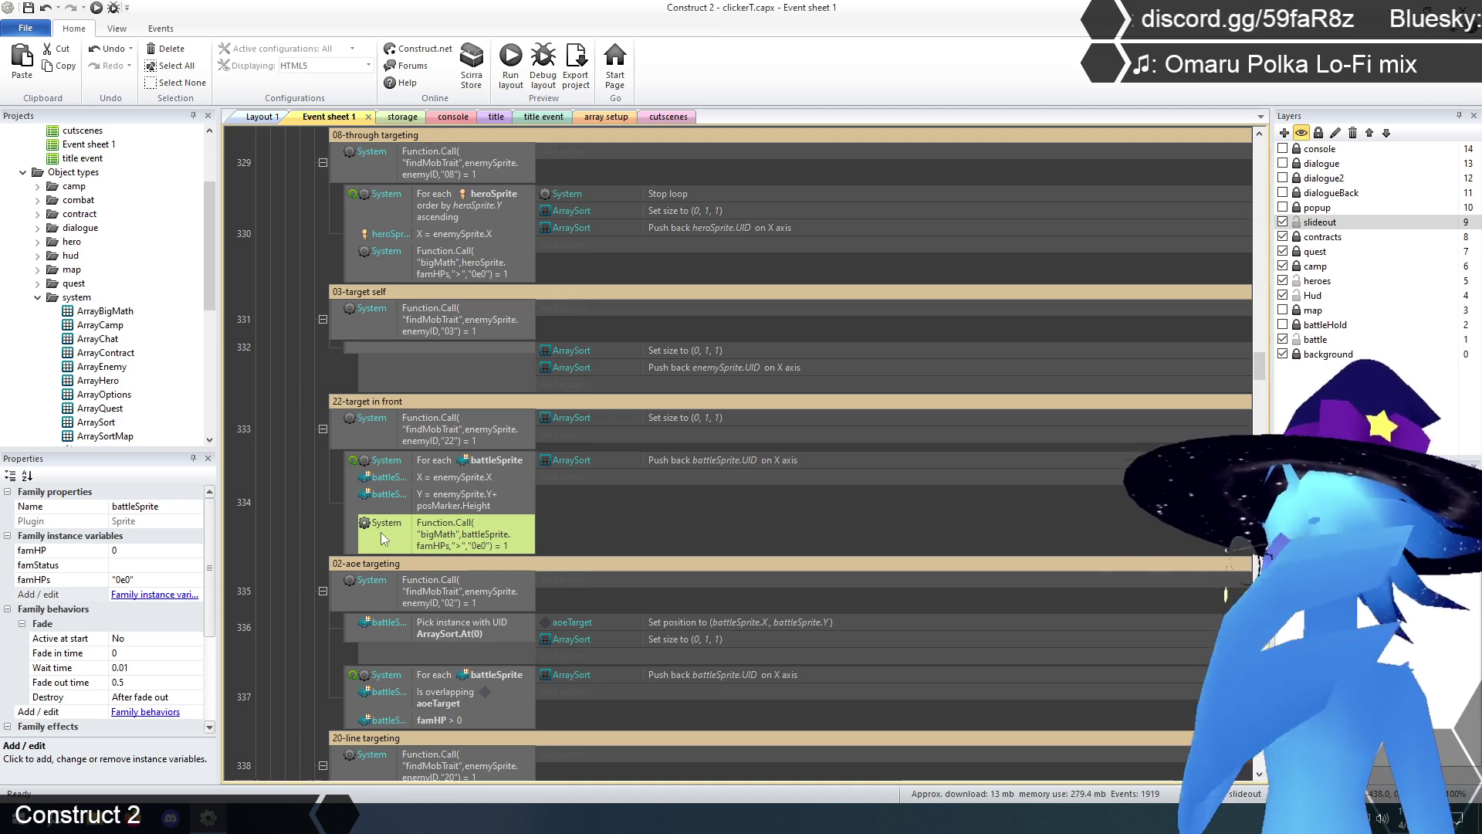
- Swap event 337's famHP > 0 condition for the same bigMath famHPs check
{"action": "scroll", "coordinate": [420, 500], "scroll_direction": "down", "scroll_amount": 3}
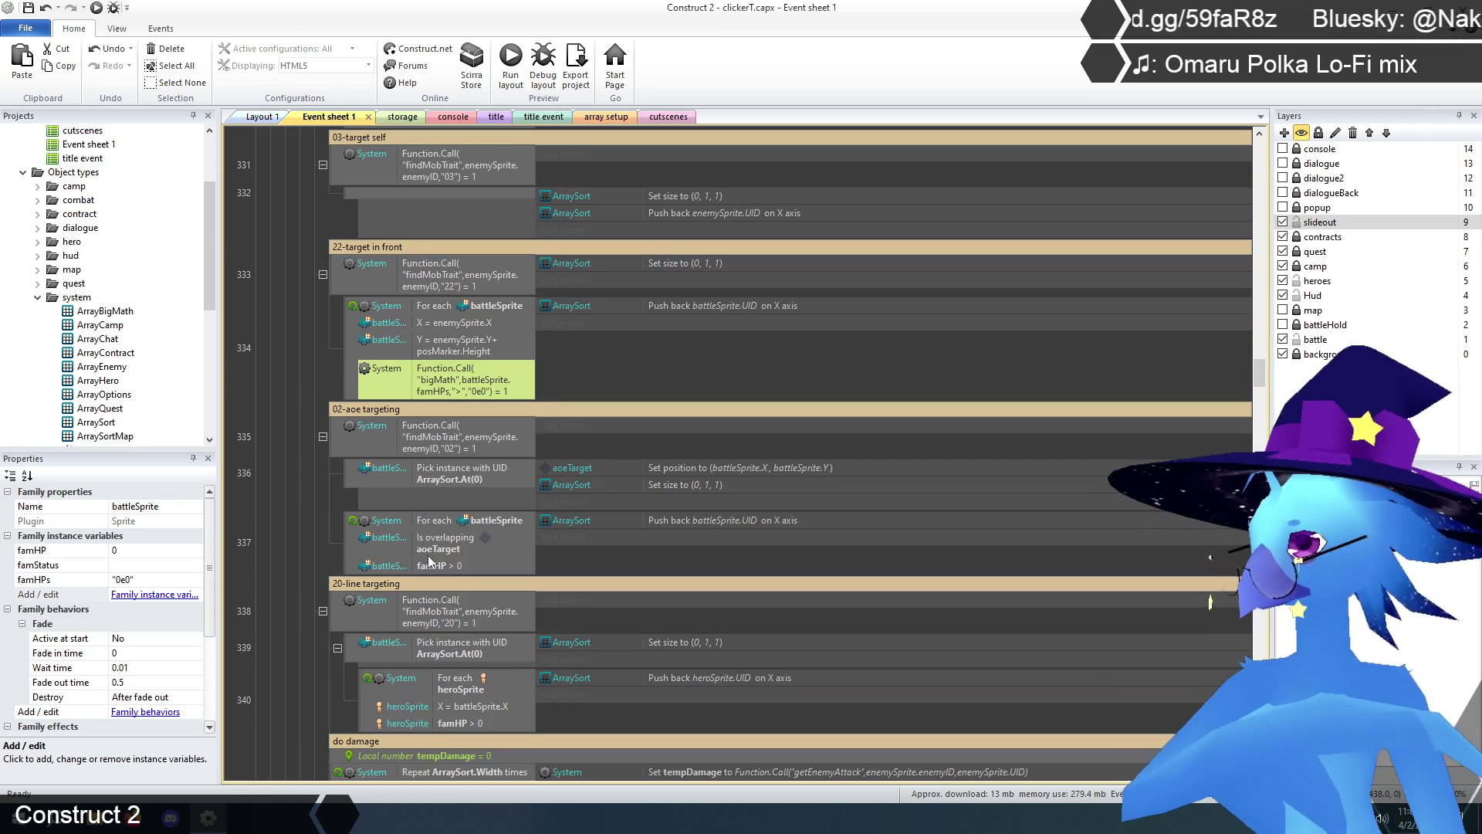
{"action": "left_click", "coordinate": [440, 565]}
{"action": "key", "text": "ctrl+v"}
{"action": "left_click", "coordinate": [439, 566]}
{"action": "key", "text": "Delete"}
{"action": "left_click", "coordinate": [314, 563]}
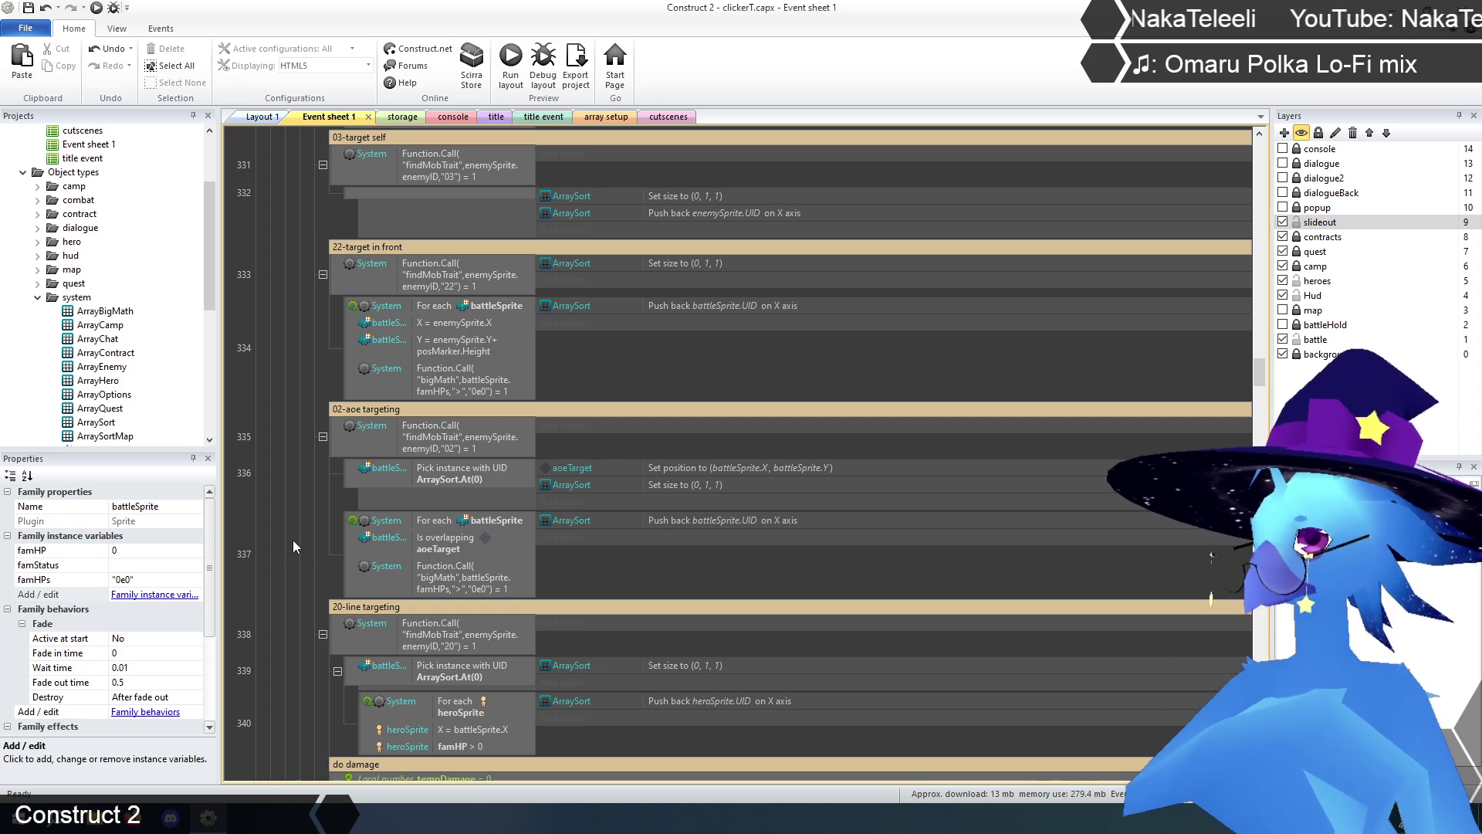
- Replace event 340's heroSprite famHP > 0 condition with the heroSprite bigMath check from event 330
{"action": "scroll", "coordinate": [293, 539], "scroll_direction": "down", "scroll_amount": 2}
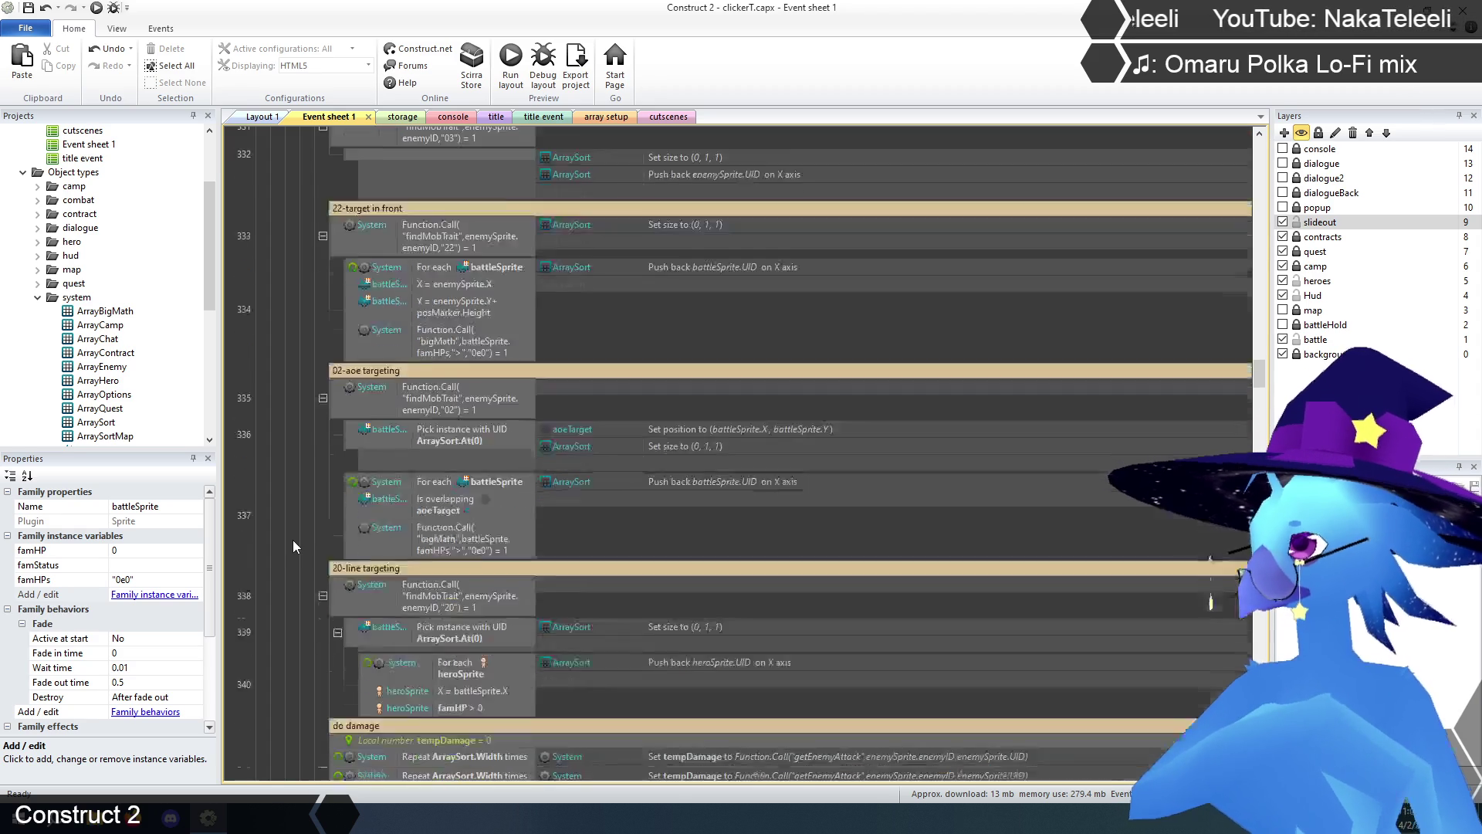
{"action": "scroll", "coordinate": [414, 470], "scroll_direction": "up", "scroll_amount": 6}
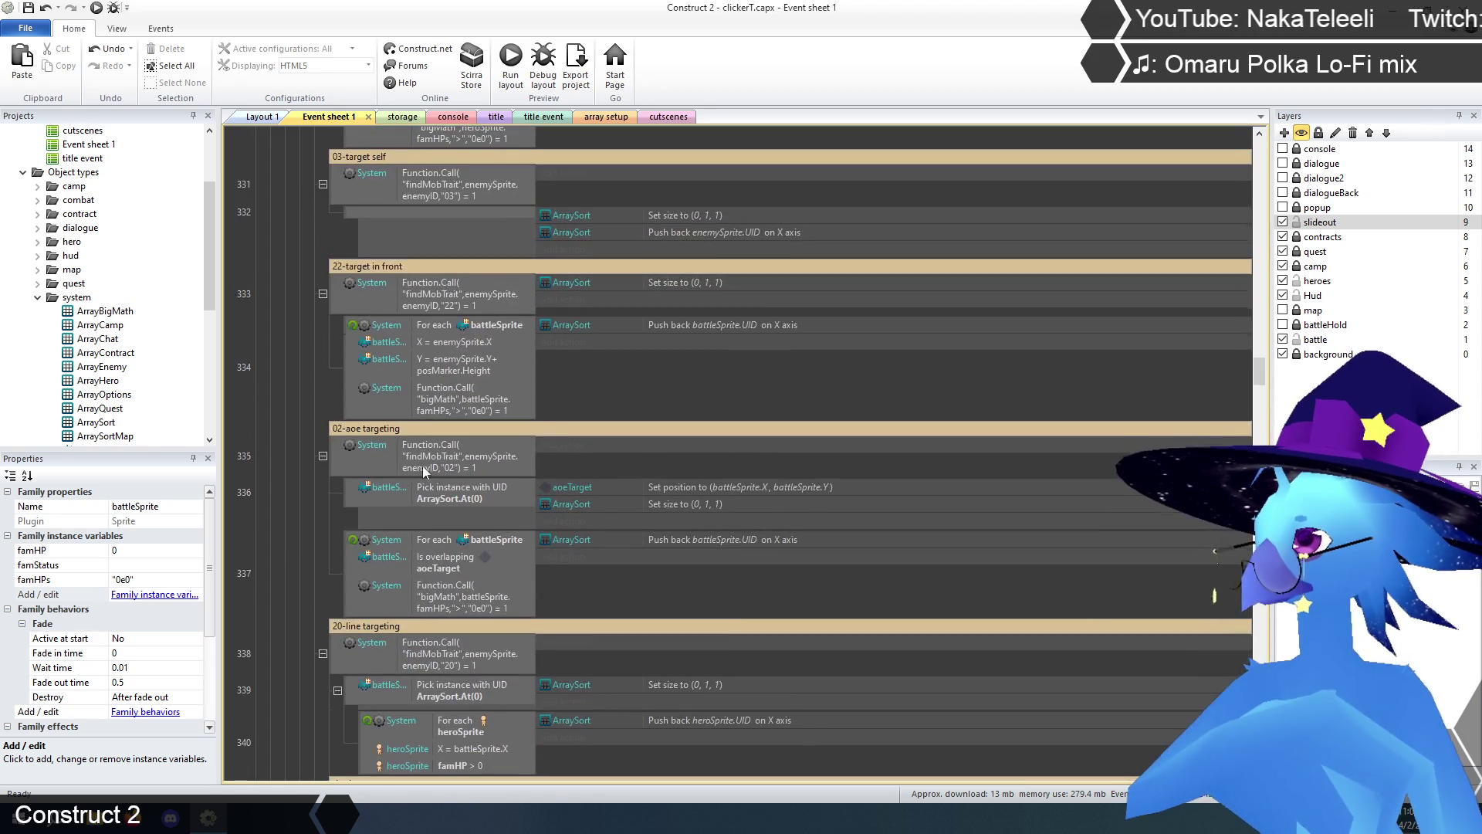
{"action": "left_click", "coordinate": [452, 276]}
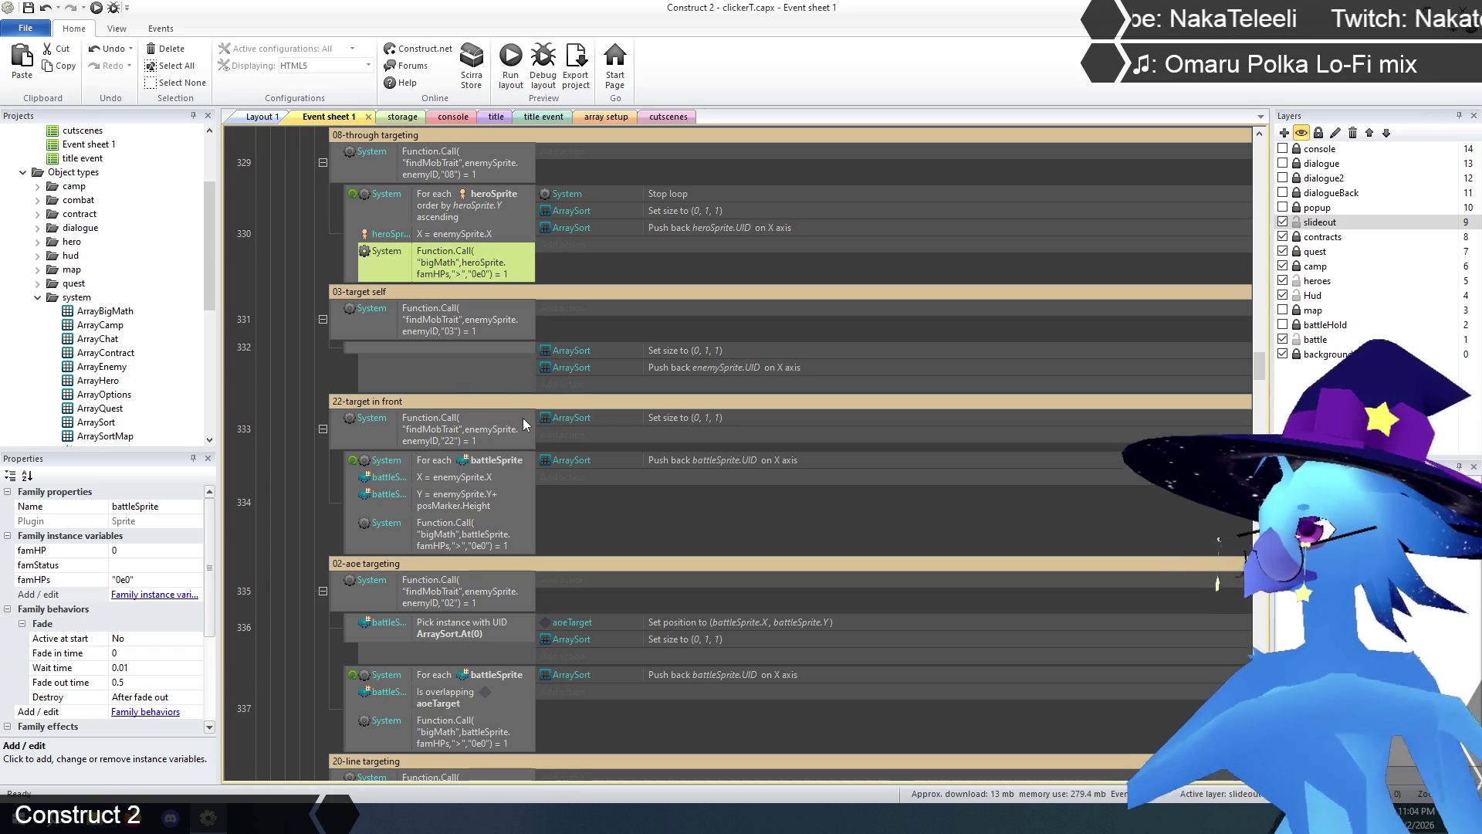
{"action": "scroll", "coordinate": [526, 420], "scroll_direction": "down", "scroll_amount": 6}
{"action": "scroll", "coordinate": [531, 418], "scroll_direction": "down", "scroll_amount": 1}
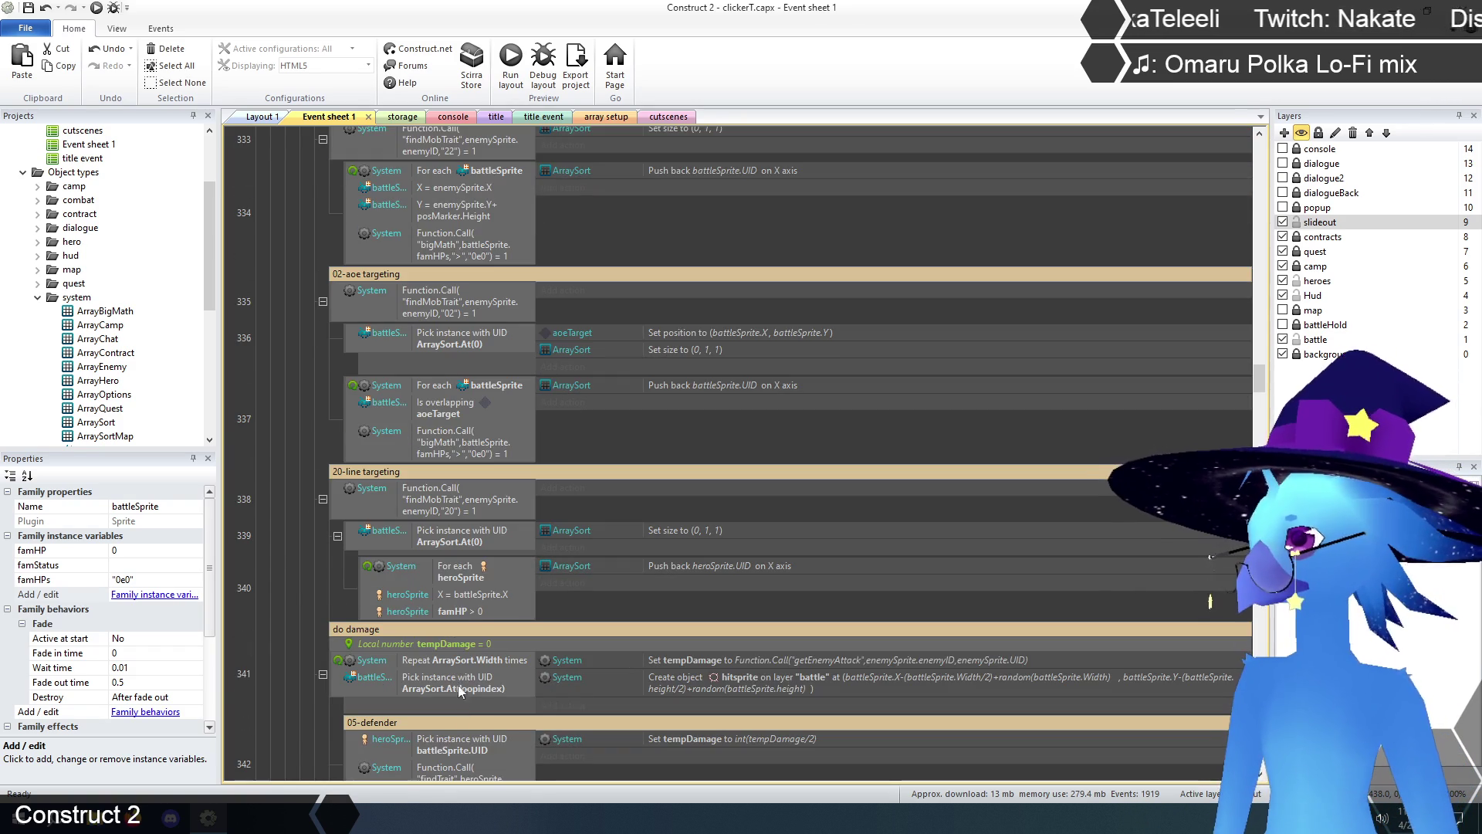
{"action": "left_click", "coordinate": [461, 610]}
{"action": "key", "text": "ctrl+v"}
{"action": "key", "text": "Delete"}
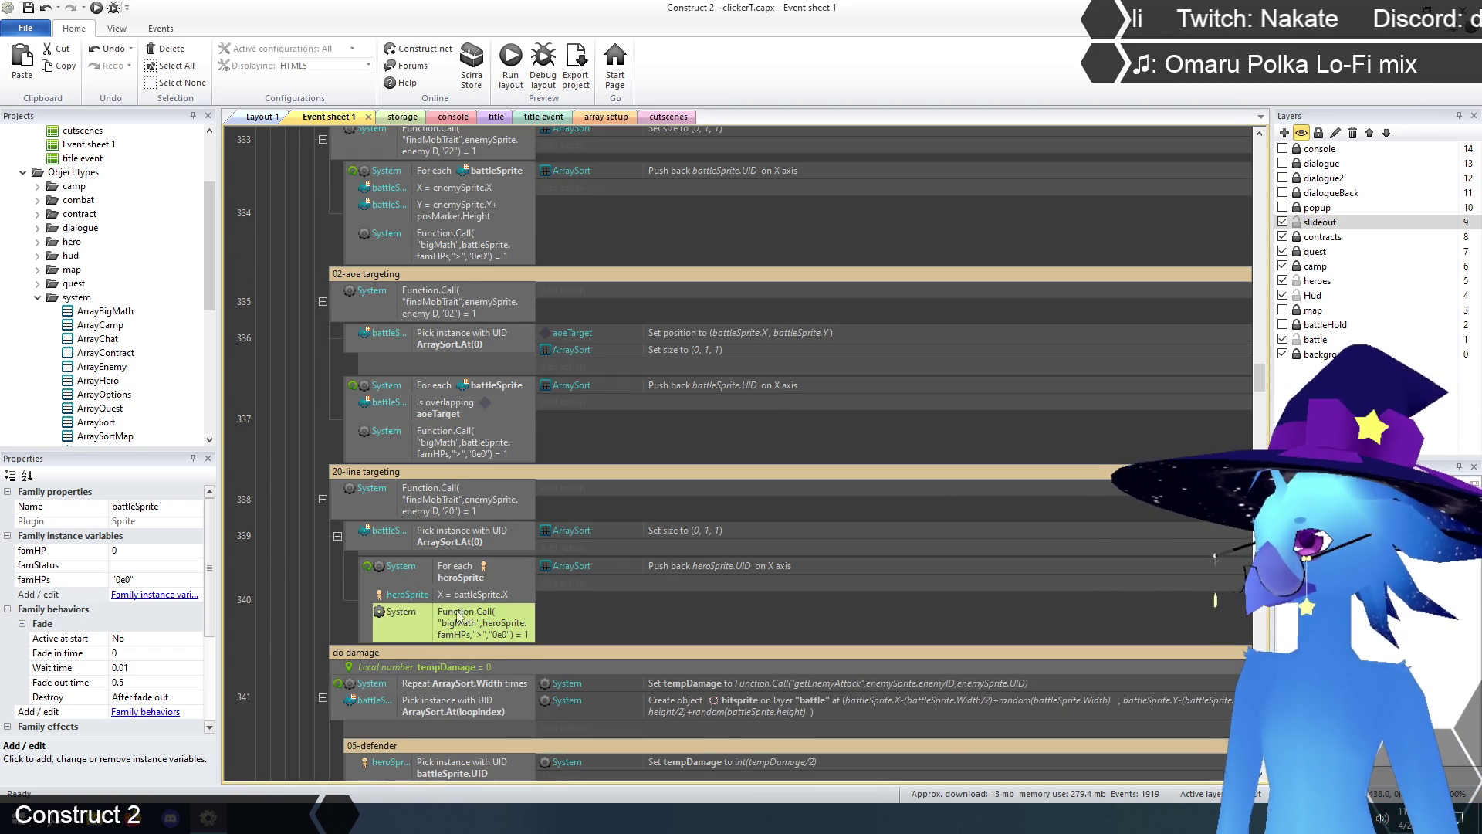
{"action": "scroll", "coordinate": [294, 582], "scroll_direction": "up", "scroll_amount": 5}
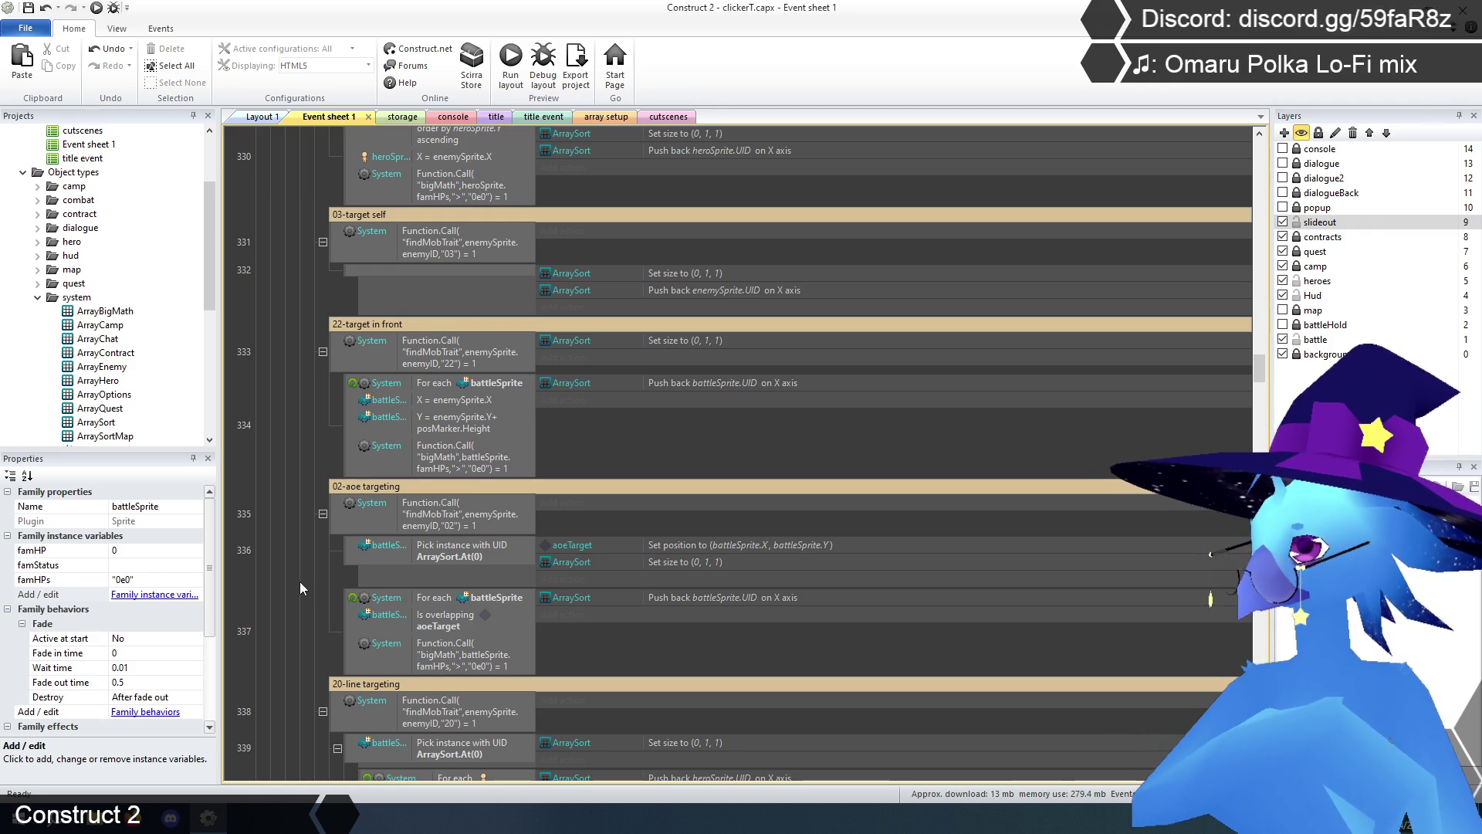
{"action": "scroll", "coordinate": [300, 581], "scroll_direction": "down", "scroll_amount": 3}
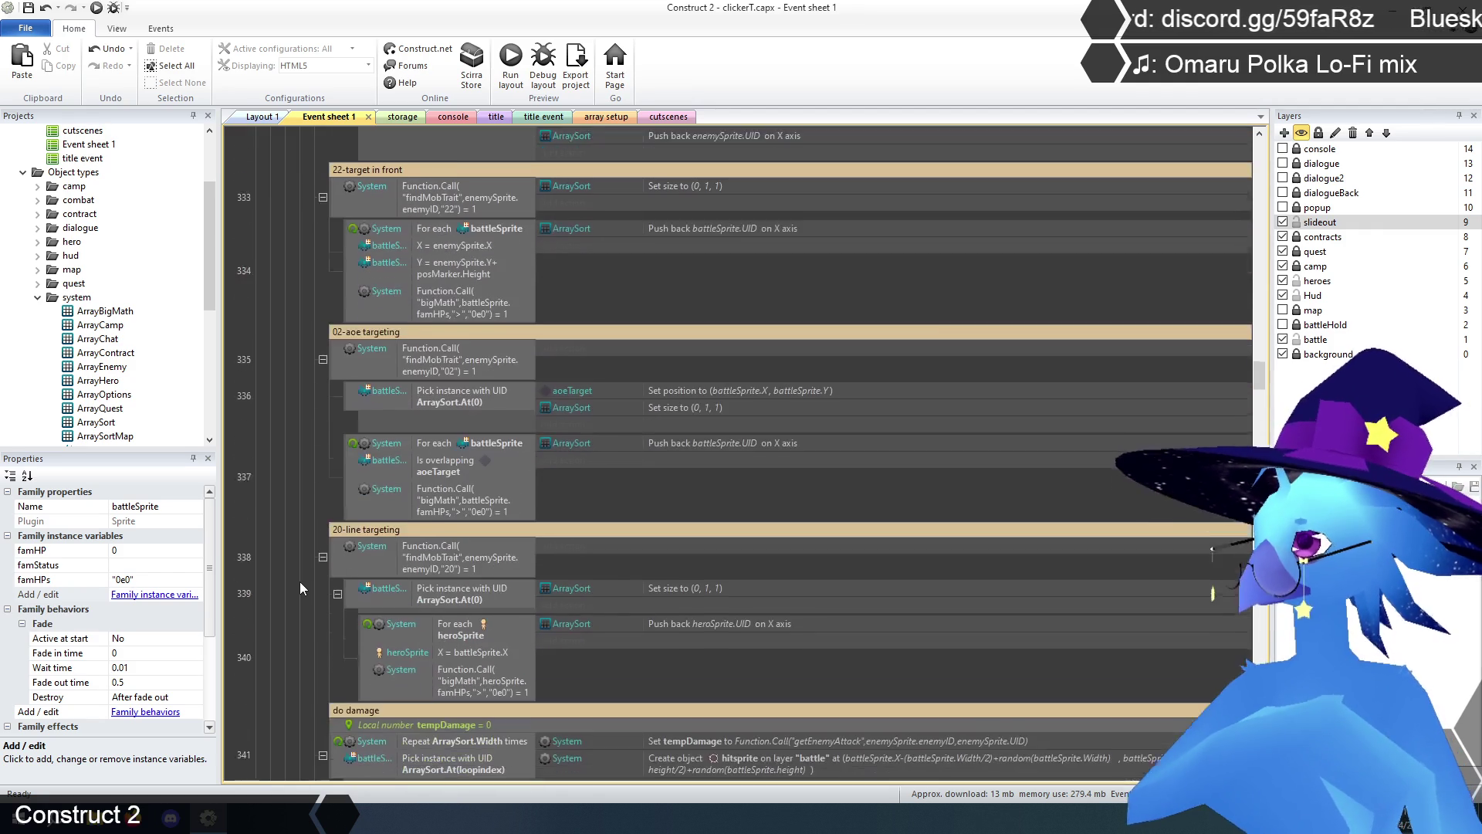
{"action": "scroll", "coordinate": [300, 588], "scroll_direction": "down", "scroll_amount": 2}
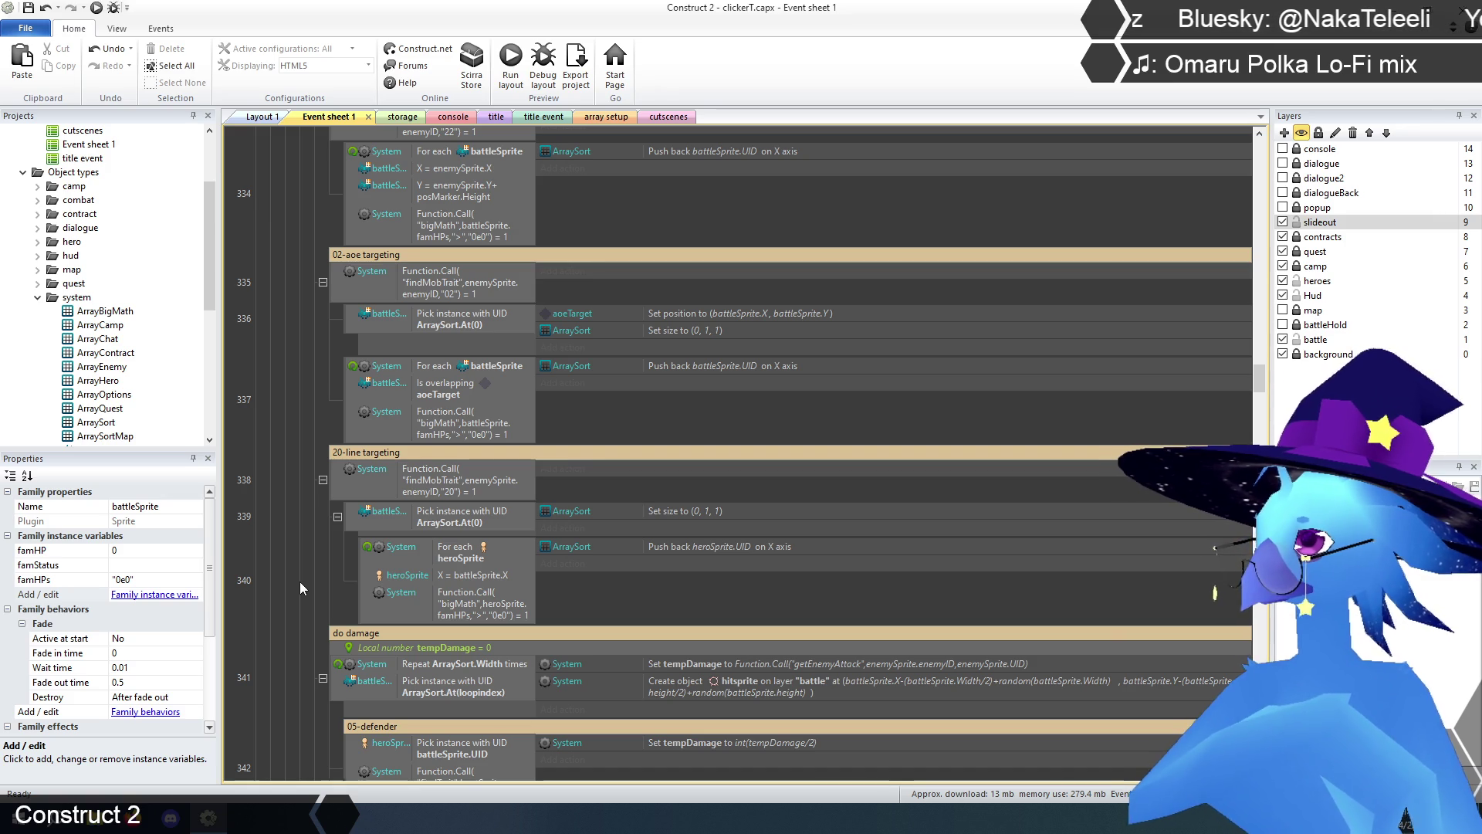
{"action": "scroll", "coordinate": [300, 588], "scroll_direction": "up", "scroll_amount": 5}
{"action": "scroll", "coordinate": [301, 588], "scroll_direction": "down", "scroll_amount": 5}
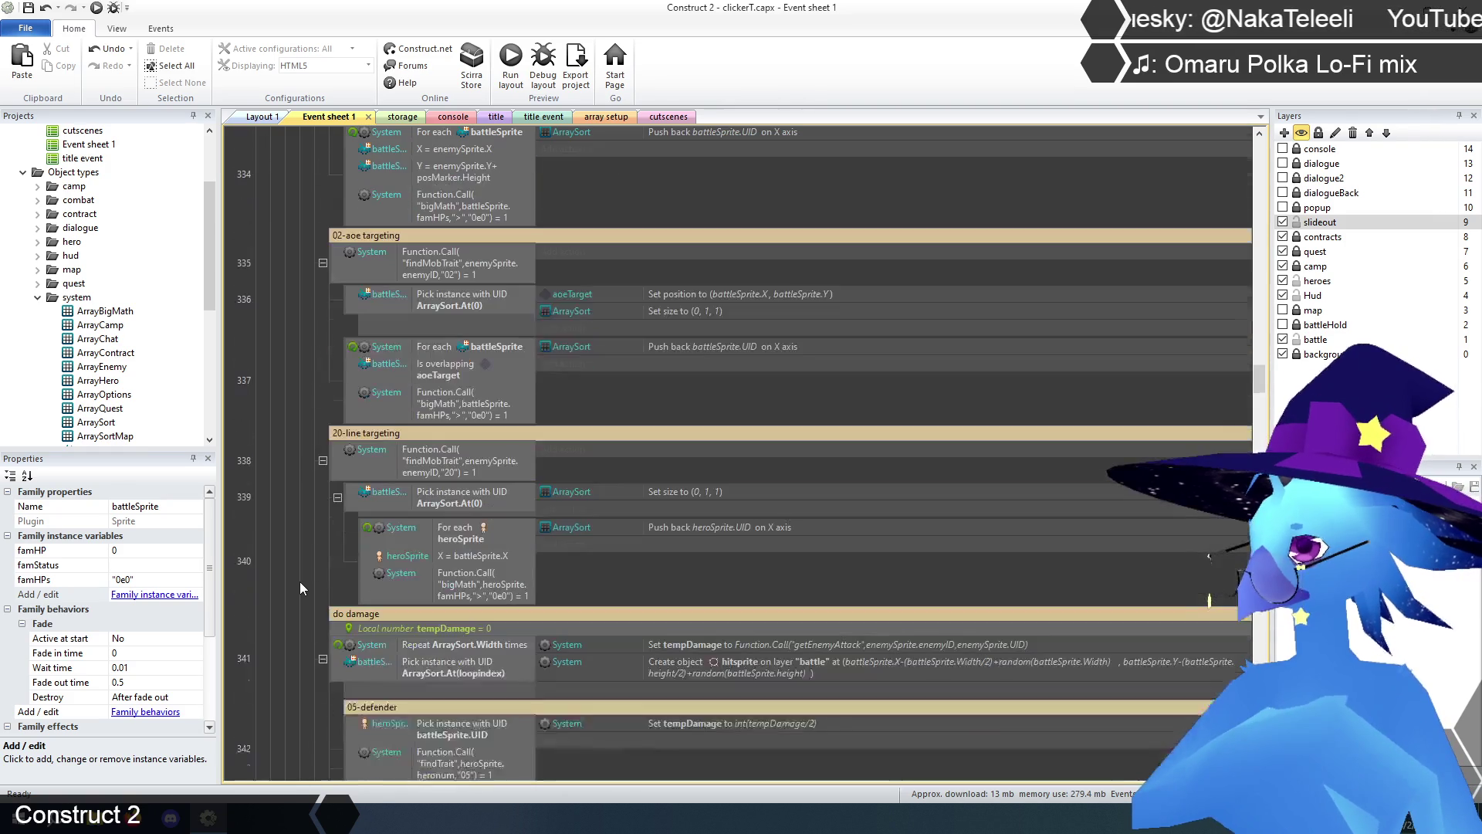
{"action": "scroll", "coordinate": [300, 581], "scroll_direction": "down", "scroll_amount": 2}
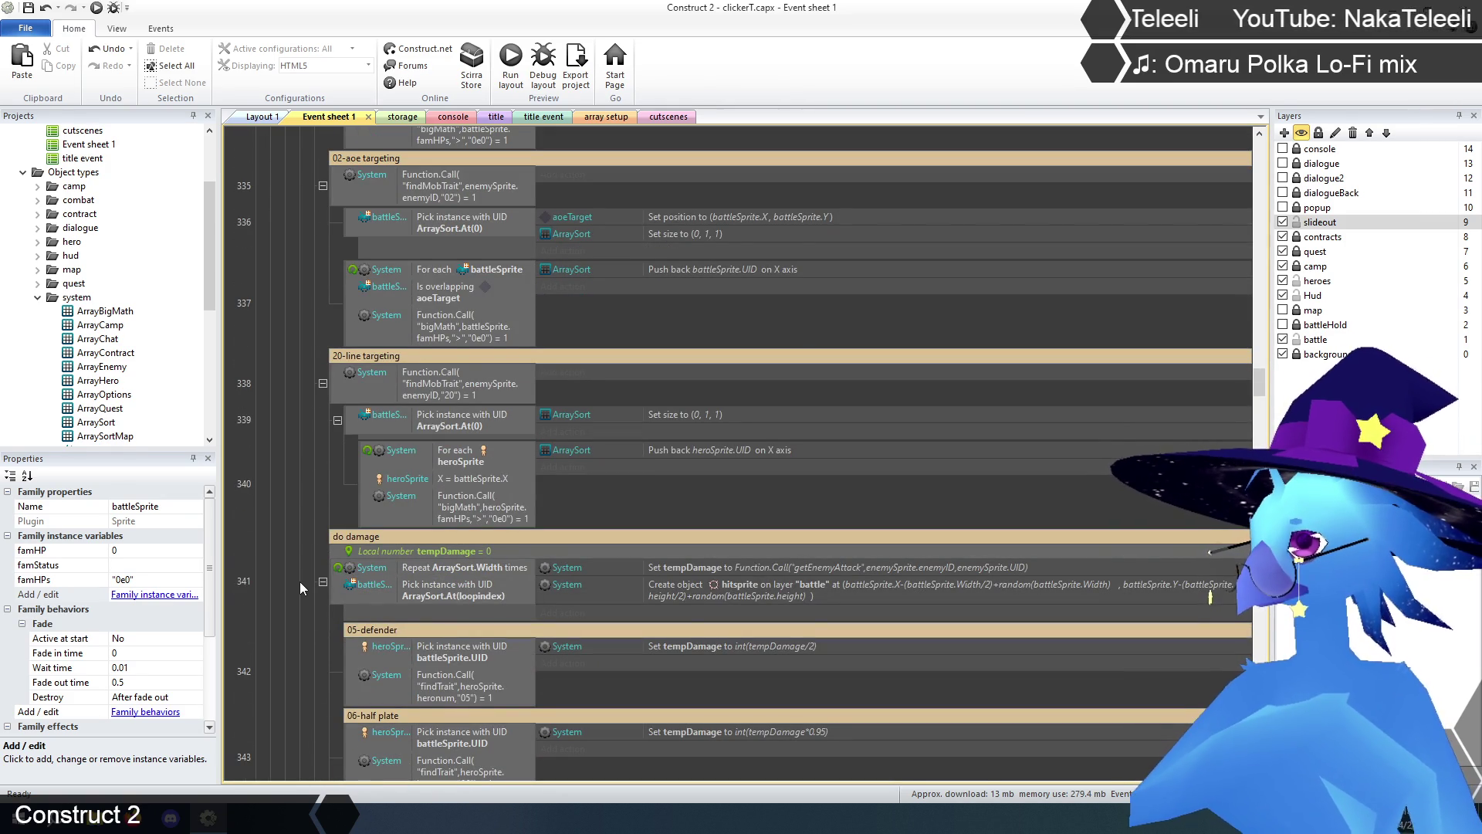
{"action": "scroll", "coordinate": [300, 582], "scroll_direction": "down", "scroll_amount": 7}
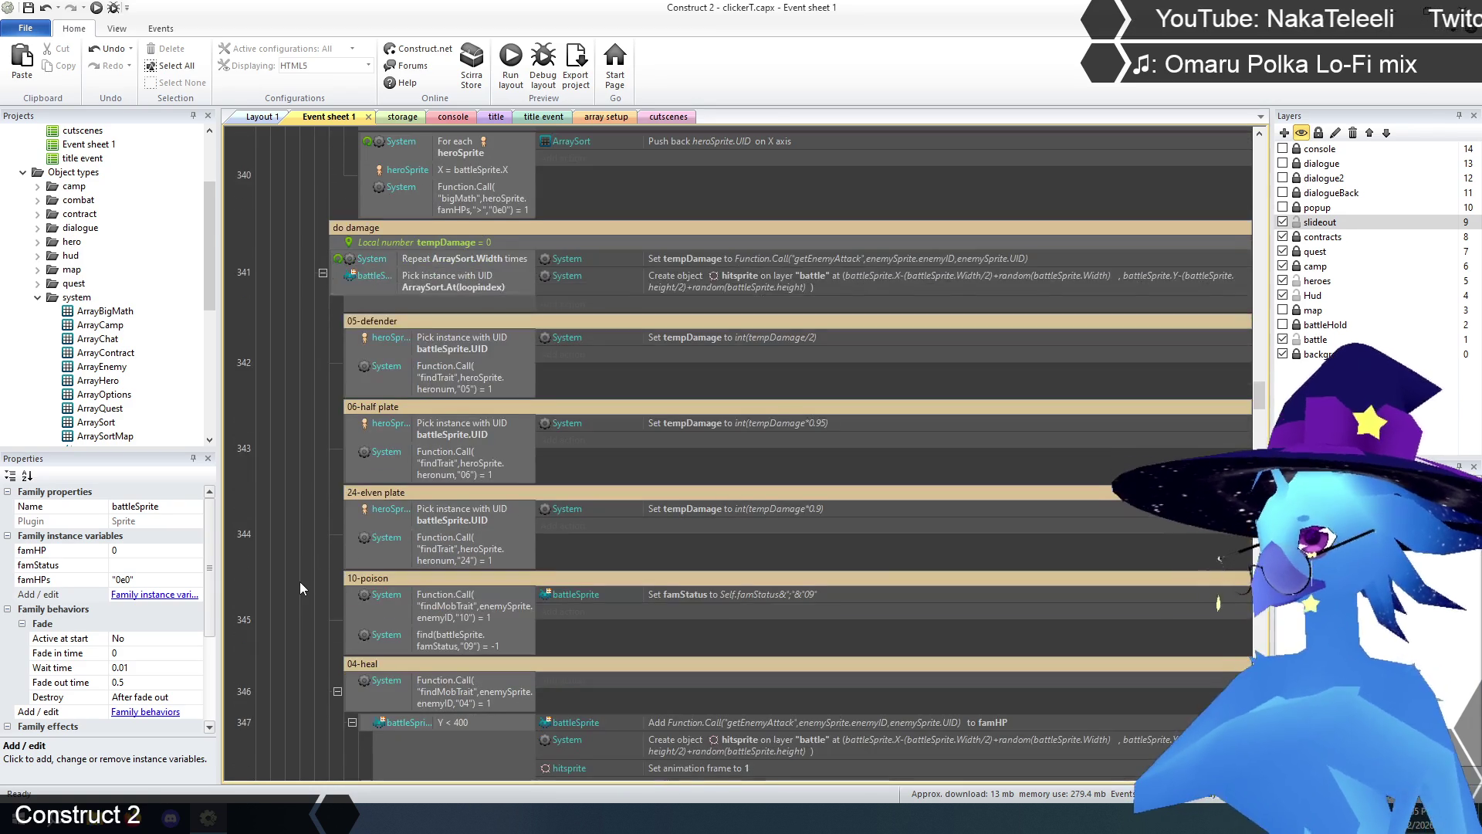
{"action": "left_click", "coordinate": [340, 271]}
{"action": "scroll", "coordinate": [248, 366], "scroll_direction": "down", "scroll_amount": 1}
{"action": "scroll", "coordinate": [249, 366], "scroll_direction": "down", "scroll_amount": 20}
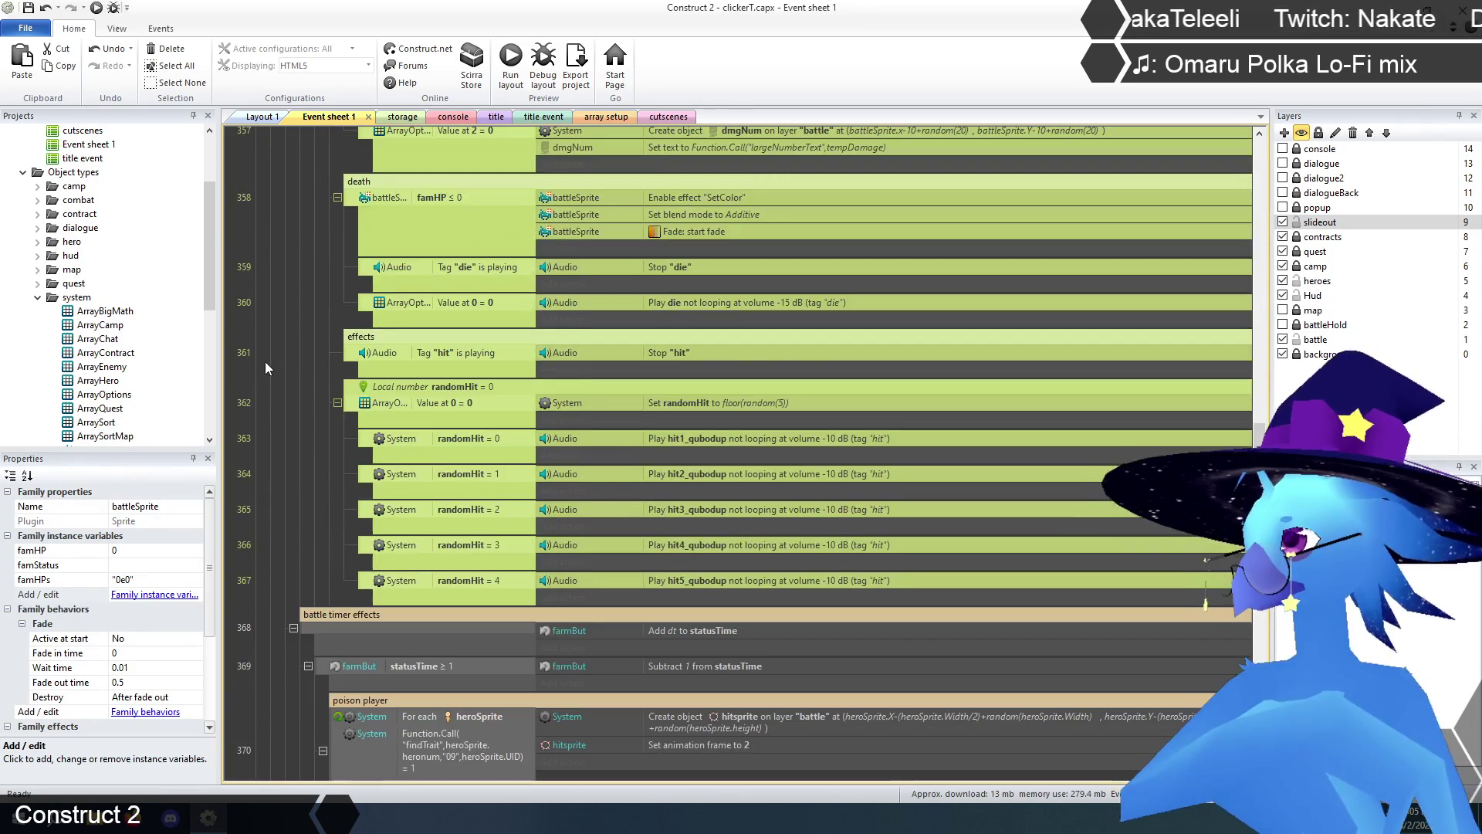
{"action": "scroll", "coordinate": [310, 363], "scroll_direction": "up", "scroll_amount": 10}
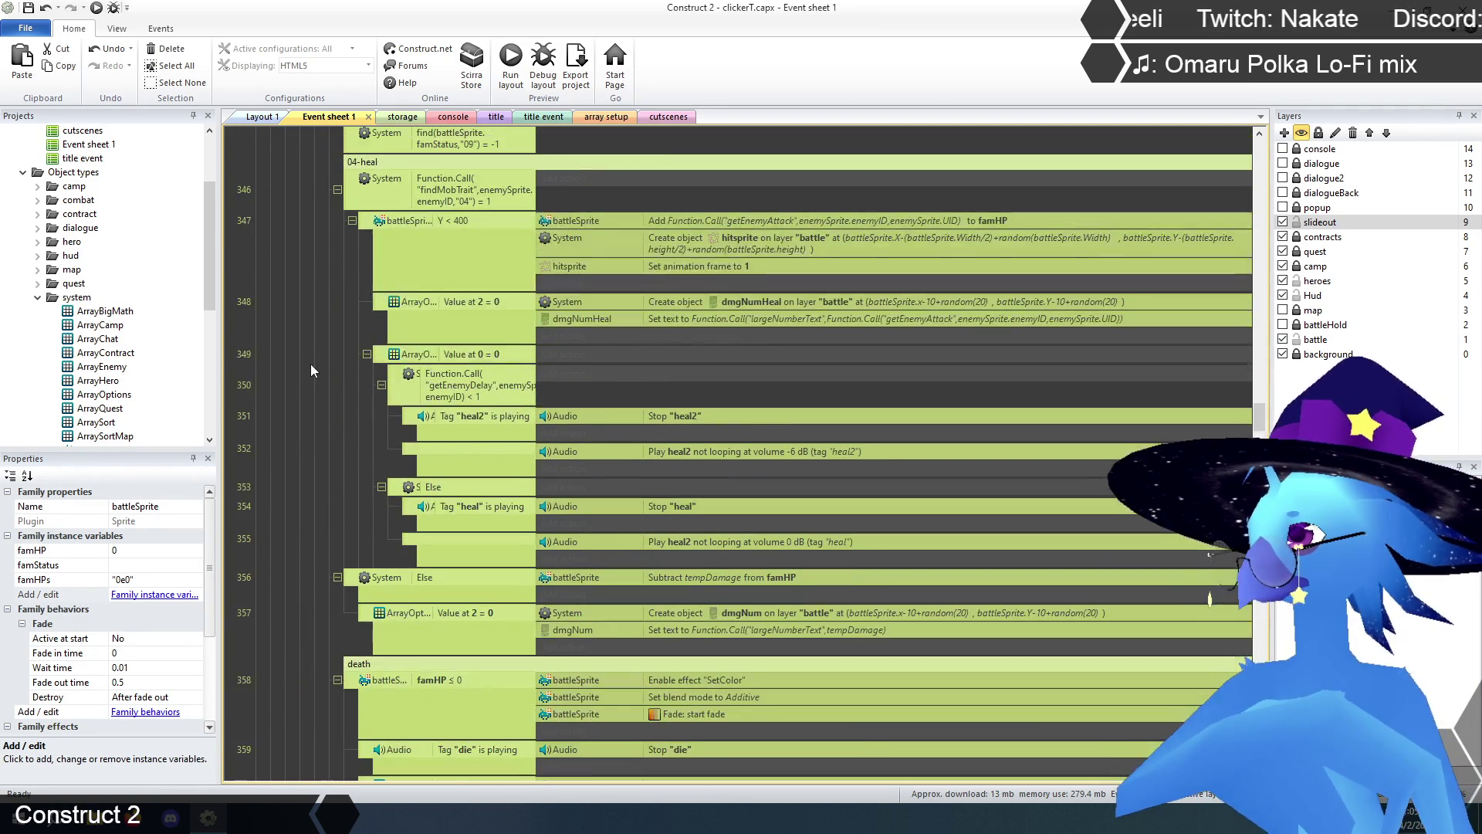
{"action": "scroll", "coordinate": [310, 364], "scroll_direction": "up", "scroll_amount": 11}
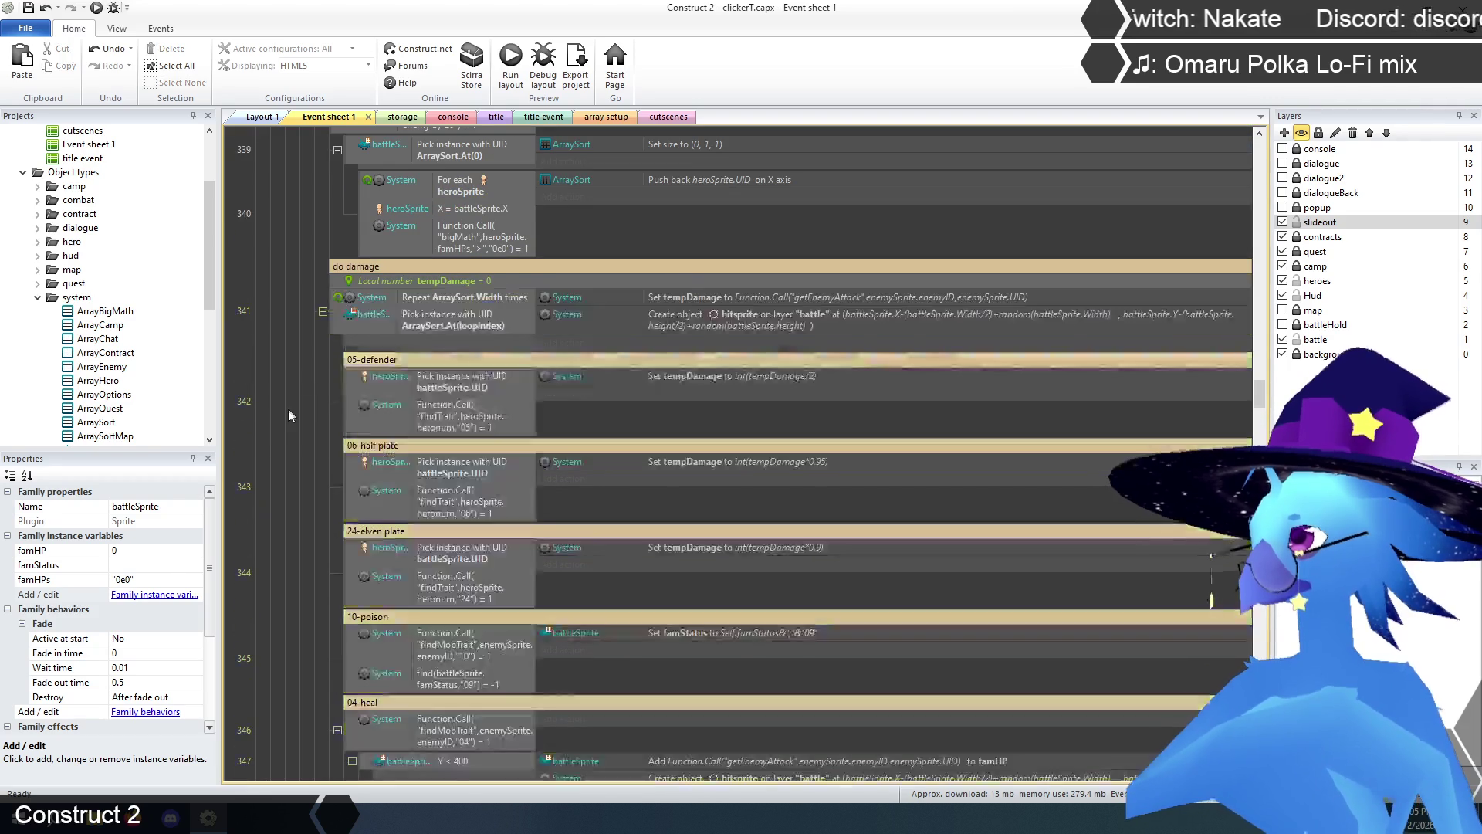
{"action": "scroll", "coordinate": [293, 413], "scroll_direction": "up", "scroll_amount": 1}
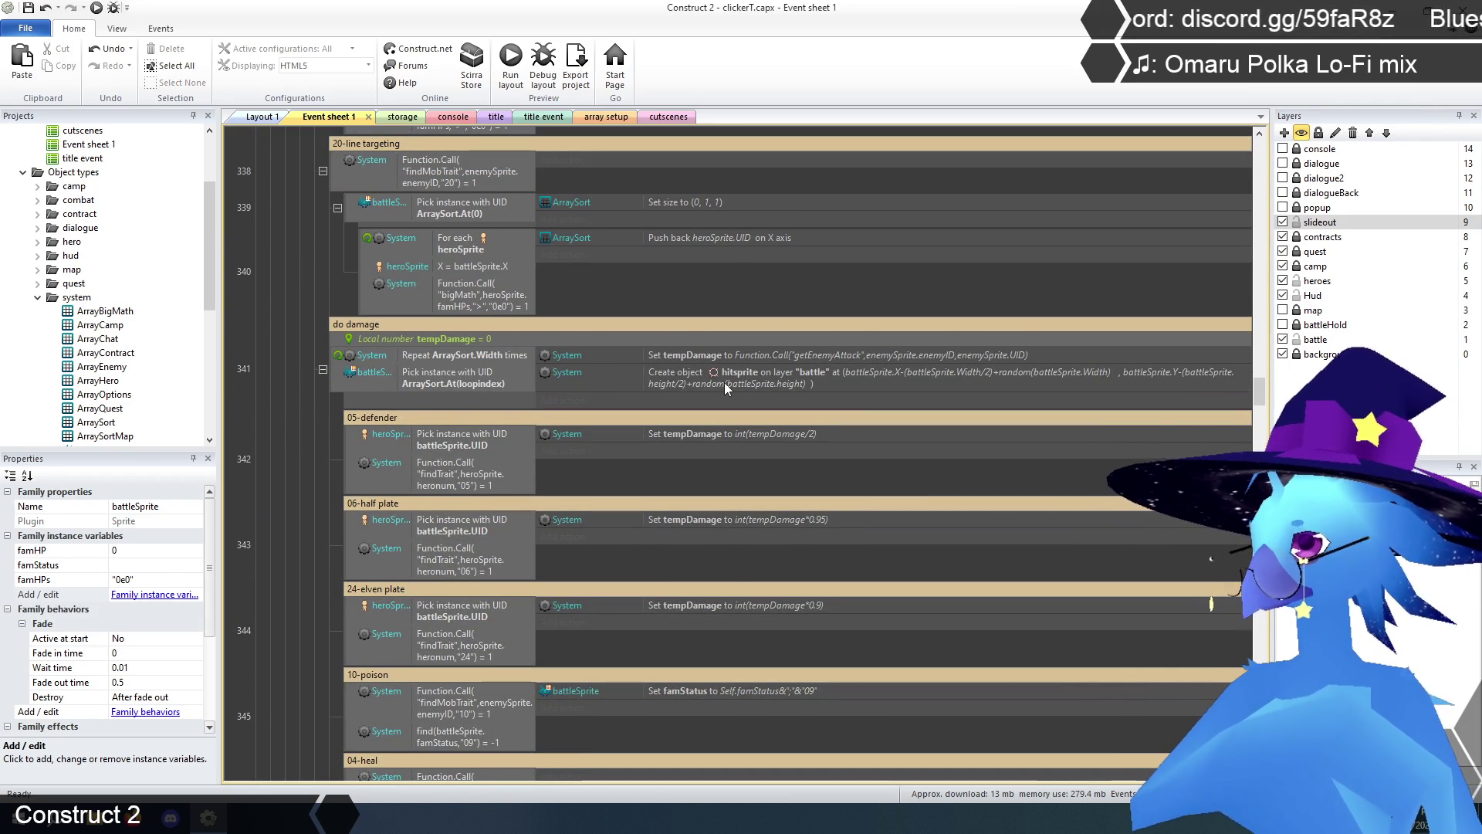
{"action": "left_click", "coordinate": [757, 356]}
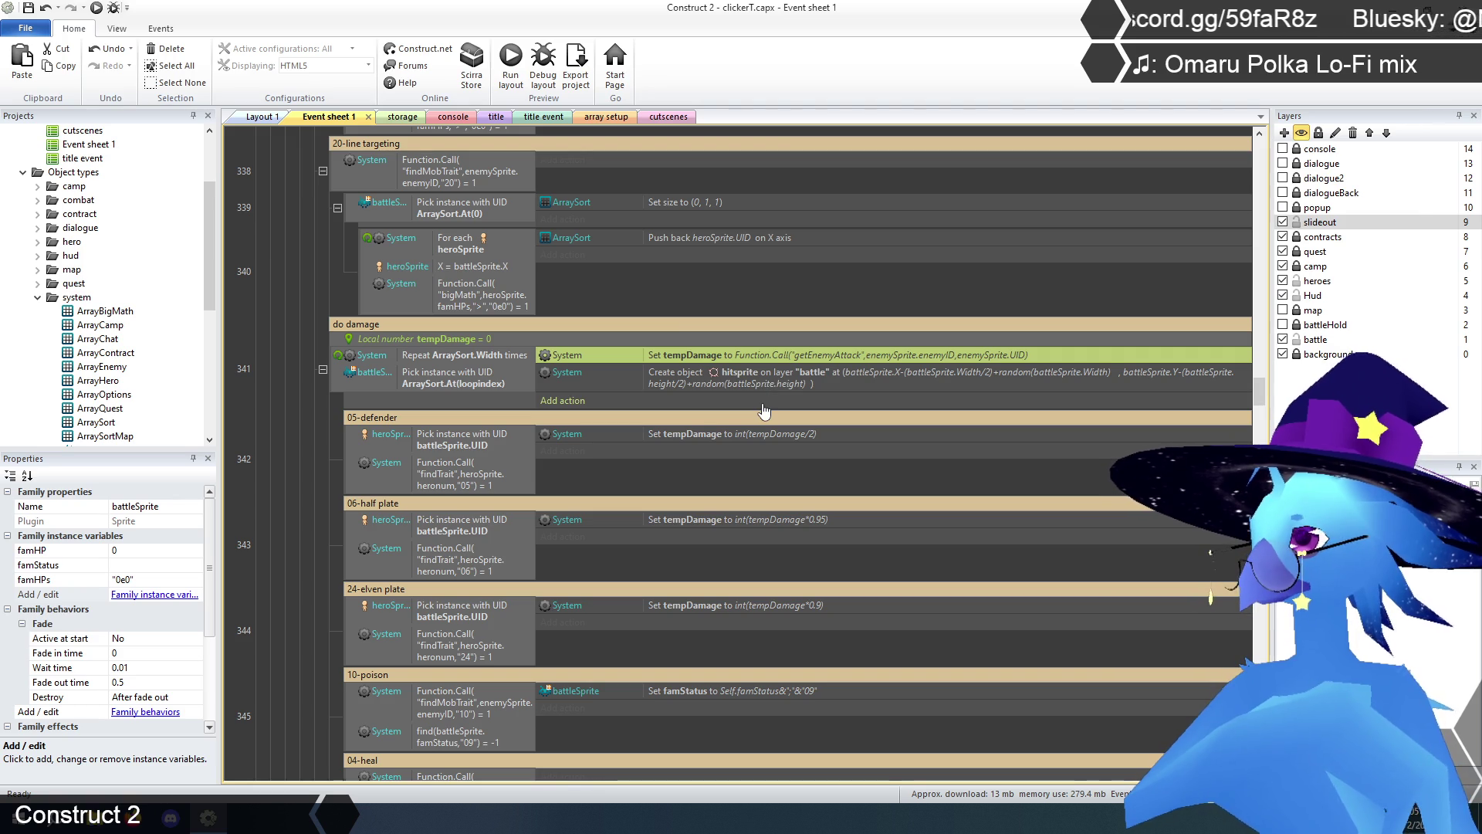
{"action": "double_click", "coordinate": [415, 338]}
{"action": "left_click", "coordinate": [717, 365]}
{"action": "left_click", "coordinate": [713, 386]}
{"action": "left_click", "coordinate": [714, 387]}
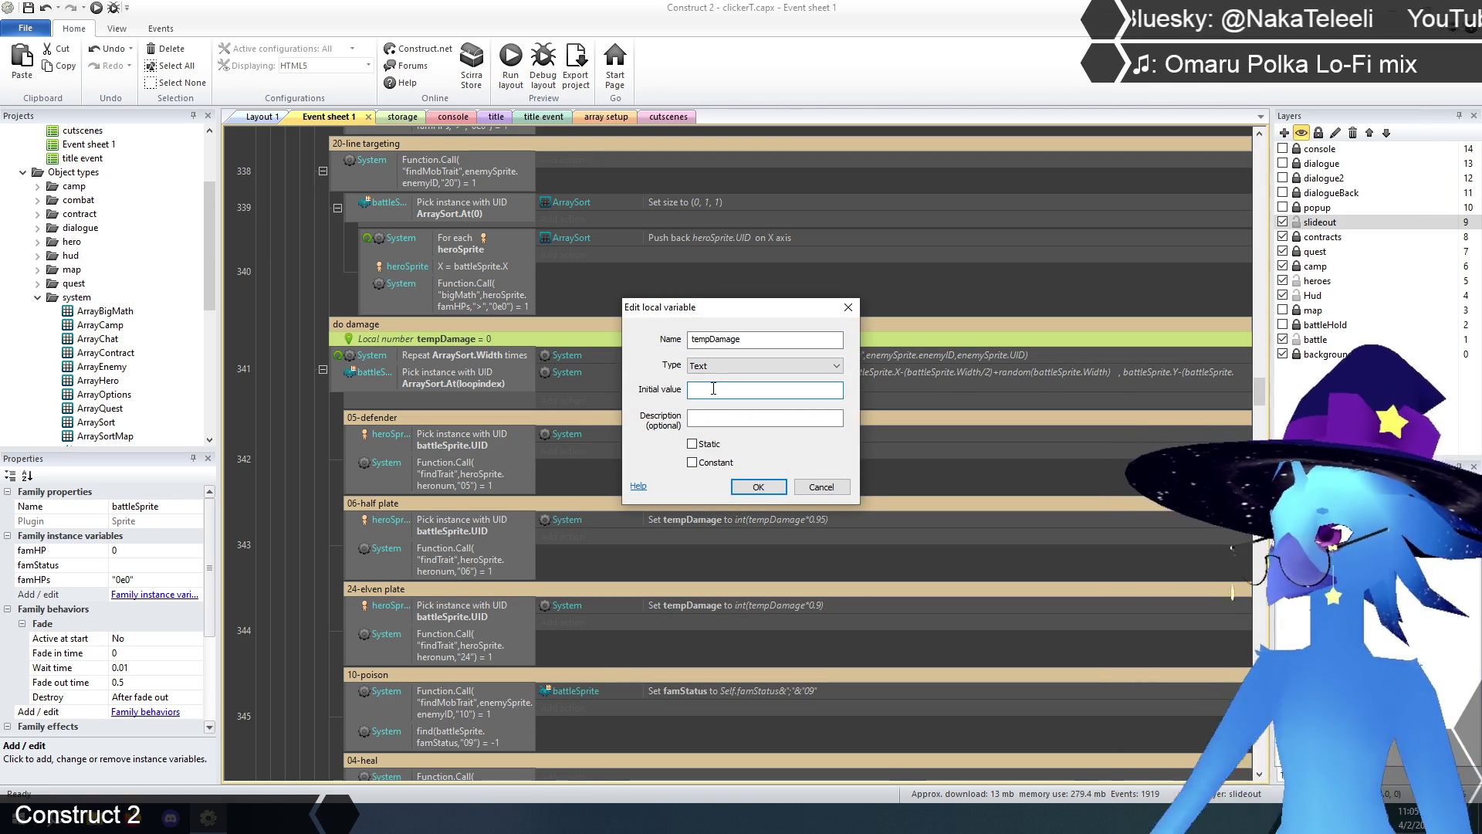
{"action": "type", "text": "0e0"}
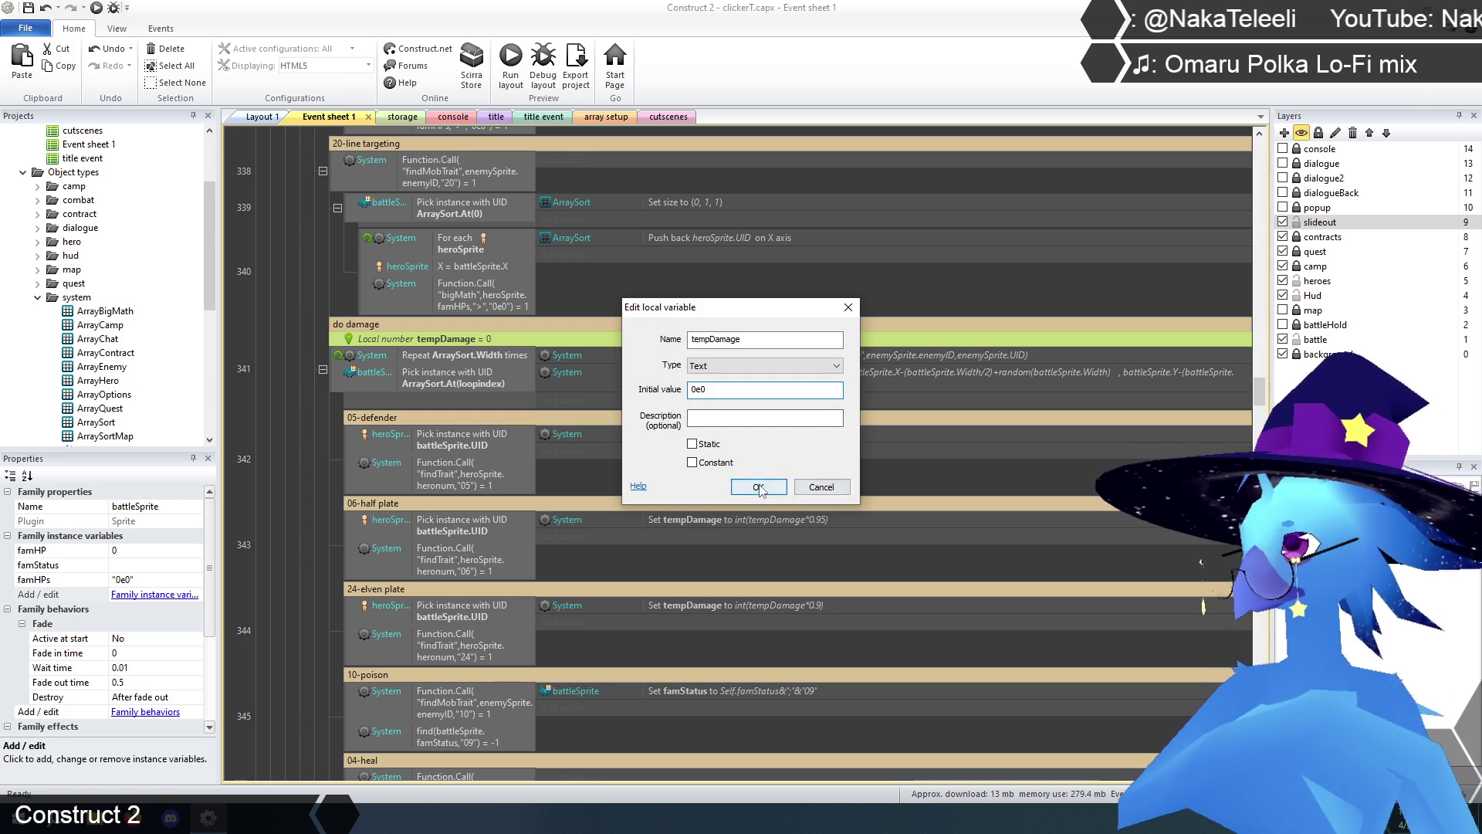
{"action": "left_click", "coordinate": [758, 486]}
{"action": "left_click", "coordinate": [292, 498]}
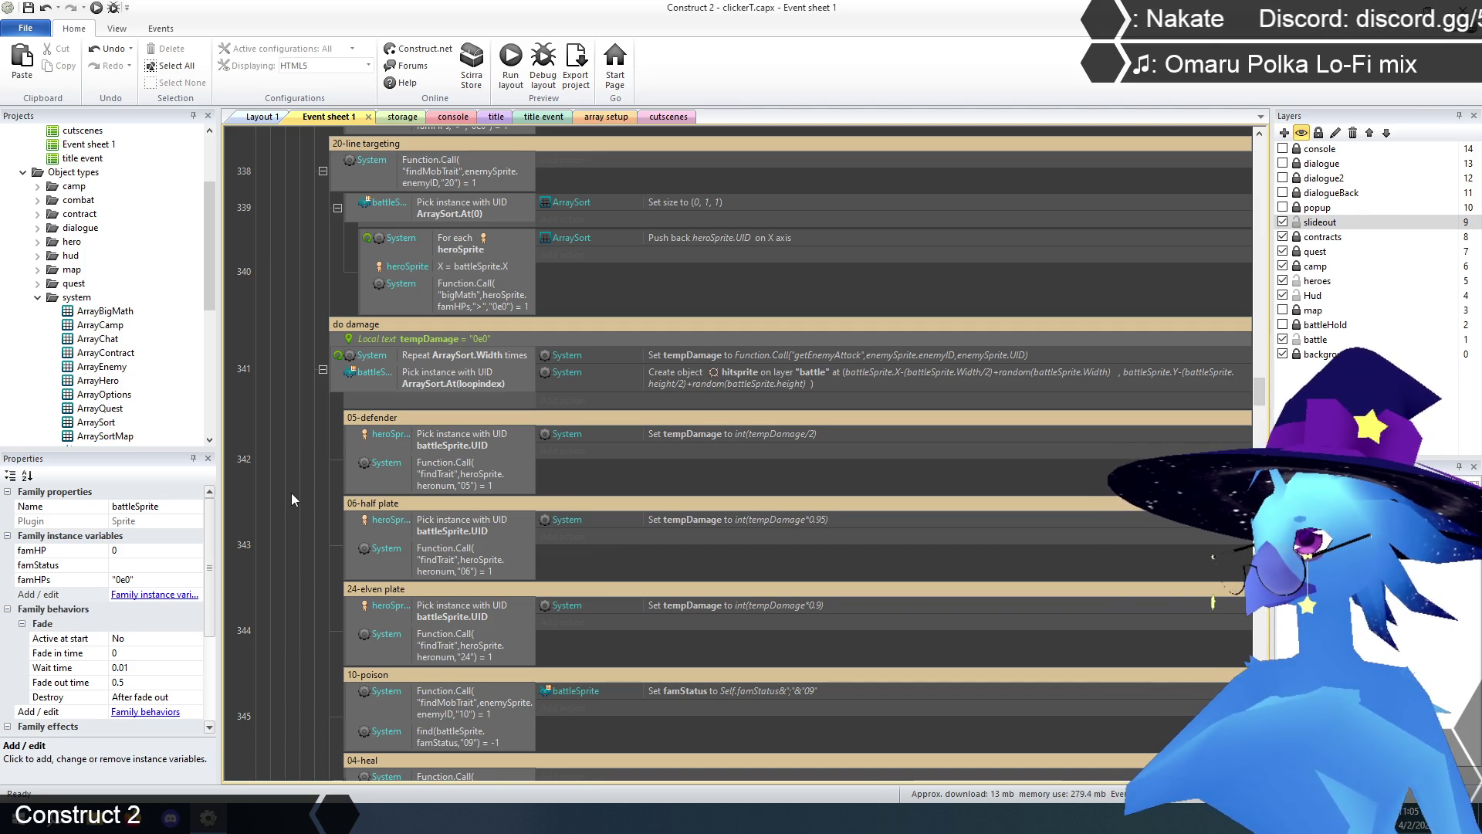
- Rewrite the 05-defender tempDamage value as Function.Call("bigMath",tempDamage,"/","2"), dropping int()
{"action": "scroll", "coordinate": [466, 367], "scroll_direction": "down", "scroll_amount": 3}
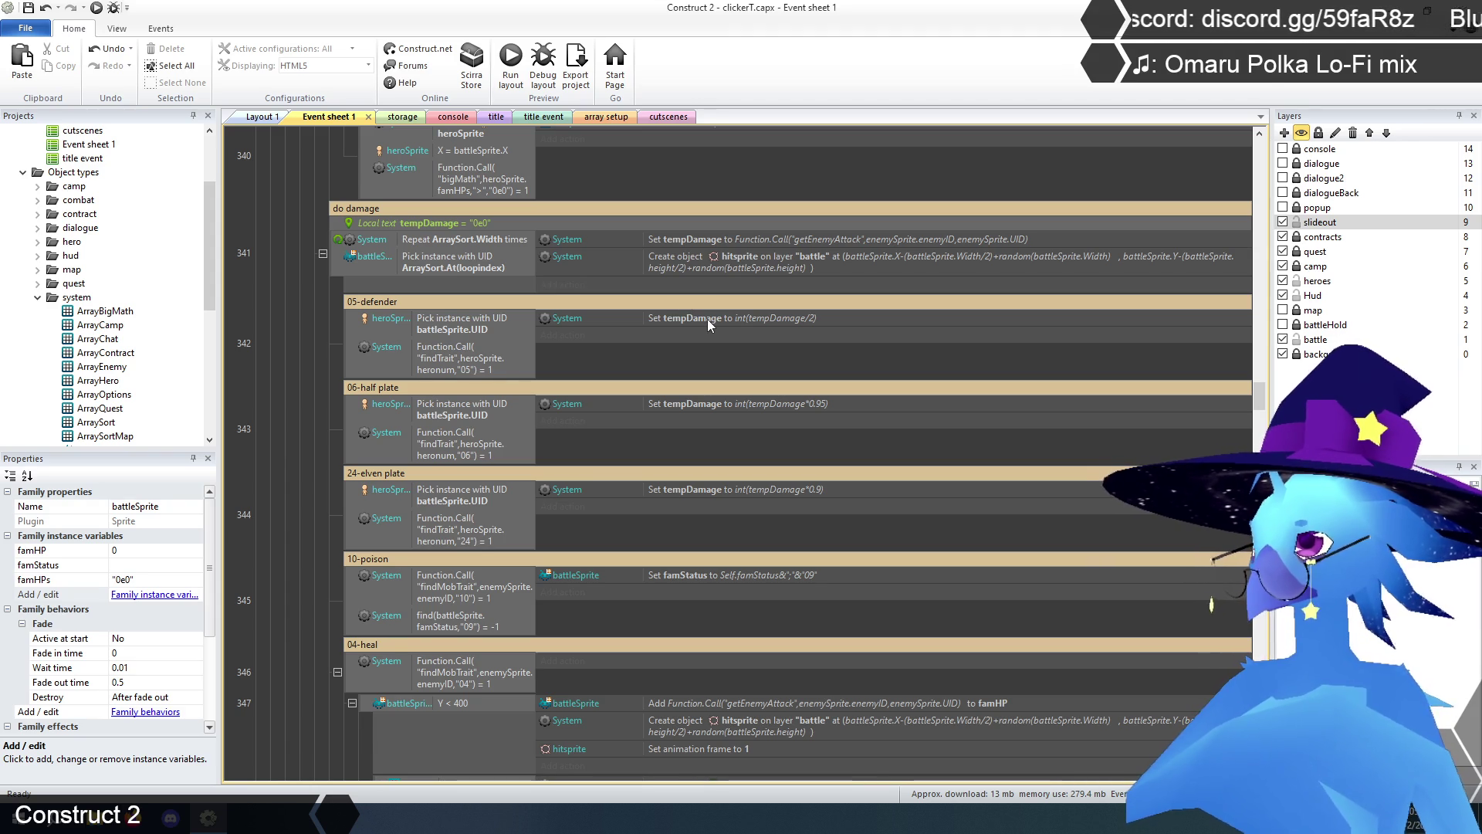
{"action": "double_click", "coordinate": [707, 318]}
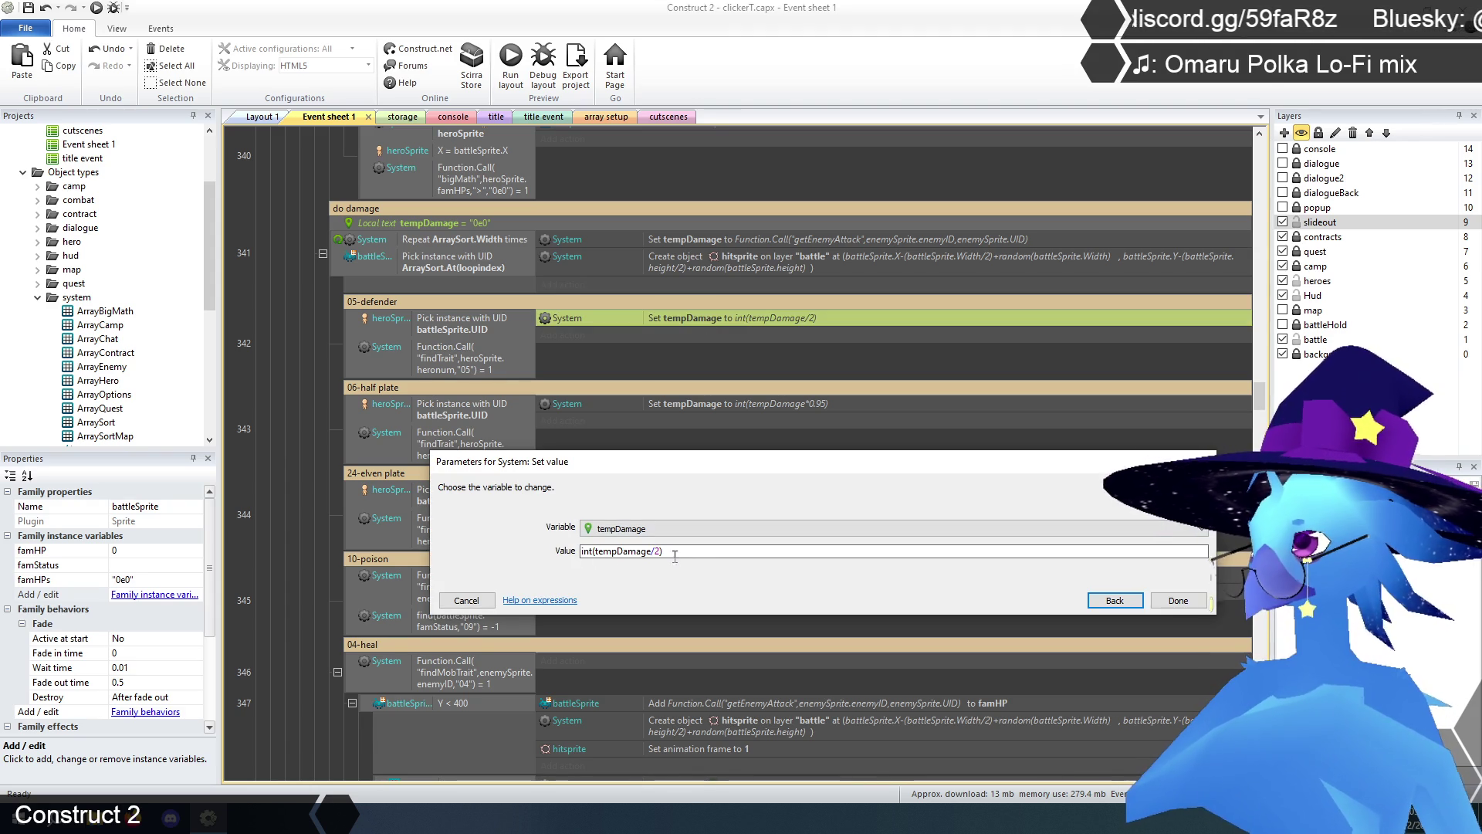
{"action": "left_click", "coordinate": [584, 551]}
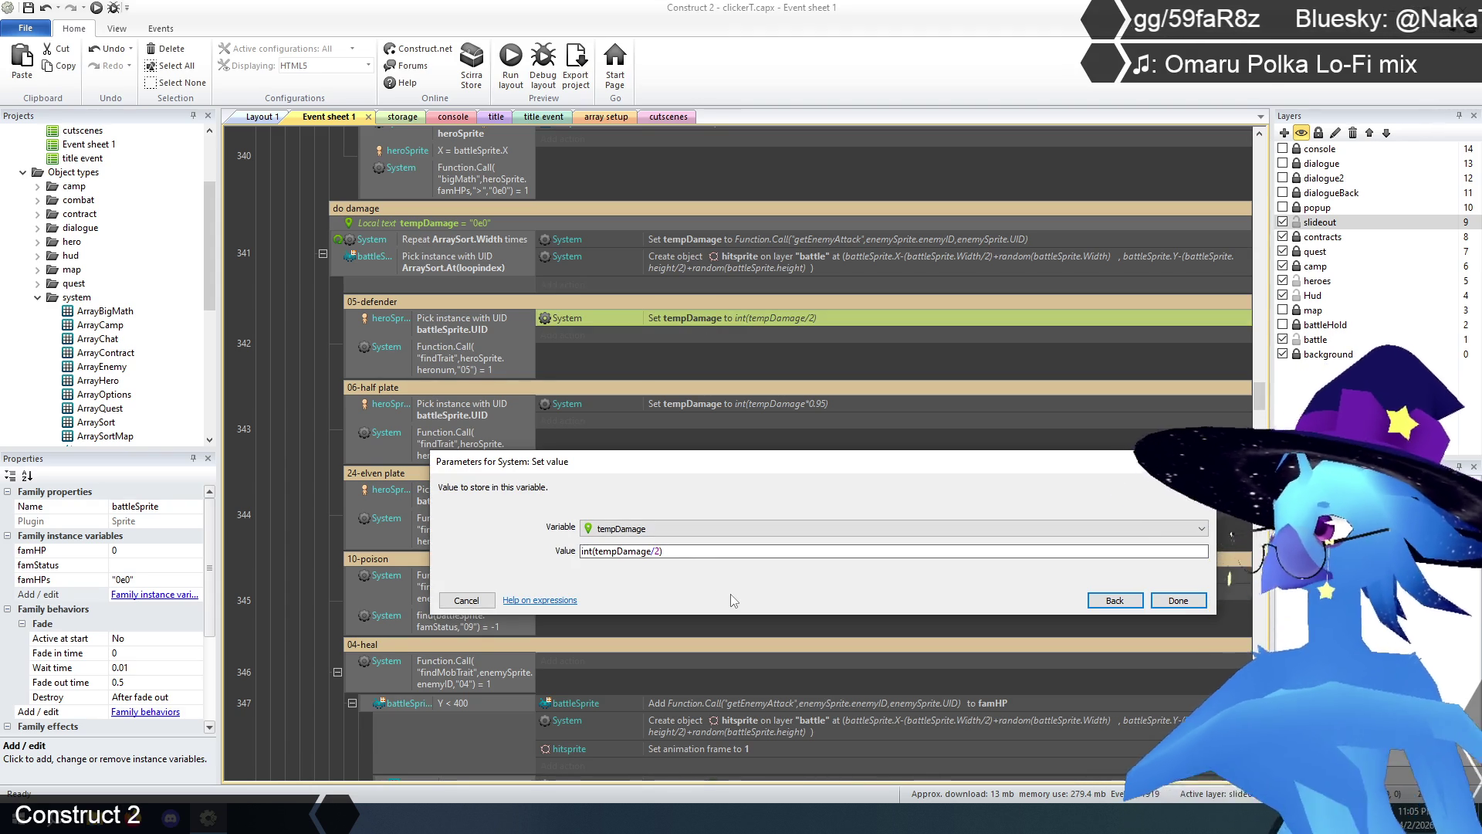
{"action": "type", "text": "function.ca"}
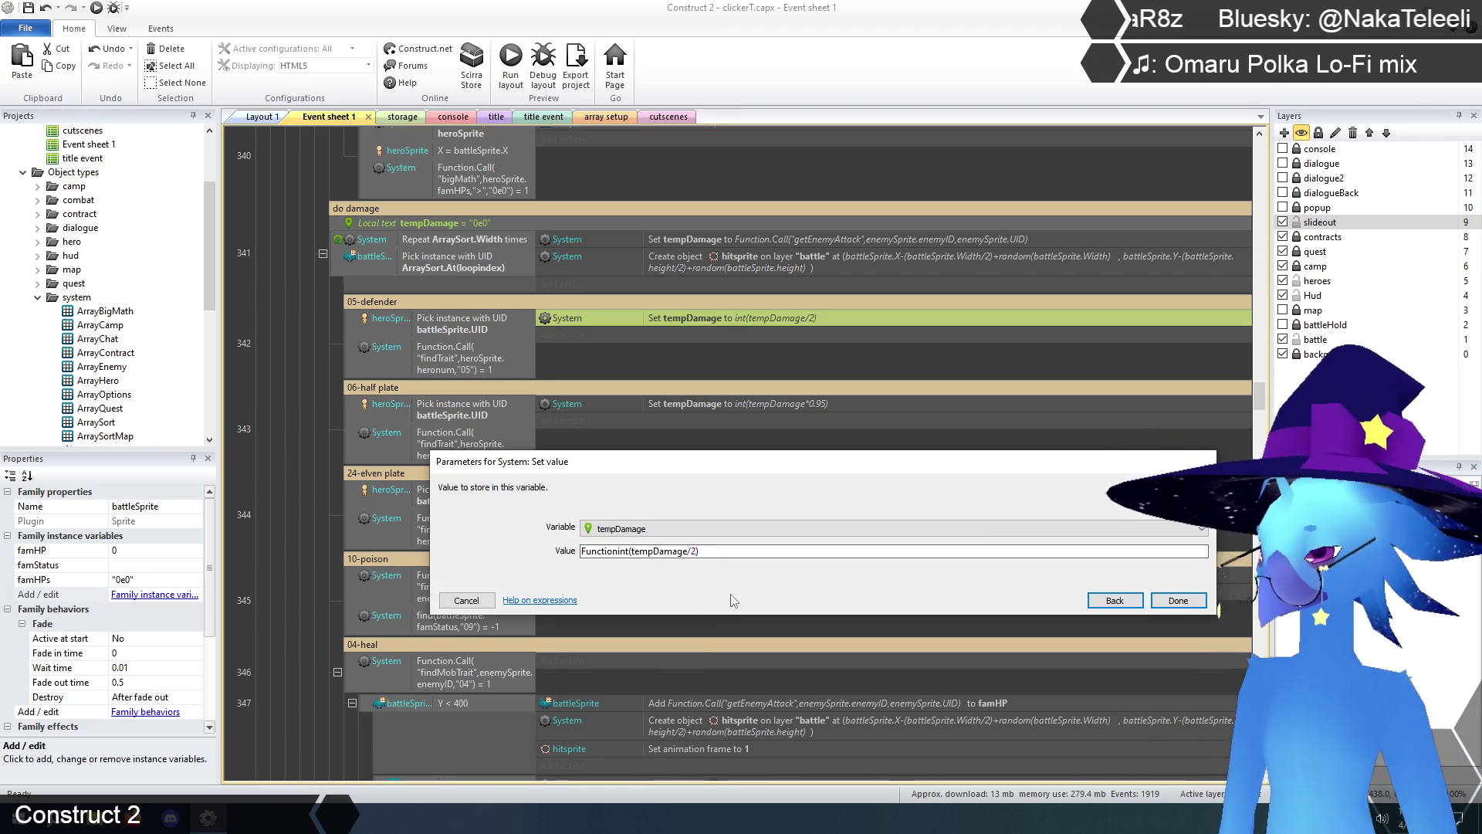
{"action": "key", "text": "Return"}
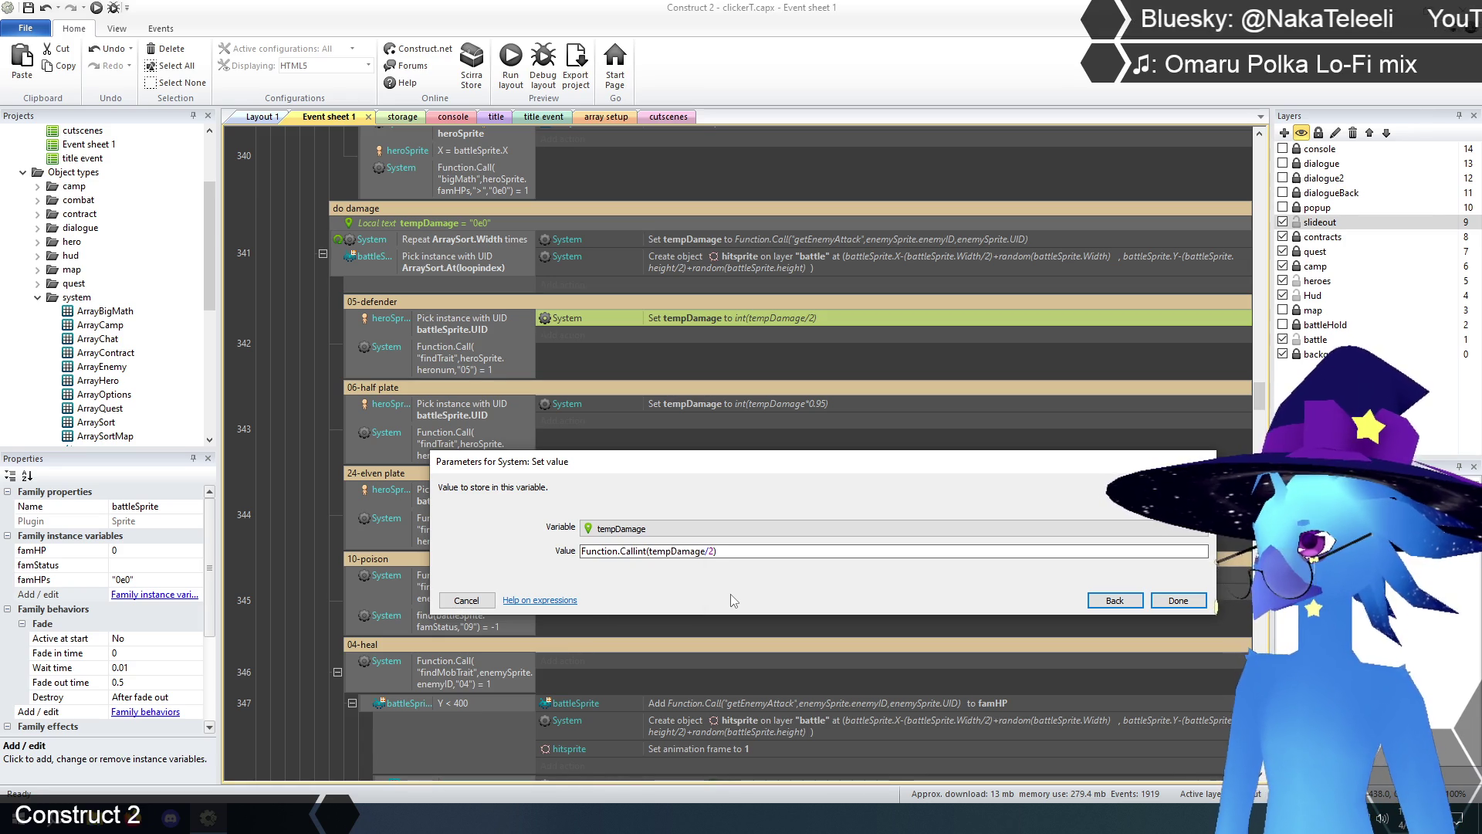
{"action": "type", "text": "("}
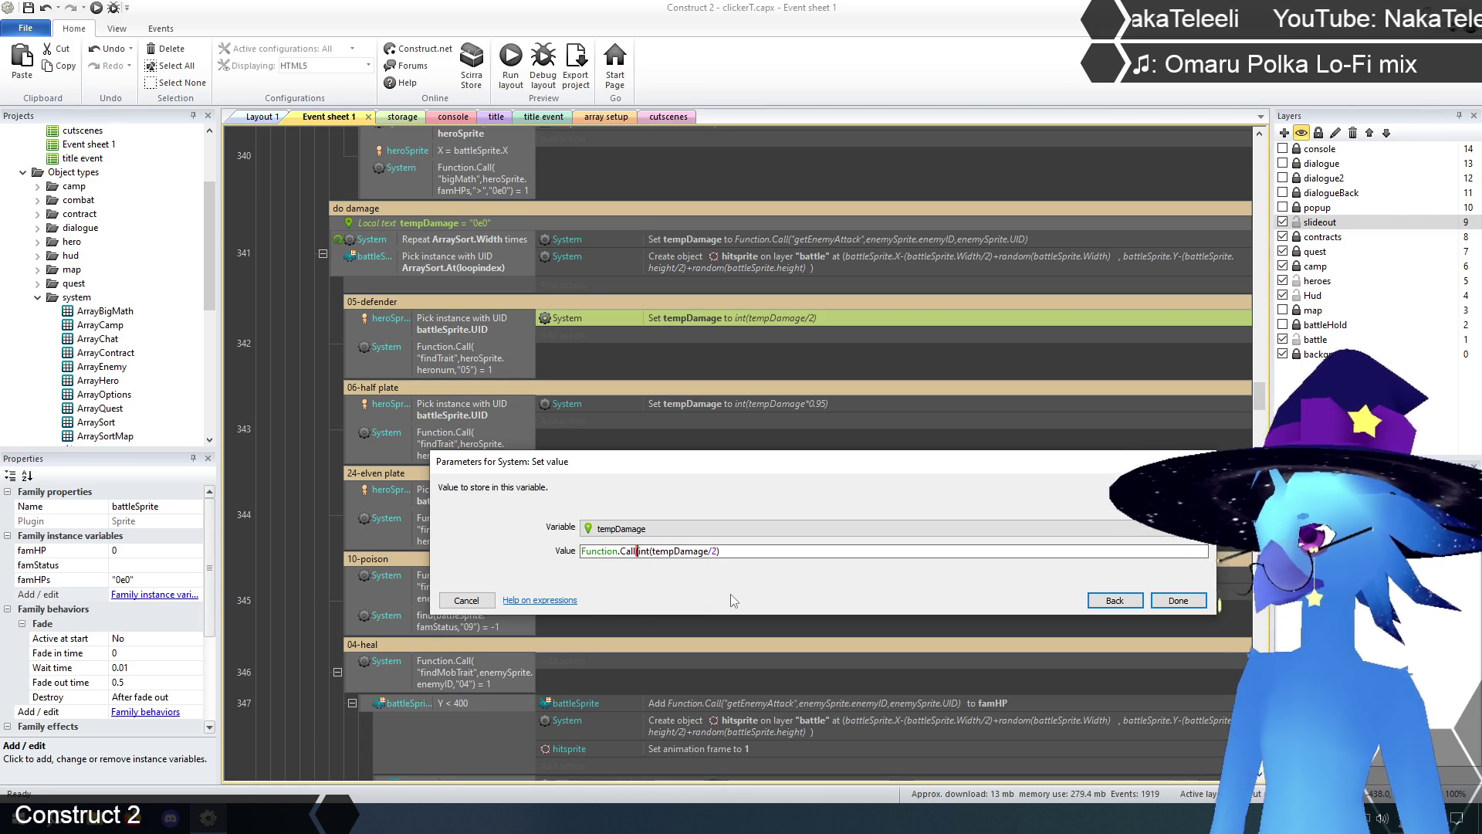
{"action": "type", "text": "\"bigMath"}
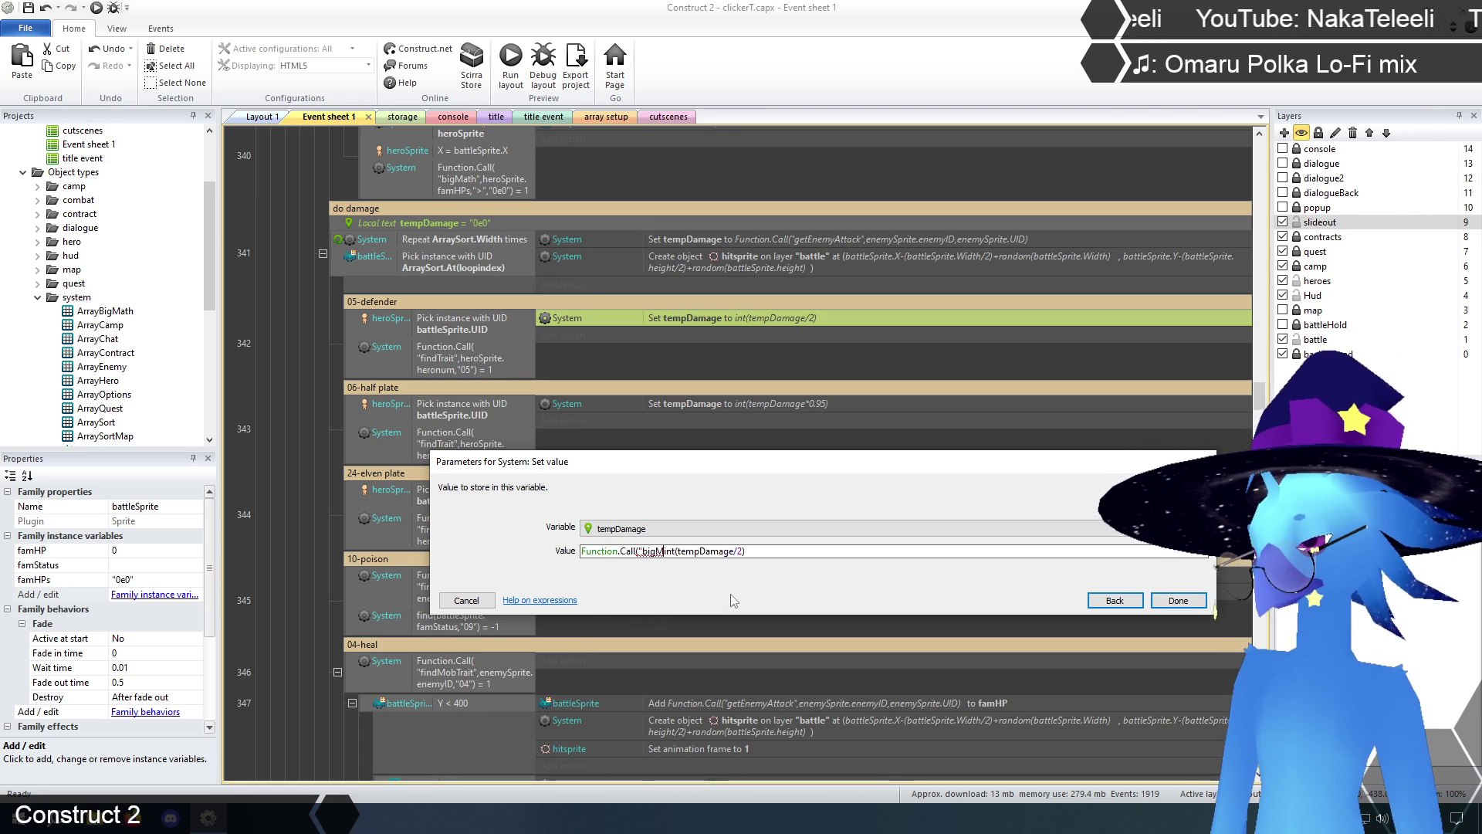
{"action": "type", "text": "\","}
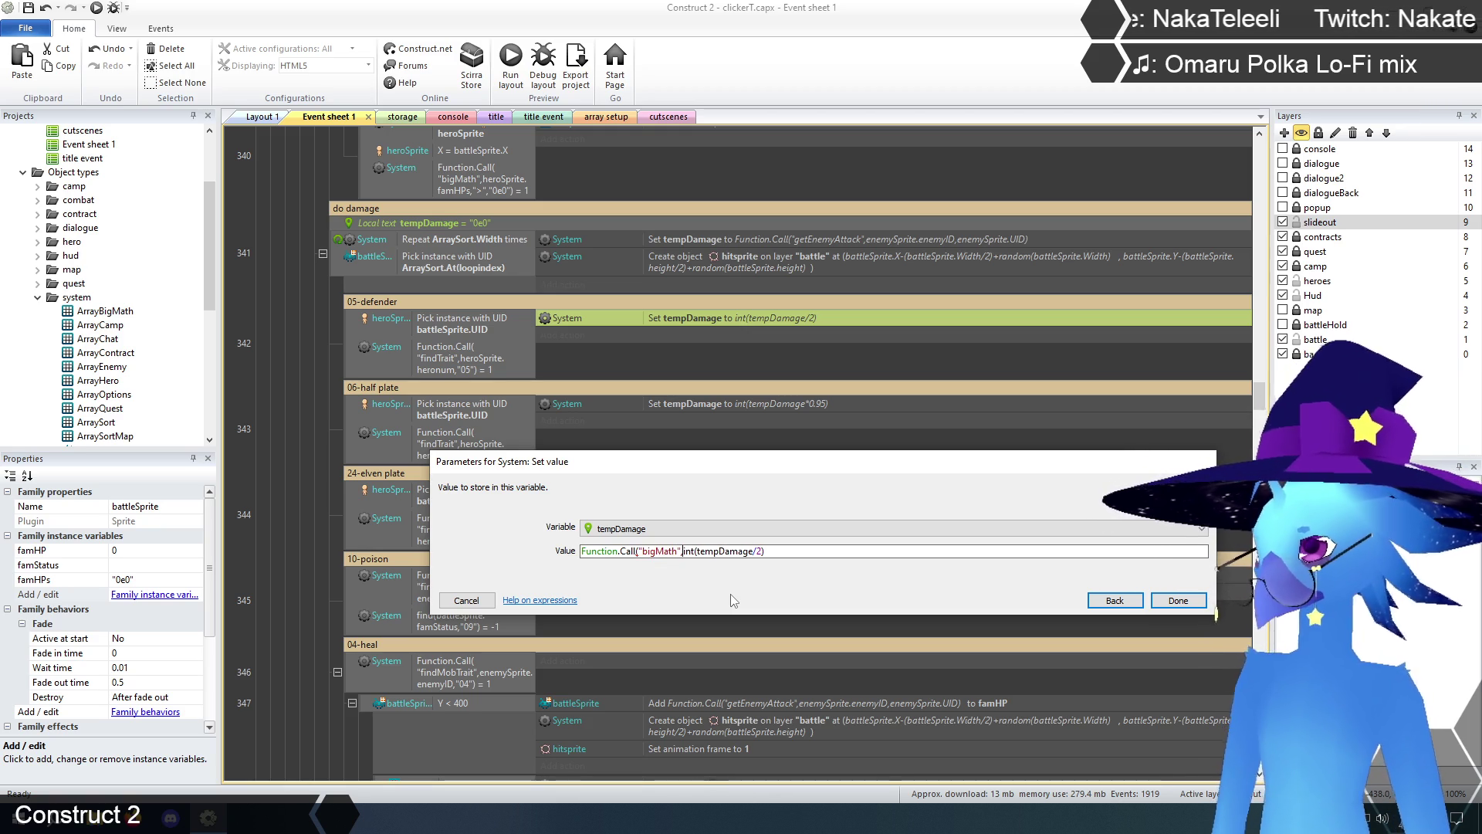
{"action": "key", "text": "Right"}
{"action": "key", "text": "Right"}
{"action": "key", "text": "Right"}
{"action": "key", "text": "BackSpace"}
{"action": "key", "text": "BackSpace"}
{"action": "key", "text": "BackSpace"}
{"action": "key", "text": "BackSpace"}
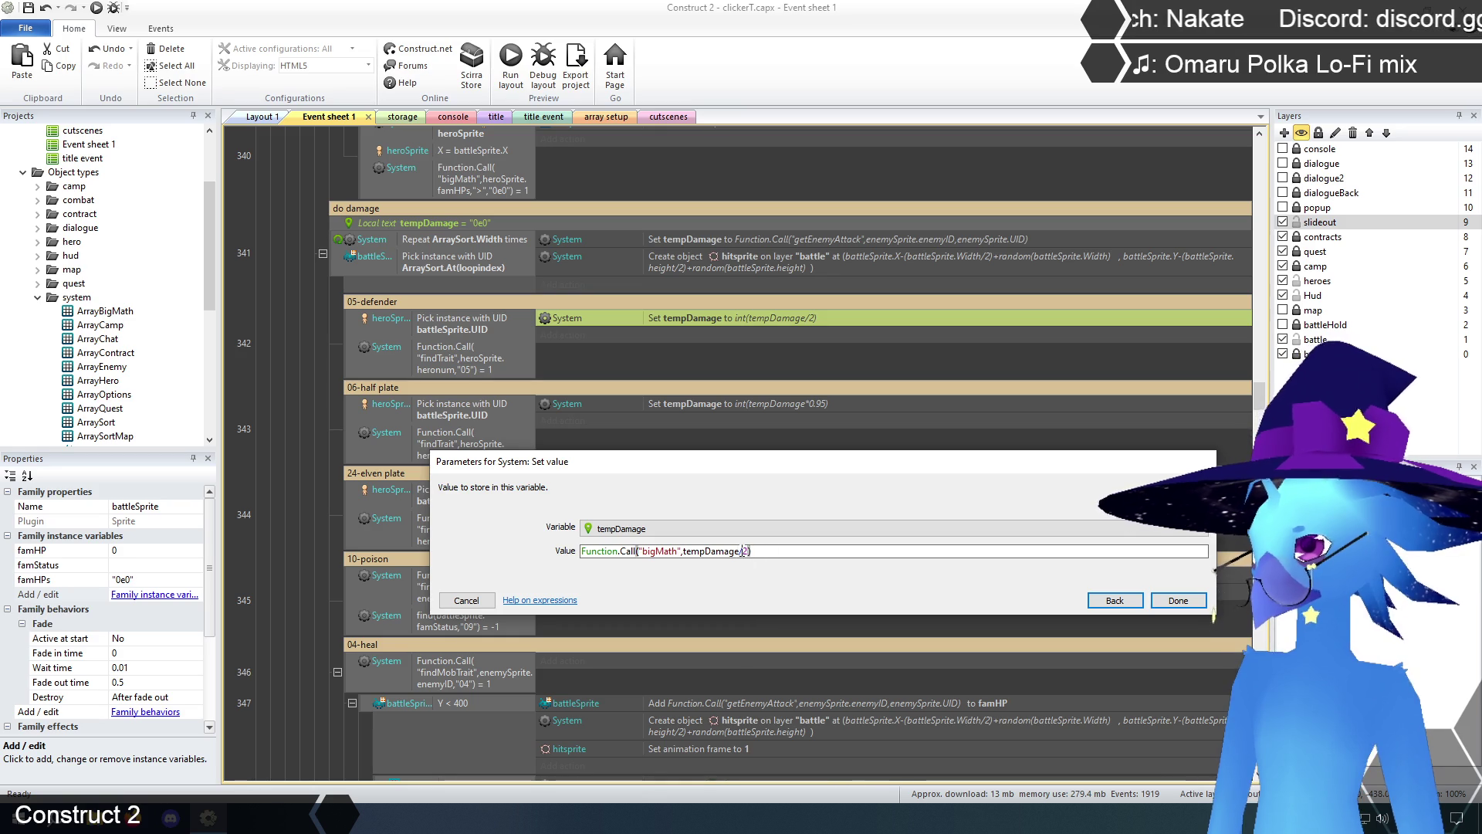
{"action": "type", "text": ",\"/"}
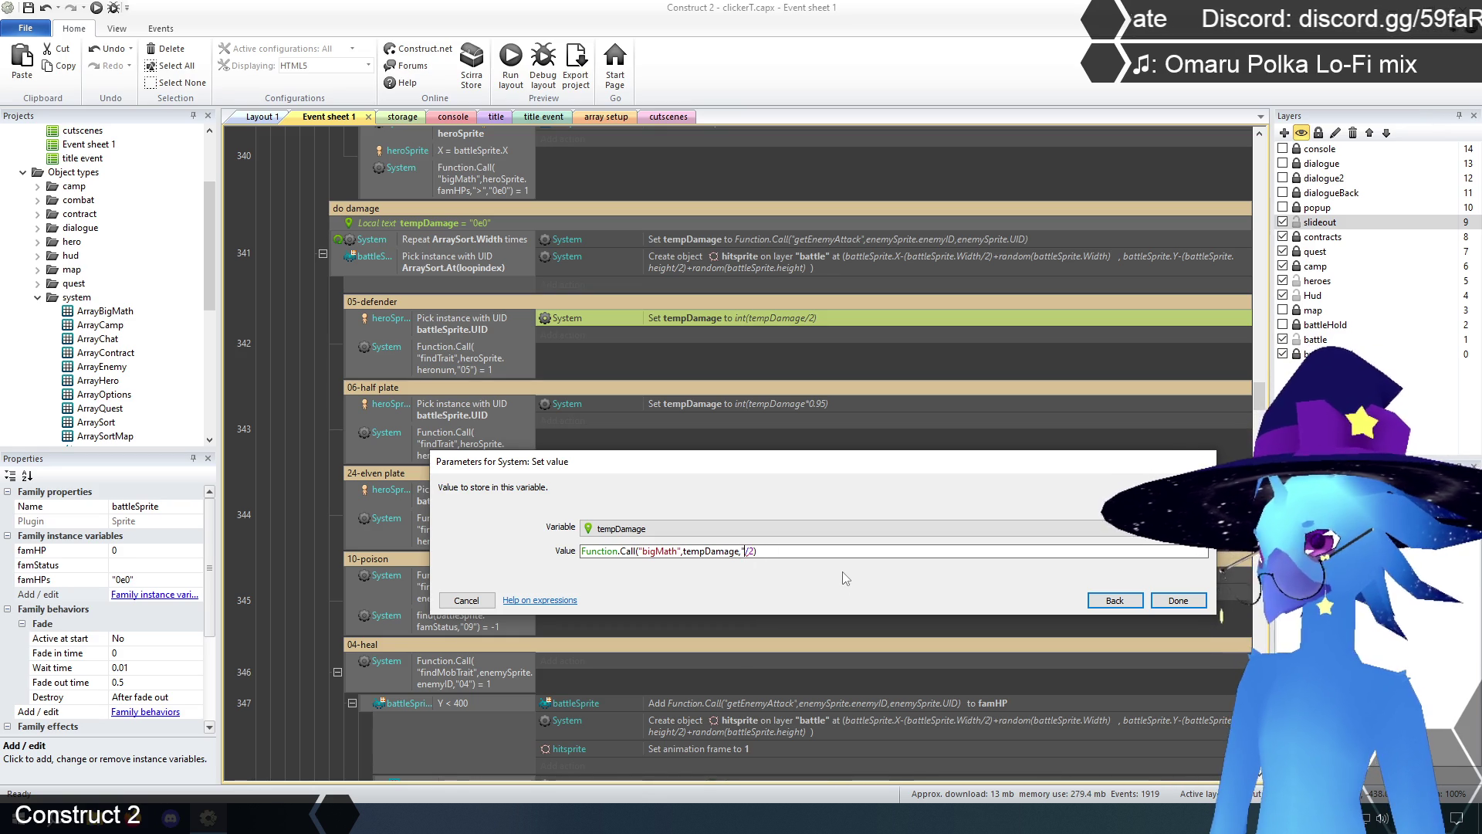
{"action": "type", "text": "\","}
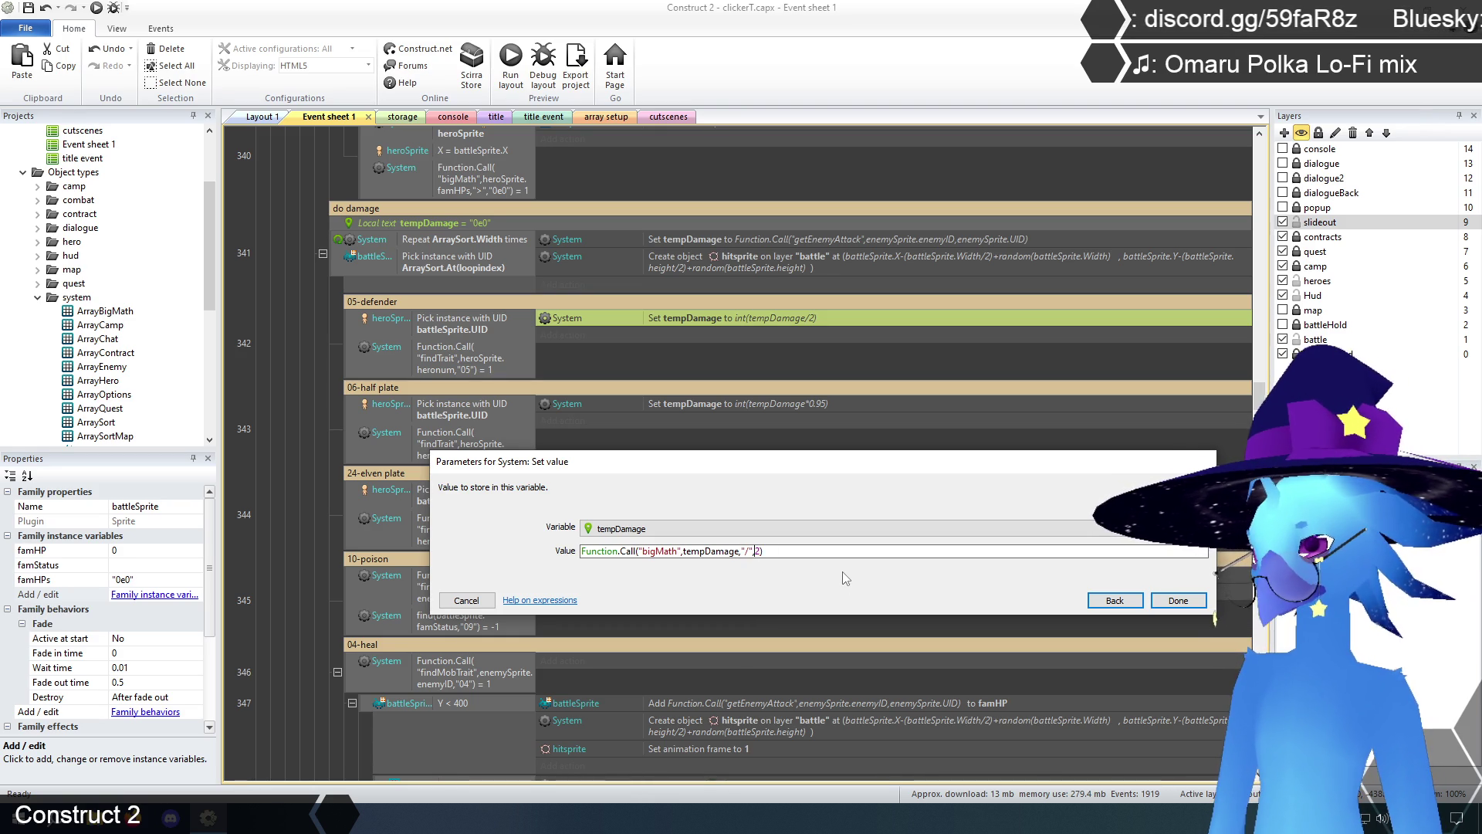
{"action": "type", "text": "\"2"}
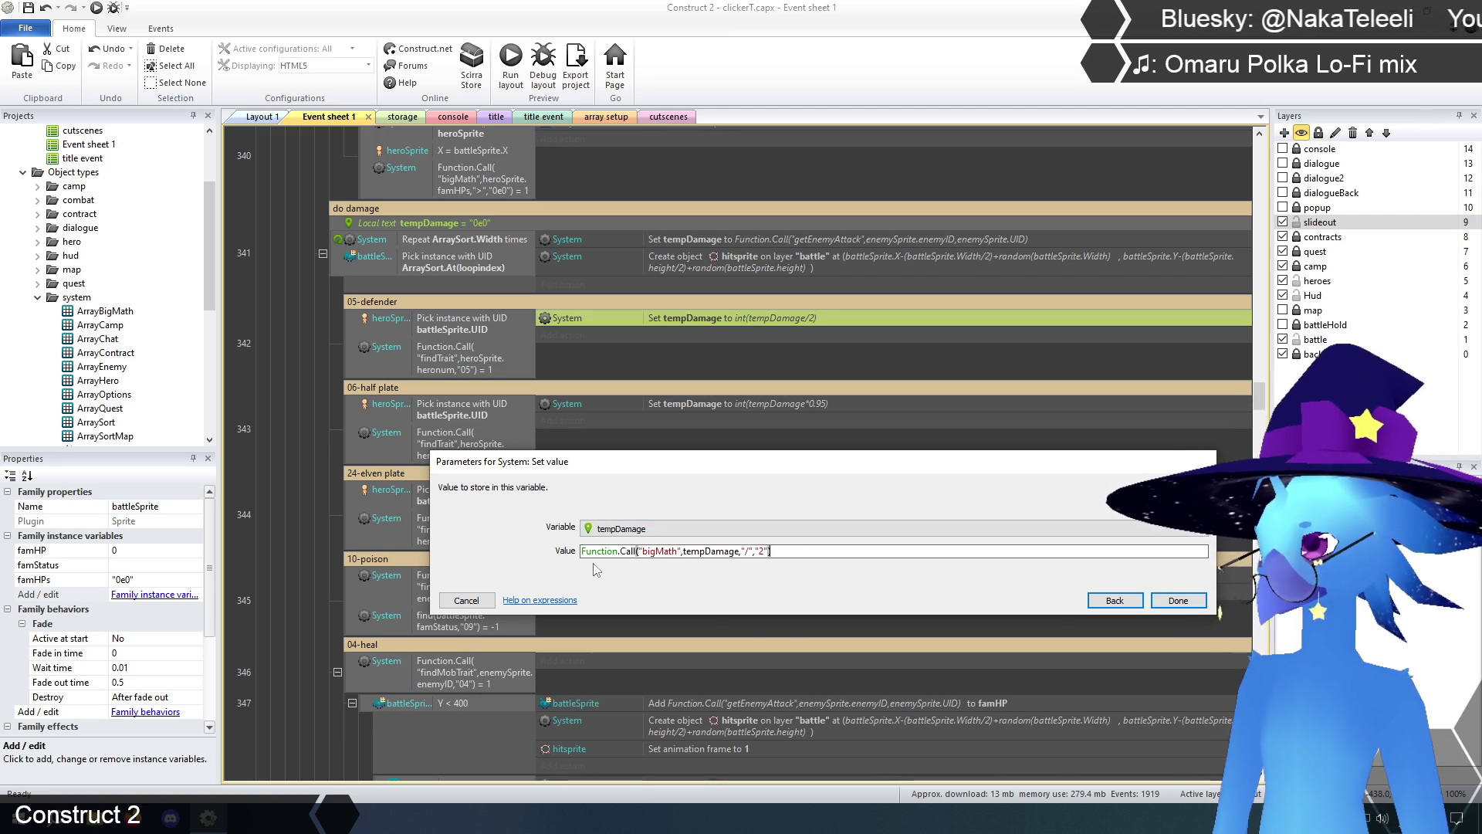
- Wrap that expression in an outer bigMath "floor" call and confirm the action
{"action": "key", "text": "Home"}
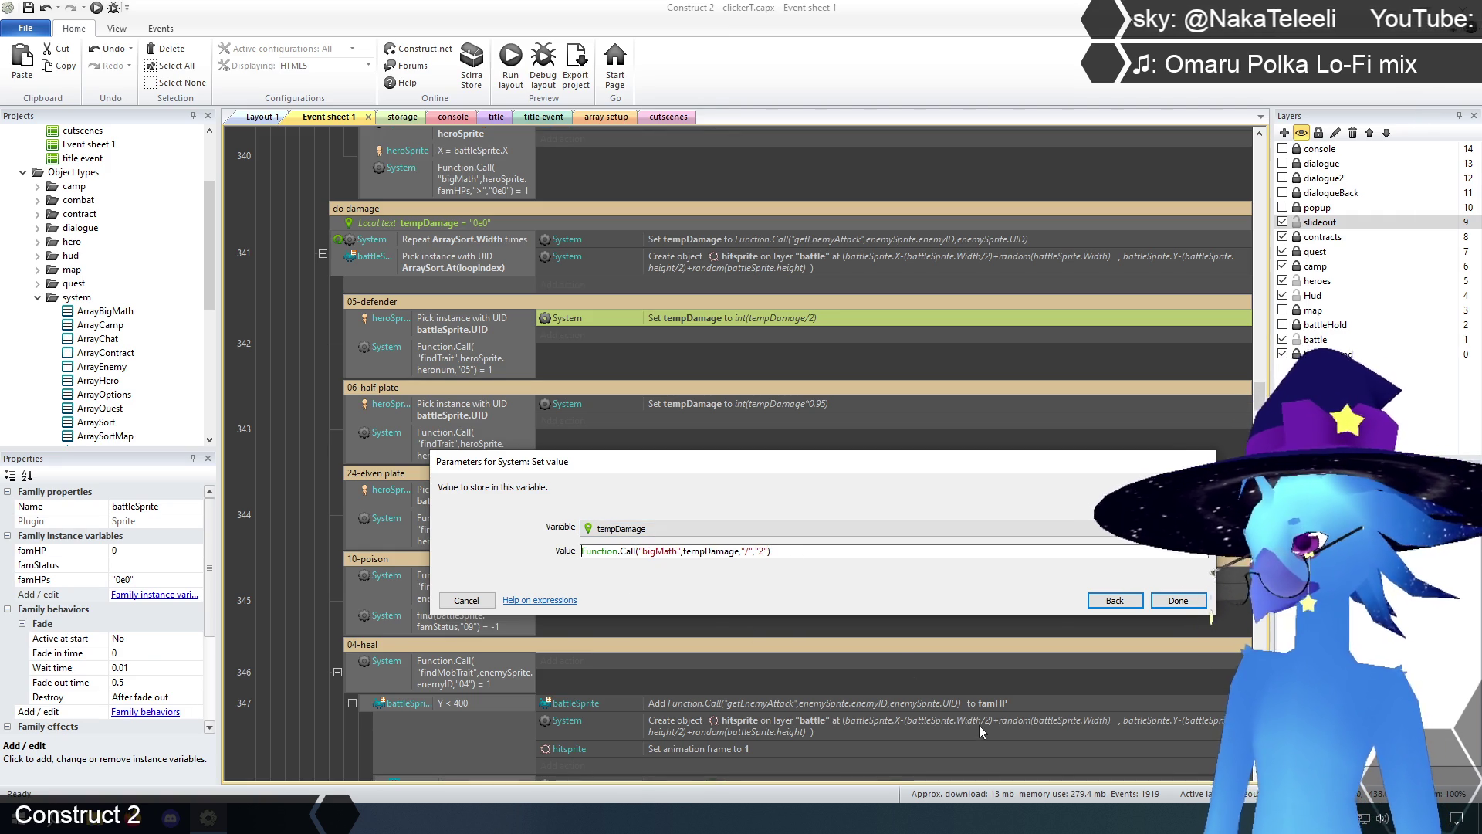
{"action": "type", "text": "func"}
{"action": "key", "text": "Tab"}
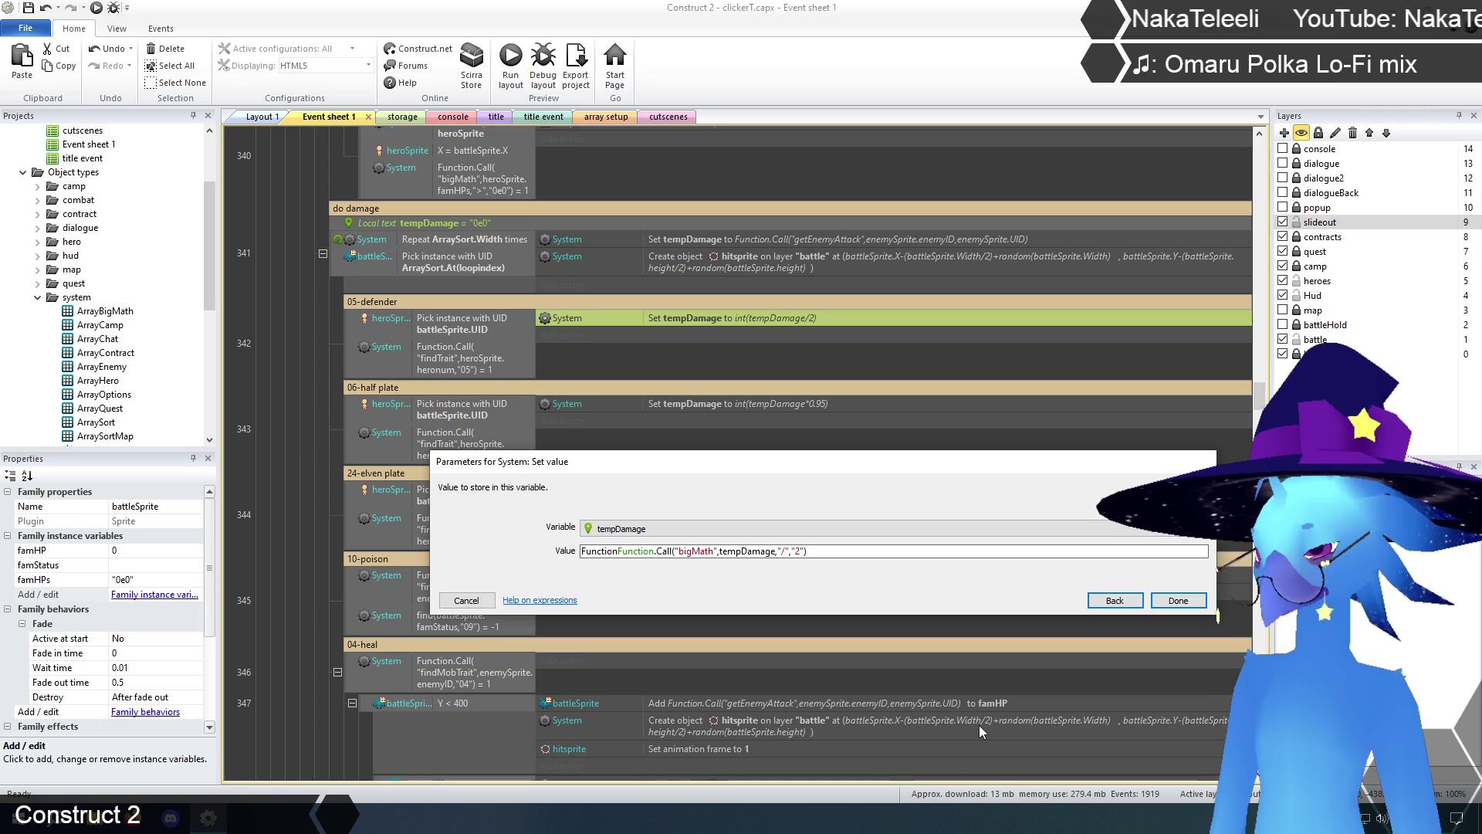
{"action": "type", "text": ".cal"}
{"action": "key", "text": "Tab"}
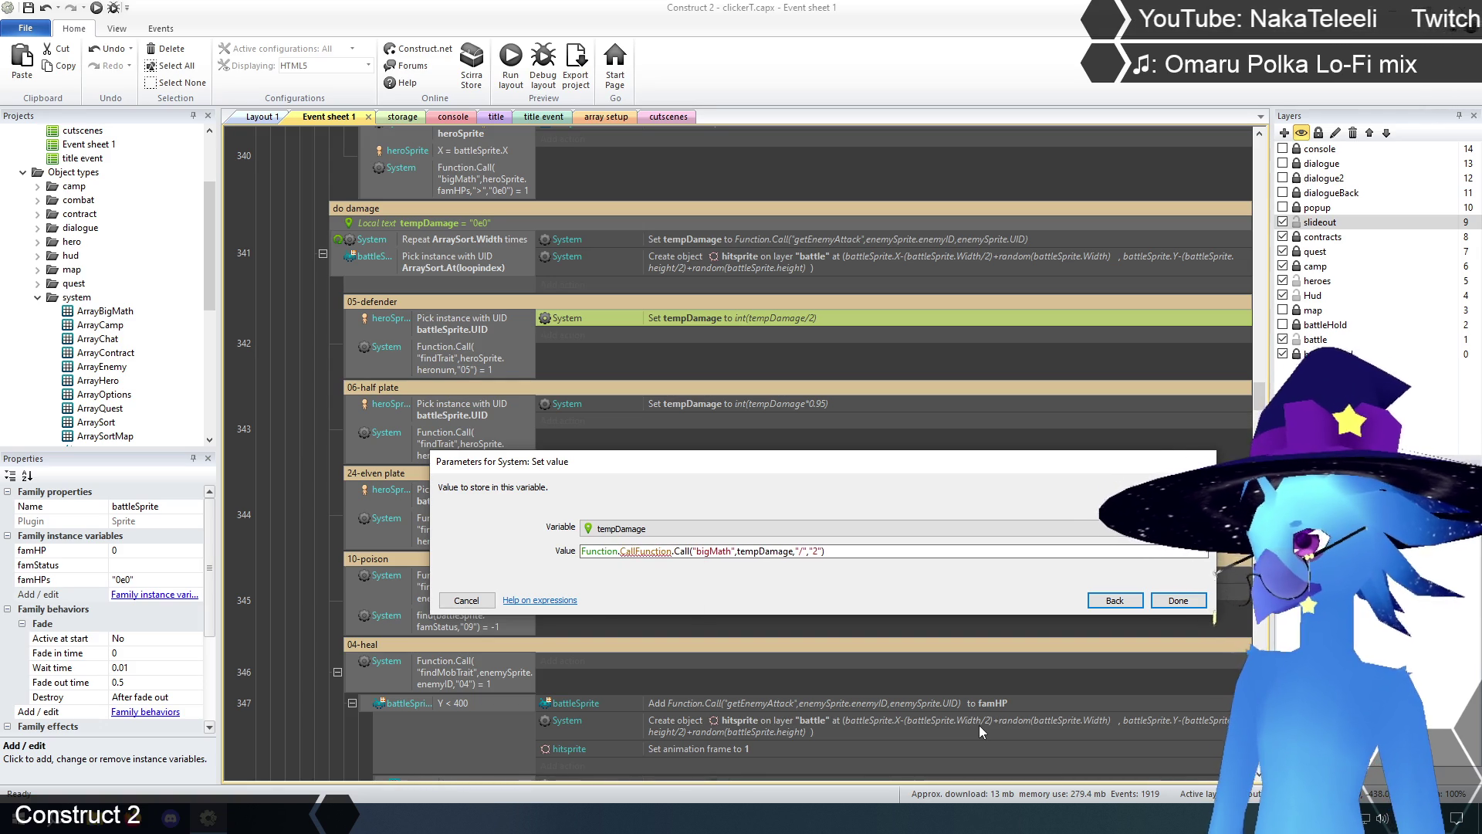
{"action": "type", "text": "(\"bigMa"}
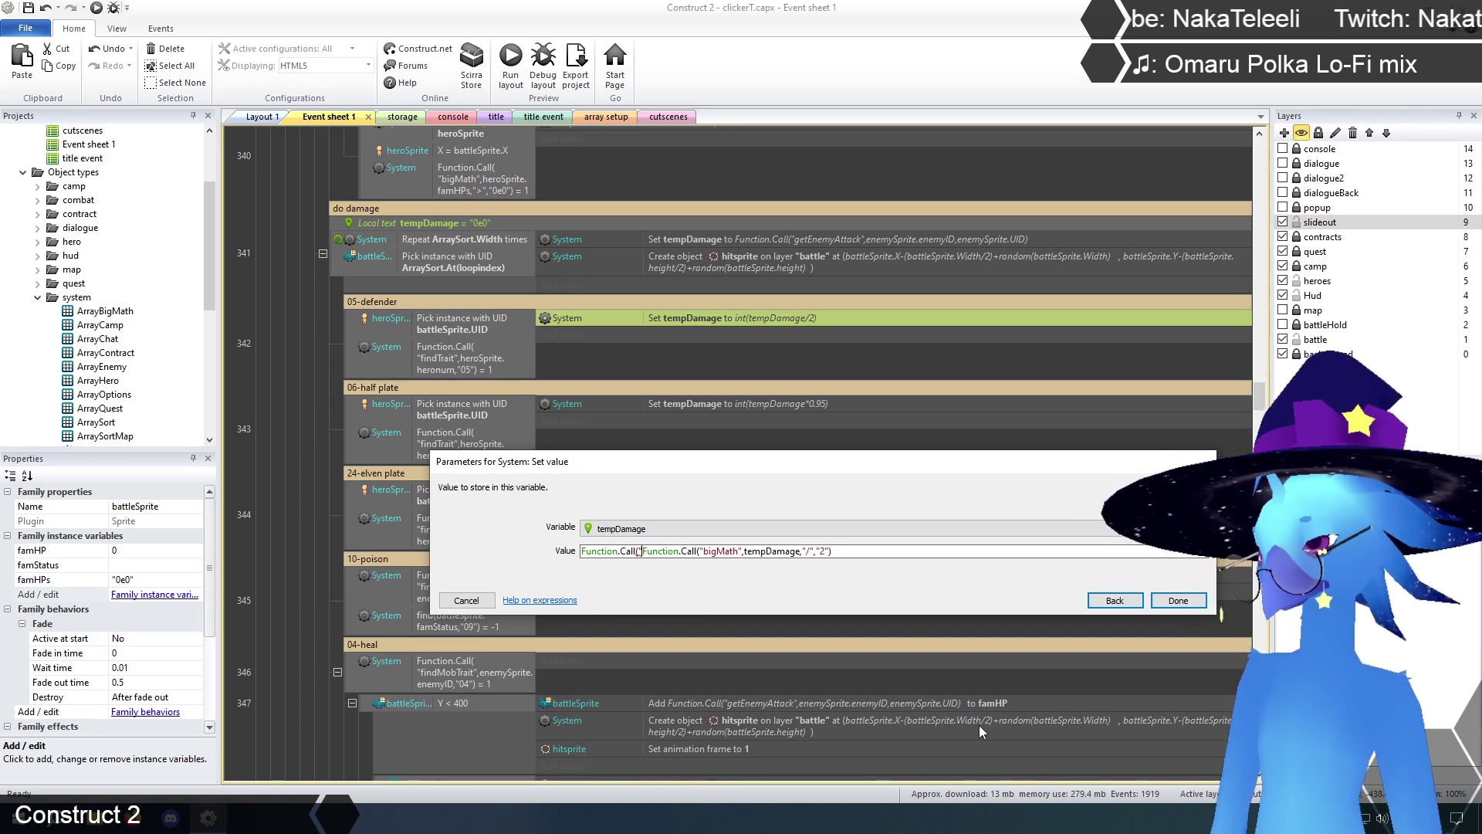
{"action": "type", "text": "th\""}
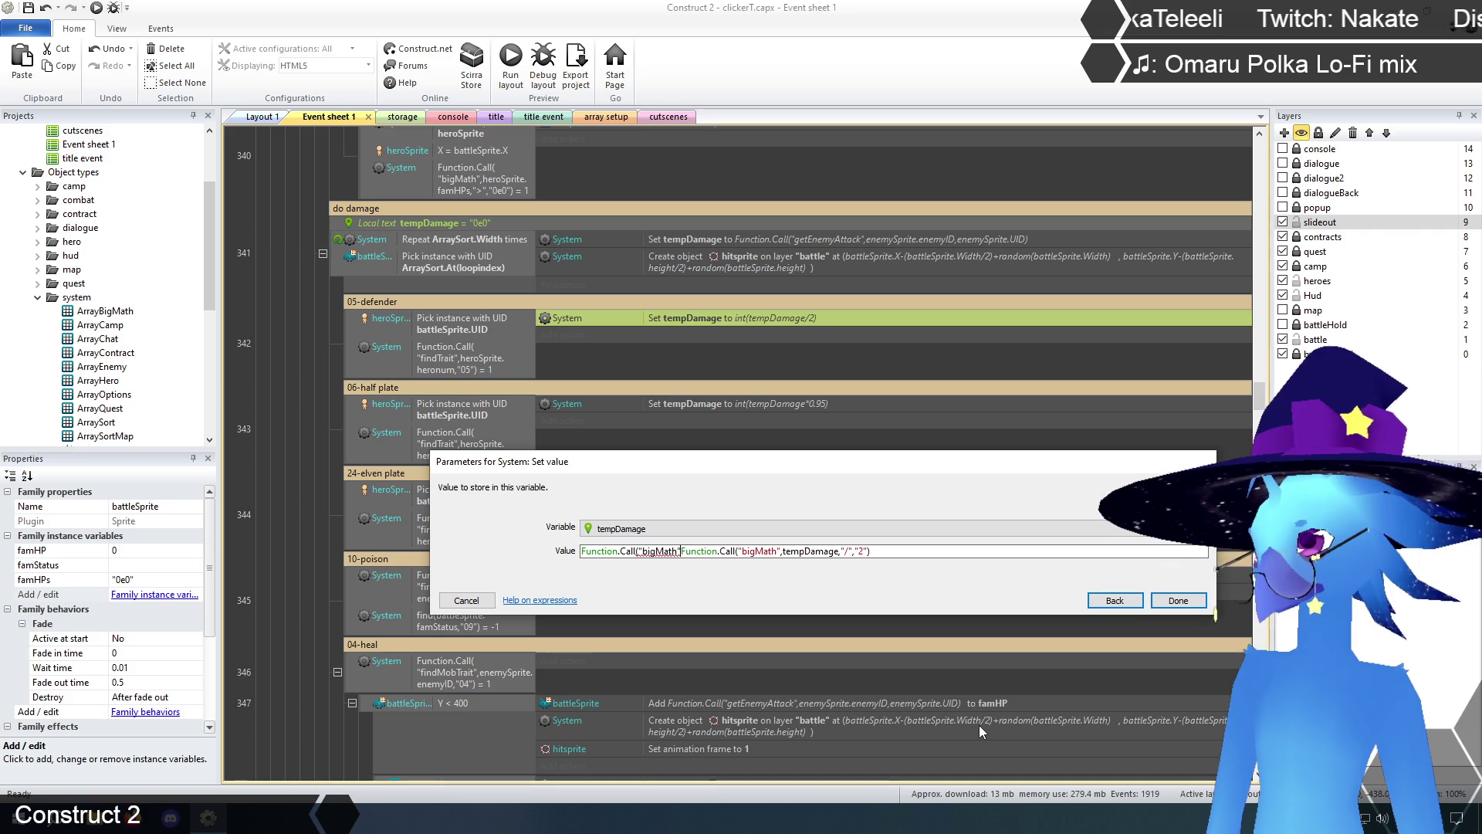
{"action": "type", "text": ","}
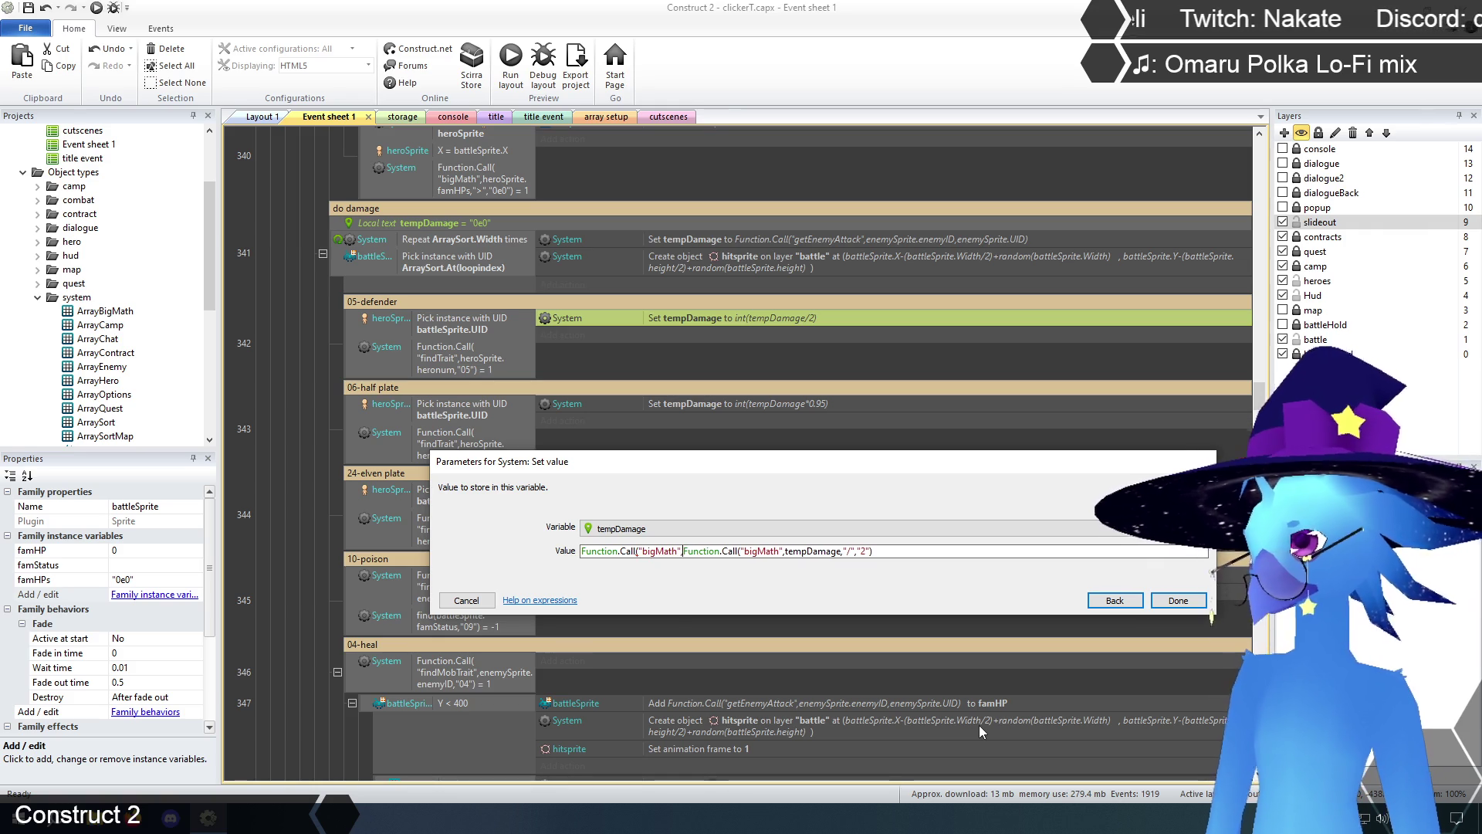
{"action": "left_click", "coordinate": [872, 551]}
{"action": "type", "text": ")"}
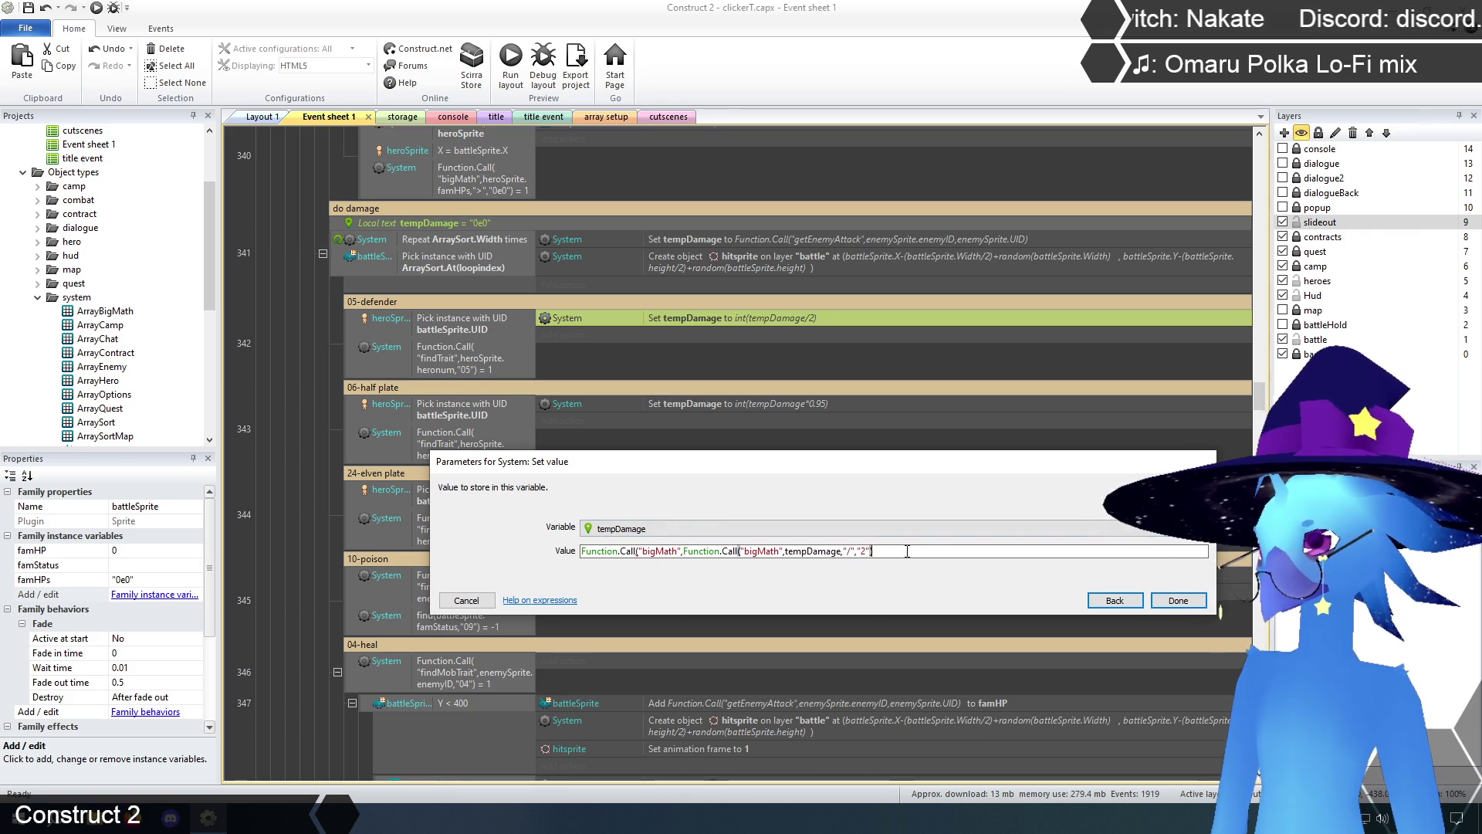
{"action": "type", "text": ","}
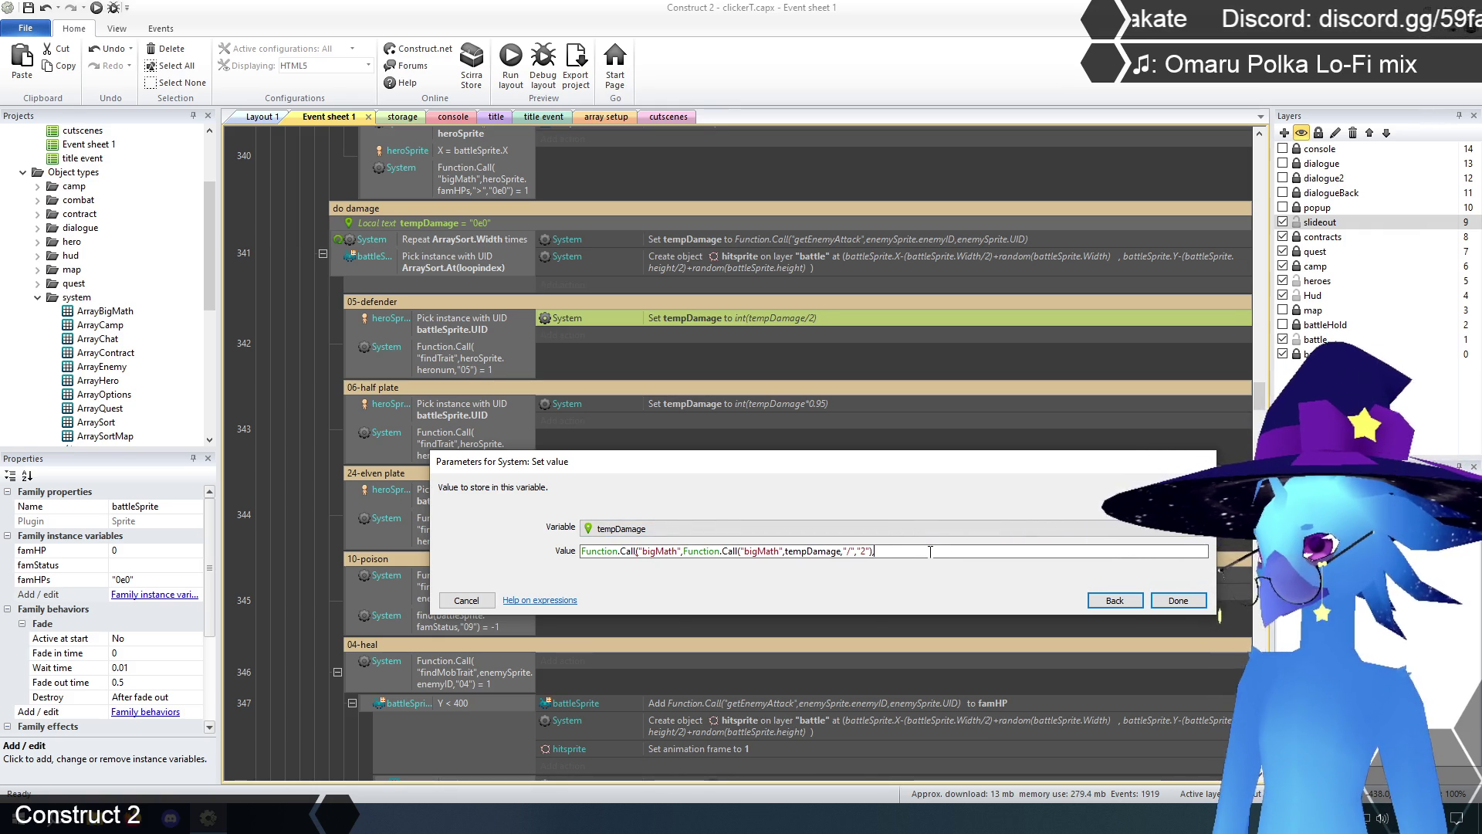
{"action": "type", "text": "\"floor\""}
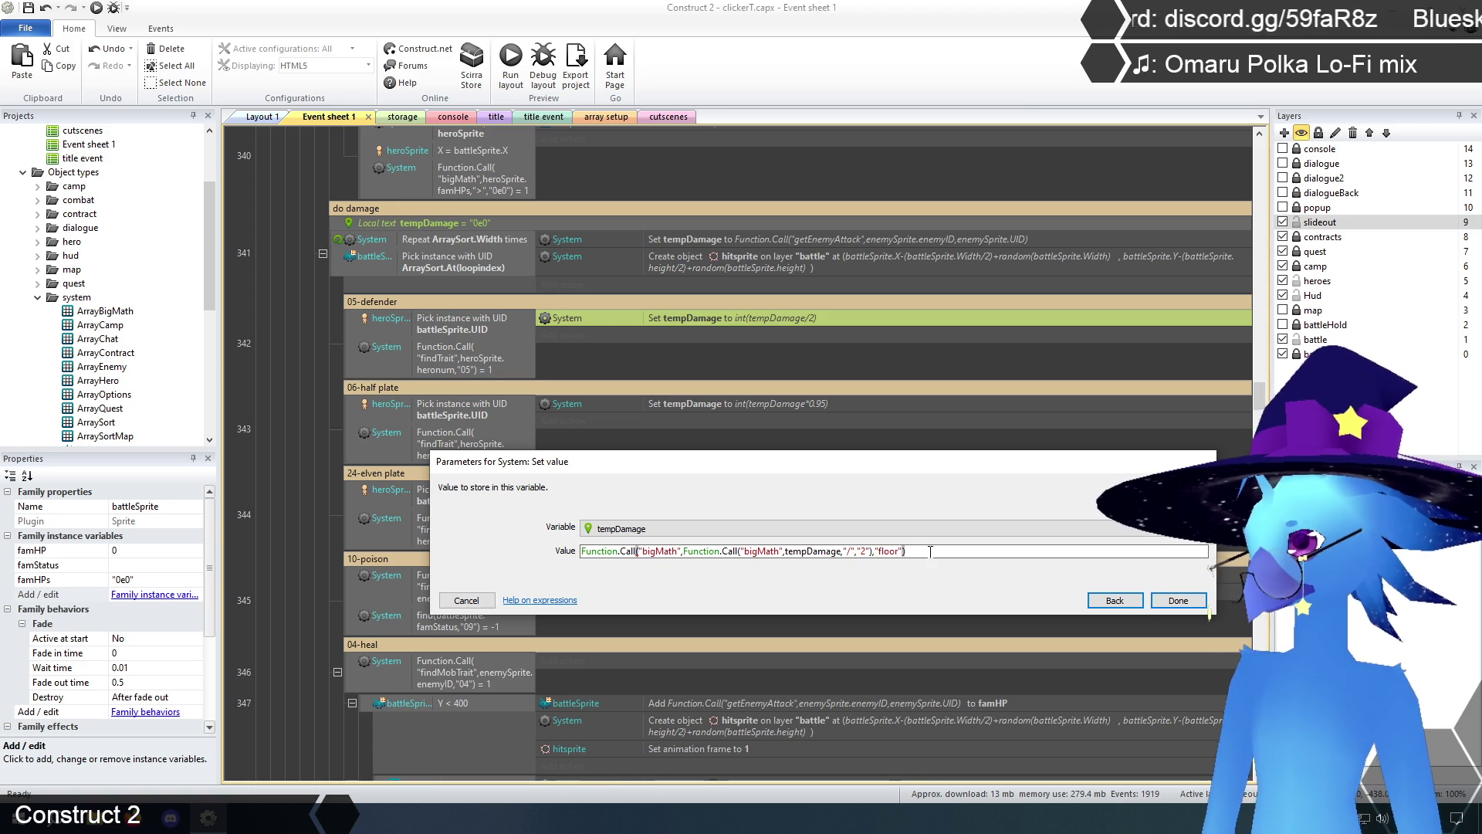
{"action": "left_click", "coordinate": [1179, 601]}
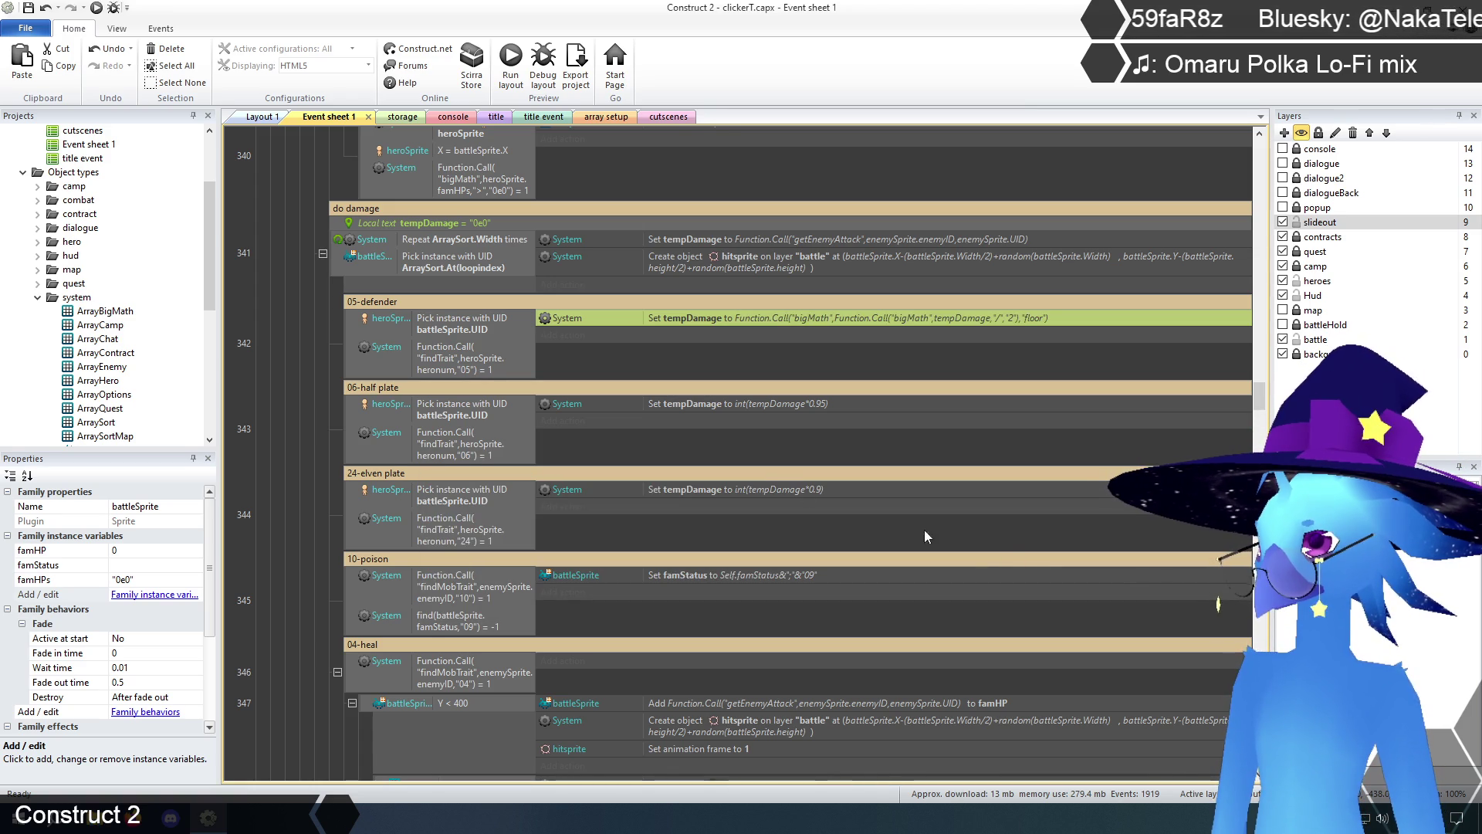
- Copy the 05-defender bigMath tempDamage action into the 06-half plate event
{"action": "left_click", "coordinate": [773, 404]}
{"action": "left_click", "coordinate": [784, 321]}
{"action": "key", "text": "ctrl+c"}
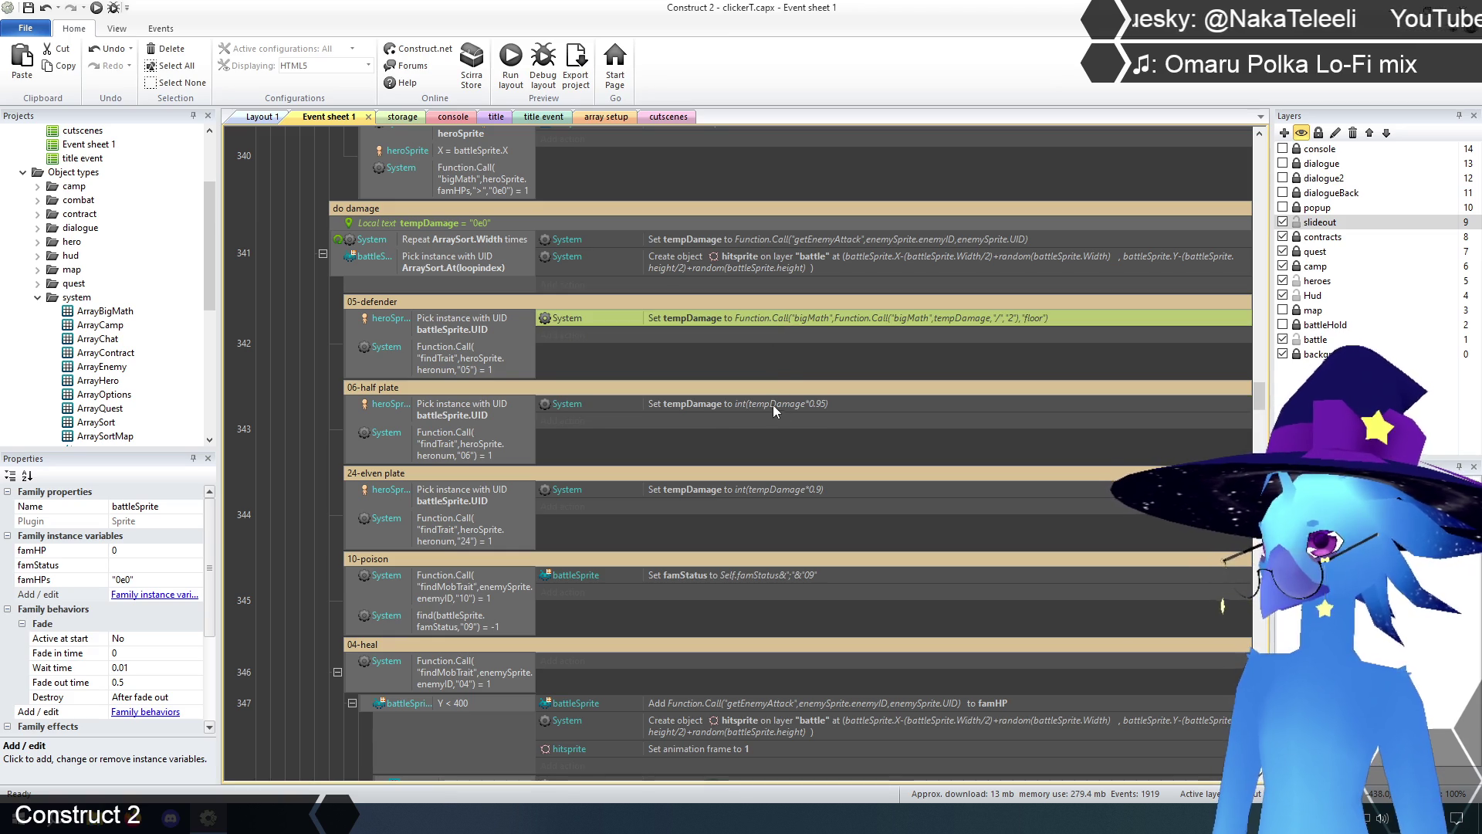
{"action": "left_click", "coordinate": [776, 403]}
{"action": "key", "text": "ctrl+v"}
- Change the pasted action to multiply by 0.95, then delete the old int(tempDamage*0.95) action
{"action": "double_click", "coordinate": [821, 420]}
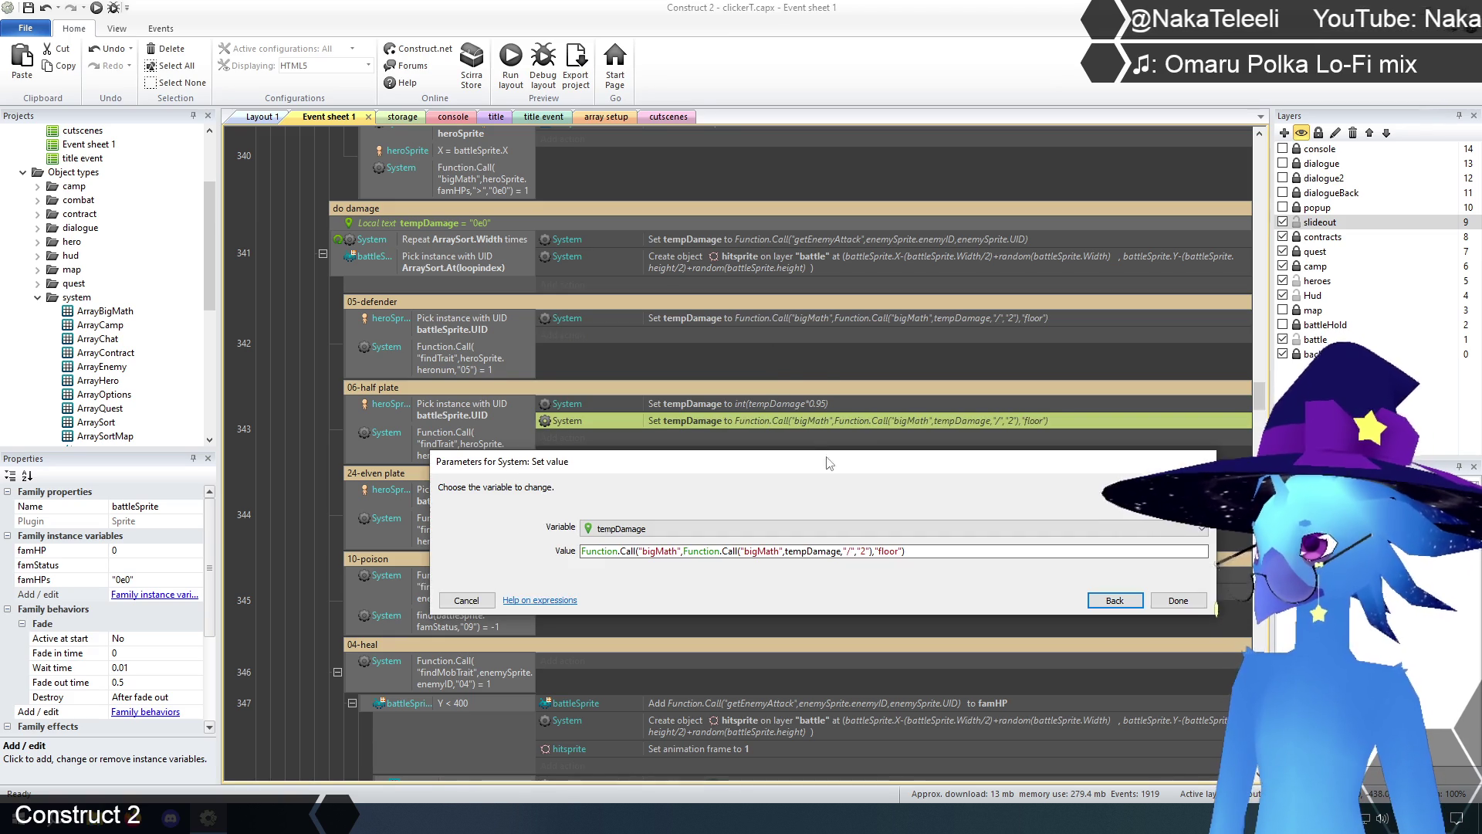
{"action": "left_click", "coordinate": [851, 551]}
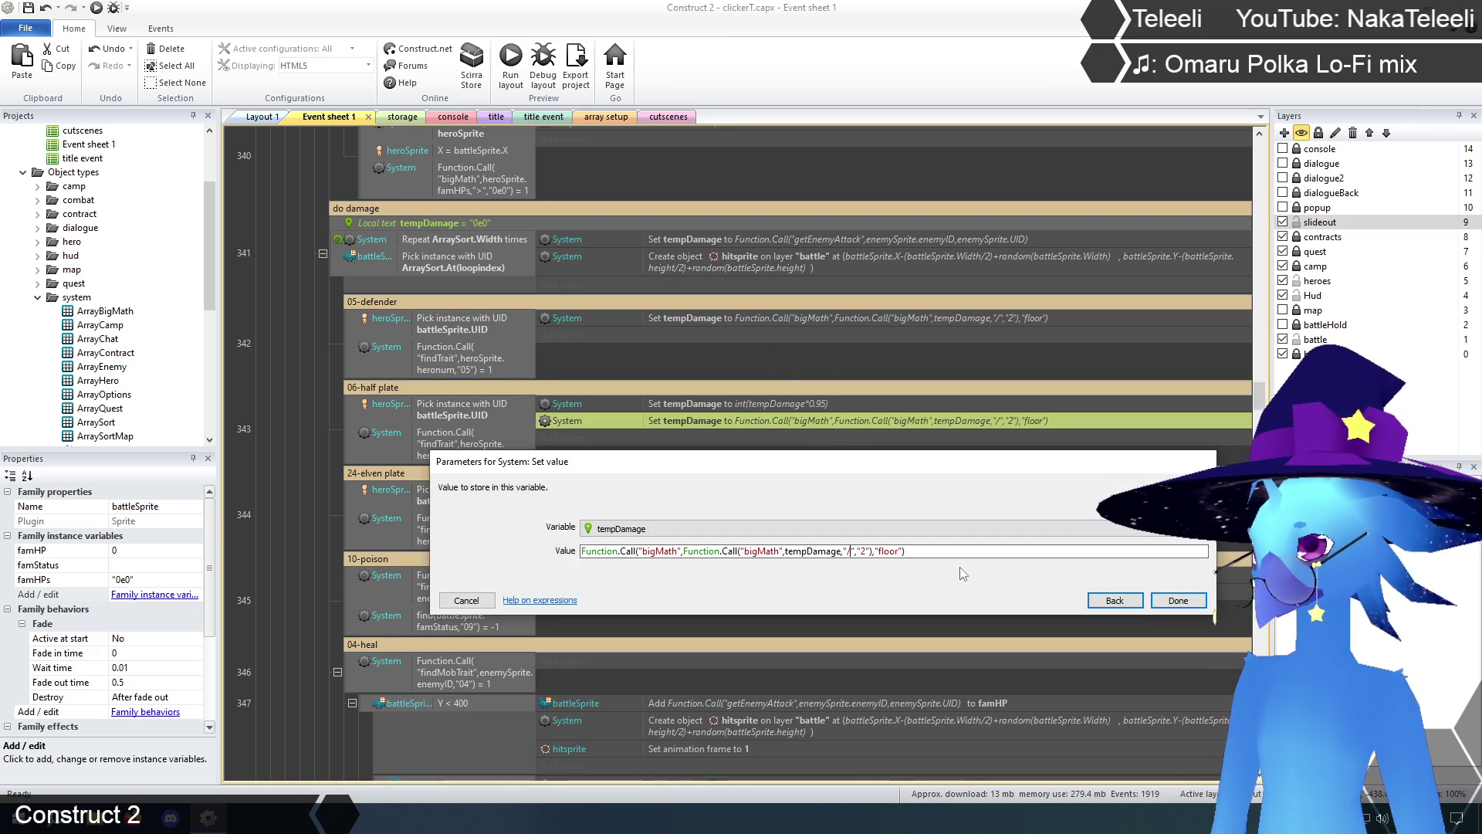
{"action": "key", "text": "Delete"}
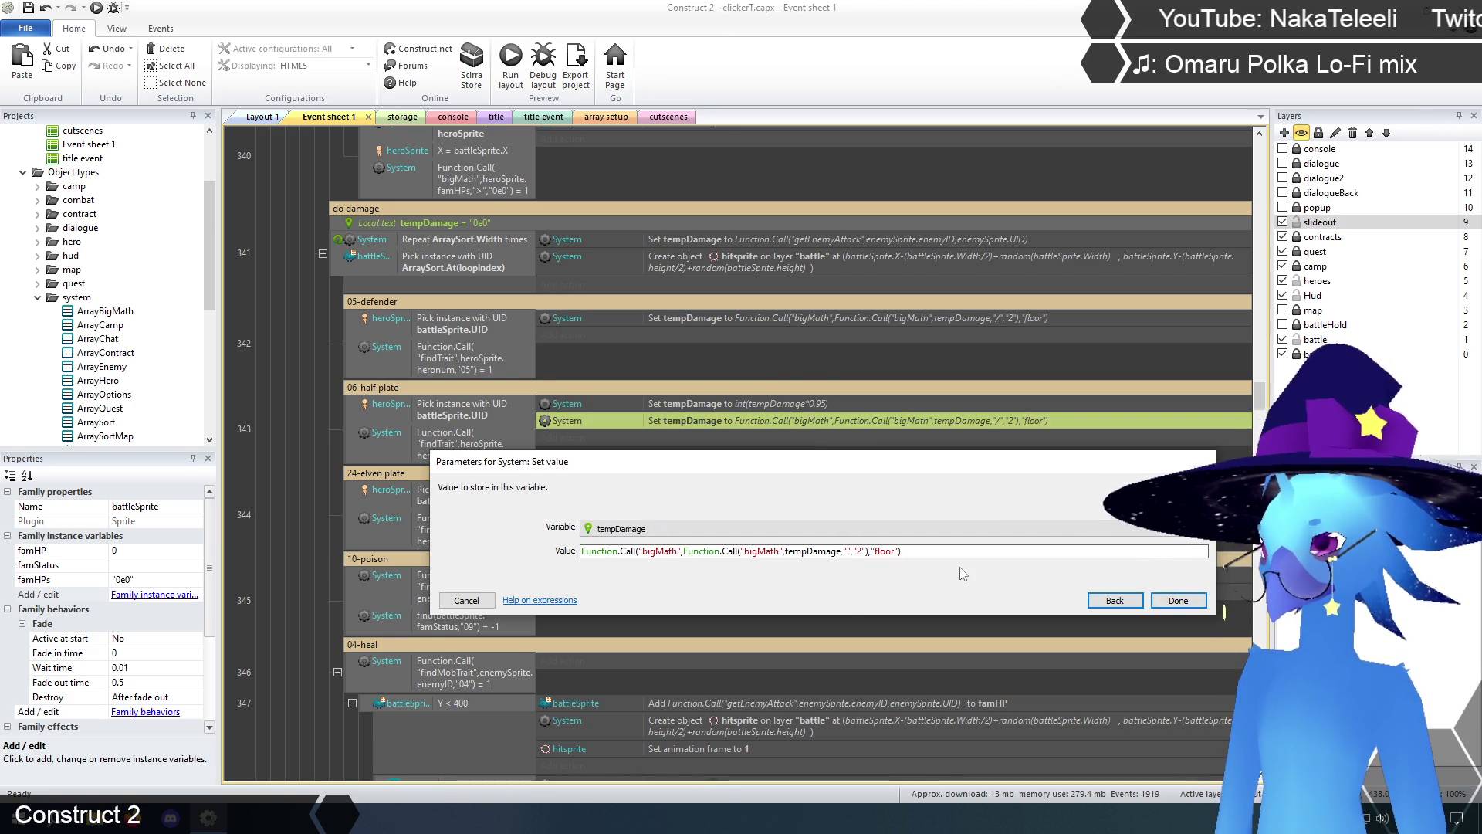
{"action": "type", "text": "*"}
{"action": "key", "text": "Right"}
{"action": "key", "text": "Right"}
{"action": "key", "text": "Right"}
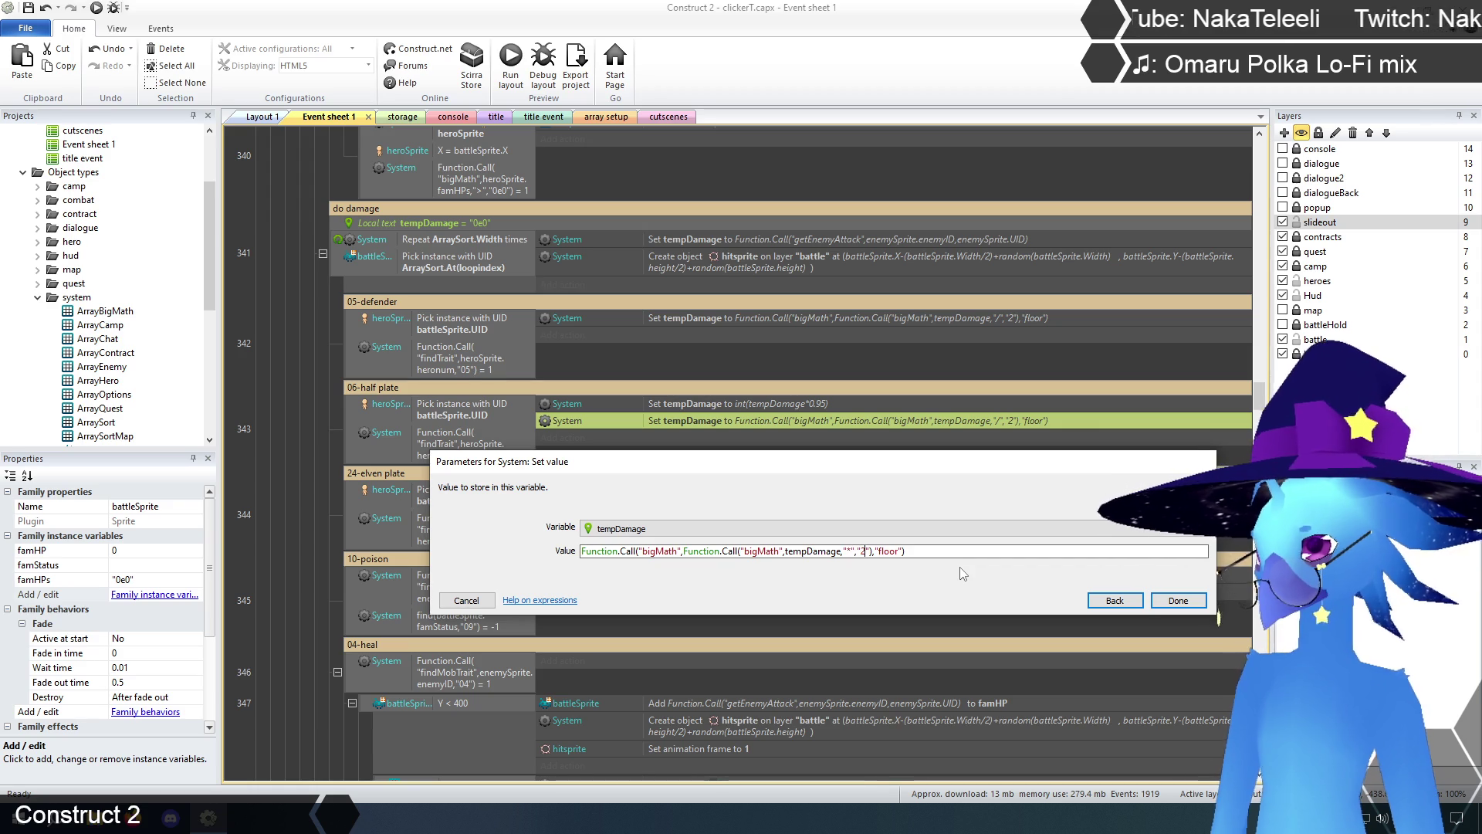
{"action": "key", "text": "BackSpace"}
{"action": "type", "text": "0."}
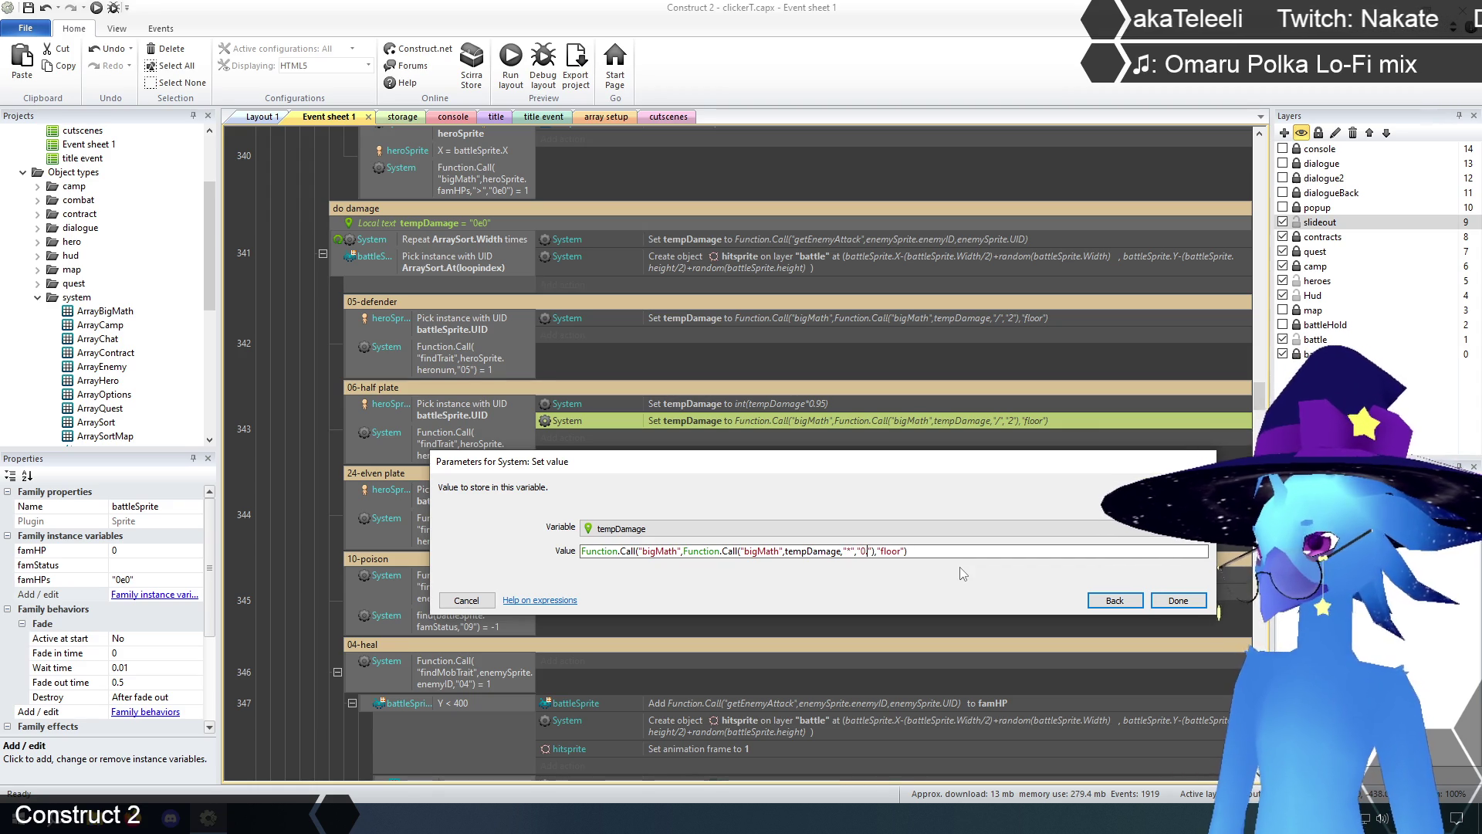
{"action": "type", "text": "95"}
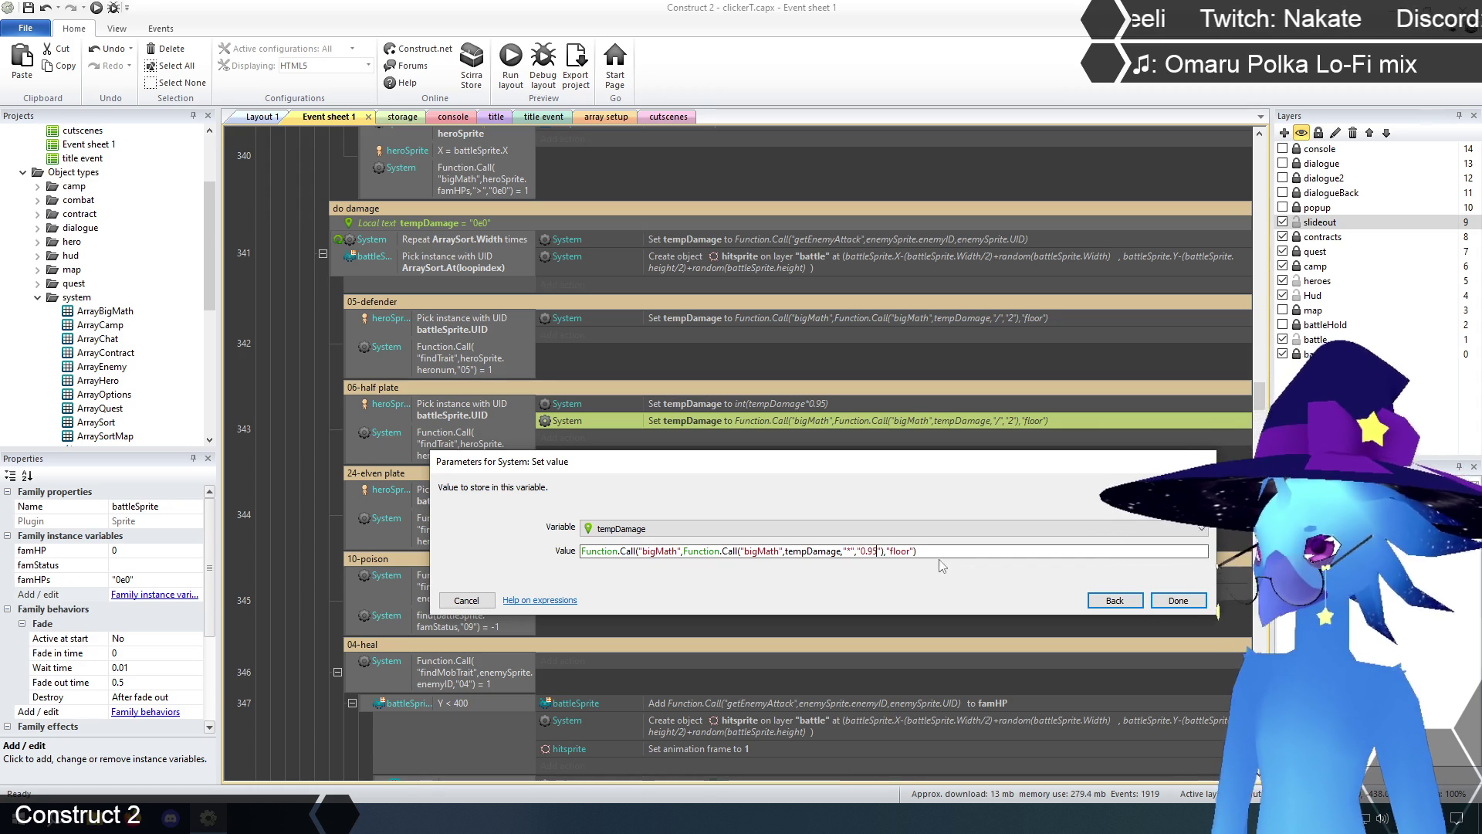
{"action": "left_click", "coordinate": [1179, 600]}
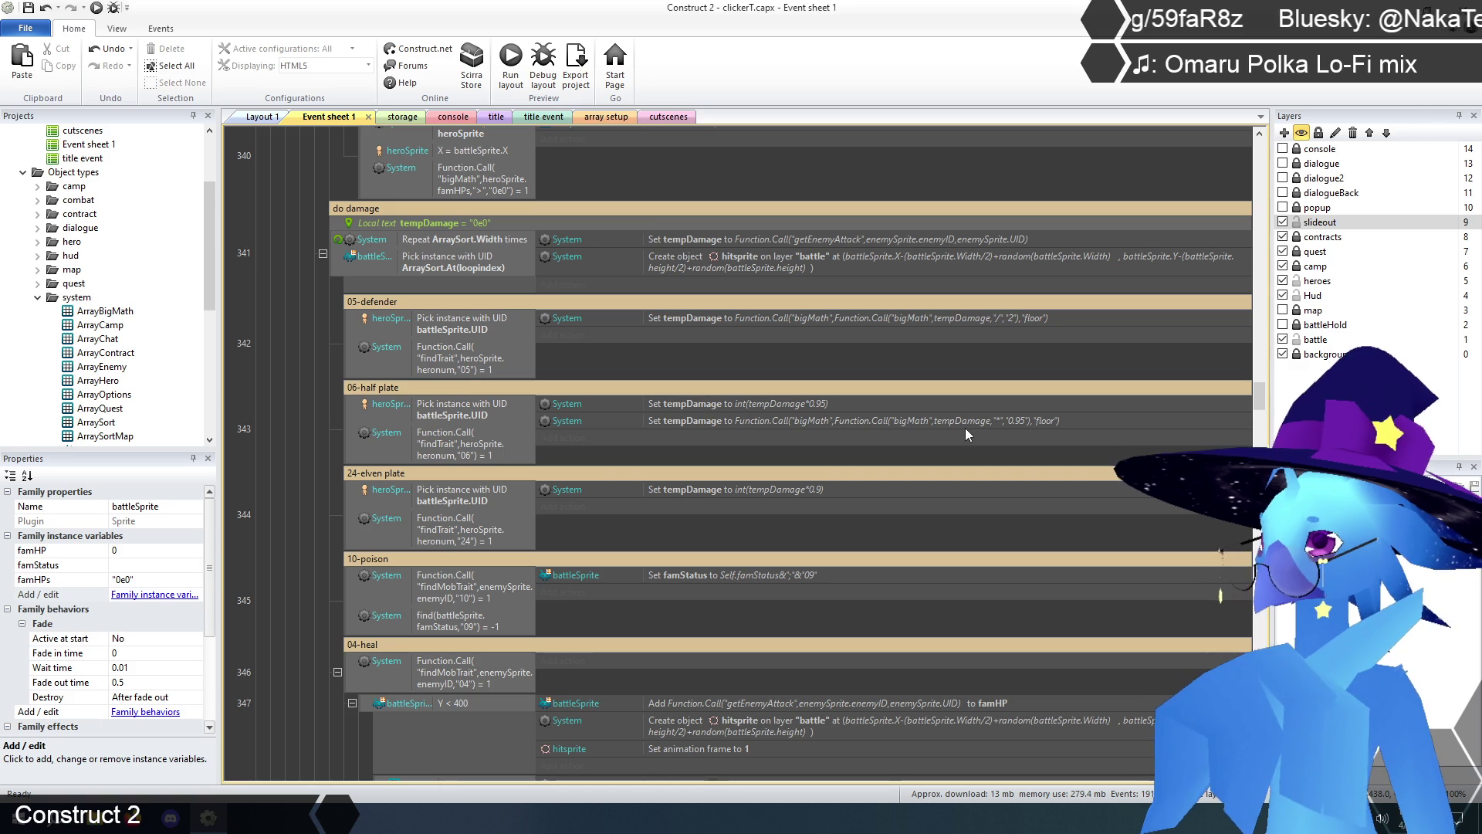
{"action": "left_click", "coordinate": [782, 401]}
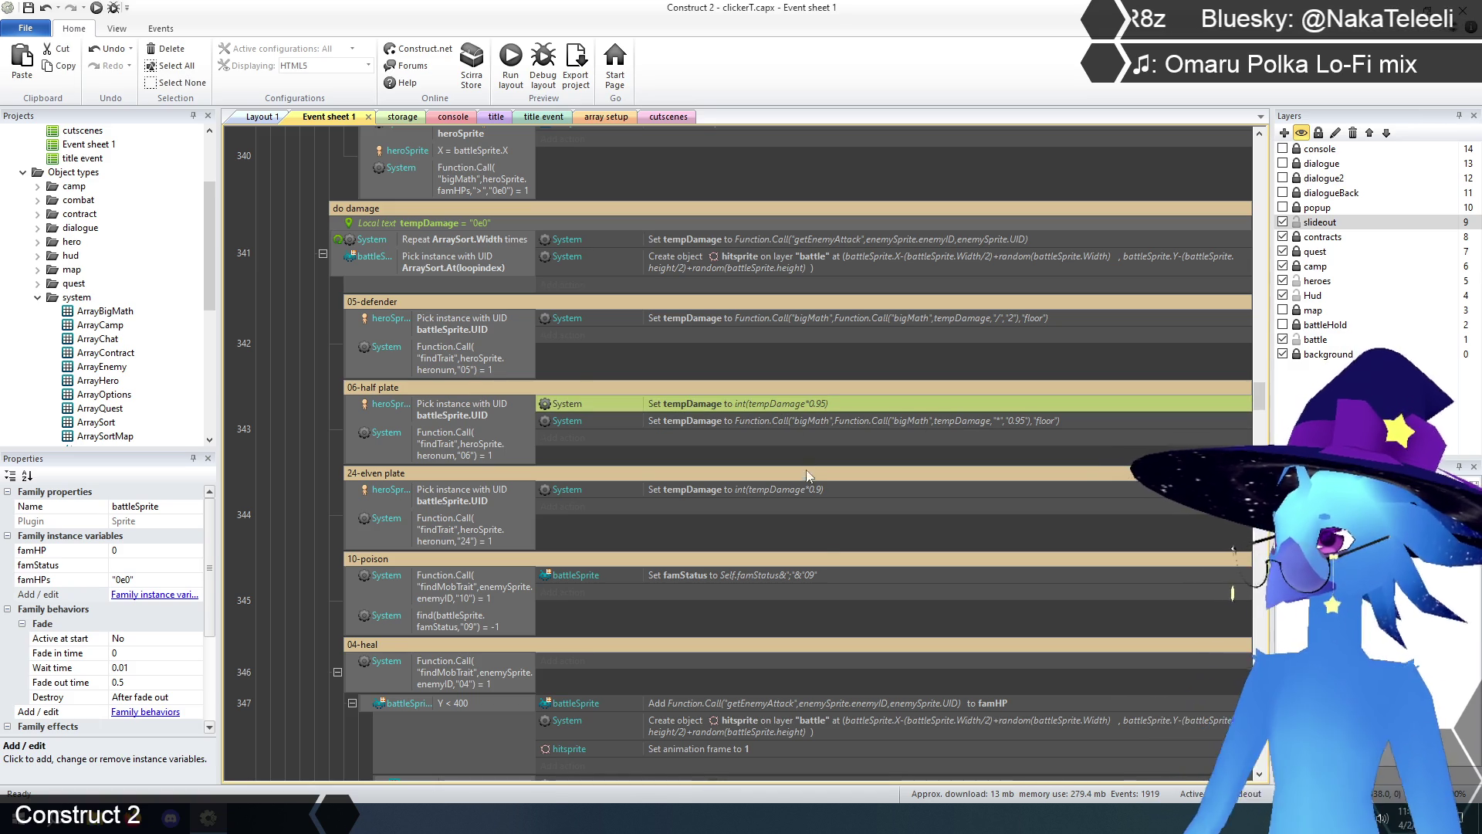
{"action": "key", "text": "Delete"}
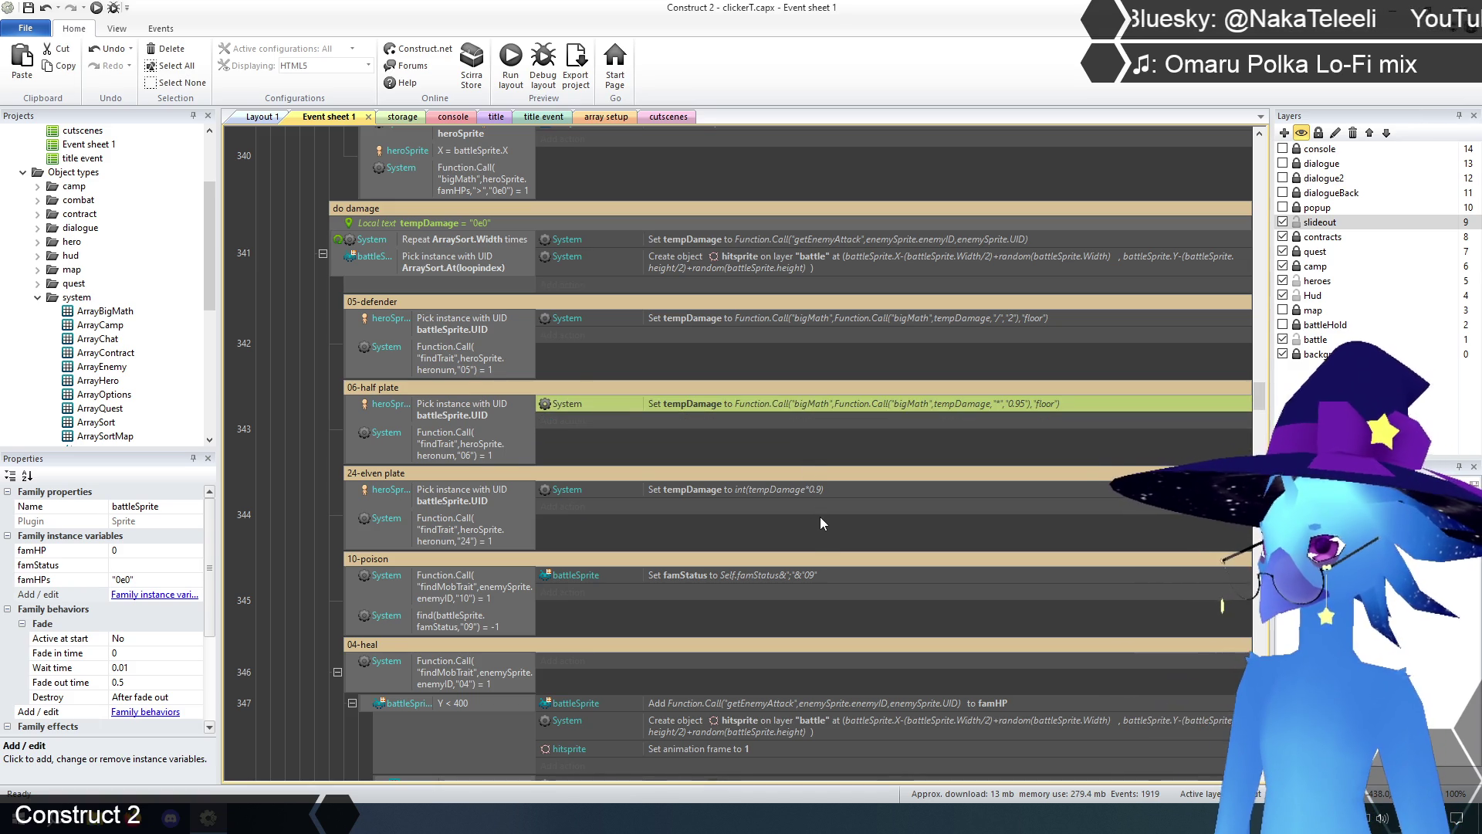
- Paste the bigMath action under 24-elven plate, change 0.95 to 0.9, and delete int(tempDamage*0.9)
{"action": "left_click", "coordinate": [814, 440]}
{"action": "left_click", "coordinate": [826, 401]}
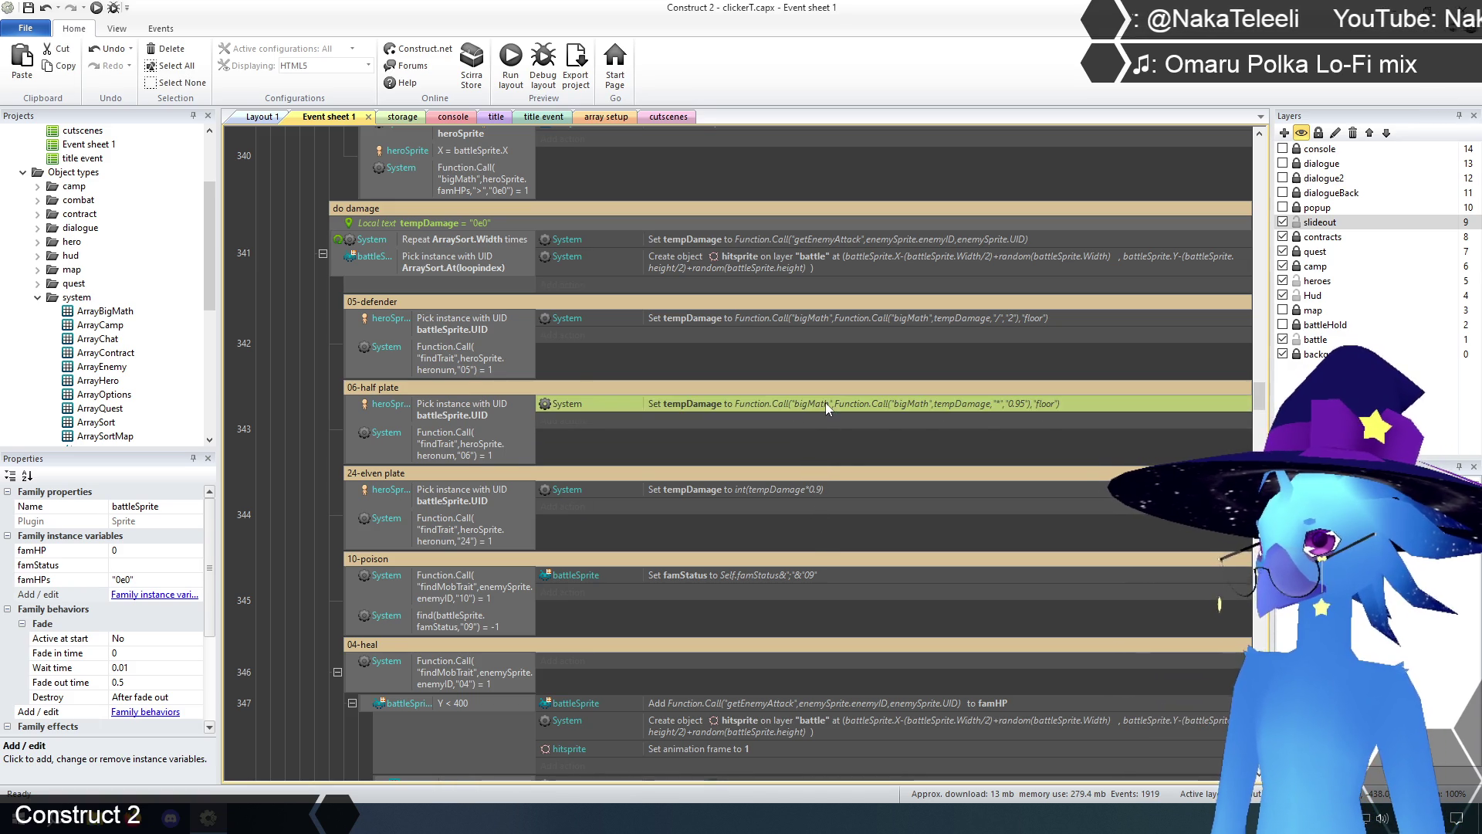
{"action": "left_click", "coordinate": [779, 488]}
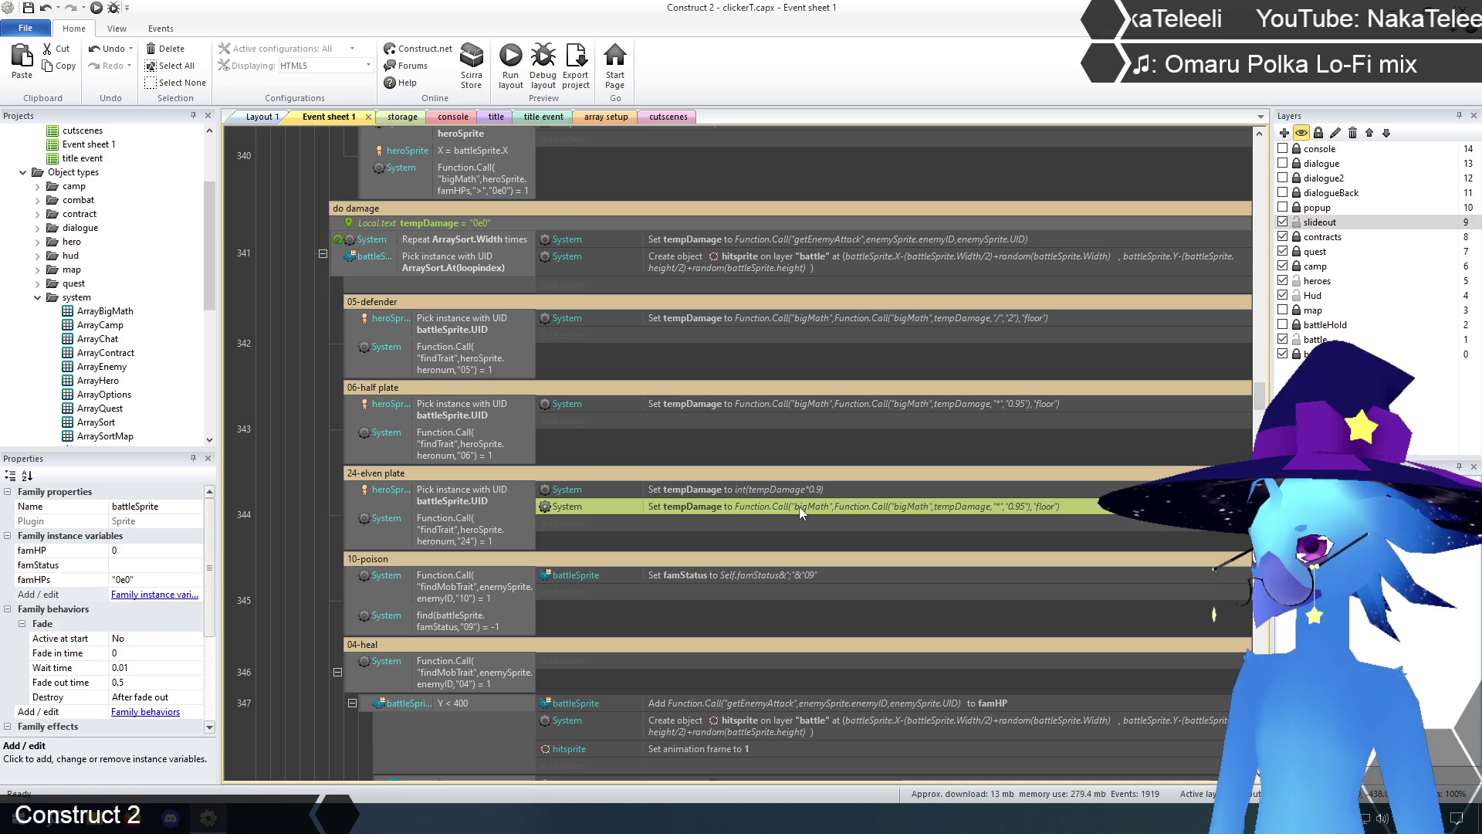
{"action": "double_click", "coordinate": [798, 501]}
{"action": "type", "text": "Function.Call(\"bigMath\",Function.Call(\"bigMath\",tempDamage,\"*\",\"0.95\"),\"floor\")"}
{"action": "left_click", "coordinate": [872, 551]}
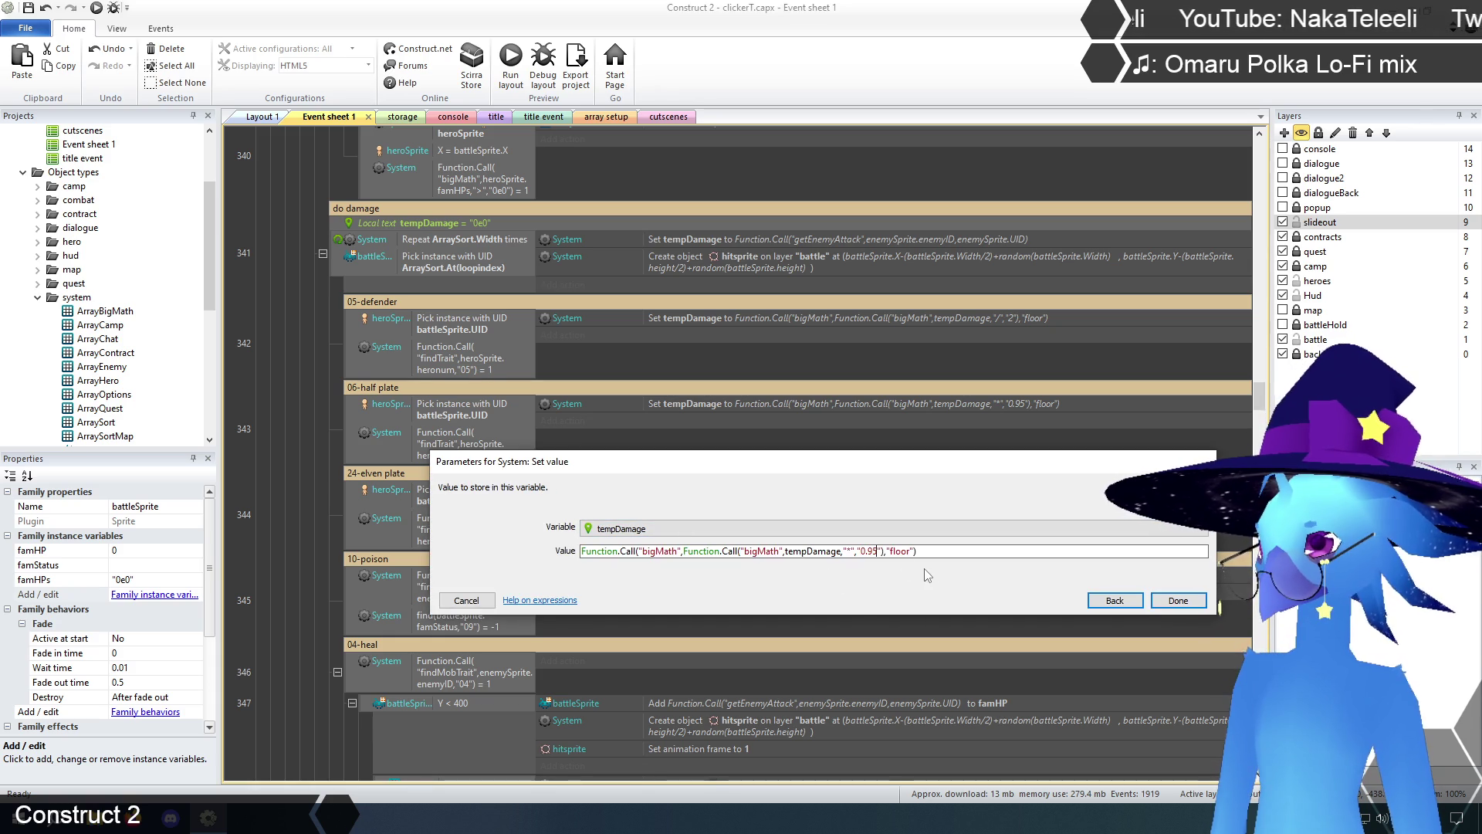
{"action": "key", "text": "BackSpace"}
{"action": "left_click", "coordinate": [1178, 602]}
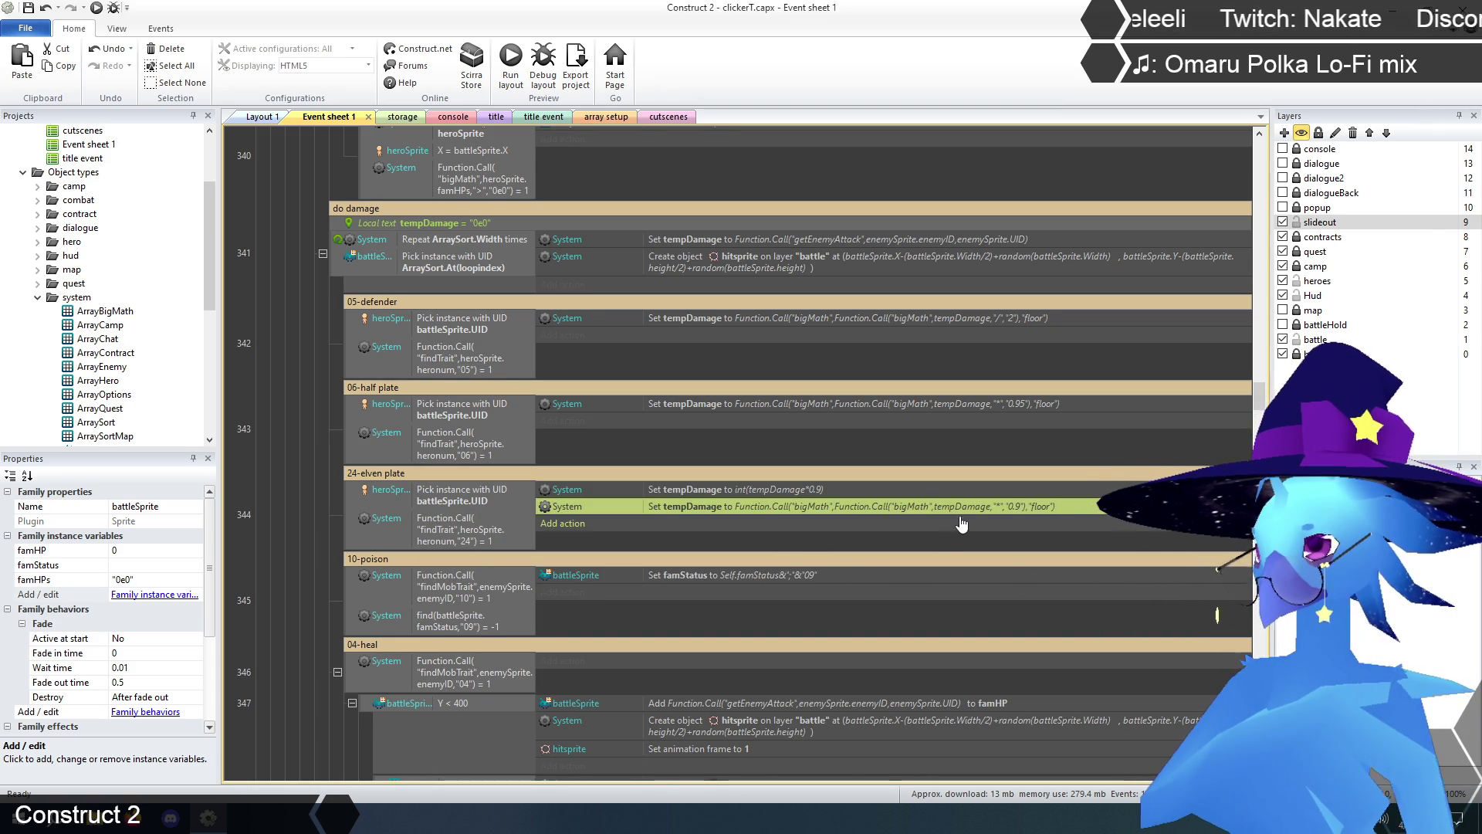
{"action": "left_click", "coordinate": [734, 490]}
{"action": "key", "text": "Delete"}
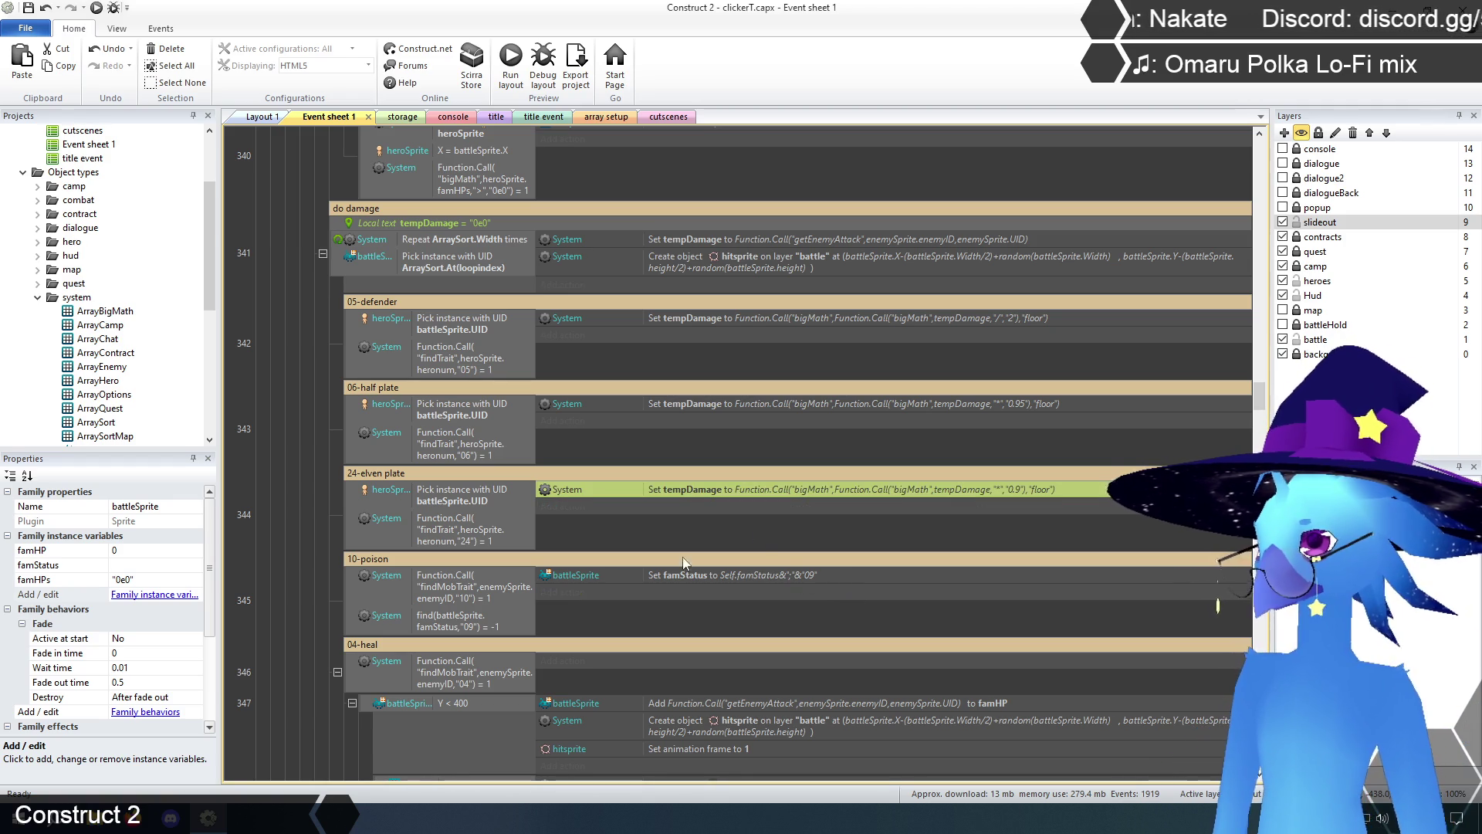
{"action": "left_click", "coordinate": [276, 515]}
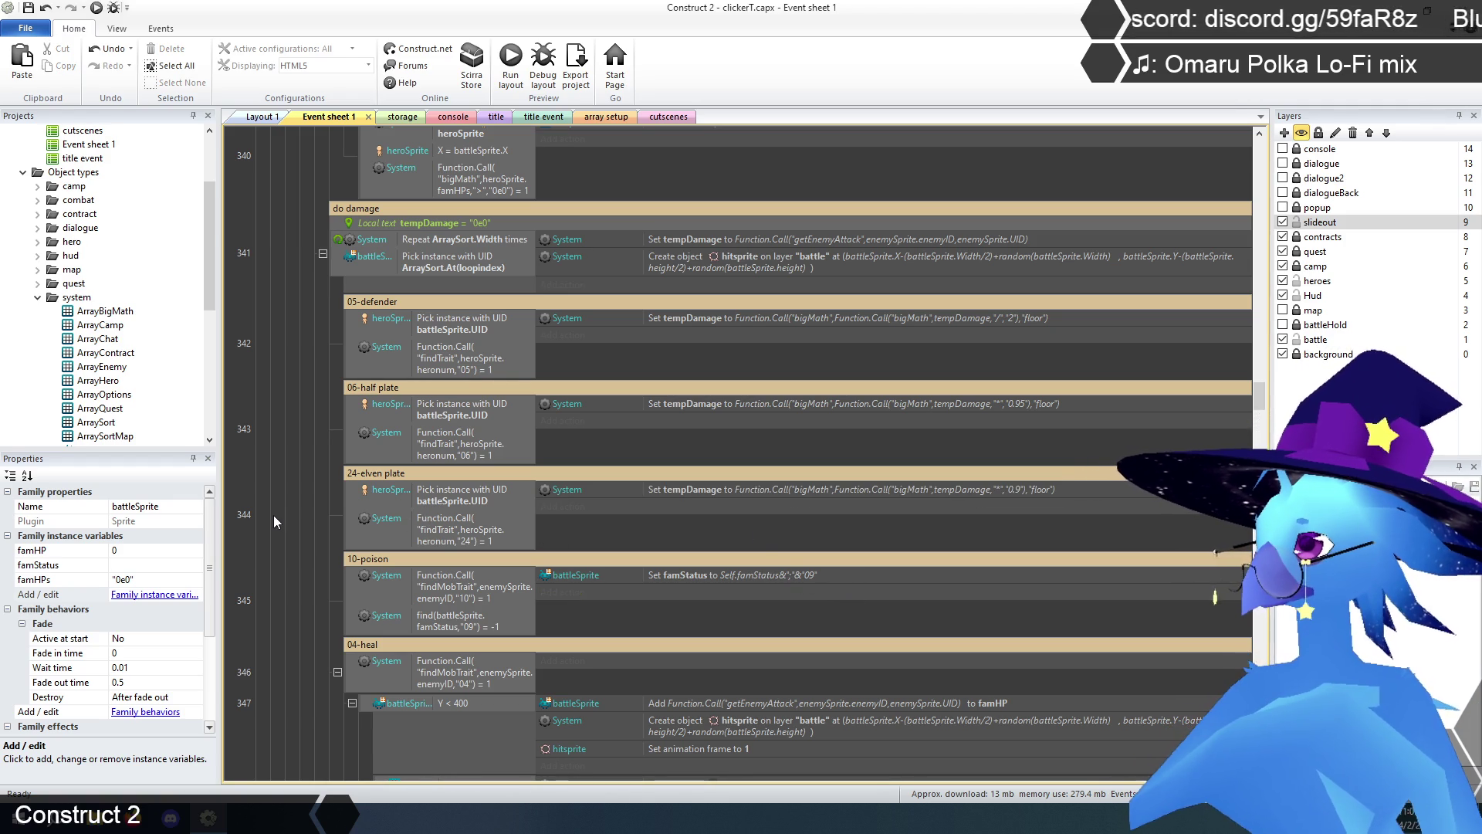
- Scroll to event 347 and open the 04-heal action adding getEnemyAttack to famHP
{"action": "scroll", "coordinate": [273, 514], "scroll_direction": "down", "scroll_amount": 5}
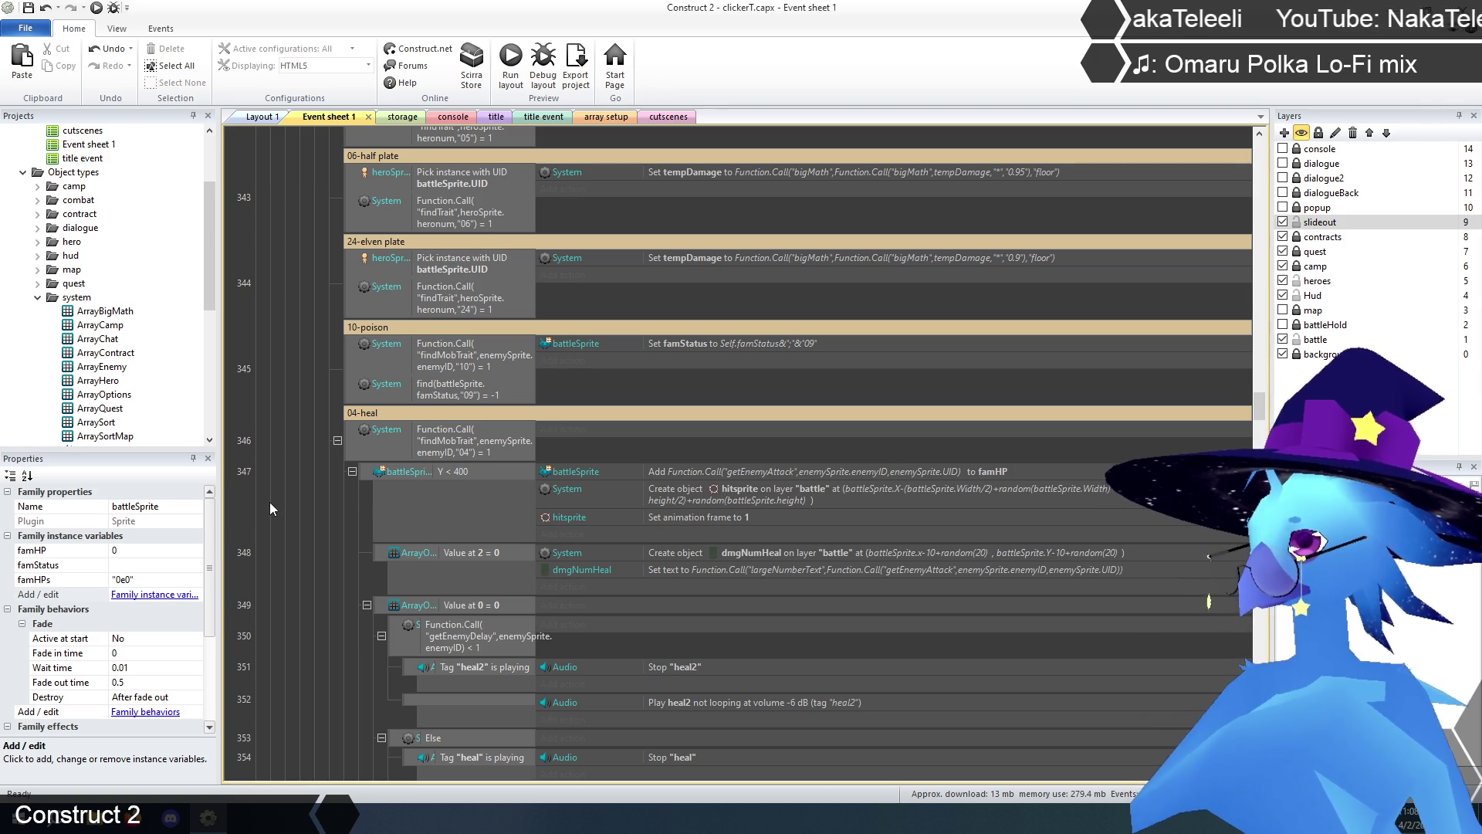
{"action": "scroll", "coordinate": [270, 501], "scroll_direction": "down", "scroll_amount": 5}
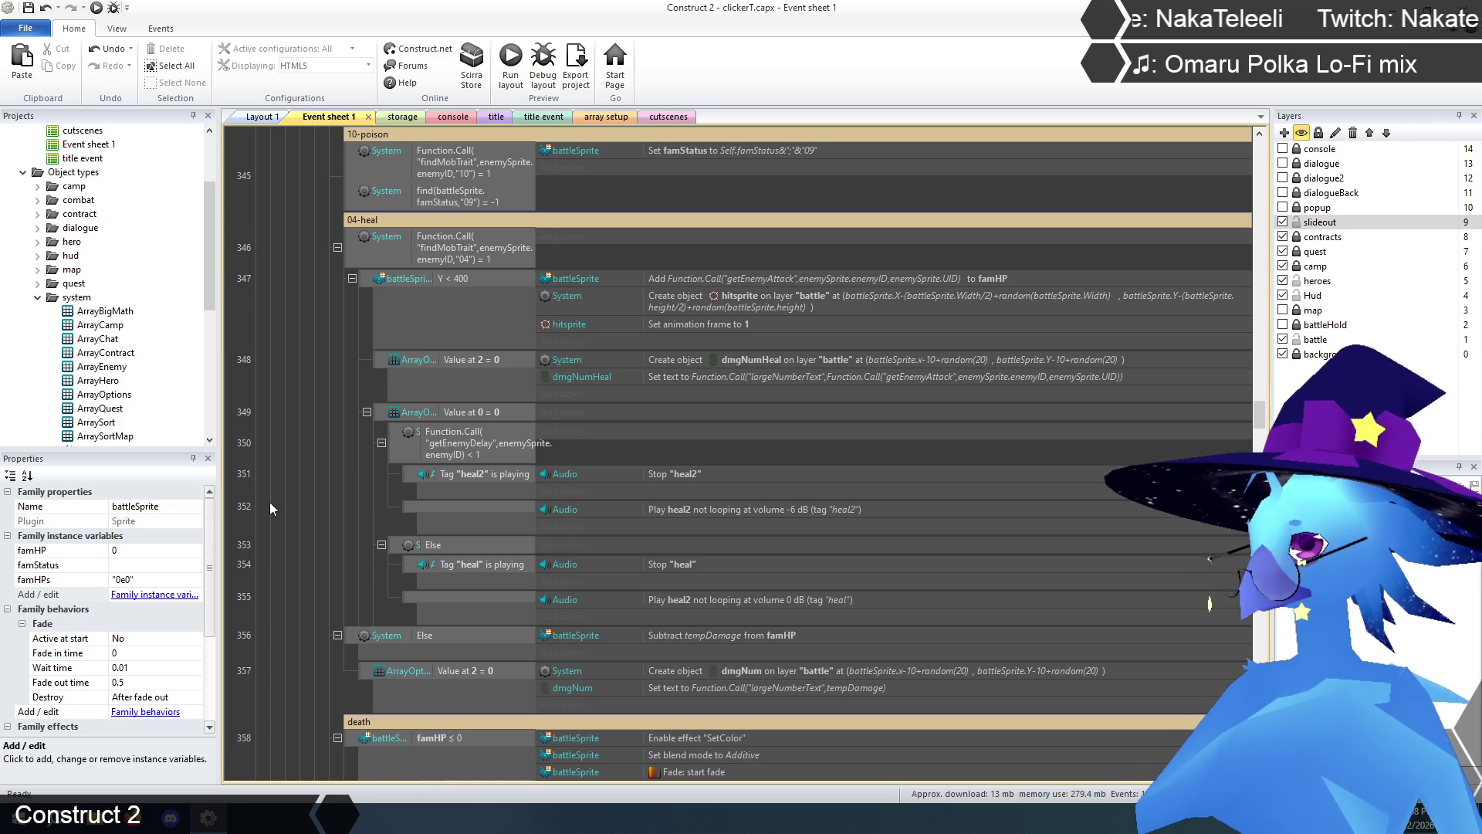
{"action": "left_click", "coordinate": [822, 281]}
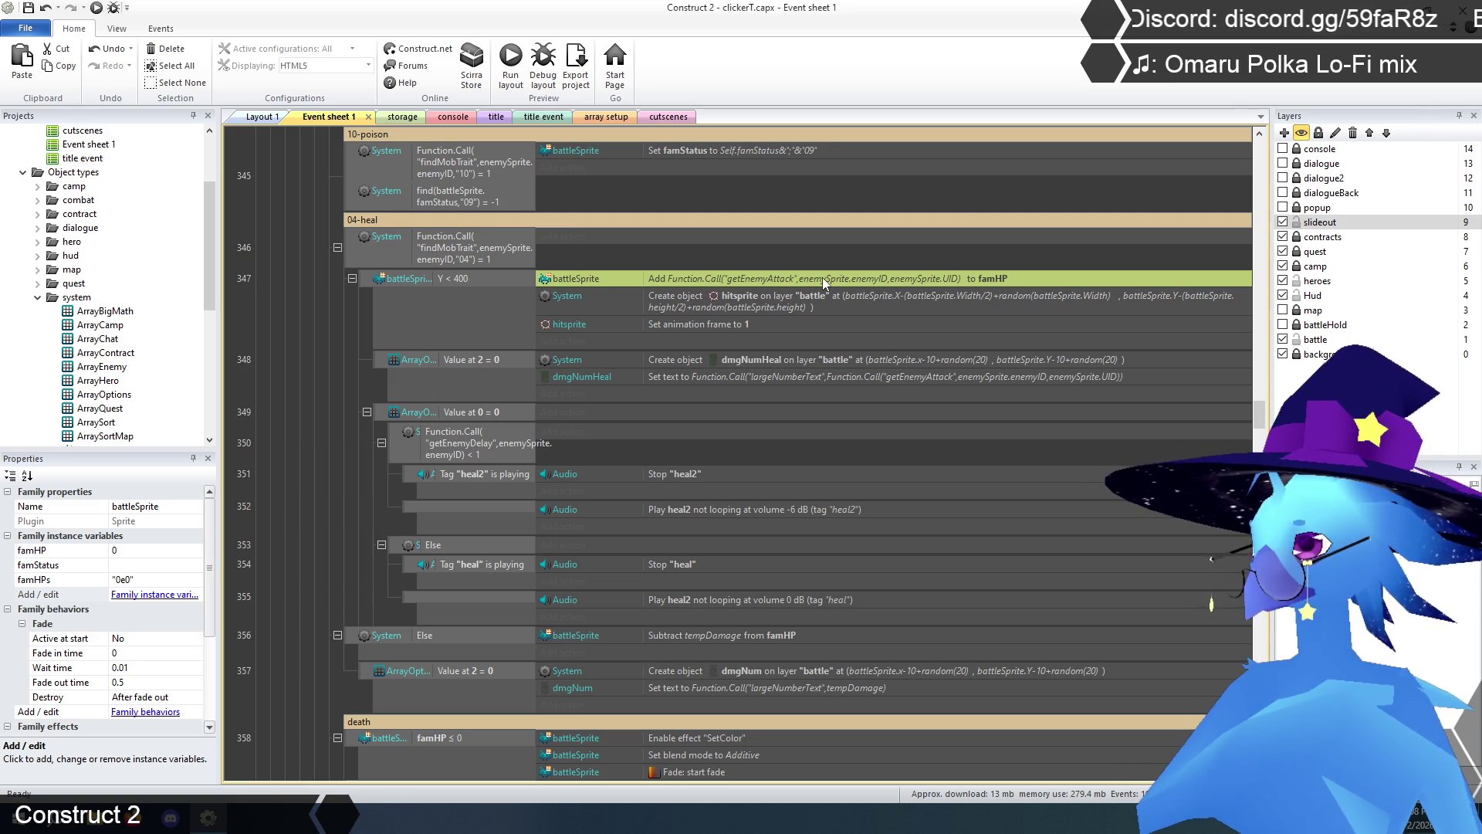
{"action": "double_click", "coordinate": [822, 277]}
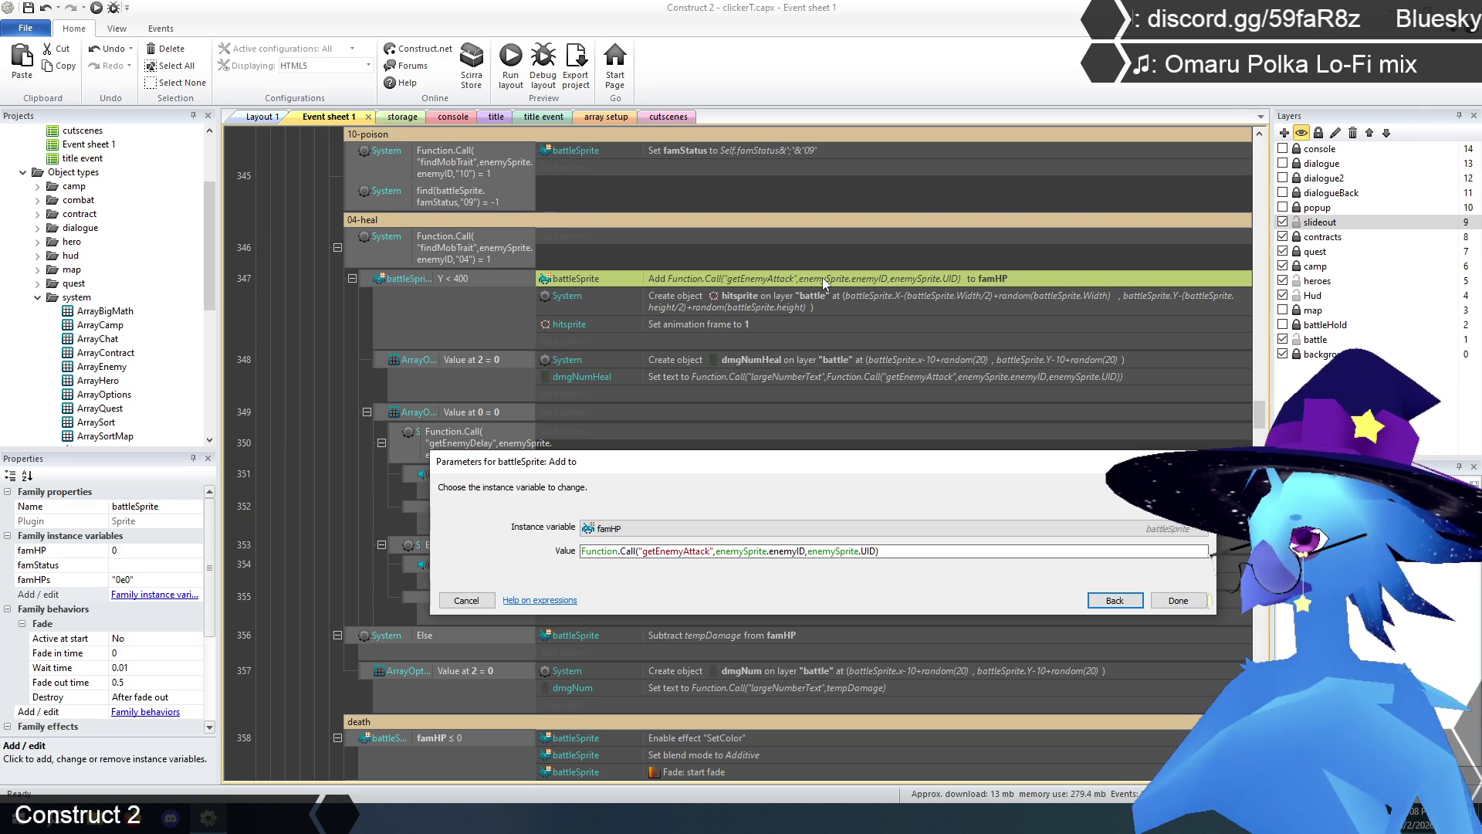
- Change the heal action's type to Set value targeting the famHPs instance variable
{"action": "left_click", "coordinate": [1104, 601]}
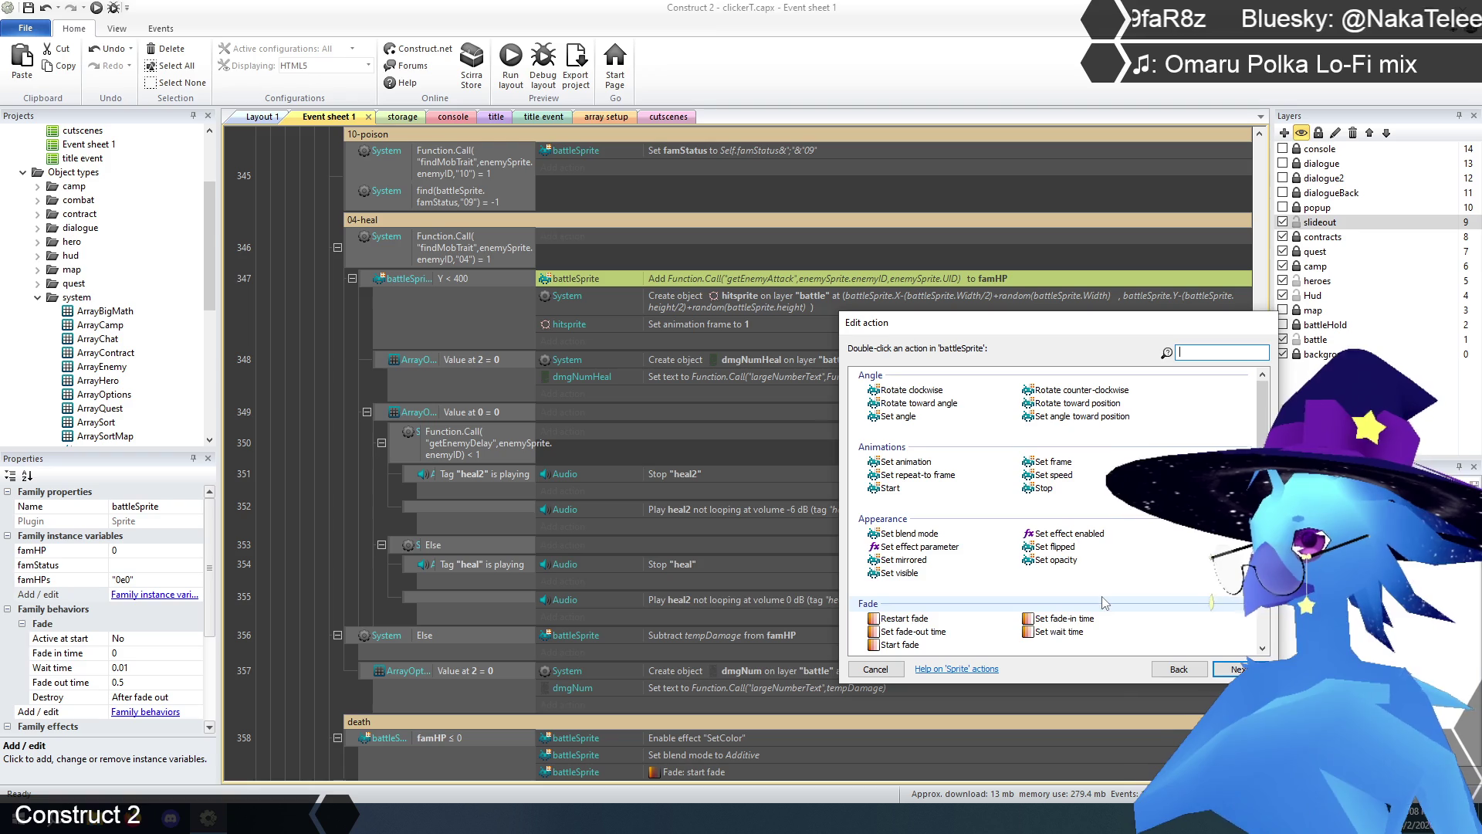
{"action": "scroll", "coordinate": [903, 476], "scroll_direction": "down", "scroll_amount": 5}
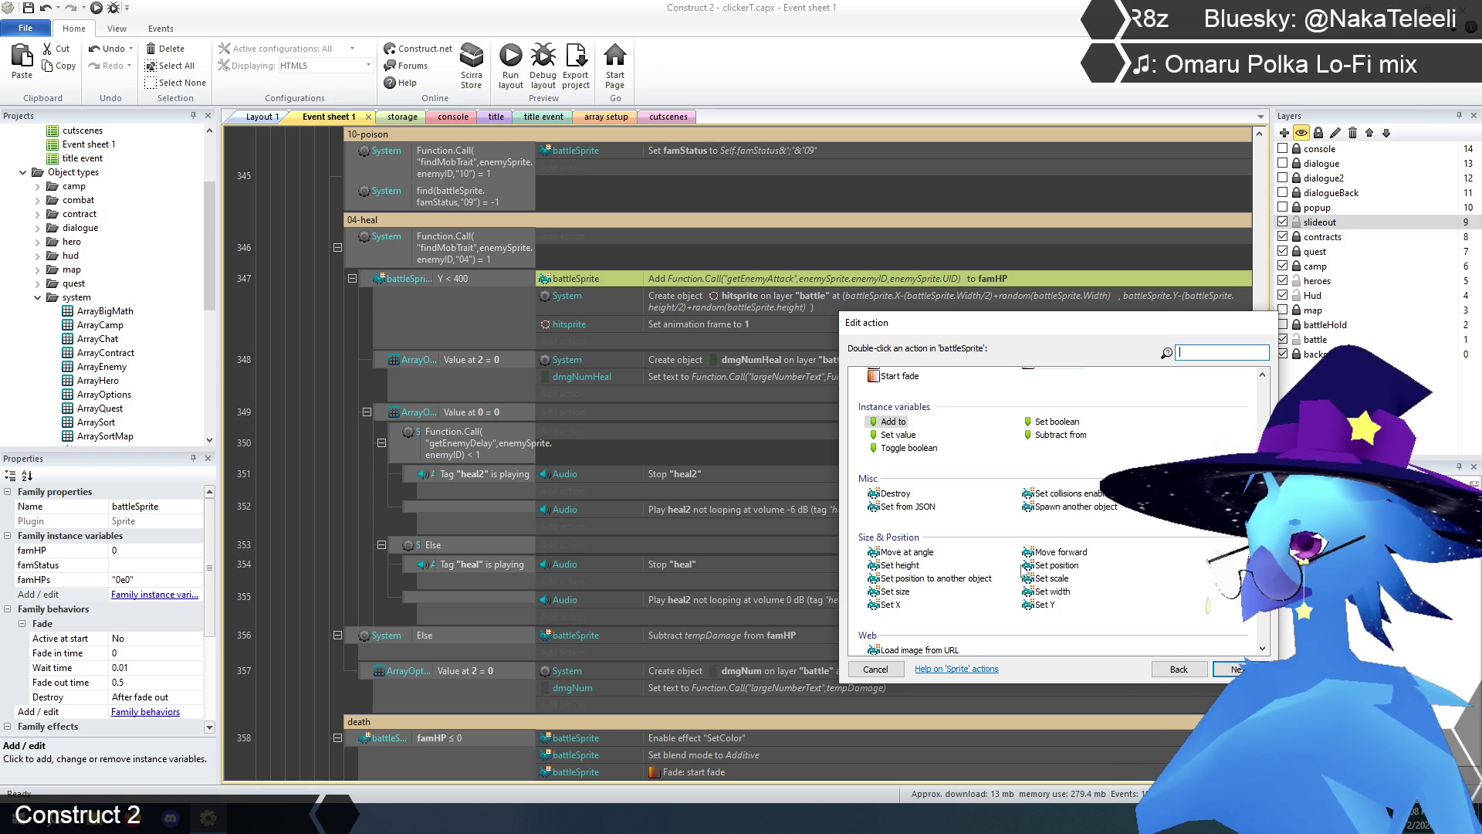
{"action": "double_click", "coordinate": [896, 435]}
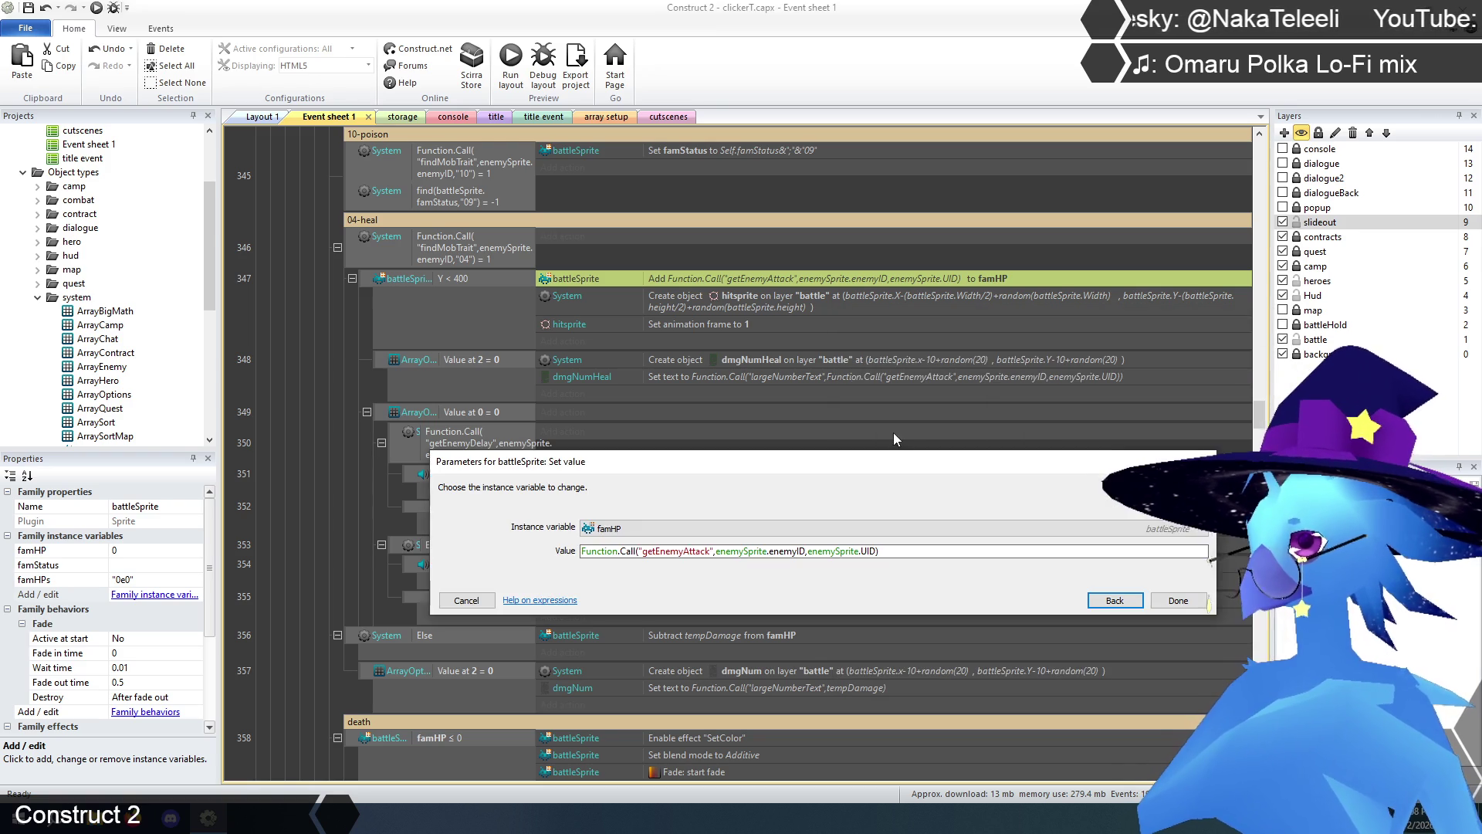
{"action": "left_click", "coordinate": [626, 528]}
{"action": "left_click", "coordinate": [613, 569]}
{"action": "type", "text": "Function.Call(\"getEnemyAttack\",enemySprite.enemyID,enemySprite.UID)"}
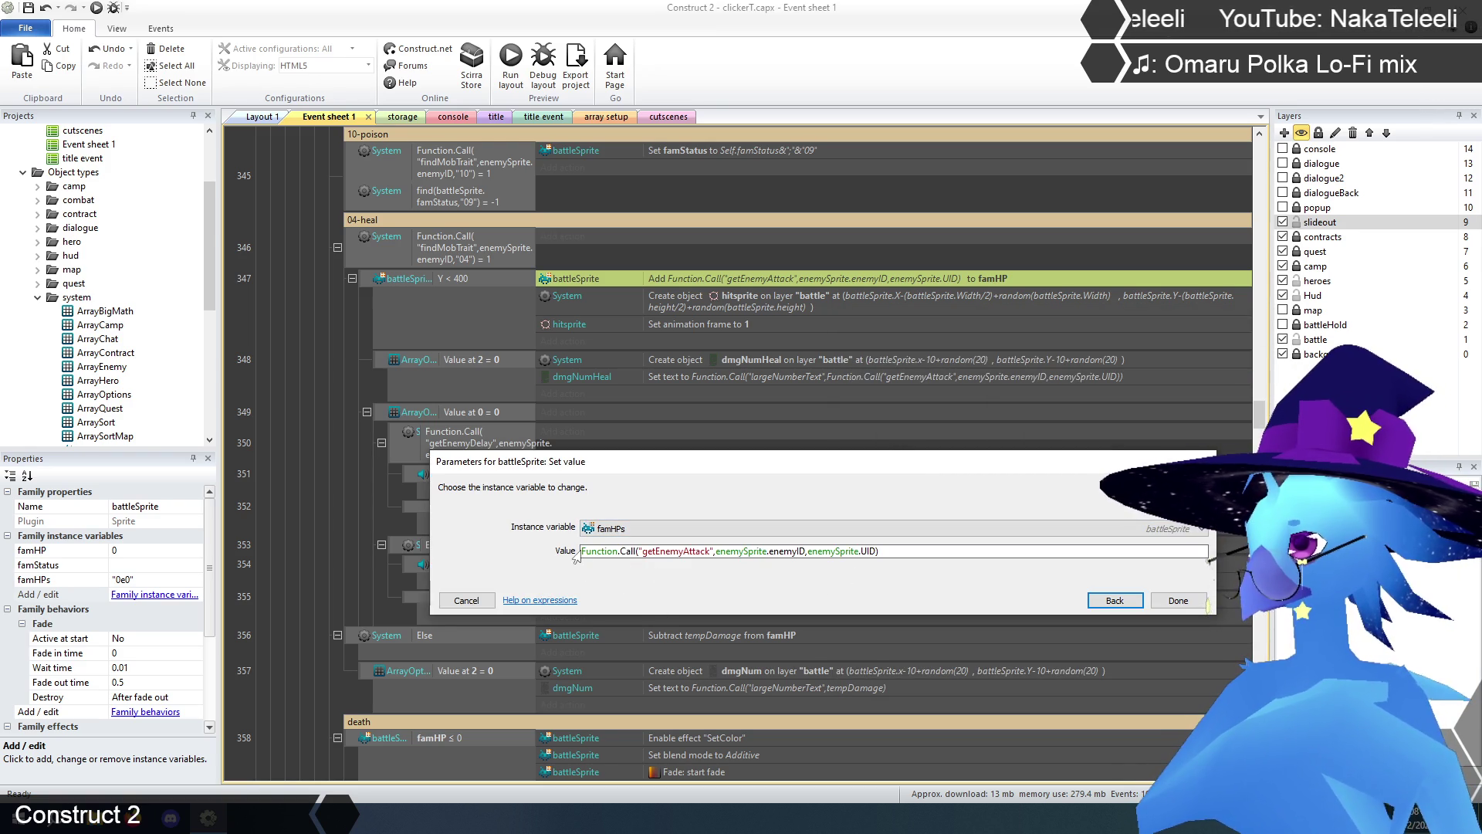
- Wrap the value as Function.Call("bigMath",Self.famHPs,"+",…) around getEnemyAttack
{"action": "left_click", "coordinate": [581, 551]}
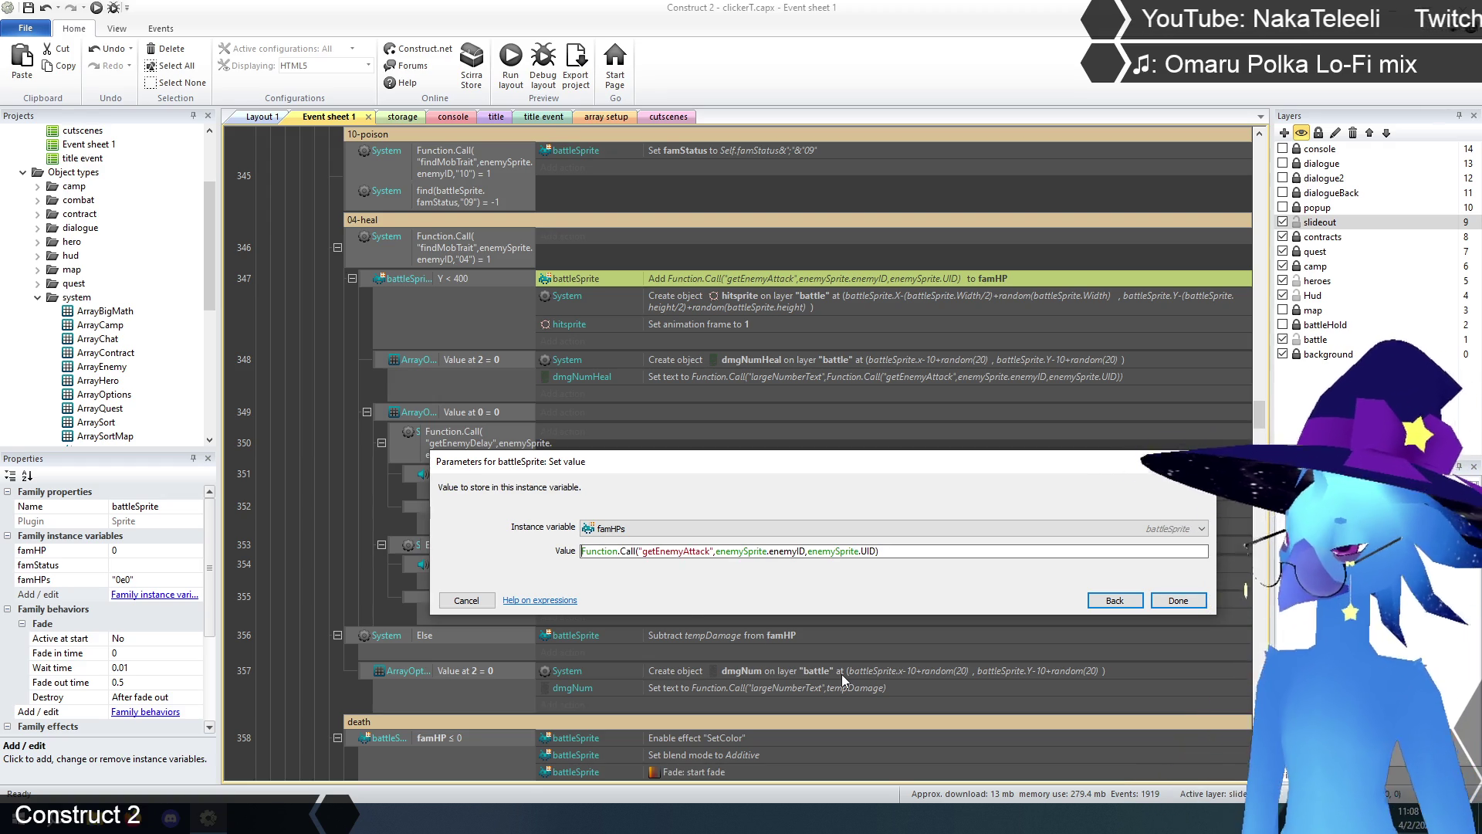
{"action": "type", "text": "Function.Call"}
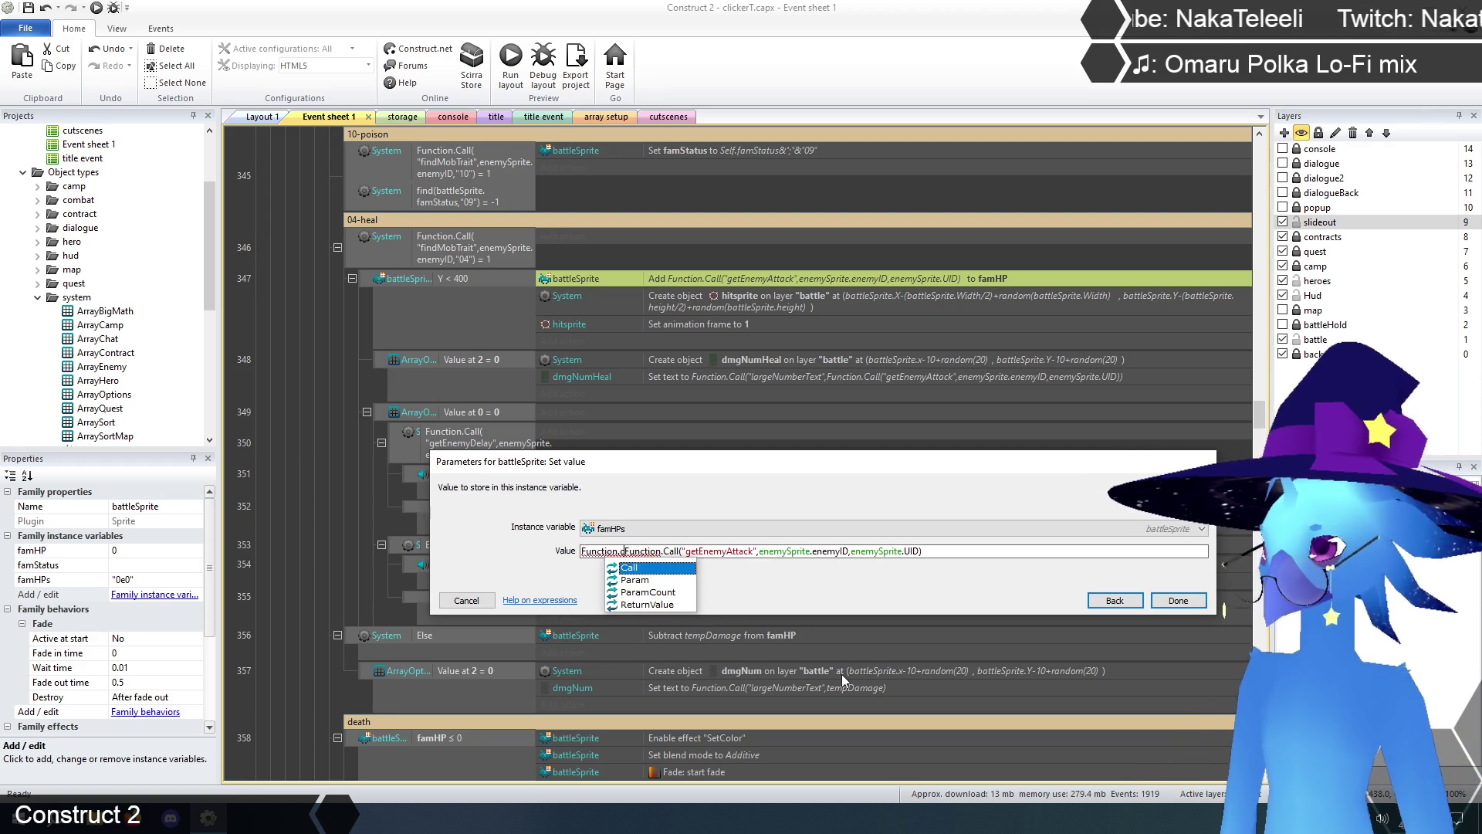
{"action": "type", "text": "(\"bigMath"}
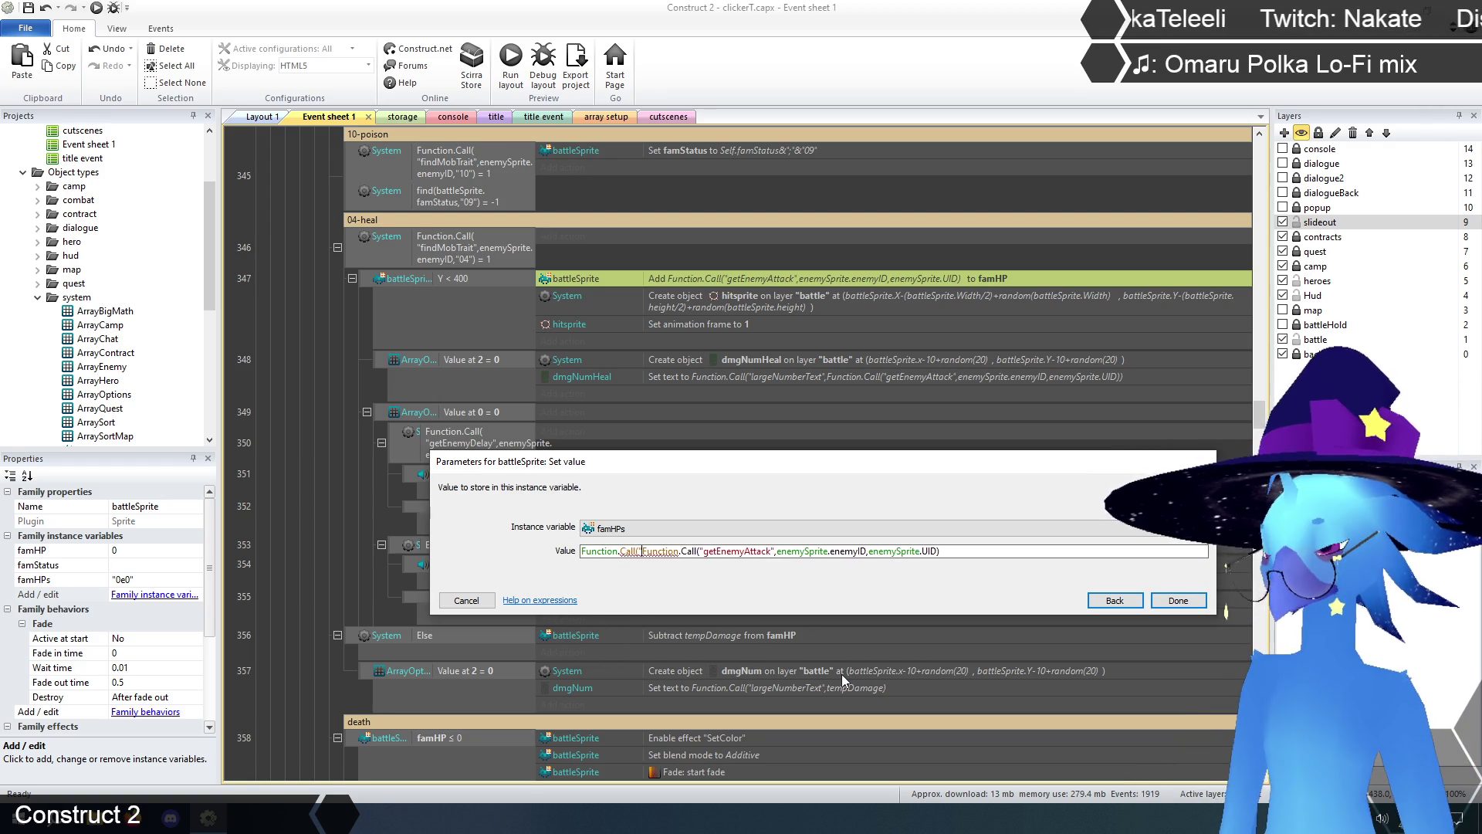
{"action": "type", "text": "\""}
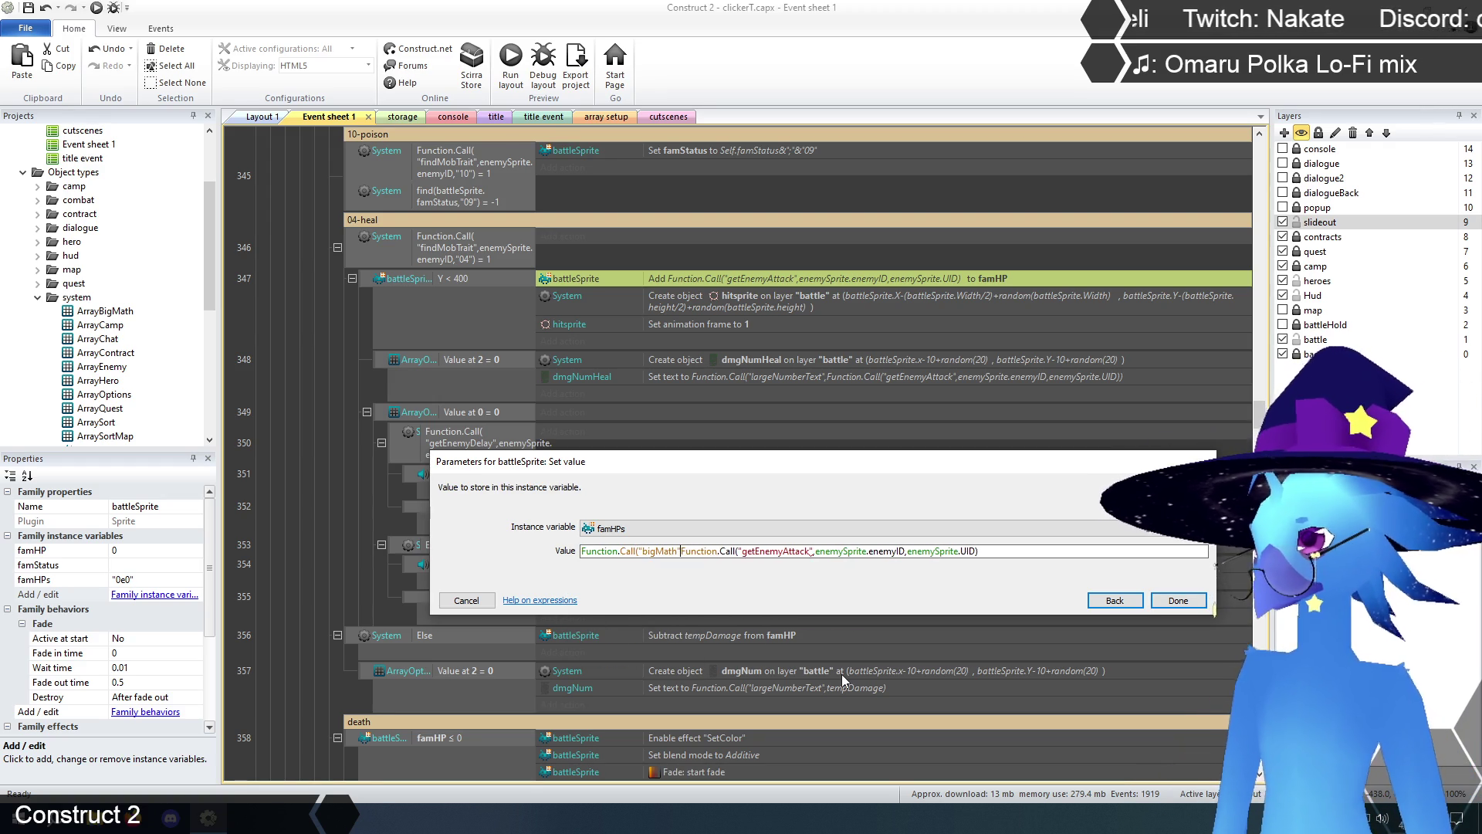
{"action": "type", "text": ","}
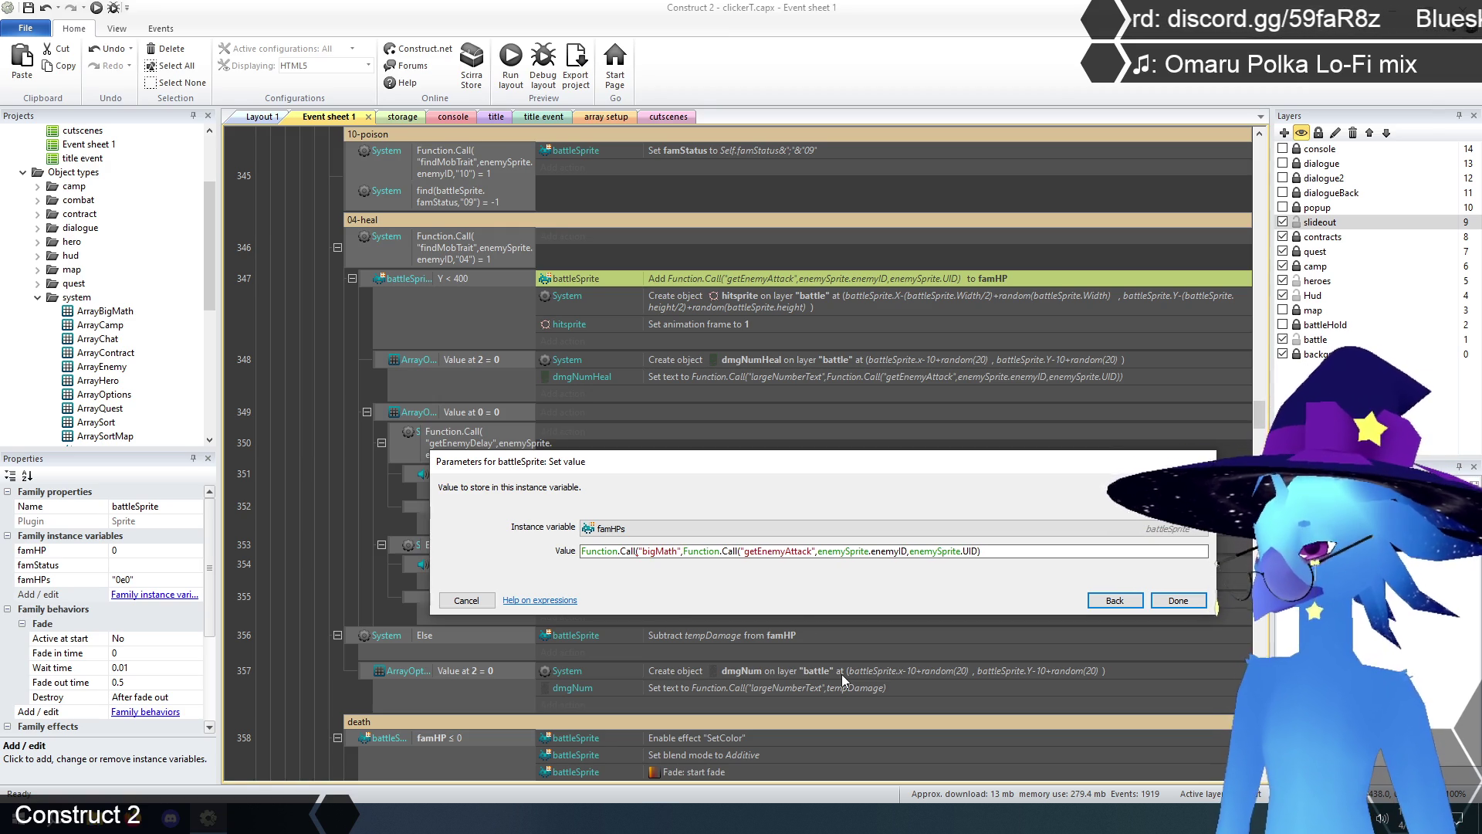
{"action": "type", "text": "Self"}
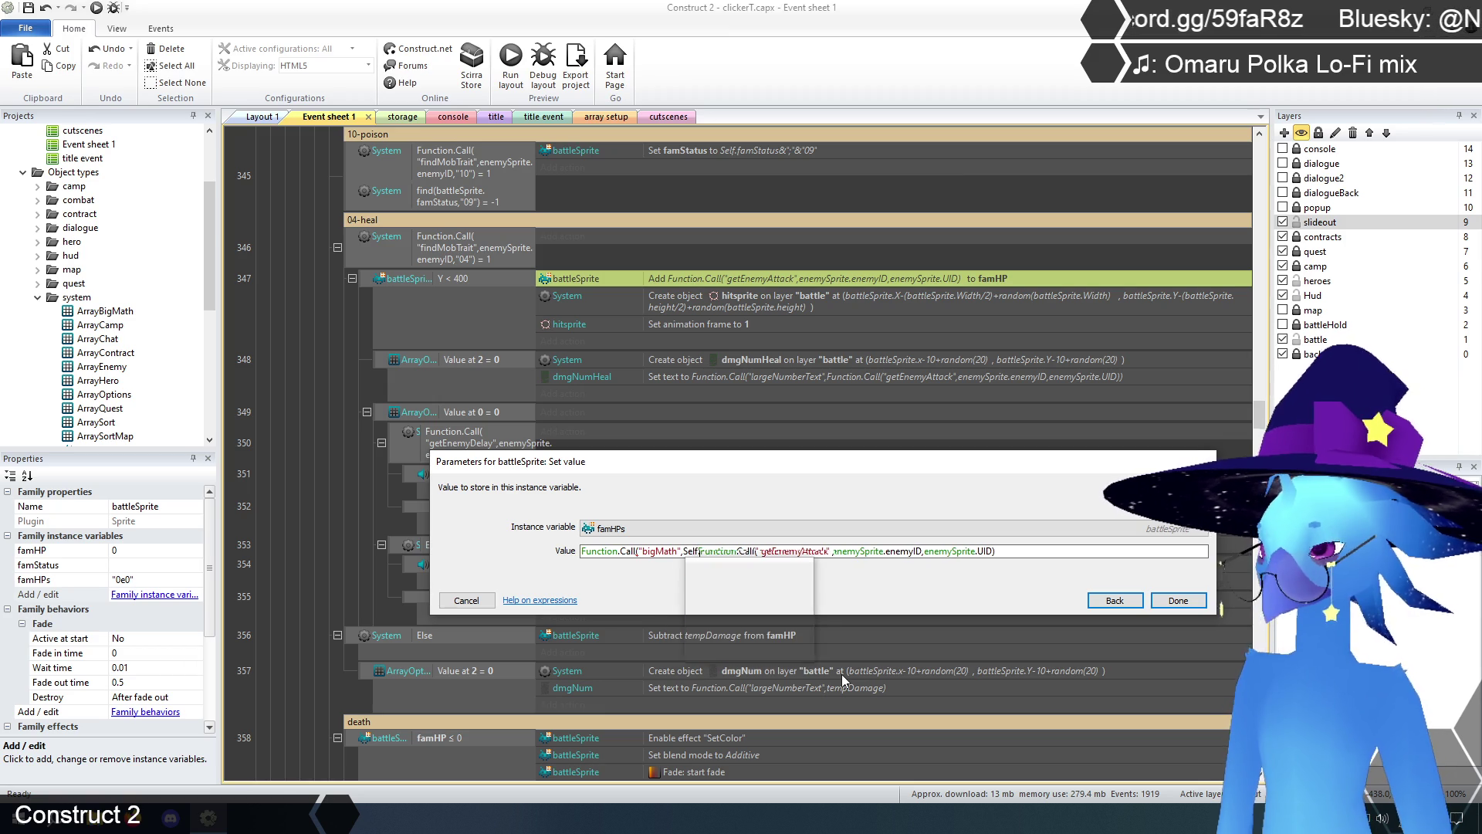
{"action": "type", "text": ".famHPs,"}
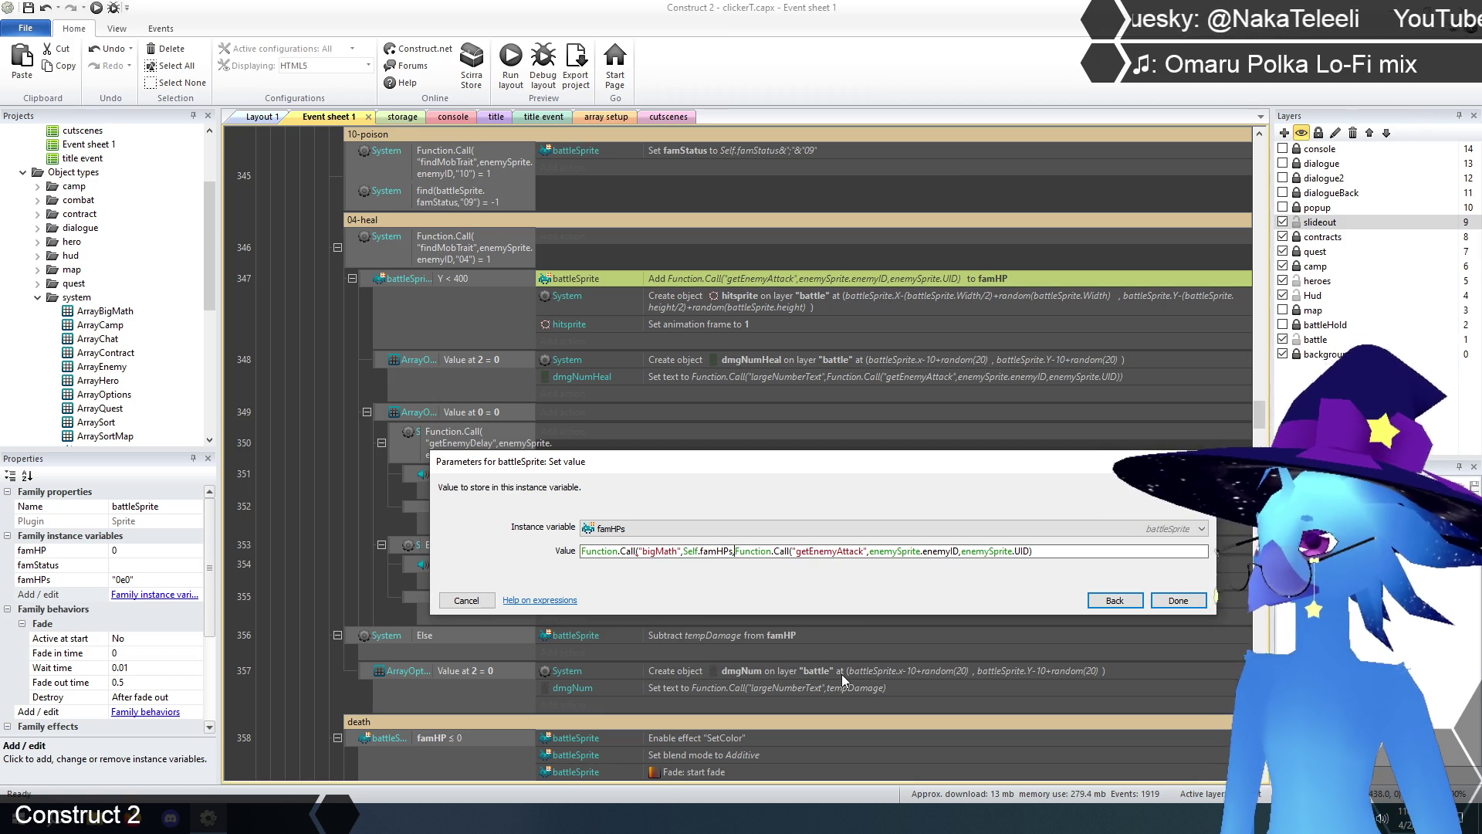
{"action": "type", "text": "\"=\""}
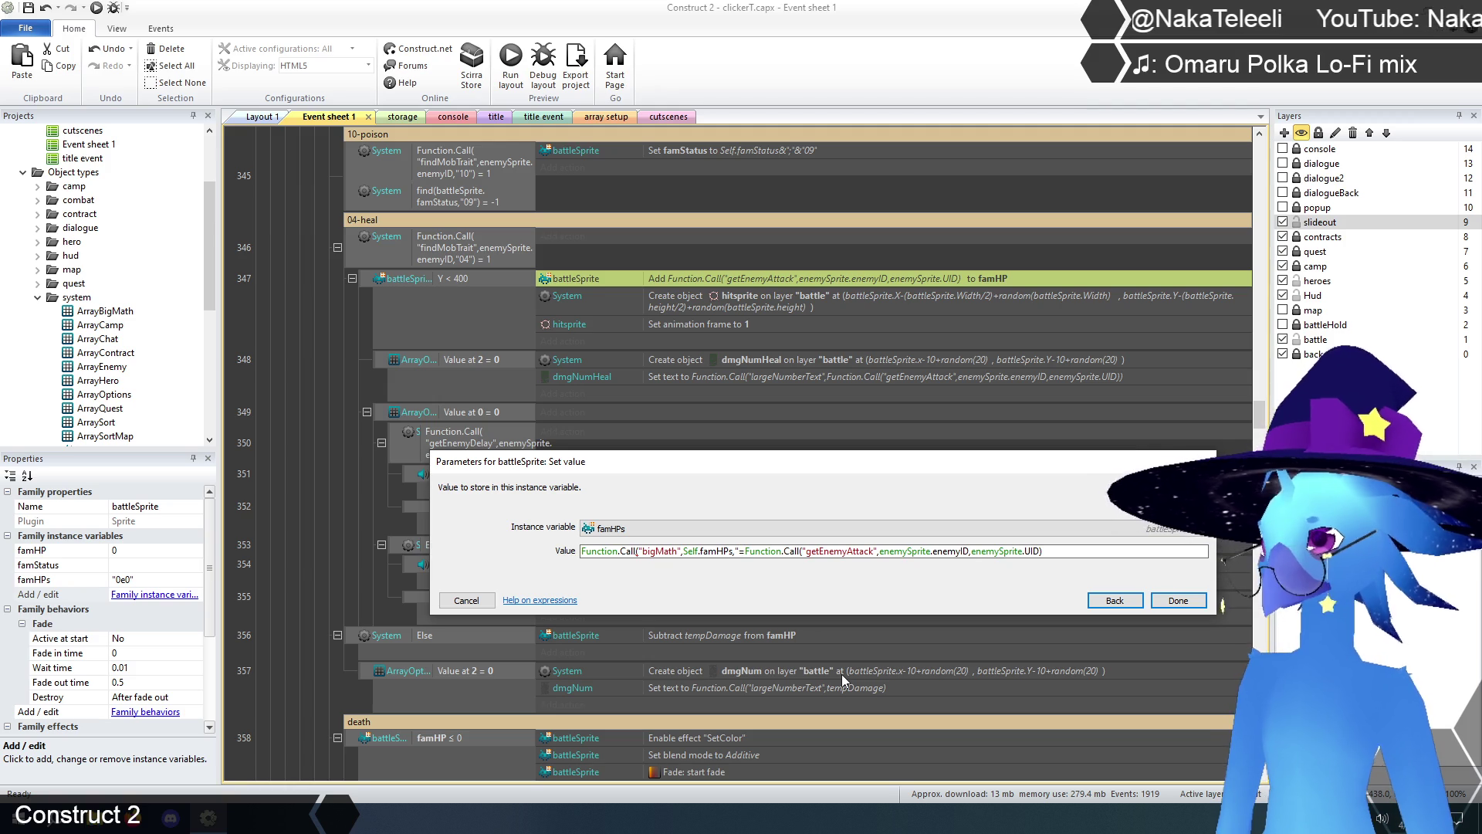
{"action": "key", "text": "BackSpace"}
{"action": "key", "text": "BackSpace"}
{"action": "type", "text": "+\"\","}
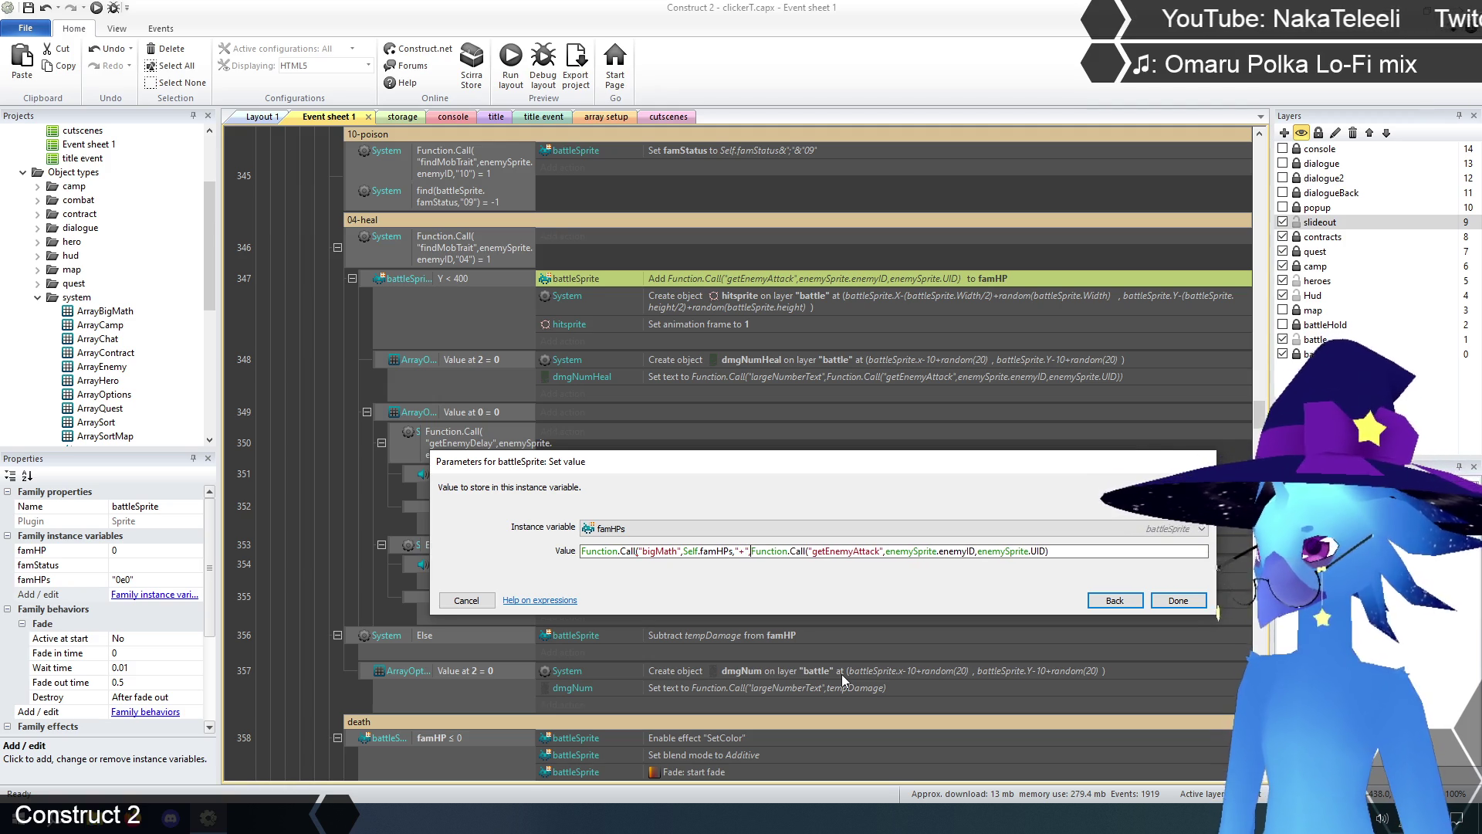
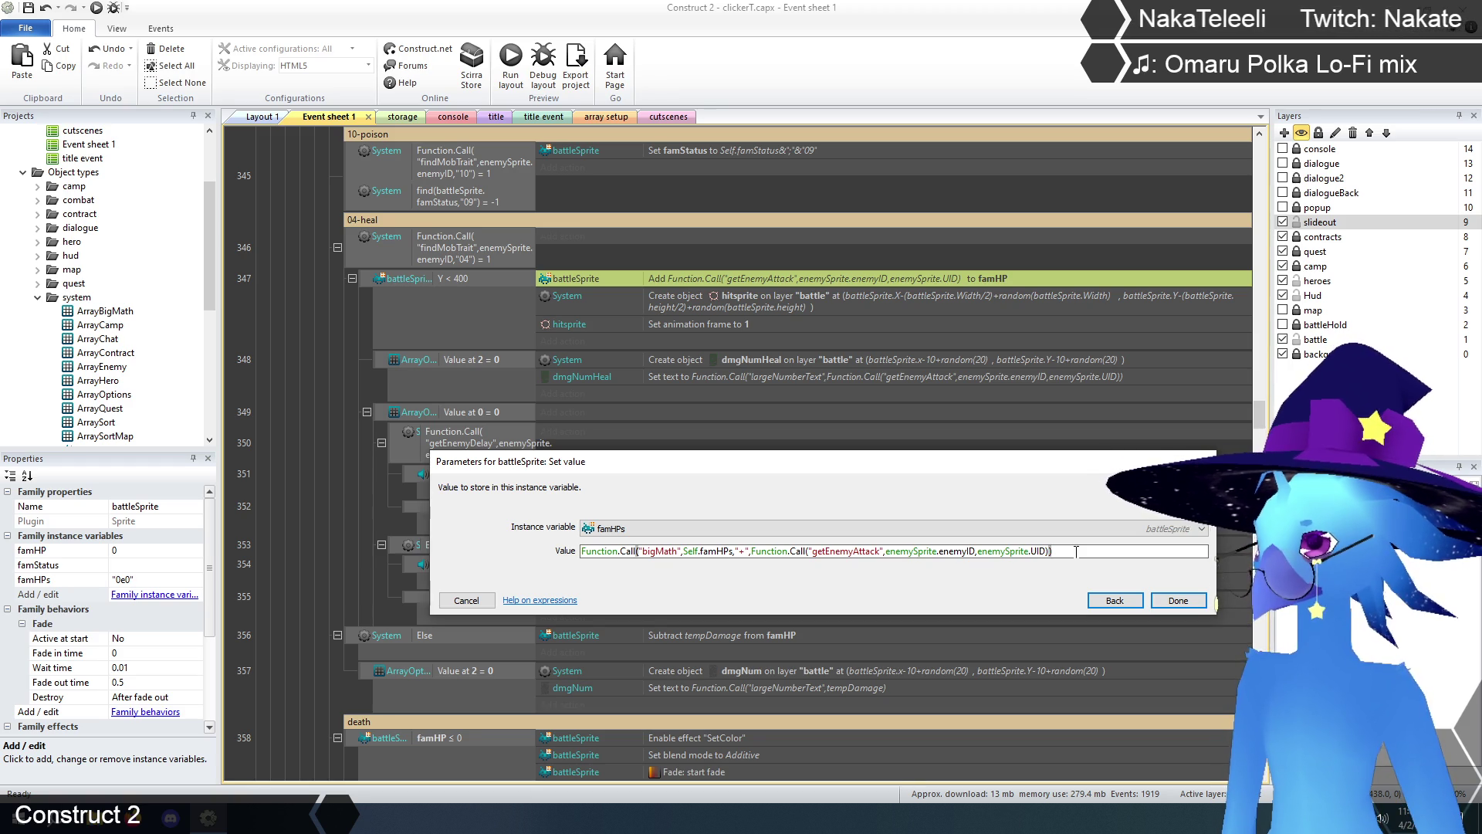
- Confirm the heal action's new bigMath famHPs expression and review the battle events below
{"action": "left_click", "coordinate": [1180, 605]}
{"action": "left_click", "coordinate": [309, 412]}
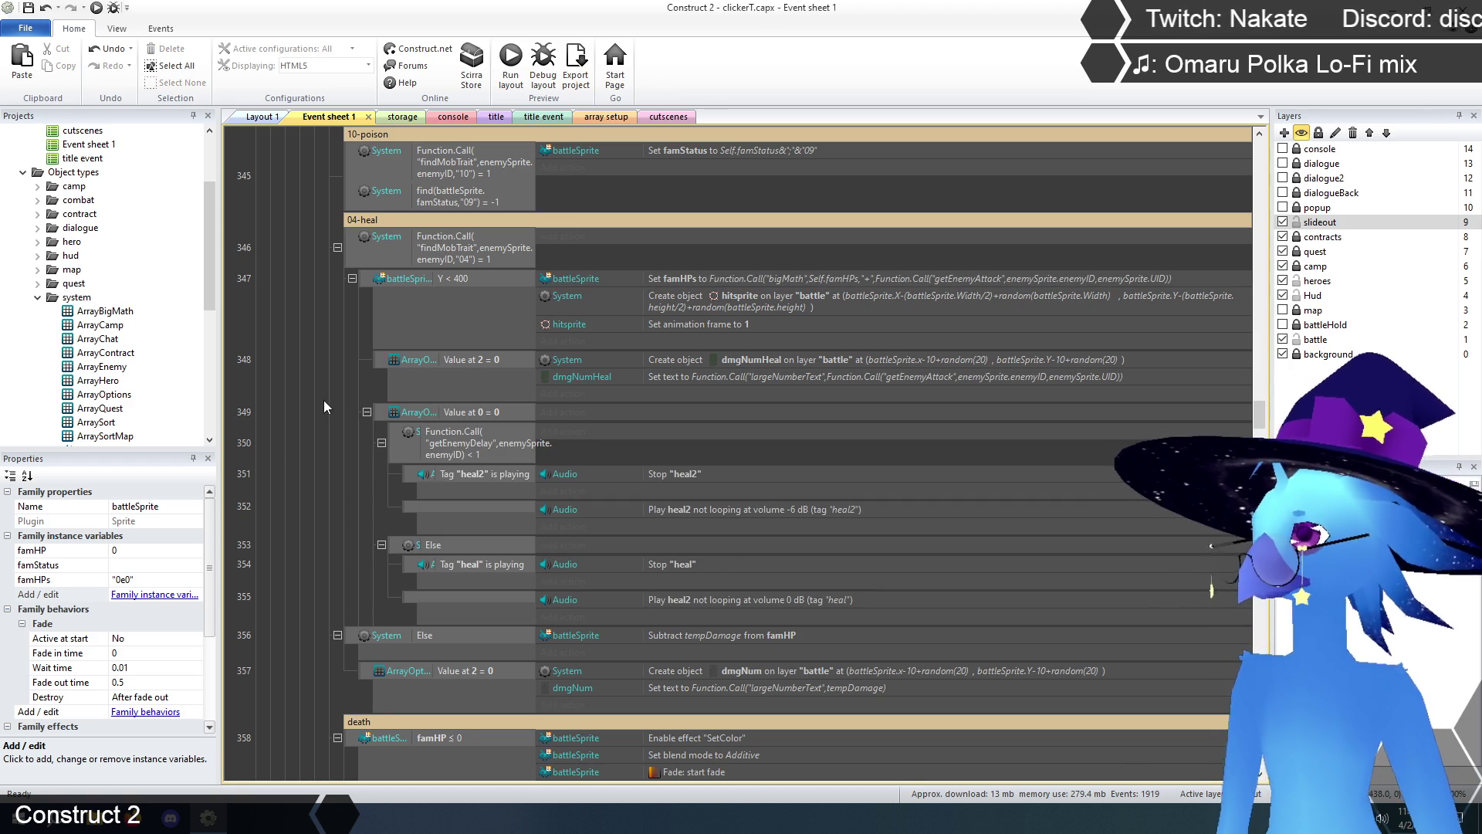
{"action": "scroll", "coordinate": [303, 409], "scroll_direction": "down", "scroll_amount": 3}
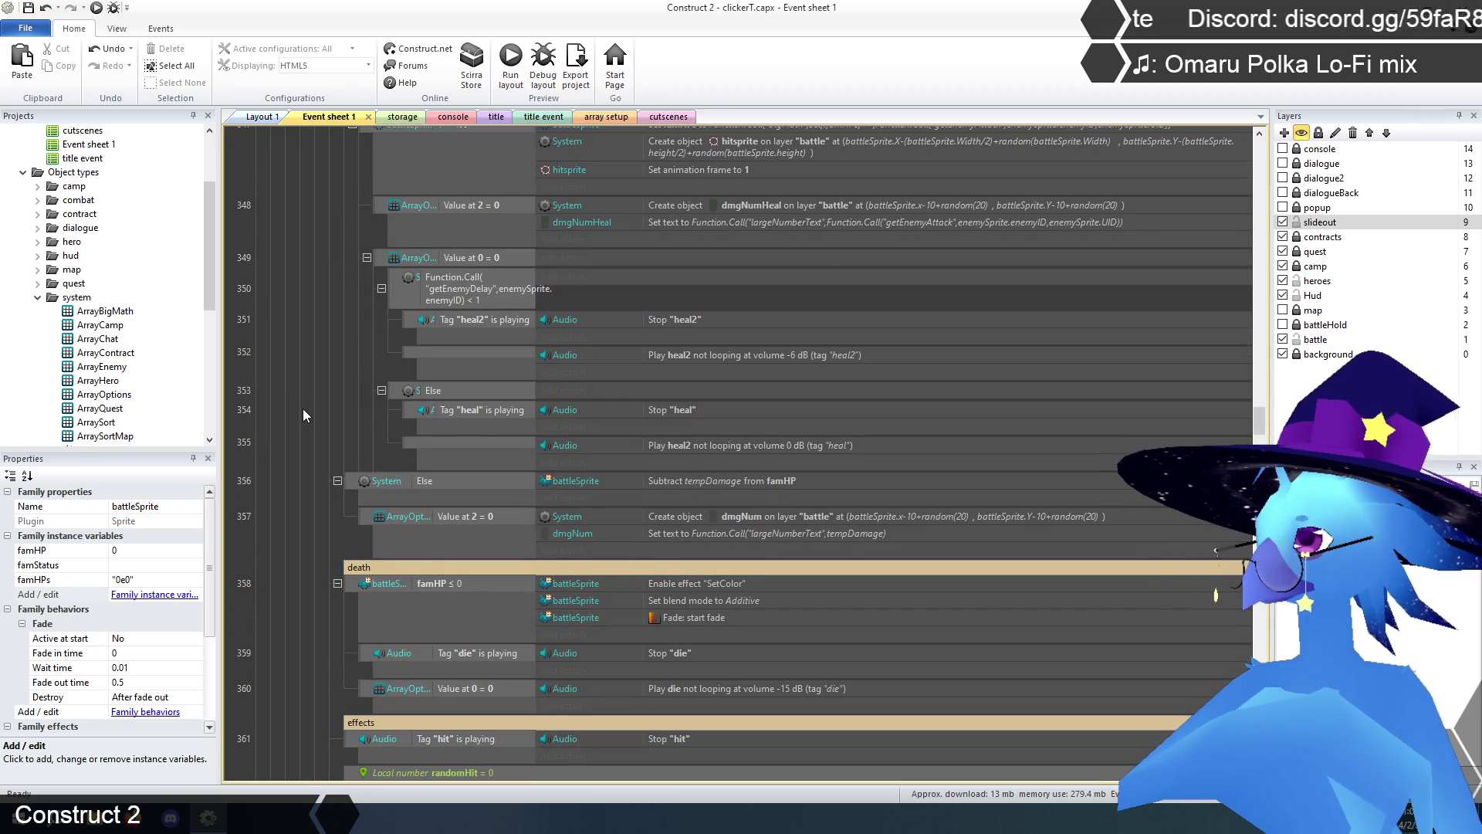
{"action": "scroll", "coordinate": [304, 415], "scroll_direction": "down", "scroll_amount": 5}
{"action": "scroll", "coordinate": [303, 415], "scroll_direction": "down", "scroll_amount": 1}
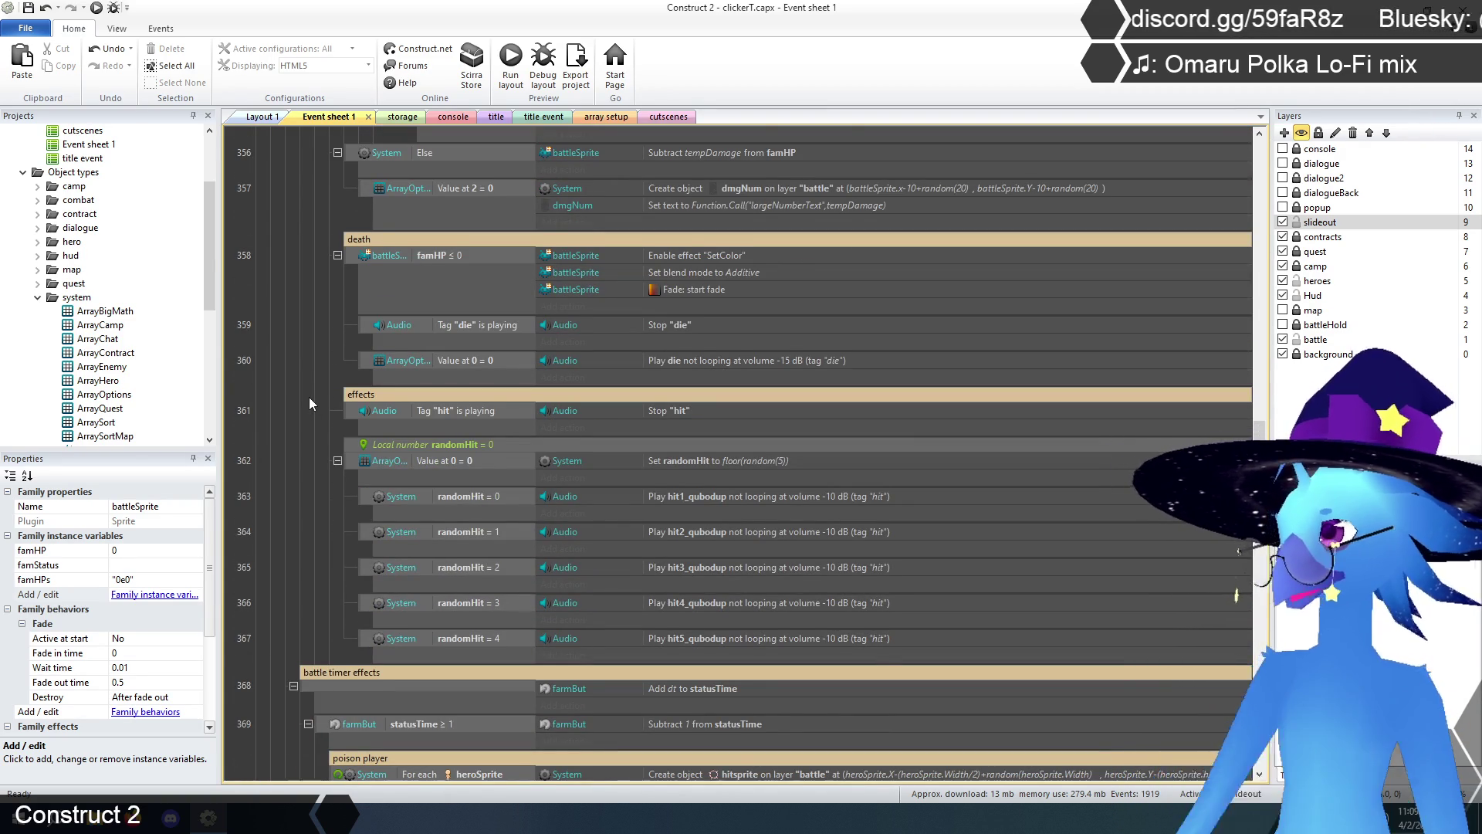
{"action": "scroll", "coordinate": [309, 397], "scroll_direction": "down", "scroll_amount": 1}
{"action": "scroll", "coordinate": [308, 397], "scroll_direction": "up", "scroll_amount": 1}
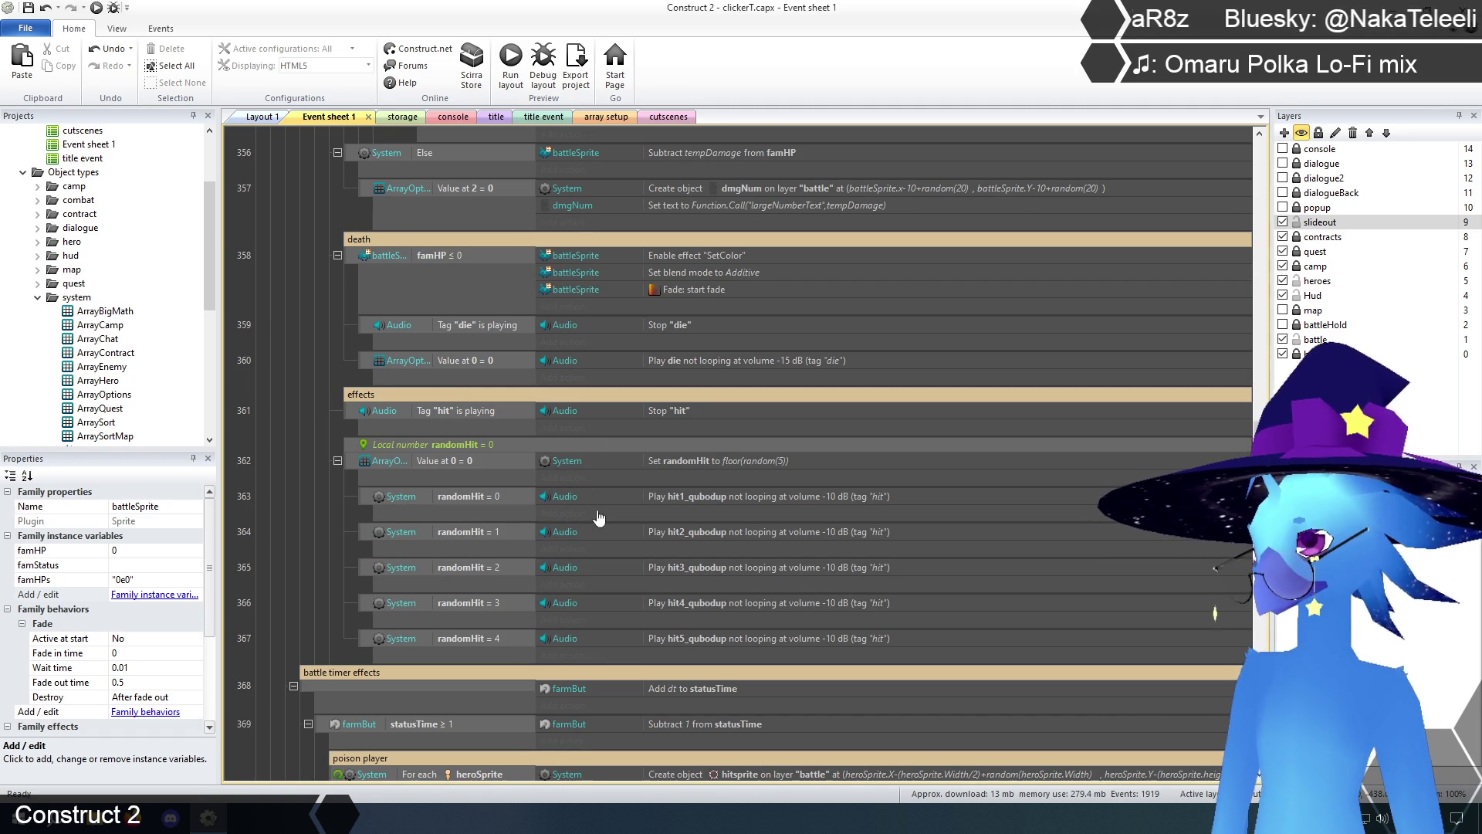
{"action": "scroll", "coordinate": [297, 417], "scroll_direction": "up", "scroll_amount": 2}
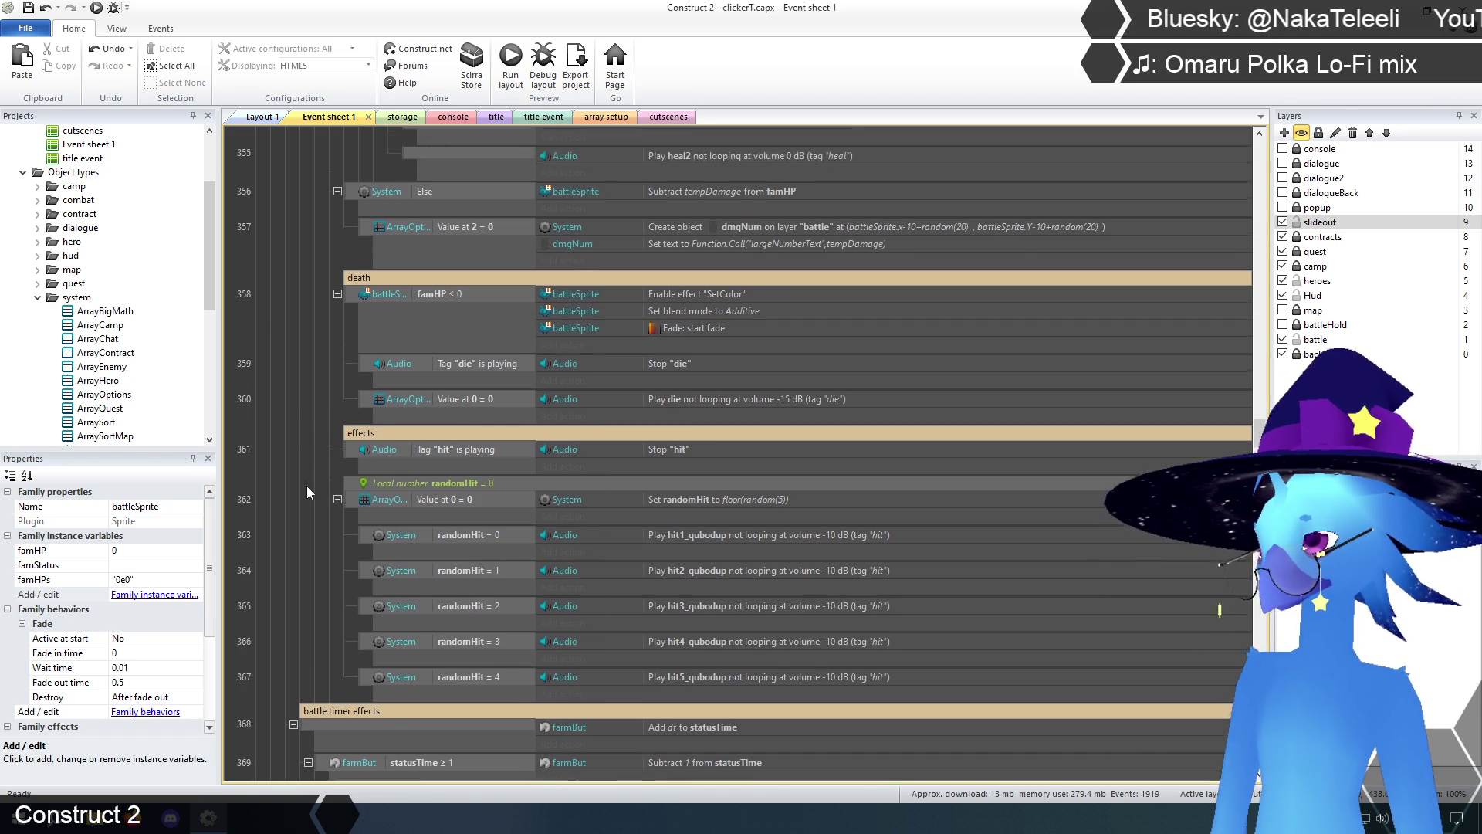
- Select the death event's famHP ≤ 0 condition and scroll back up the sheet
{"action": "left_click", "coordinate": [395, 352]}
{"action": "scroll", "coordinate": [281, 505], "scroll_direction": "up", "scroll_amount": 6}
{"action": "scroll", "coordinate": [280, 505], "scroll_direction": "up", "scroll_amount": 15}
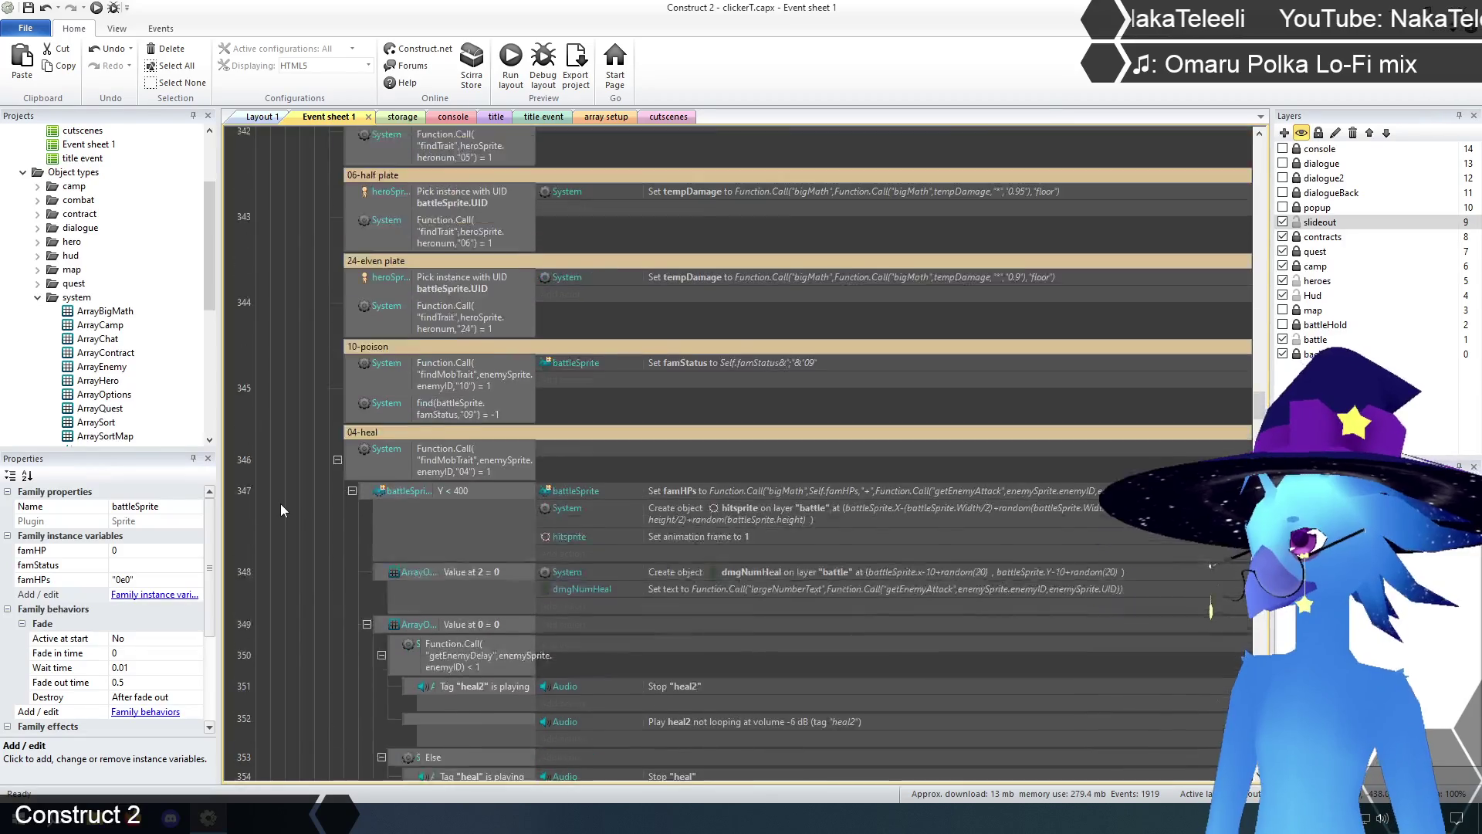
{"action": "scroll", "coordinate": [280, 503], "scroll_direction": "up", "scroll_amount": 15}
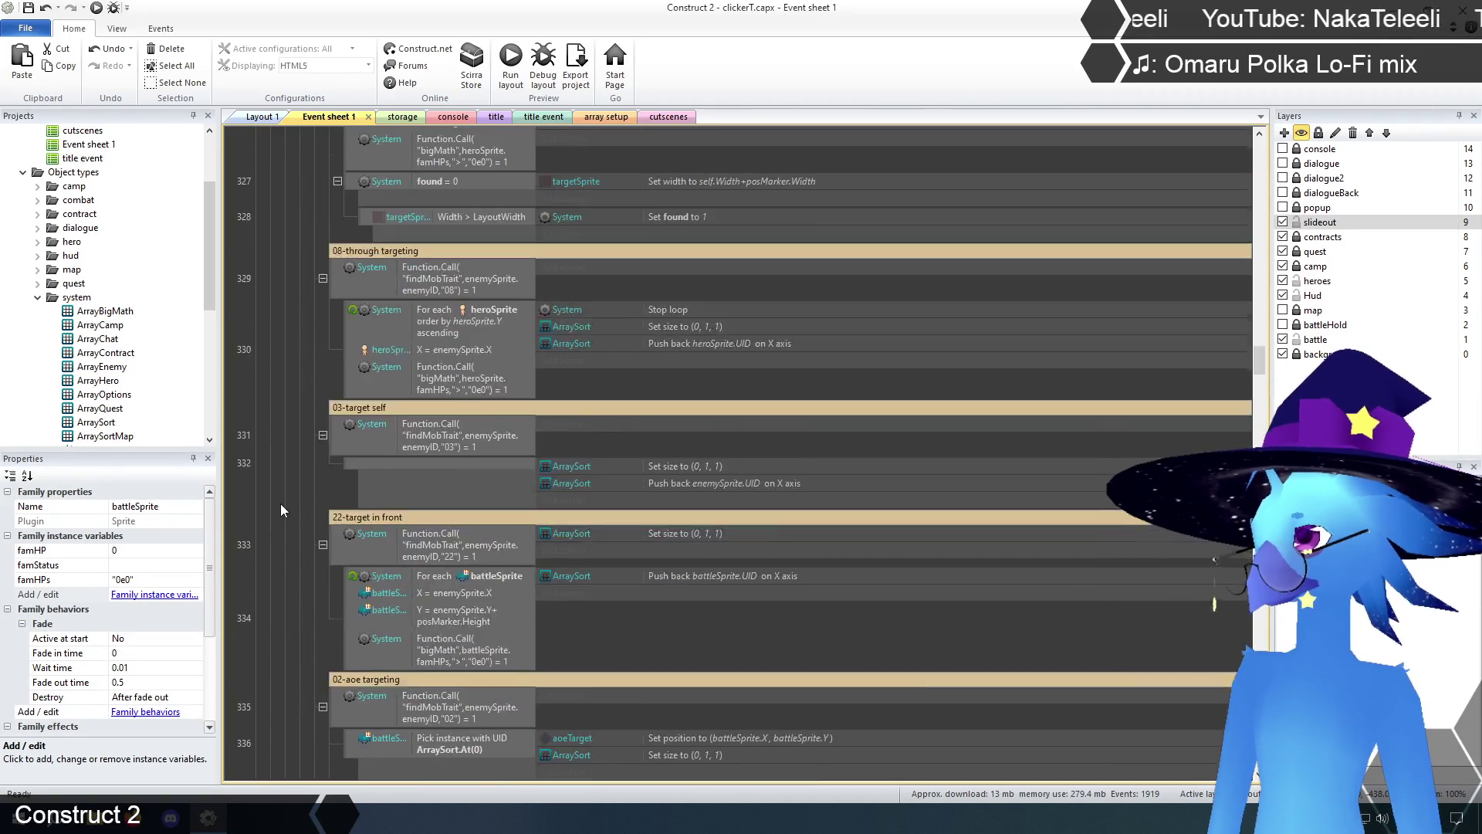
{"action": "scroll", "coordinate": [281, 503], "scroll_direction": "up", "scroll_amount": 15}
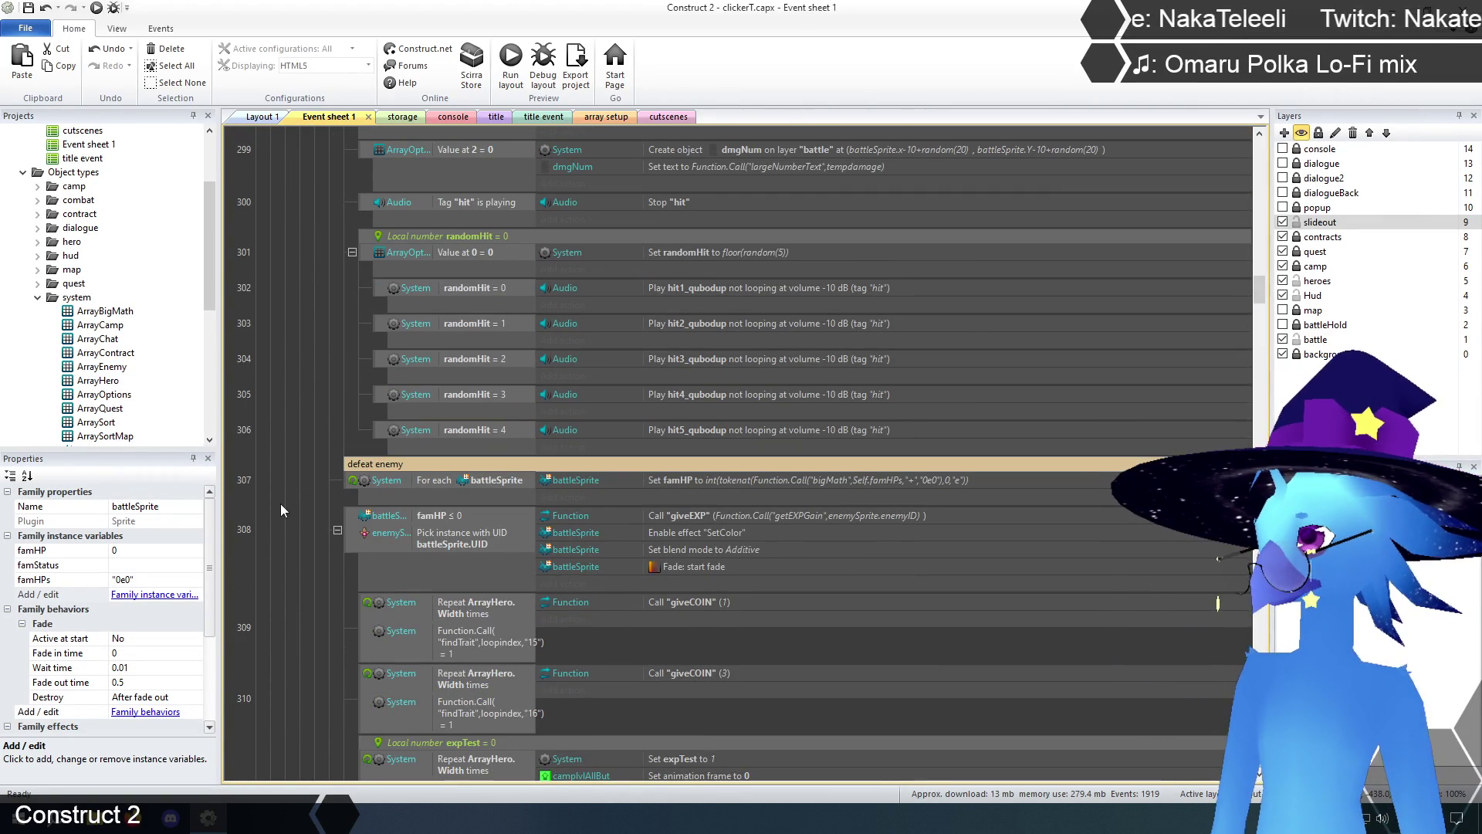
- Copy the defeat enemy For each battleSprite event into the top of the death group
{"action": "left_click", "coordinate": [342, 485]}
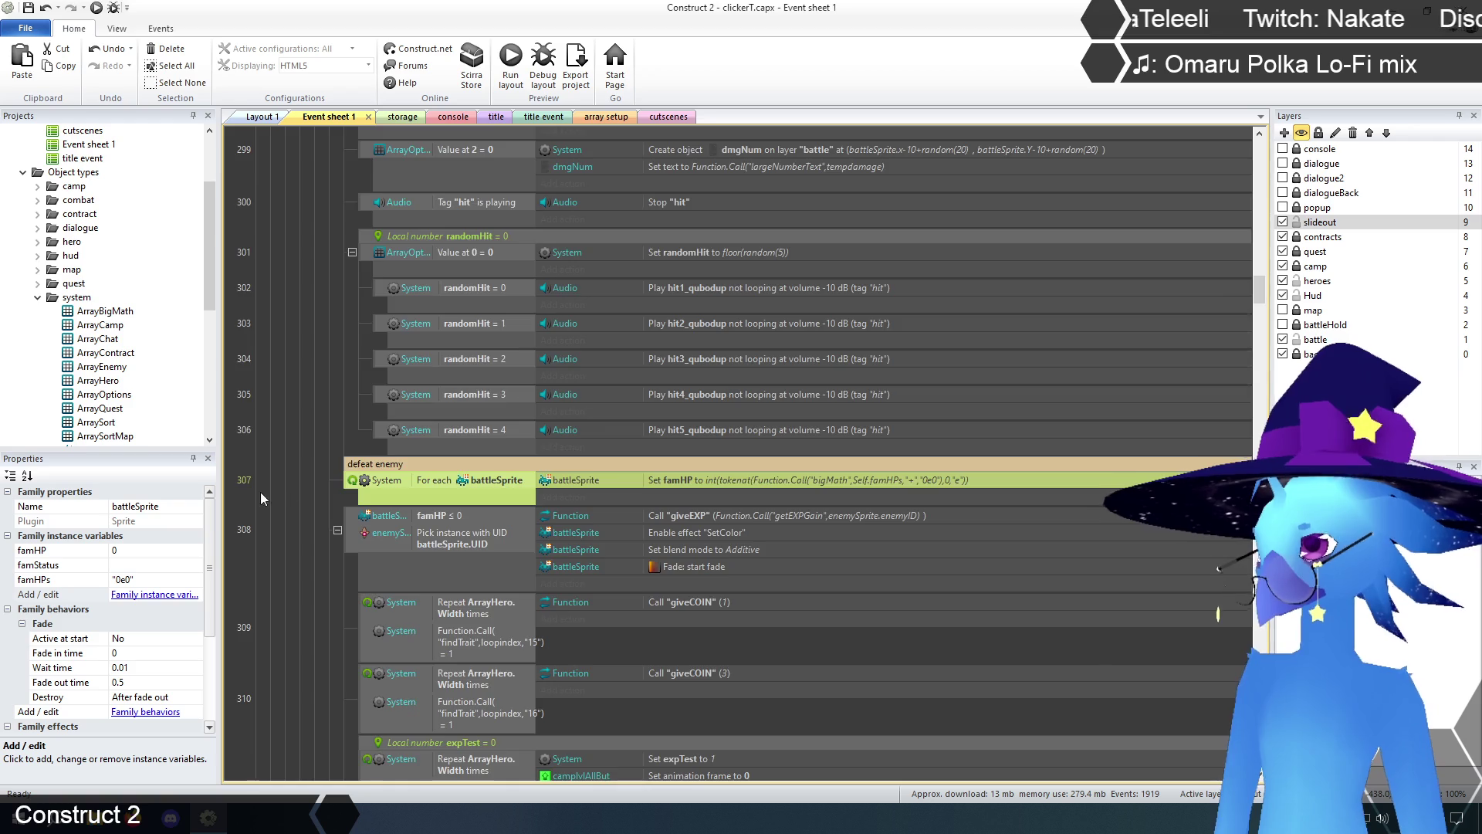
{"action": "scroll", "coordinate": [324, 494], "scroll_direction": "down", "scroll_amount": 5}
{"action": "scroll", "coordinate": [322, 495], "scroll_direction": "down", "scroll_amount": 10}
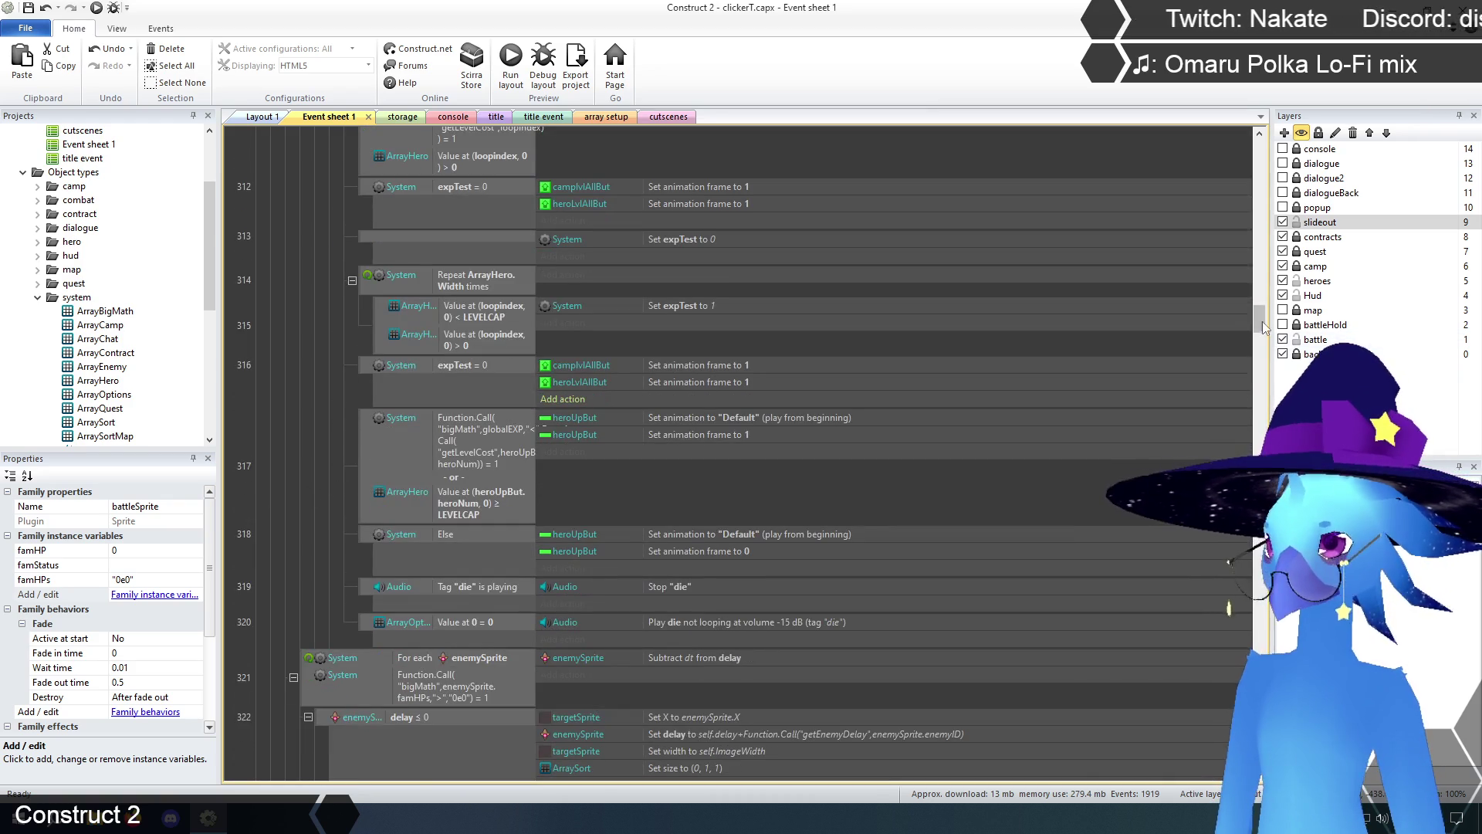
{"action": "left_click_drag", "start_coordinate": [1260, 347], "coordinate": [1260, 430]}
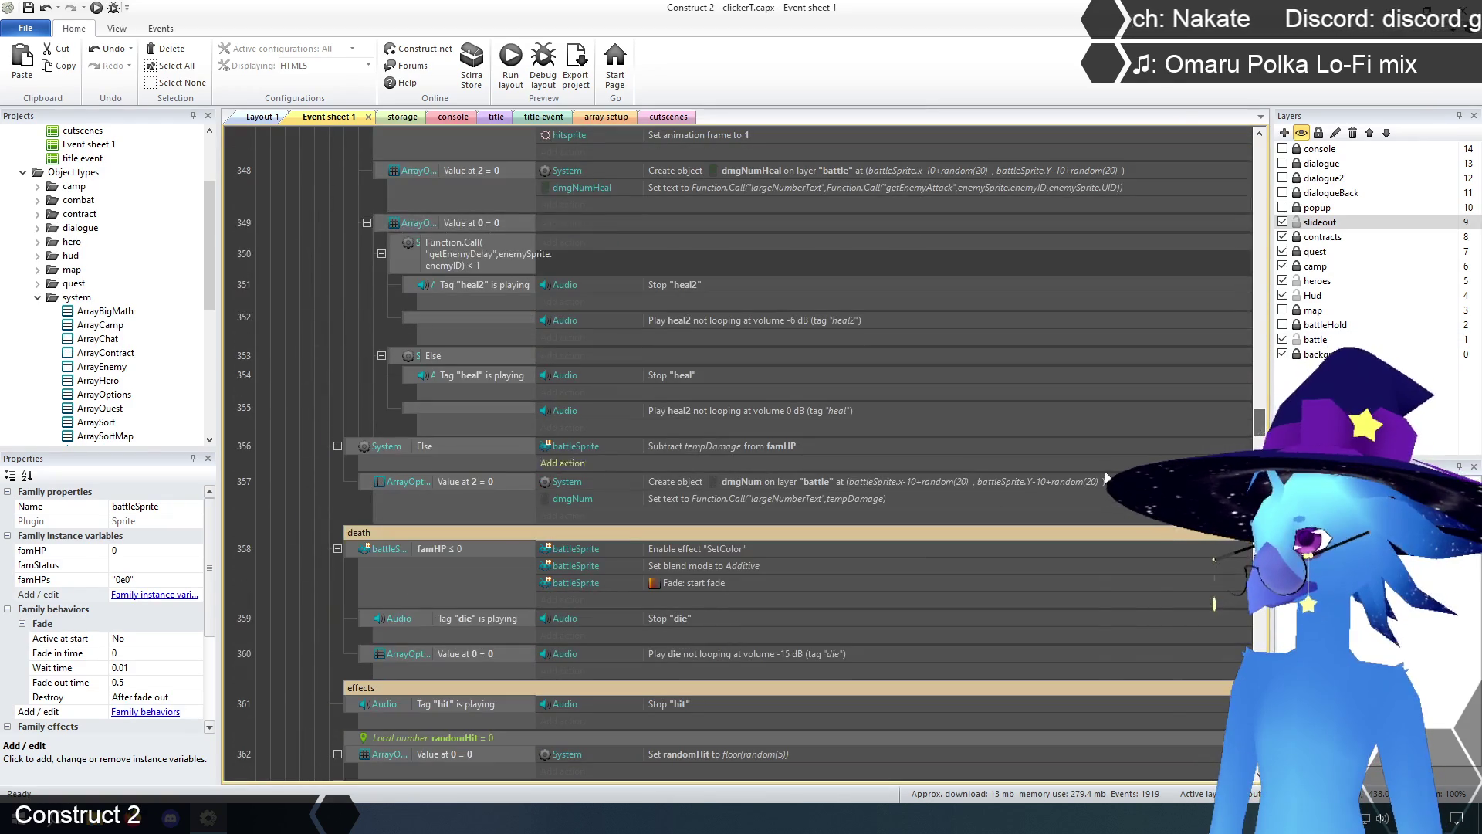
{"action": "scroll", "coordinate": [378, 531], "scroll_direction": "down", "scroll_amount": 4}
{"action": "left_click", "coordinate": [350, 379]}
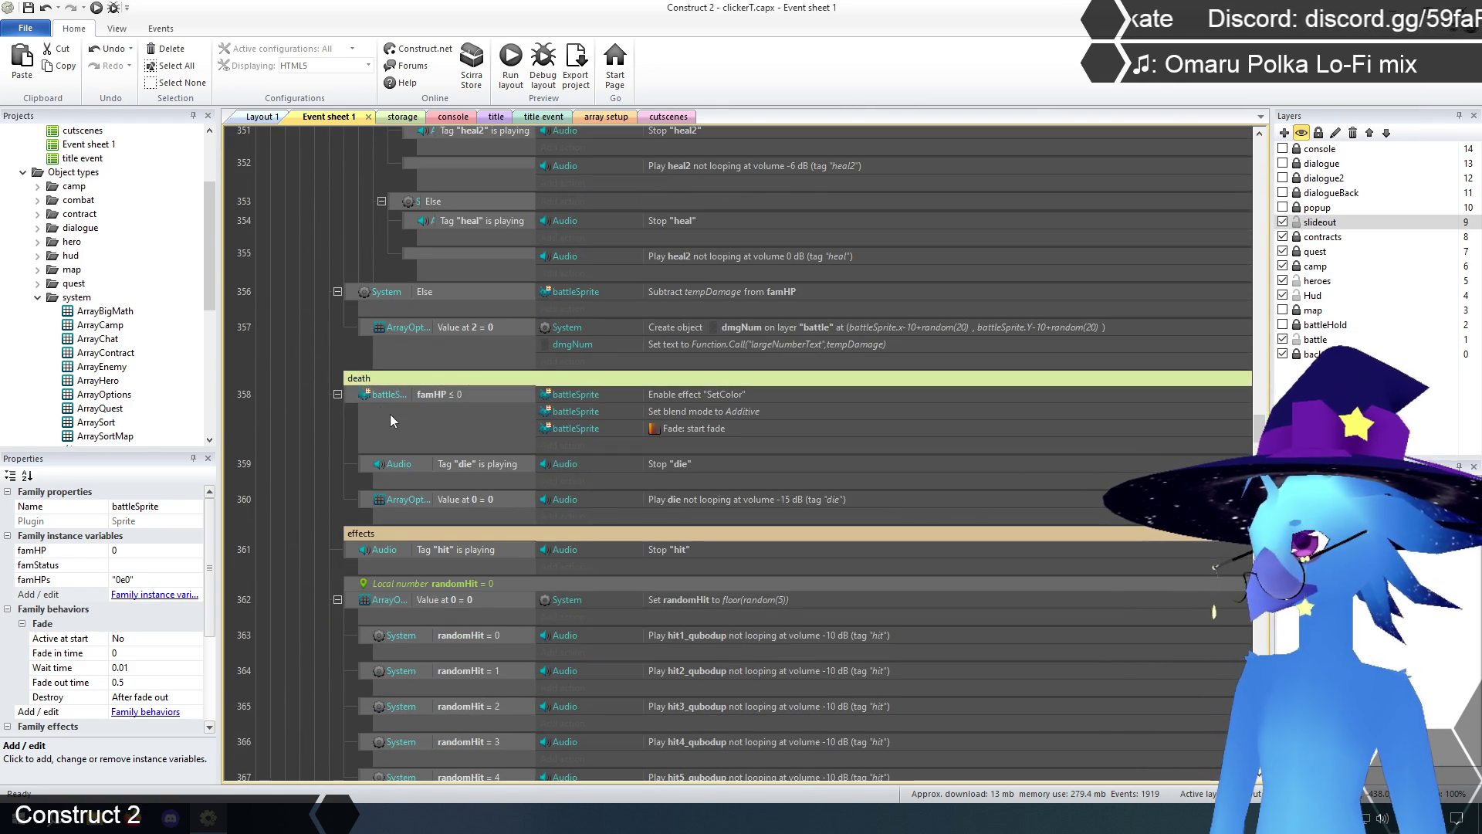
{"action": "key", "text": "ctrl+v"}
{"action": "left_click", "coordinate": [301, 401]}
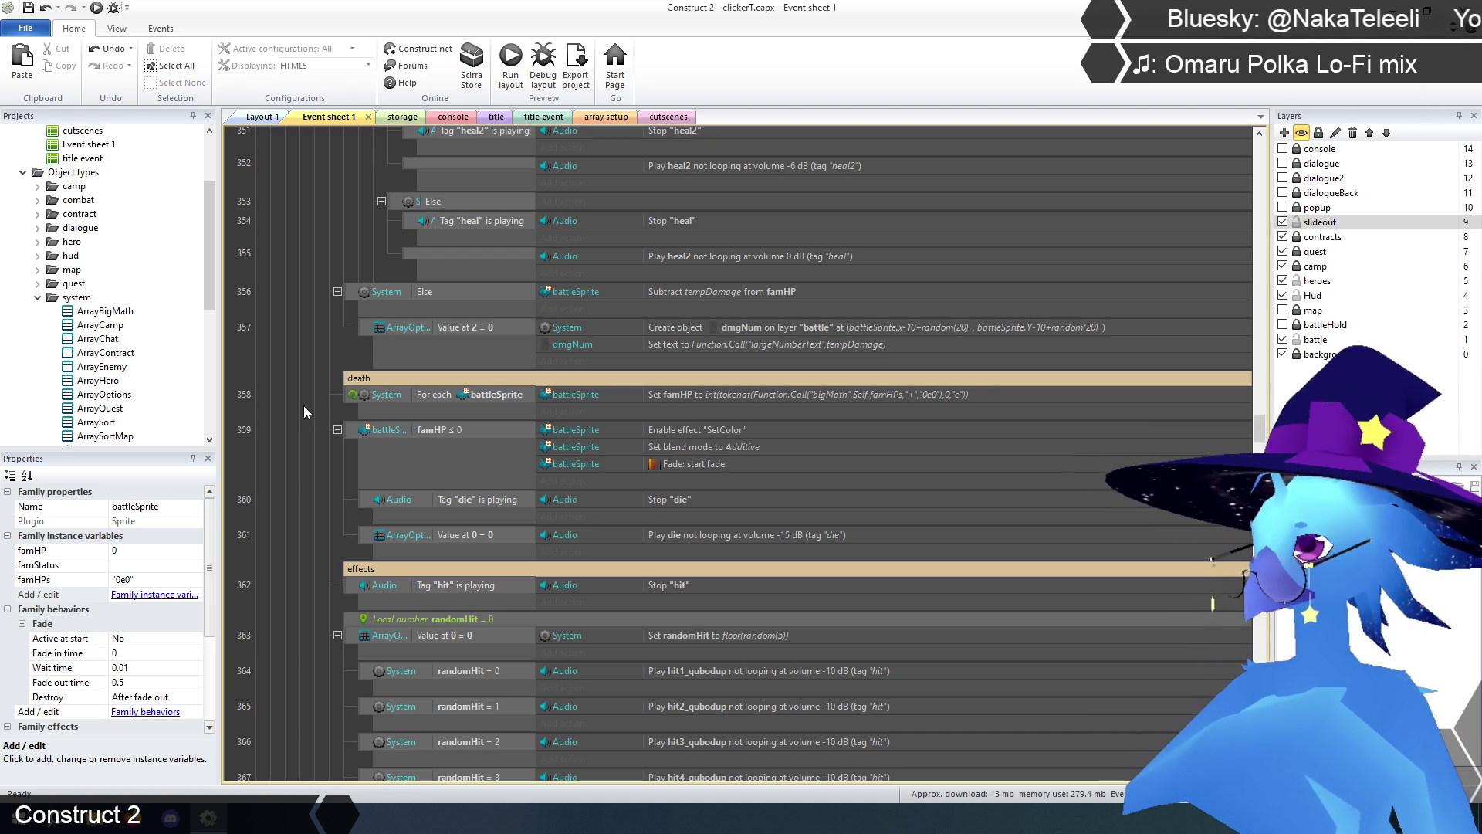
{"action": "scroll", "coordinate": [304, 407], "scroll_direction": "down", "scroll_amount": 3}
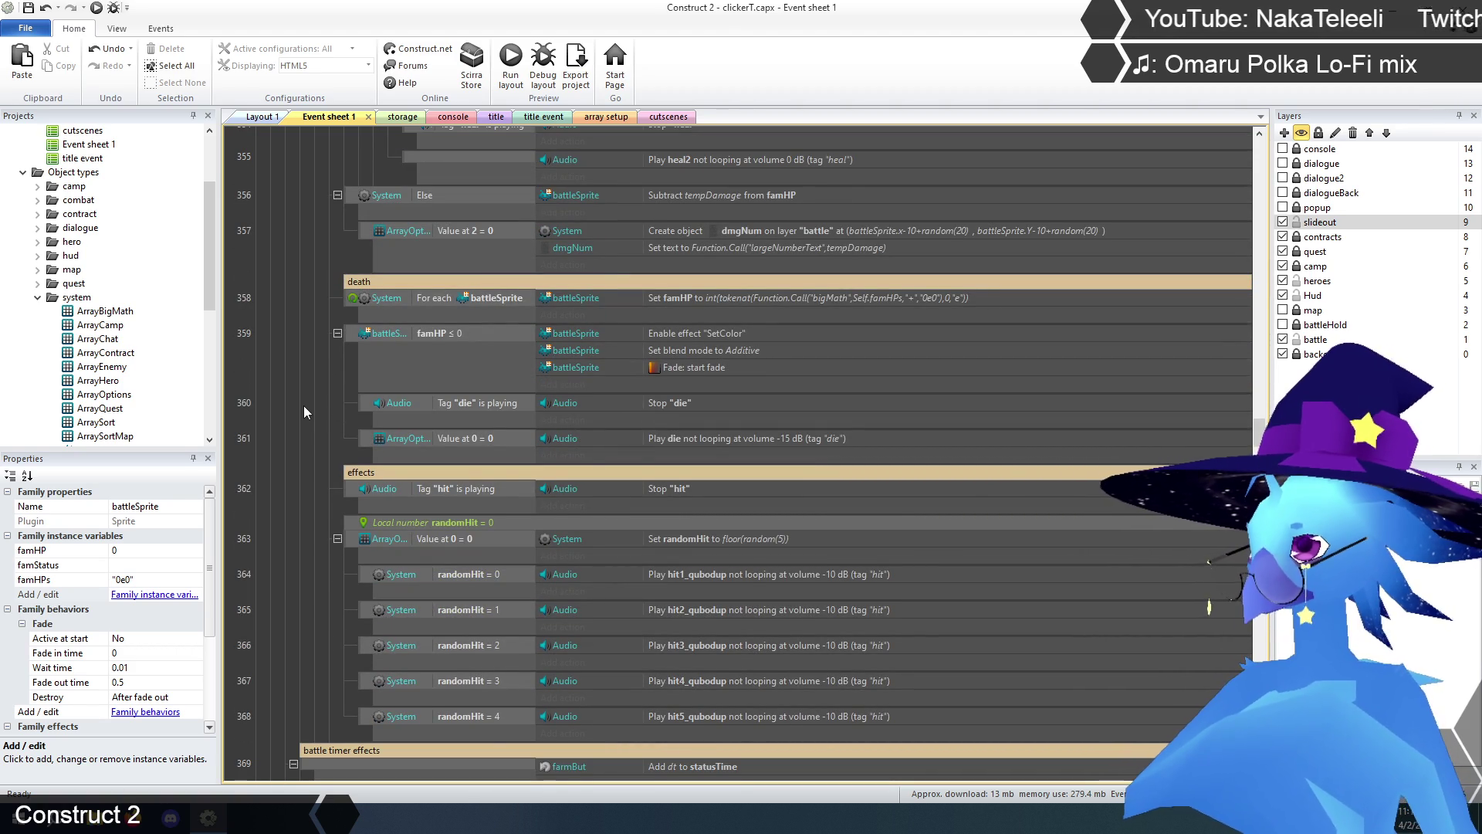
{"action": "scroll", "coordinate": [303, 406], "scroll_direction": "down", "scroll_amount": 1}
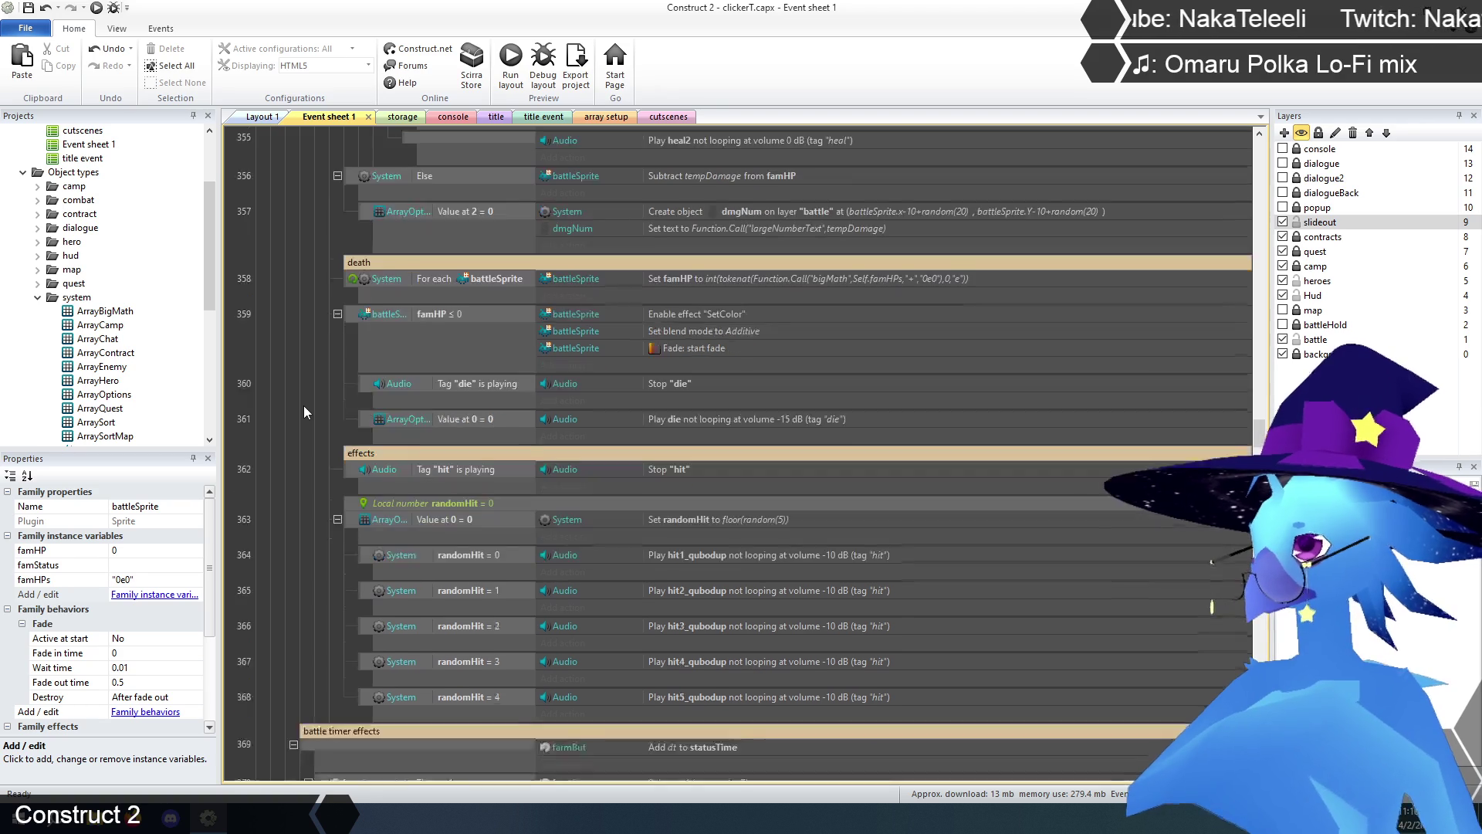
{"action": "scroll", "coordinate": [303, 405], "scroll_direction": "up", "scroll_amount": 2}
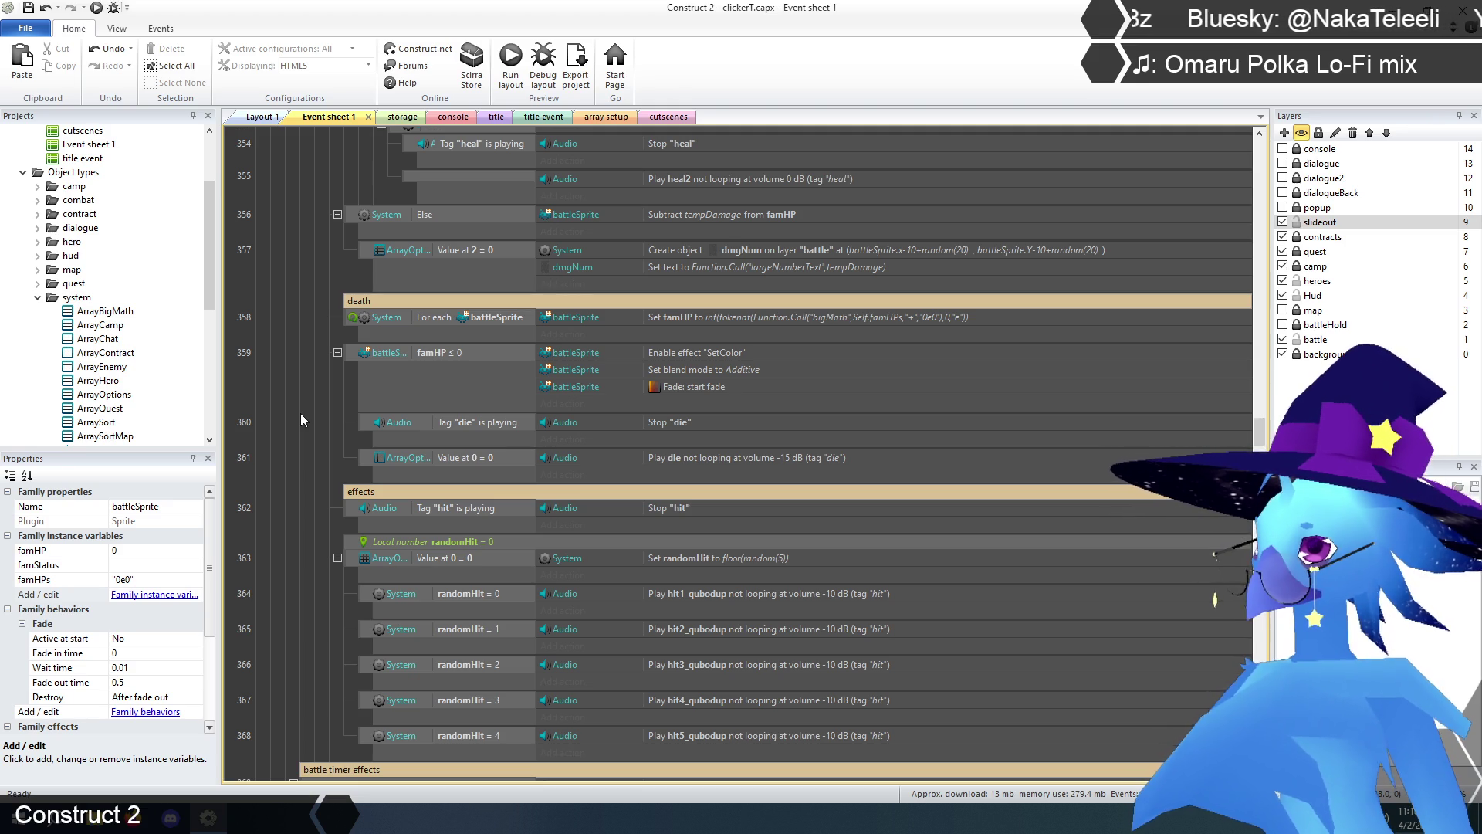
{"action": "right_click", "coordinate": [300, 413]}
{"action": "left_click", "coordinate": [289, 372]}
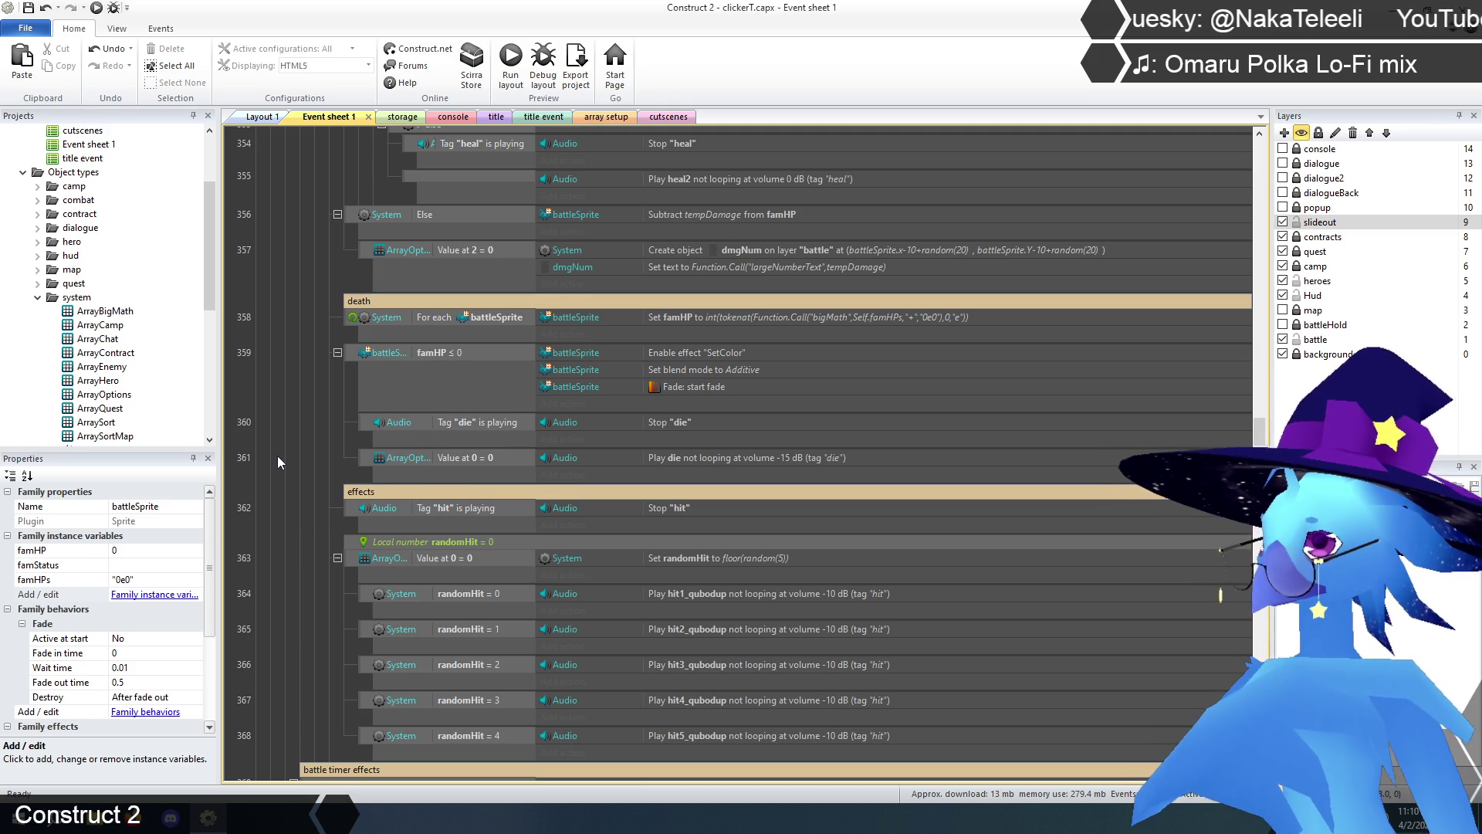
{"action": "scroll", "coordinate": [281, 459], "scroll_direction": "down", "scroll_amount": 5}
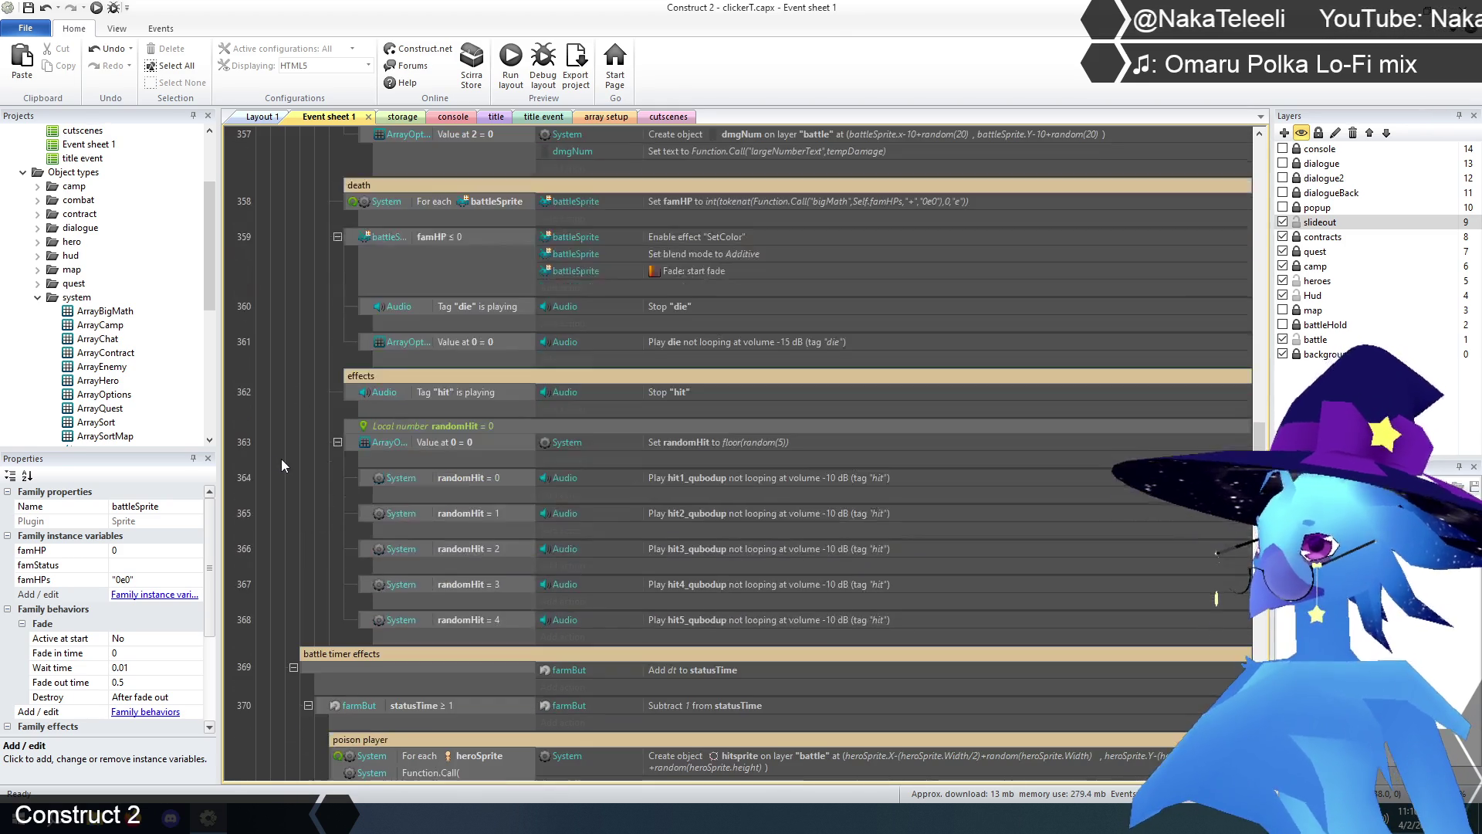
{"action": "scroll", "coordinate": [281, 458], "scroll_direction": "down", "scroll_amount": 5}
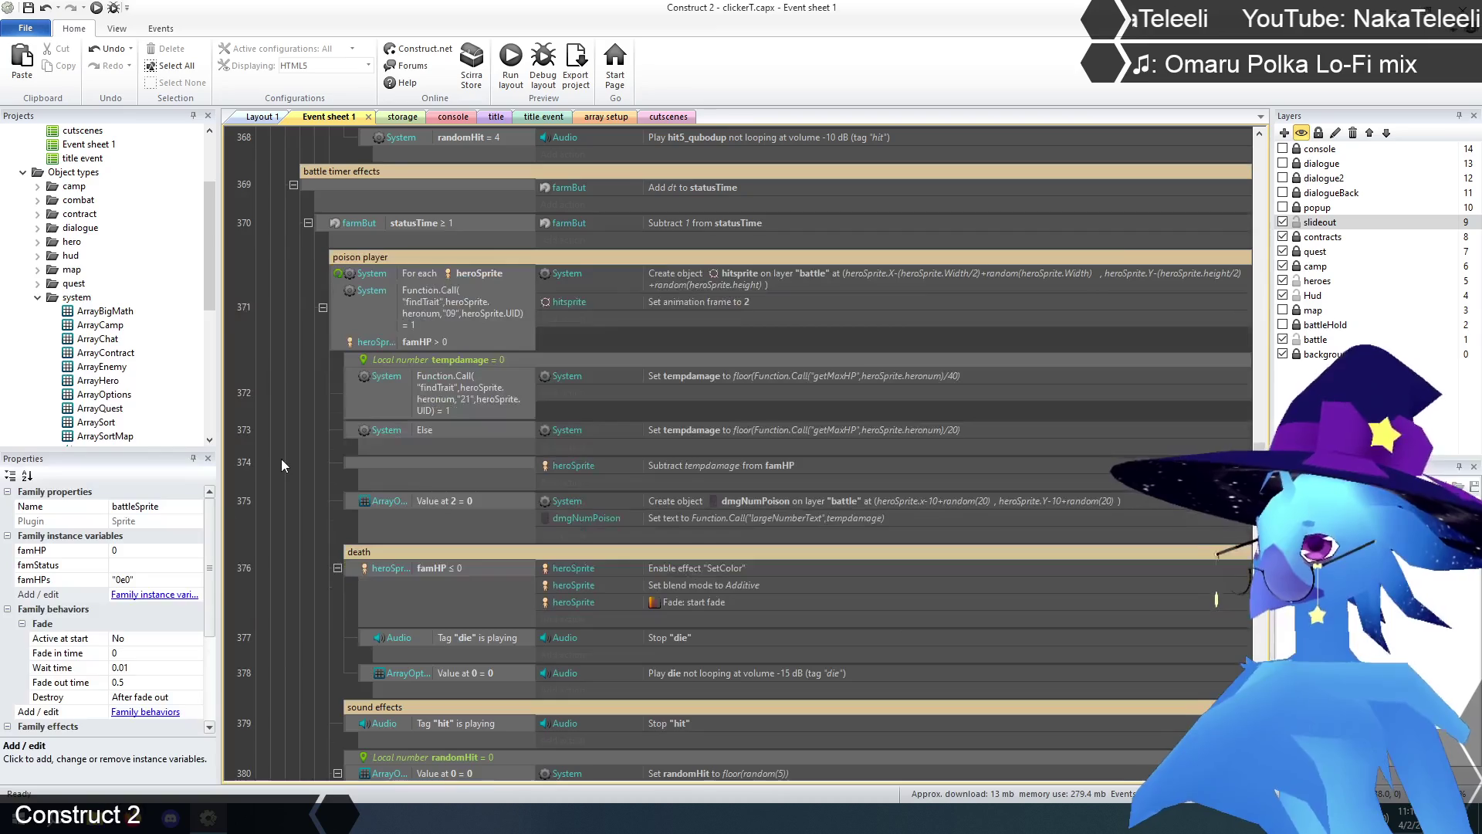
{"action": "scroll", "coordinate": [281, 459], "scroll_direction": "down", "scroll_amount": 1}
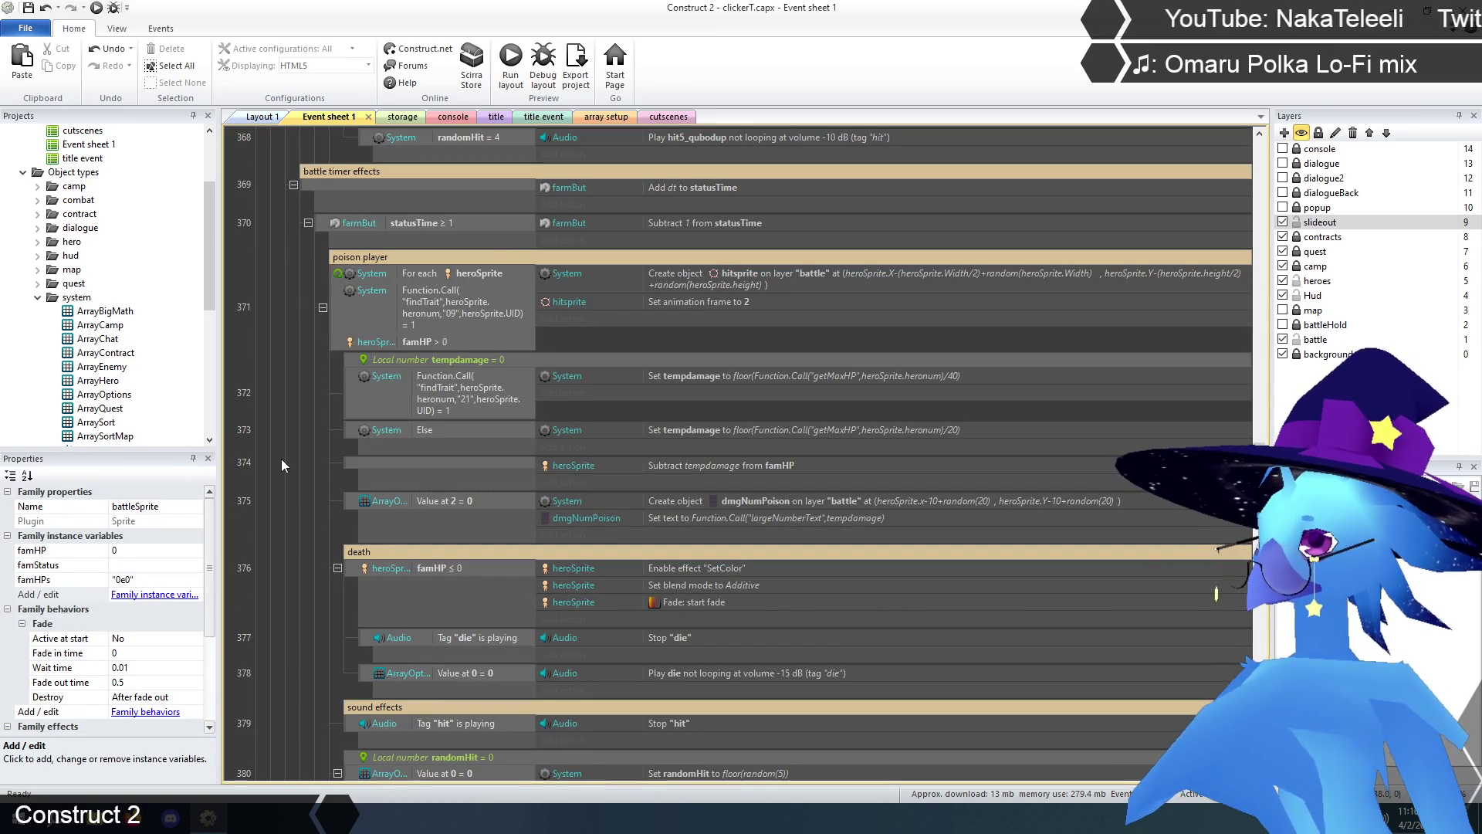
{"action": "key", "text": "ctrl+a"}
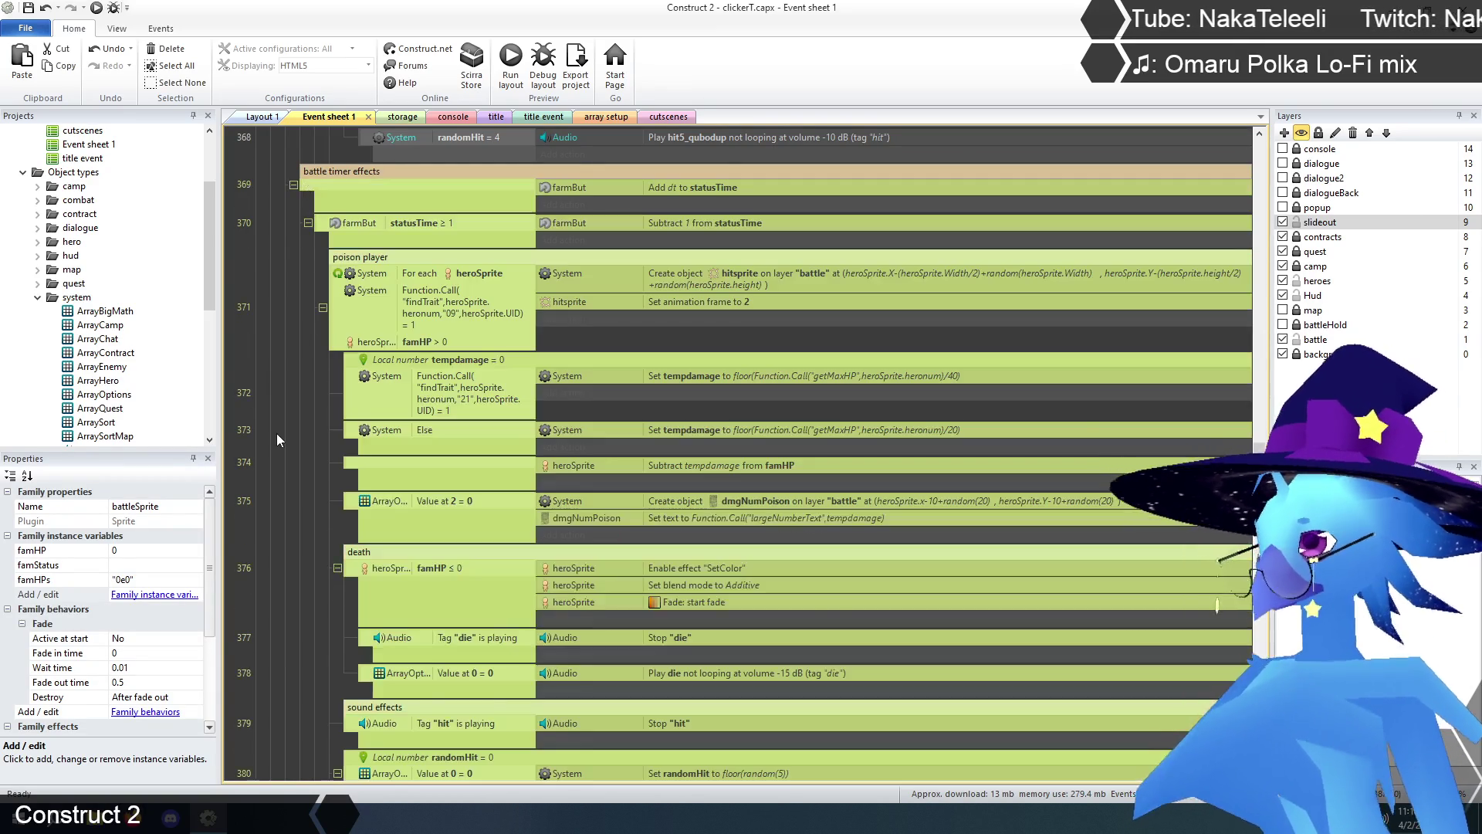
{"action": "scroll", "coordinate": [276, 432], "scroll_direction": "down", "scroll_amount": 6}
{"action": "scroll", "coordinate": [280, 424], "scroll_direction": "down", "scroll_amount": 15}
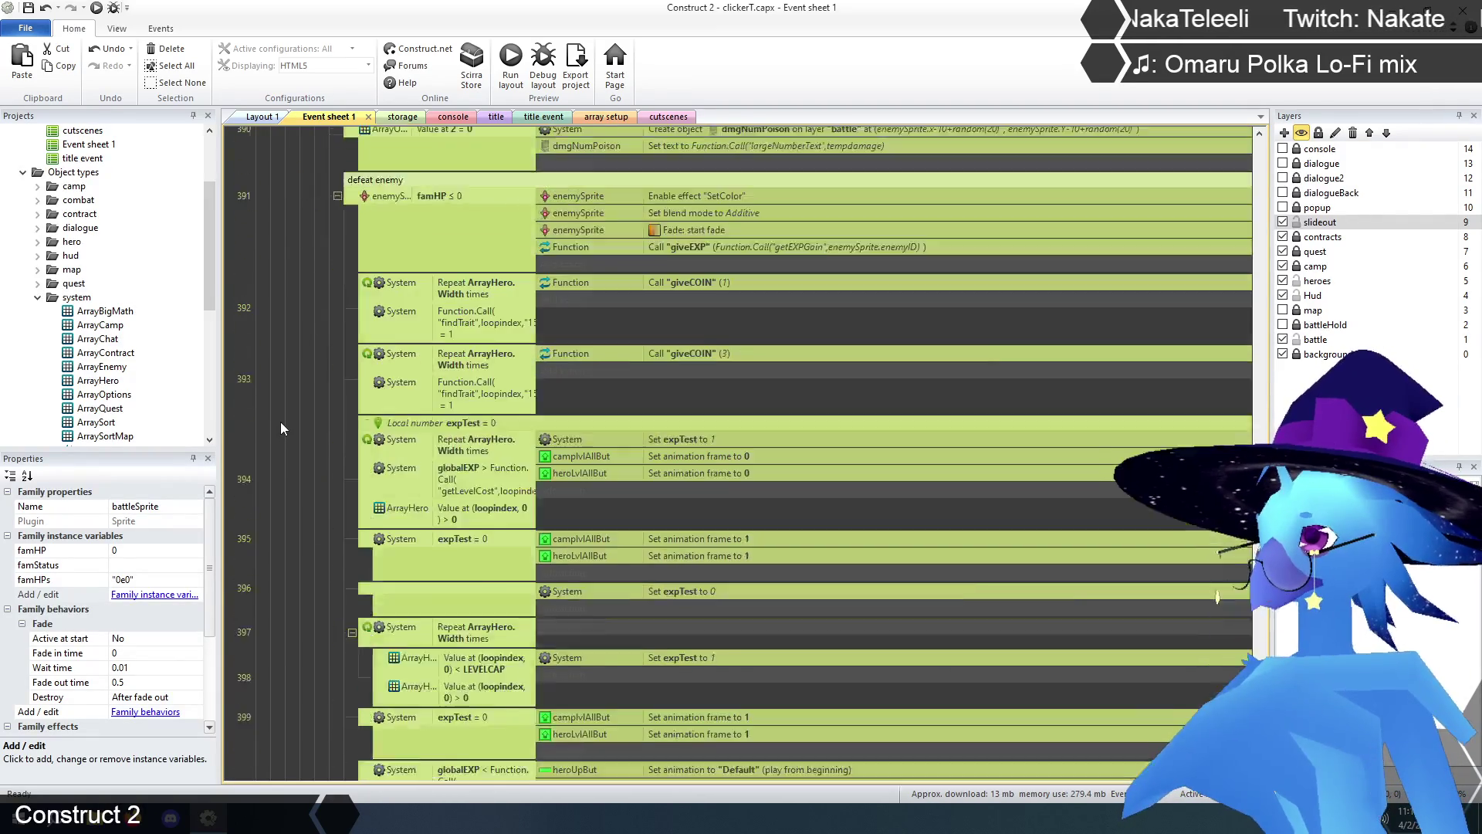
{"action": "scroll", "coordinate": [284, 420], "scroll_direction": "down", "scroll_amount": 10}
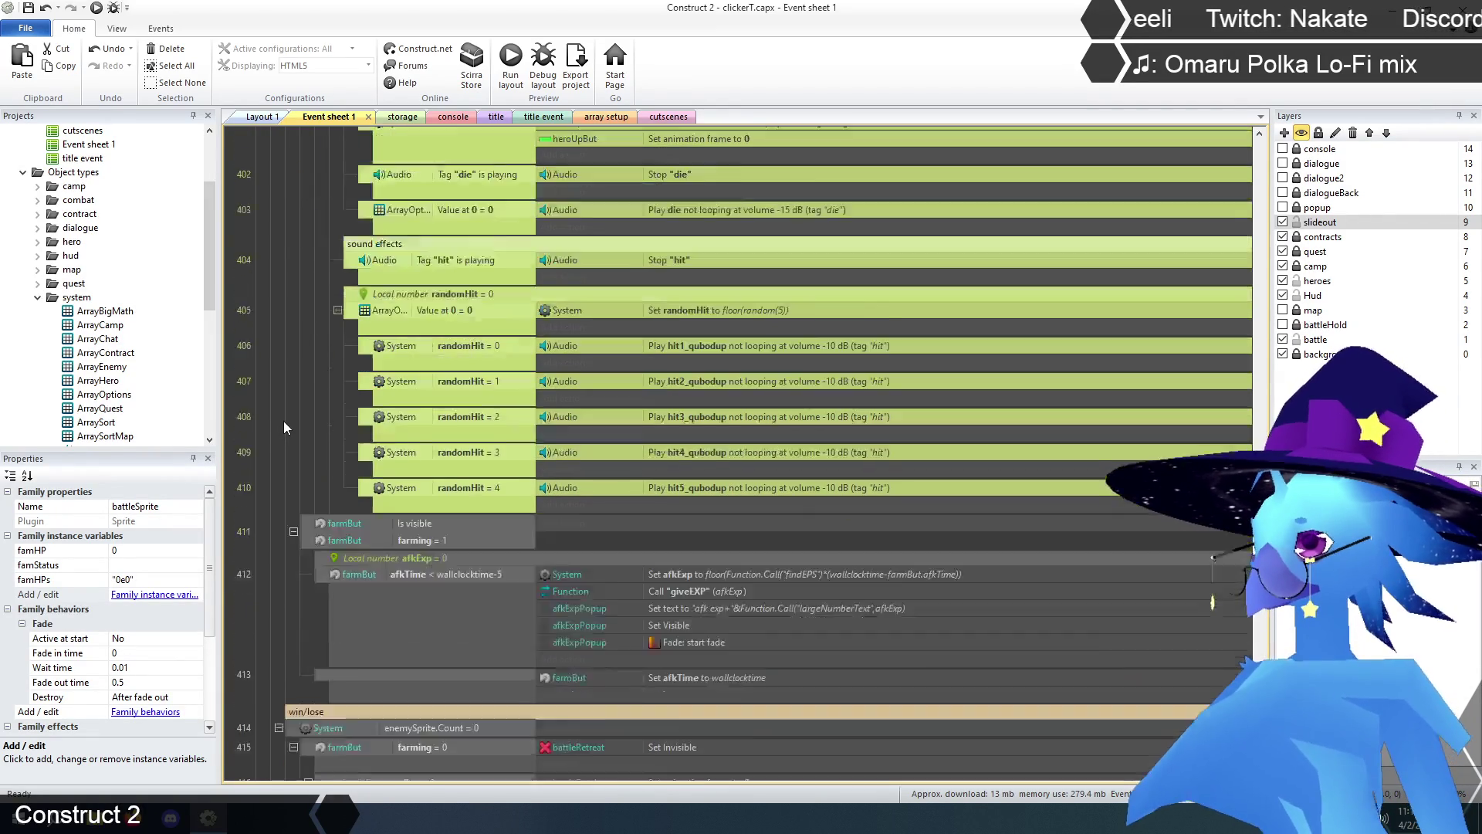
{"action": "scroll", "coordinate": [284, 422], "scroll_direction": "down", "scroll_amount": 15}
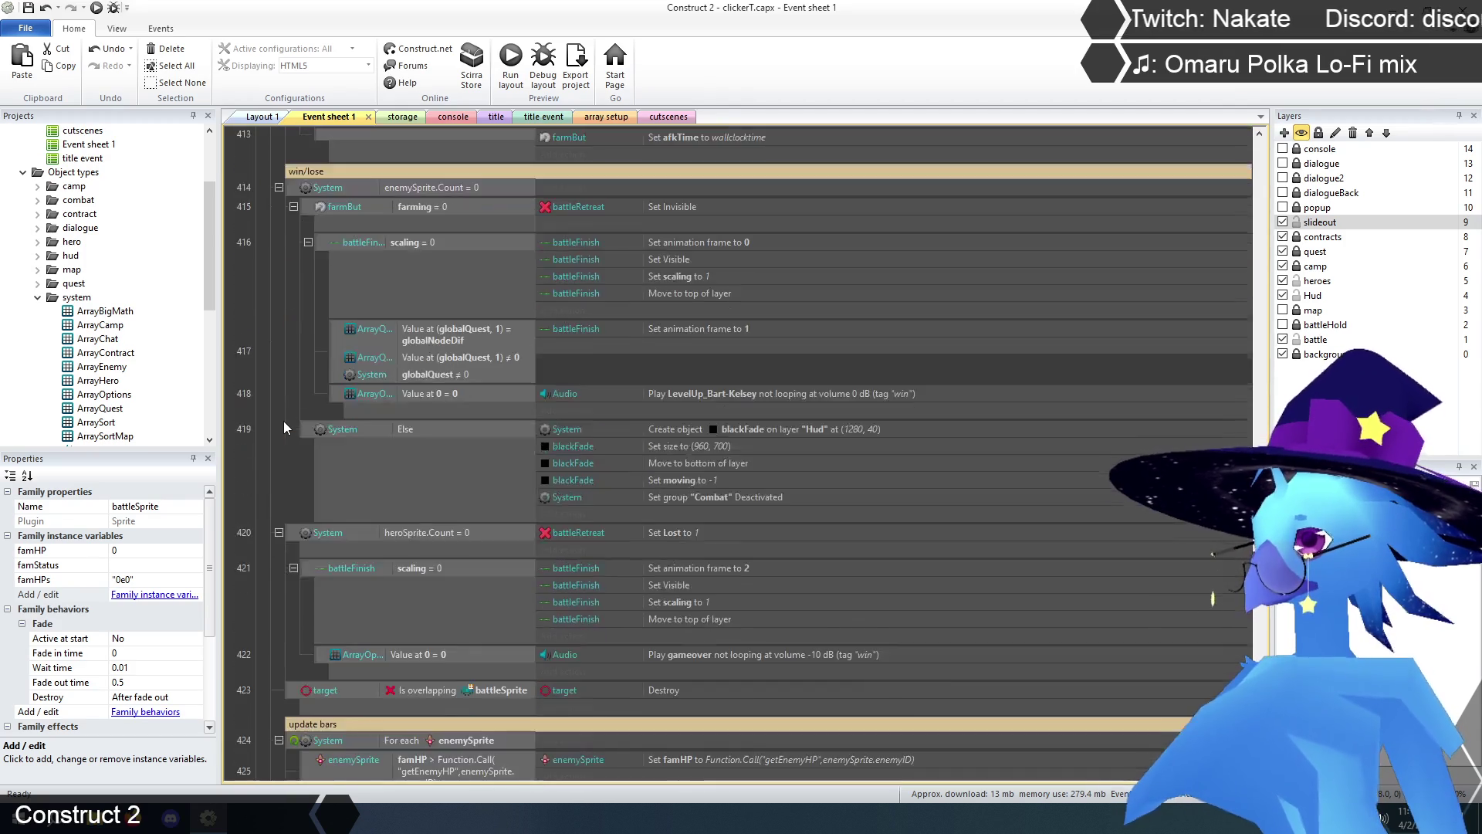
{"action": "scroll", "coordinate": [285, 420], "scroll_direction": "down", "scroll_amount": 15}
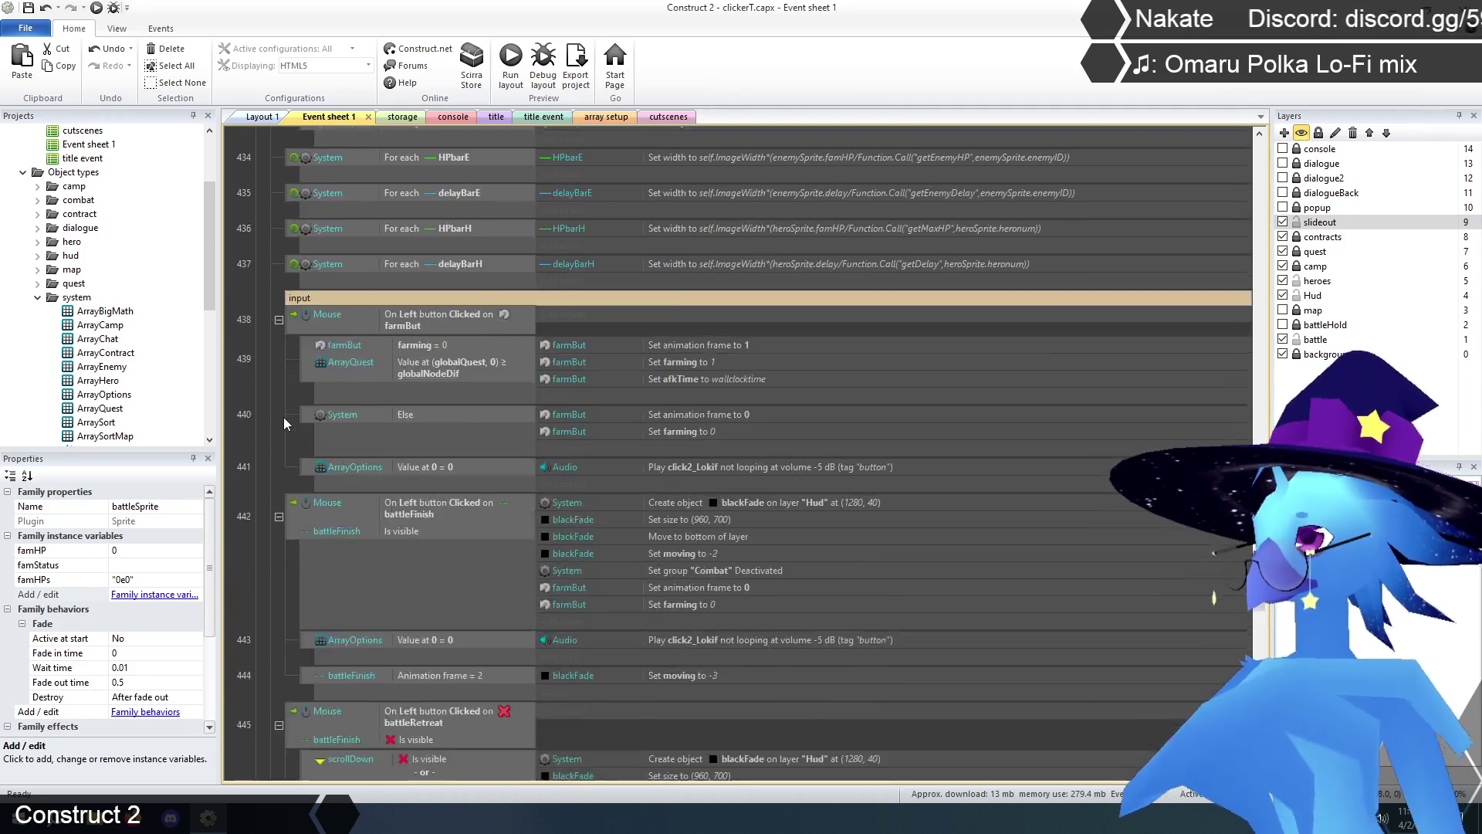
{"action": "scroll", "coordinate": [285, 415], "scroll_direction": "down", "scroll_amount": 10}
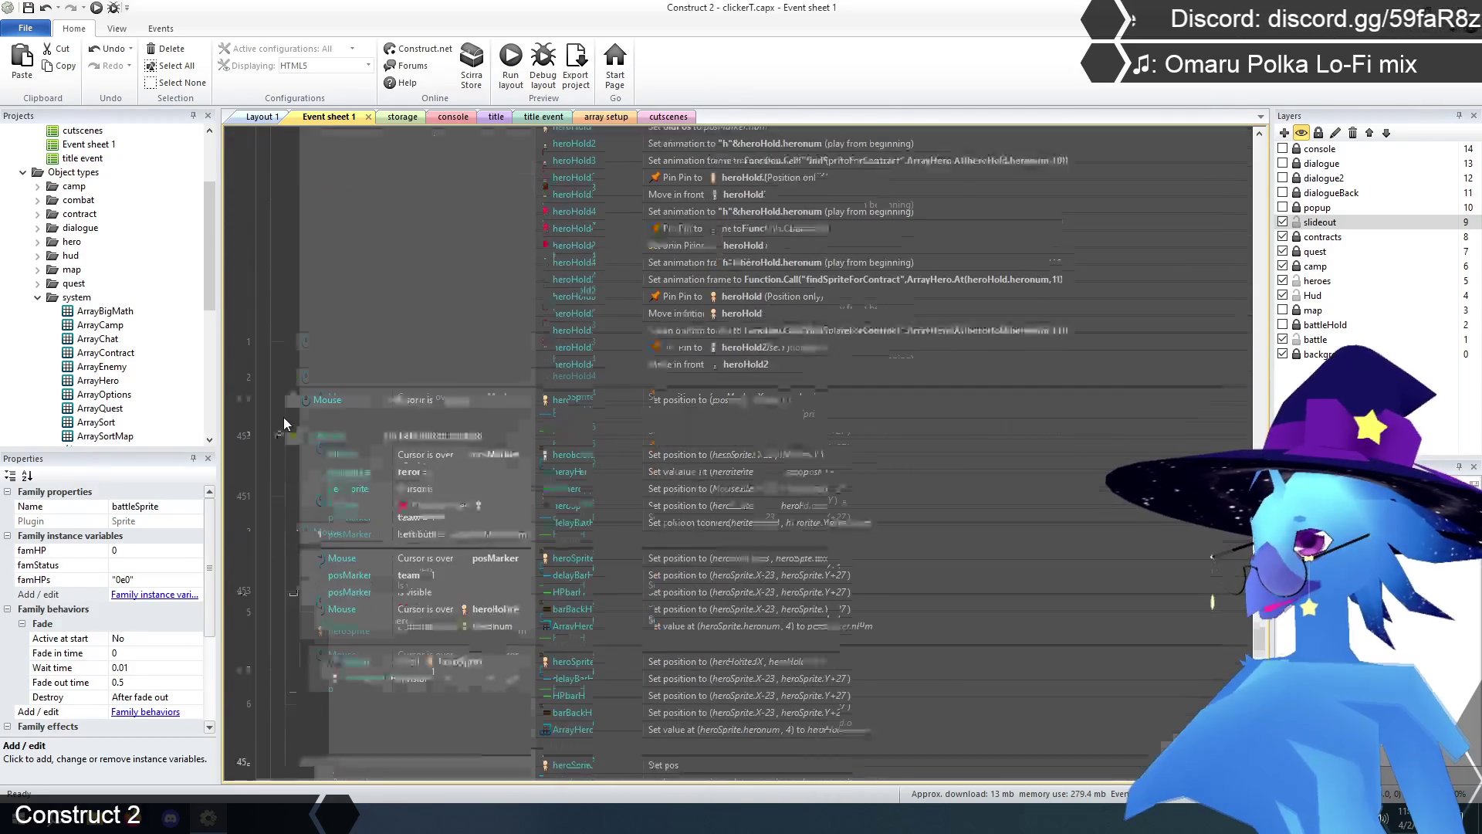
{"action": "scroll", "coordinate": [517, 462], "scroll_direction": "up", "scroll_amount": 3}
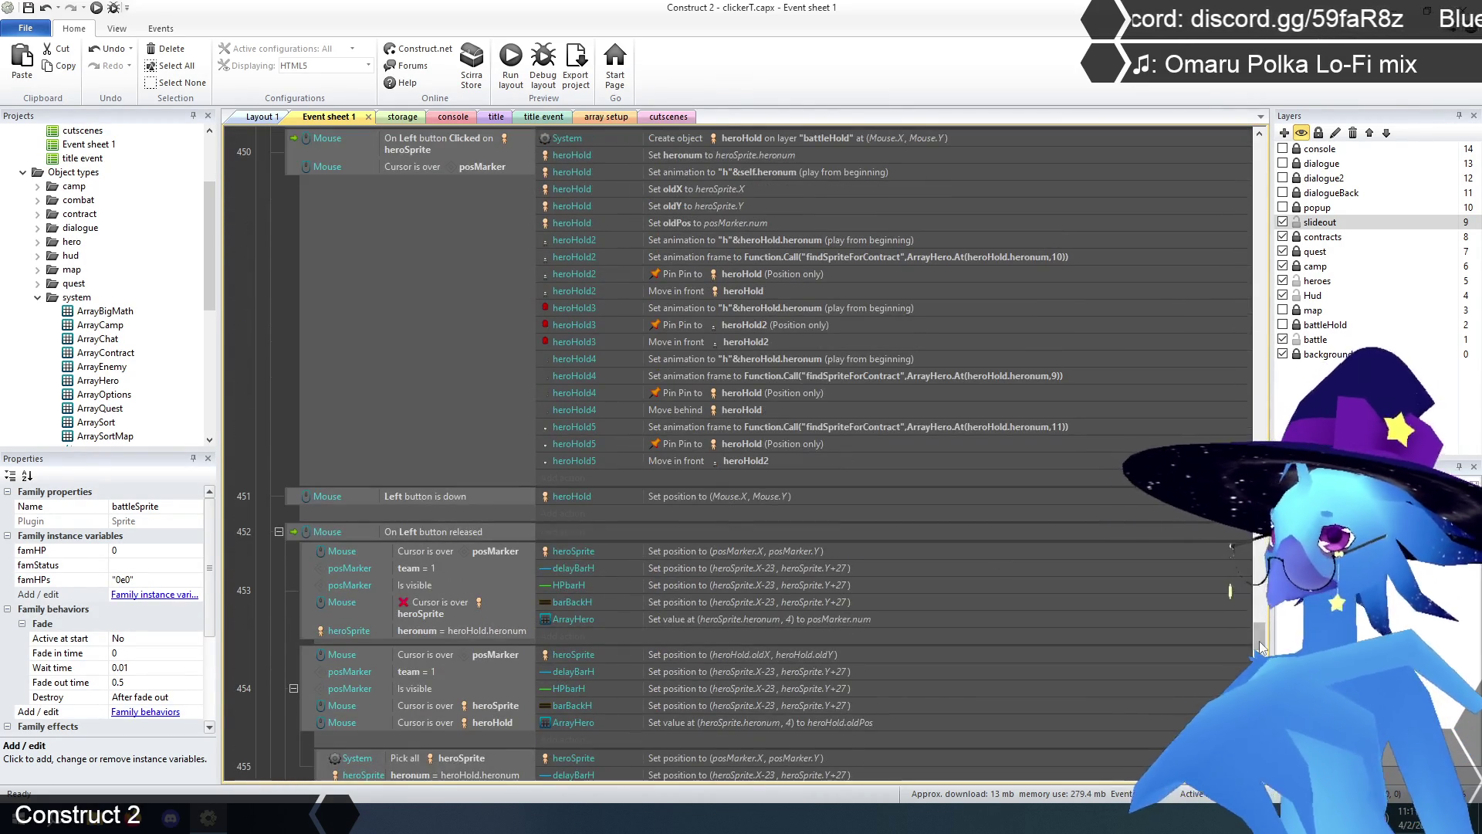
{"action": "scroll", "coordinate": [993, 613], "scroll_direction": "up", "scroll_amount": 10}
{"action": "scroll", "coordinate": [992, 613], "scroll_direction": "up", "scroll_amount": 20}
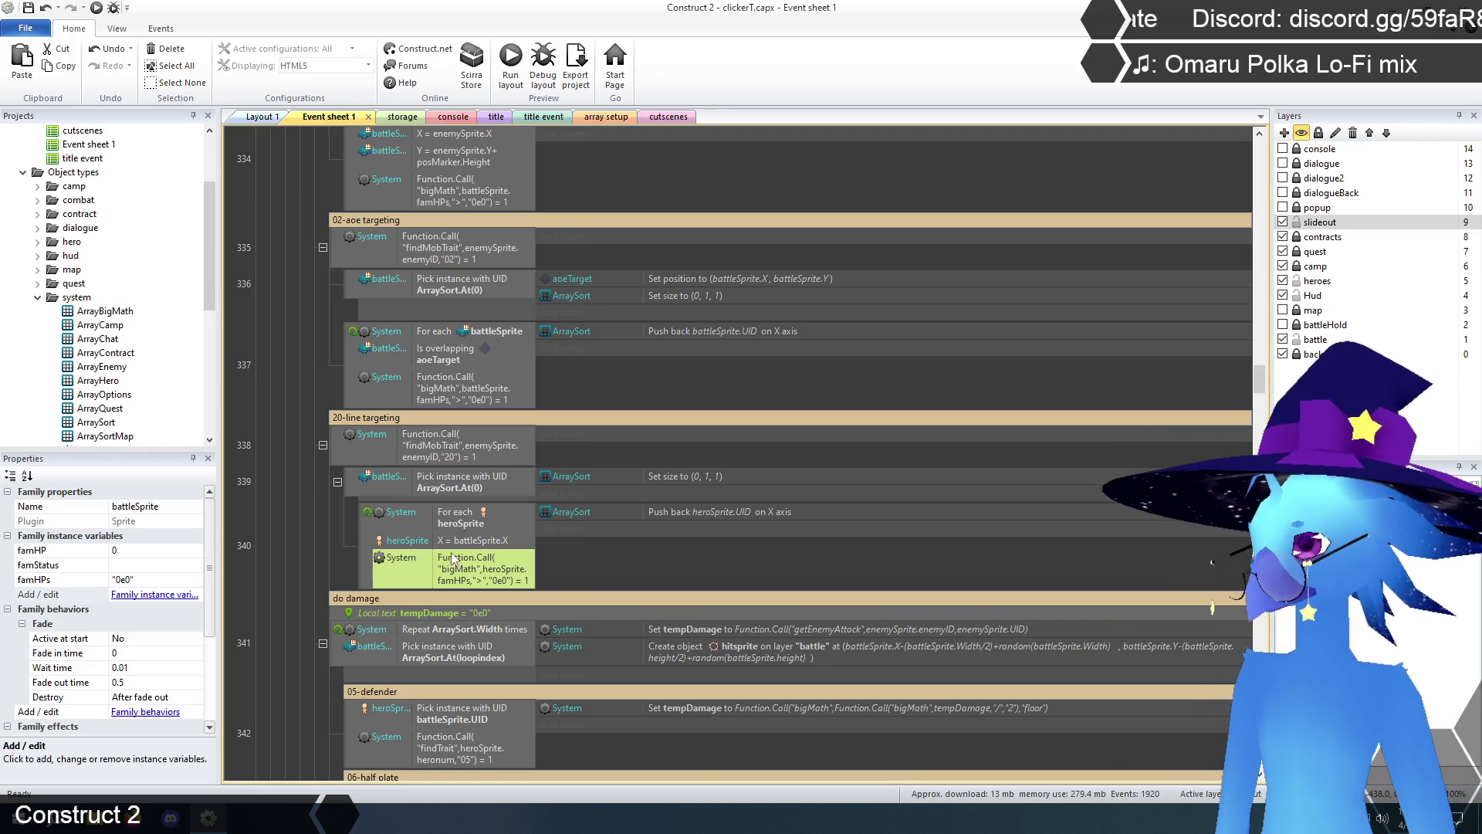
{"action": "scroll", "coordinate": [335, 530], "scroll_direction": "down", "scroll_amount": 8}
{"action": "scroll", "coordinate": [344, 519], "scroll_direction": "down", "scroll_amount": 20}
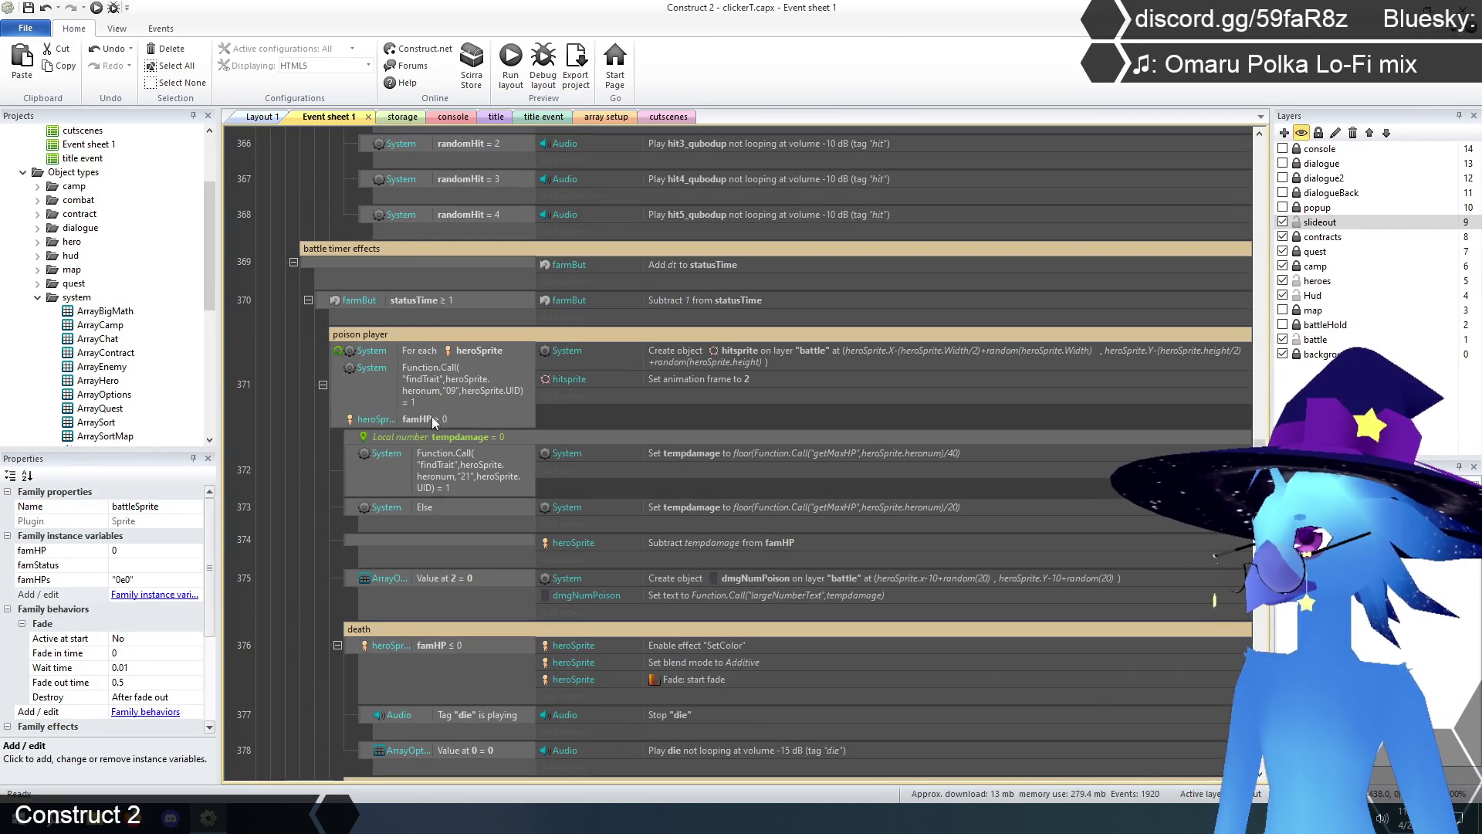
- Paste the bigMath famHPs > 0e0 condition and delete poison player's famHP > 0 condition
{"action": "left_click", "coordinate": [433, 418]}
{"action": "key", "text": "ctrl+v"}
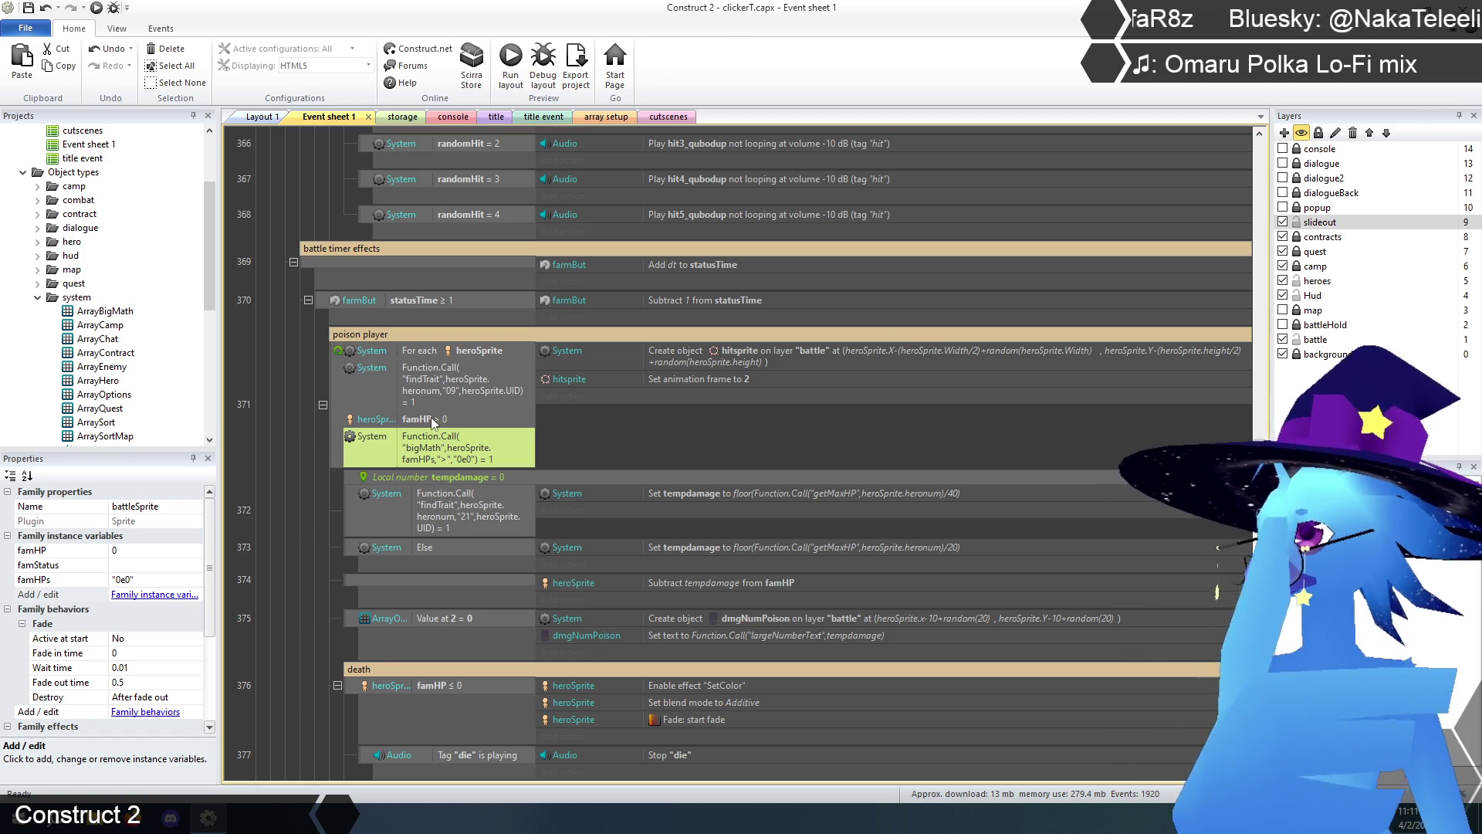
{"action": "key", "text": "Up"}
{"action": "key", "text": "Delete"}
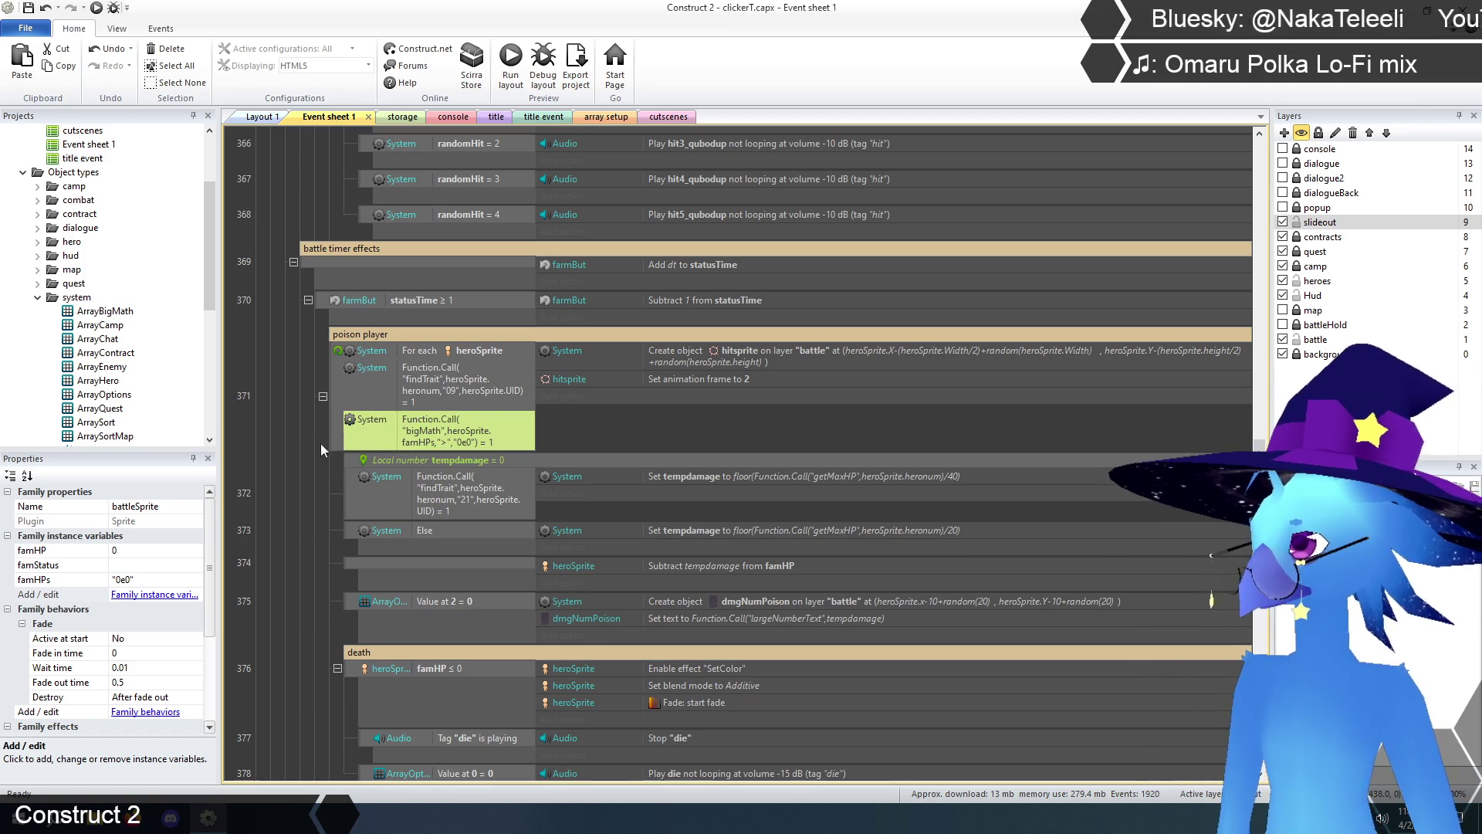
{"action": "left_click", "coordinate": [304, 480]}
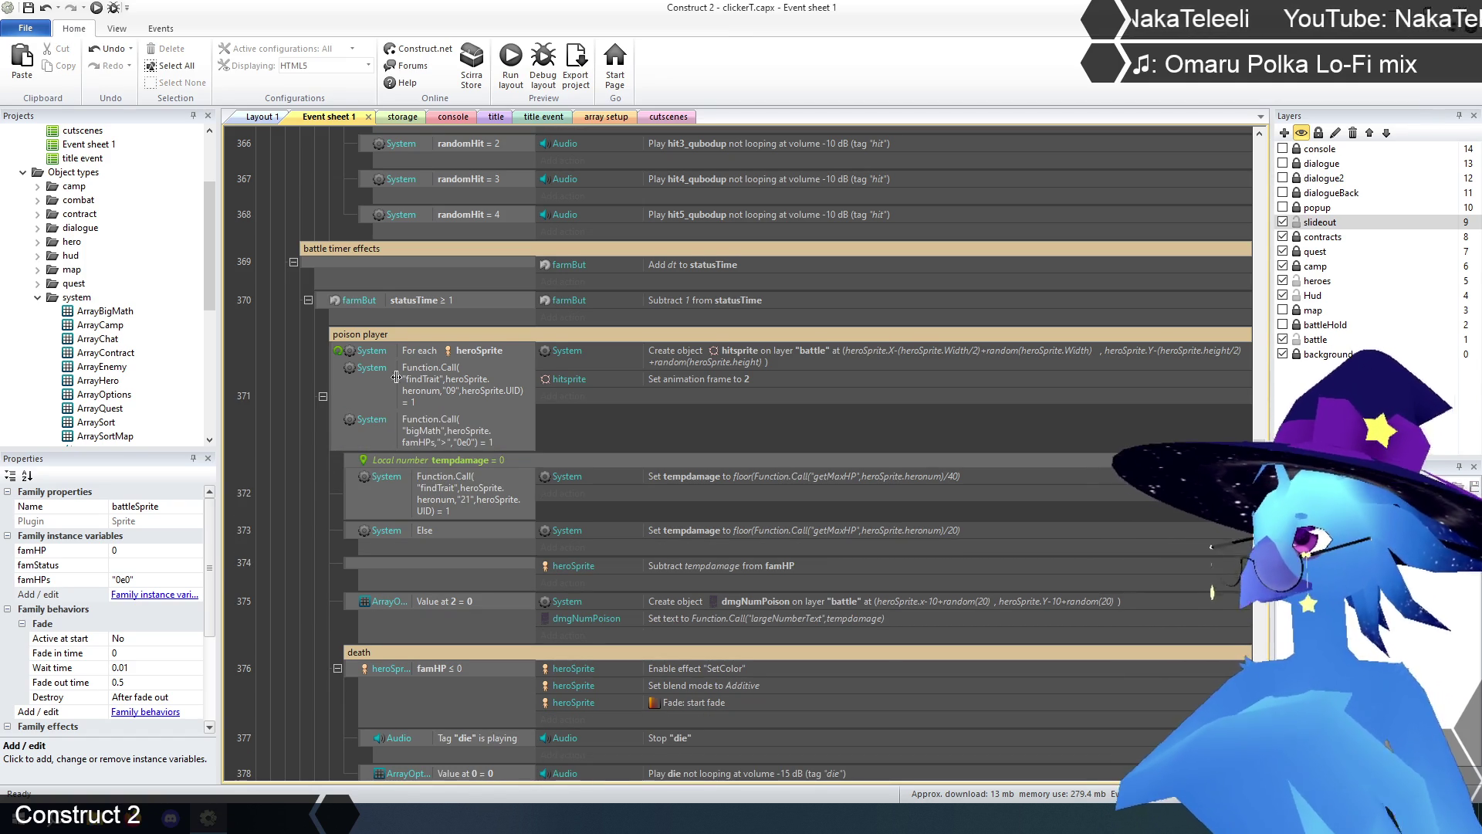
- Make the tempdamage local variable a Text variable with initial value '0e0'
{"action": "scroll", "coordinate": [332, 383], "scroll_direction": "down", "scroll_amount": 3}
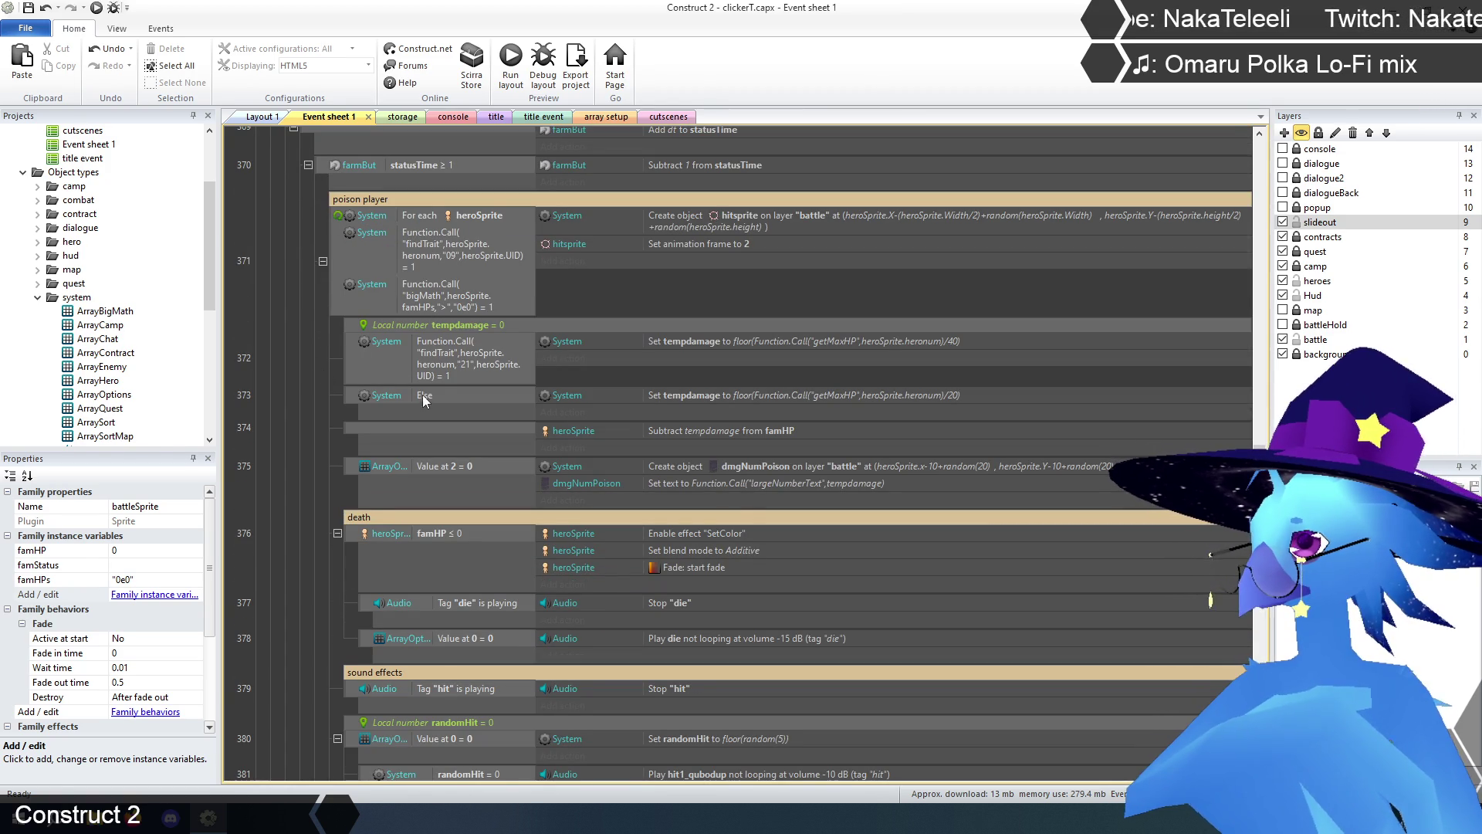
{"action": "left_click", "coordinate": [689, 341]}
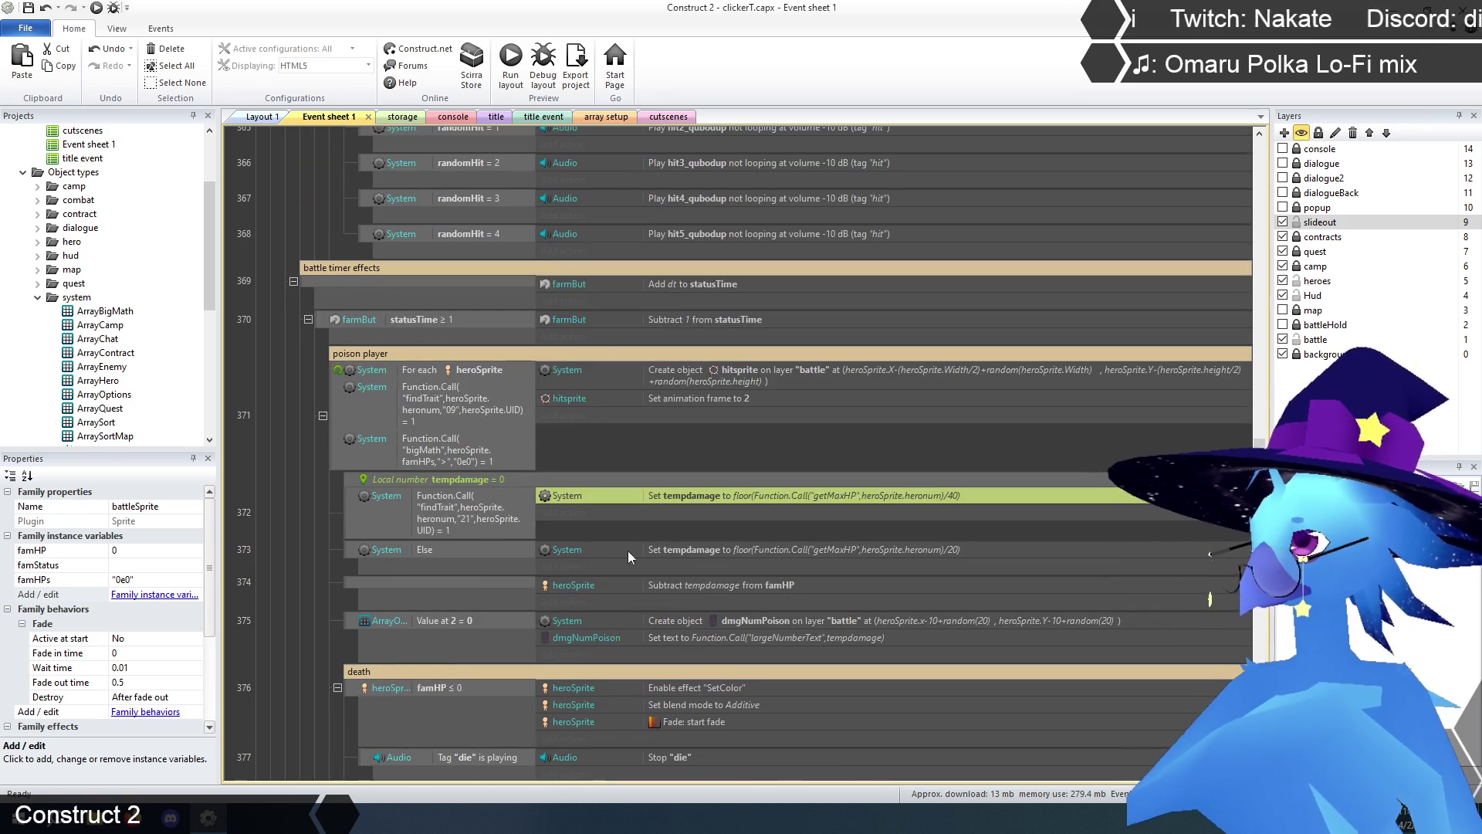
{"action": "scroll", "coordinate": [340, 479], "scroll_direction": "up", "scroll_amount": 6}
{"action": "scroll", "coordinate": [313, 487], "scroll_direction": "up", "scroll_amount": 12}
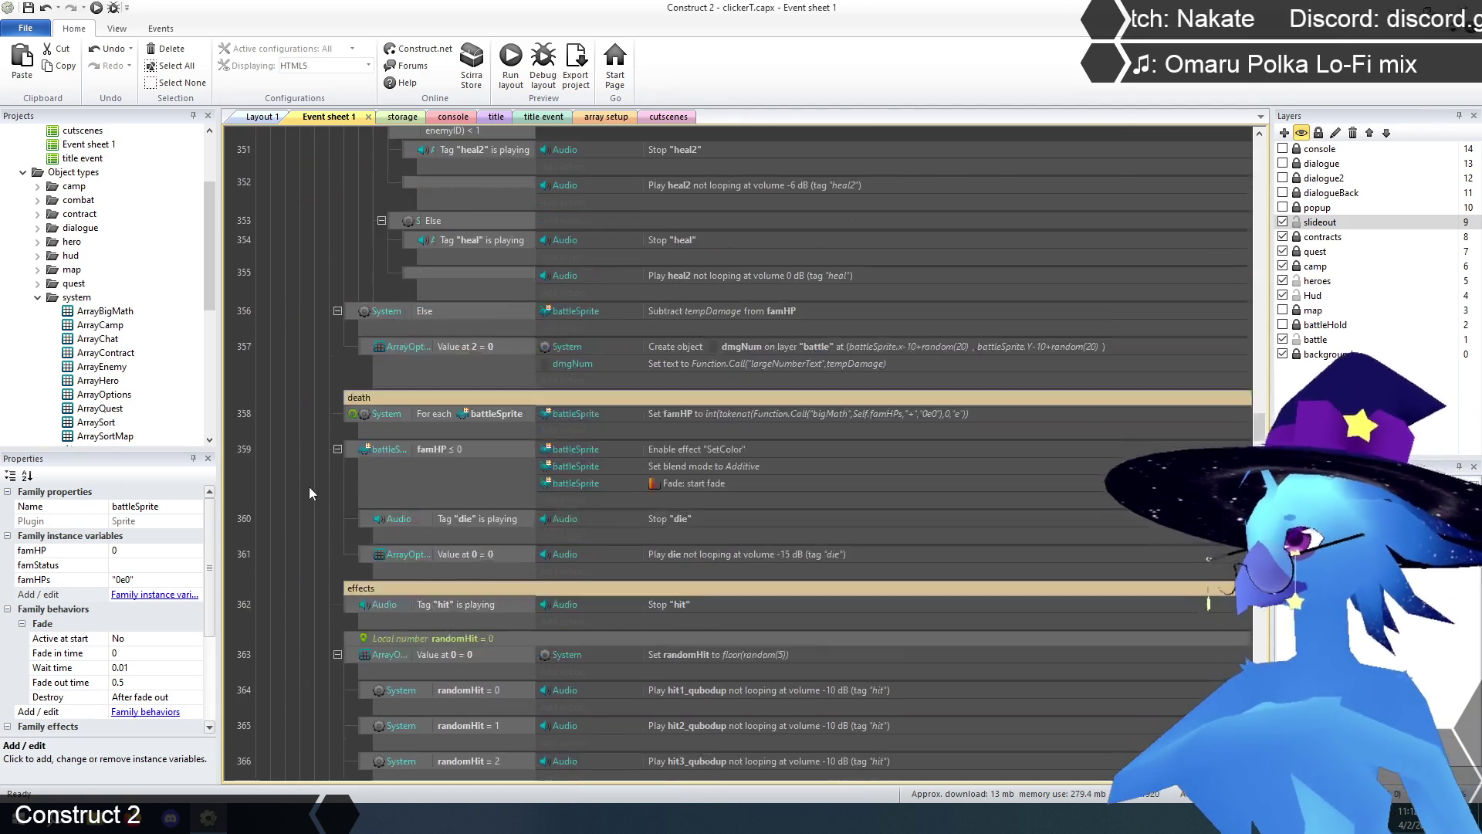
{"action": "scroll", "coordinate": [308, 493], "scroll_direction": "up", "scroll_amount": 4}
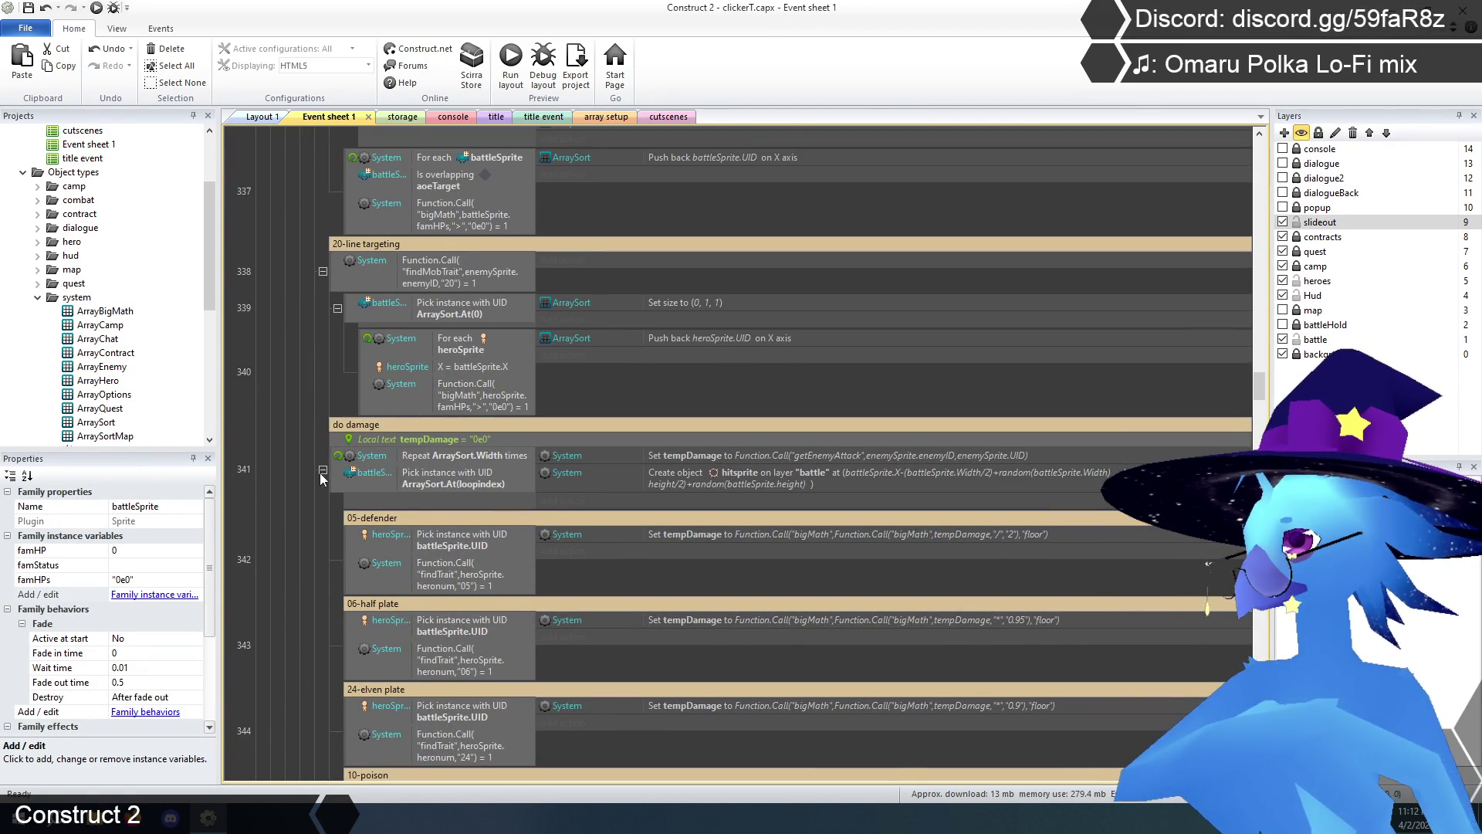
{"action": "scroll", "coordinate": [330, 469], "scroll_direction": "down", "scroll_amount": 6}
{"action": "scroll", "coordinate": [331, 466], "scroll_direction": "down", "scroll_amount": 10}
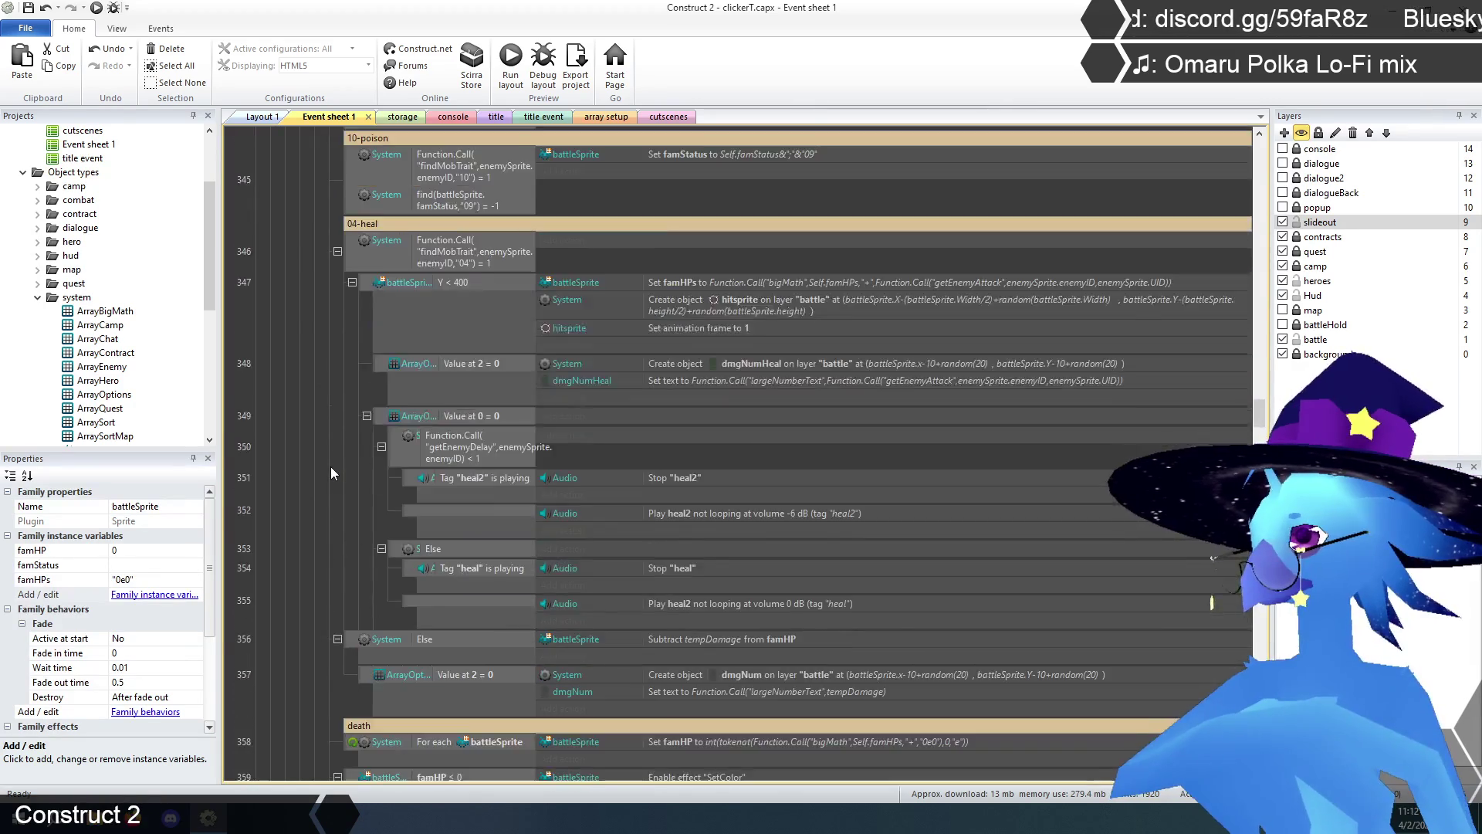
{"action": "scroll", "coordinate": [330, 466], "scroll_direction": "down", "scroll_amount": 2}
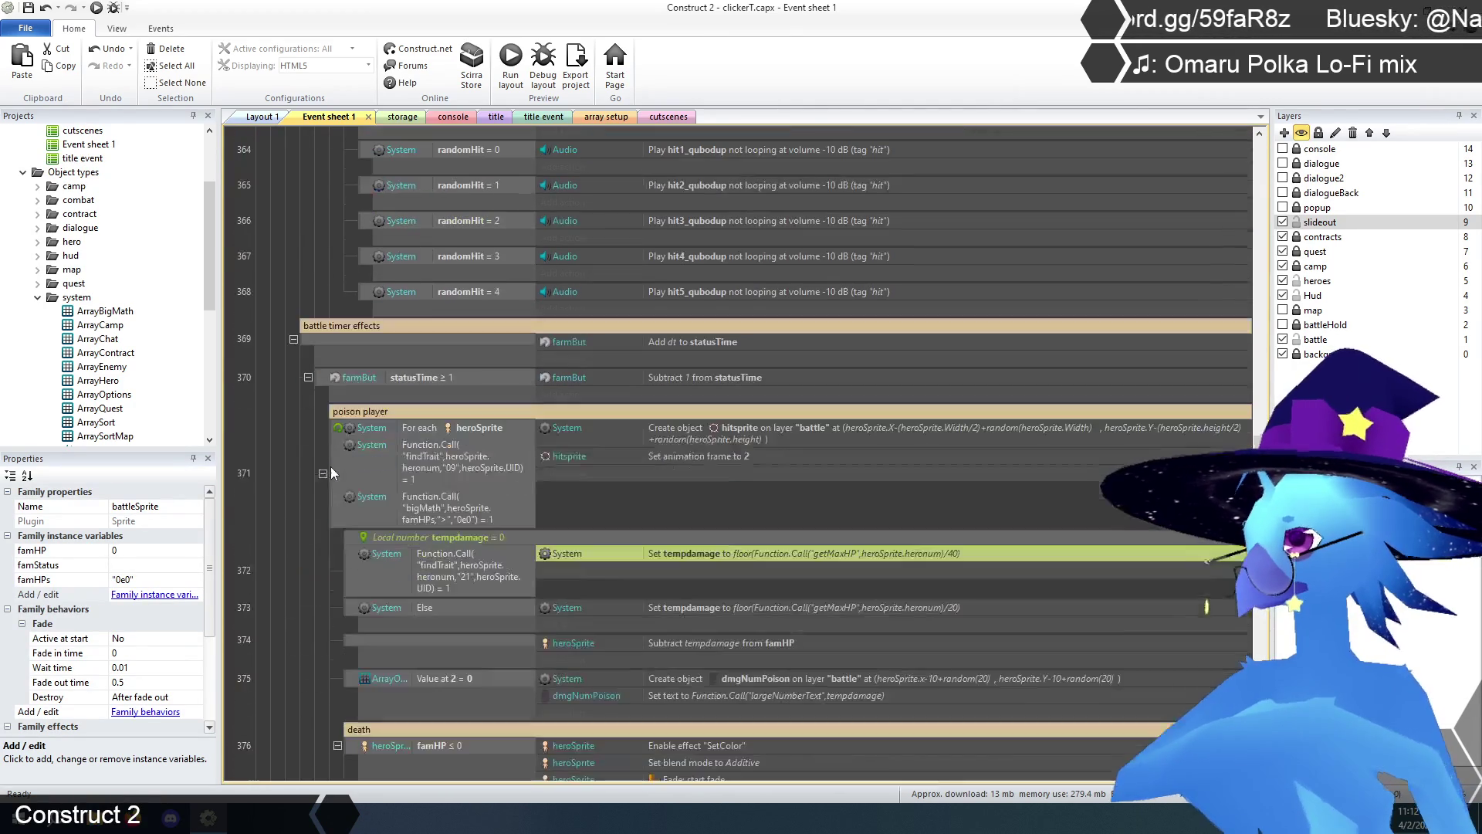
{"action": "scroll", "coordinate": [330, 466], "scroll_direction": "down", "scroll_amount": 2}
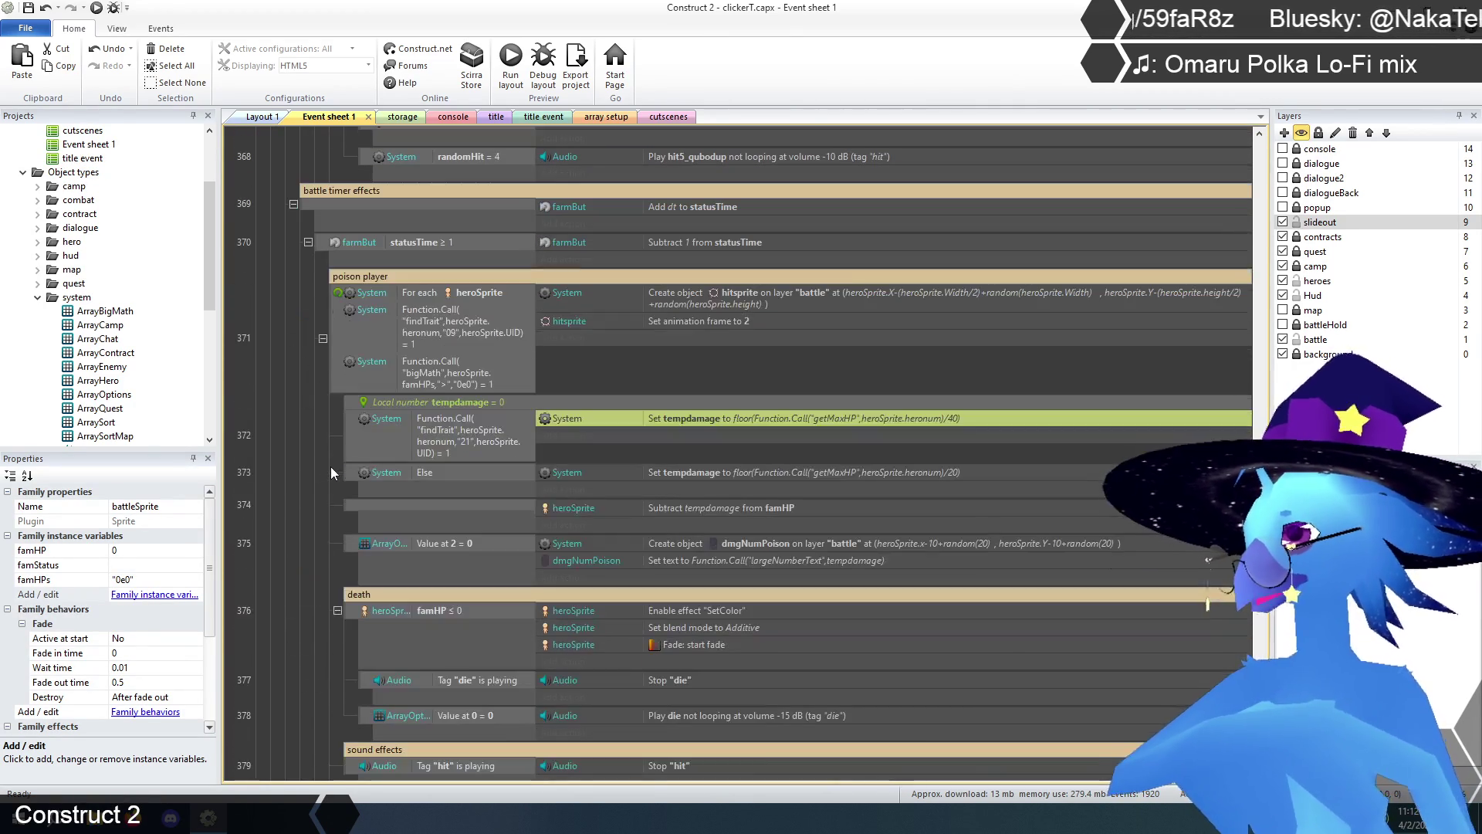
{"action": "double_click", "coordinate": [437, 398]}
{"action": "left_click", "coordinate": [741, 365]}
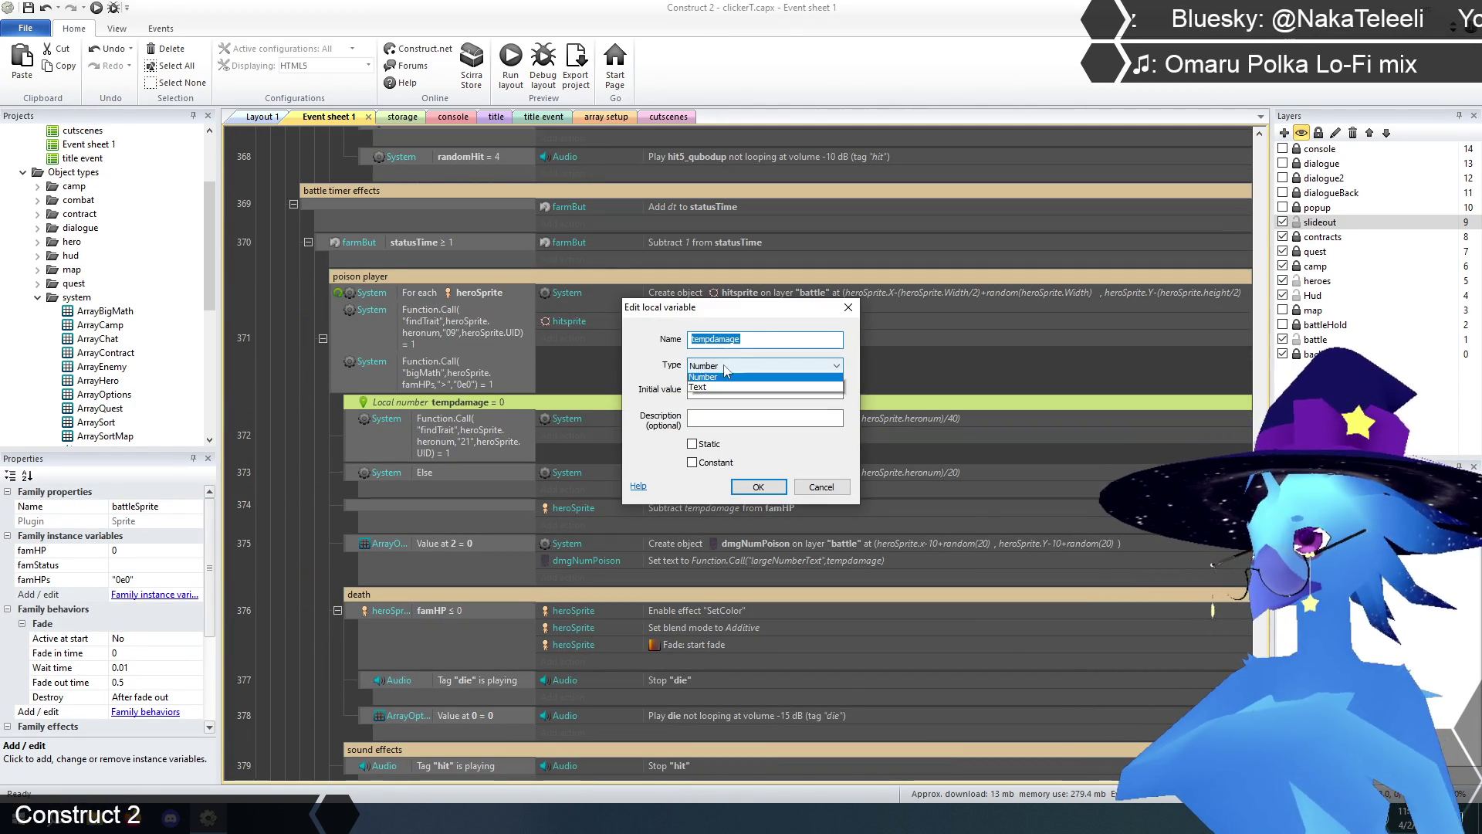
{"action": "left_click", "coordinate": [712, 390]}
{"action": "left_click", "coordinate": [722, 391]}
{"action": "type", "text": "0e0"}
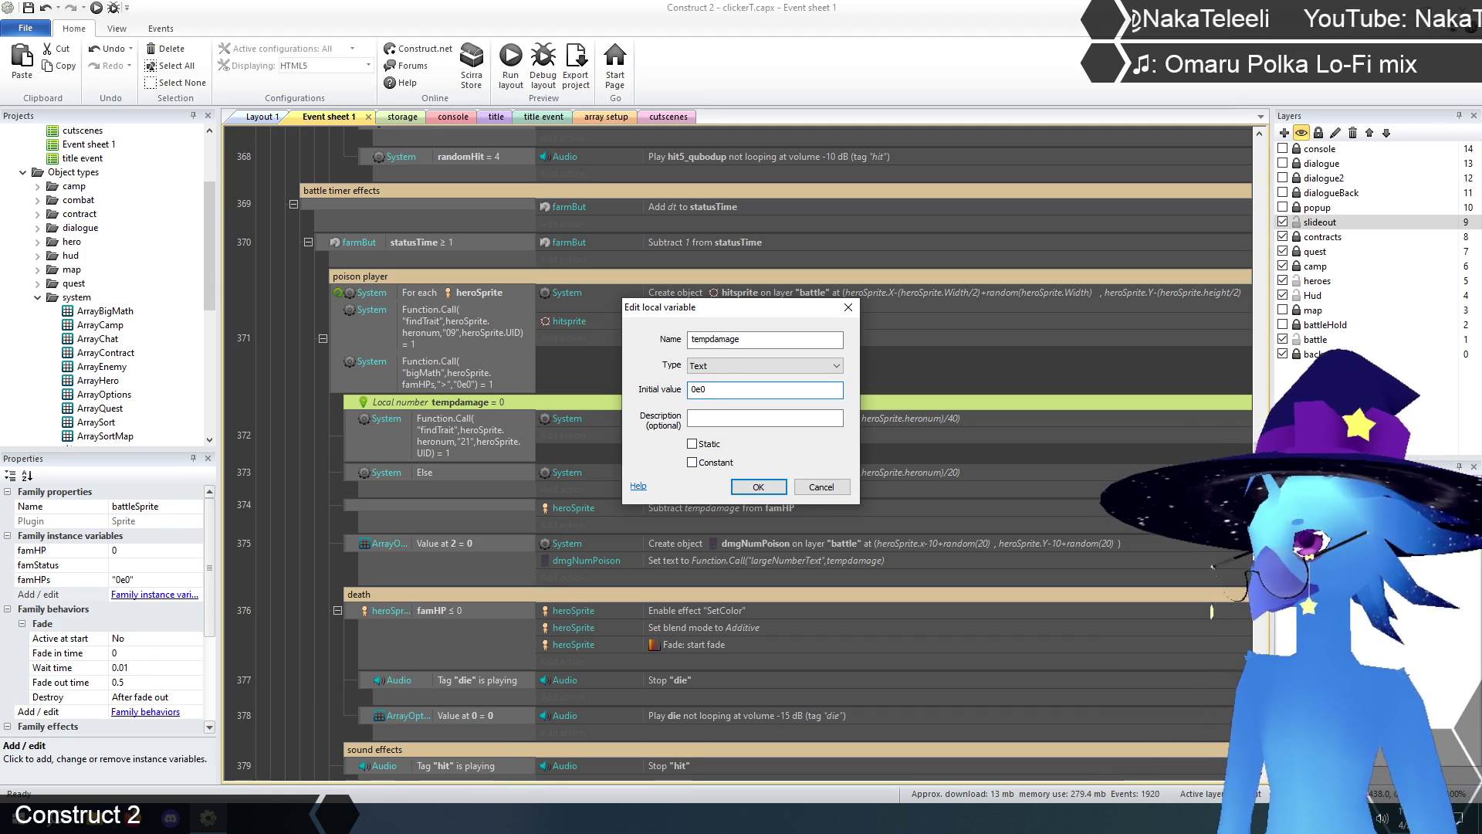
{"action": "left_click", "coordinate": [779, 484]}
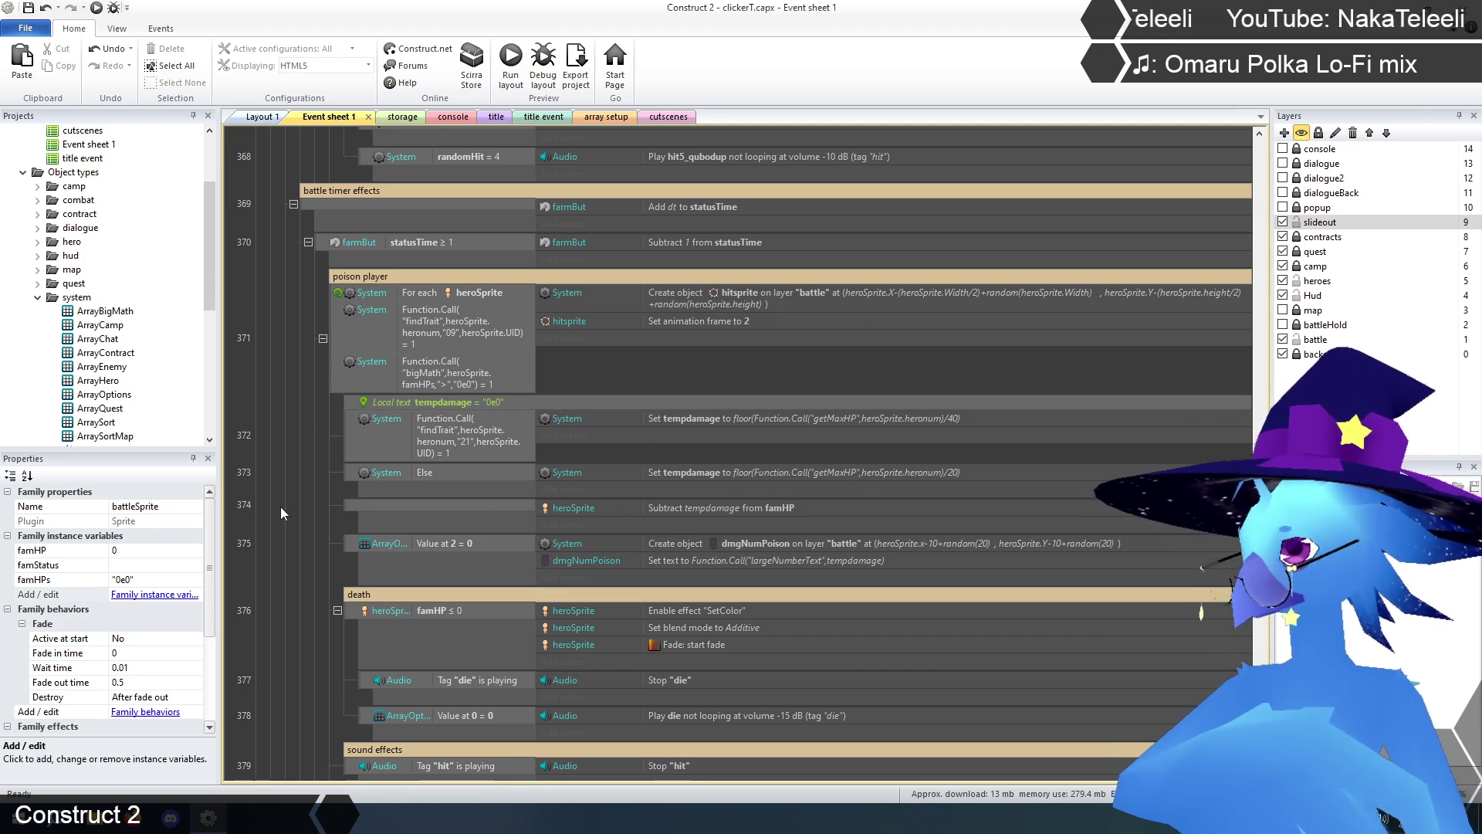
{"action": "scroll", "coordinate": [281, 507], "scroll_direction": "down", "scroll_amount": 1}
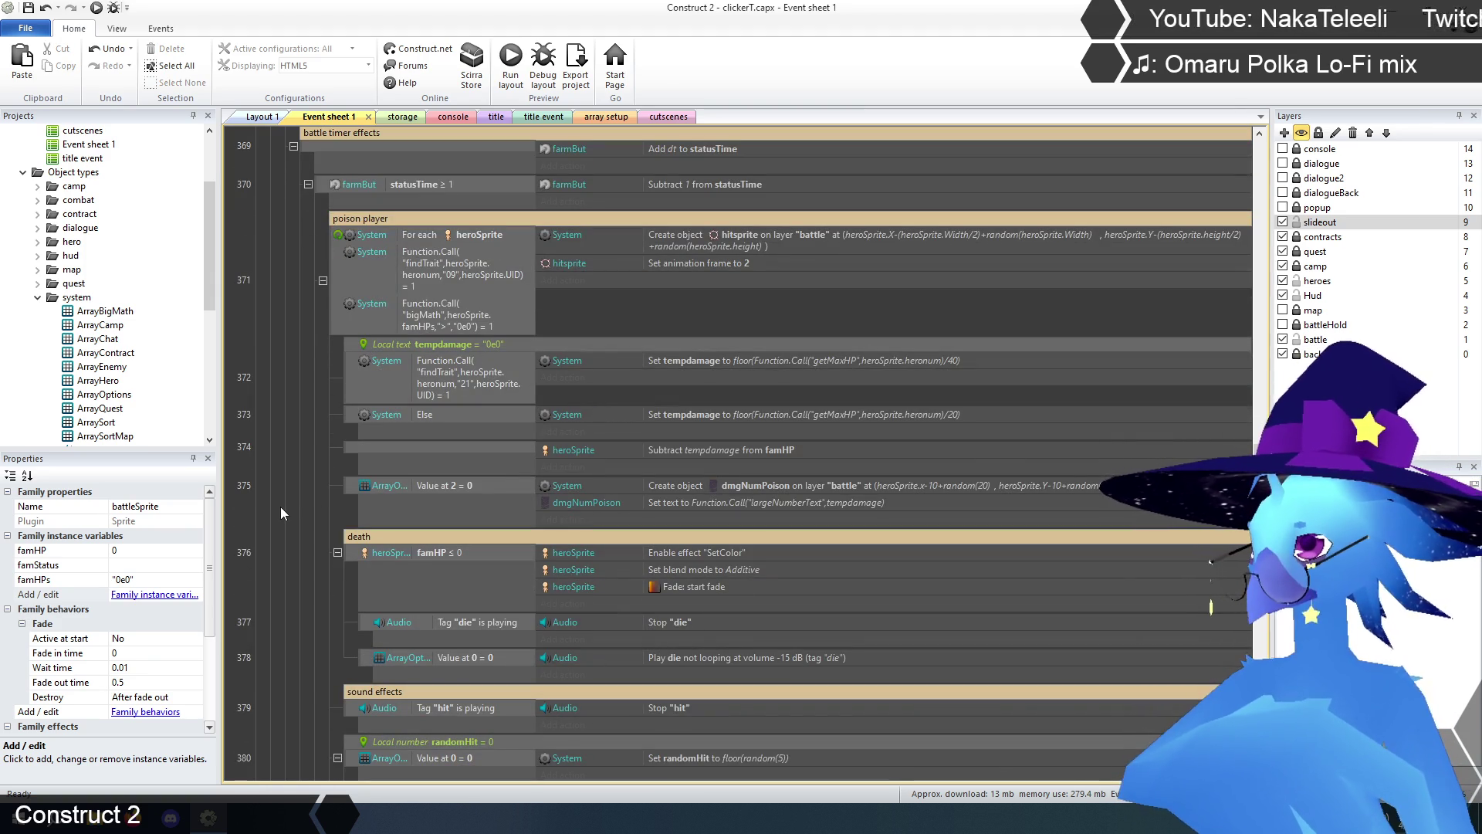
{"action": "double_click", "coordinate": [748, 359]}
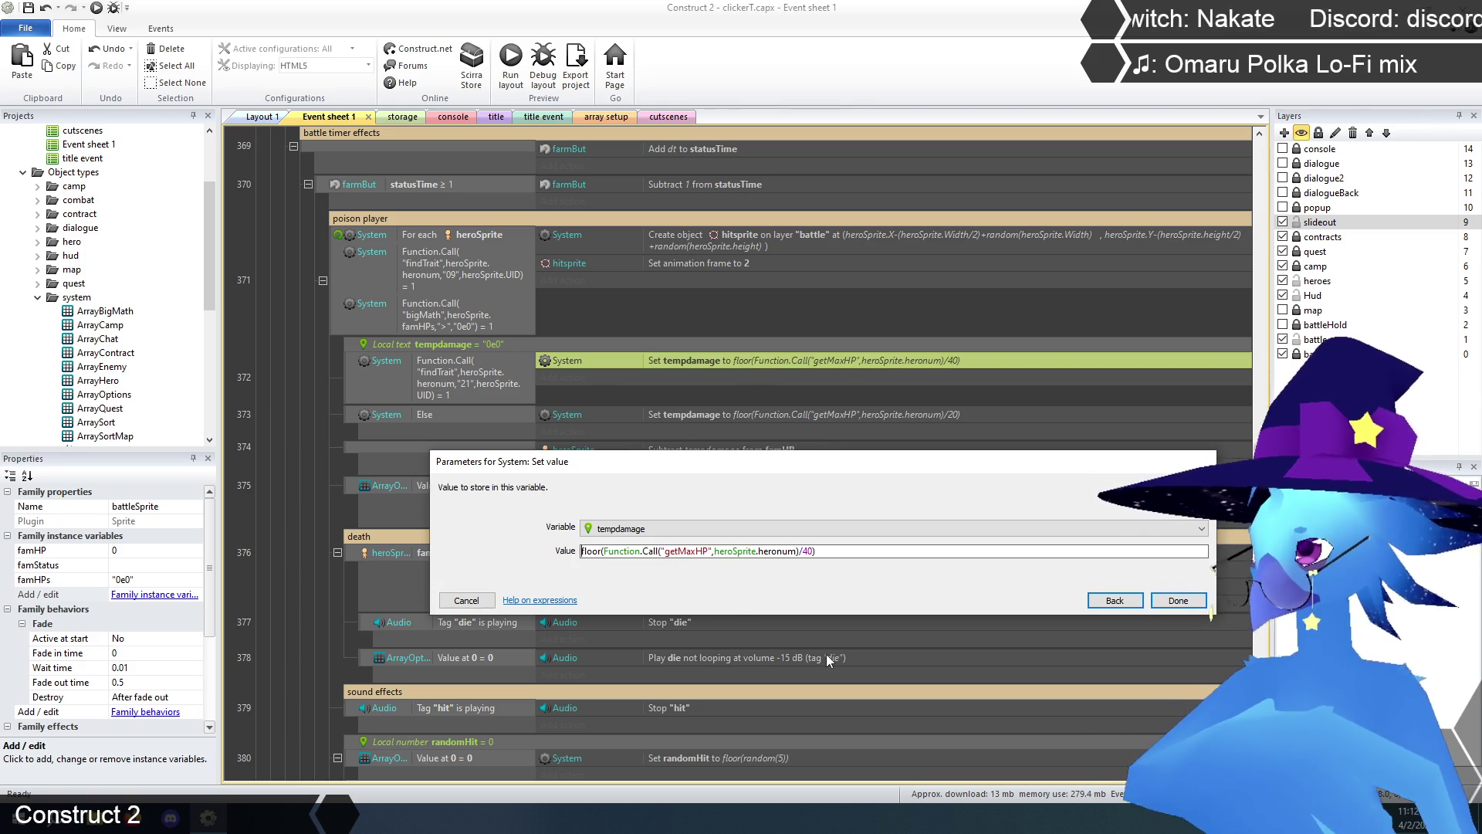
- Rewrite tempdamage as nested Function.Call("bigMath",…) dividing getMaxHP by "40", then "floor"
{"action": "type", "text": "Function"}
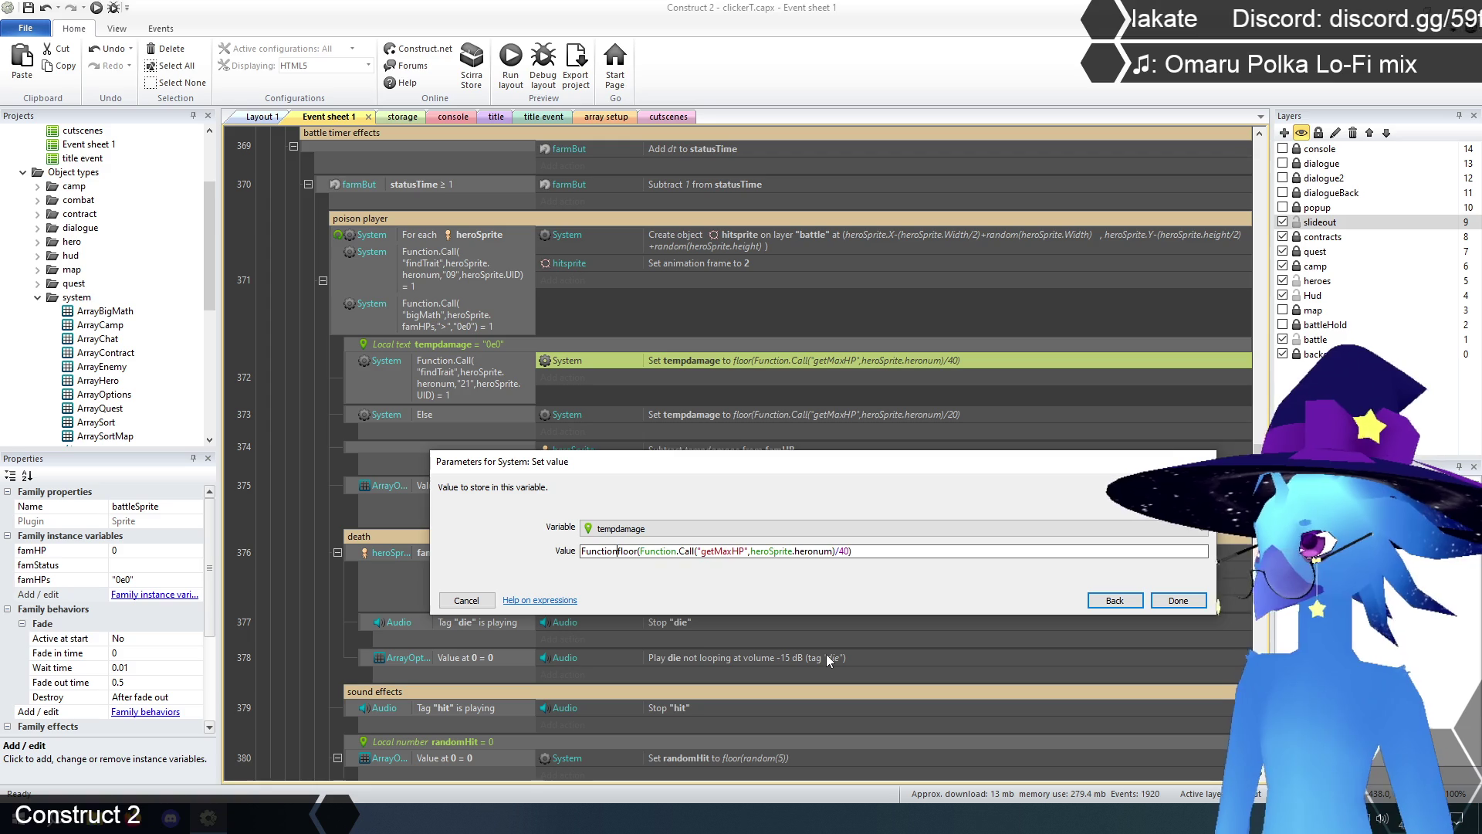
{"action": "type", "text": ".Call(\"big"}
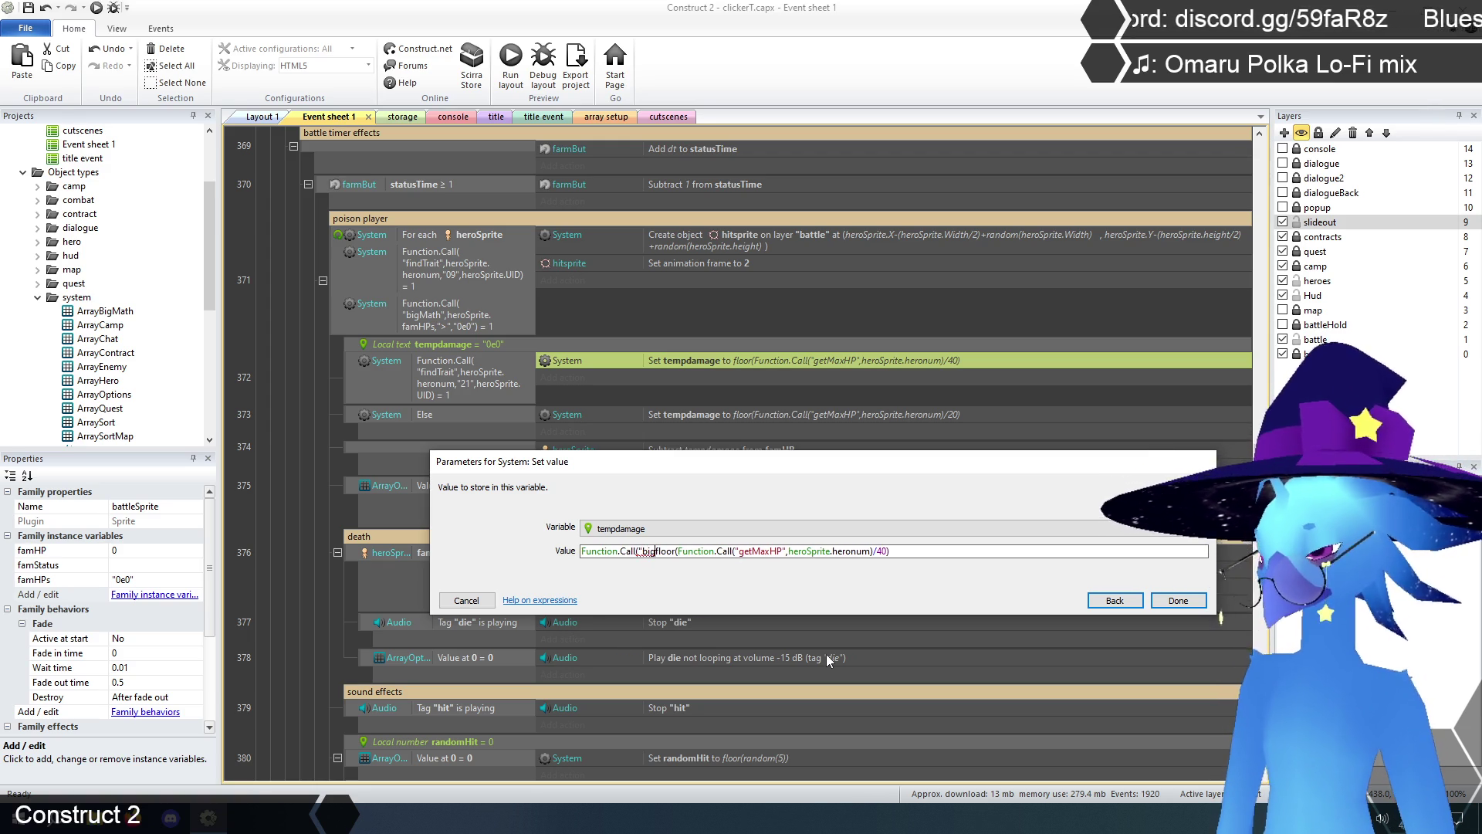
{"action": "type", "text": "Math\","}
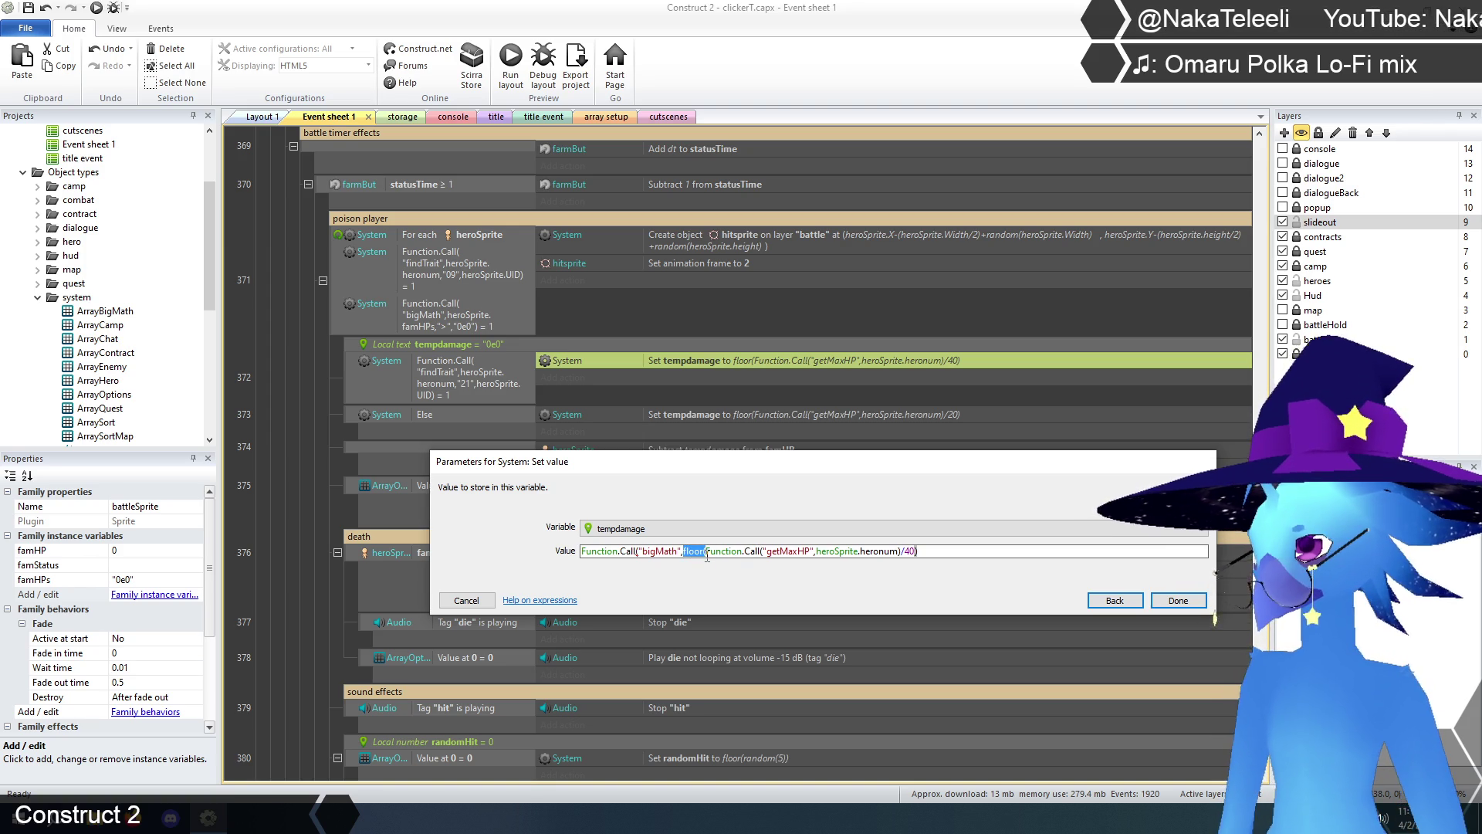
{"action": "key", "text": "BackSpace"}
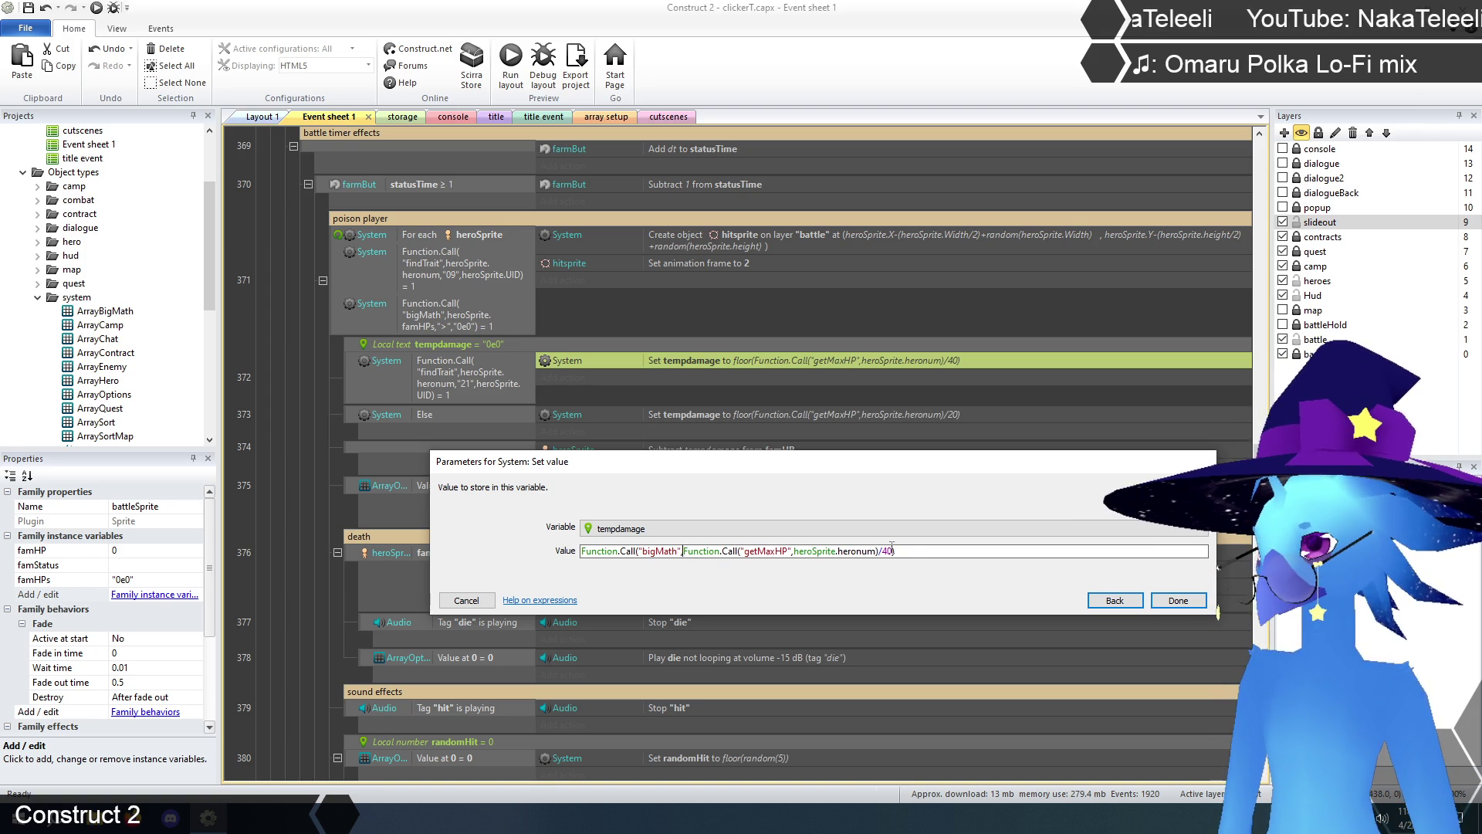
{"action": "type", "text": ","}
{"action": "left_click", "coordinate": [882, 552]}
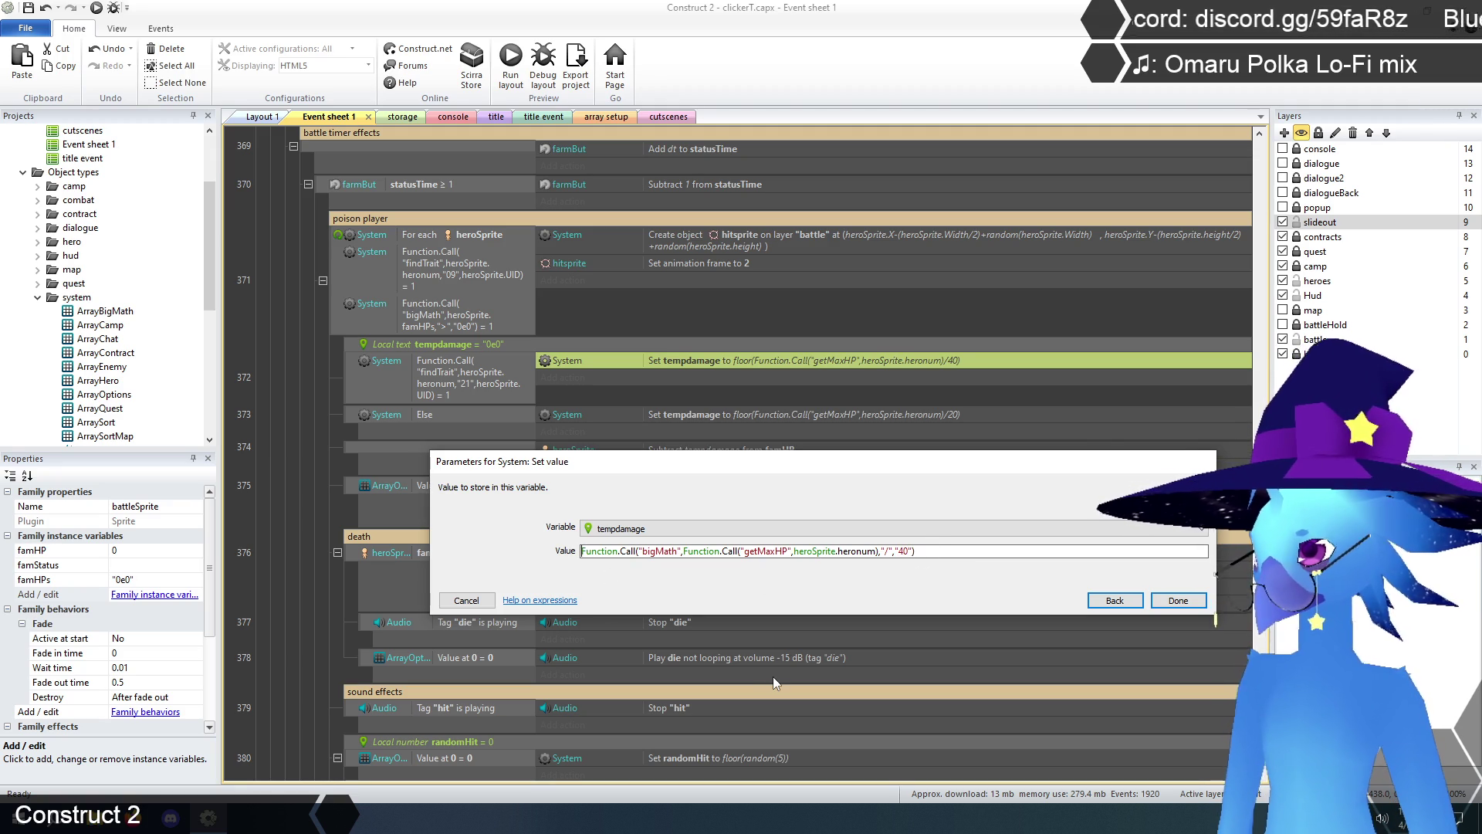
{"action": "type", "text": "Function."}
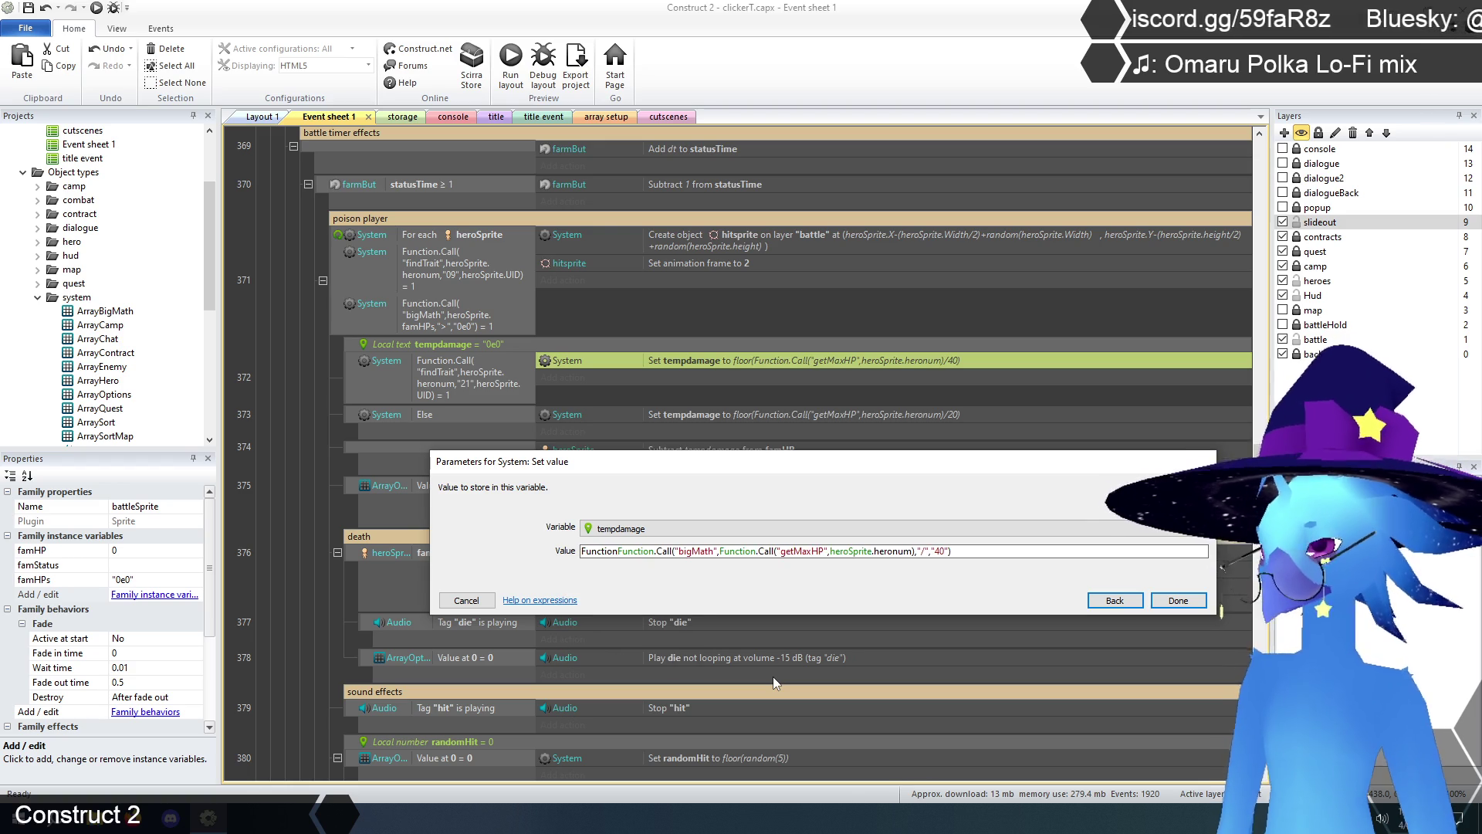
{"action": "type", "text": "Call"}
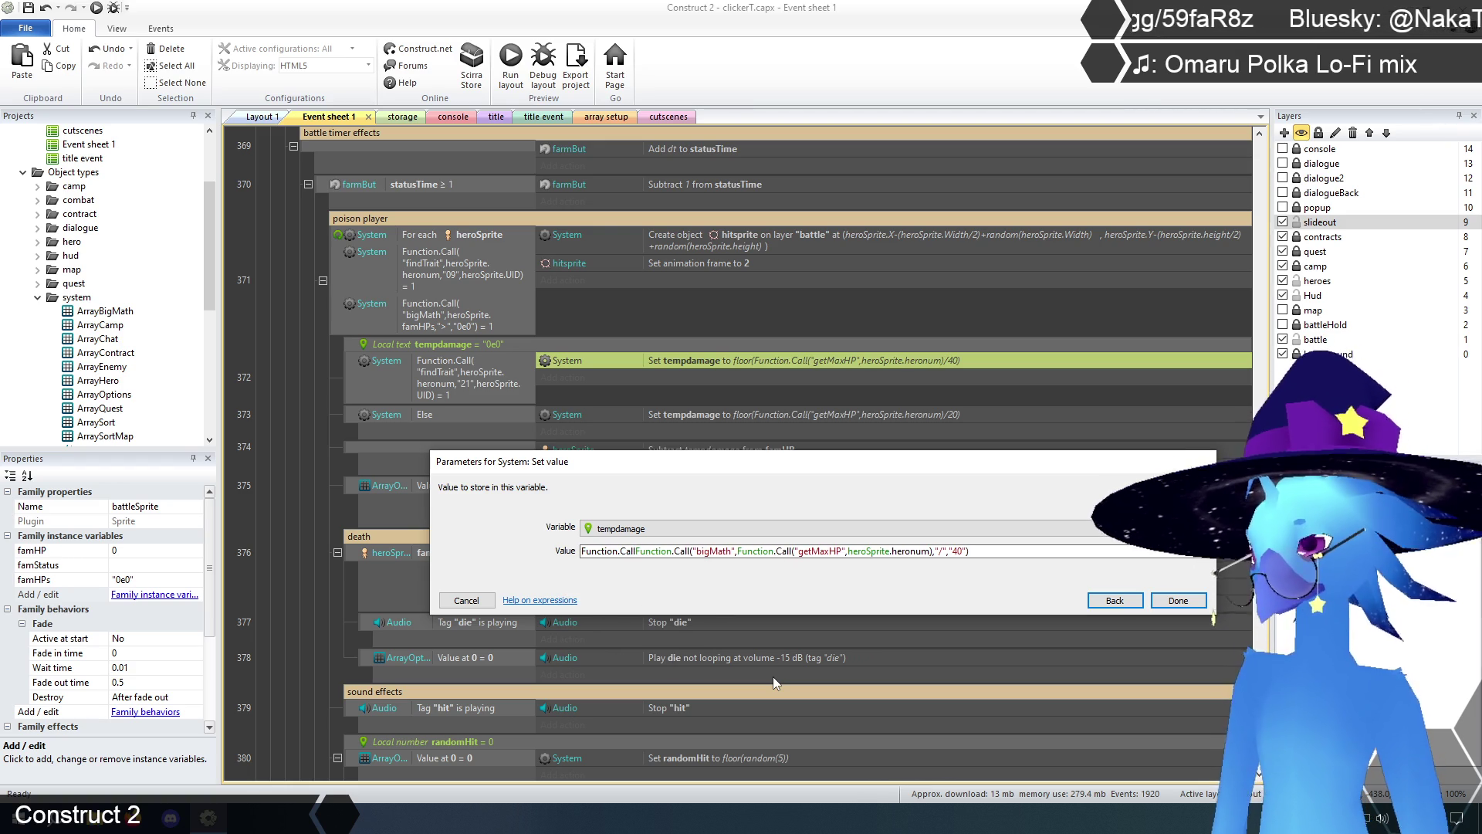
{"action": "type", "text": "(\"bigMath"}
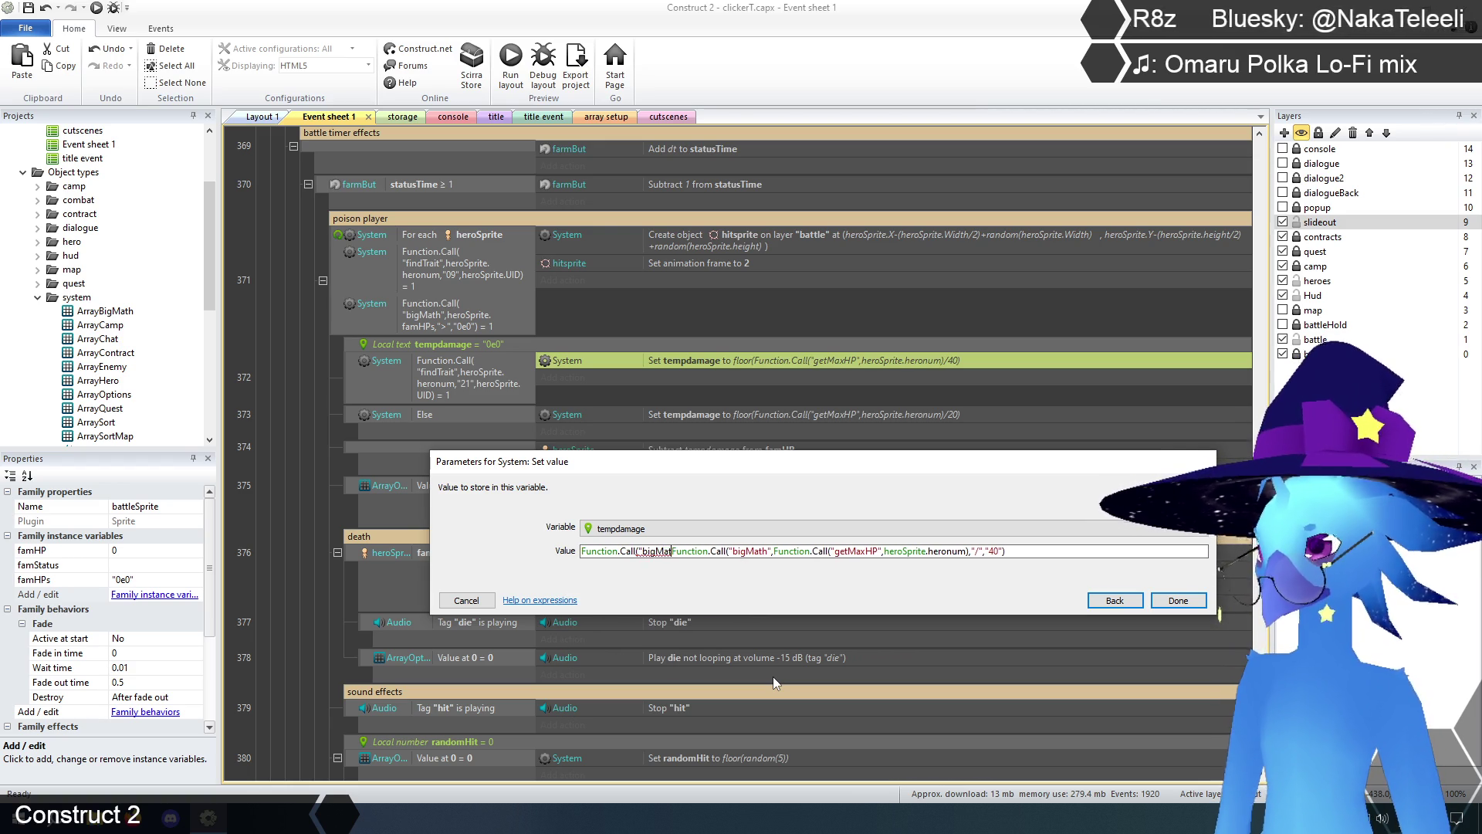
{"action": "type", "text": "\","}
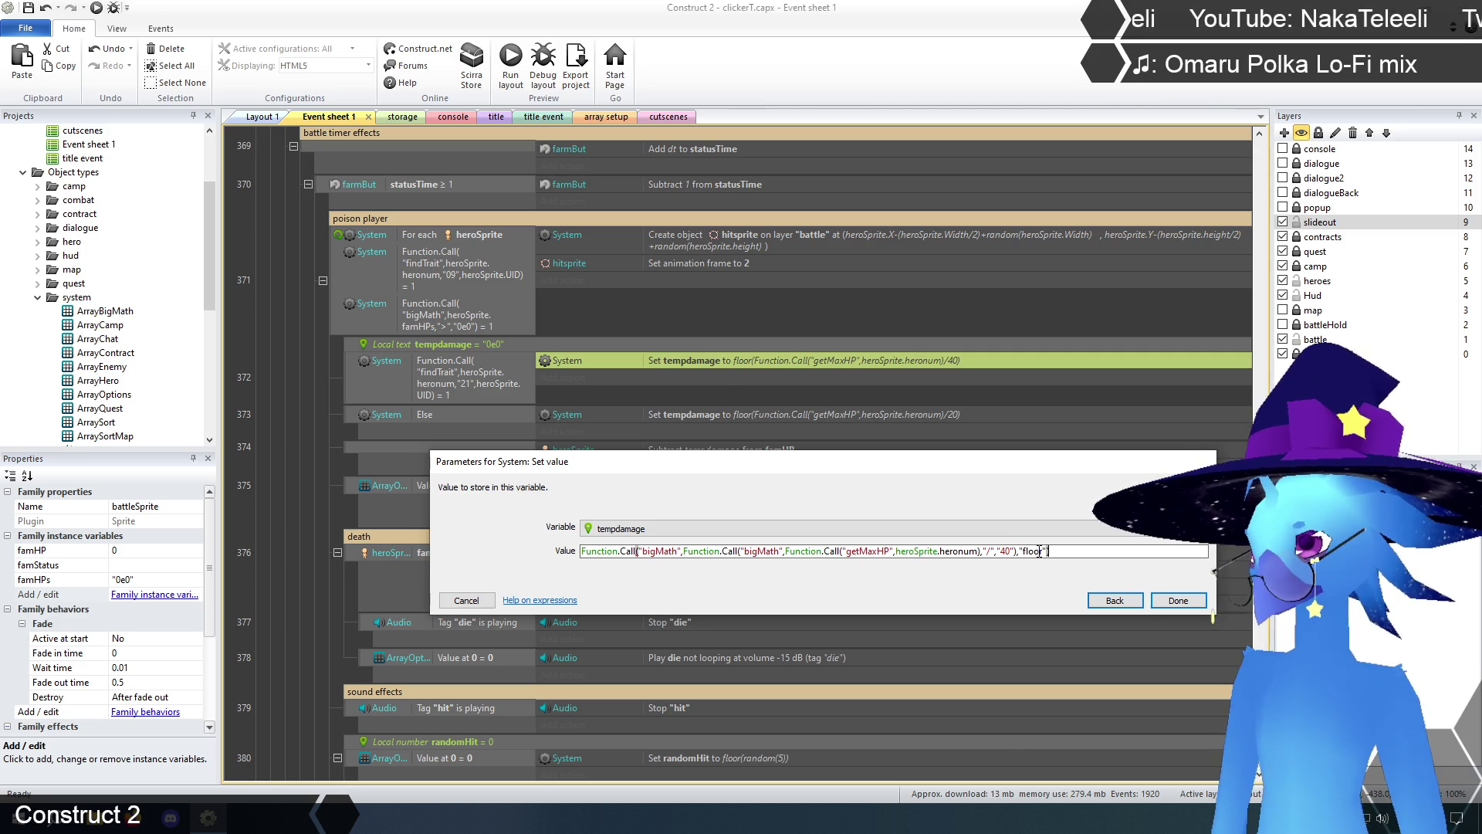
{"action": "left_click", "coordinate": [1177, 601]}
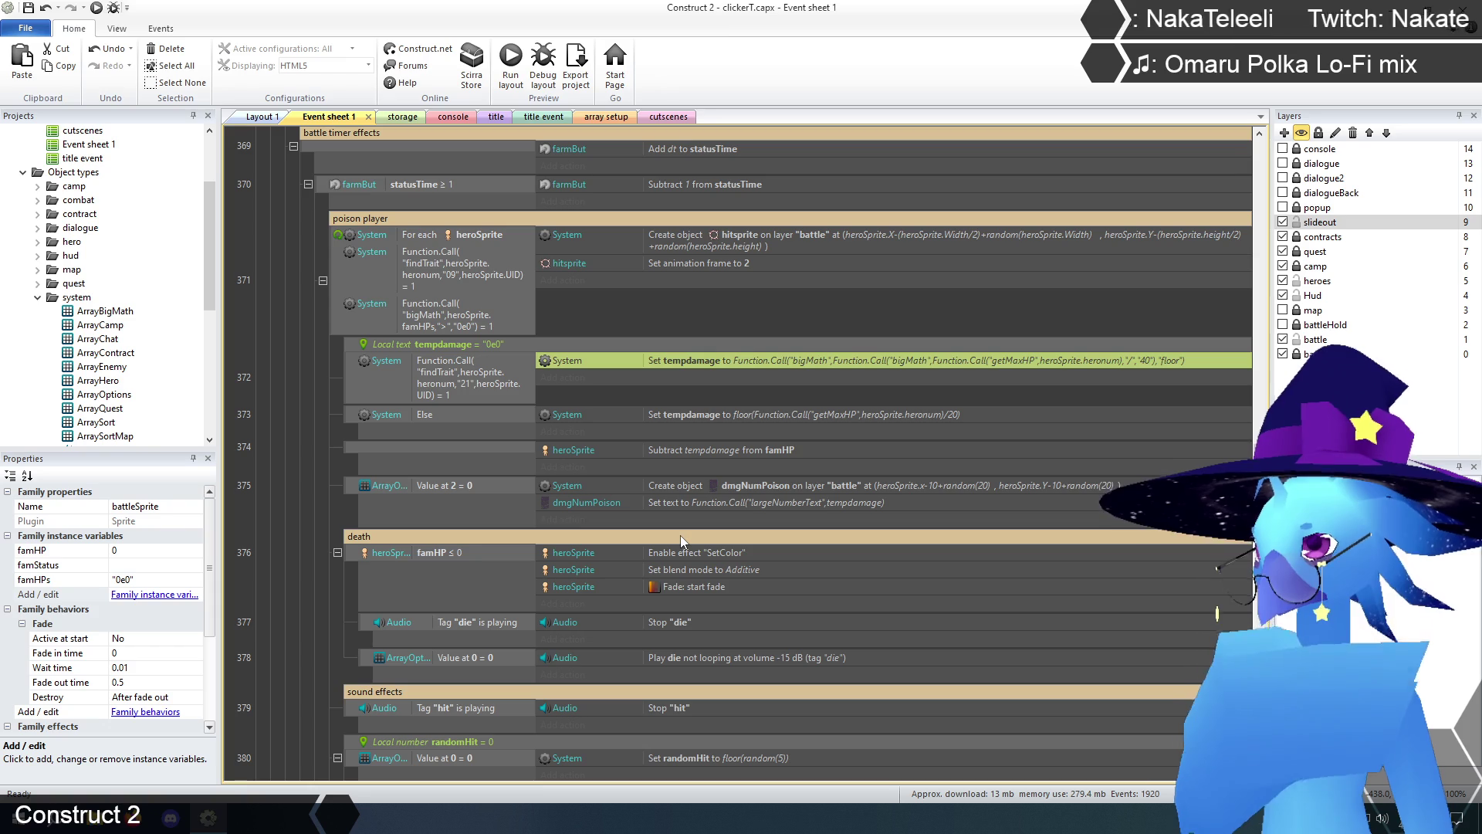
- Copy the bigMath tempdamage action into the Else branch, changing the divisor to "20"
{"action": "key", "text": "ctrl+c"}
{"action": "left_click", "coordinate": [747, 414]}
{"action": "key", "text": "ctrl+v"}
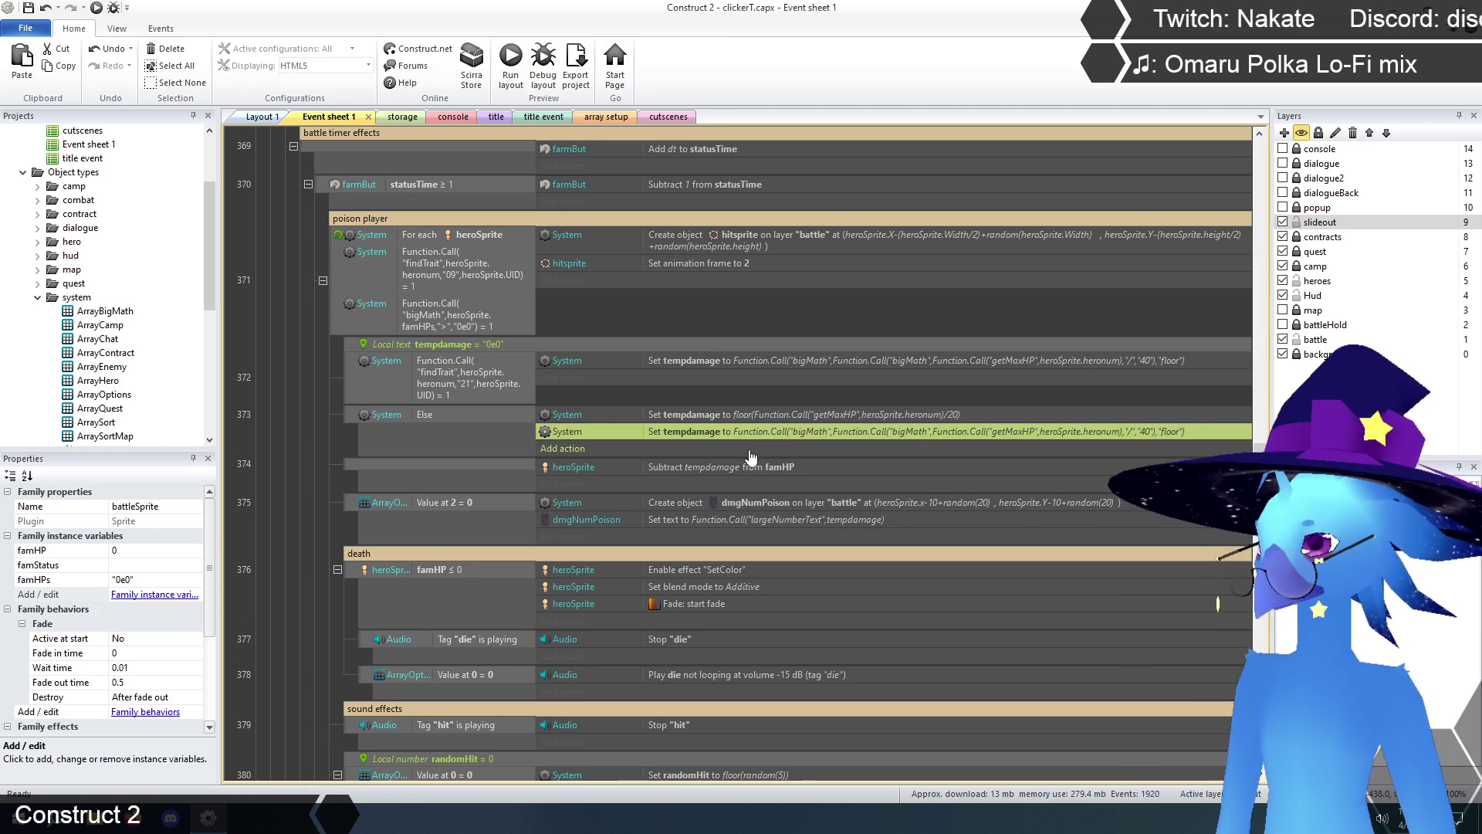
{"action": "double_click", "coordinate": [776, 433]}
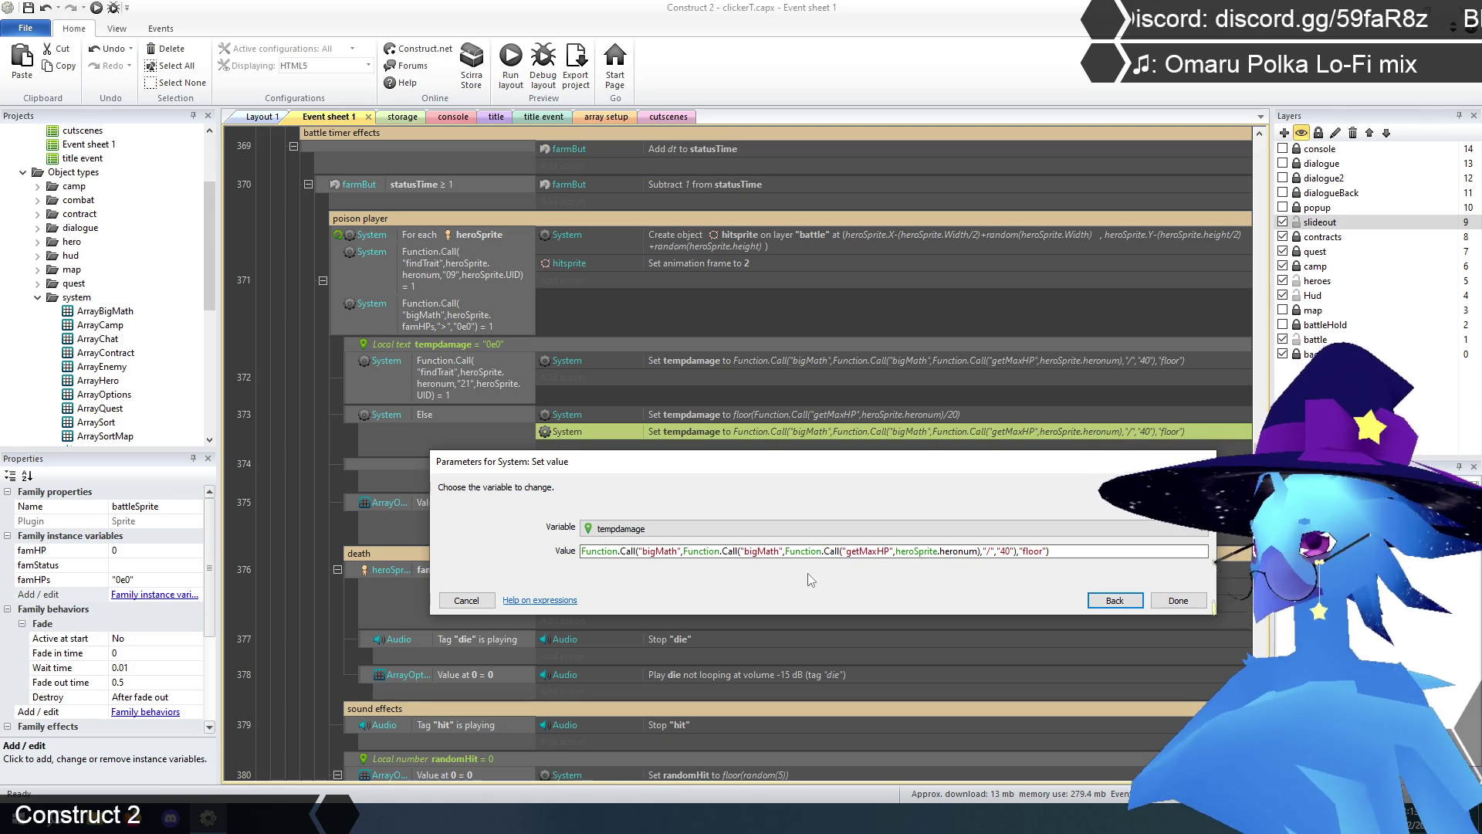
{"action": "left_click", "coordinate": [1002, 551]}
{"action": "key", "text": "BackSpace"}
{"action": "type", "text": "2"}
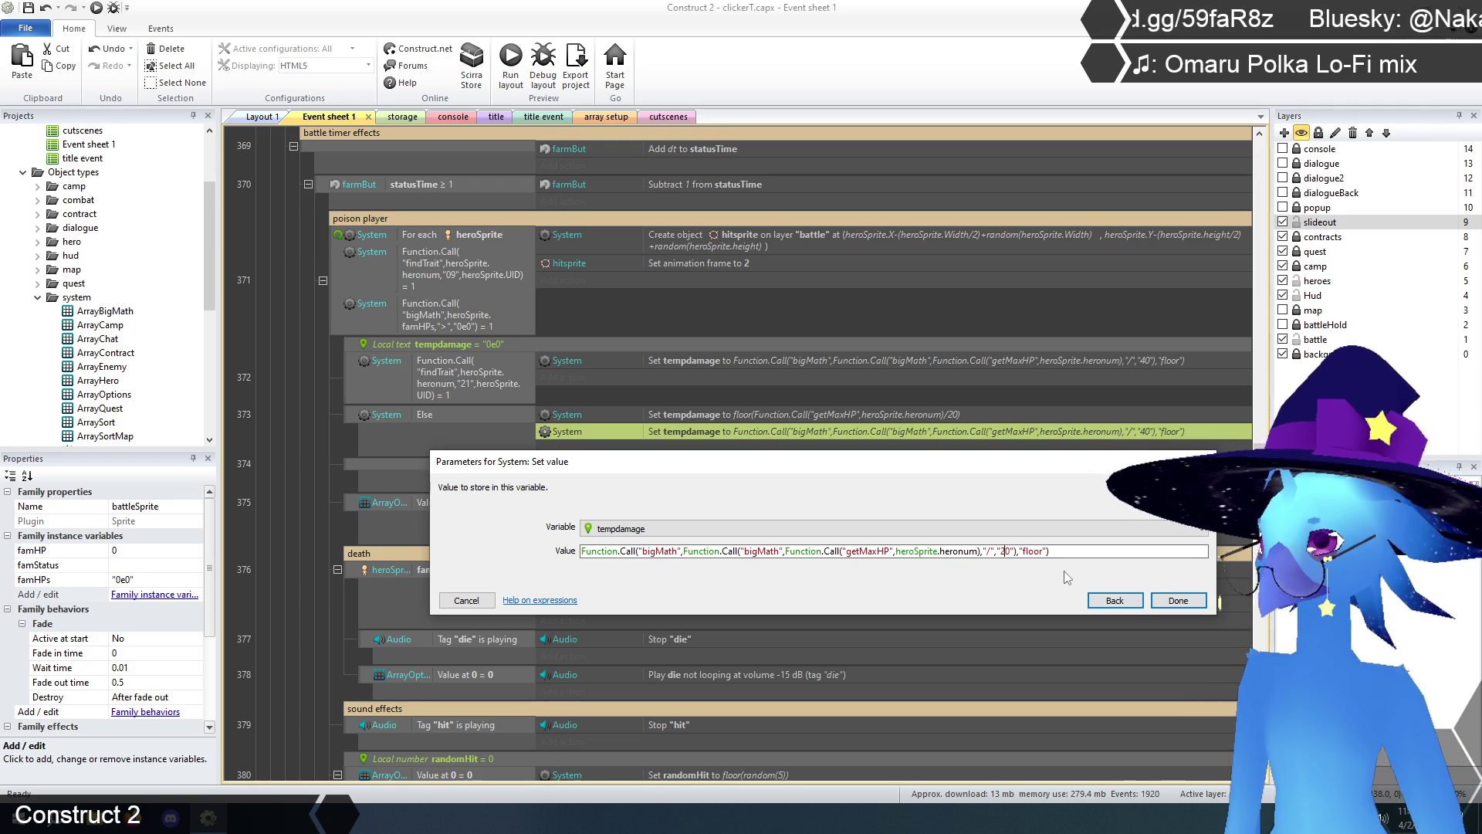
{"action": "left_click", "coordinate": [1178, 600]}
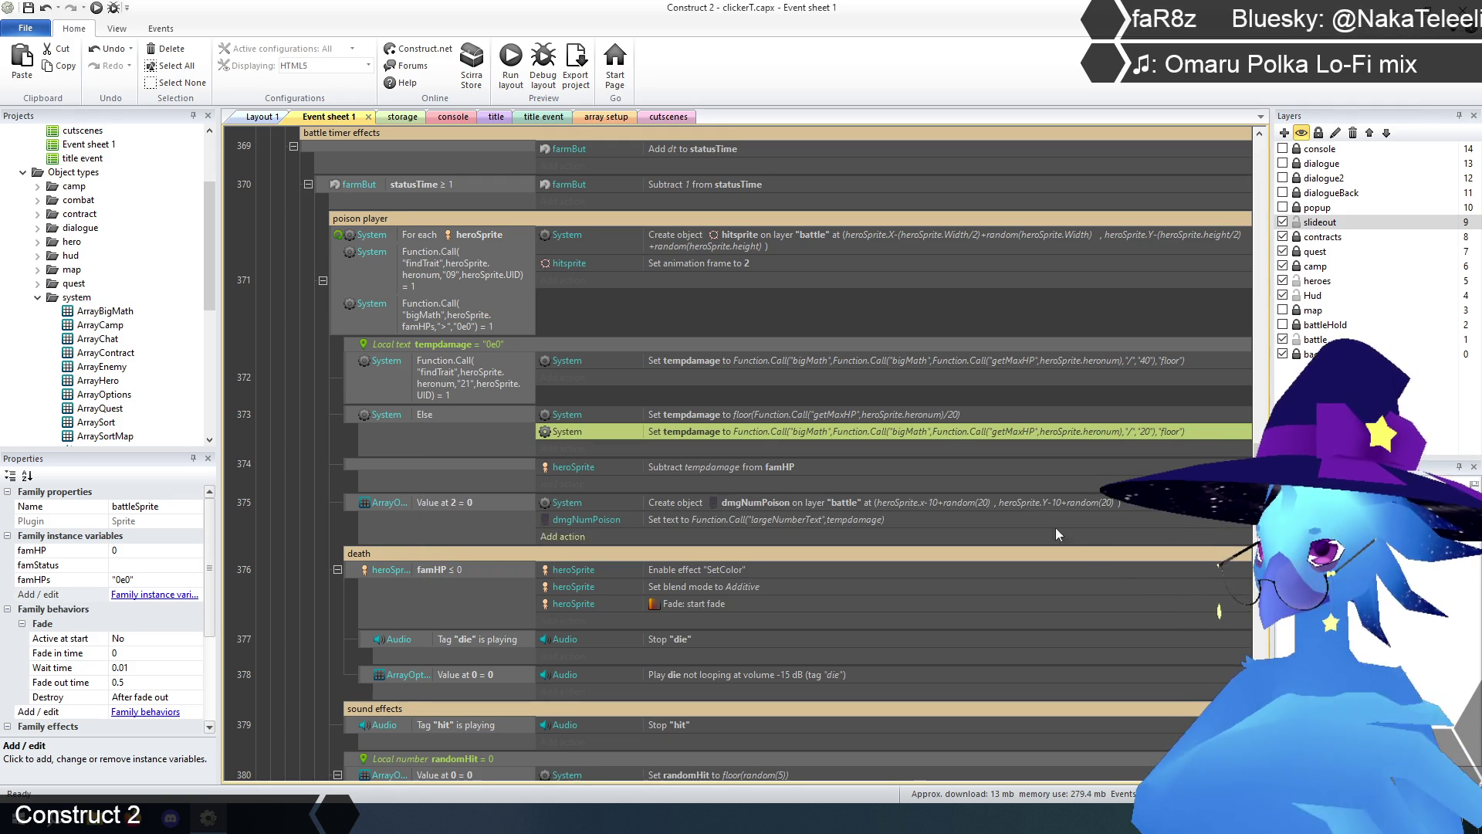
- Delete the Else branch's old floor(getMaxHP/20) tempdamage action
{"action": "left_click", "coordinate": [885, 421]}
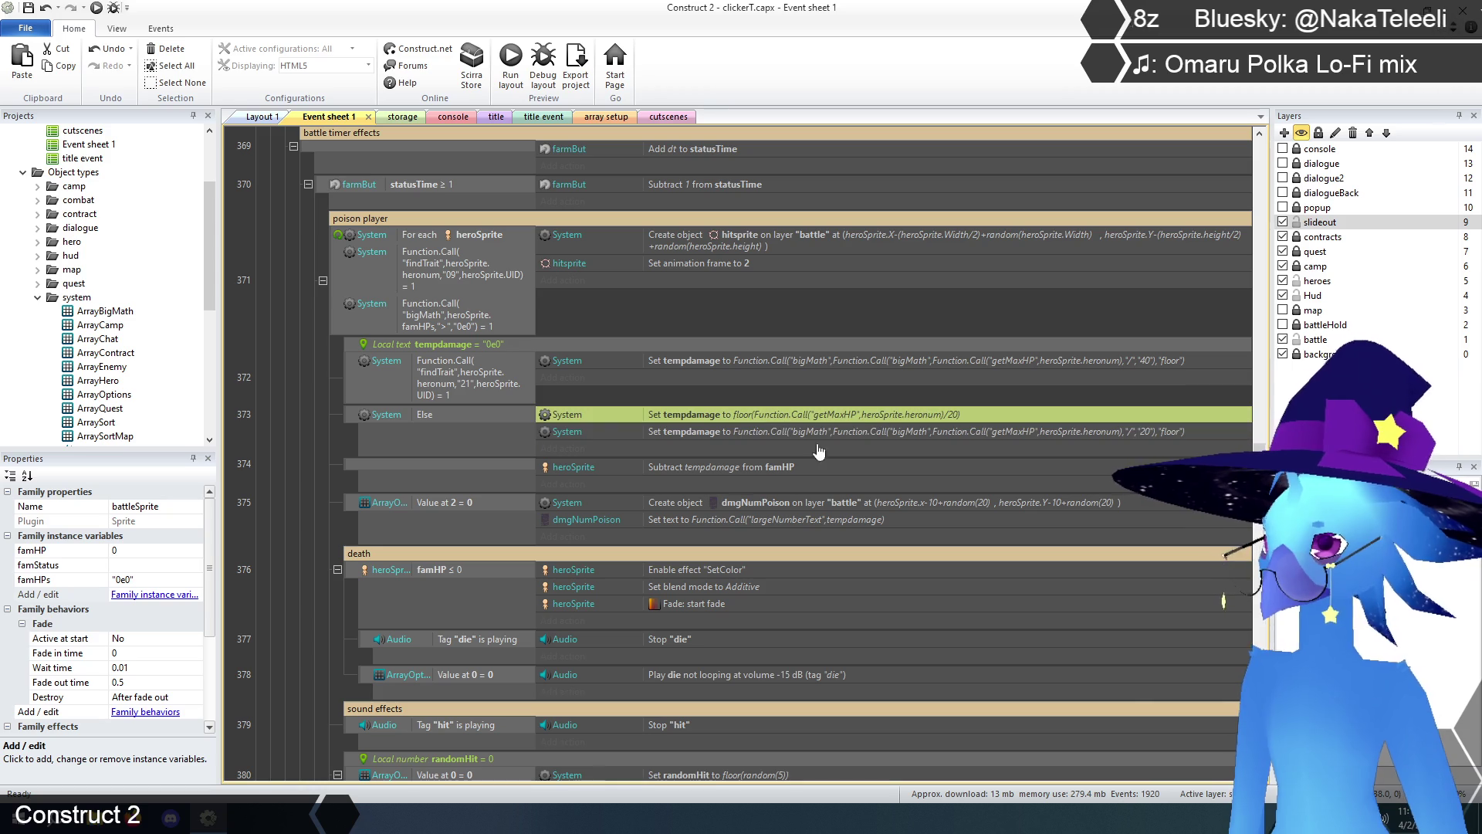
{"action": "left_click", "coordinate": [302, 465]}
{"action": "left_click", "coordinate": [817, 419]}
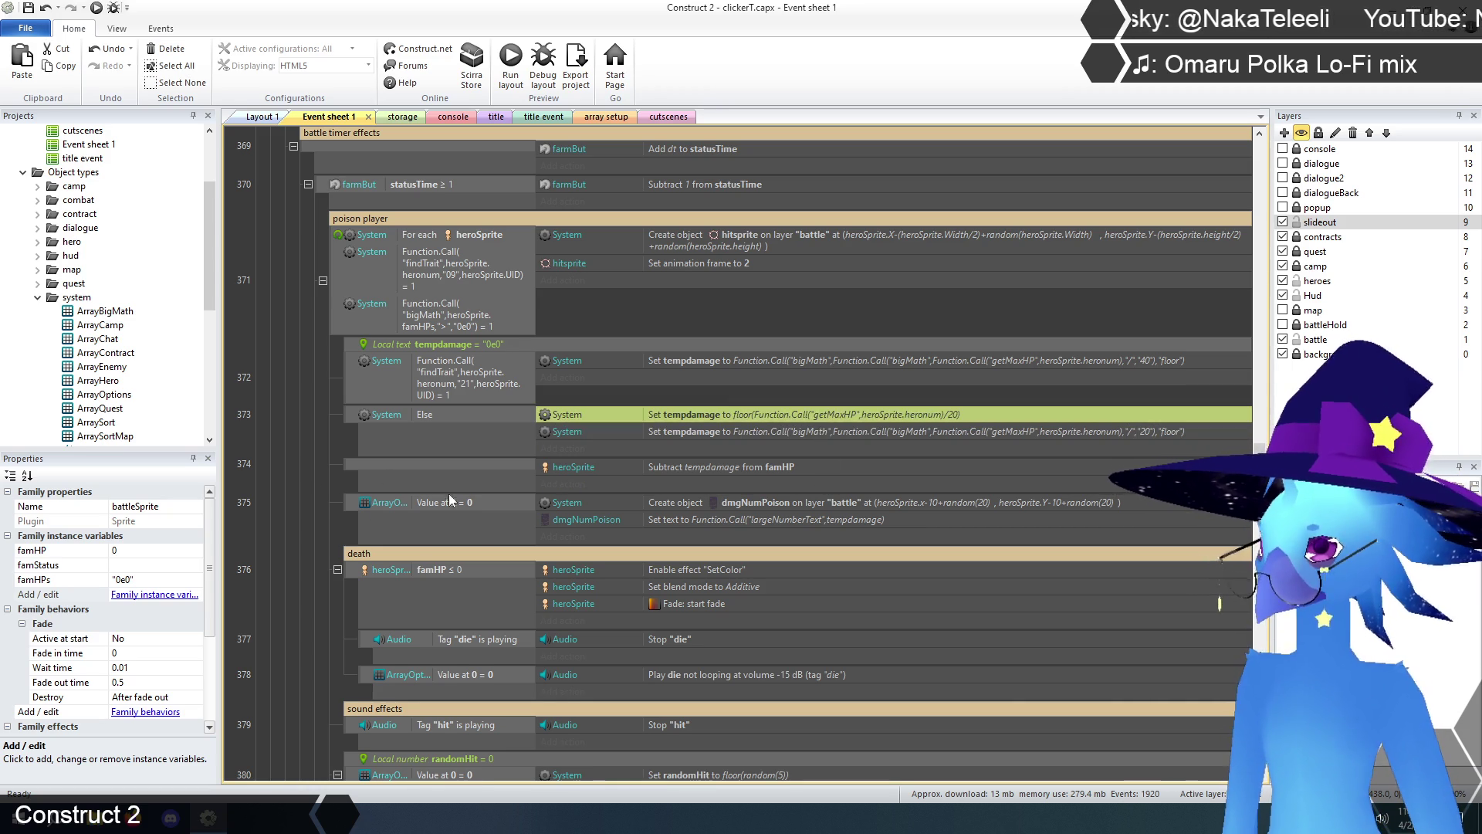
{"action": "key", "text": "Delete"}
{"action": "left_click", "coordinate": [292, 467]}
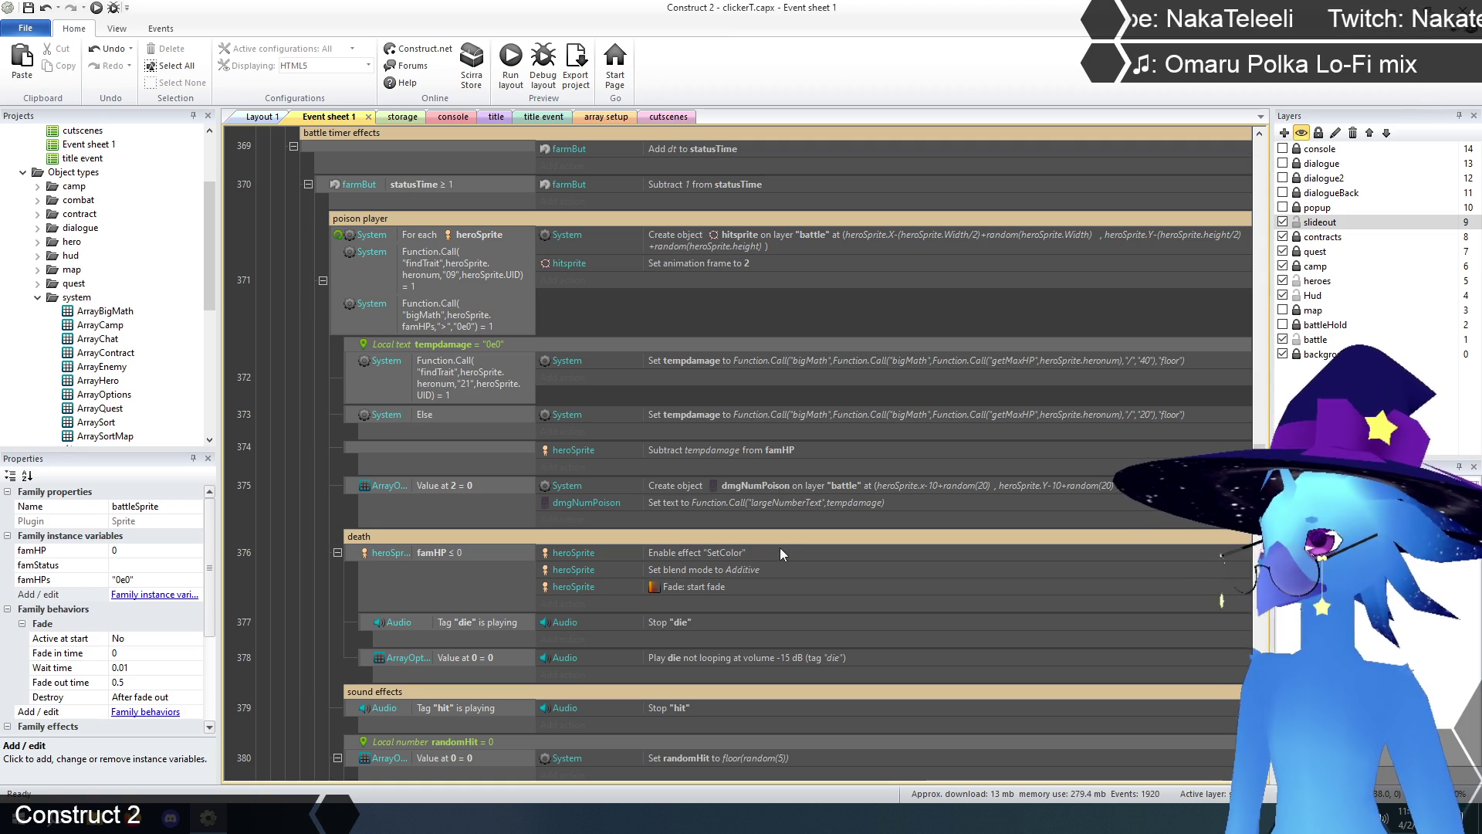
- Replace the Subtract tempdamage action with a heroSprite Set value on famHPs
{"action": "double_click", "coordinate": [731, 452]}
{"action": "left_click", "coordinate": [1118, 599]}
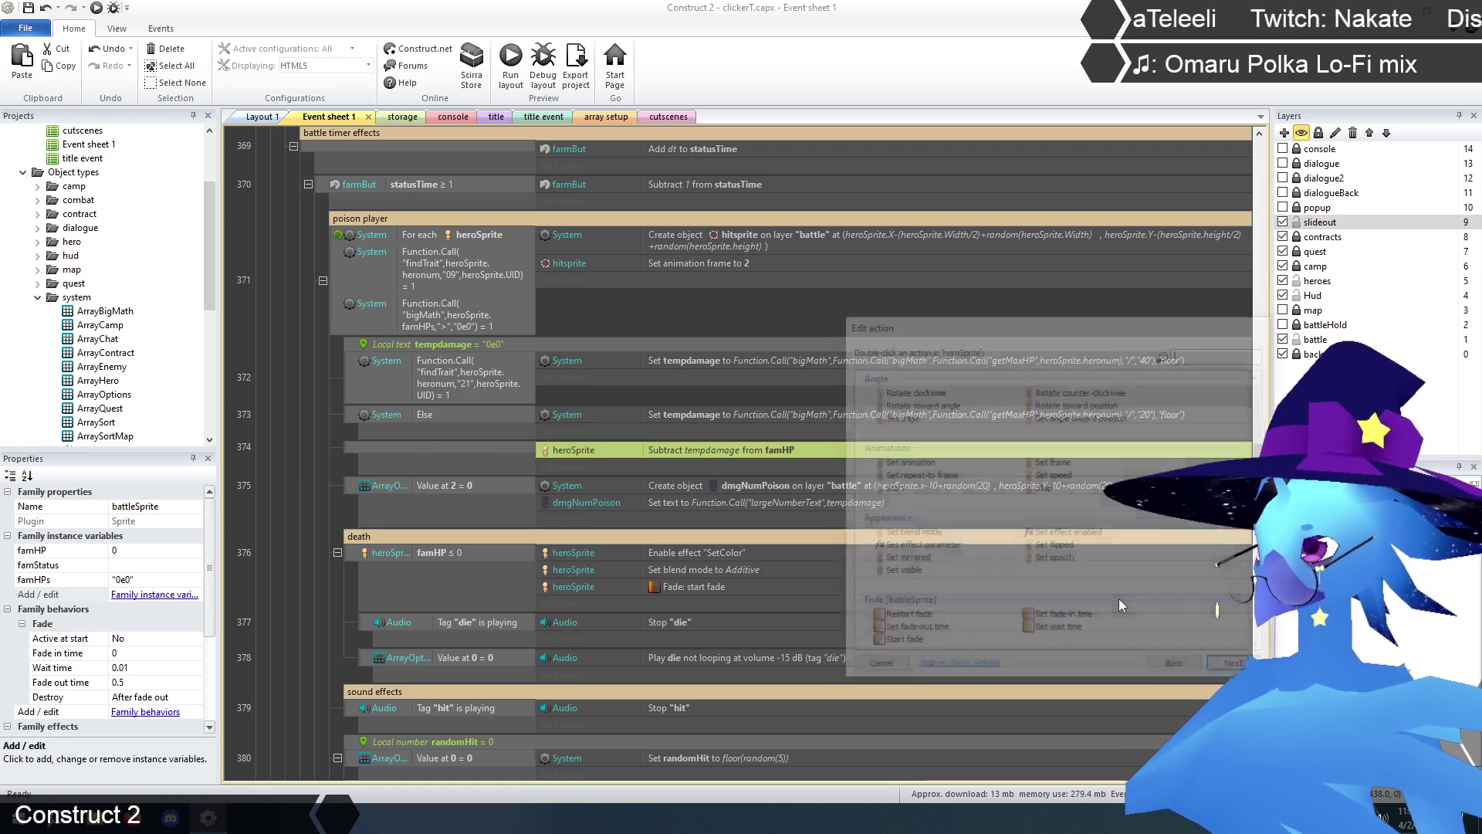
{"action": "scroll", "coordinate": [1042, 540], "scroll_direction": "down", "scroll_amount": 5}
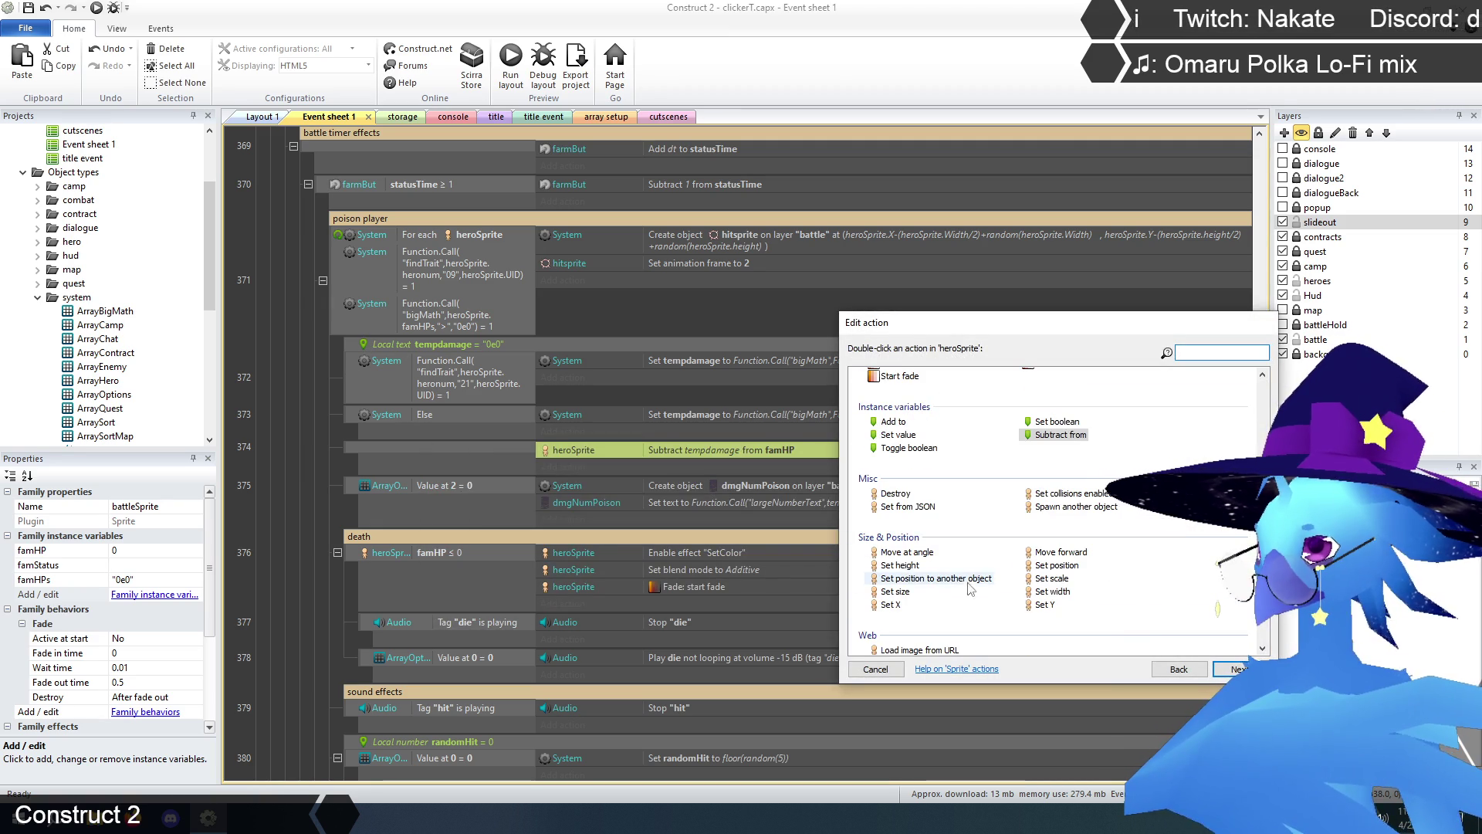
{"action": "double_click", "coordinate": [891, 433]}
{"action": "left_click", "coordinate": [679, 528]}
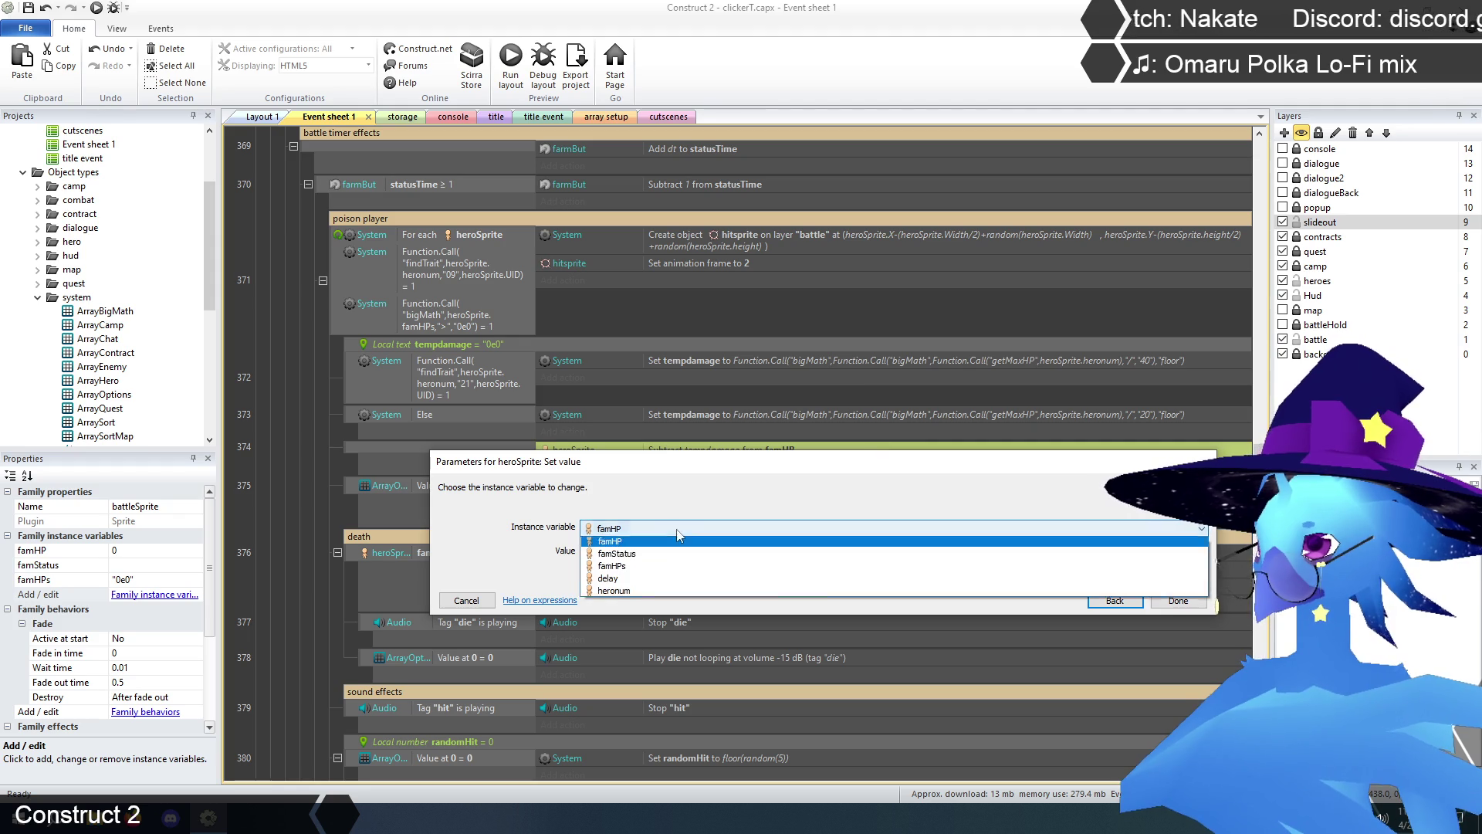
{"action": "left_click", "coordinate": [638, 569]}
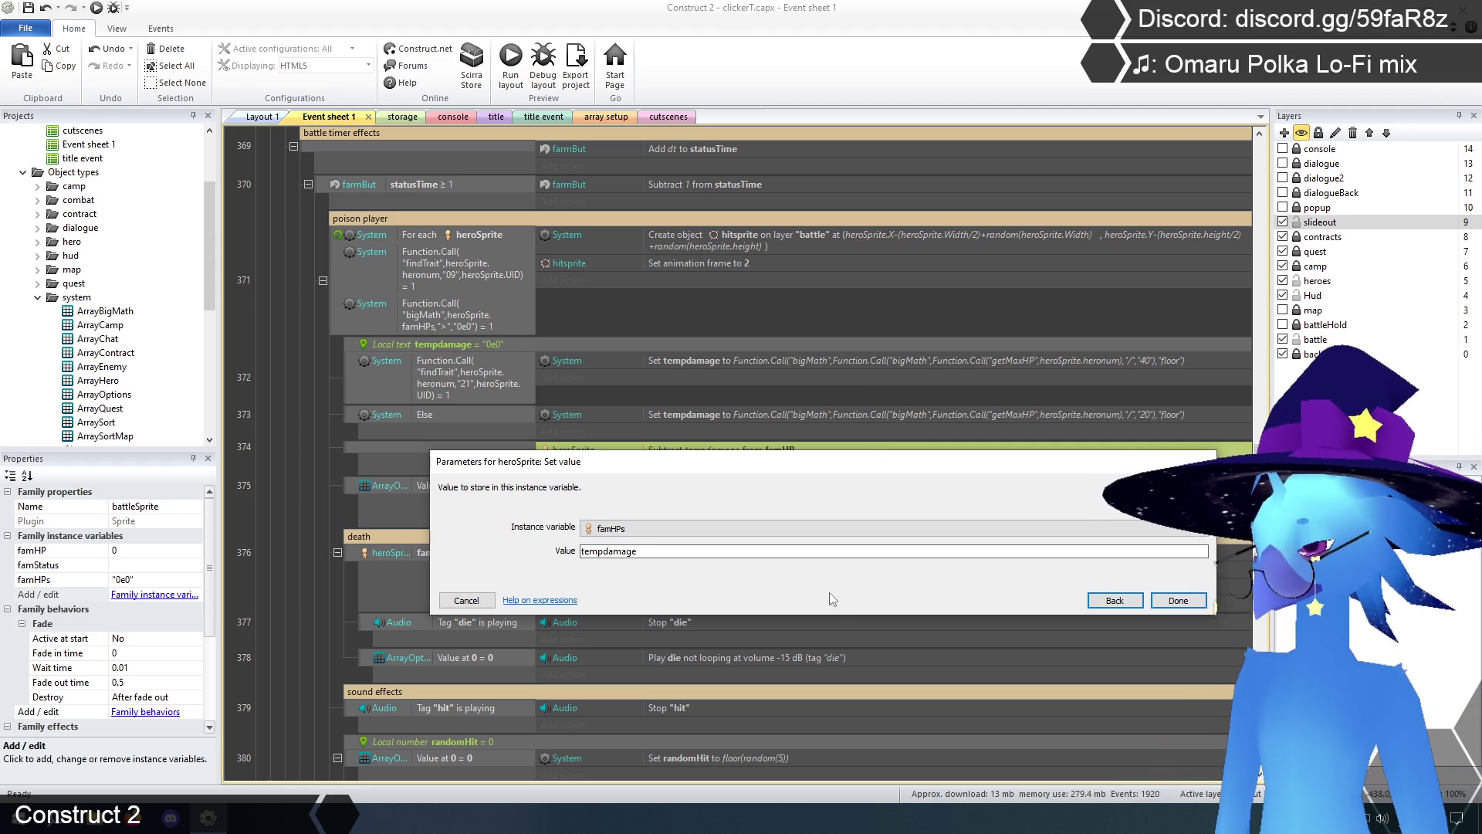
- Enter Function.Call("bigMath",Self.famHPs,"-",tempdamage) as the famHPs value
{"action": "type", "text": "Function"}
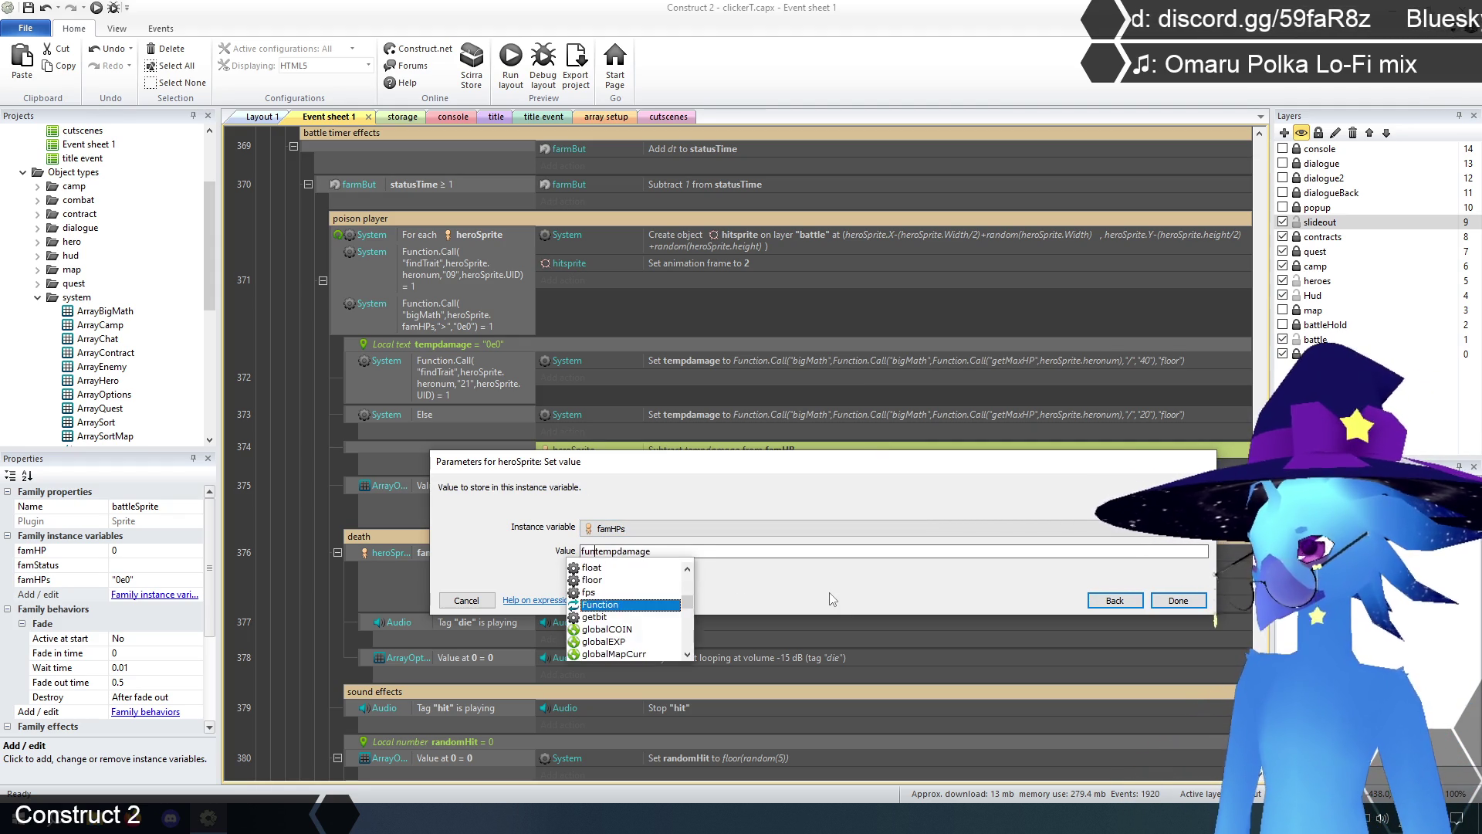
{"action": "type", "text": ".cal"}
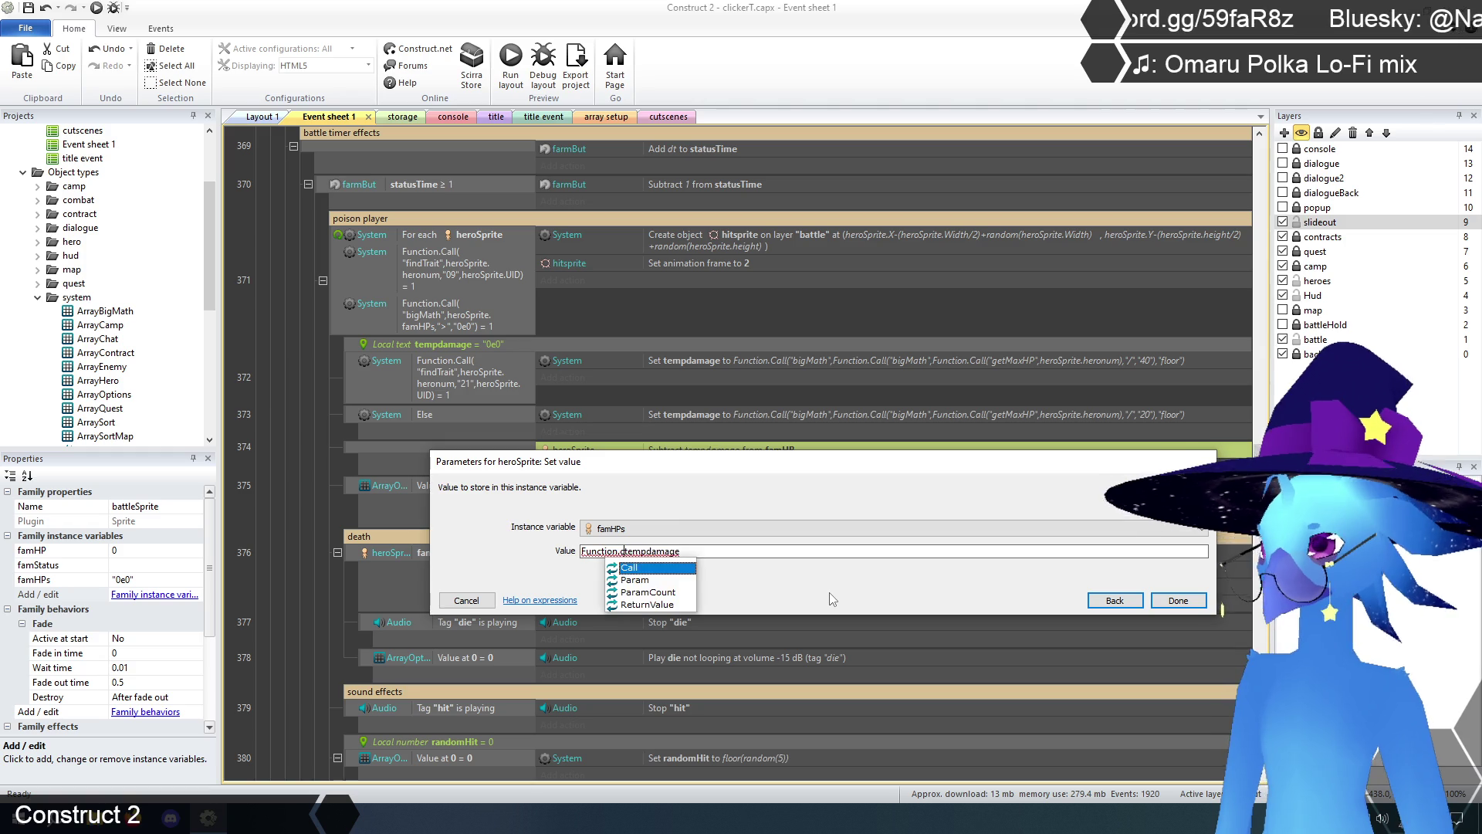
{"action": "key", "text": "Return"}
{"action": "type", "text": "(\"bigMath\","}
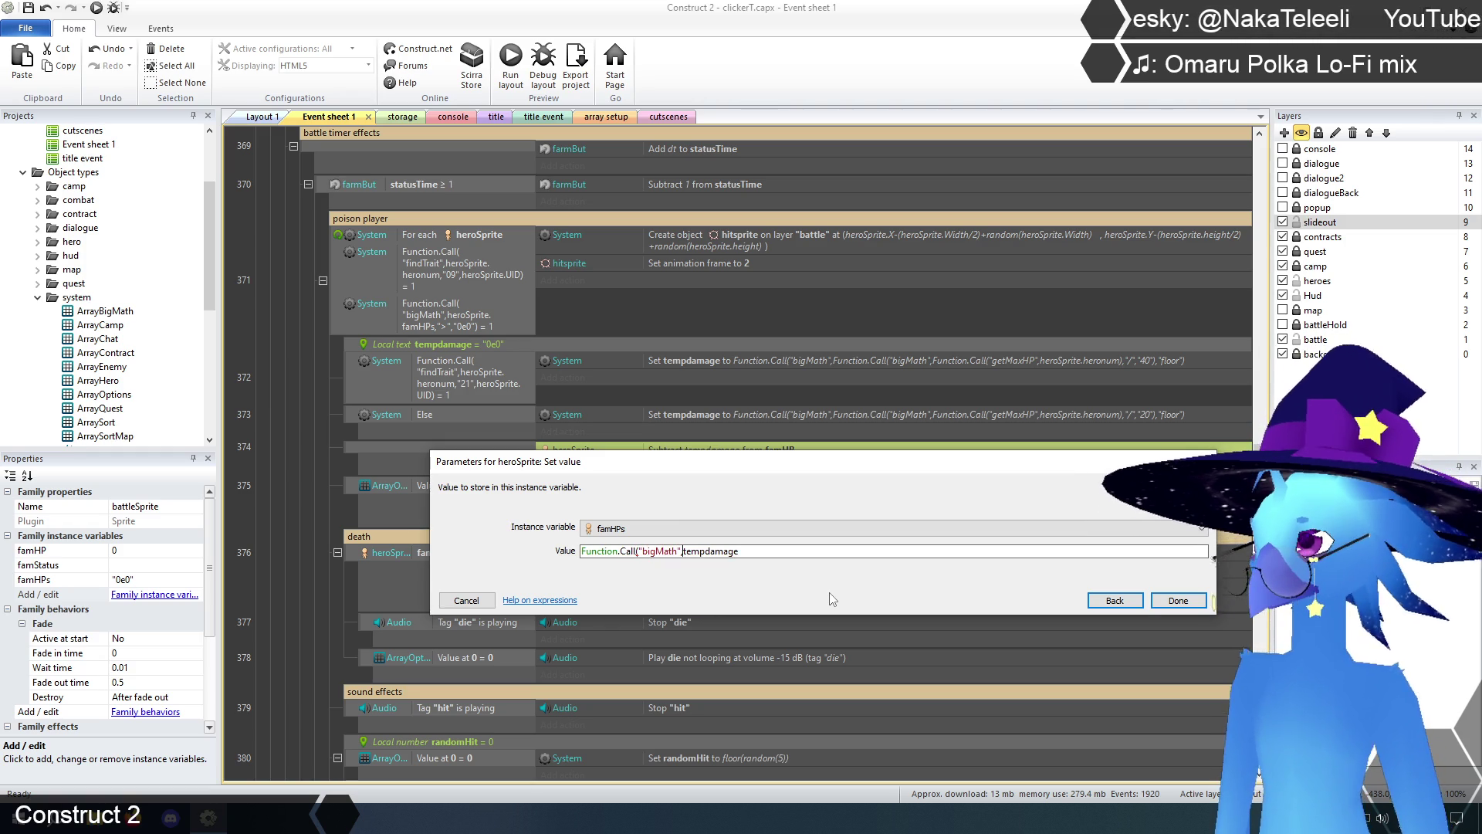
{"action": "type", "text": "Self."}
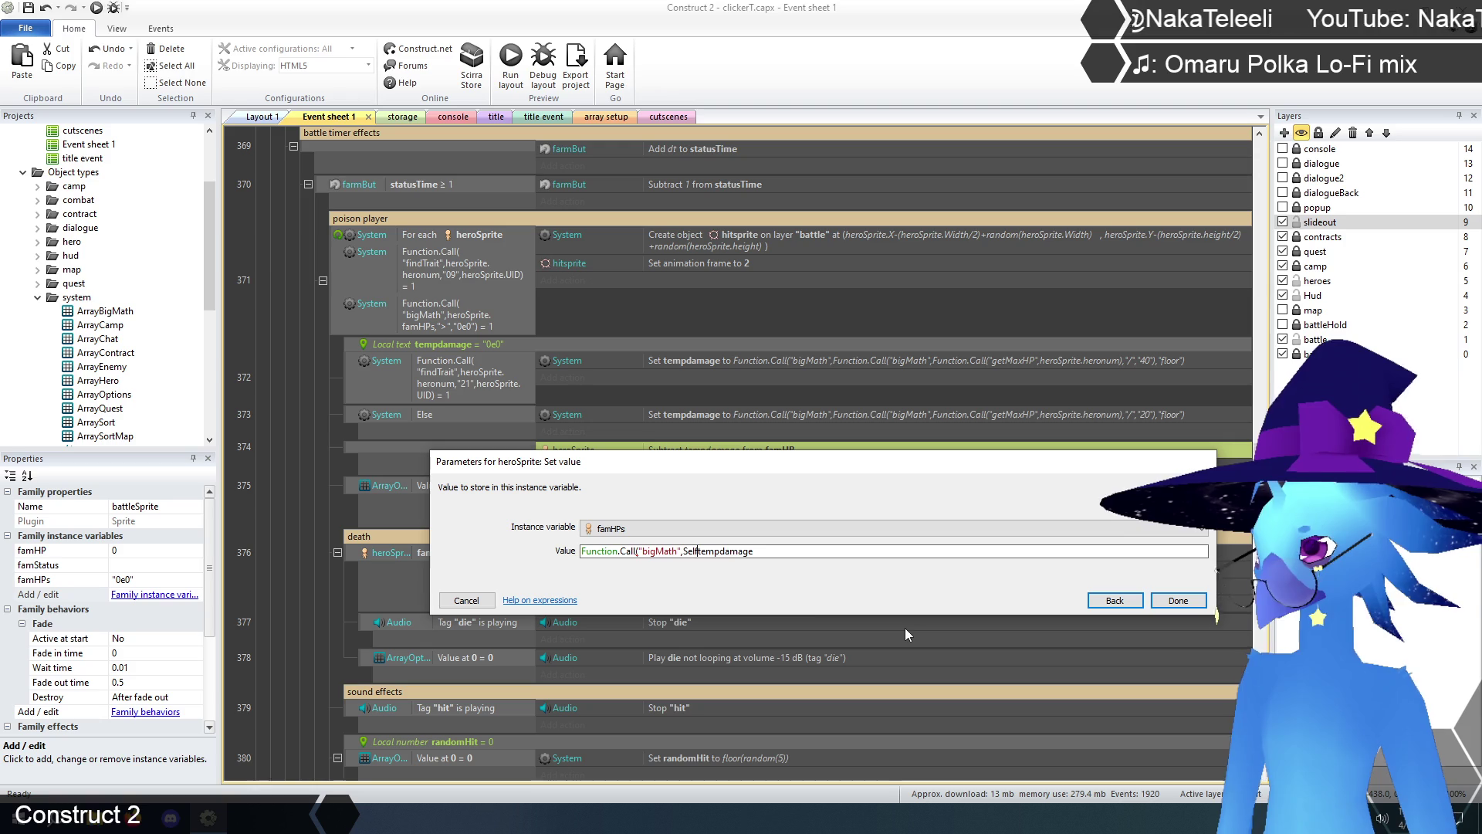
{"action": "type", "text": "famHPs"}
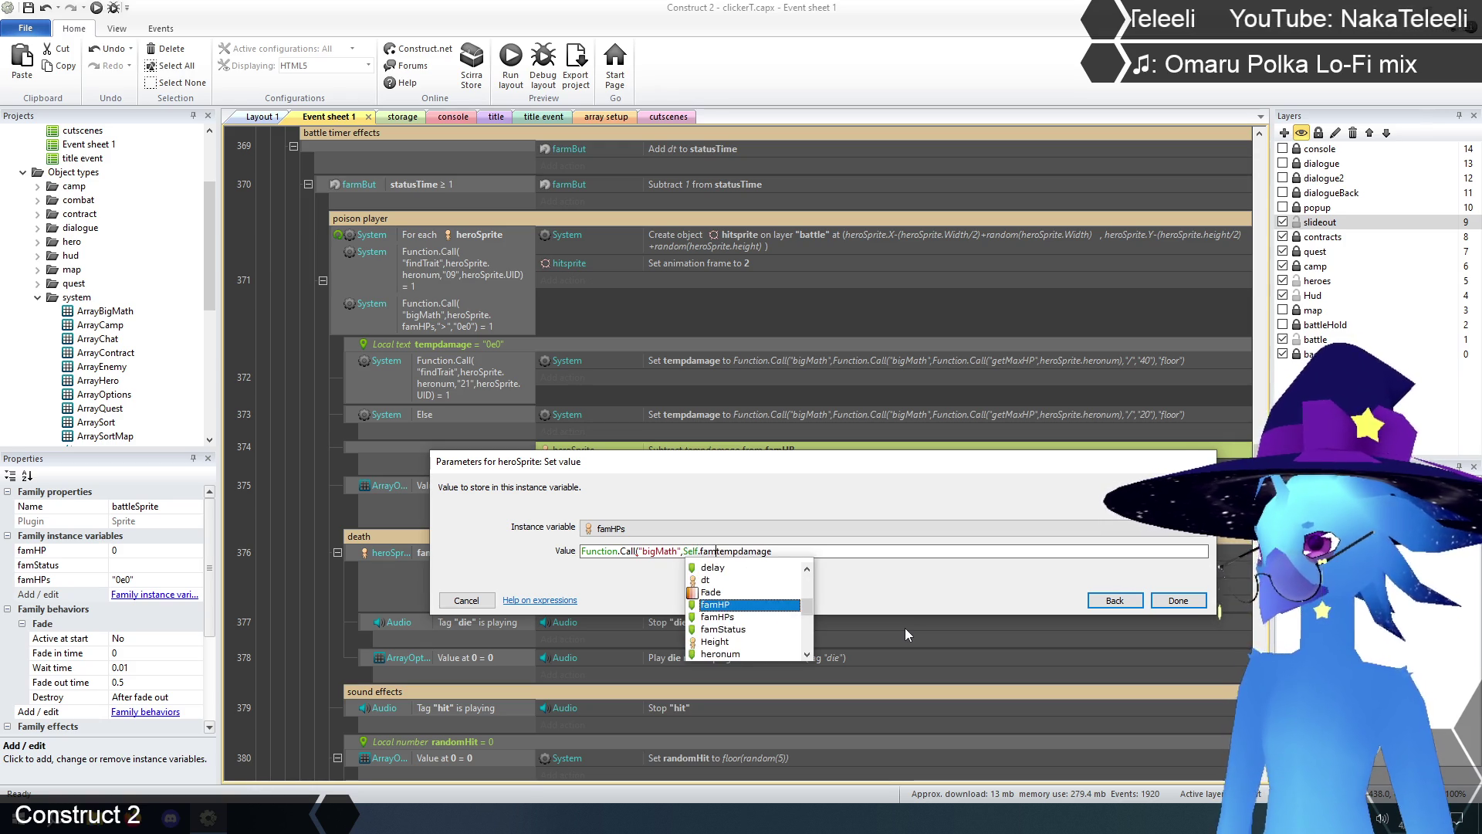
{"action": "key", "text": "Return"}
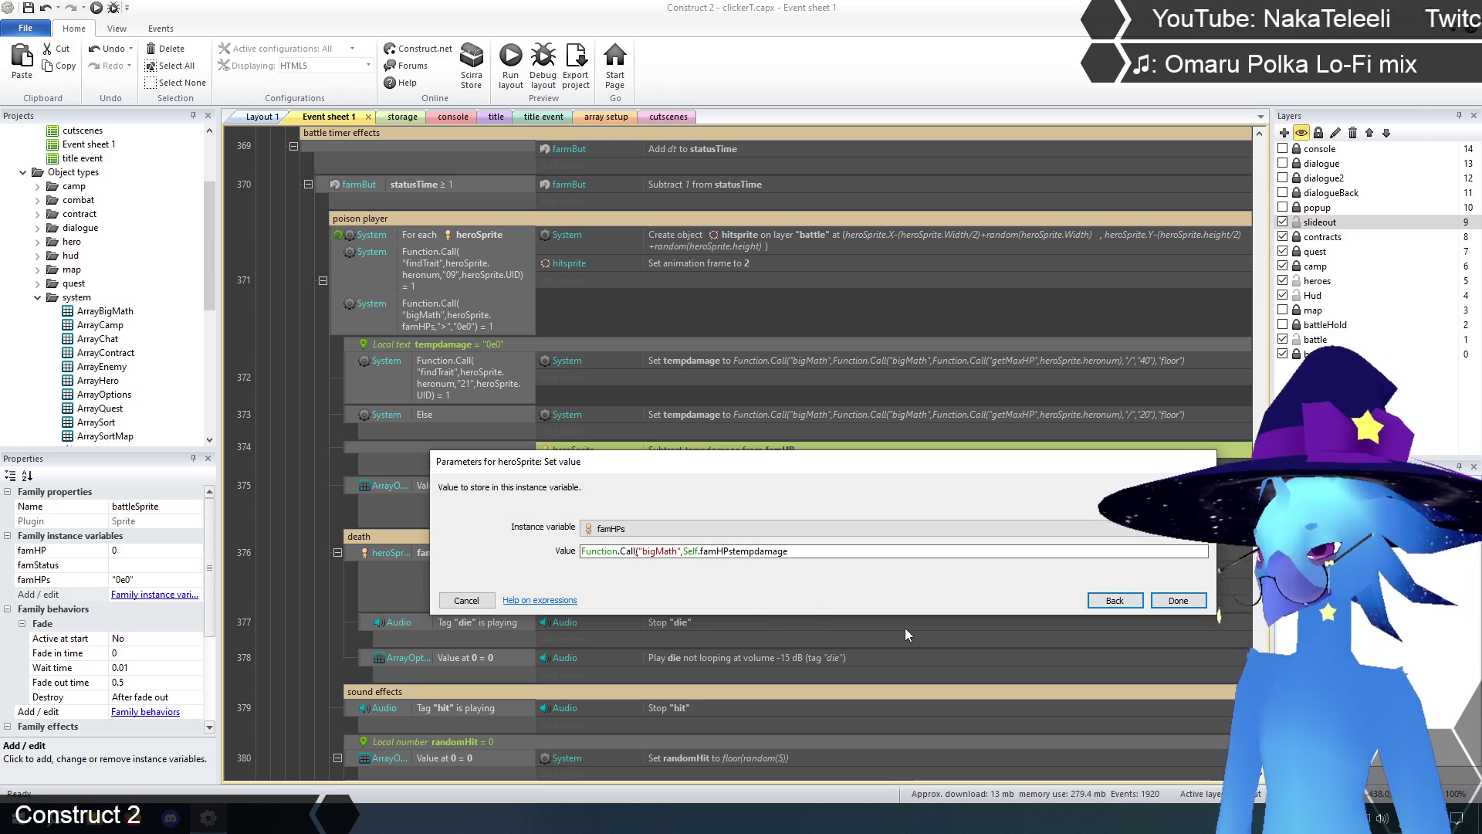
{"action": "type", "text": ",\""}
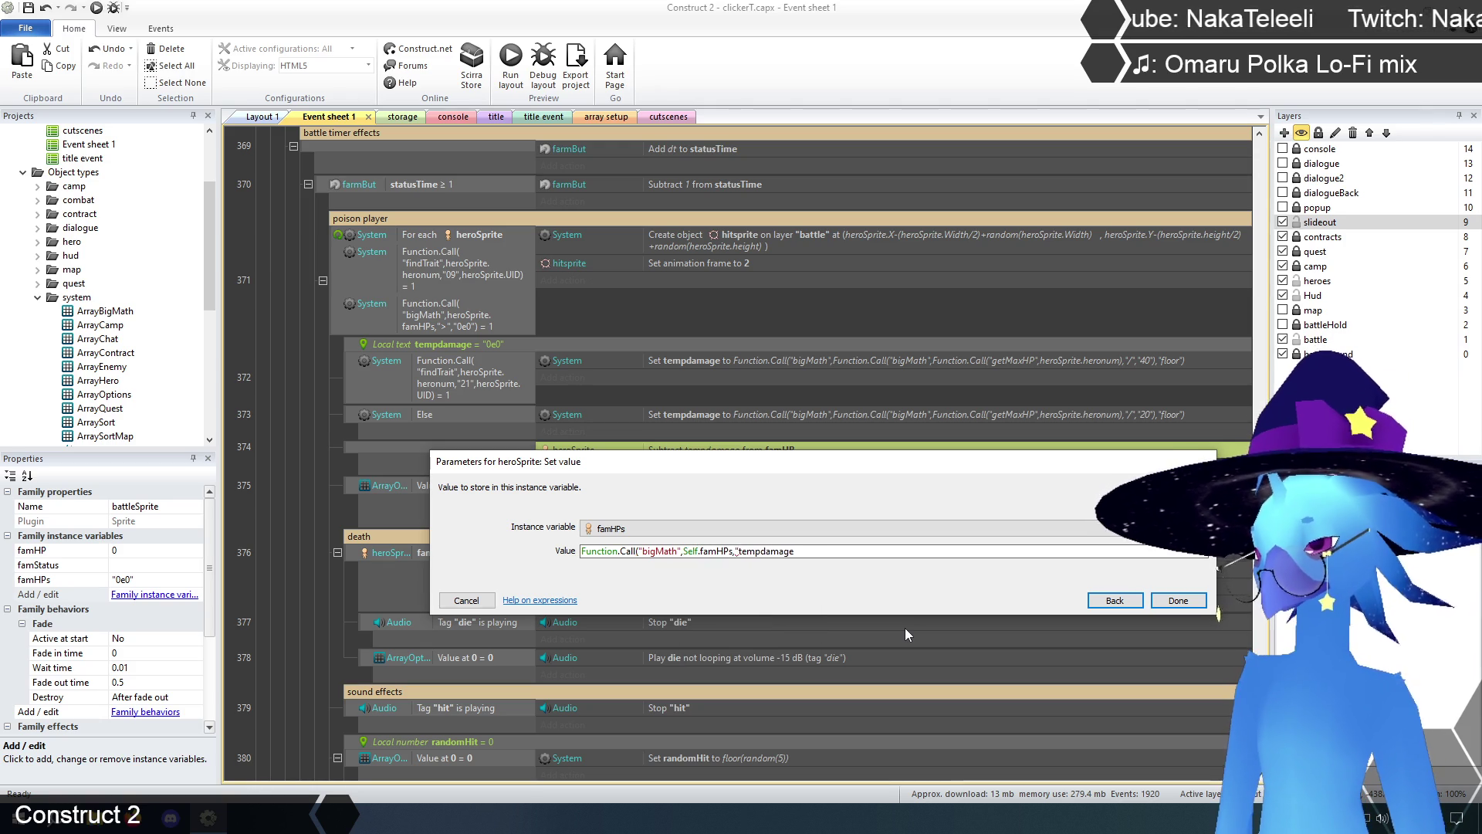
{"action": "type", "text": "-\","}
{"action": "type", "text": "-\""}
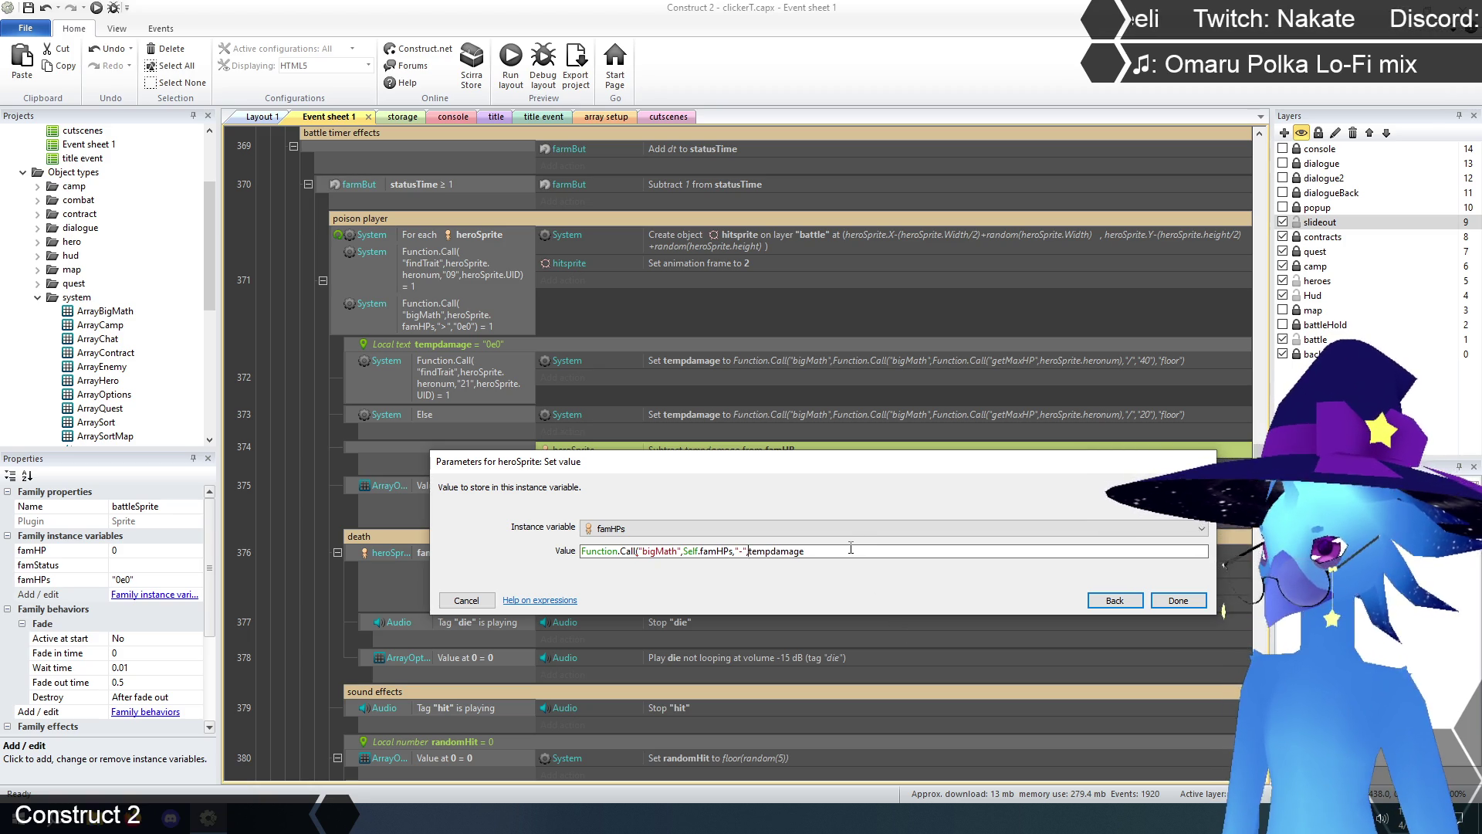
{"action": "type", "text": ")"}
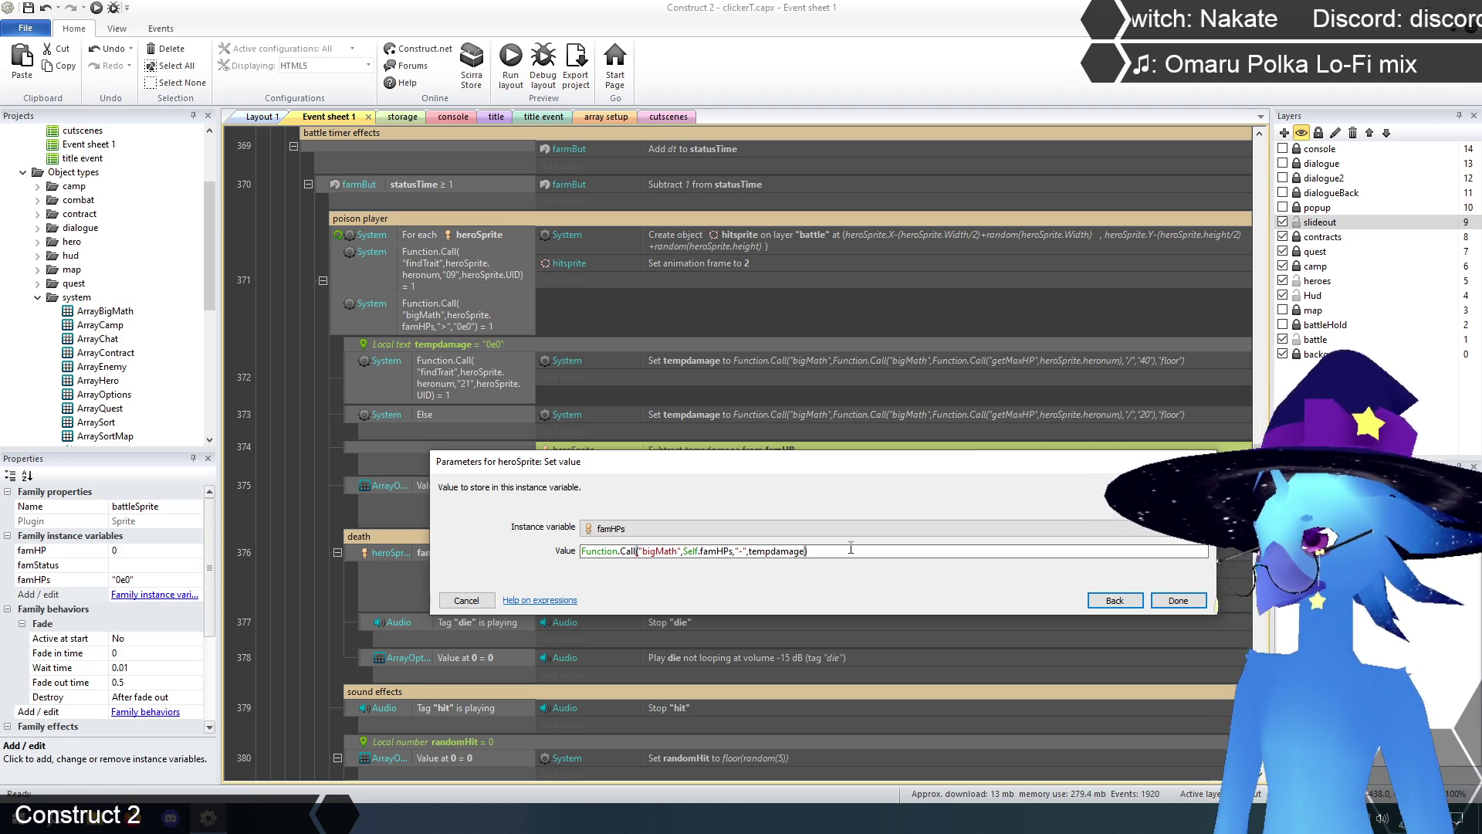
{"action": "left_click_drag", "start_coordinate": [839, 475], "coordinate": [829, 501]}
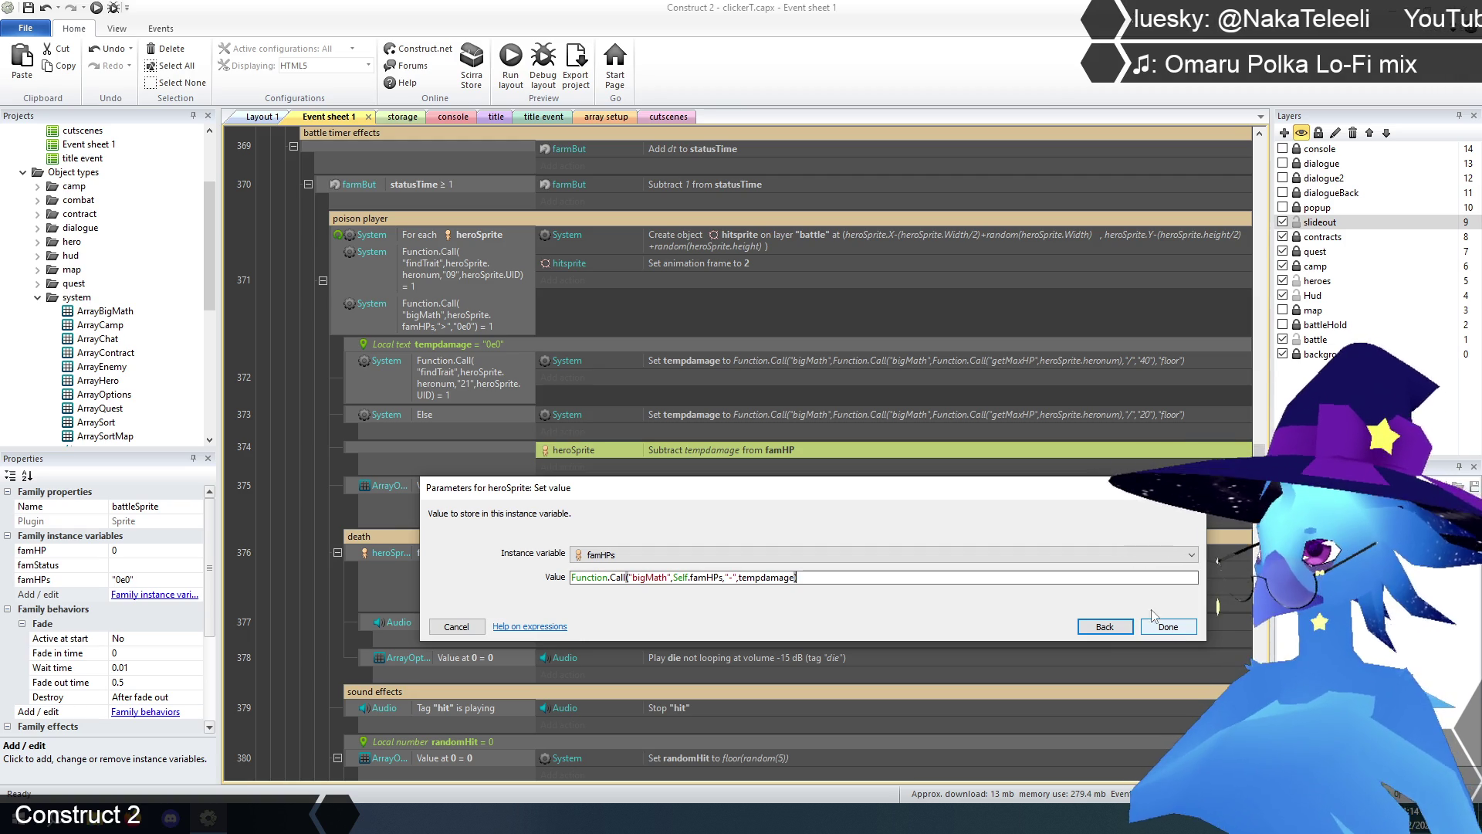
{"action": "left_click", "coordinate": [1168, 627]}
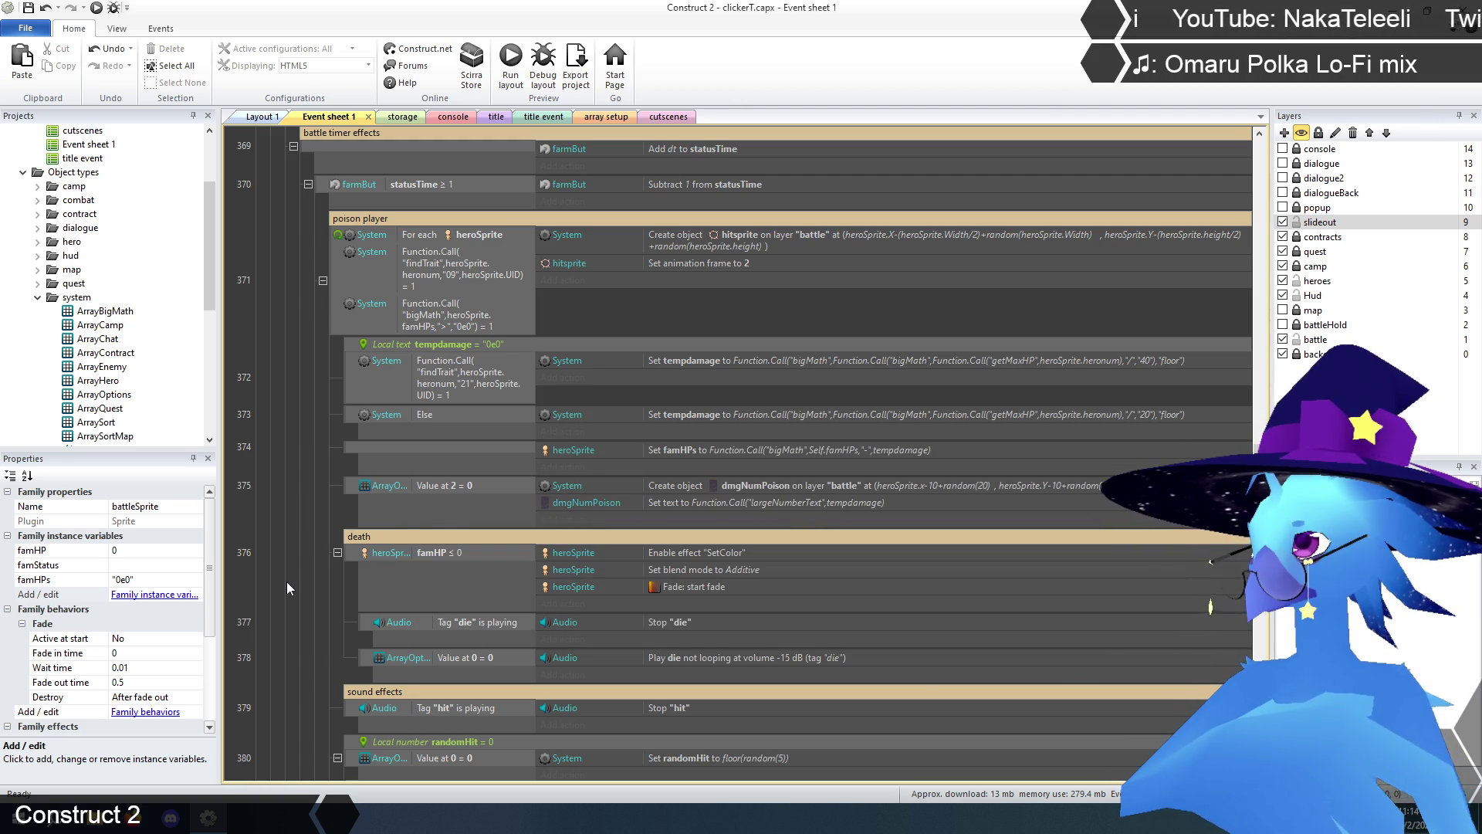
- Select the death event's famHP ≤ 0 condition and the bigMath condition in event 371
{"action": "left_click", "coordinate": [446, 553]}
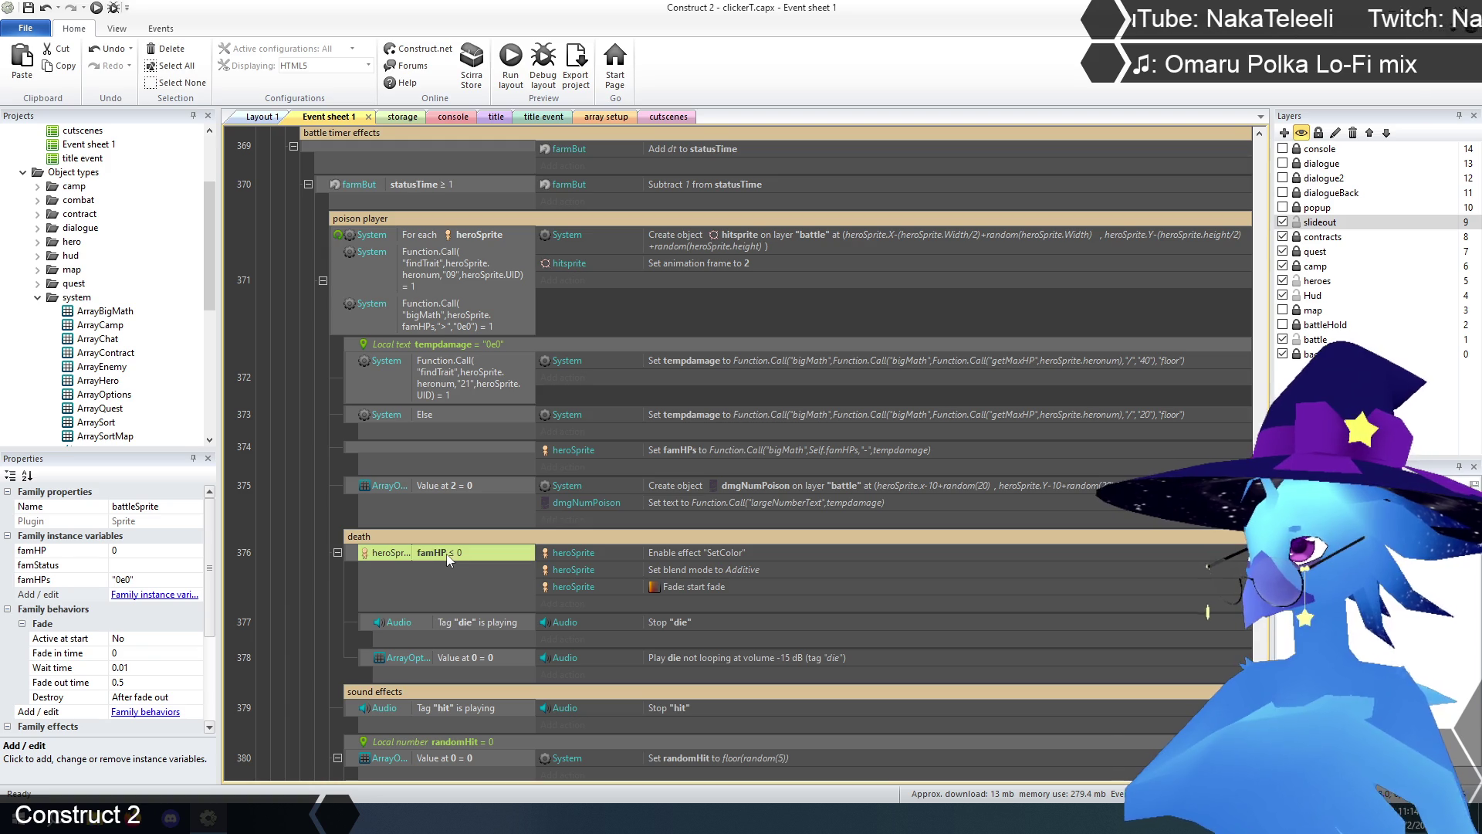
{"action": "left_click", "coordinate": [428, 318]}
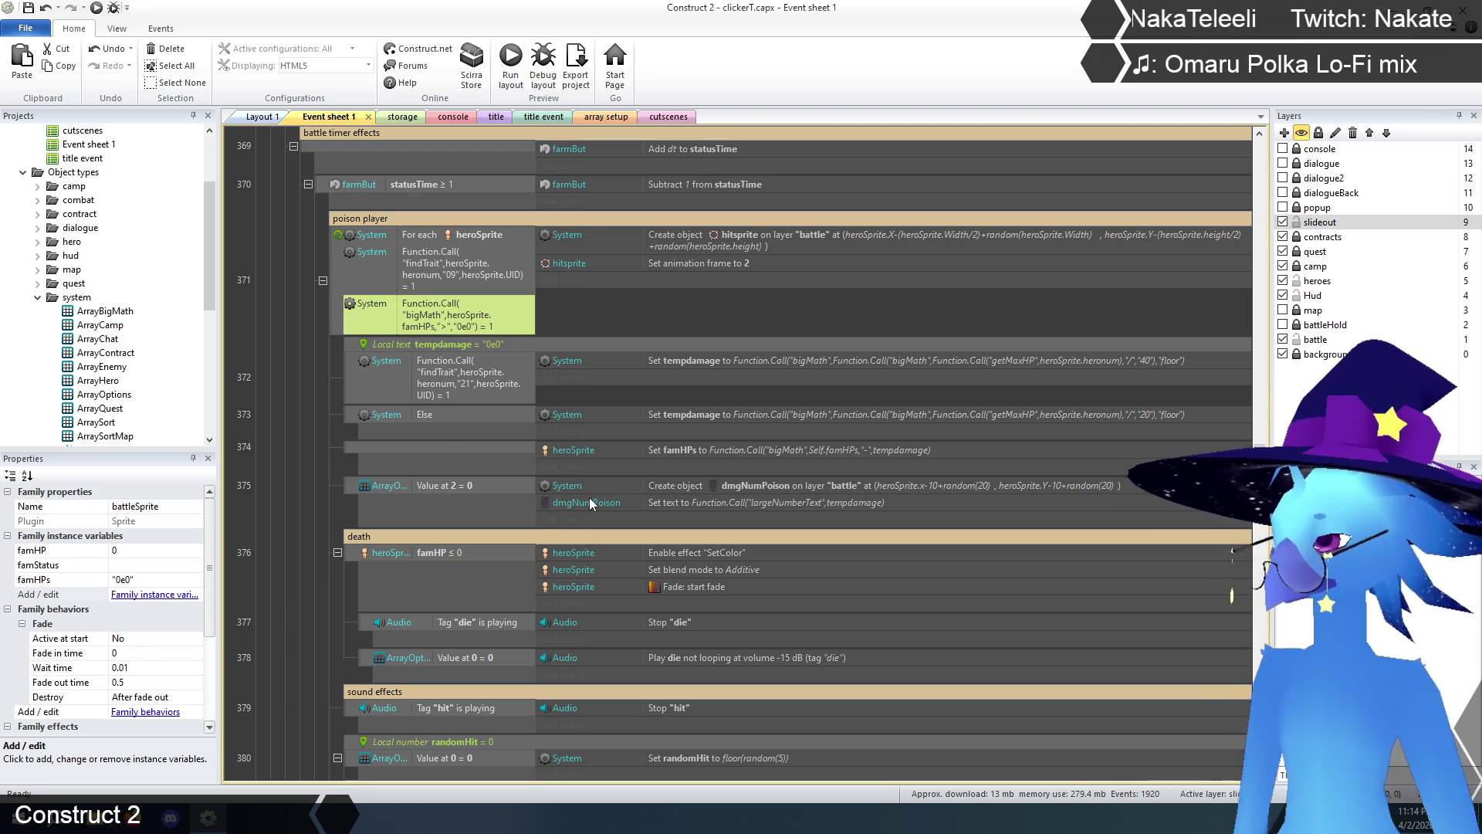
{"action": "left_click", "coordinate": [440, 554]}
{"action": "scroll", "coordinate": [371, 563], "scroll_direction": "down", "scroll_amount": 4}
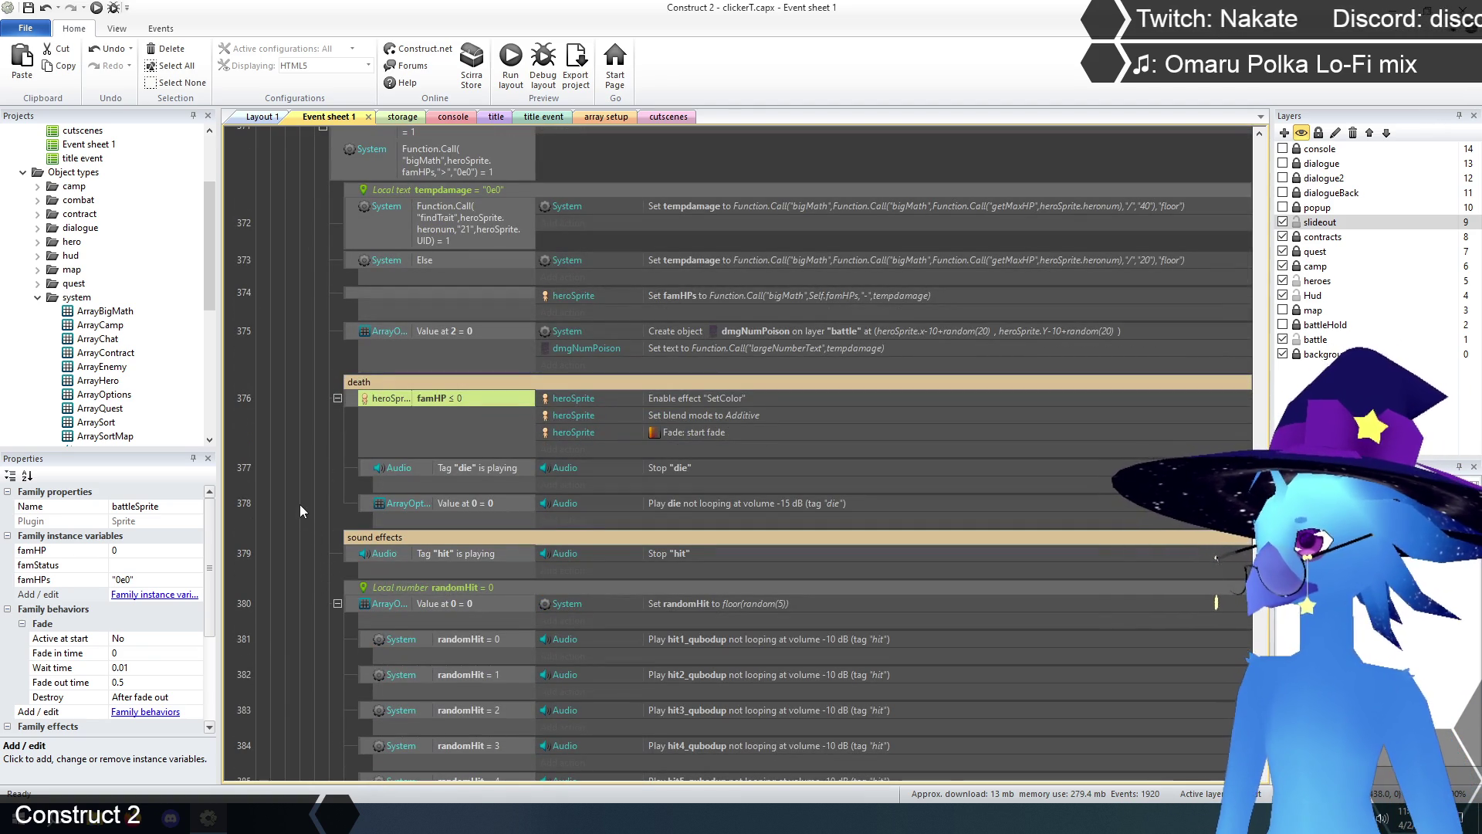
{"action": "left_click", "coordinate": [355, 405]}
{"action": "scroll", "coordinate": [282, 517], "scroll_direction": "up", "scroll_amount": 3}
{"action": "left_click", "coordinate": [272, 540]}
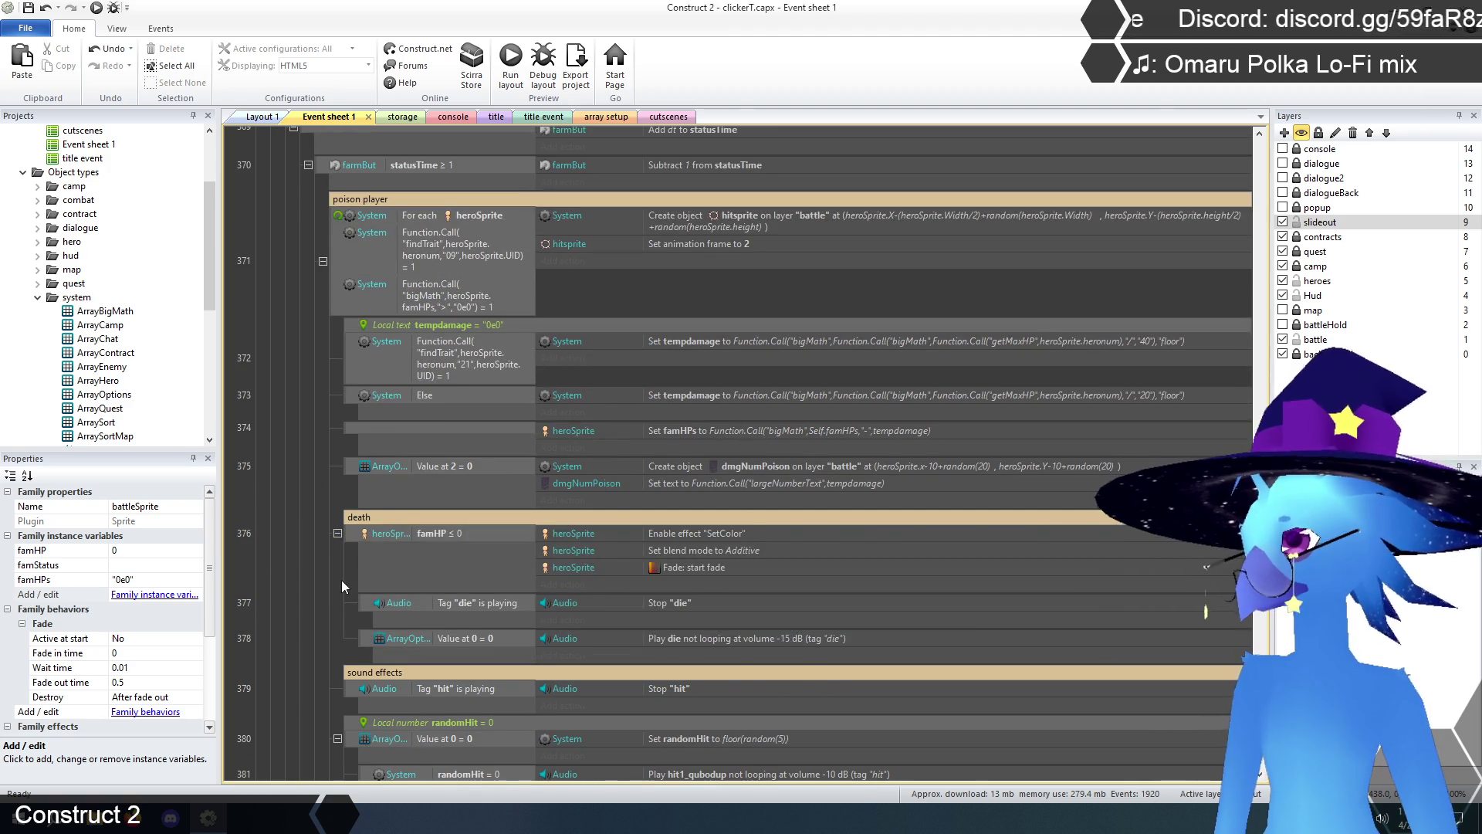
{"action": "scroll", "coordinate": [341, 580], "scroll_direction": "up", "scroll_amount": 1}
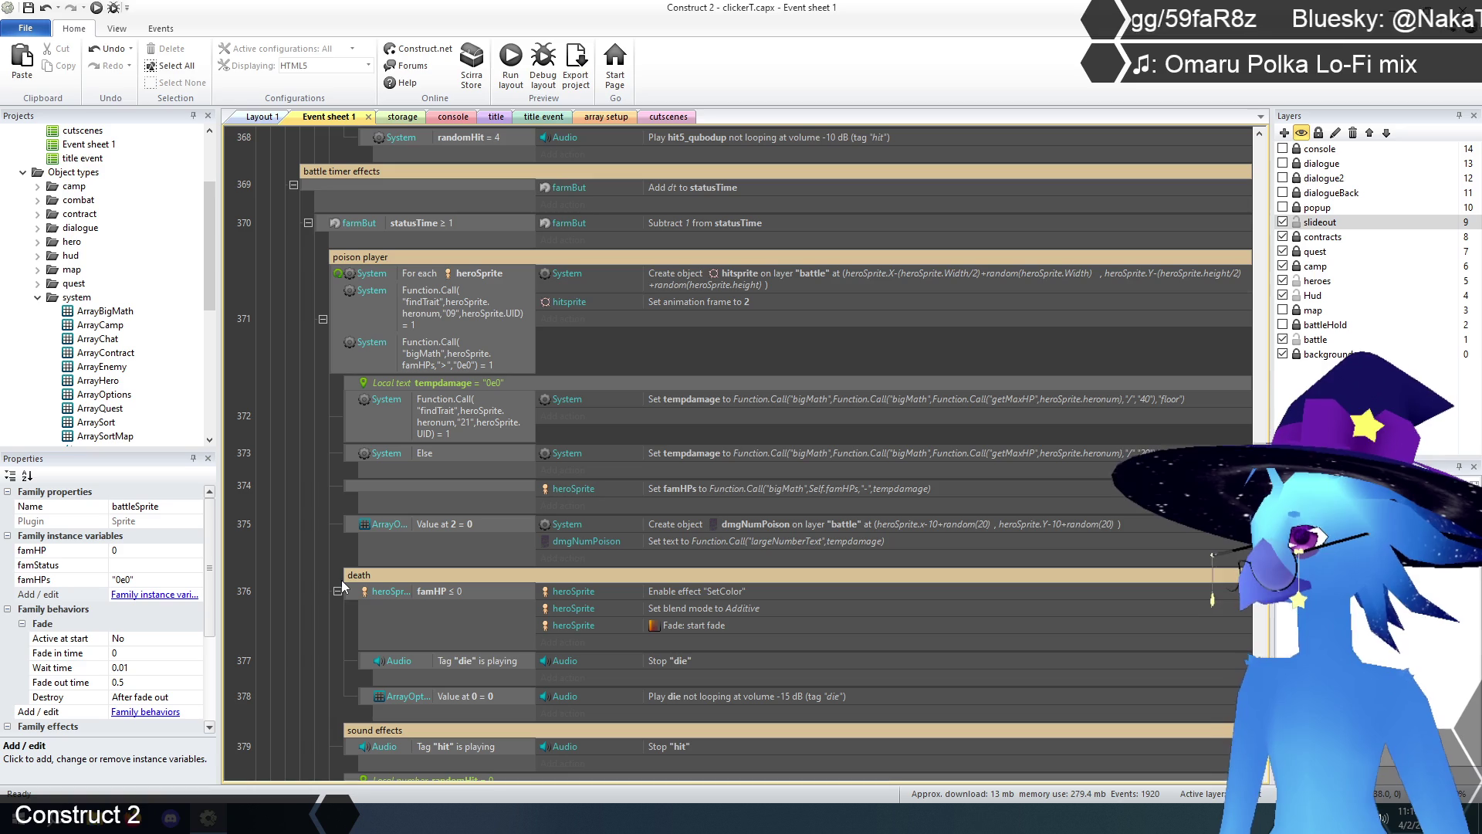
{"action": "scroll", "coordinate": [342, 585], "scroll_direction": "down", "scroll_amount": 1}
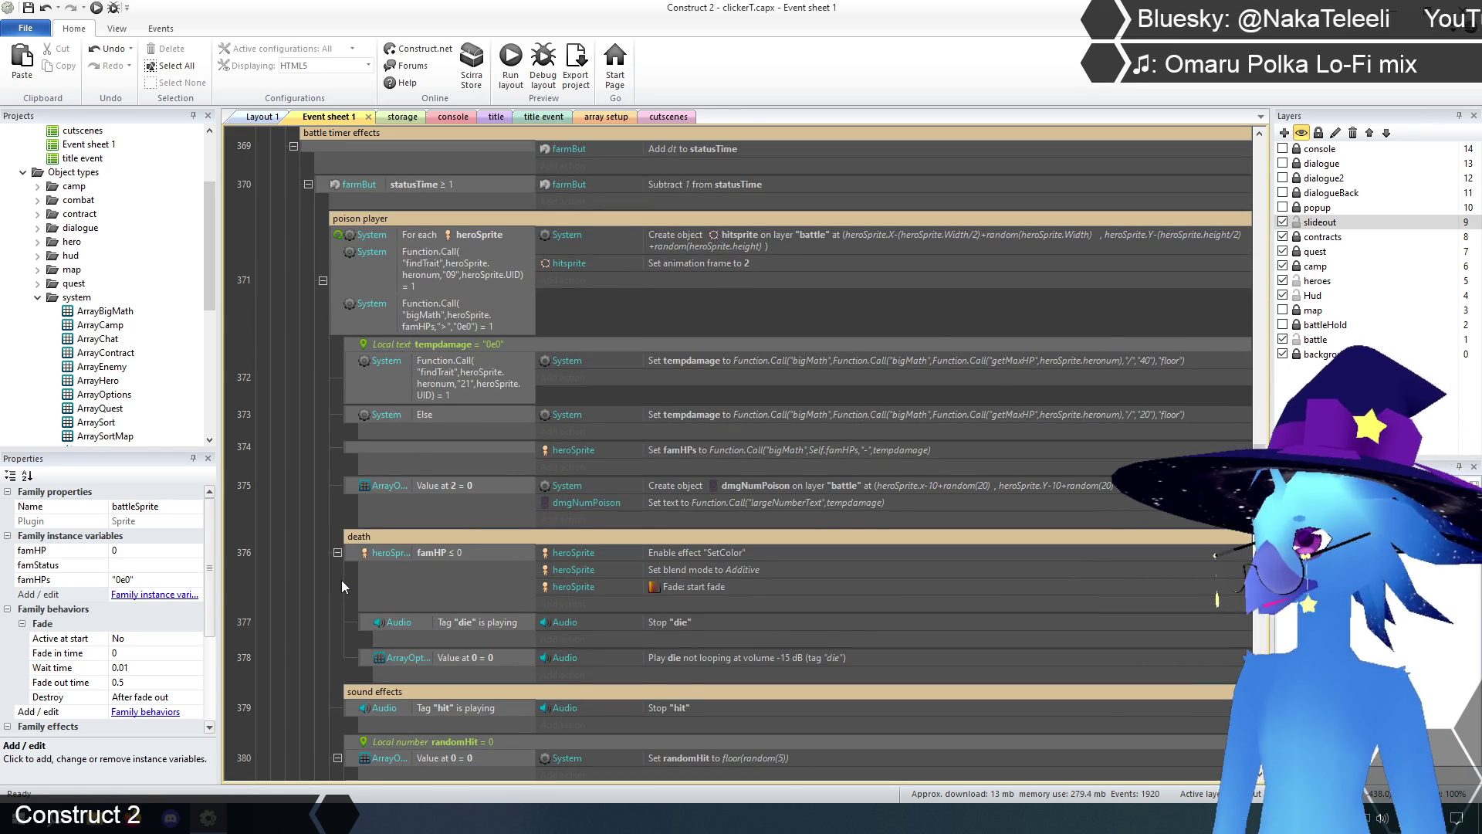
- Copy the bigMath condition from event 371 into death event 376 below famHP ≤ 0
{"action": "left_click", "coordinate": [345, 556]}
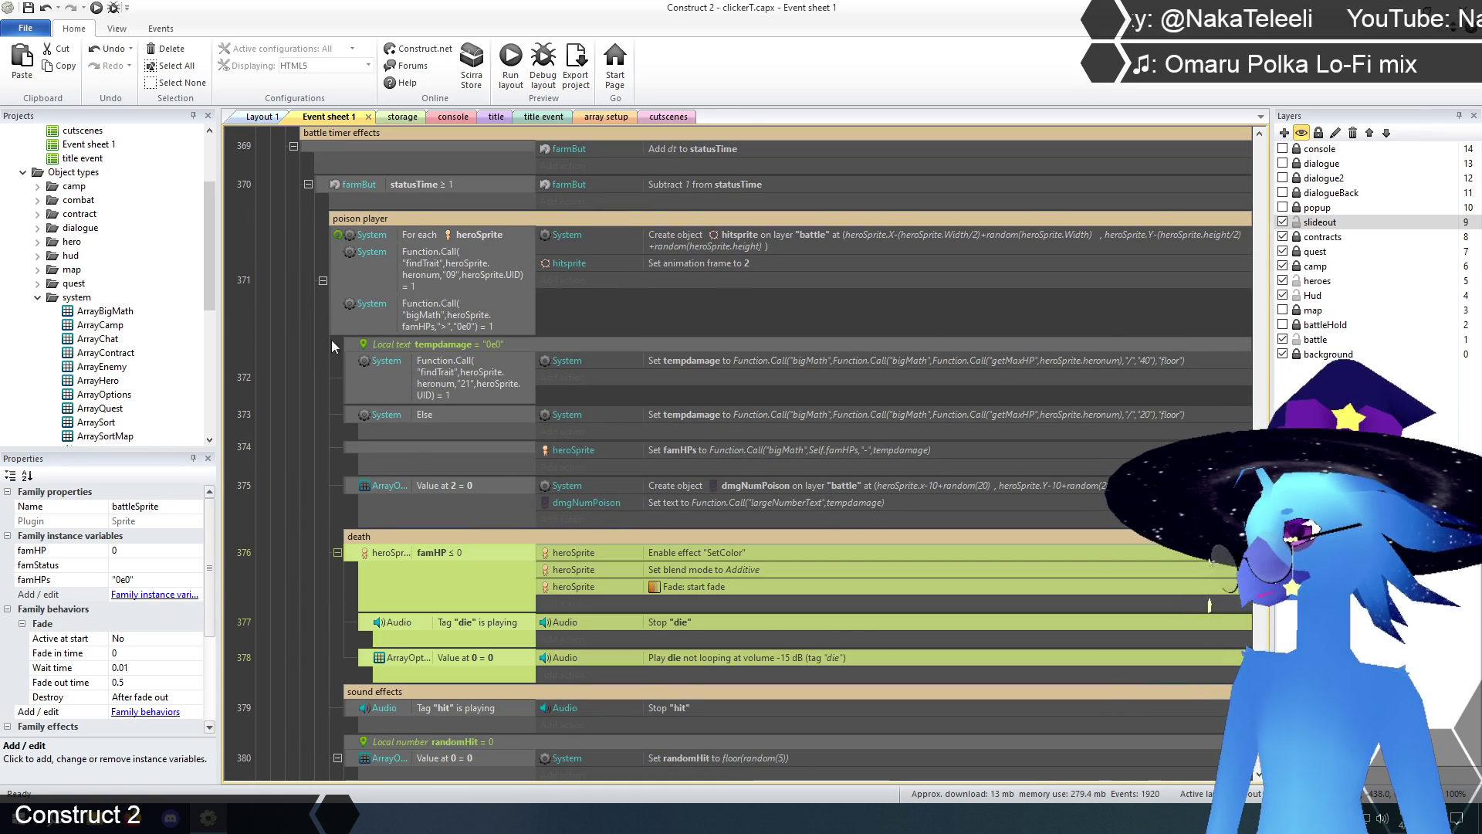
{"action": "left_click", "coordinate": [332, 318], "text": "shift"}
{"action": "left_click", "coordinate": [461, 553]}
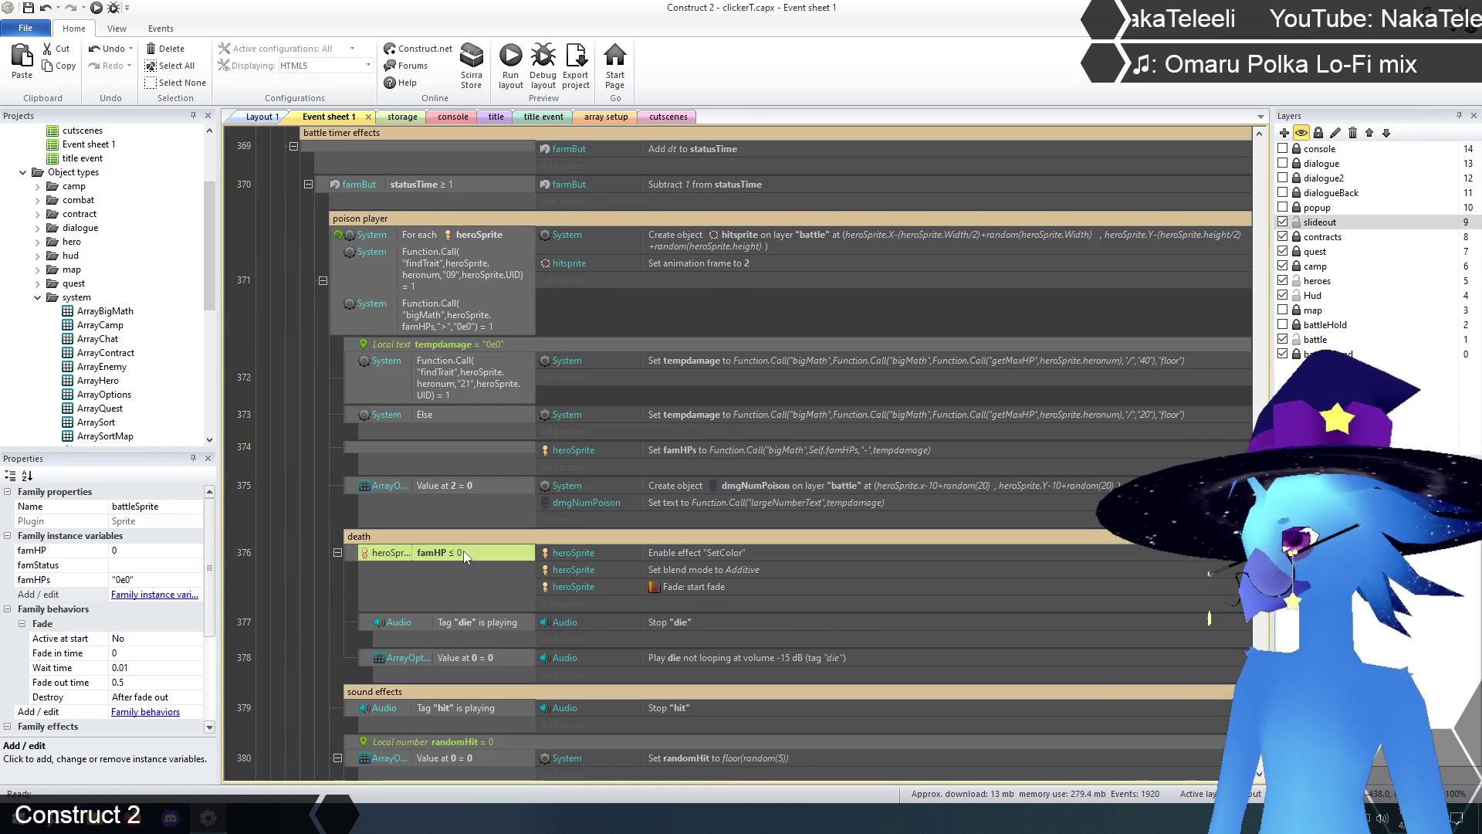
{"action": "left_click", "coordinate": [420, 312]}
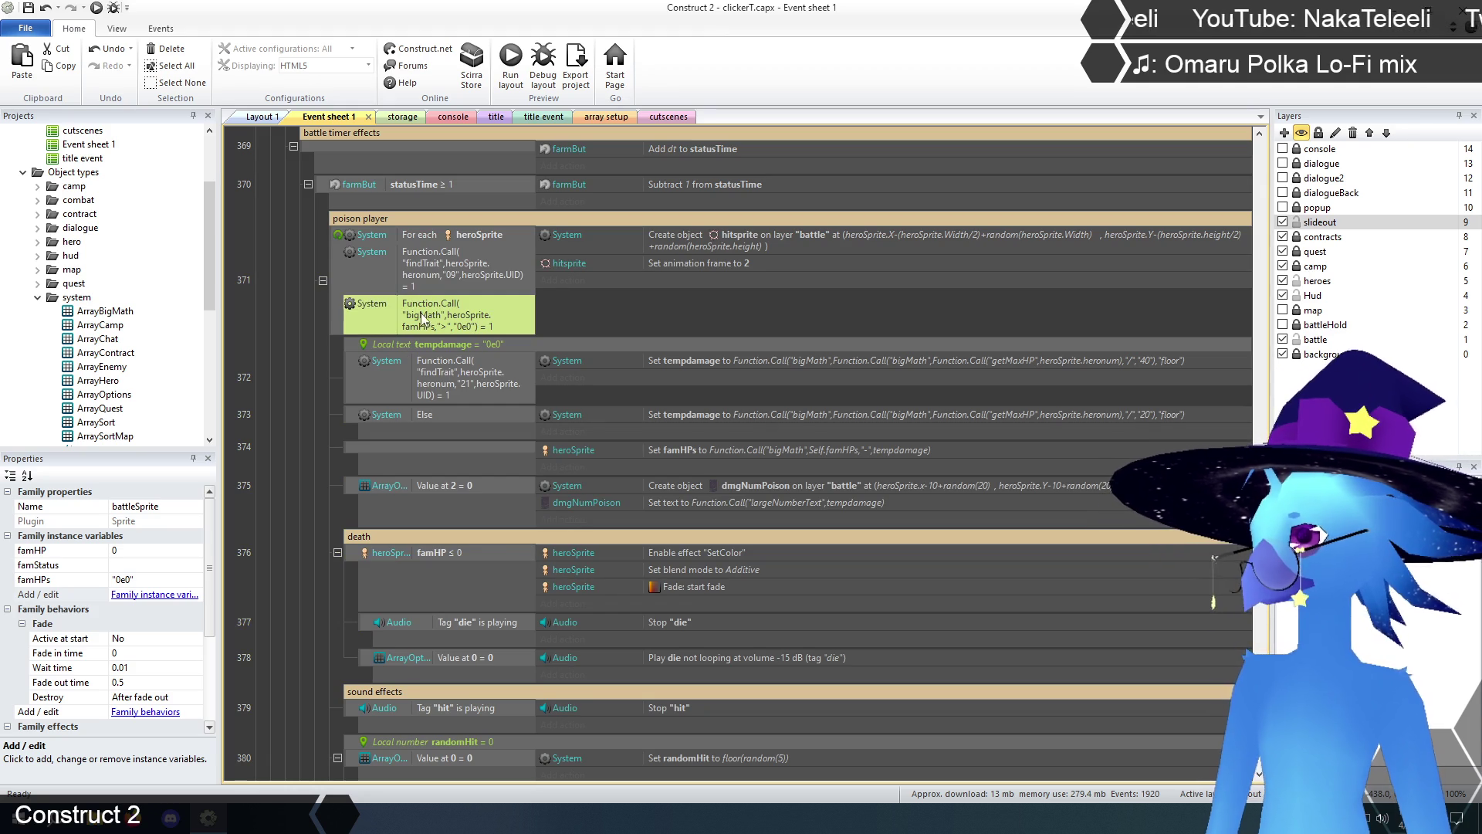
{"action": "left_click", "coordinate": [444, 553]}
{"action": "key", "text": "ctrl+v"}
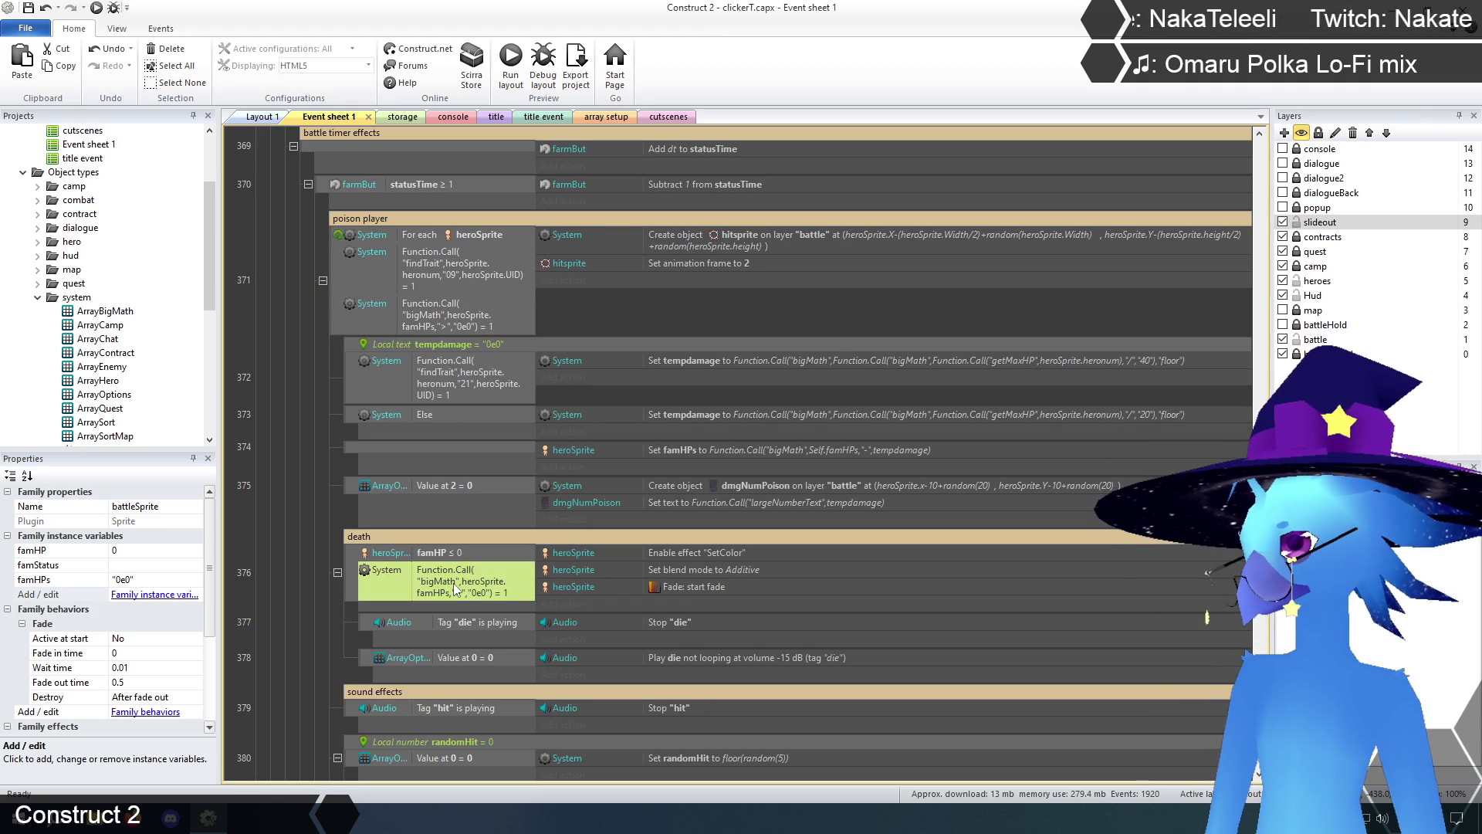
{"action": "double_click", "coordinate": [466, 585]}
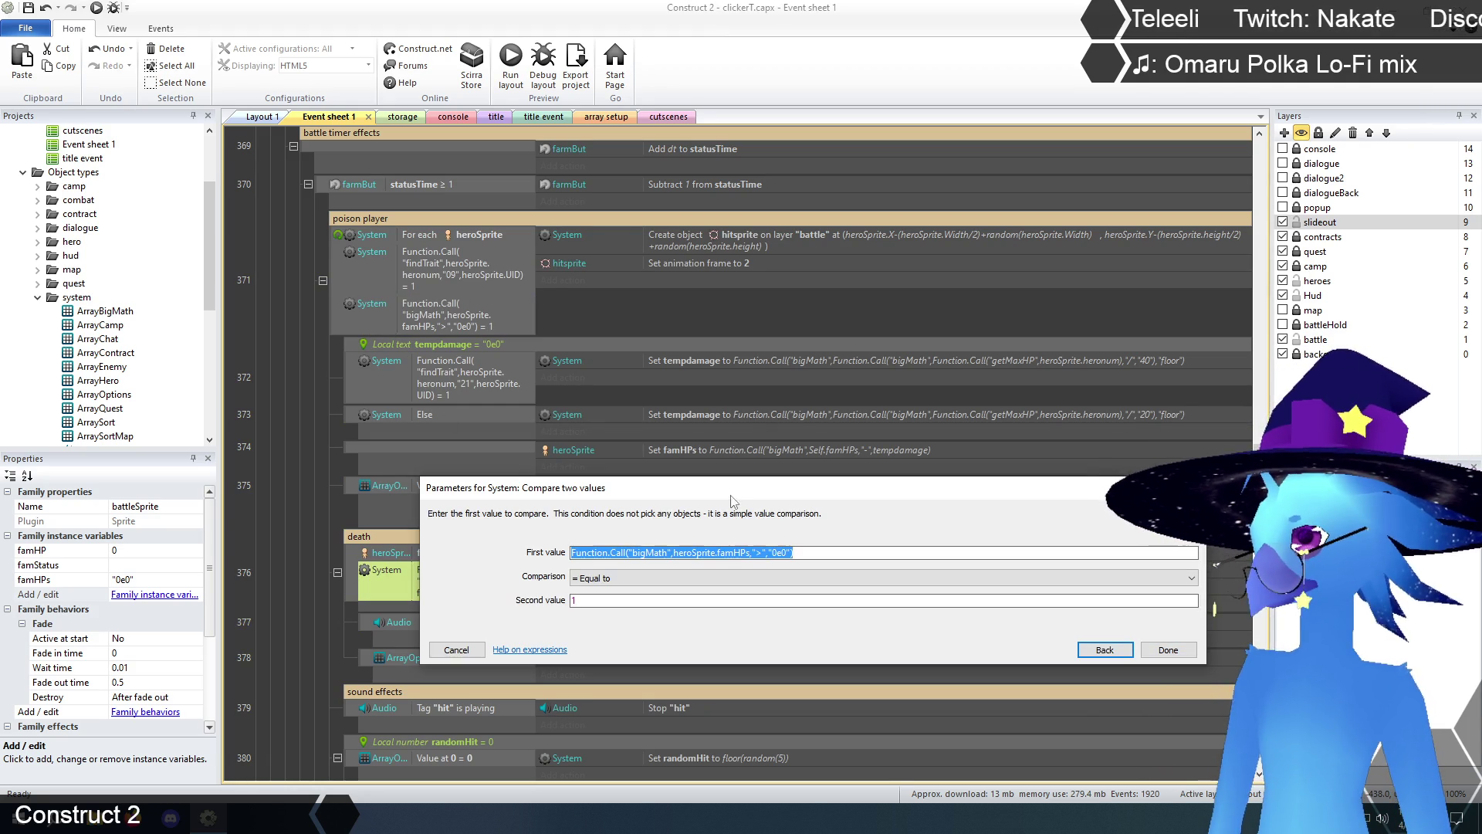
{"action": "left_click_drag", "start_coordinate": [743, 488], "coordinate": [803, 509]}
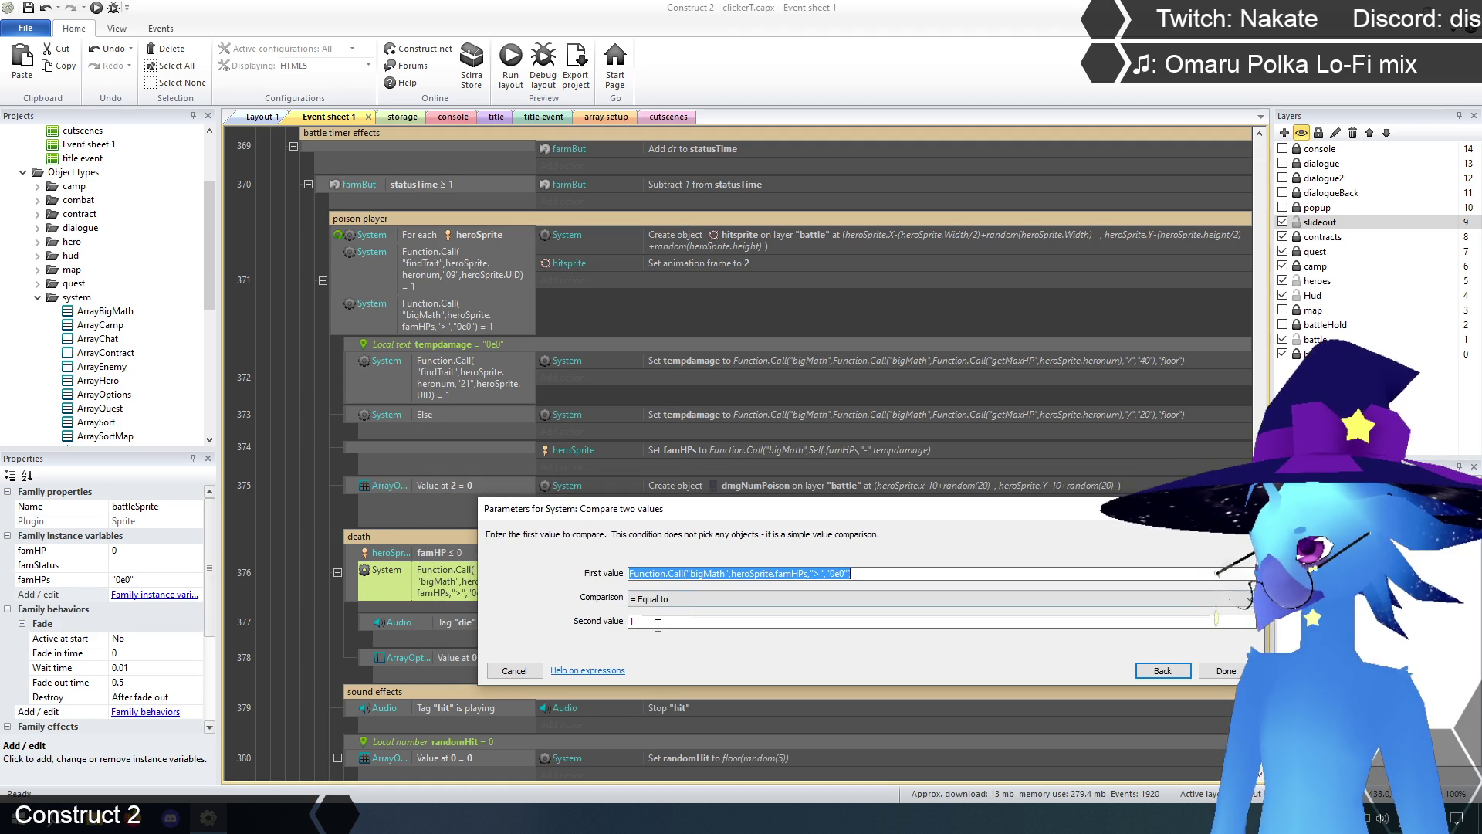
{"action": "left_click", "coordinate": [658, 623]}
{"action": "type", "text": "0"}
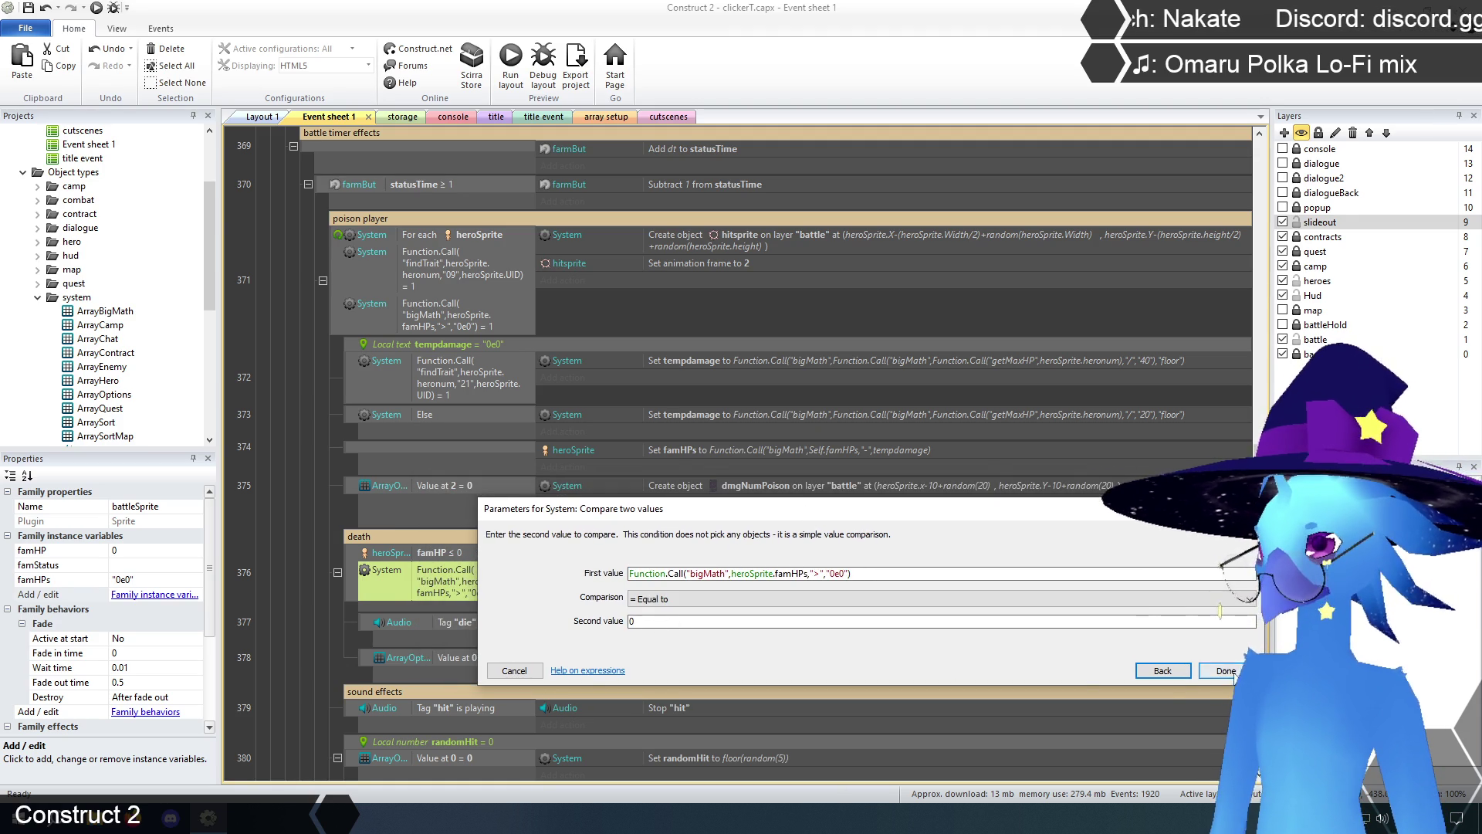
{"action": "left_click", "coordinate": [1233, 671]}
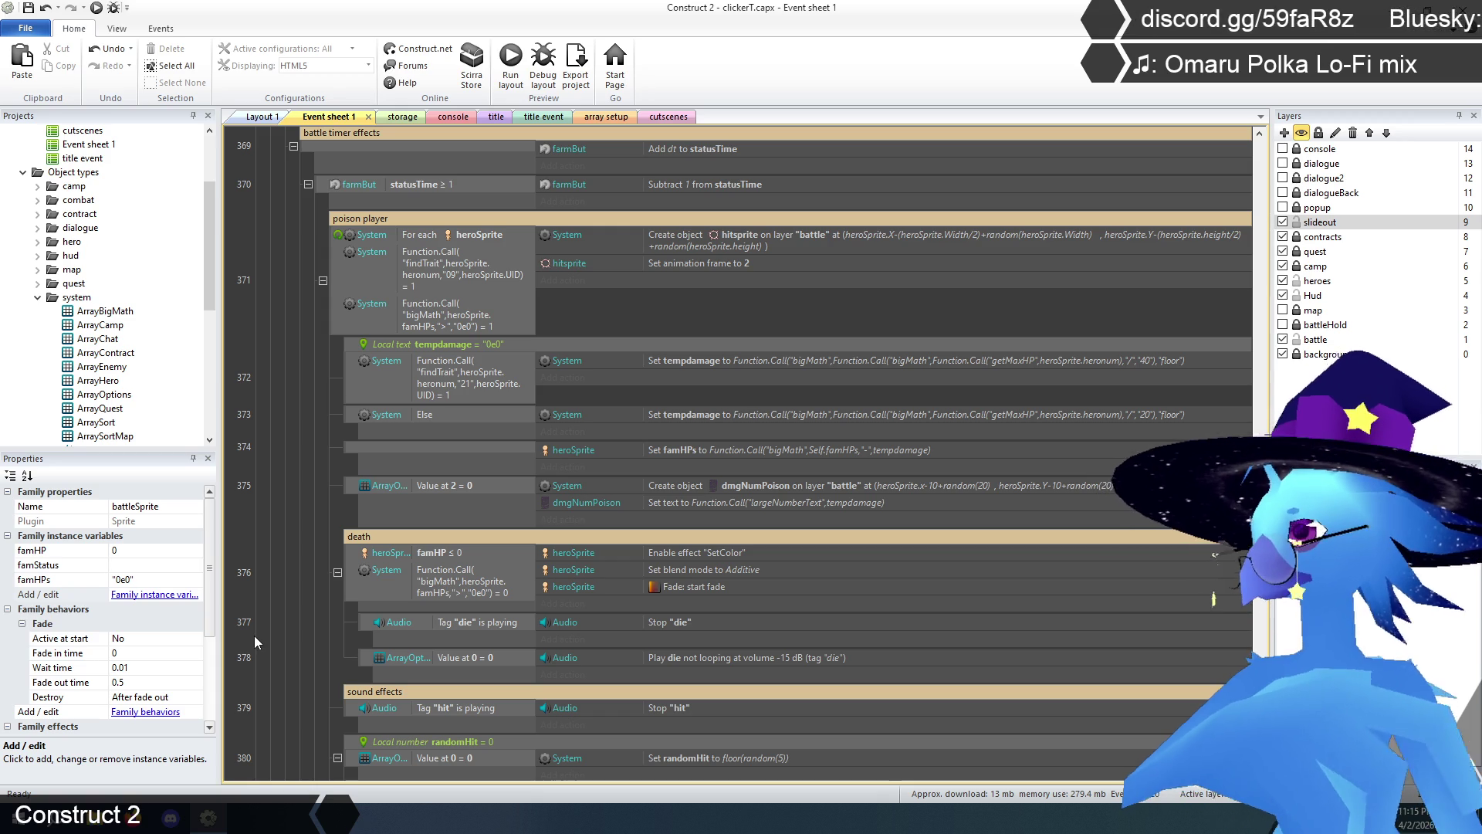
{"action": "left_click", "coordinate": [450, 554]}
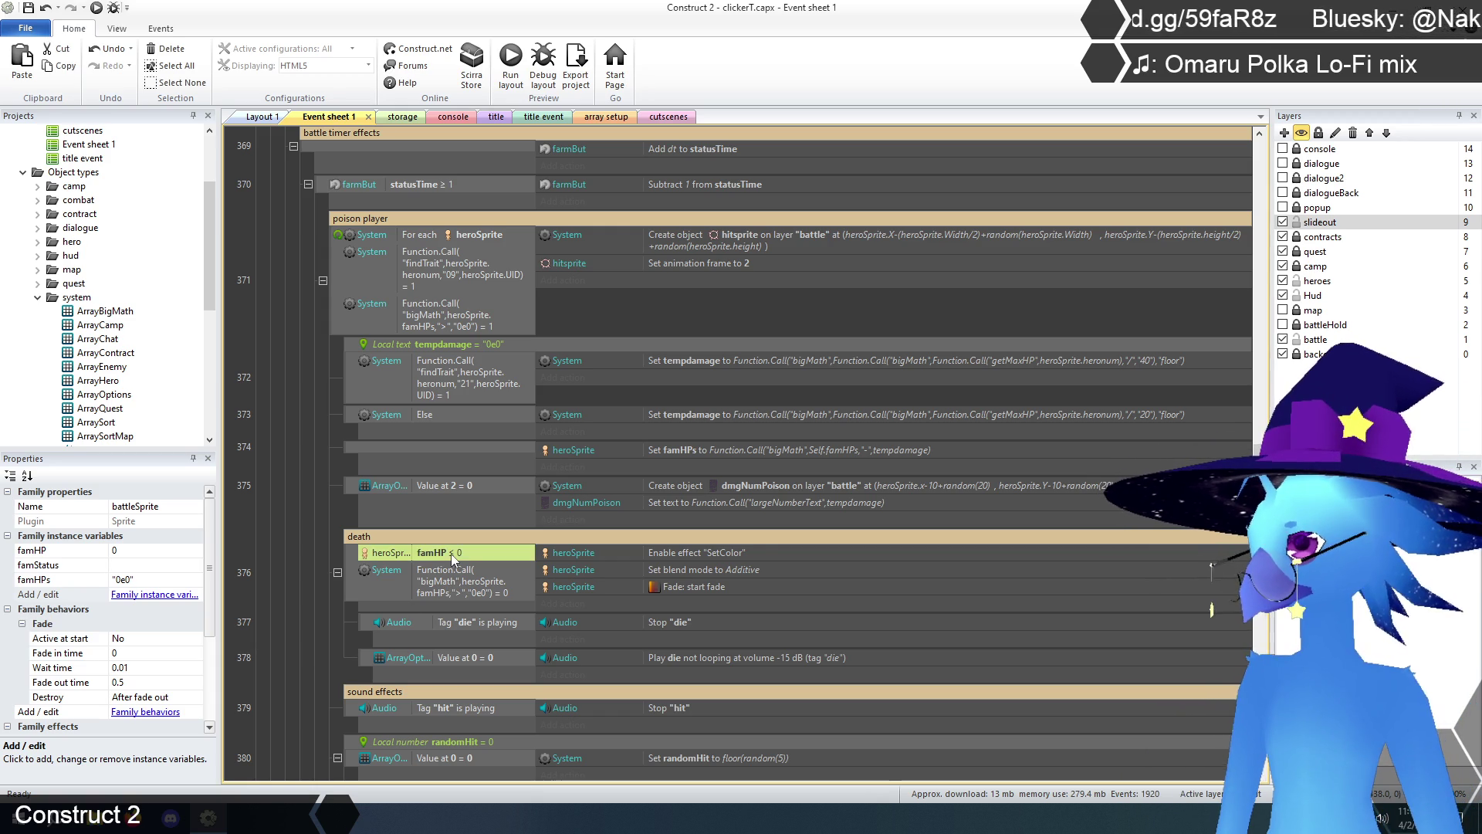
{"action": "key", "text": "Delete"}
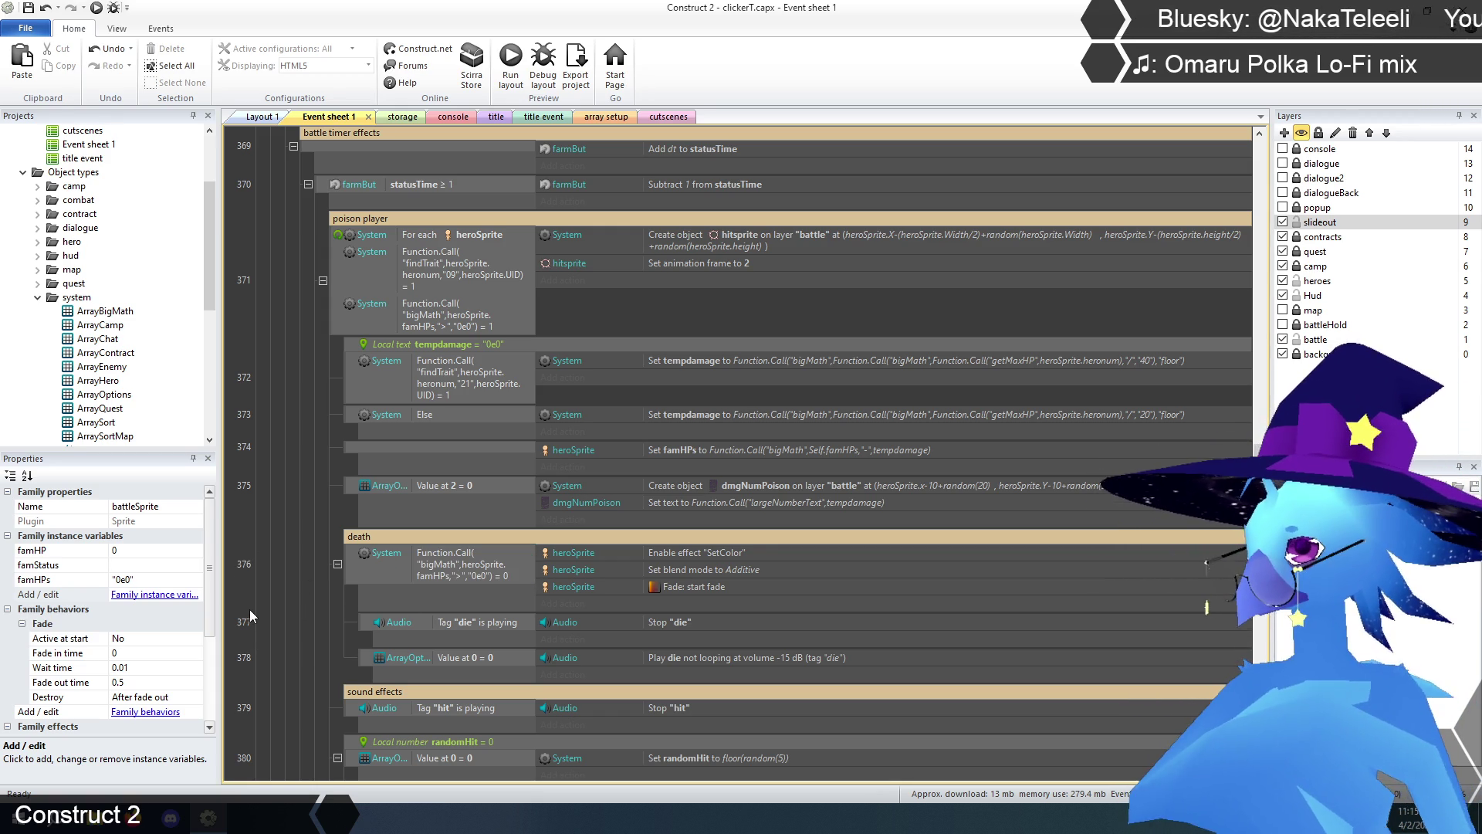
{"action": "scroll", "coordinate": [304, 593], "scroll_direction": "up", "scroll_amount": 3}
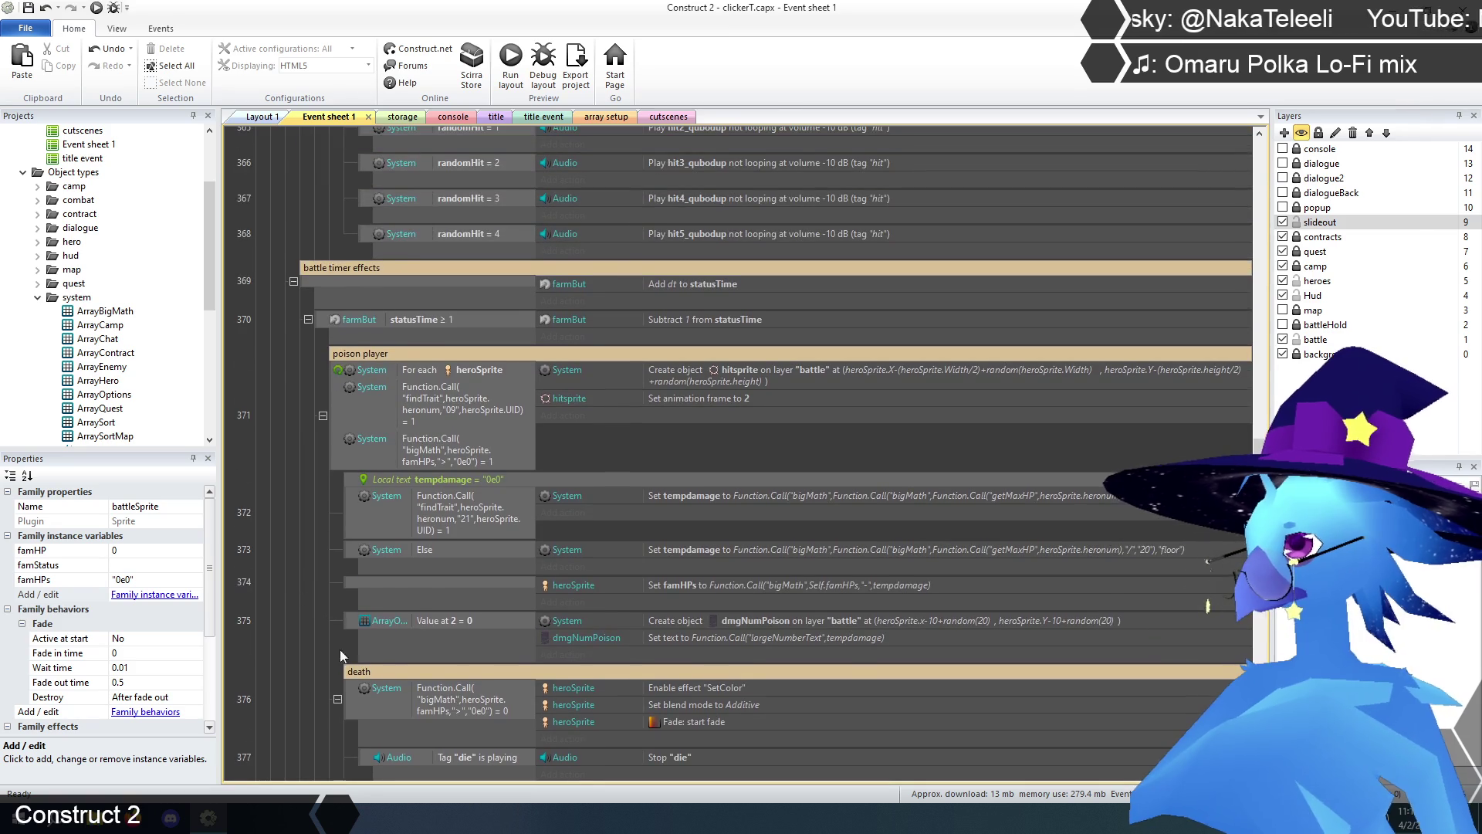
{"action": "left_click", "coordinate": [349, 698]}
{"action": "scroll", "coordinate": [281, 613], "scroll_direction": "up", "scroll_amount": 15}
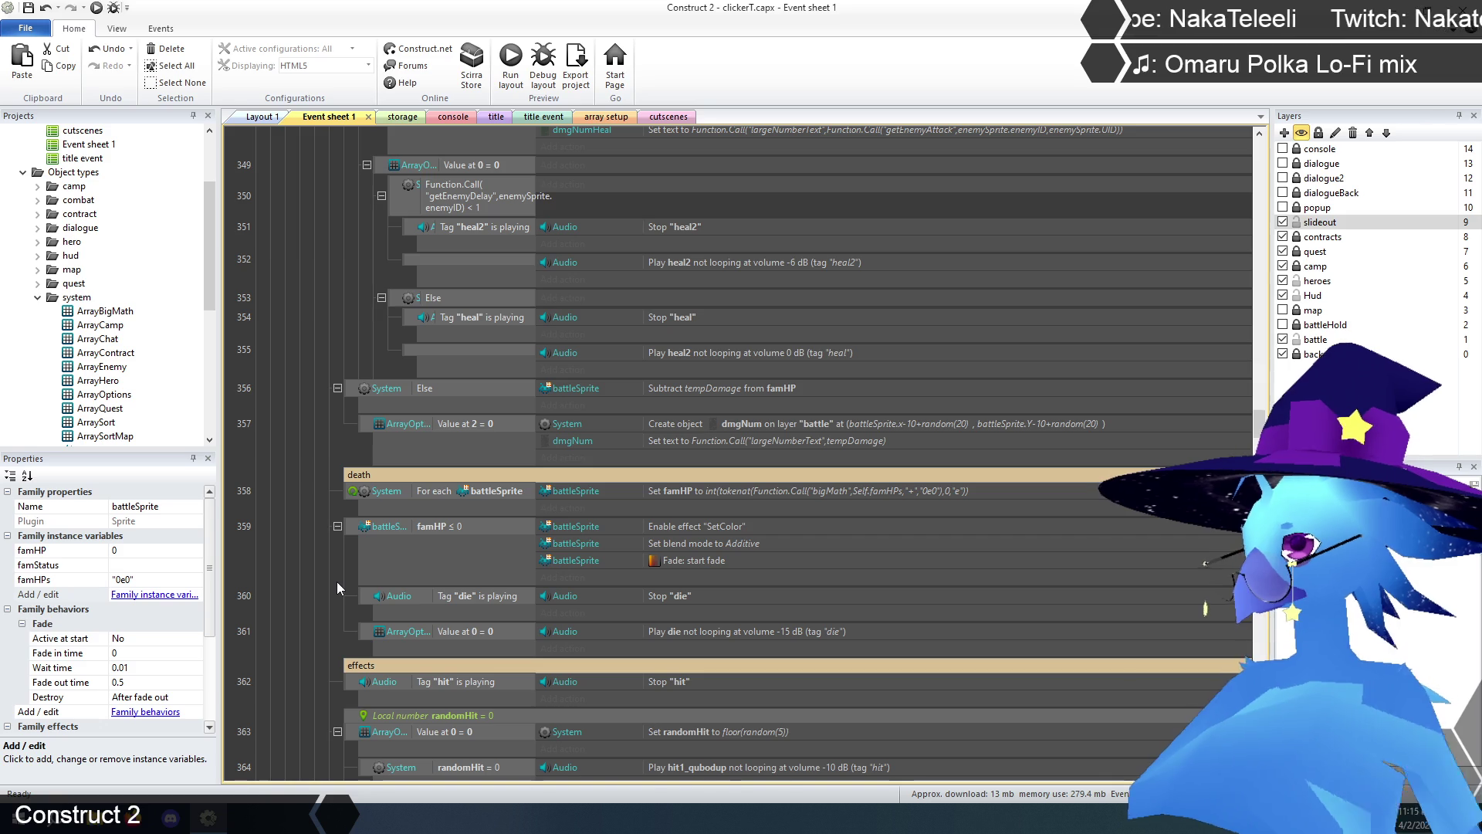
{"action": "scroll", "coordinate": [337, 582], "scroll_direction": "up", "scroll_amount": 5}
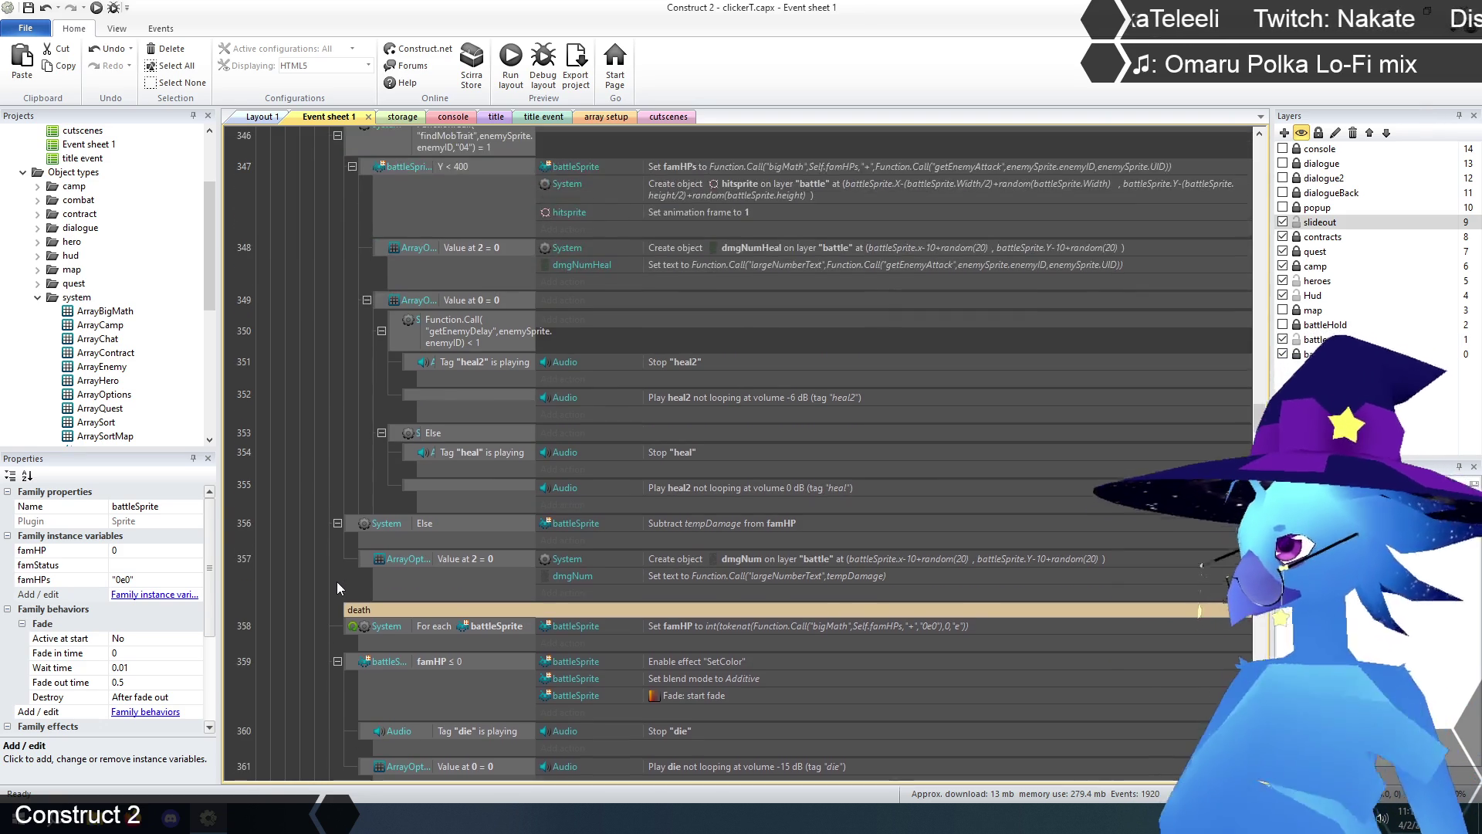
{"action": "scroll", "coordinate": [347, 580], "scroll_direction": "up", "scroll_amount": 6}
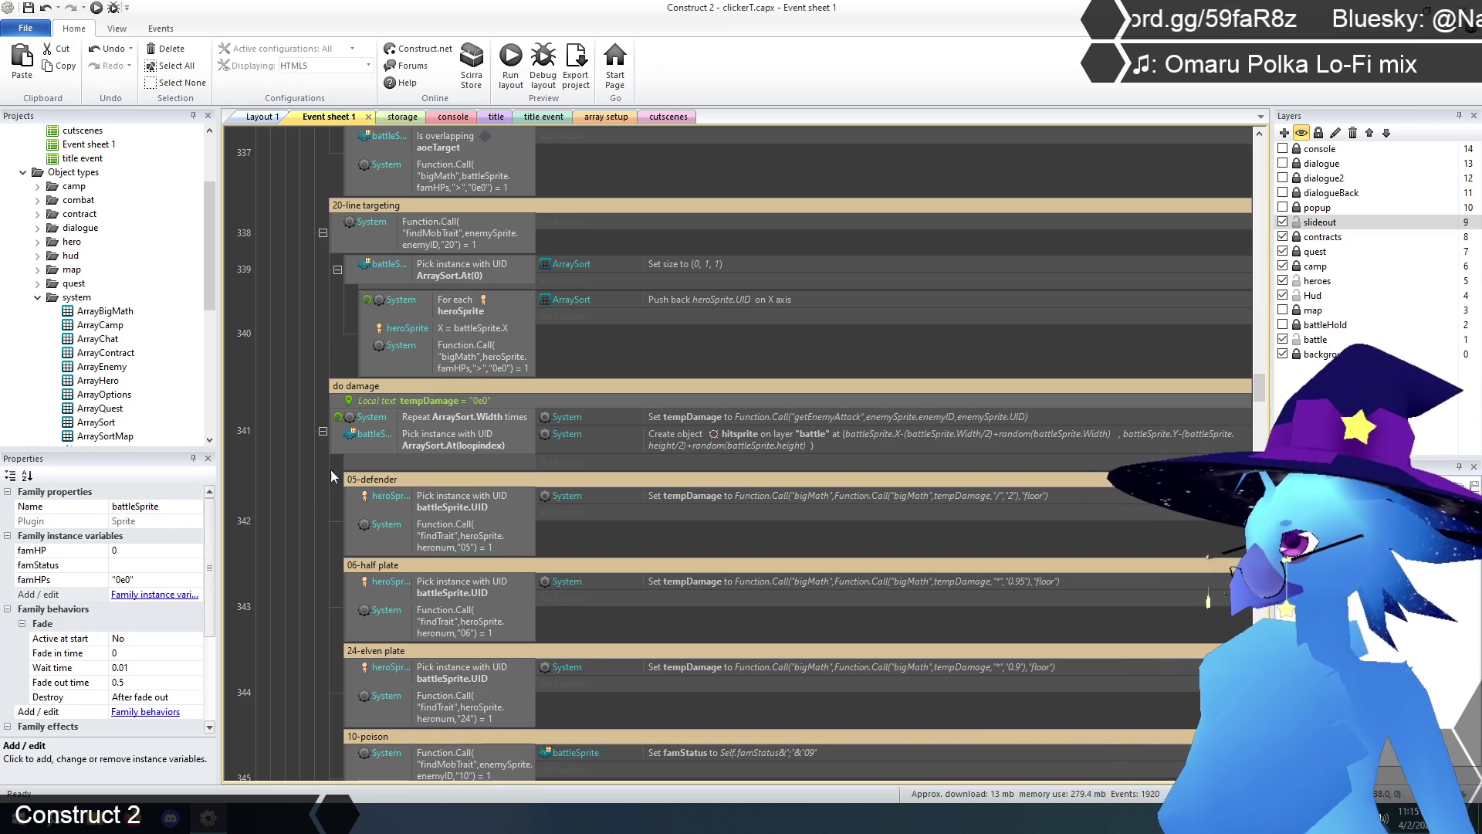
{"action": "scroll", "coordinate": [339, 467], "scroll_direction": "down", "scroll_amount": 10}
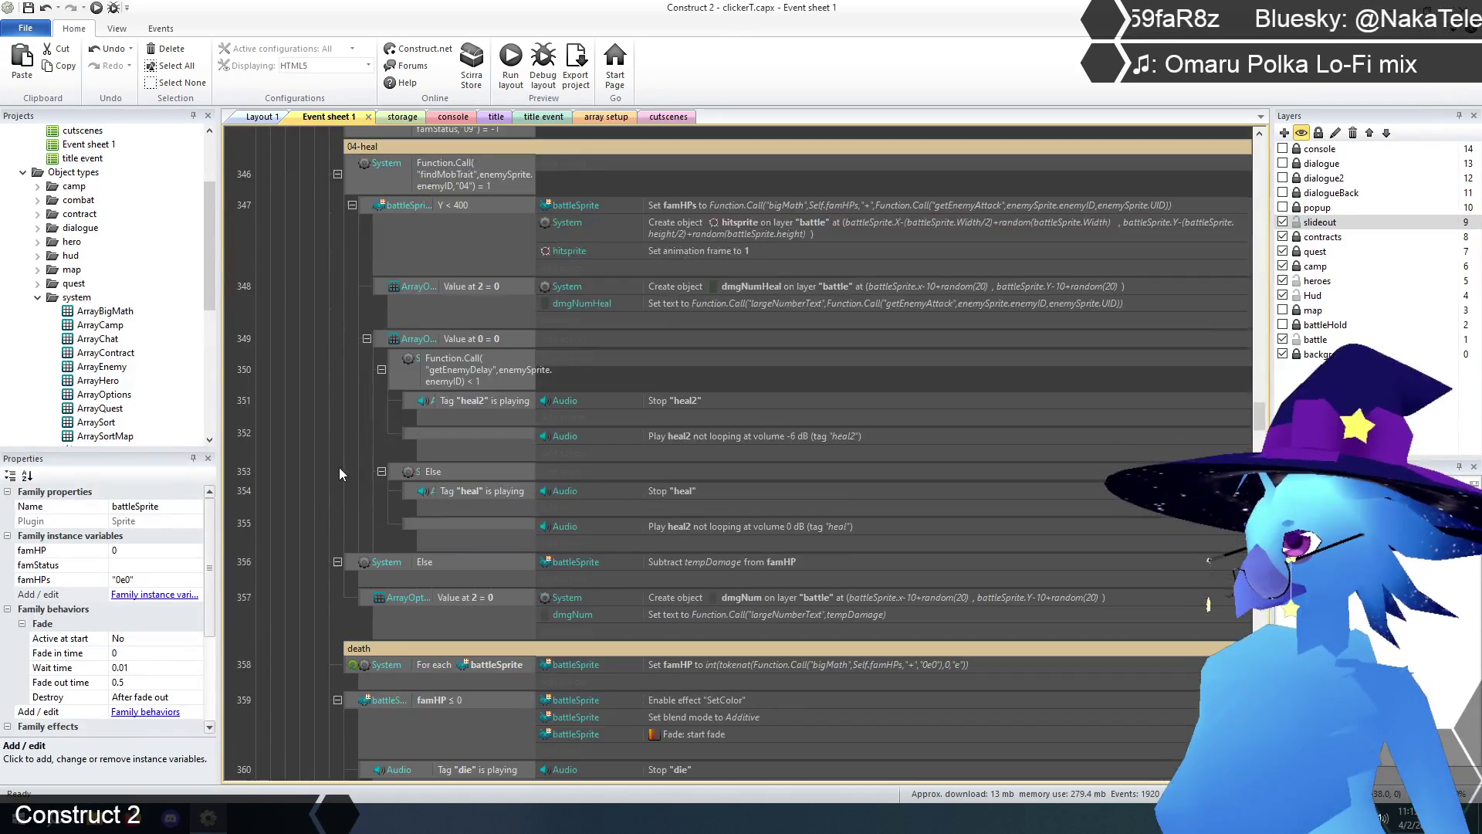
{"action": "scroll", "coordinate": [339, 471], "scroll_direction": "down", "scroll_amount": 5}
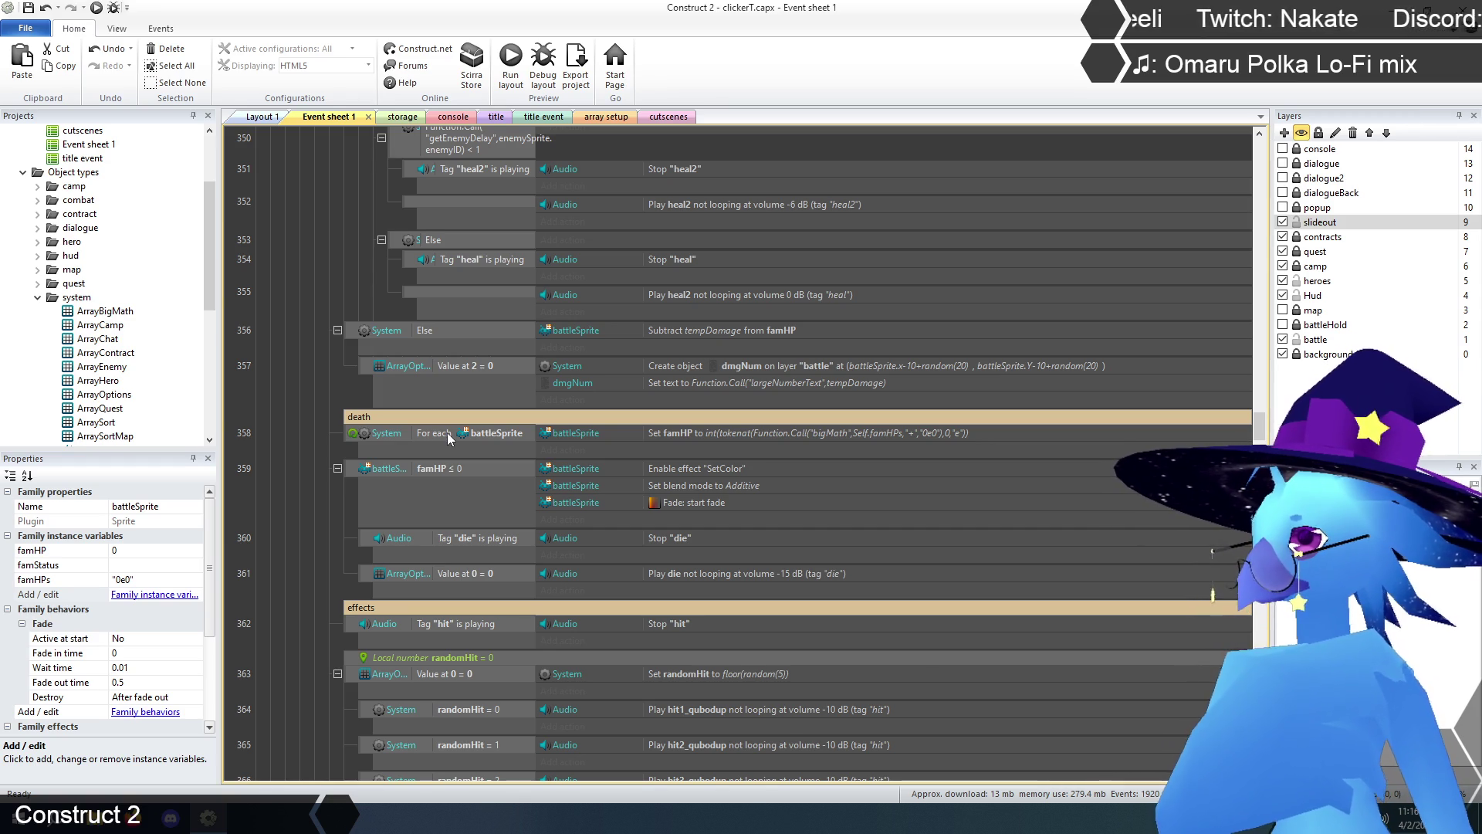
{"action": "left_click", "coordinate": [359, 438]}
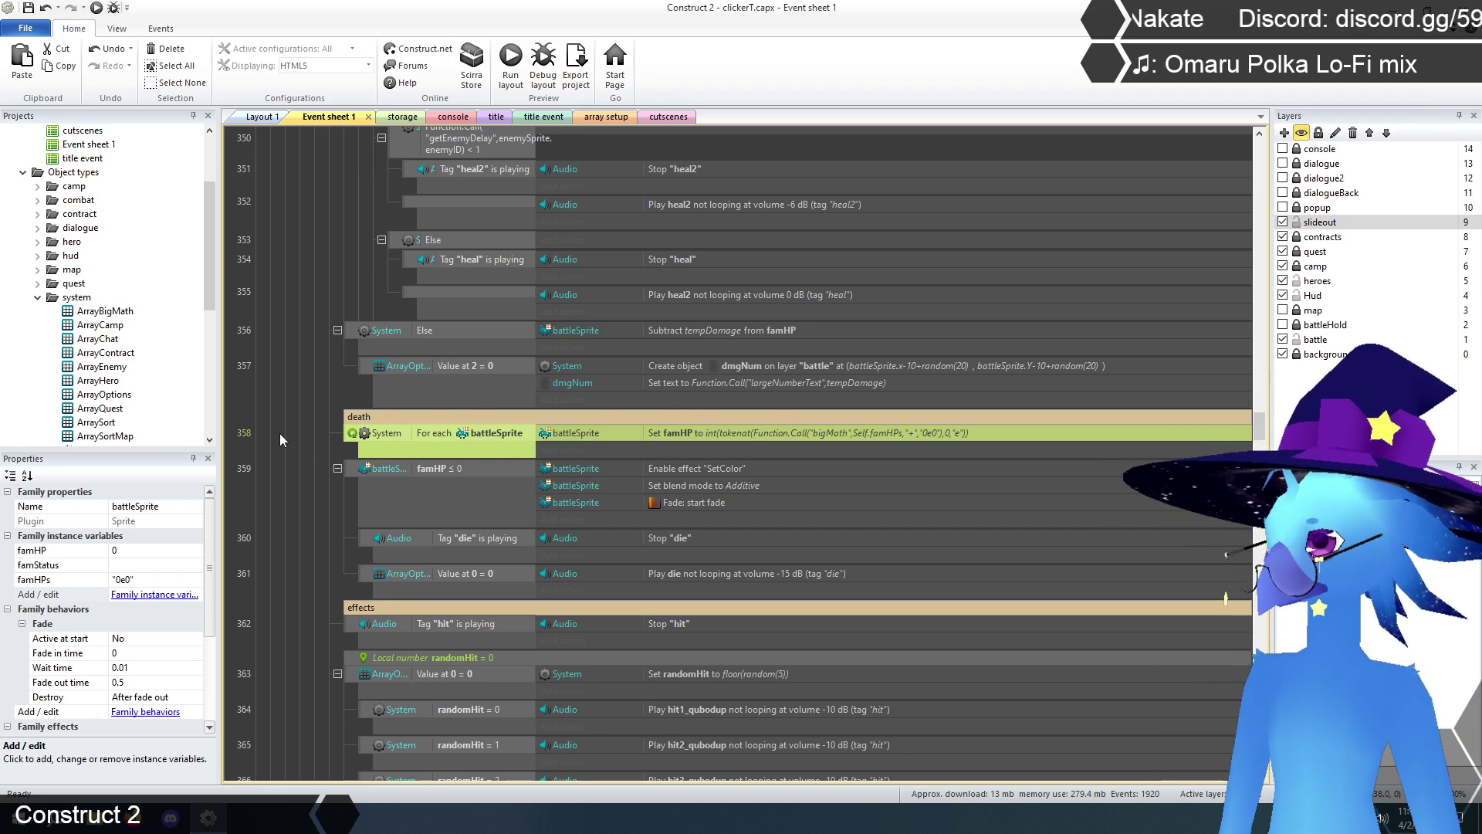
- Delete the For each battleSprite famHP conversion event
{"action": "key", "text": "Delete"}
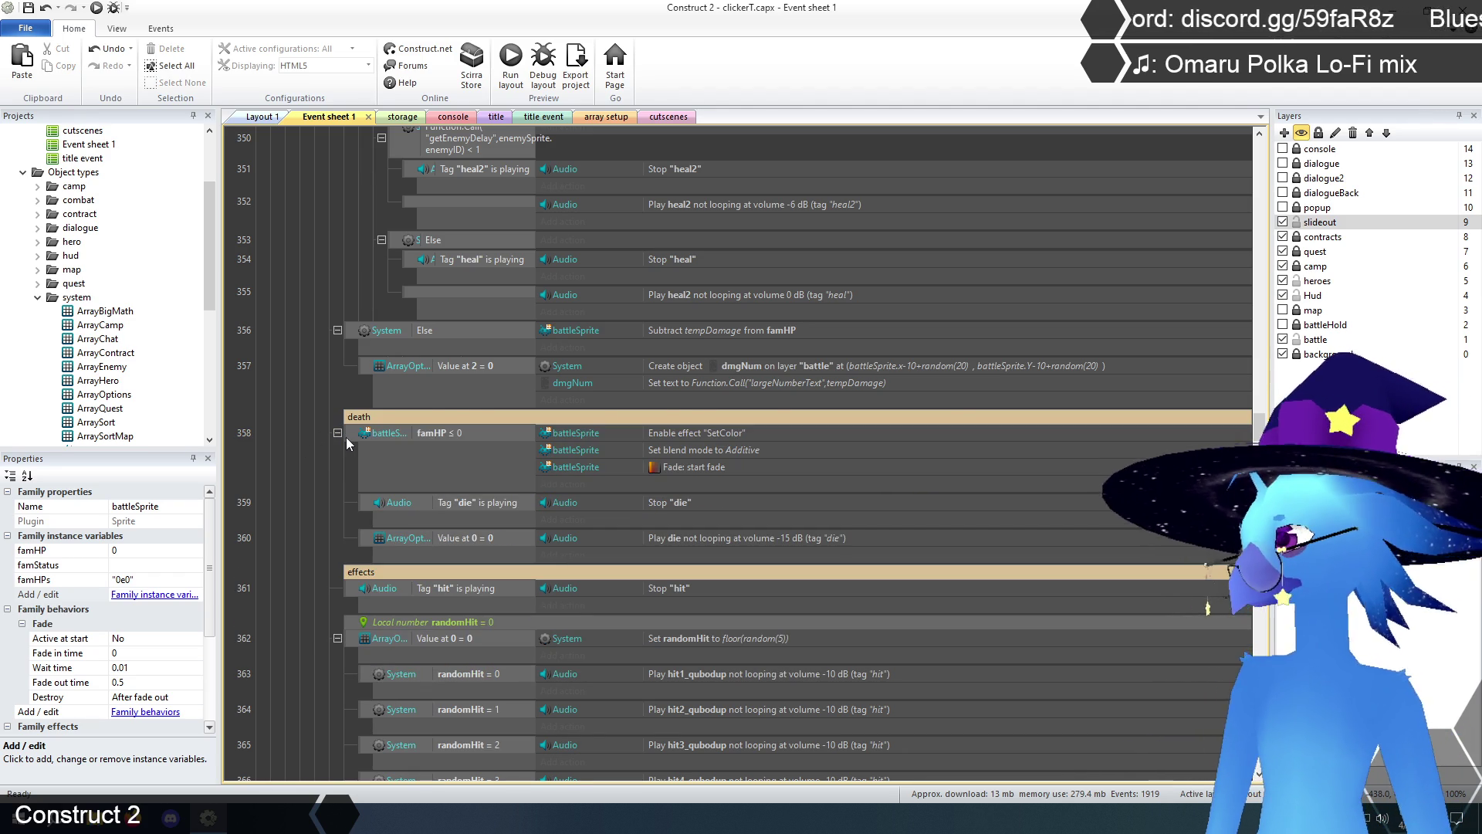
{"action": "scroll", "coordinate": [346, 437], "scroll_direction": "up", "scroll_amount": 3}
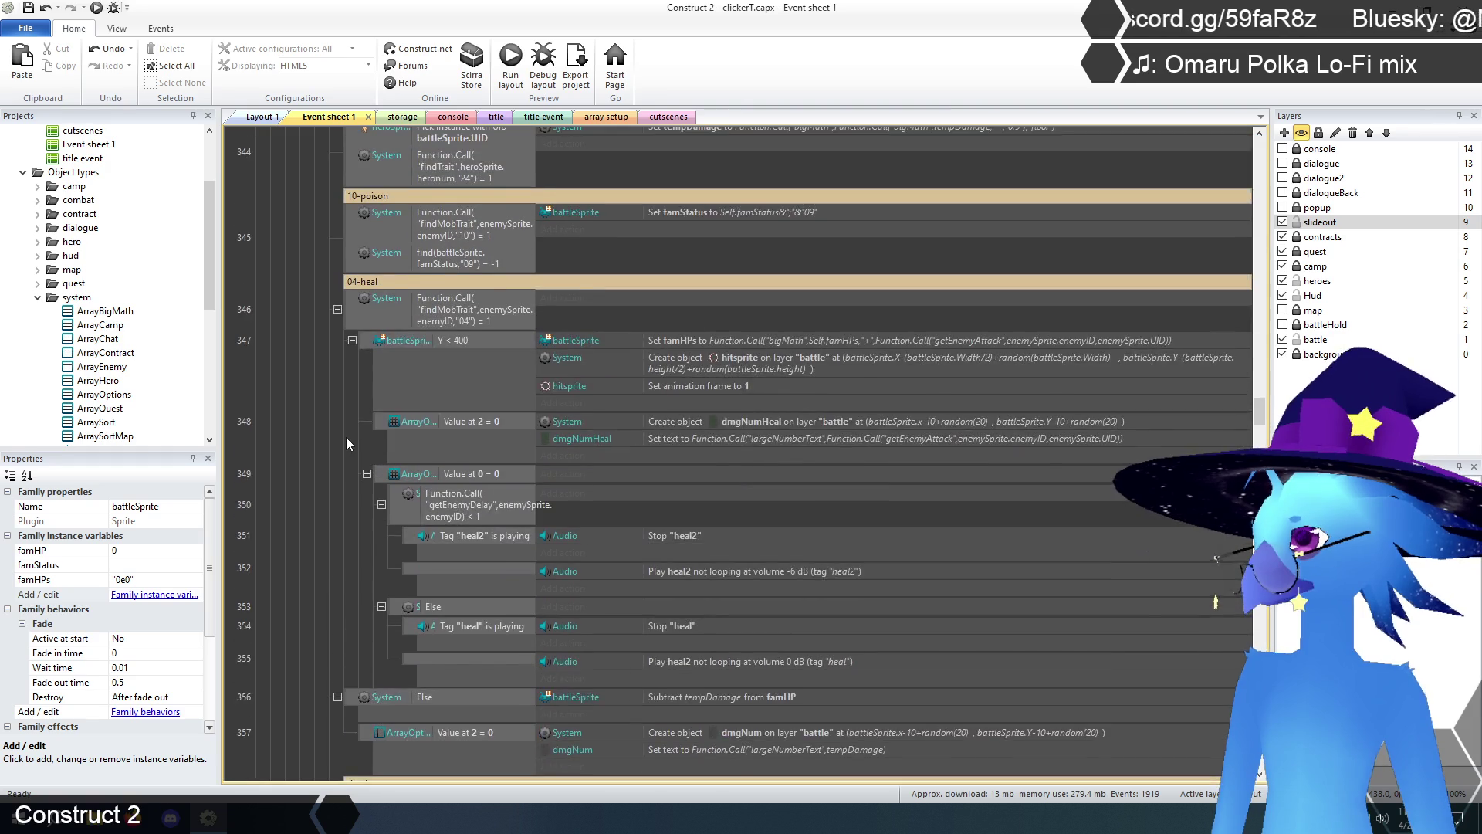
{"action": "scroll", "coordinate": [346, 437], "scroll_direction": "up", "scroll_amount": 1}
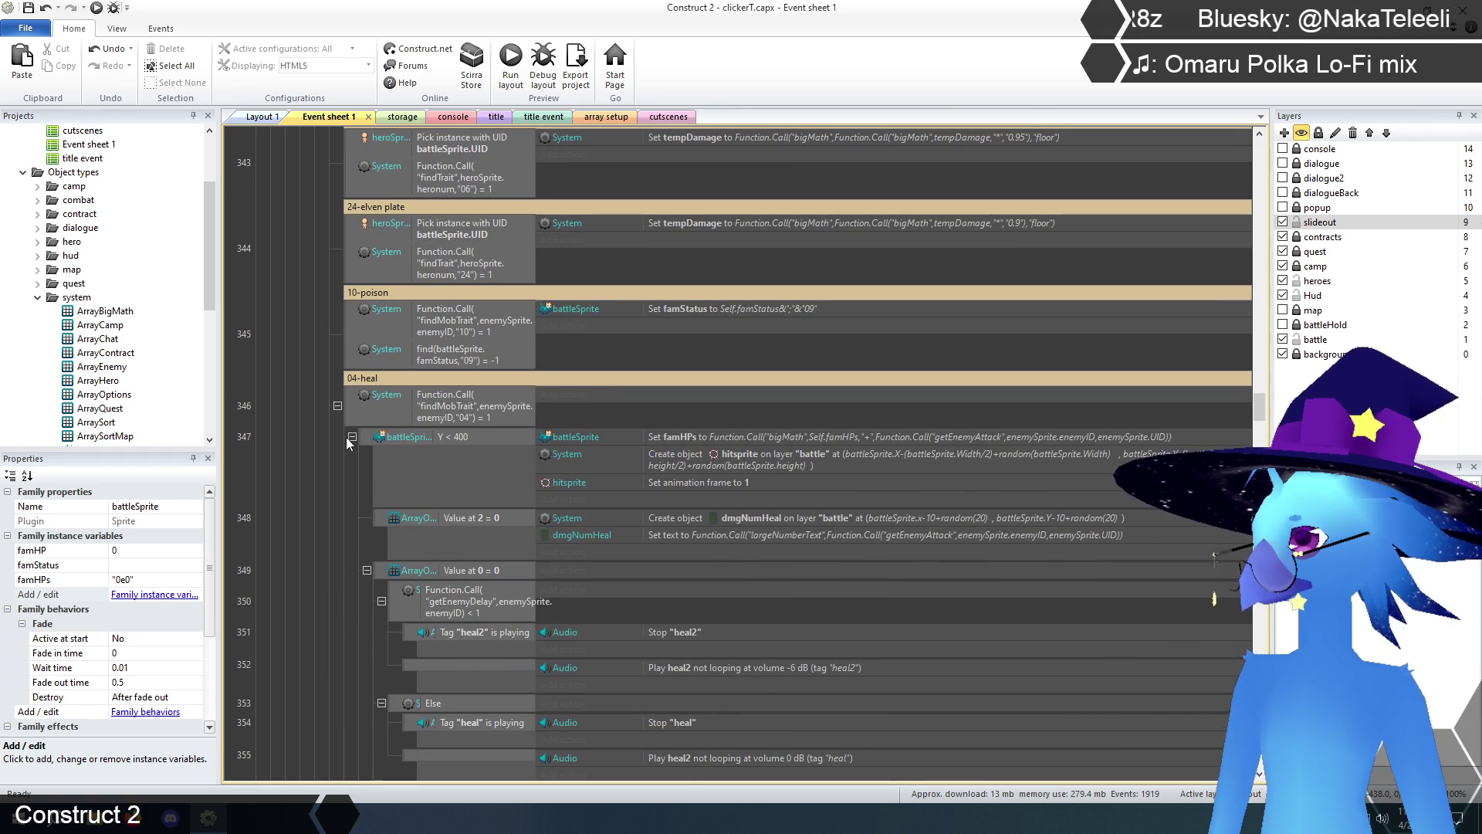
{"action": "scroll", "coordinate": [346, 437], "scroll_direction": "up", "scroll_amount": 3}
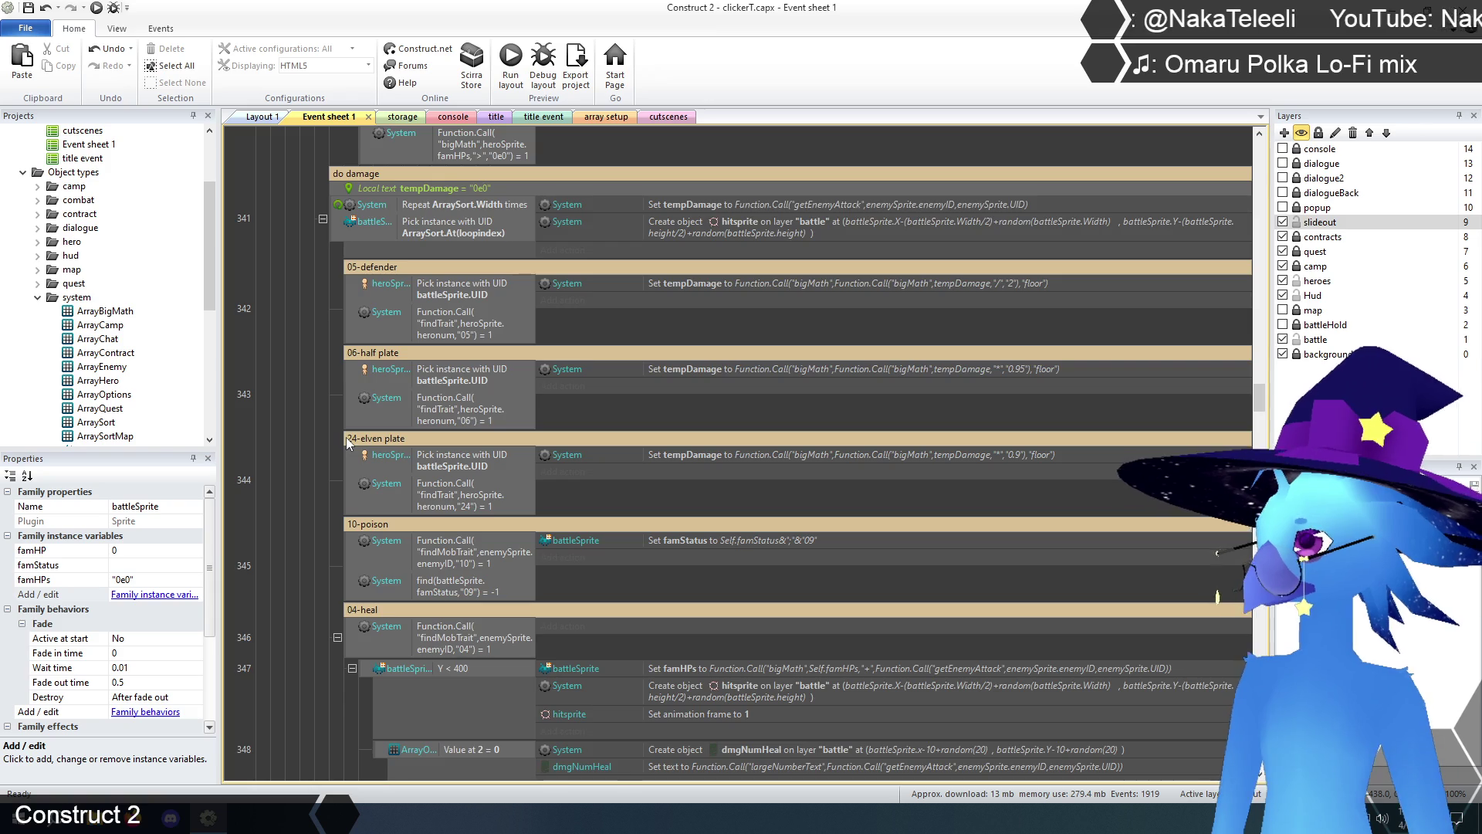
{"action": "scroll", "coordinate": [346, 437], "scroll_direction": "up", "scroll_amount": 5}
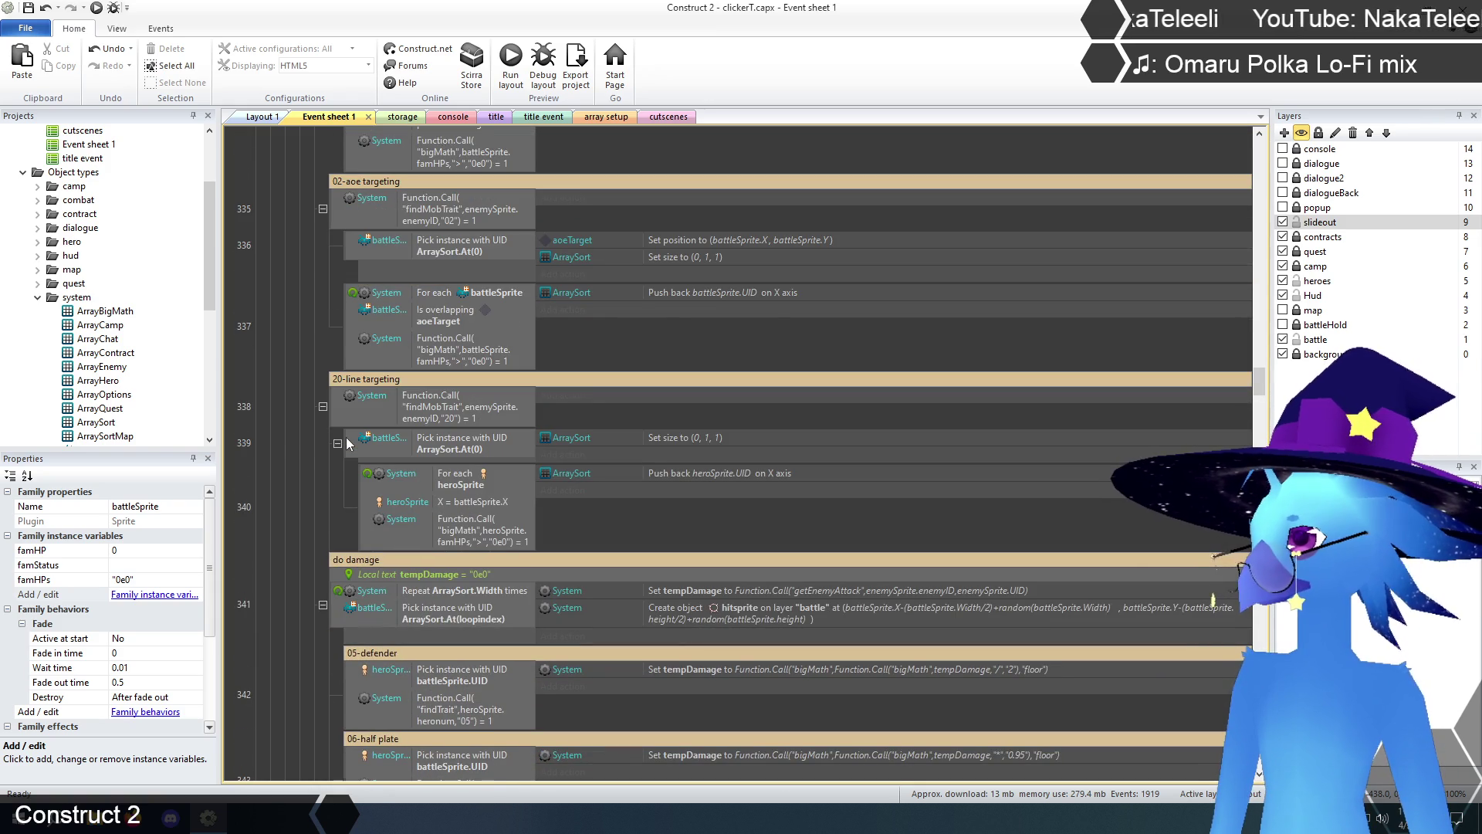
- Paste the bigMath famHPs comparison from event 337 into the death event with Second value 0
{"action": "left_click", "coordinate": [450, 347]}
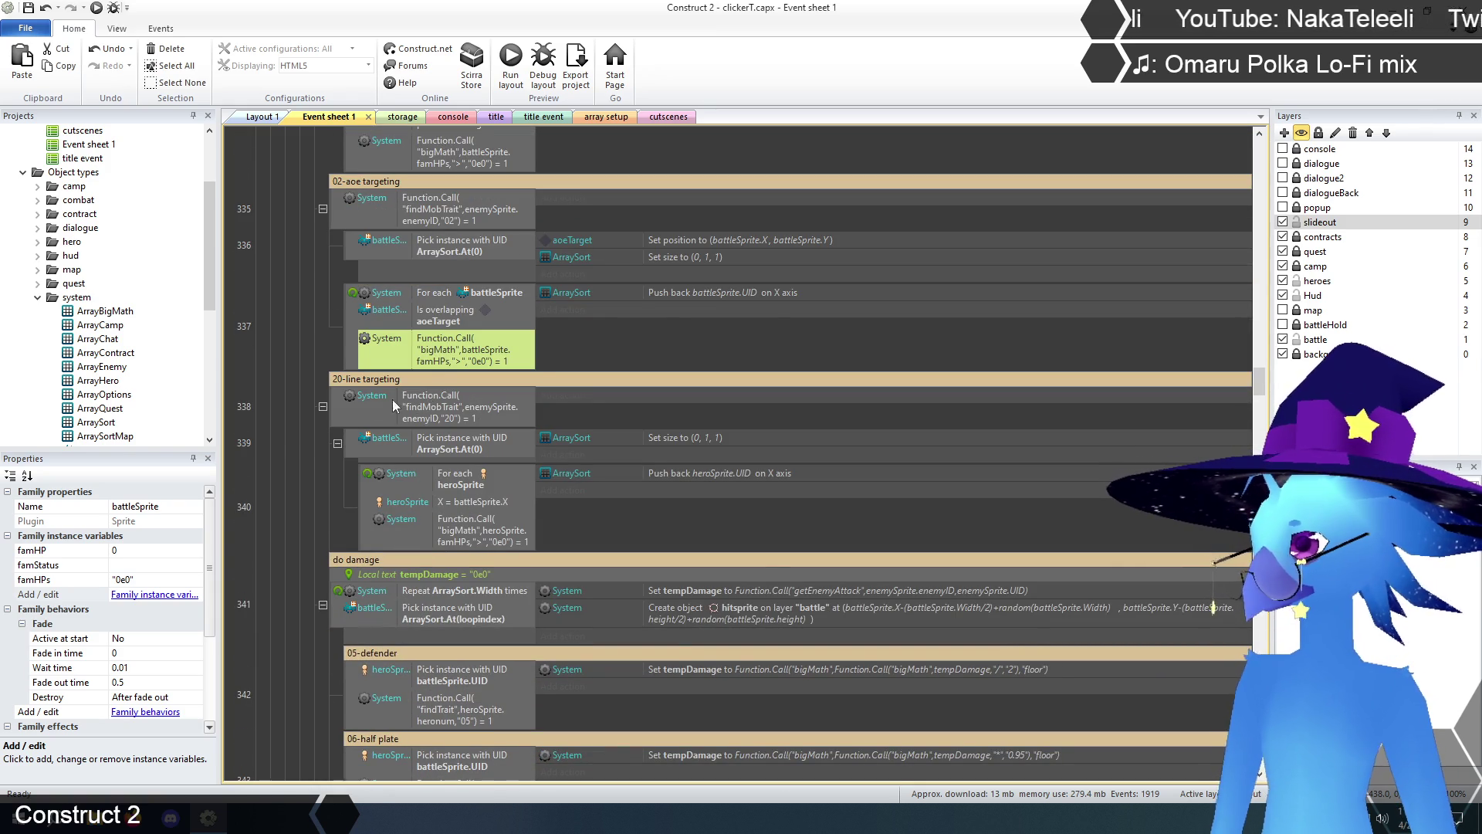
{"action": "scroll", "coordinate": [346, 410], "scroll_direction": "down", "scroll_amount": 10}
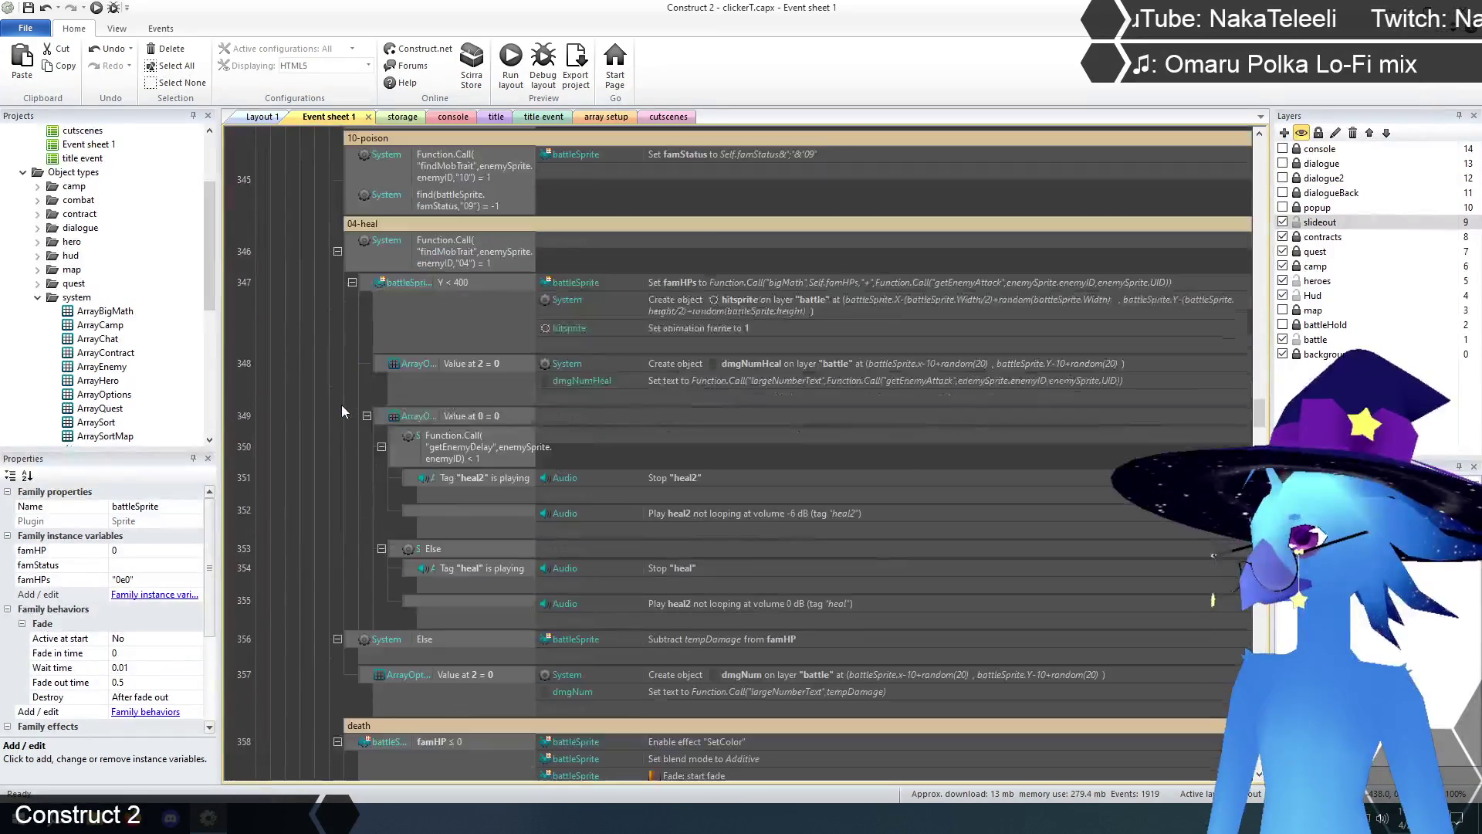
{"action": "scroll", "coordinate": [344, 401], "scroll_direction": "down", "scroll_amount": 5}
{"action": "left_click", "coordinate": [450, 394]}
{"action": "key", "text": "ctrl+v"}
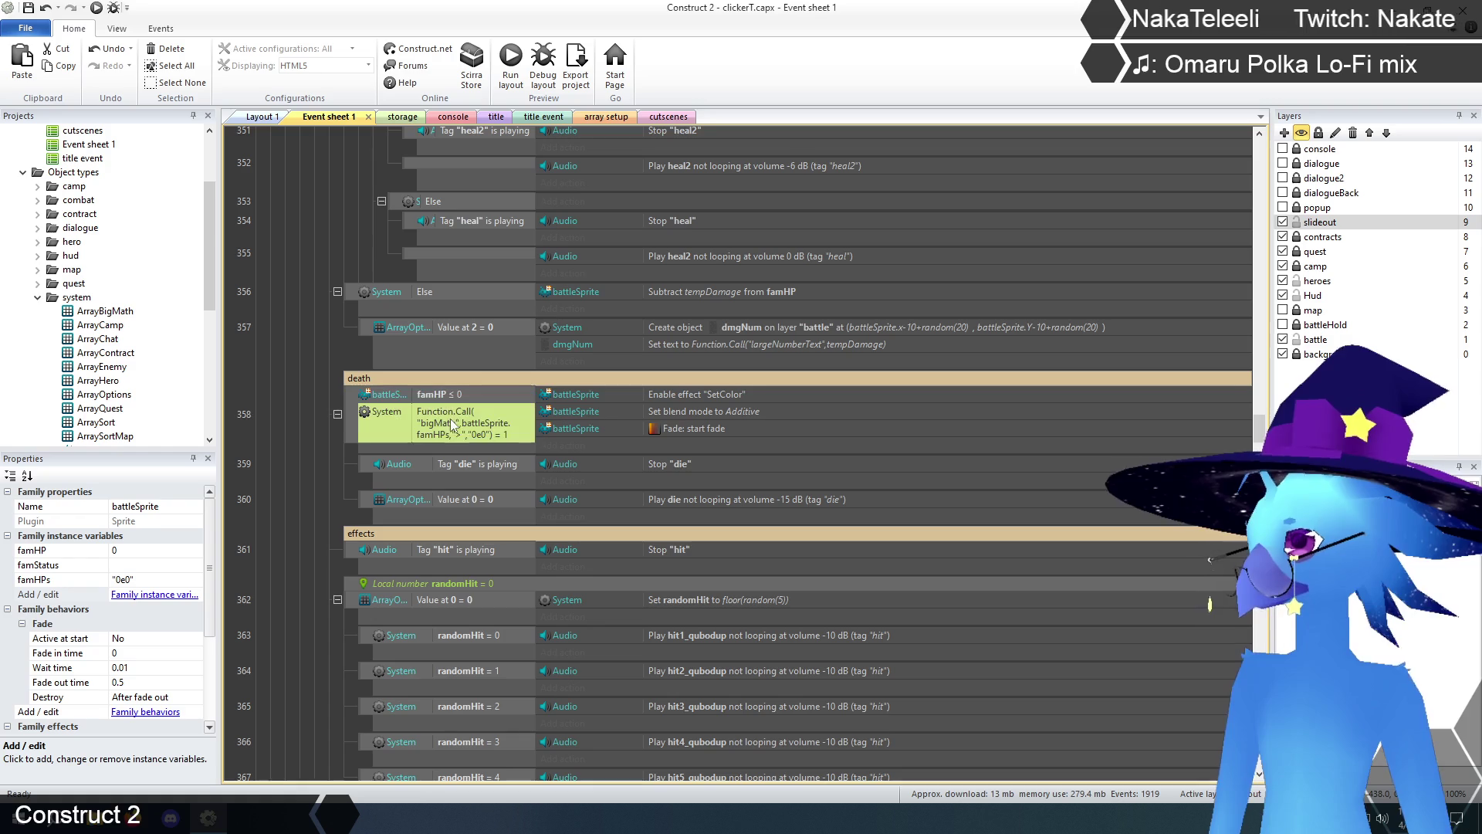
{"action": "double_click", "coordinate": [456, 423]}
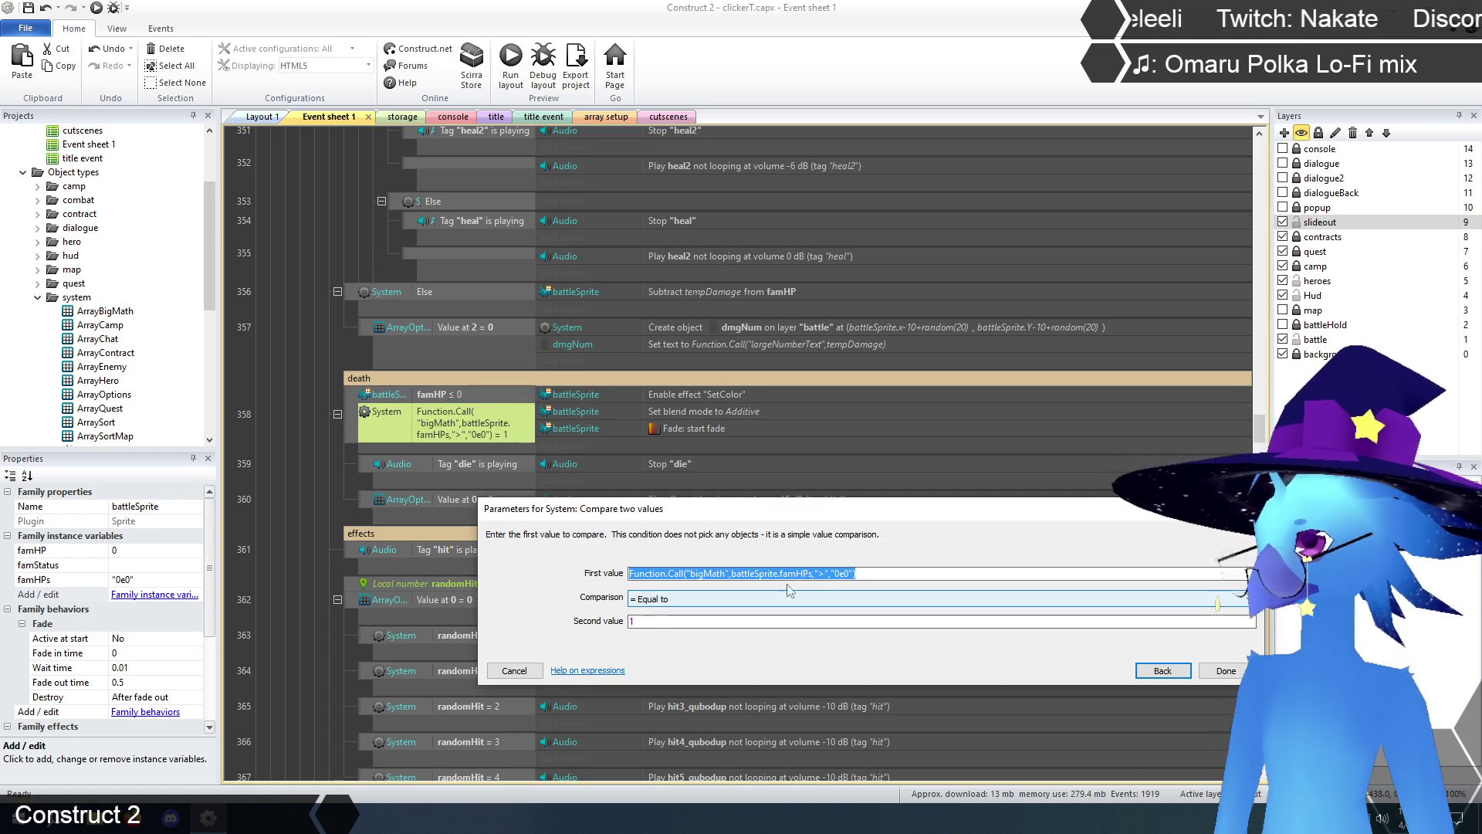
{"action": "double_click", "coordinate": [657, 620]}
{"action": "type", "text": "0"}
{"action": "key", "text": "Return"}
- Remove the death event's old famHP ≤ 0 condition
{"action": "left_click", "coordinate": [292, 470]}
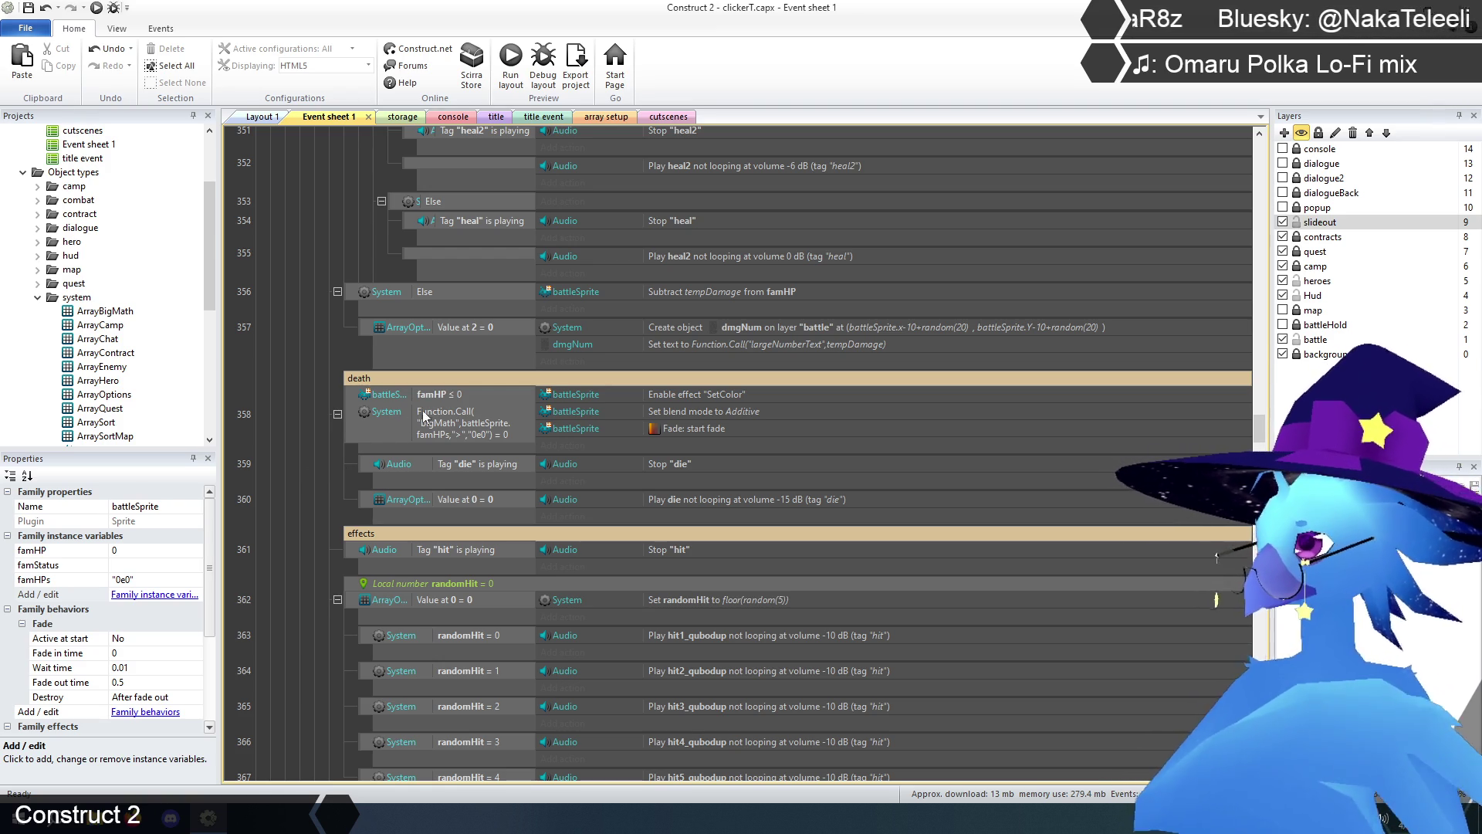
{"action": "left_click", "coordinate": [439, 395]}
{"action": "key", "text": "Delete"}
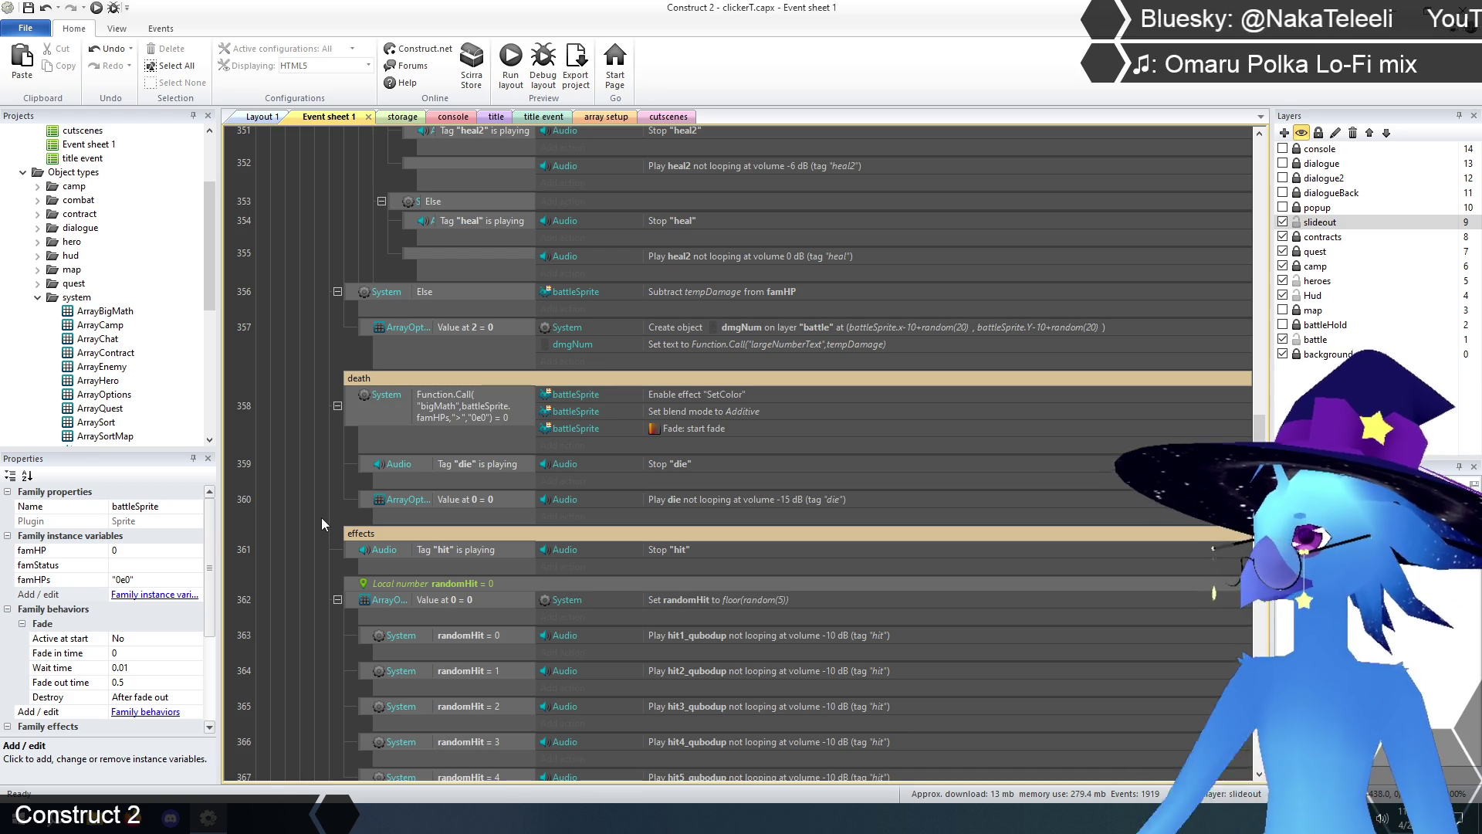
{"action": "scroll", "coordinate": [328, 510], "scroll_direction": "up", "scroll_amount": 8}
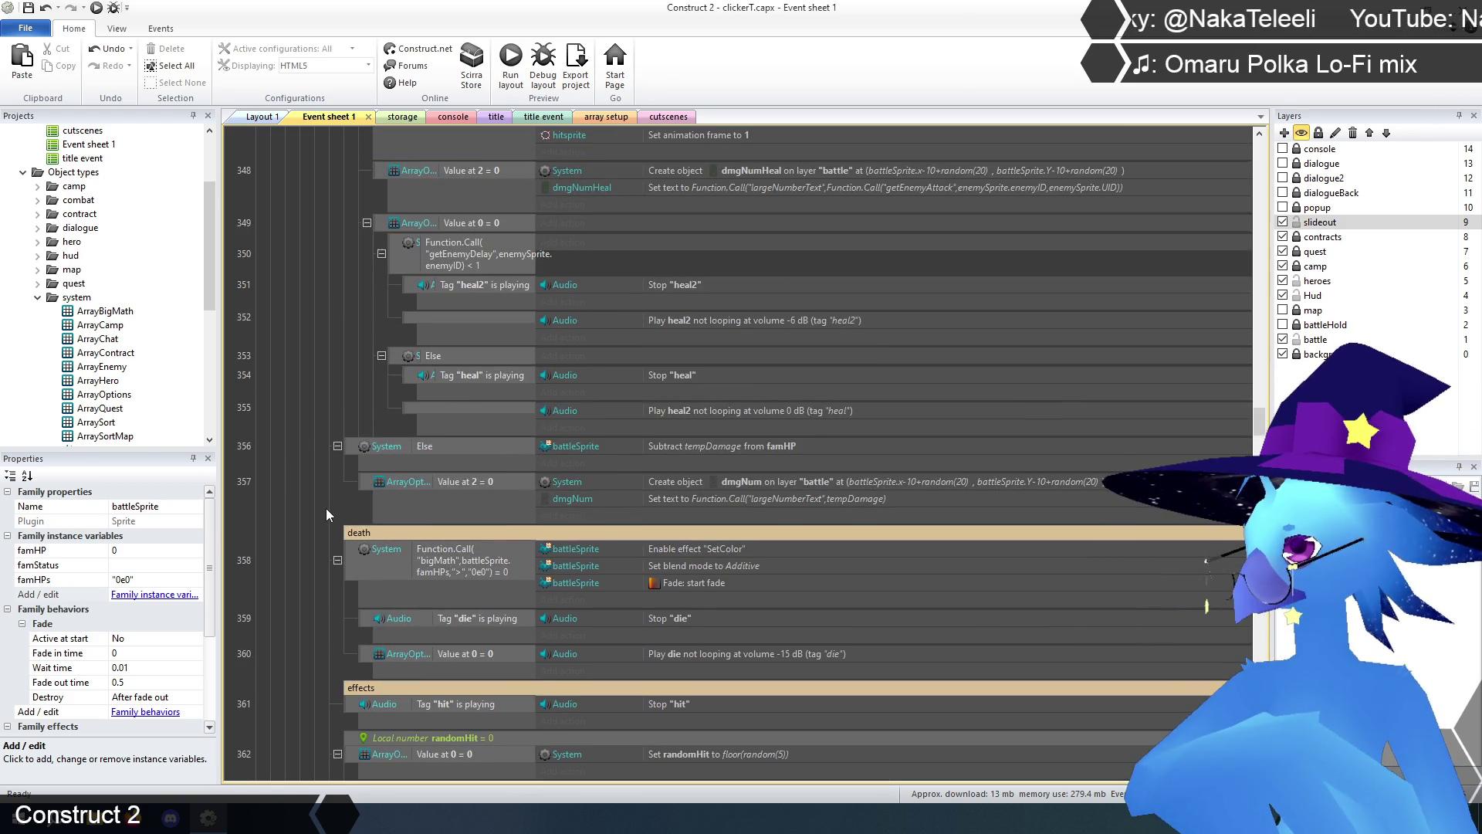
{"action": "scroll", "coordinate": [340, 507], "scroll_direction": "up", "scroll_amount": 10}
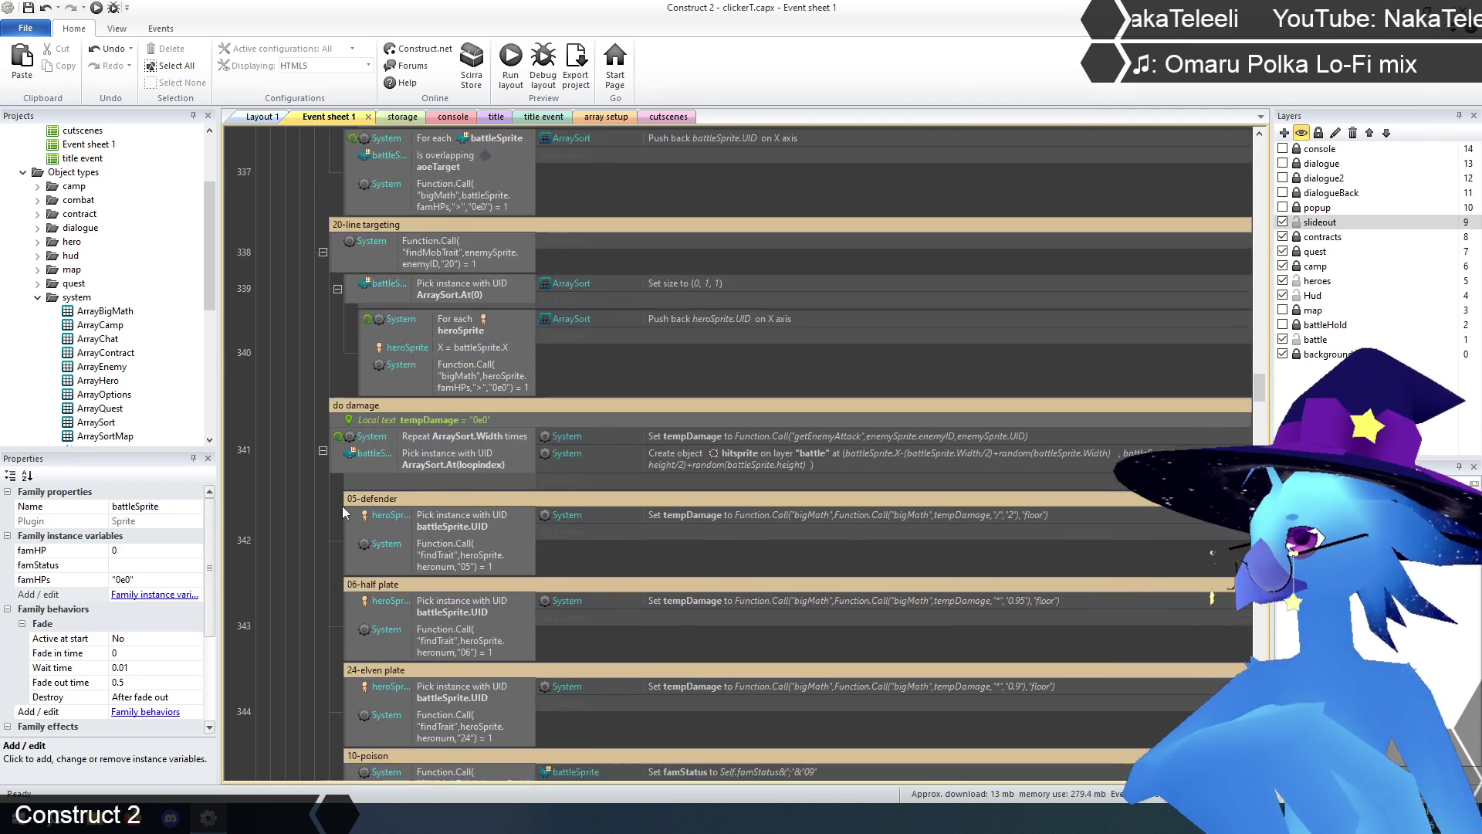
{"action": "scroll", "coordinate": [341, 506], "scroll_direction": "up", "scroll_amount": 8}
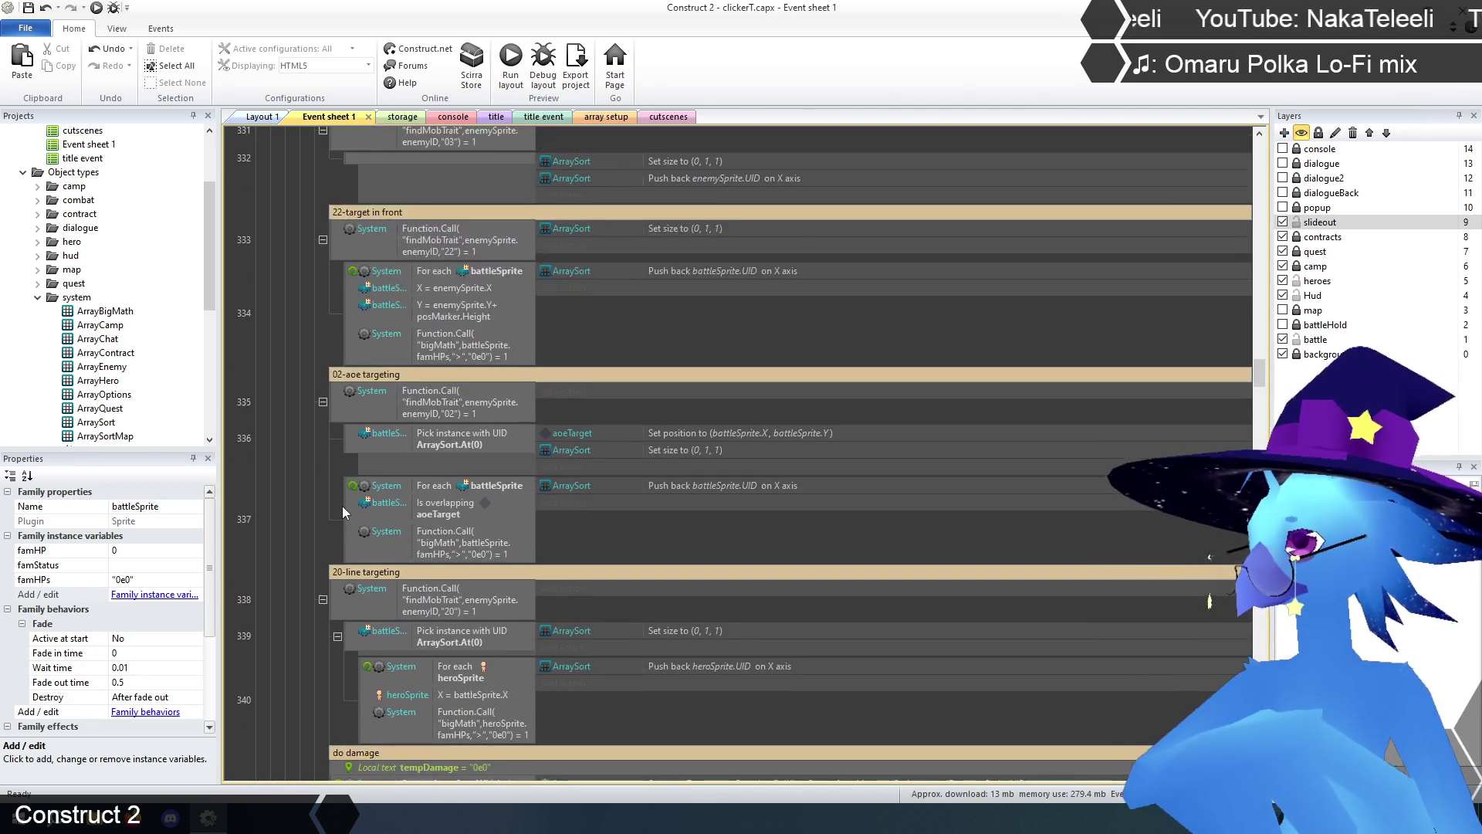
{"action": "scroll", "coordinate": [343, 511], "scroll_direction": "up", "scroll_amount": 10}
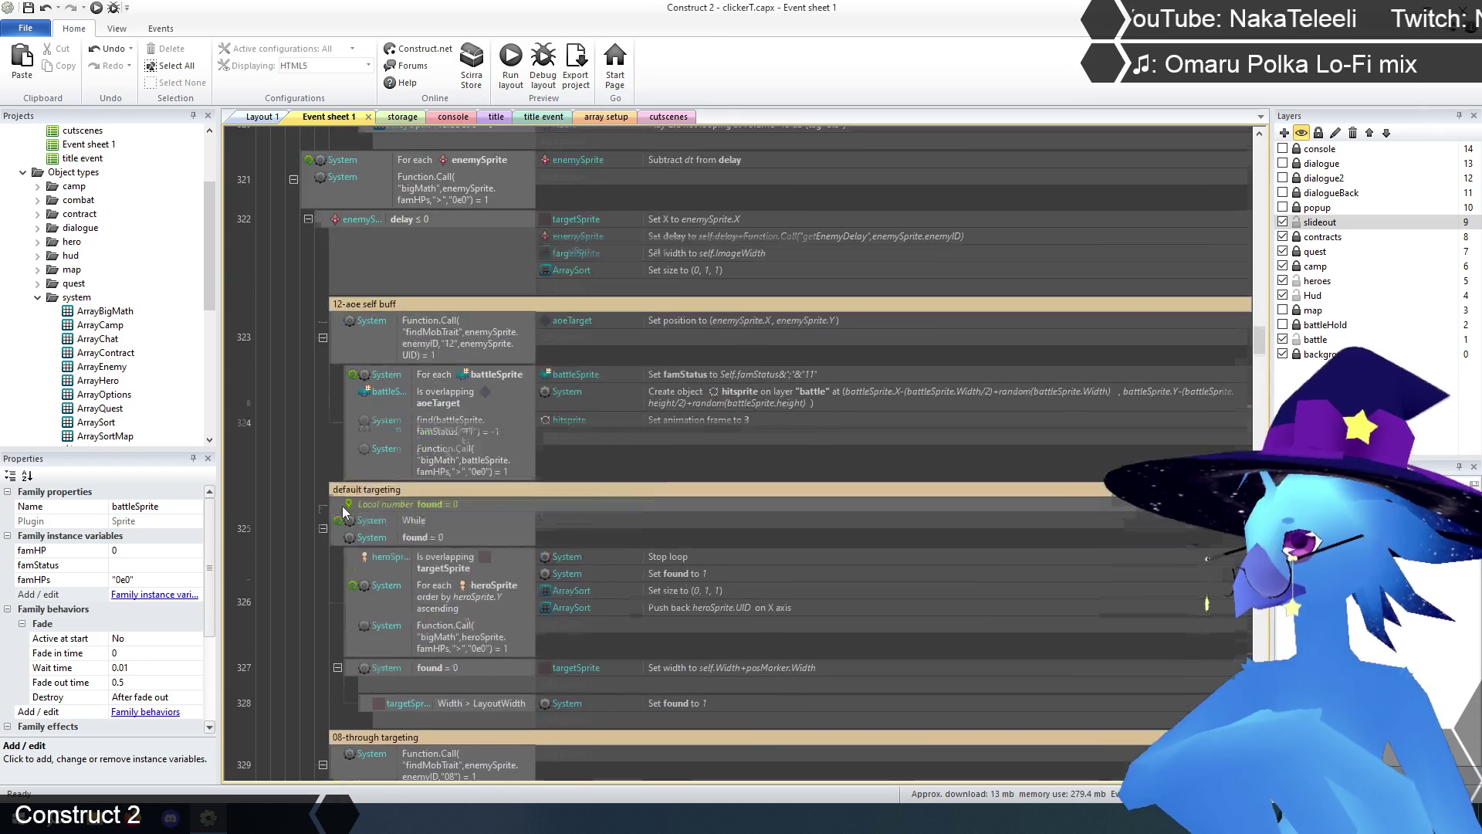
{"action": "scroll", "coordinate": [344, 512], "scroll_direction": "up", "scroll_amount": 5}
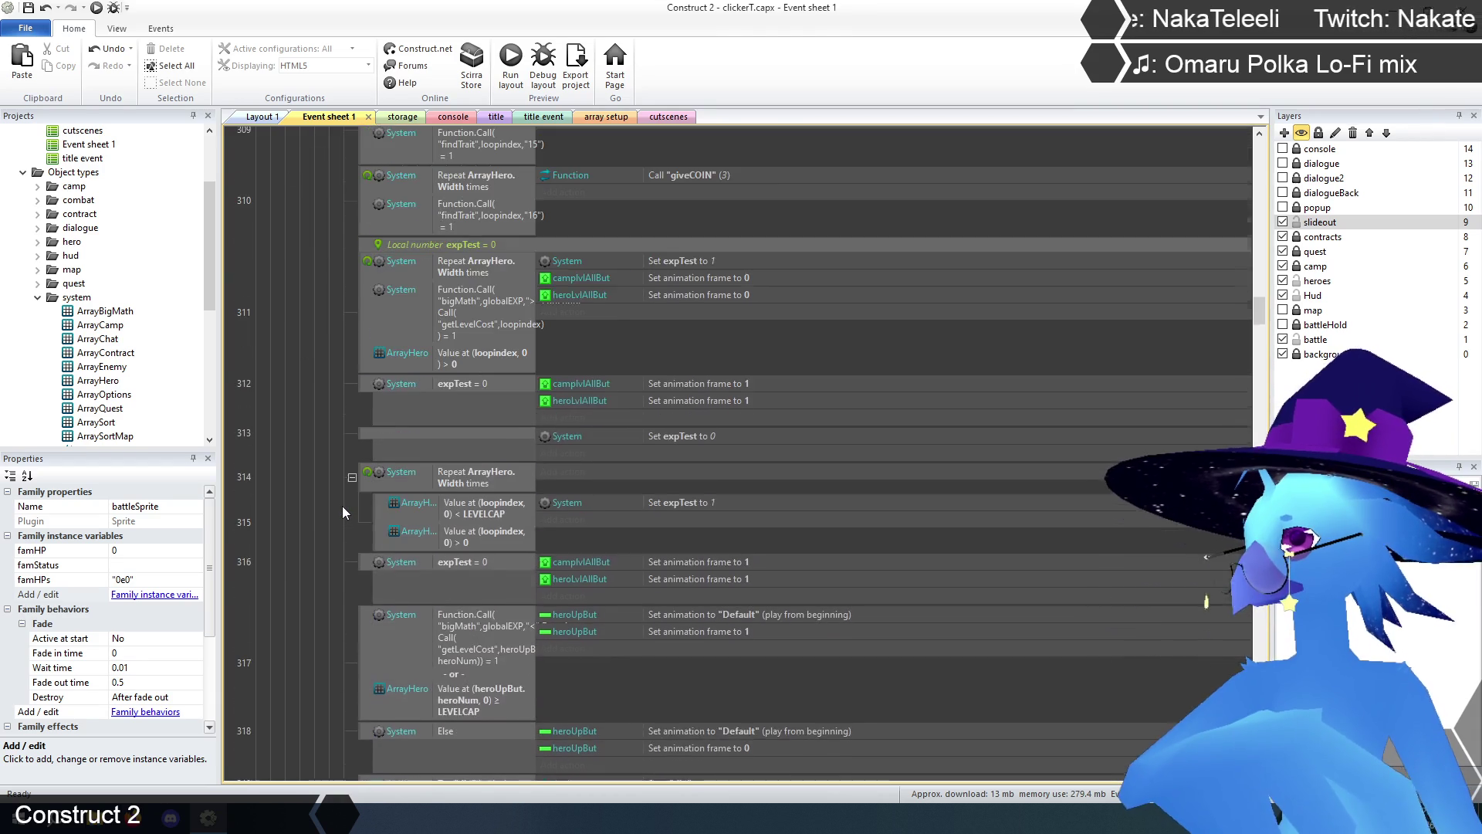
{"action": "scroll", "coordinate": [344, 512], "scroll_direction": "up", "scroll_amount": 3}
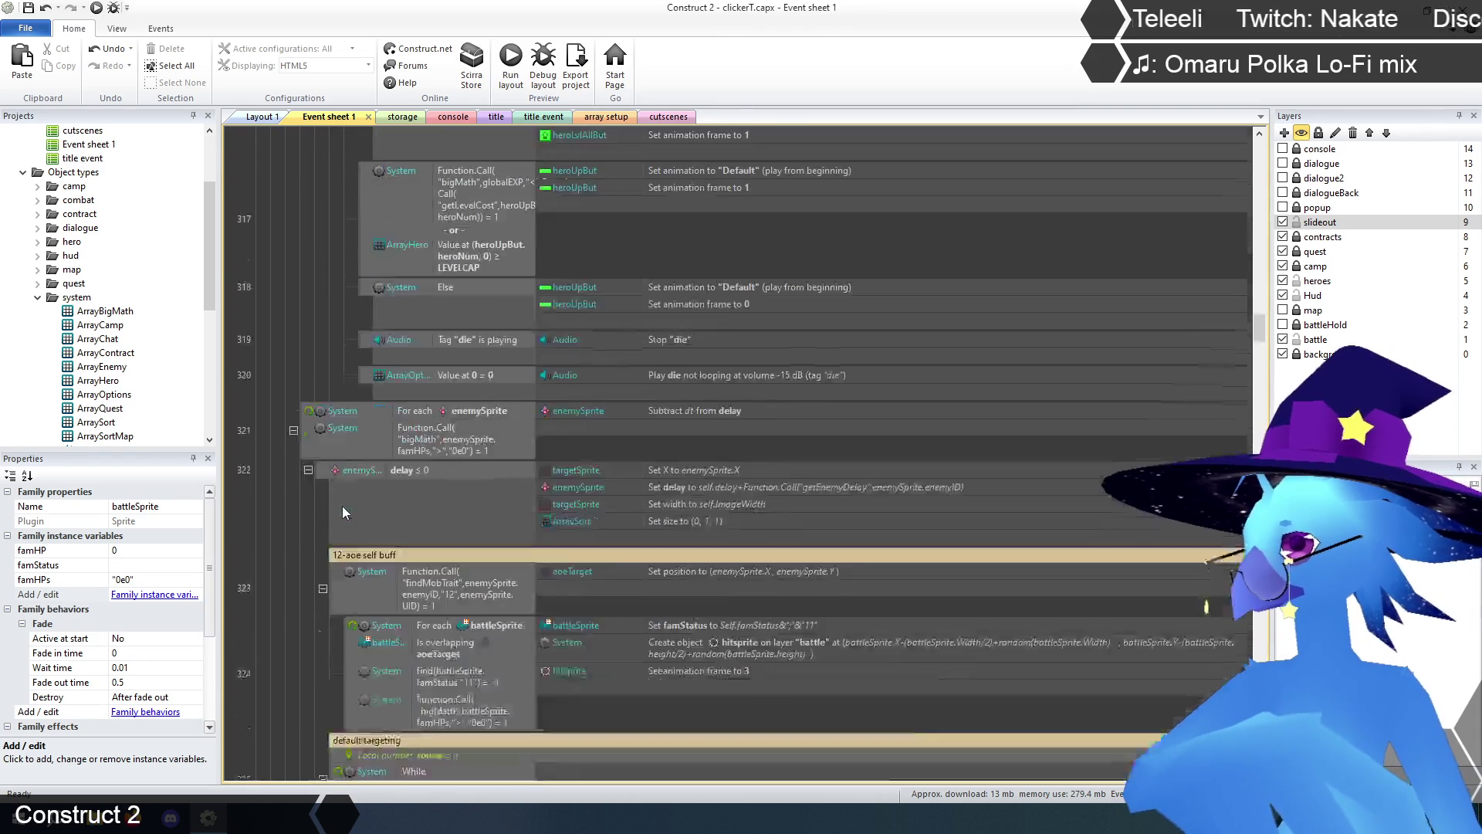
{"action": "scroll", "coordinate": [341, 506], "scroll_direction": "up", "scroll_amount": 15}
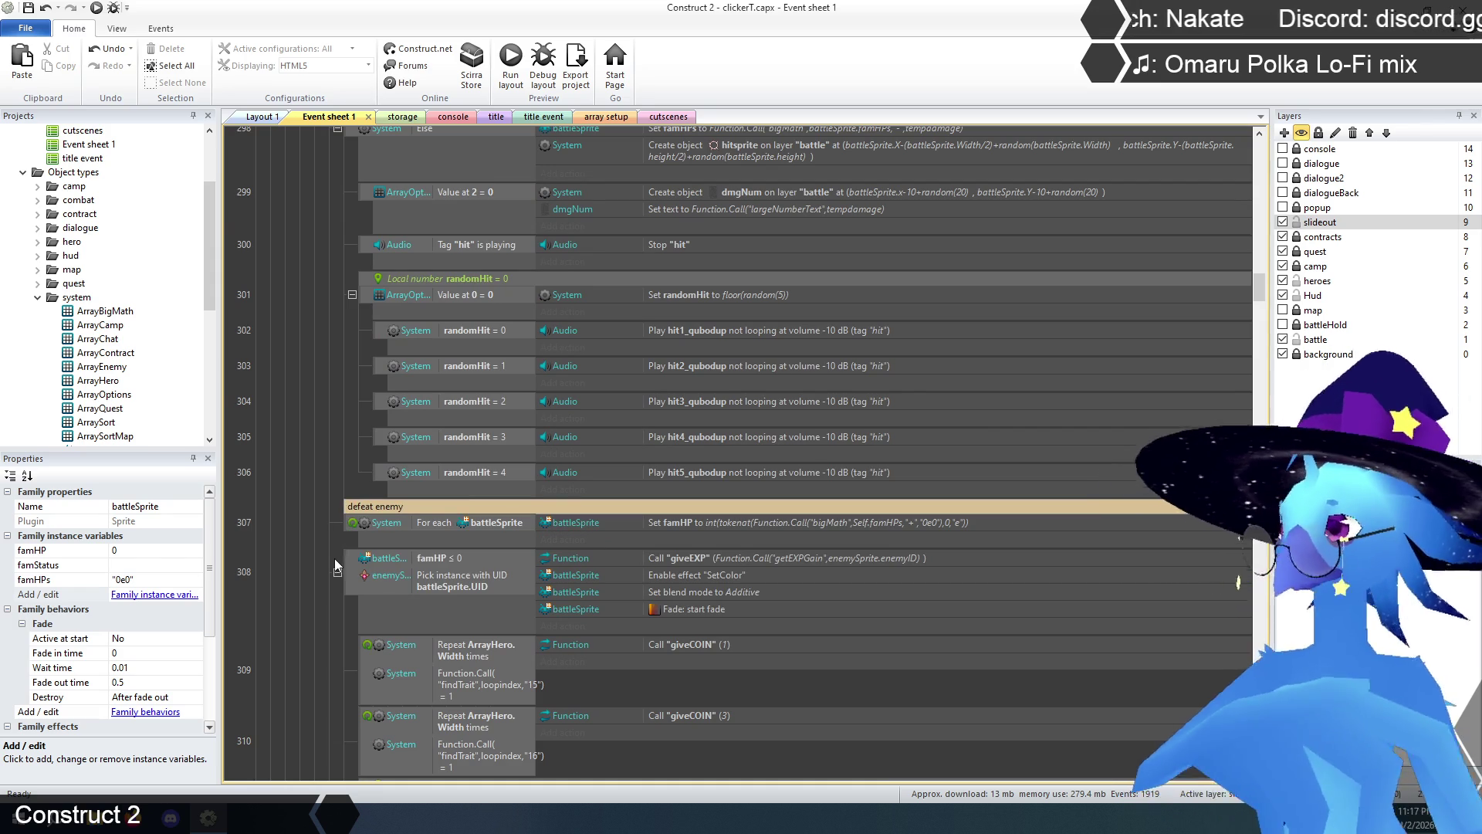
{"action": "scroll", "coordinate": [340, 559], "scroll_direction": "up", "scroll_amount": 10}
{"action": "scroll", "coordinate": [341, 559], "scroll_direction": "up", "scroll_amount": 10}
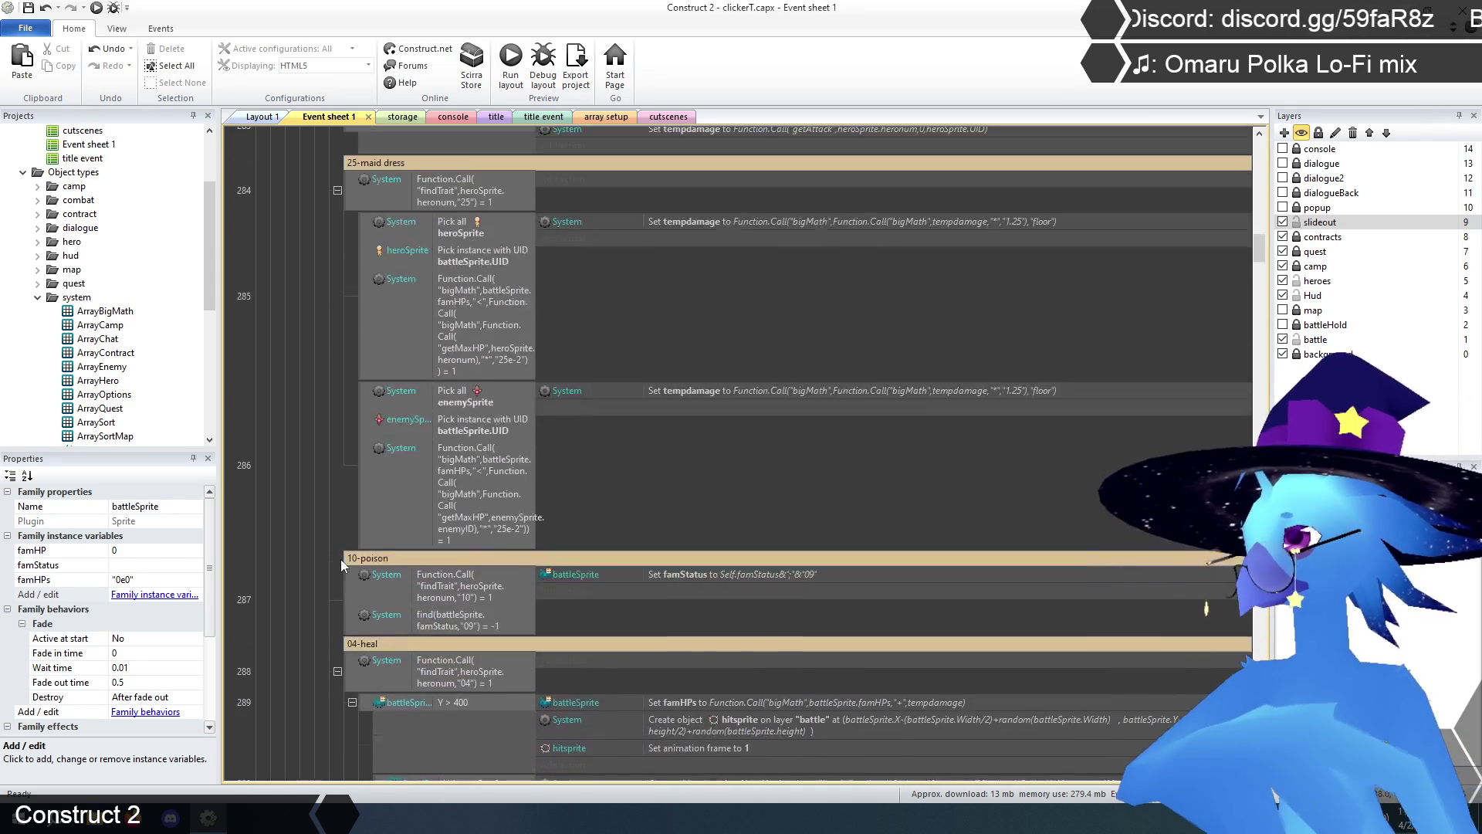
{"action": "scroll", "coordinate": [341, 558], "scroll_direction": "up", "scroll_amount": 5}
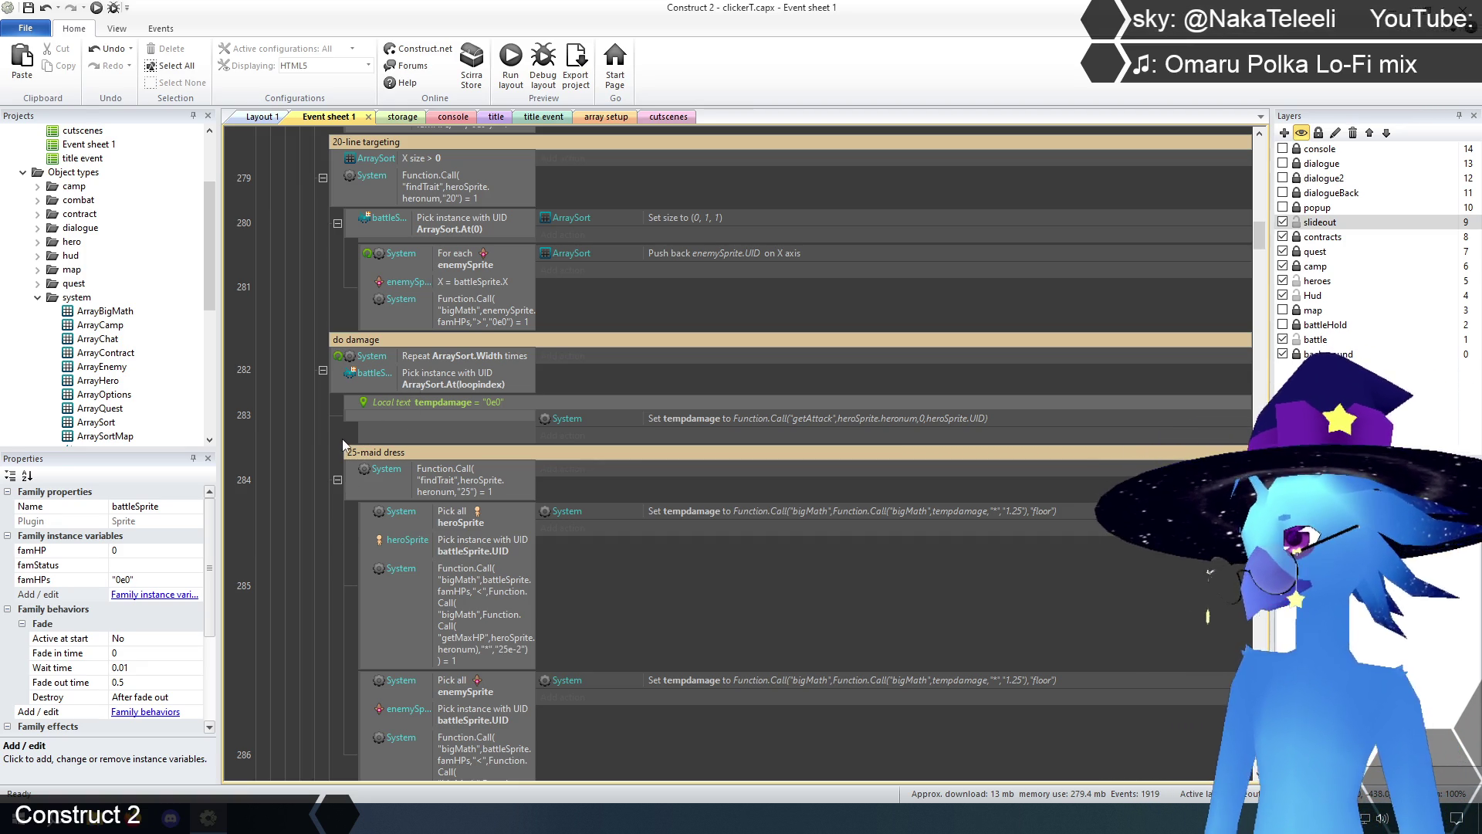
{"action": "scroll", "coordinate": [342, 444], "scroll_direction": "down", "scroll_amount": 5}
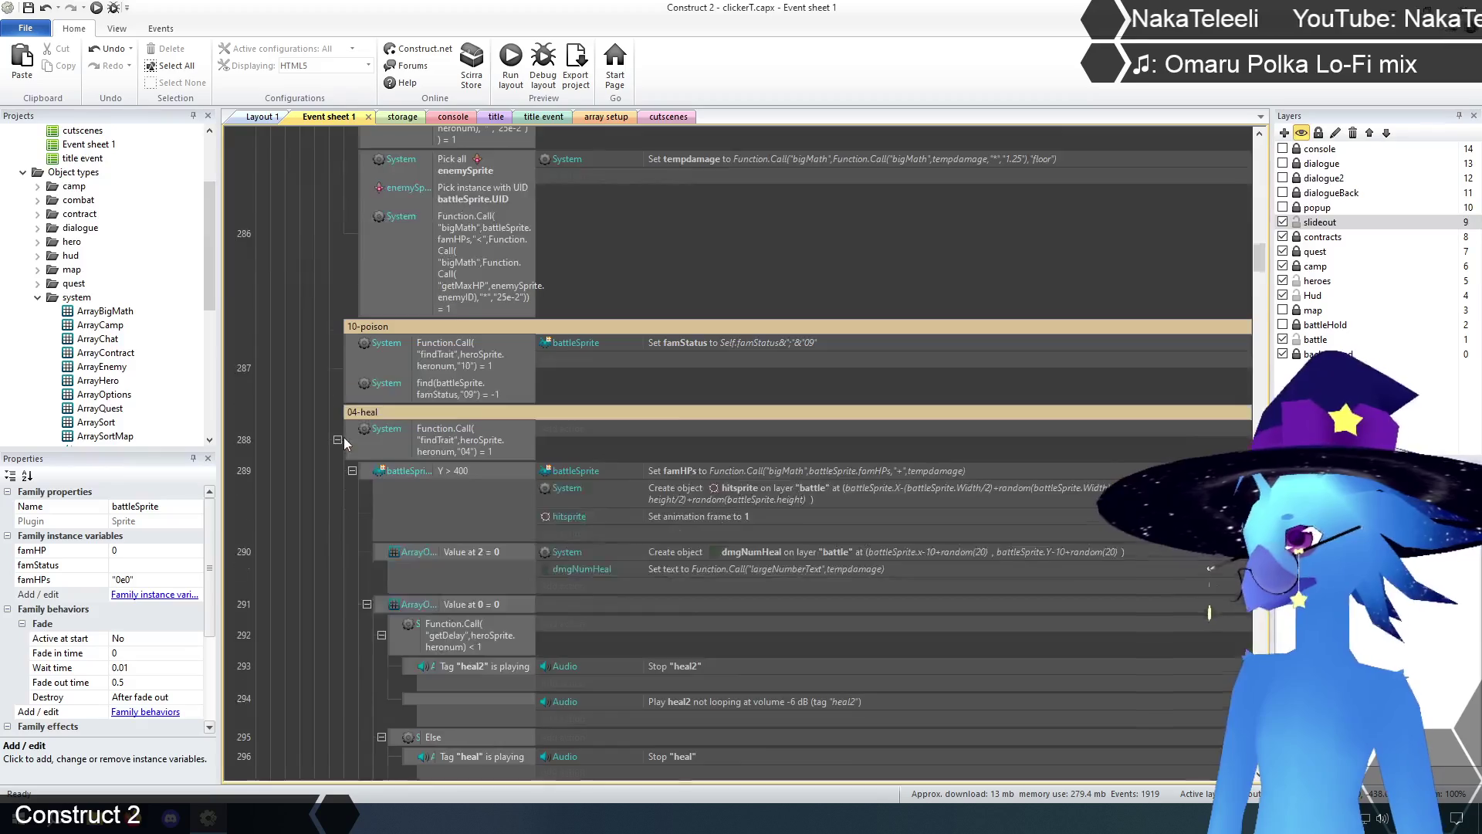
{"action": "scroll", "coordinate": [345, 442], "scroll_direction": "down", "scroll_amount": 6}
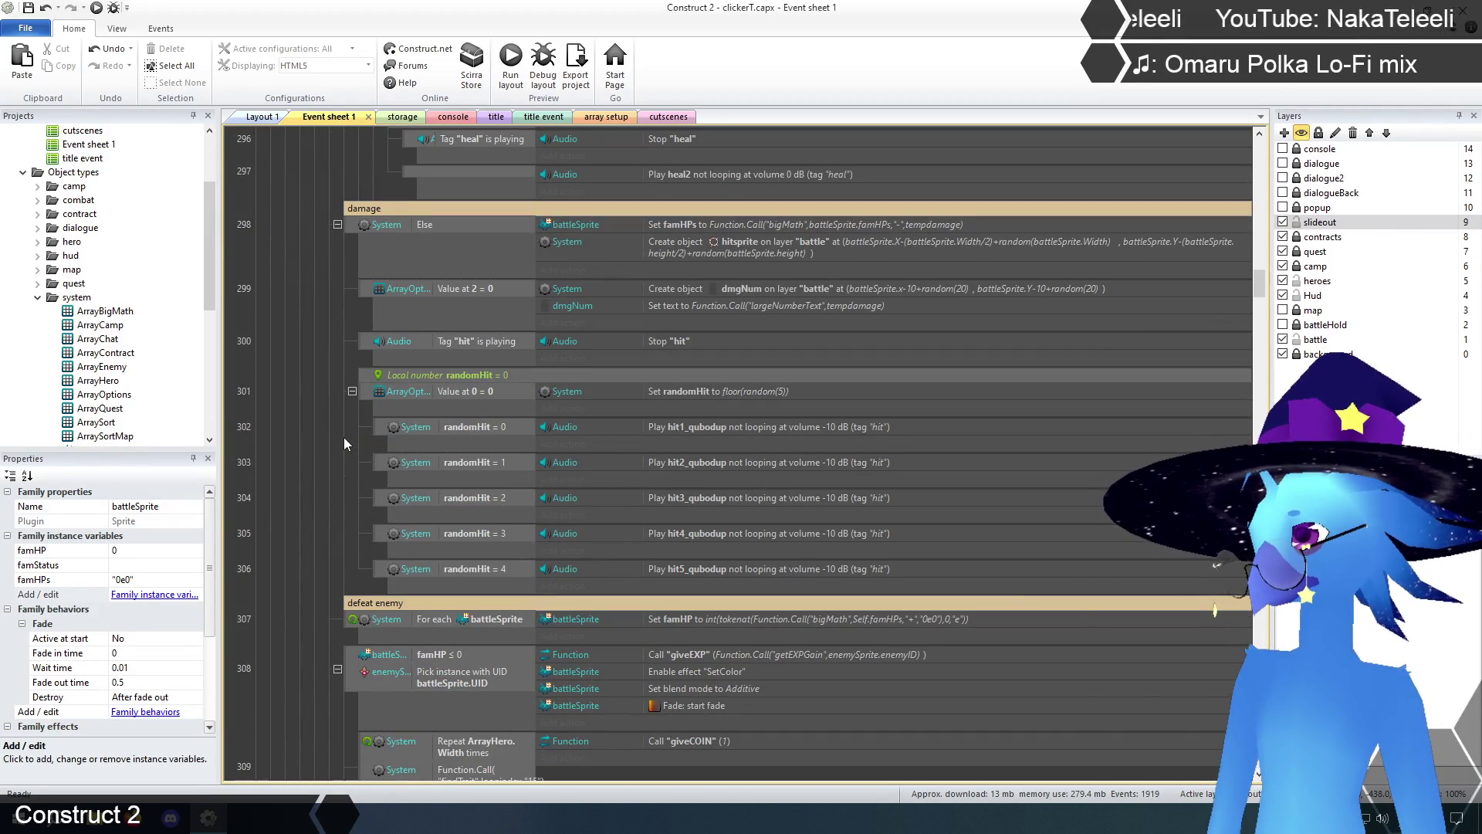
{"action": "scroll", "coordinate": [345, 437], "scroll_direction": "down", "scroll_amount": 3}
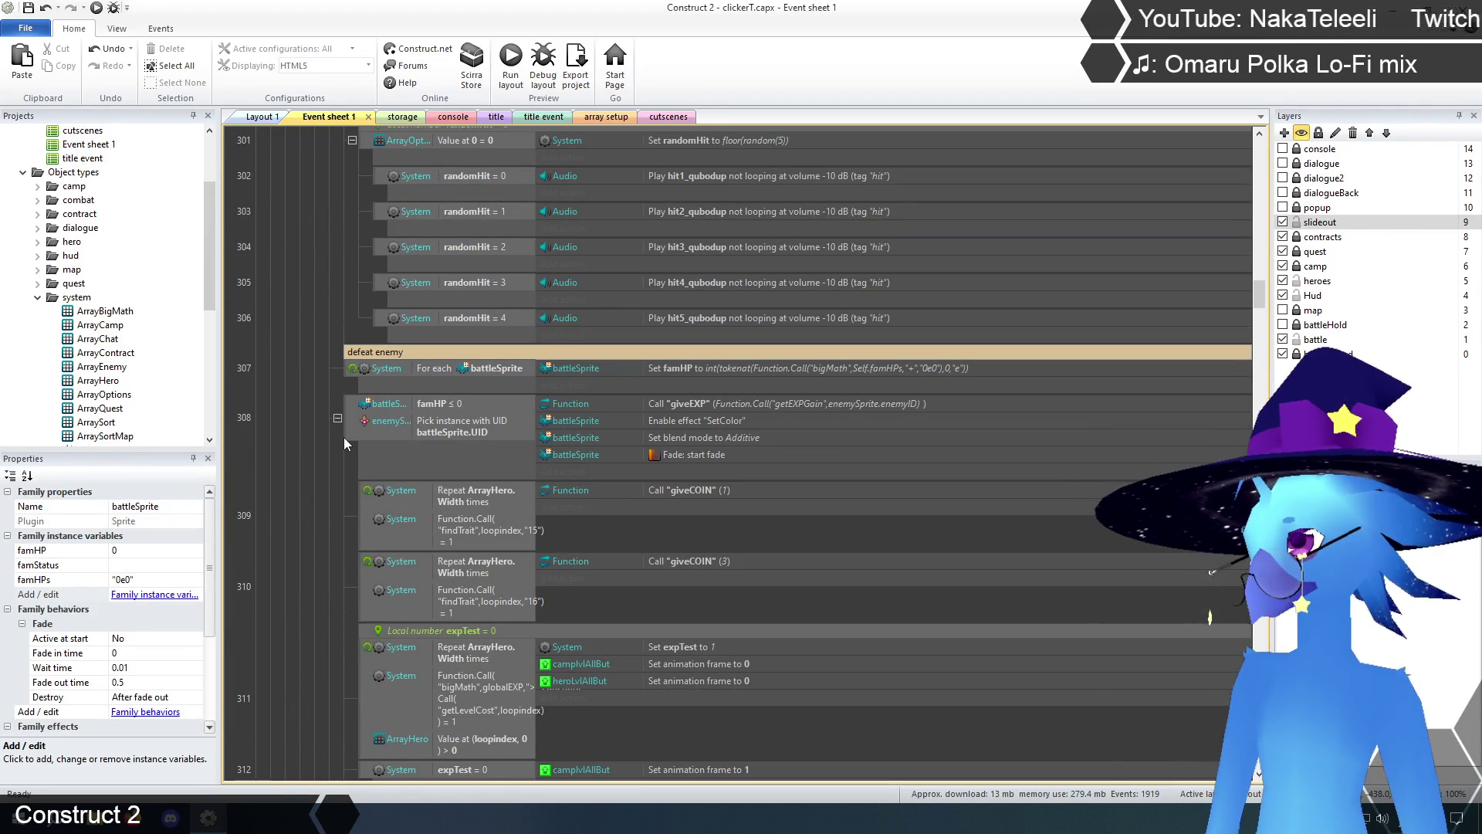
- Add the bigMath famHPs comparison under famHP ≤ 0 in defeat enemy, with Second value 0
{"action": "left_click", "coordinate": [446, 402]}
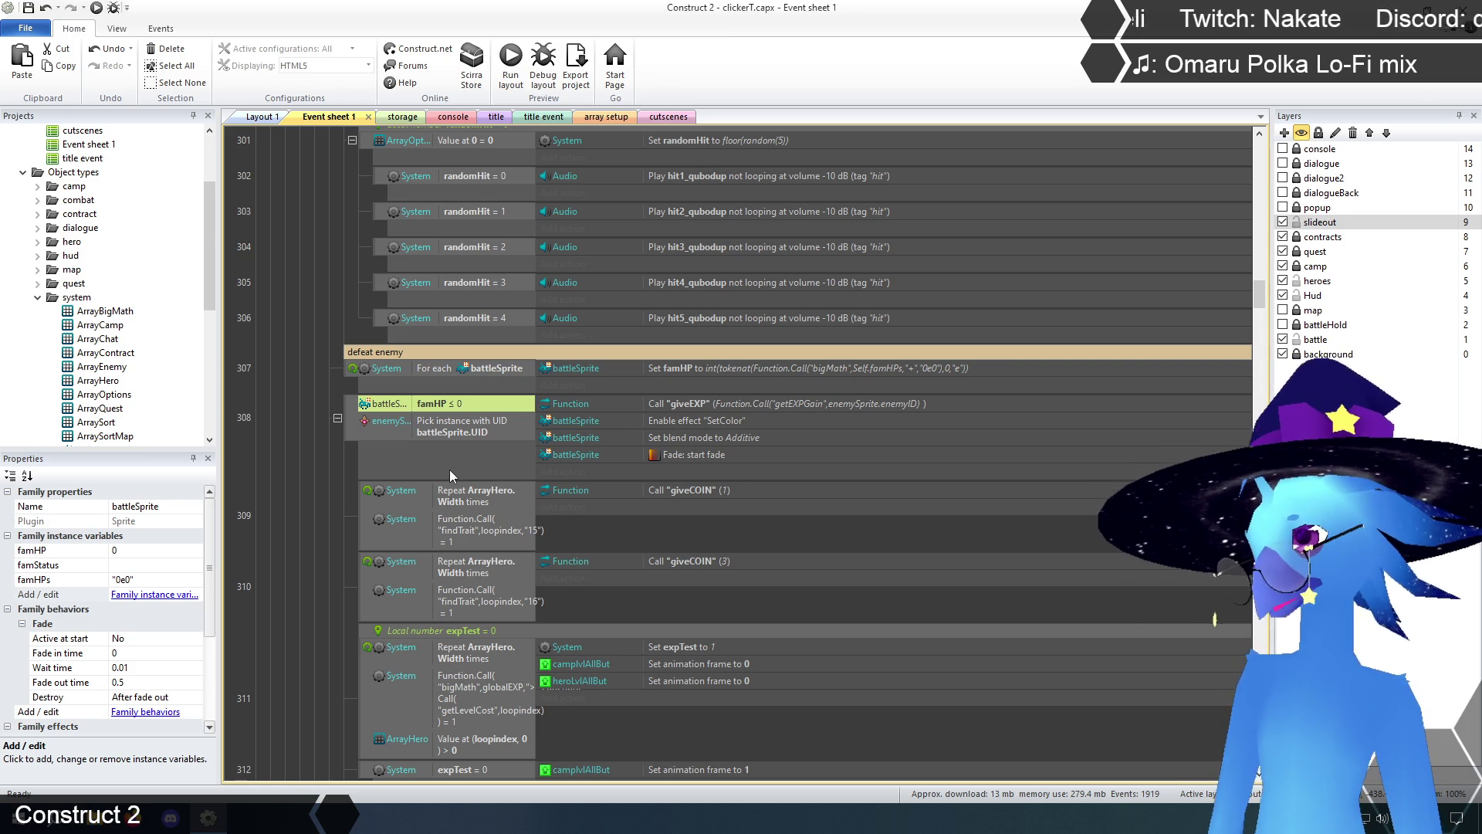
{"action": "scroll", "coordinate": [449, 469], "scroll_direction": "up", "scroll_amount": 5}
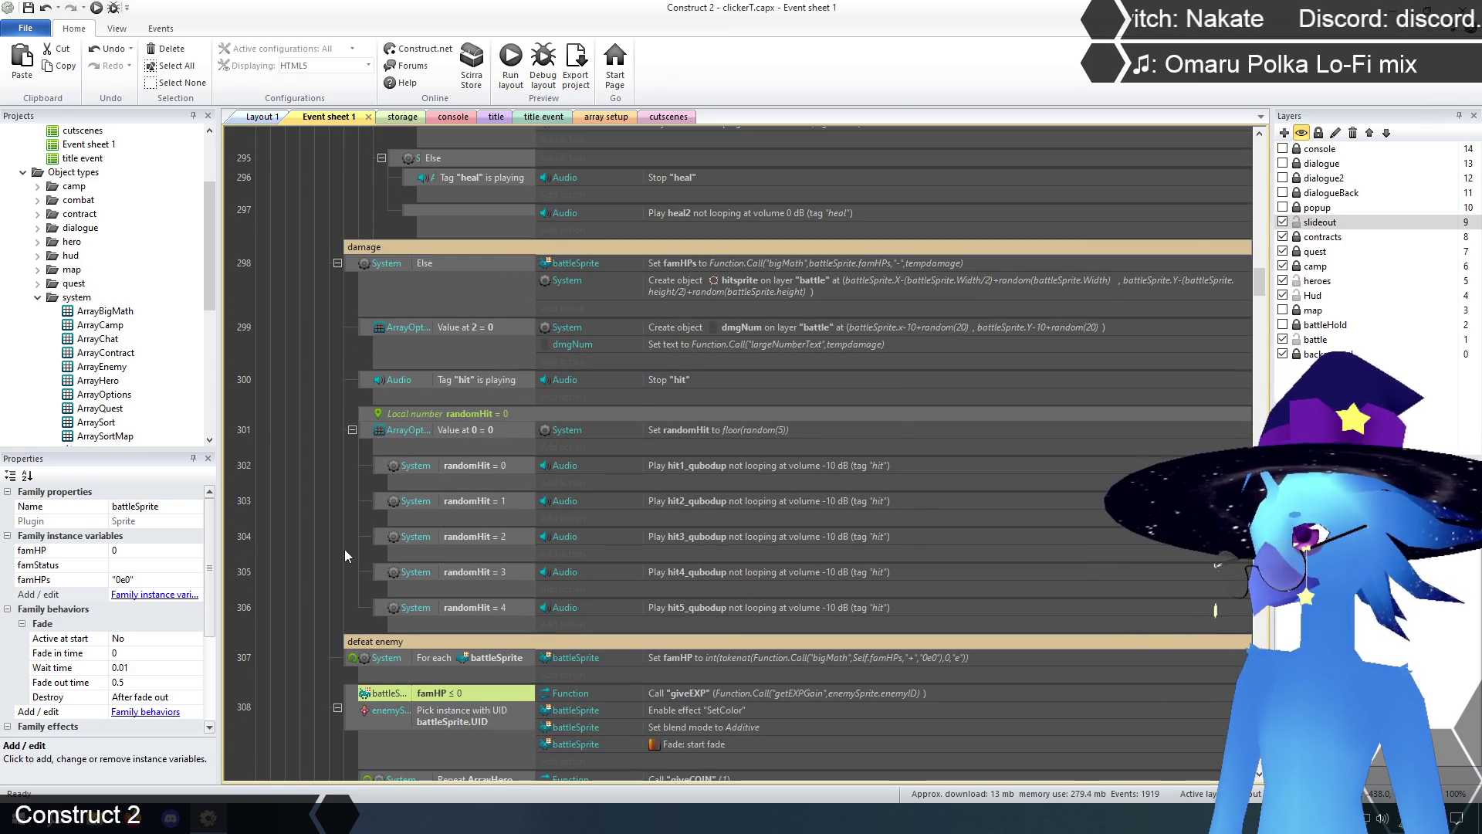
{"action": "scroll", "coordinate": [347, 551], "scroll_direction": "down", "scroll_amount": 3}
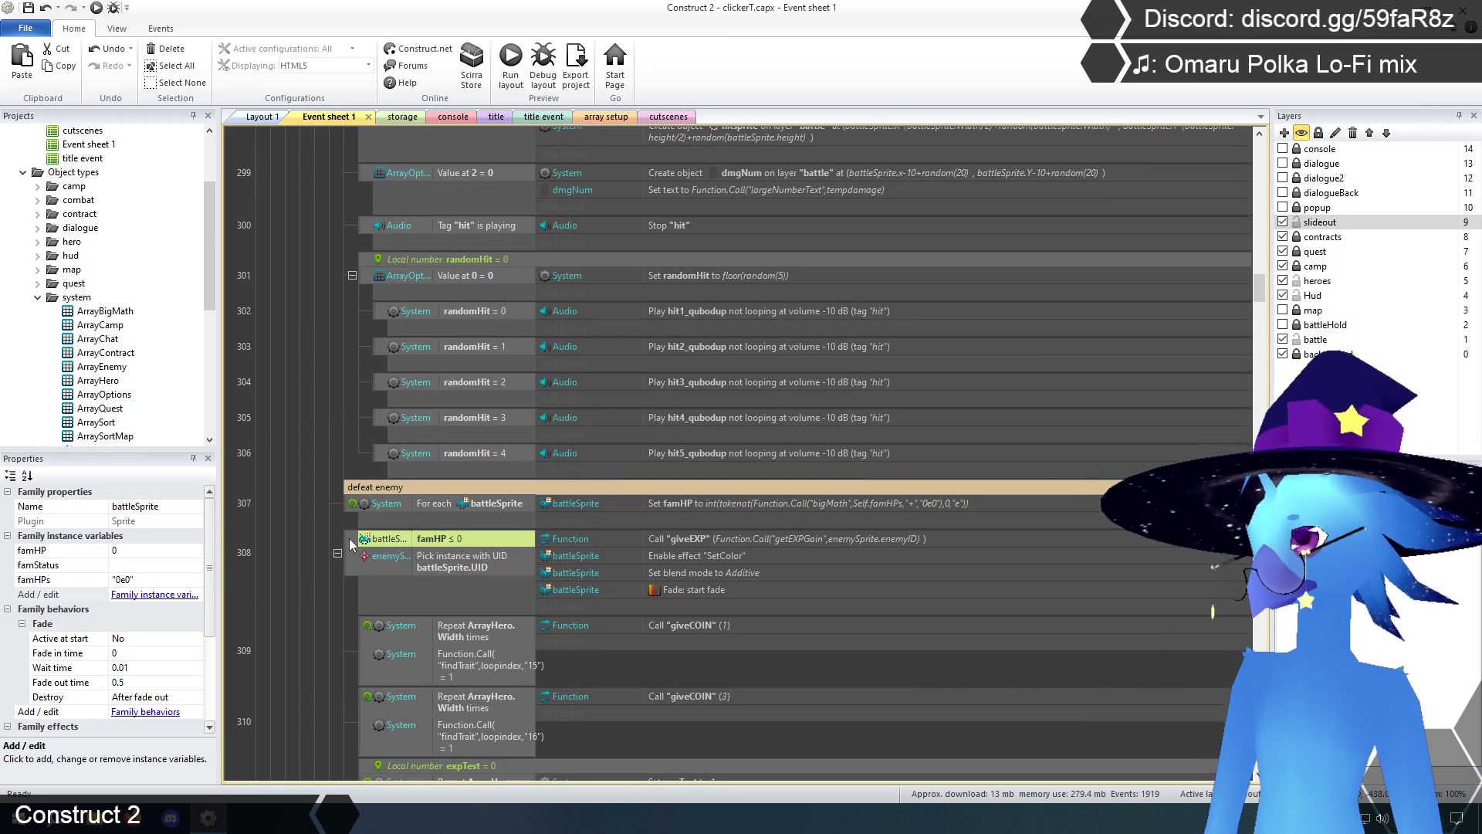
{"action": "key", "text": "ctrl+v"}
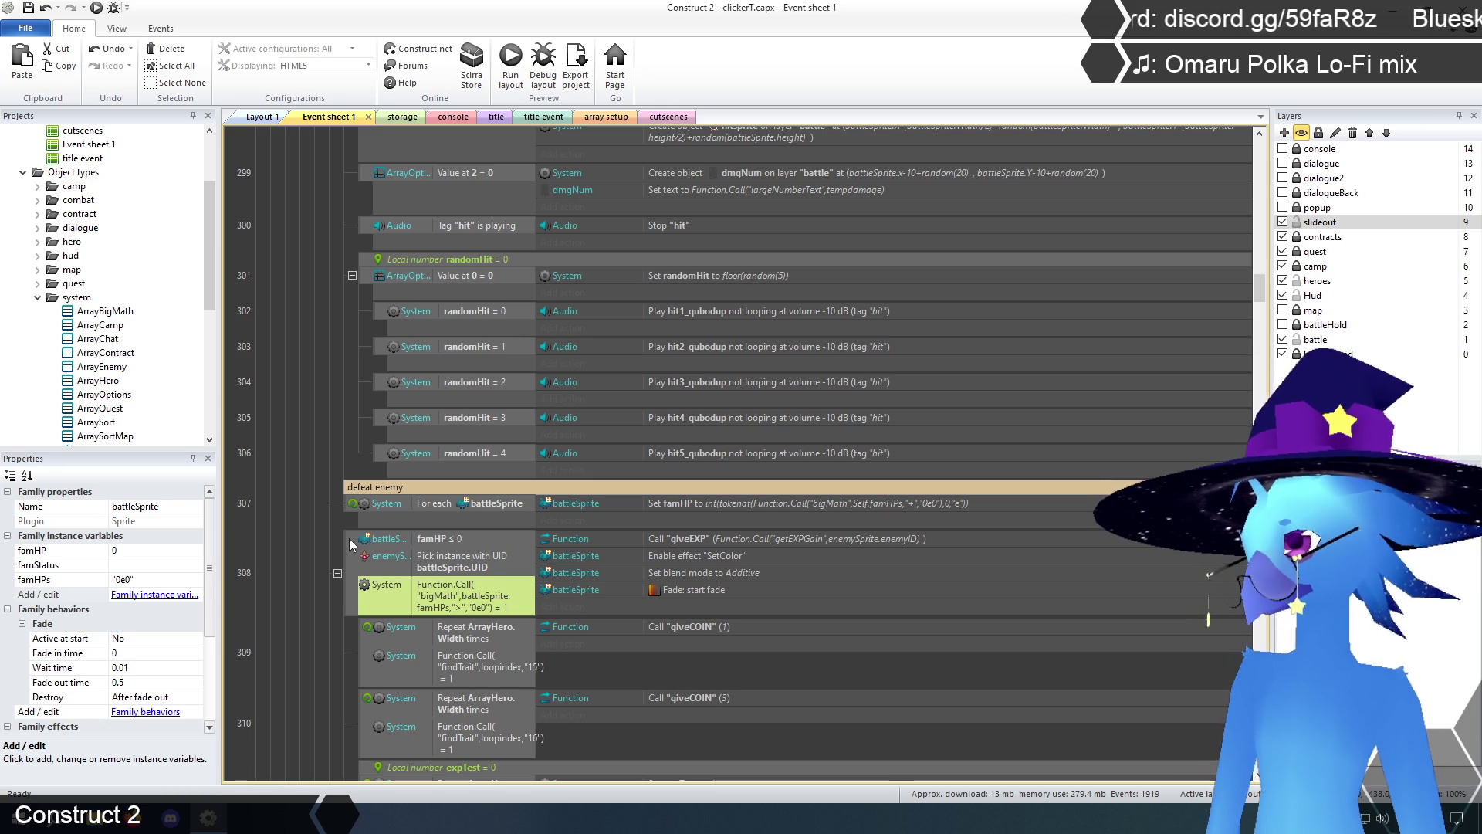
{"action": "scroll", "coordinate": [438, 586], "scroll_direction": "down", "scroll_amount": 3}
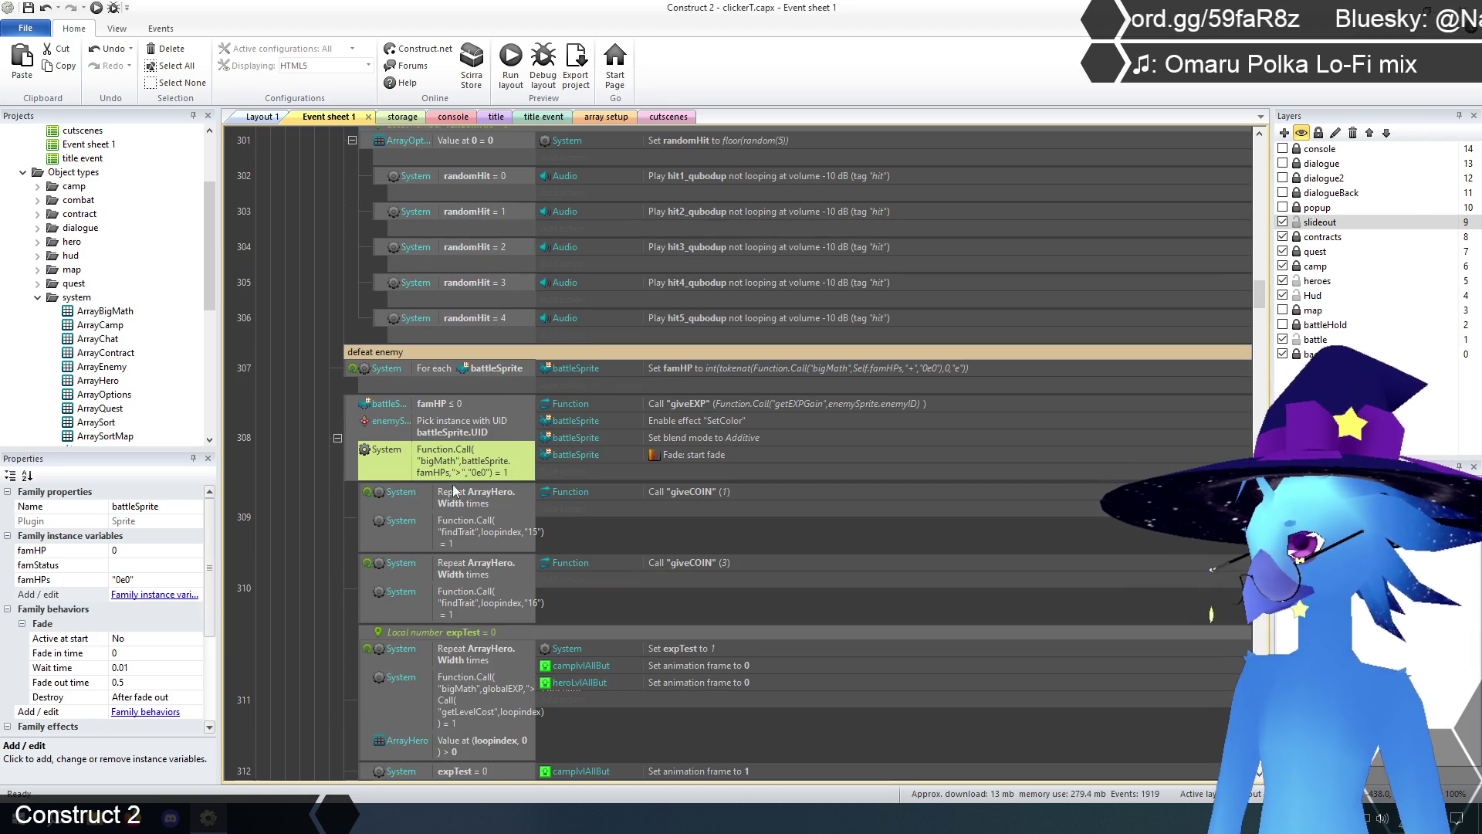
{"action": "double_click", "coordinate": [470, 461]}
{"action": "left_click", "coordinate": [665, 622]}
{"action": "type", "text": "0"}
{"action": "left_click", "coordinate": [1226, 671]}
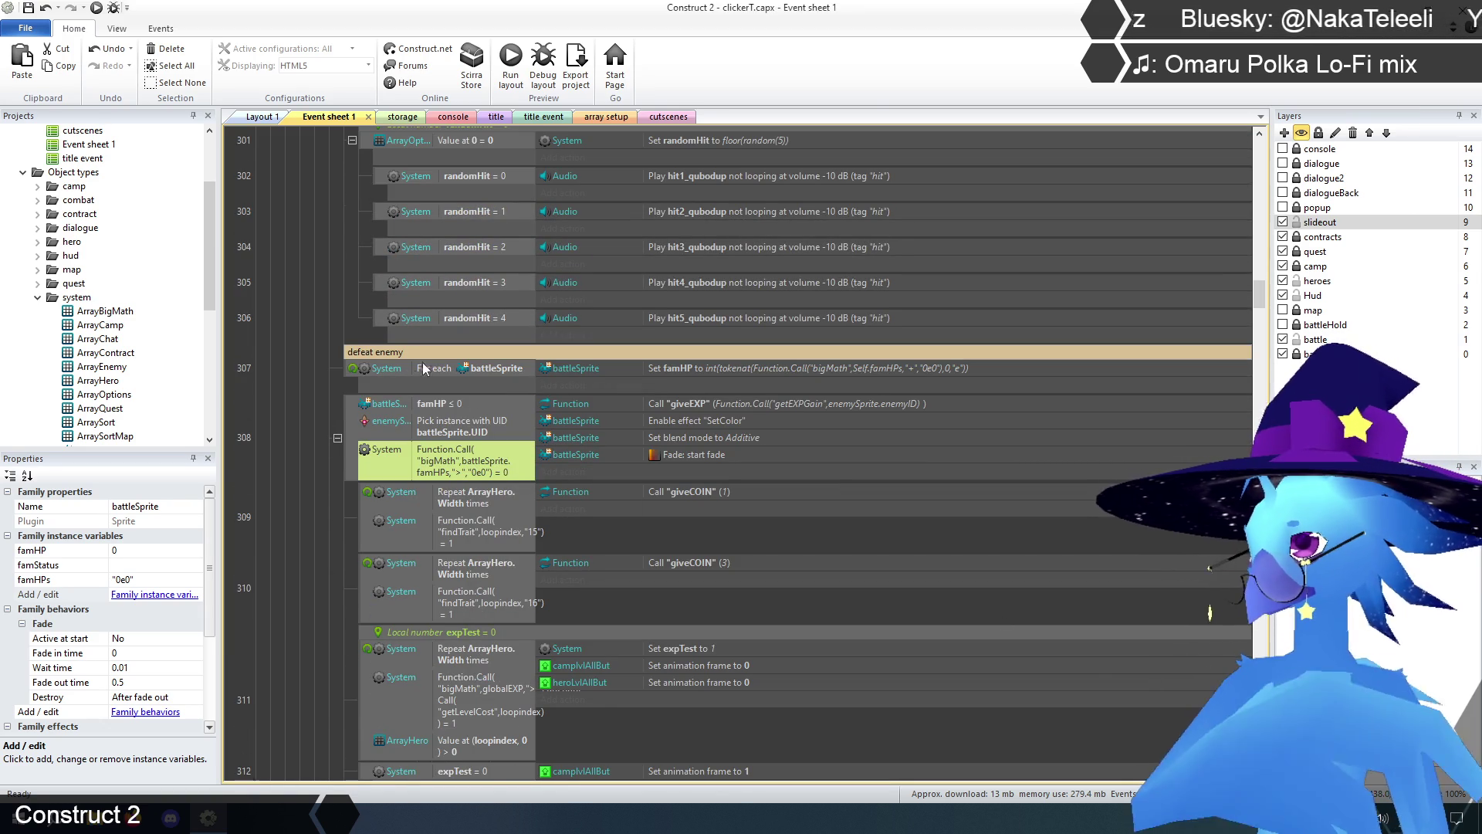
- Delete the For each battleSprite event, move the bigMath condition up, and drop famHP ≤ 0
{"action": "left_click", "coordinate": [360, 372]}
{"action": "key", "text": "Delete"}
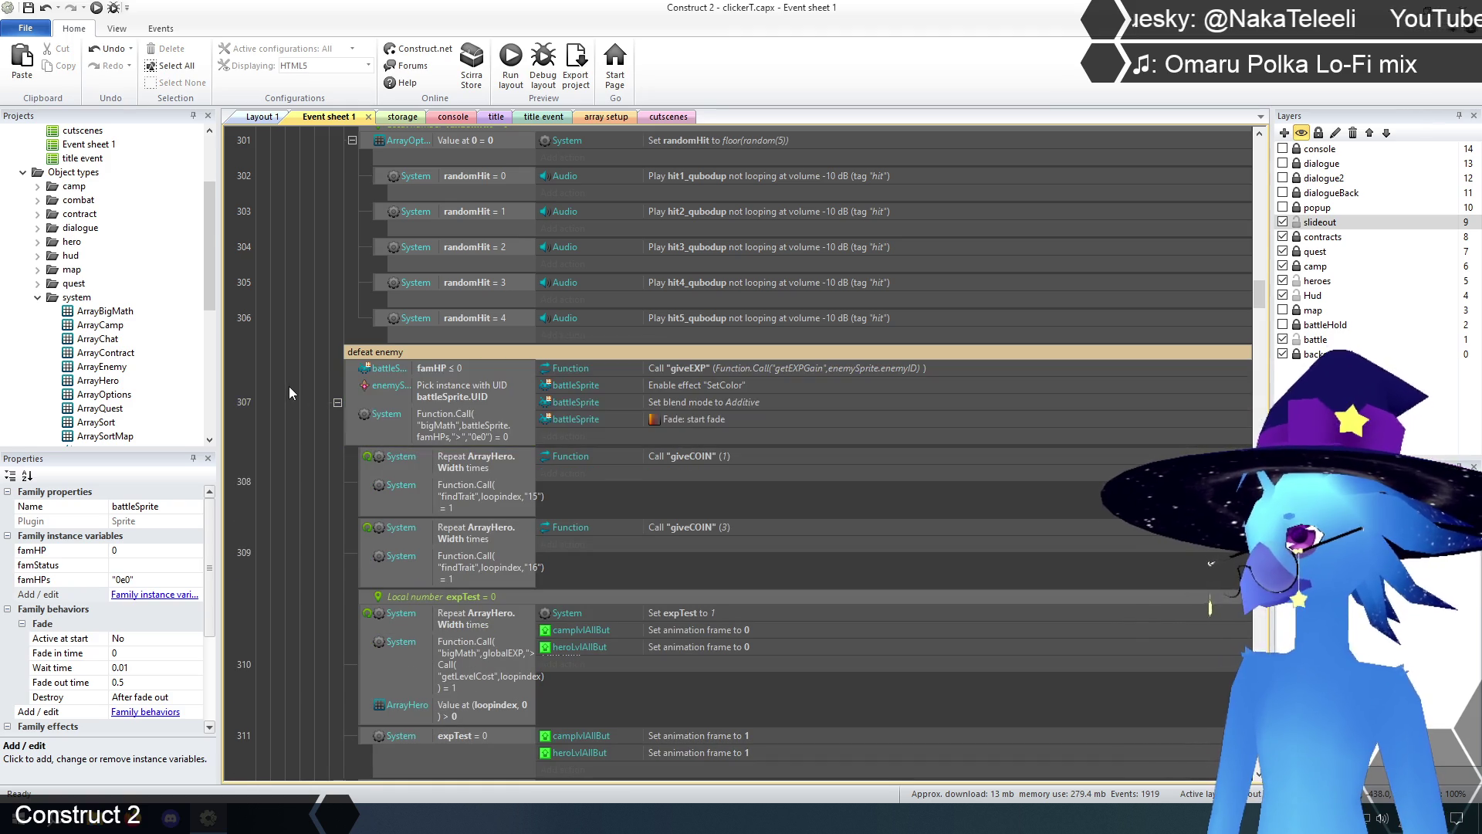
{"action": "left_click_drag", "start_coordinate": [428, 423], "coordinate": [426, 380]}
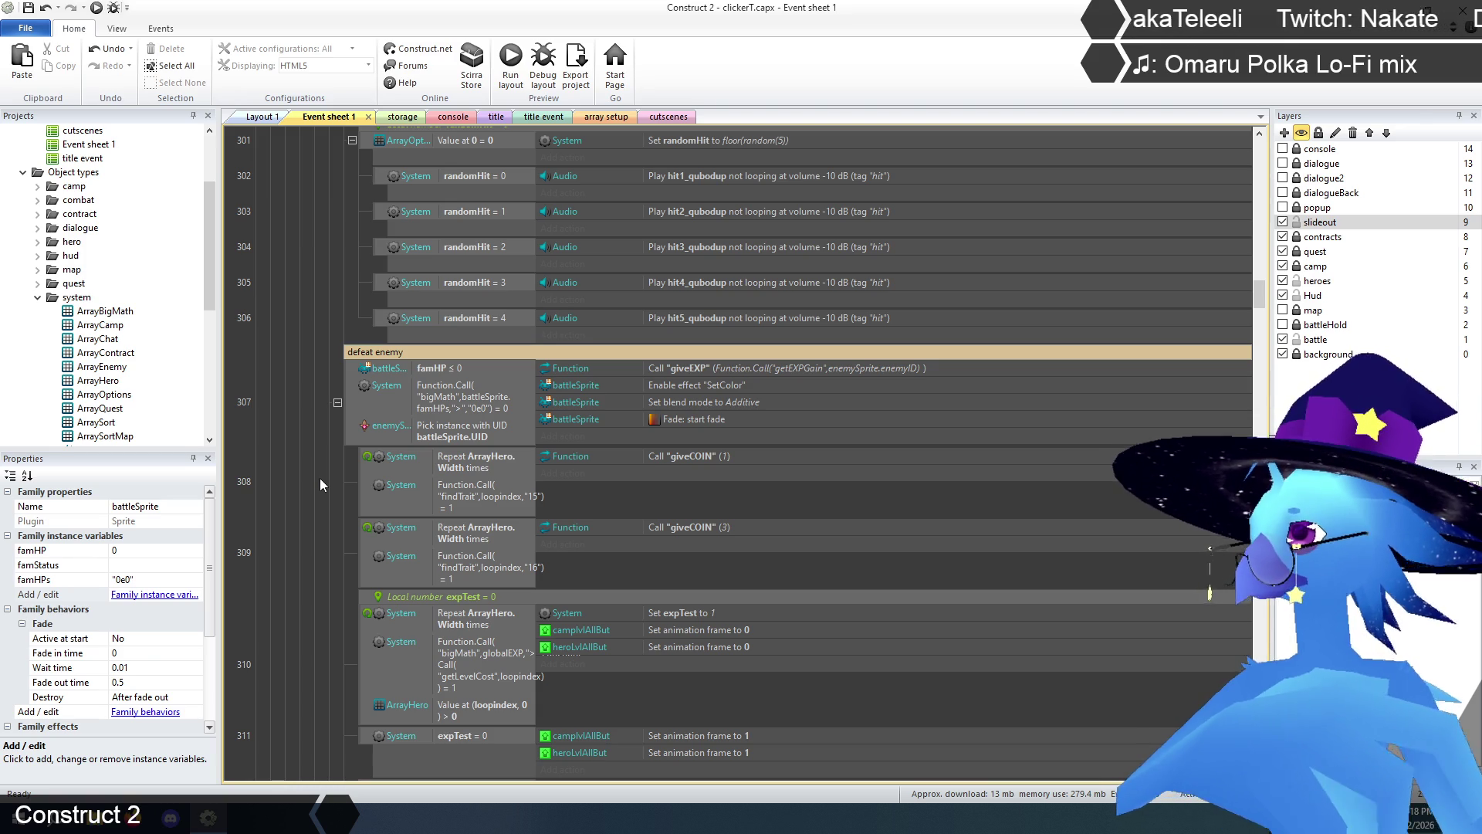
{"action": "left_click", "coordinate": [437, 372]}
{"action": "key", "text": "Delete"}
{"action": "left_click", "coordinate": [306, 555]}
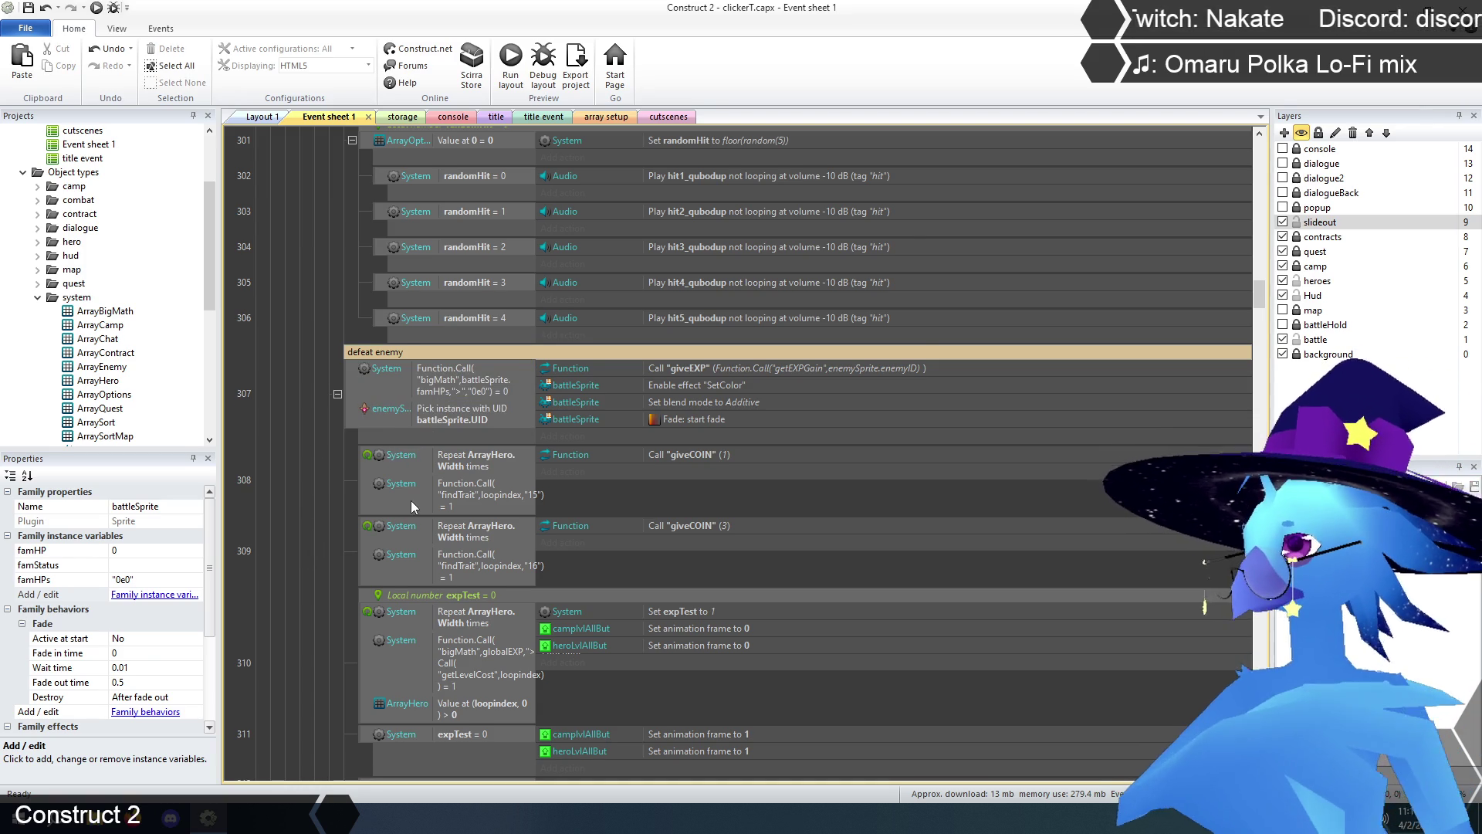
- Review the event sheet and save the clicker project with Ctrl+S
{"action": "scroll", "coordinate": [410, 500], "scroll_direction": "down", "scroll_amount": 8}
{"action": "scroll", "coordinate": [355, 469], "scroll_direction": "down", "scroll_amount": 8}
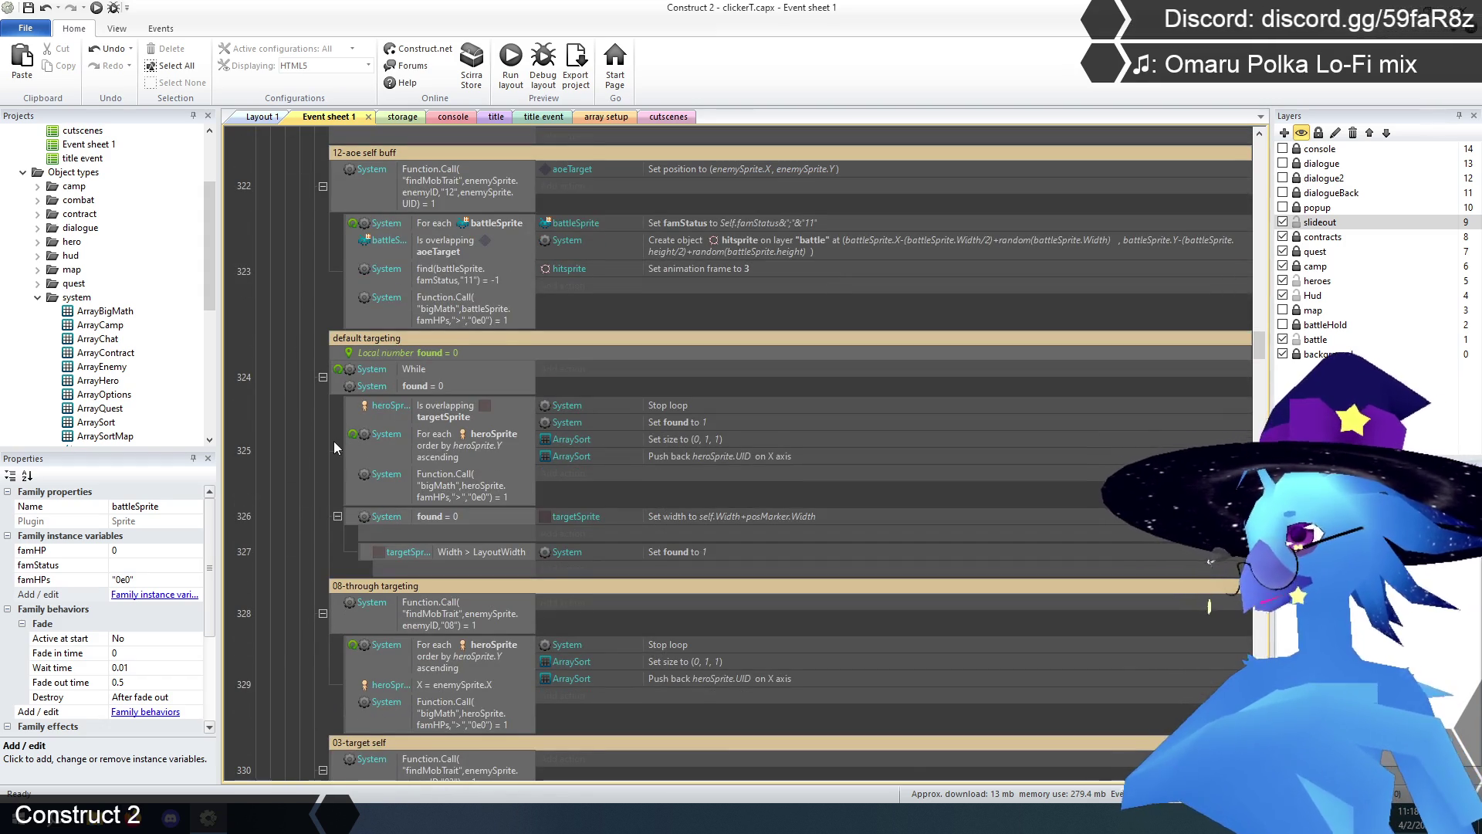
{"action": "scroll", "coordinate": [334, 432], "scroll_direction": "down", "scroll_amount": 5}
{"action": "scroll", "coordinate": [335, 425], "scroll_direction": "down", "scroll_amount": 10}
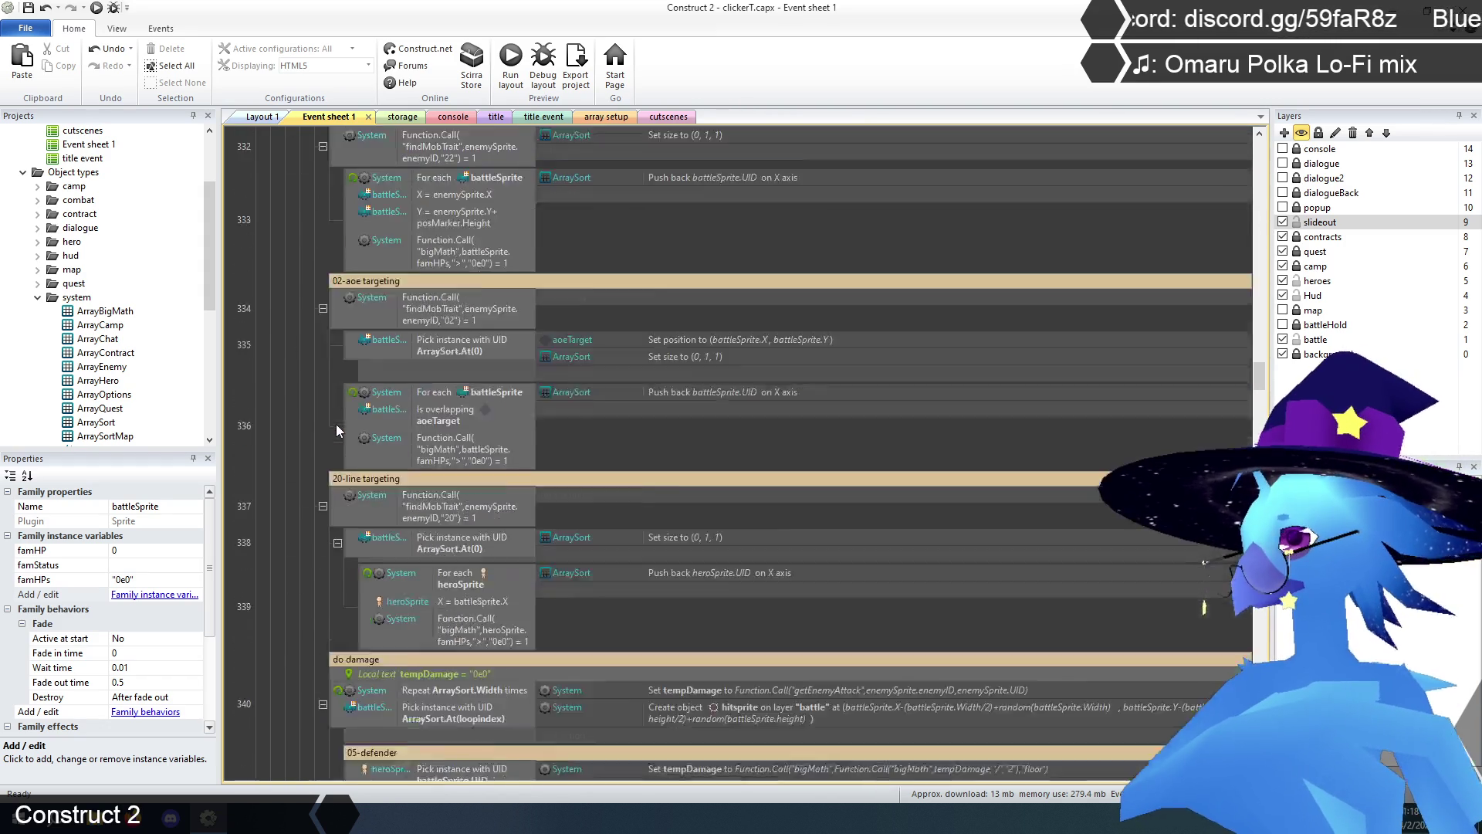
{"action": "scroll", "coordinate": [339, 423], "scroll_direction": "down", "scroll_amount": 15}
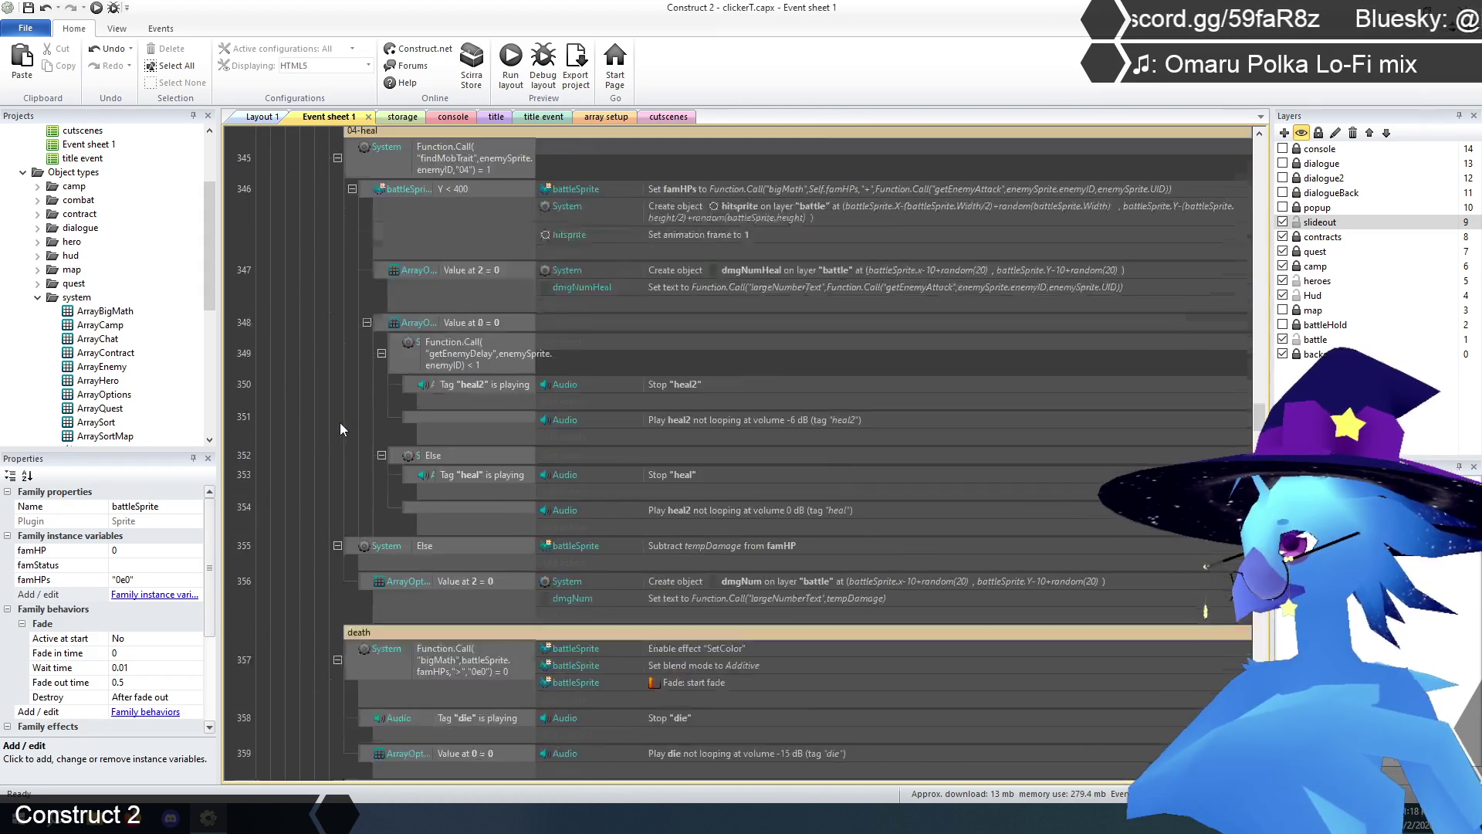
{"action": "scroll", "coordinate": [341, 424], "scroll_direction": "down", "scroll_amount": 3}
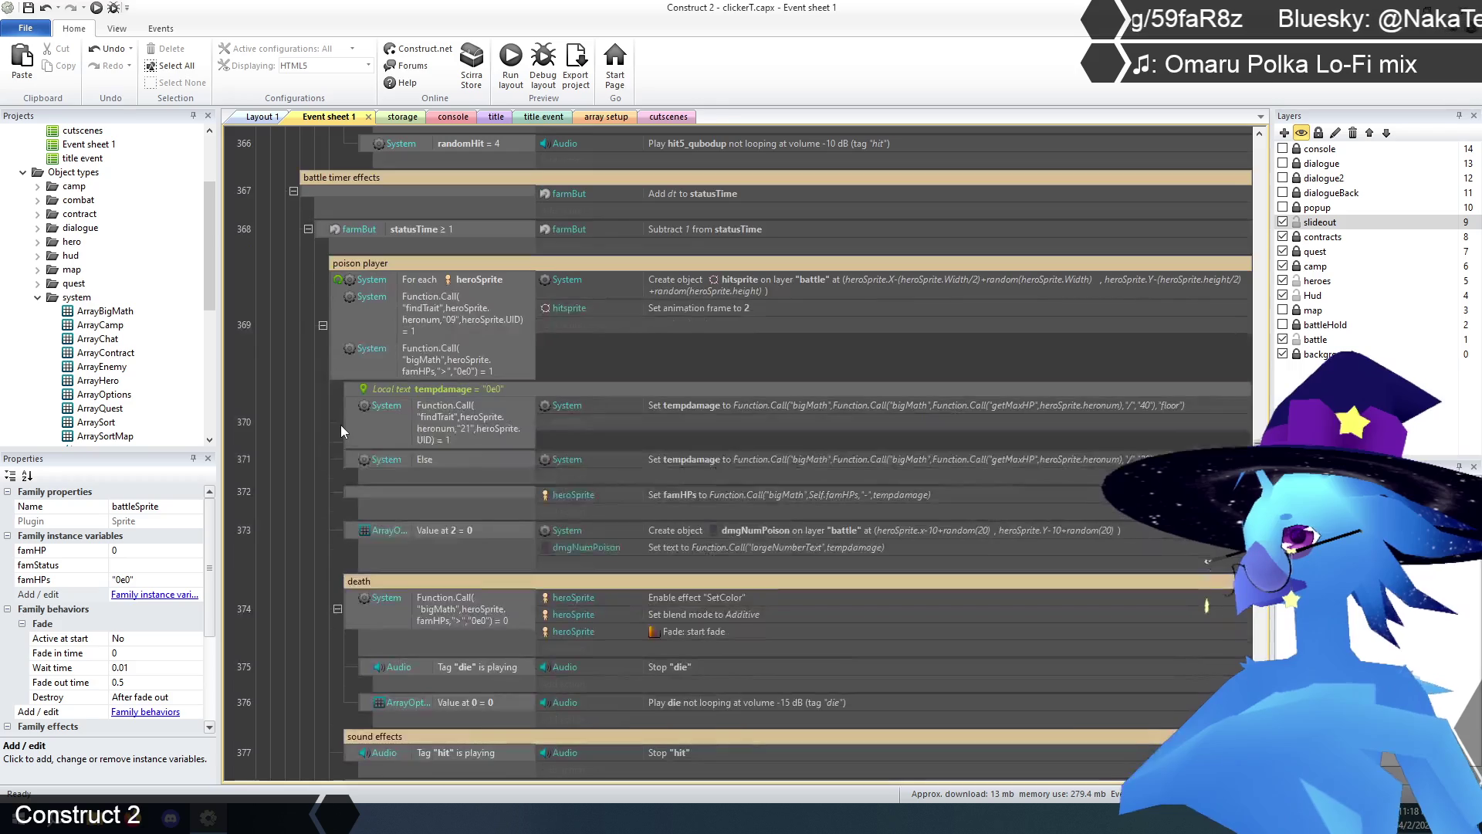
{"action": "scroll", "coordinate": [340, 425], "scroll_direction": "down", "scroll_amount": 6}
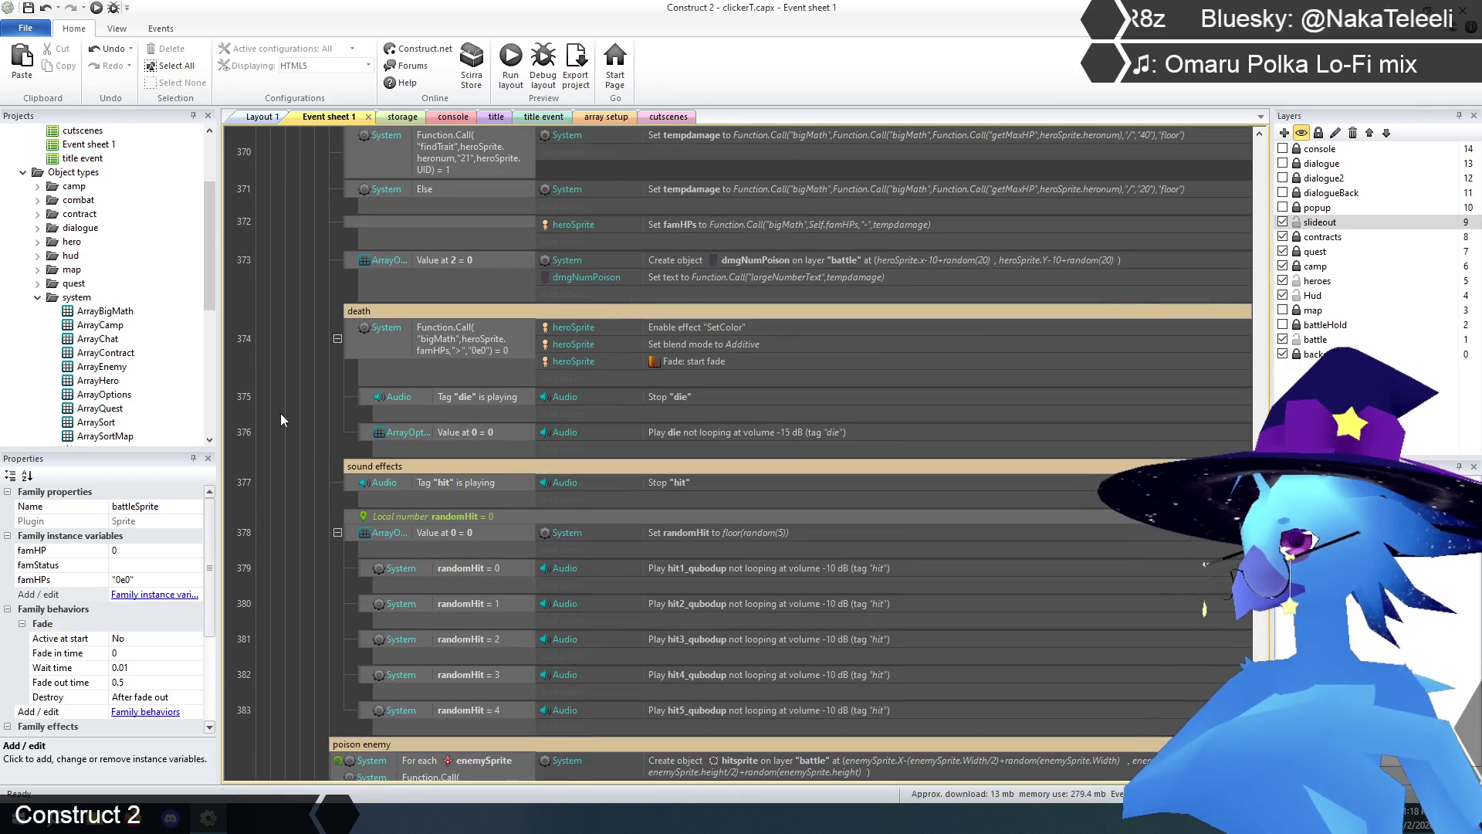
{"action": "scroll", "coordinate": [306, 446], "scroll_direction": "up", "scroll_amount": 2}
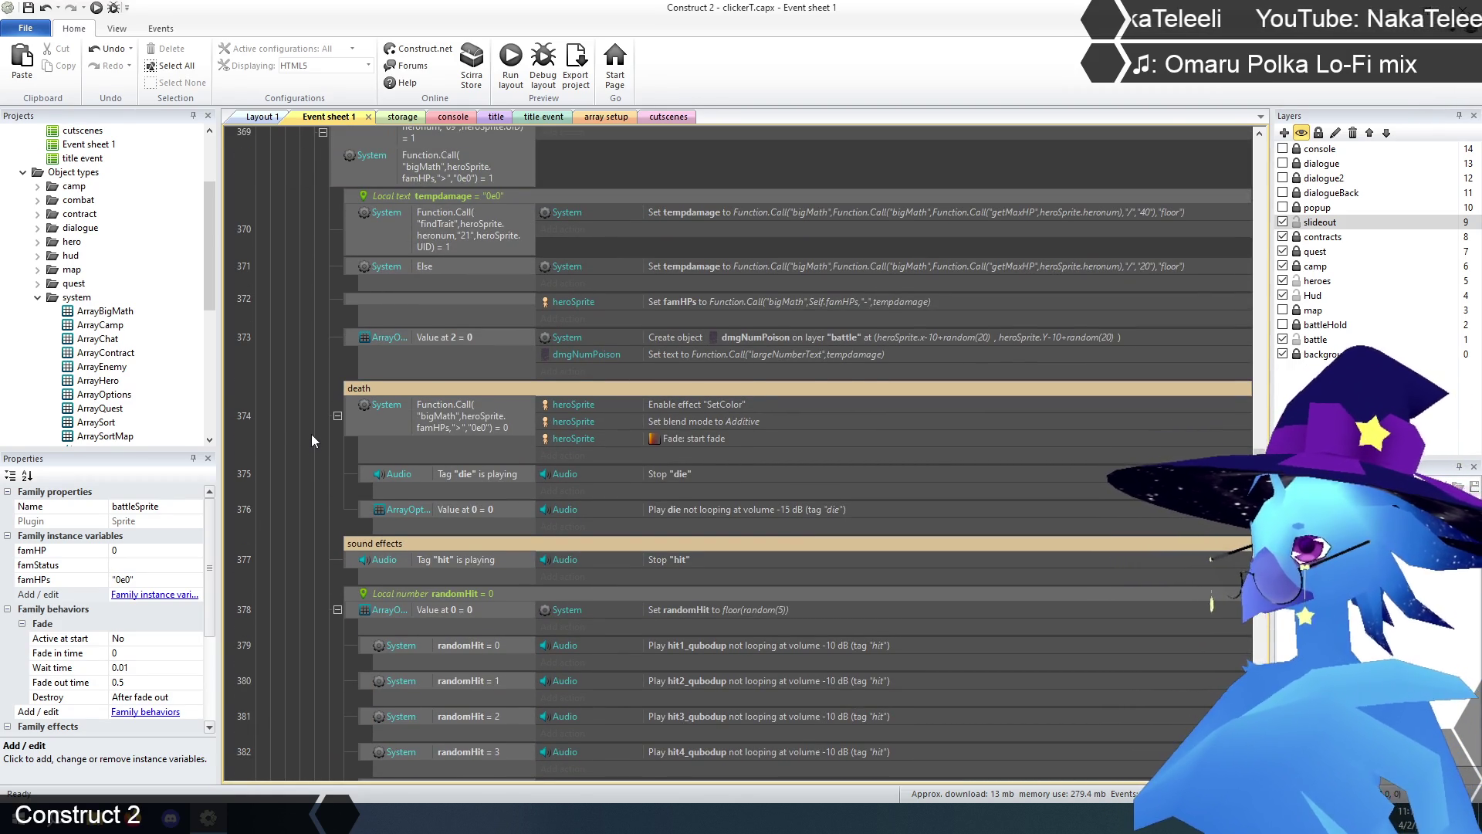
{"action": "scroll", "coordinate": [312, 435], "scroll_direction": "down", "scroll_amount": 3}
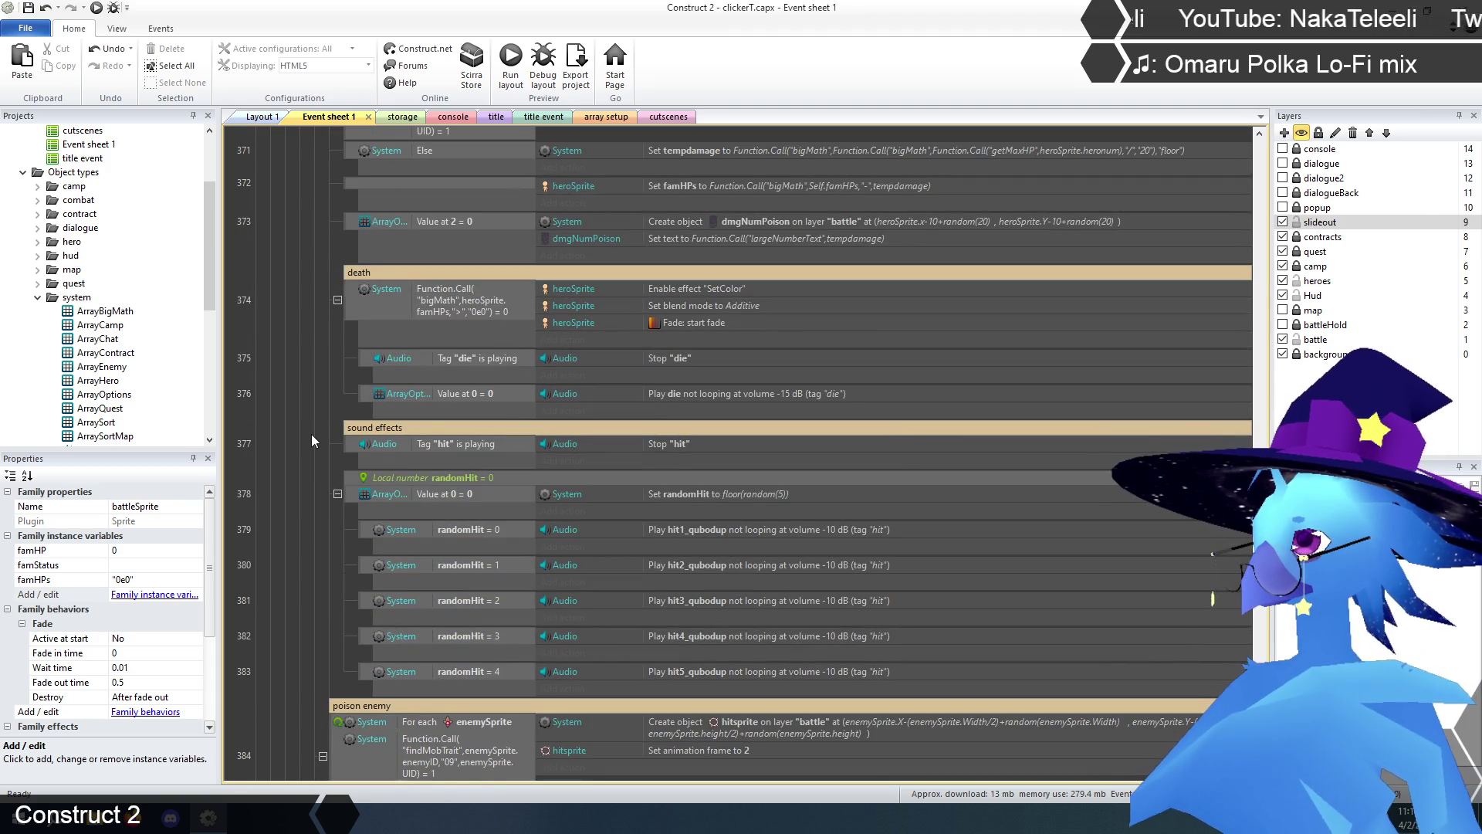
{"action": "scroll", "coordinate": [312, 435], "scroll_direction": "down", "scroll_amount": 3}
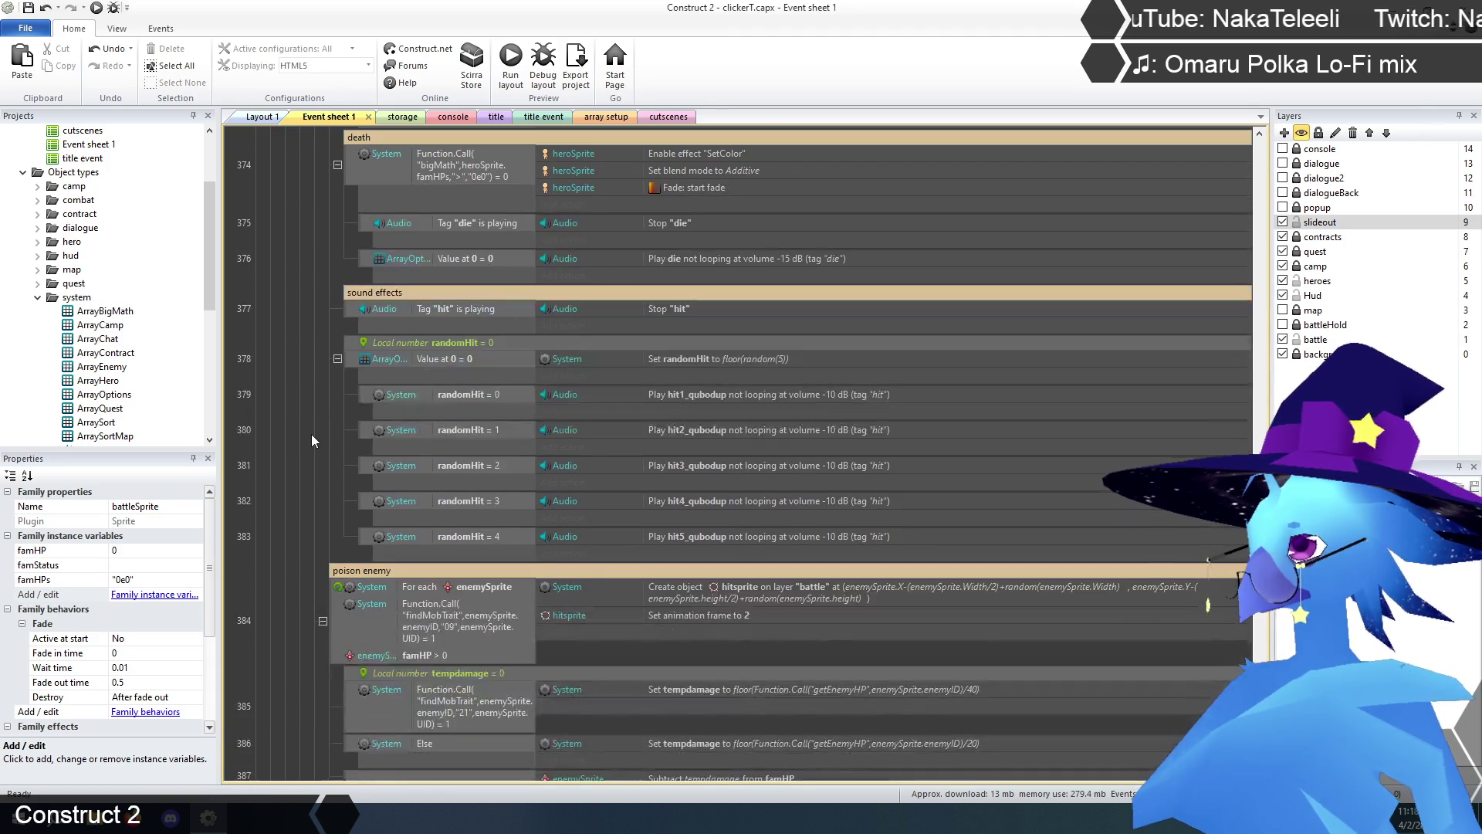
{"action": "scroll", "coordinate": [312, 434], "scroll_direction": "up", "scroll_amount": 2}
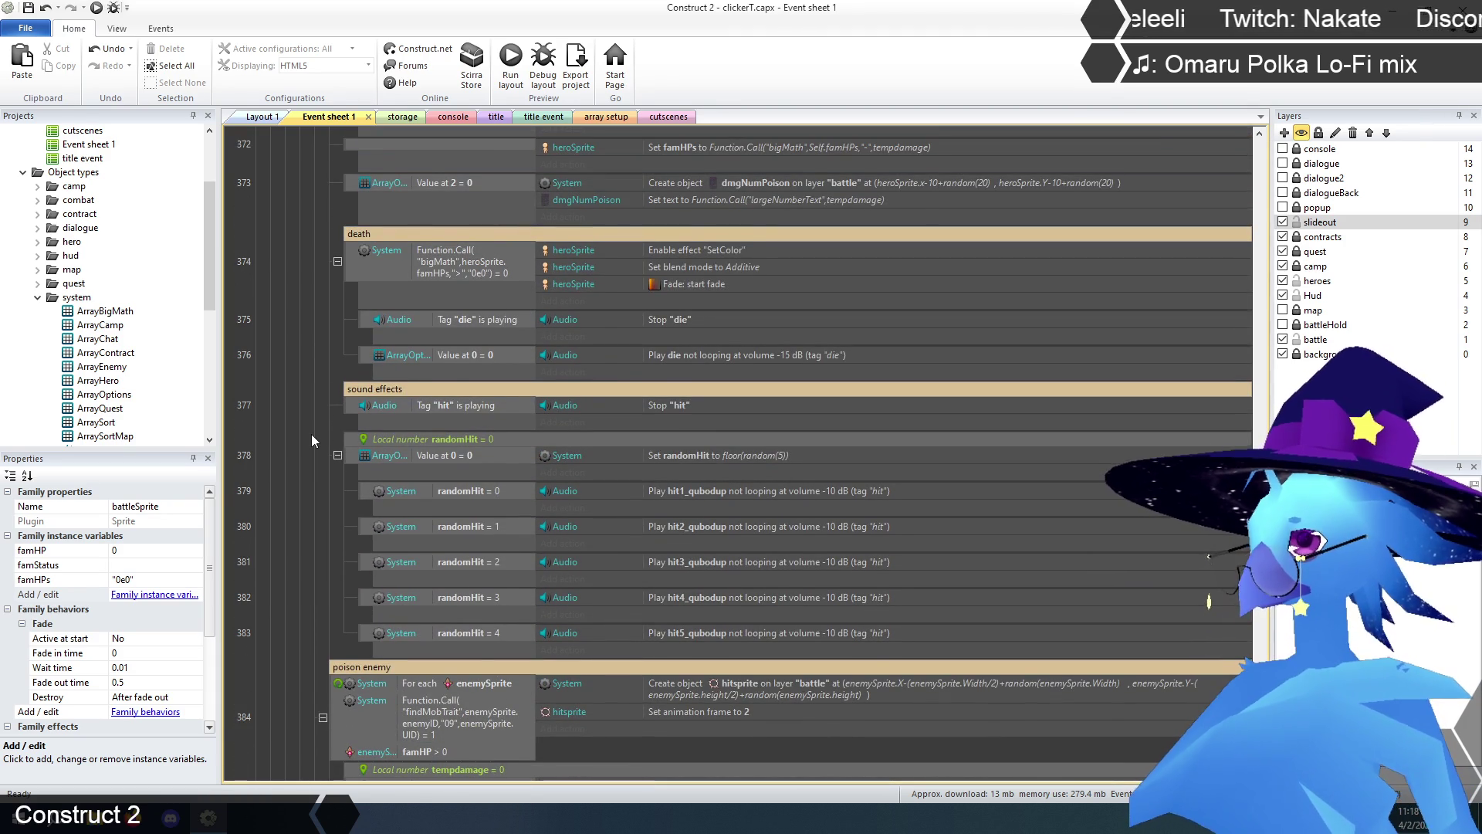
{"action": "scroll", "coordinate": [311, 433], "scroll_direction": "down", "scroll_amount": 2}
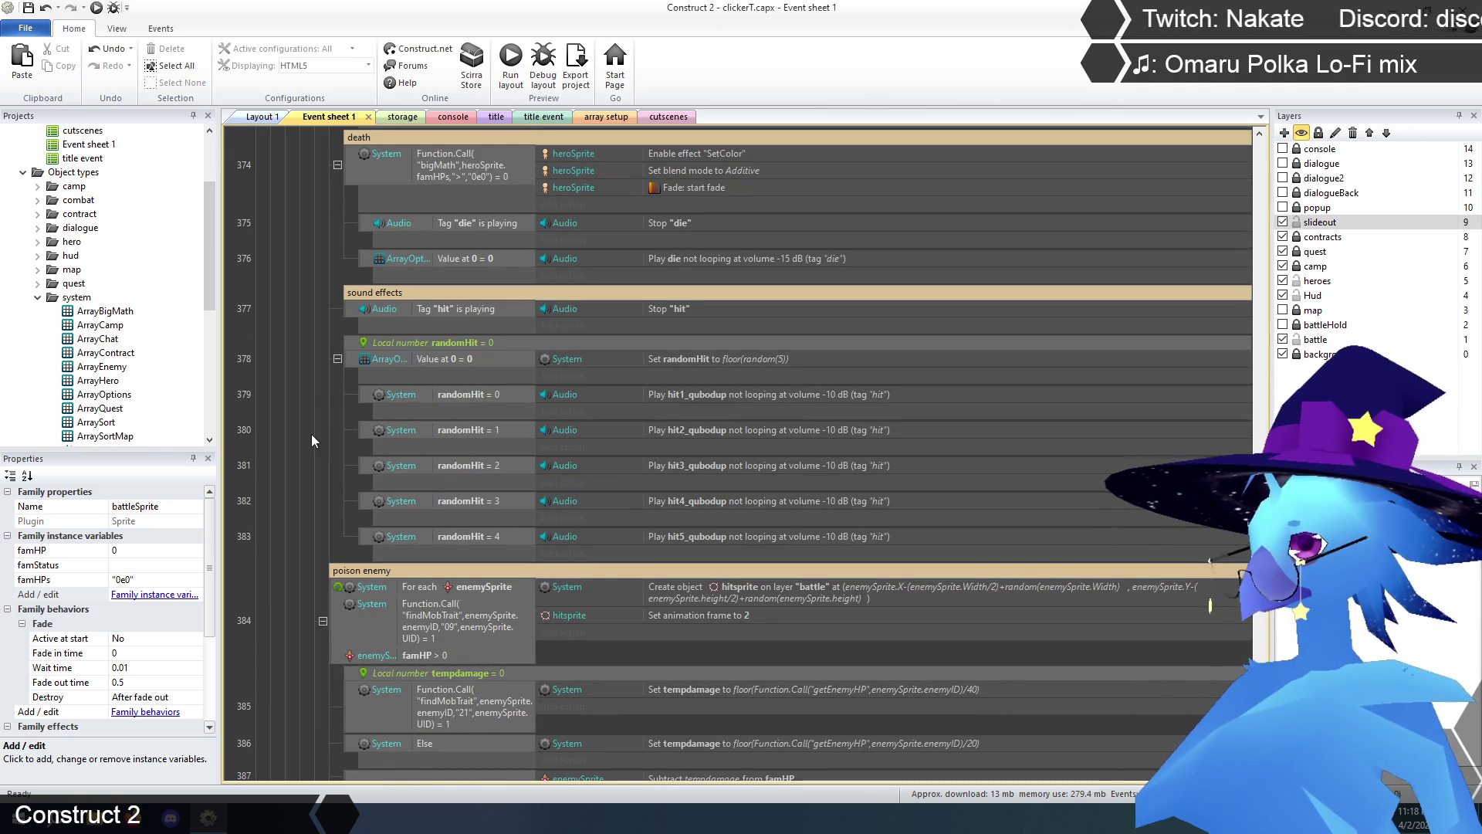
{"action": "scroll", "coordinate": [311, 434], "scroll_direction": "down", "scroll_amount": 5}
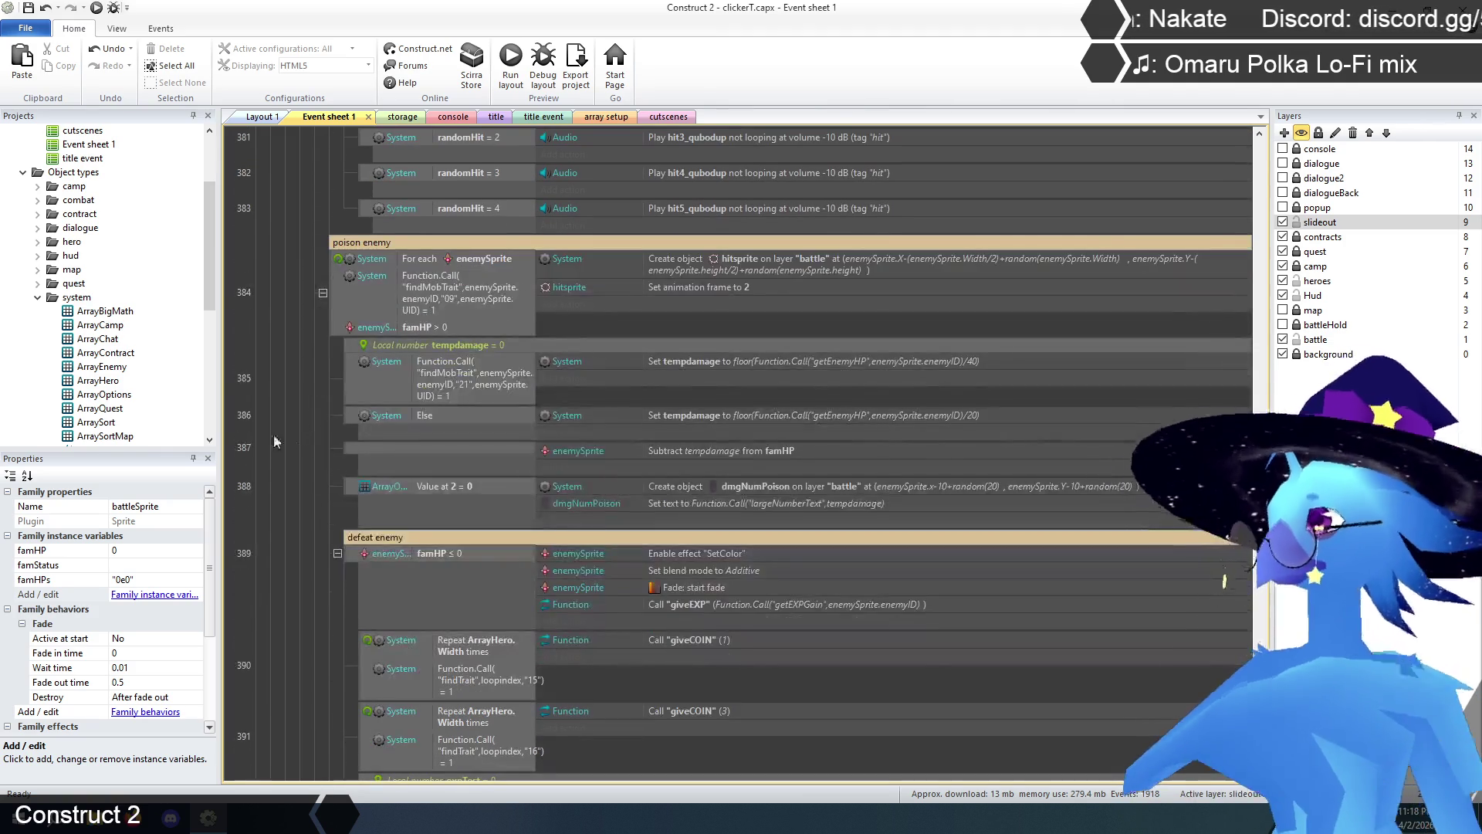
{"action": "scroll", "coordinate": [133, 222], "scroll_direction": "up", "scroll_amount": 3}
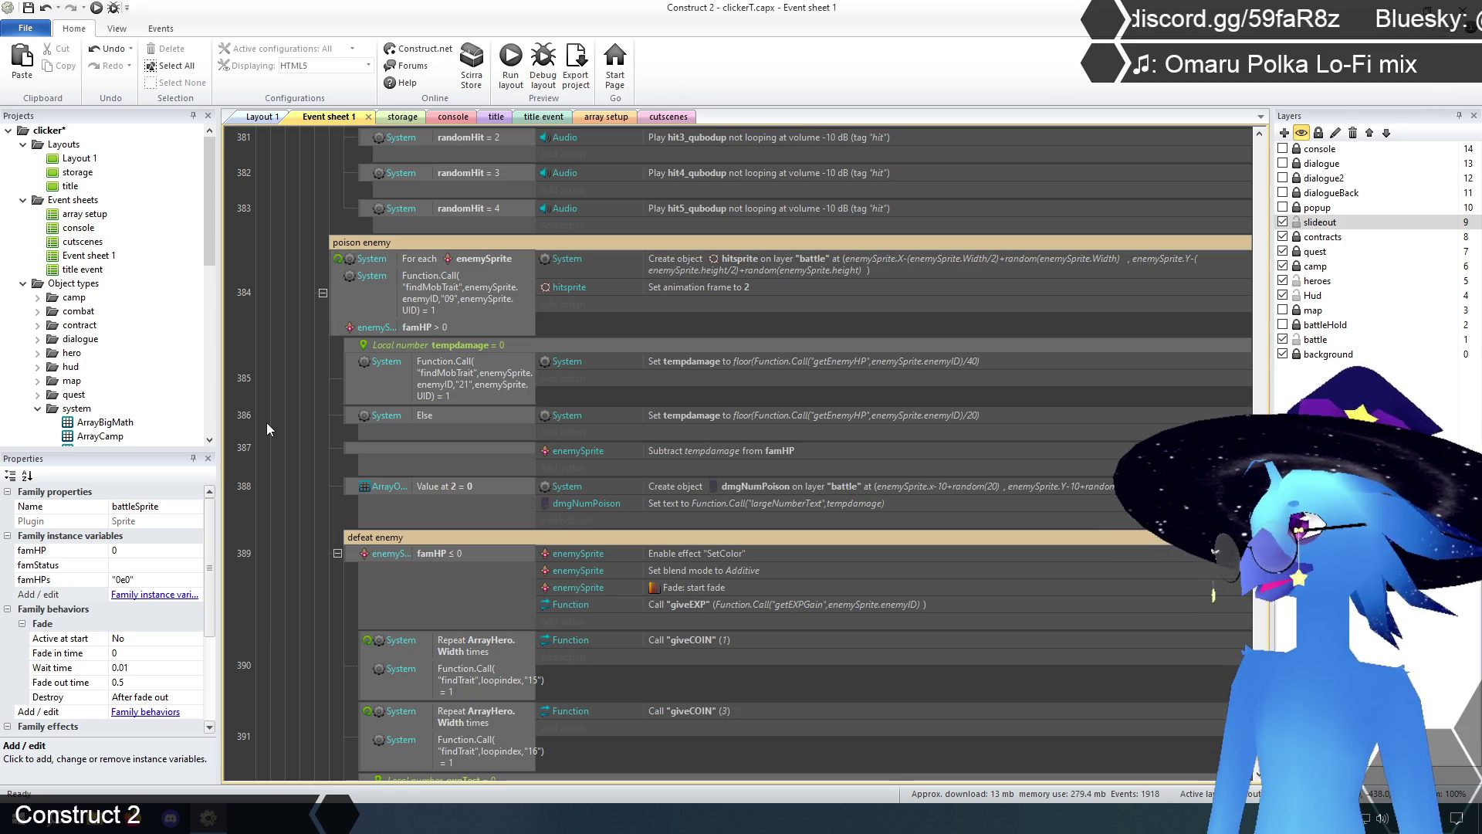
{"action": "key", "text": "ctrl+s"}
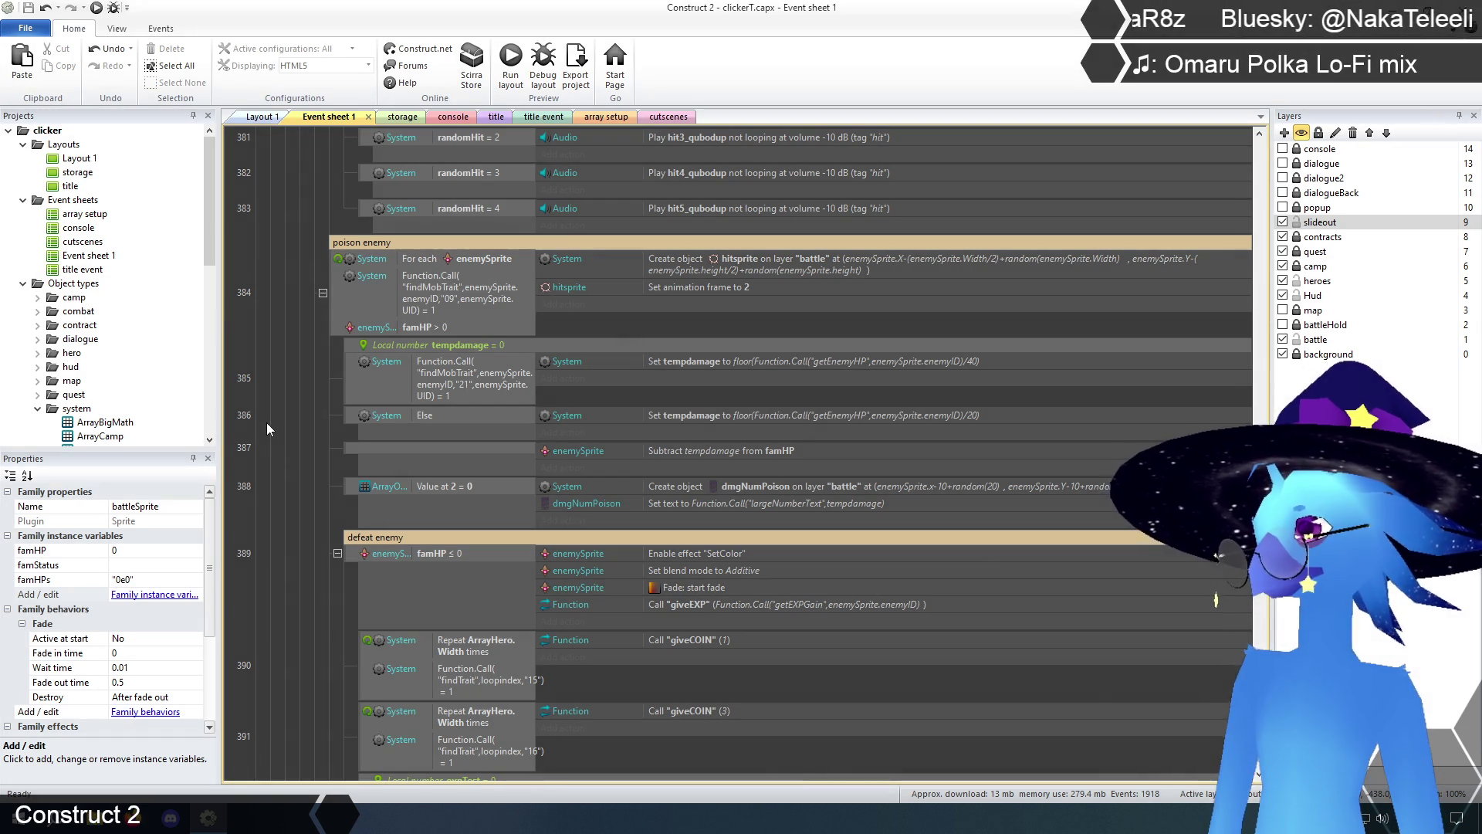
- Select the hero's bigMath famHPs condition, then the poison enemy's famHP > 0 condition
{"action": "scroll", "coordinate": [250, 374], "scroll_direction": "up", "scroll_amount": 1}
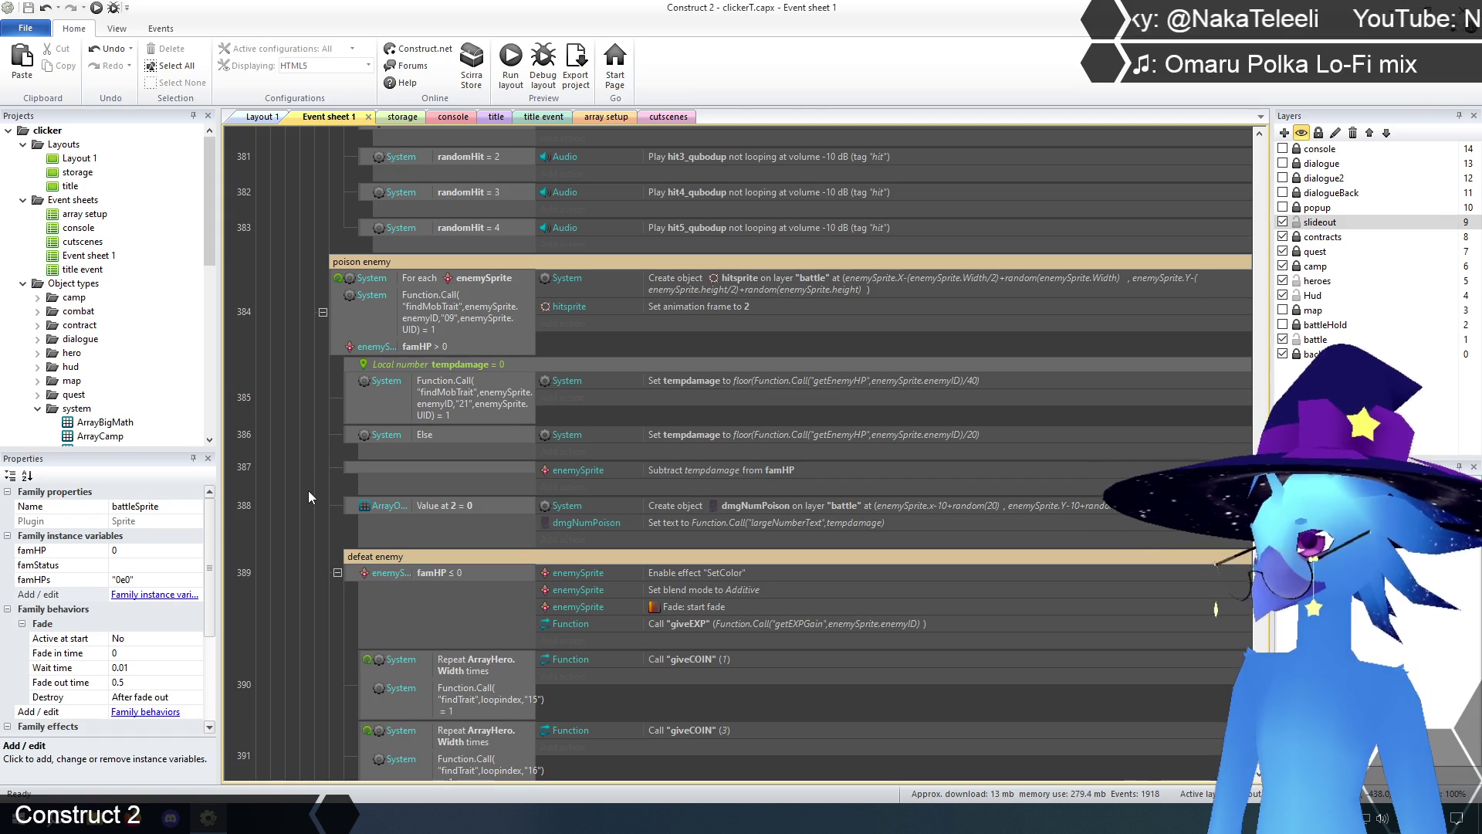
{"action": "scroll", "coordinate": [312, 489], "scroll_direction": "up", "scroll_amount": 5}
{"action": "scroll", "coordinate": [369, 504], "scroll_direction": "up", "scroll_amount": 4}
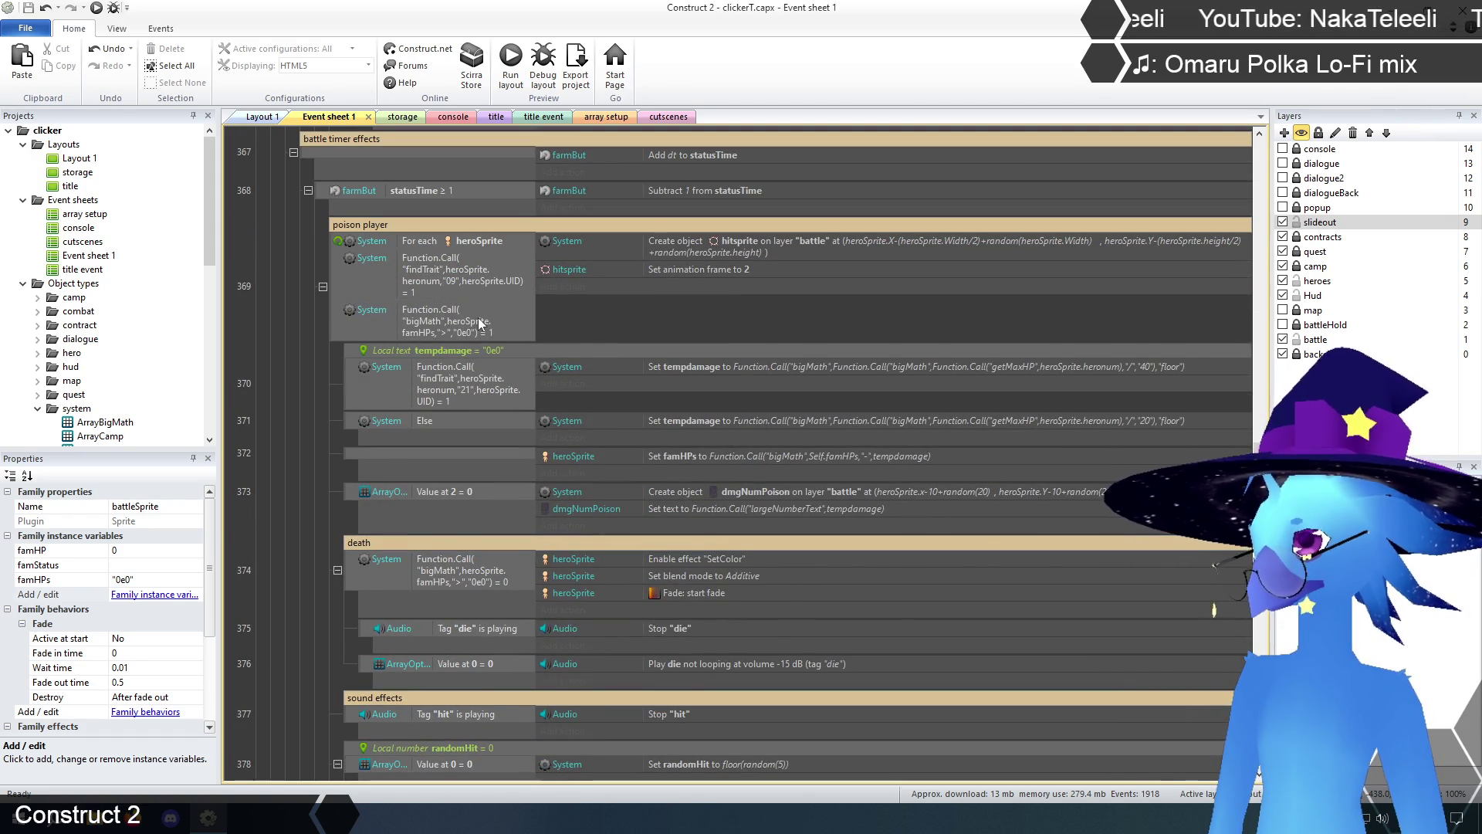
{"action": "left_click", "coordinate": [393, 317]}
{"action": "scroll", "coordinate": [322, 489], "scroll_direction": "down", "scroll_amount": 2}
{"action": "scroll", "coordinate": [324, 482], "scroll_direction": "down", "scroll_amount": 6}
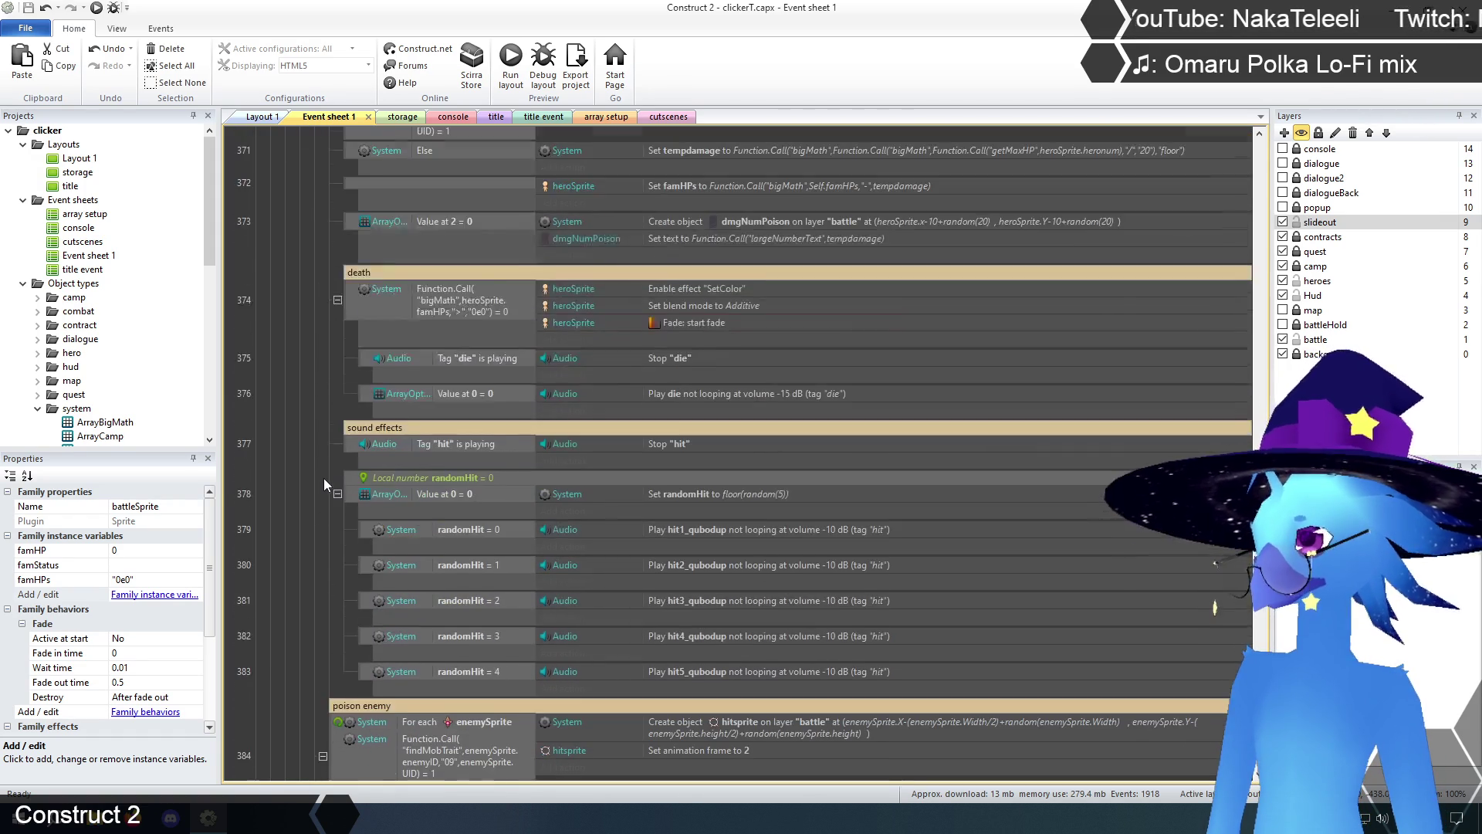
{"action": "left_click", "coordinate": [456, 426]}
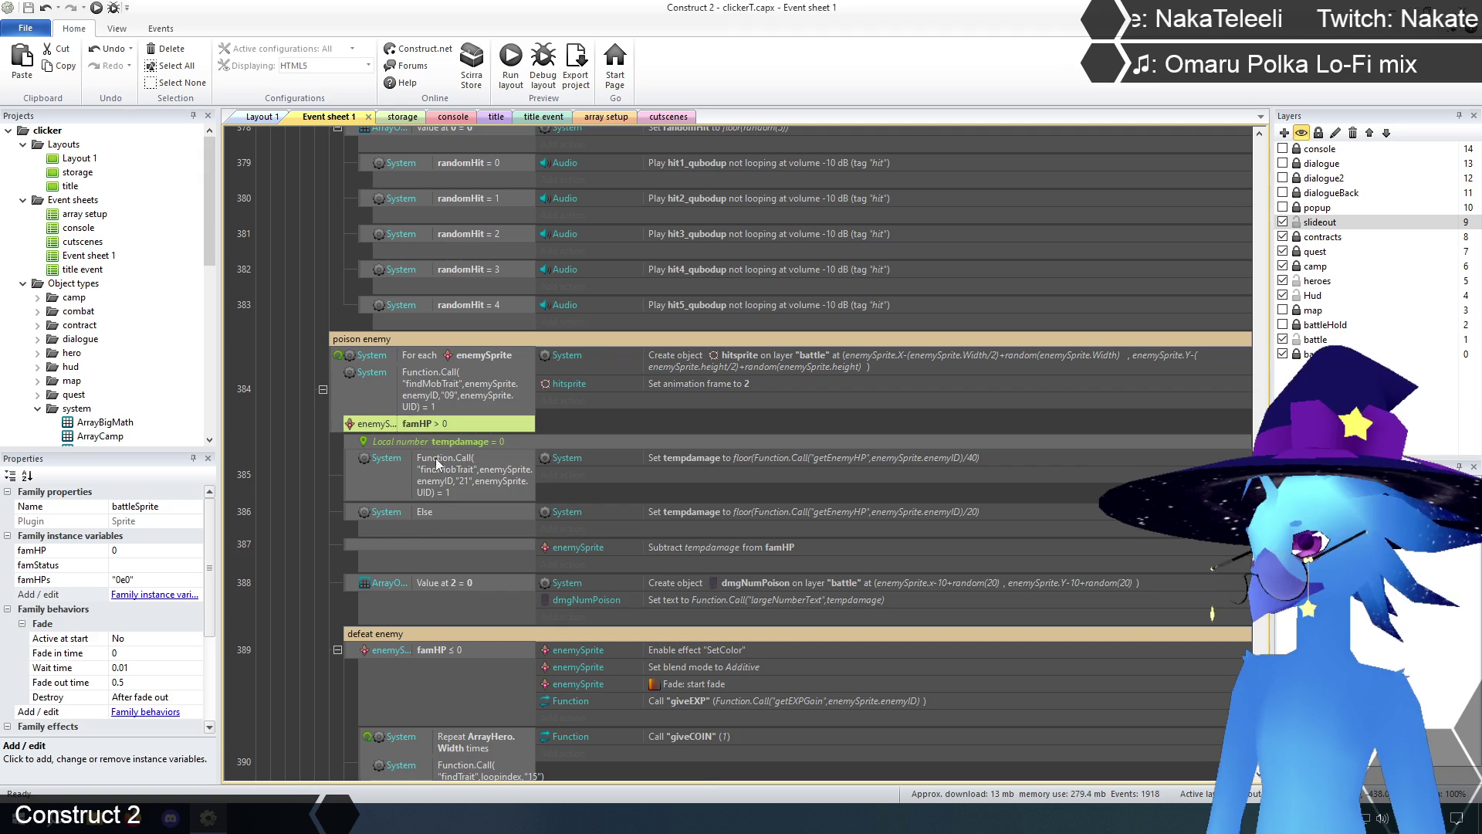
{"action": "key", "text": "ctrl+v"}
{"action": "double_click", "coordinate": [449, 455]}
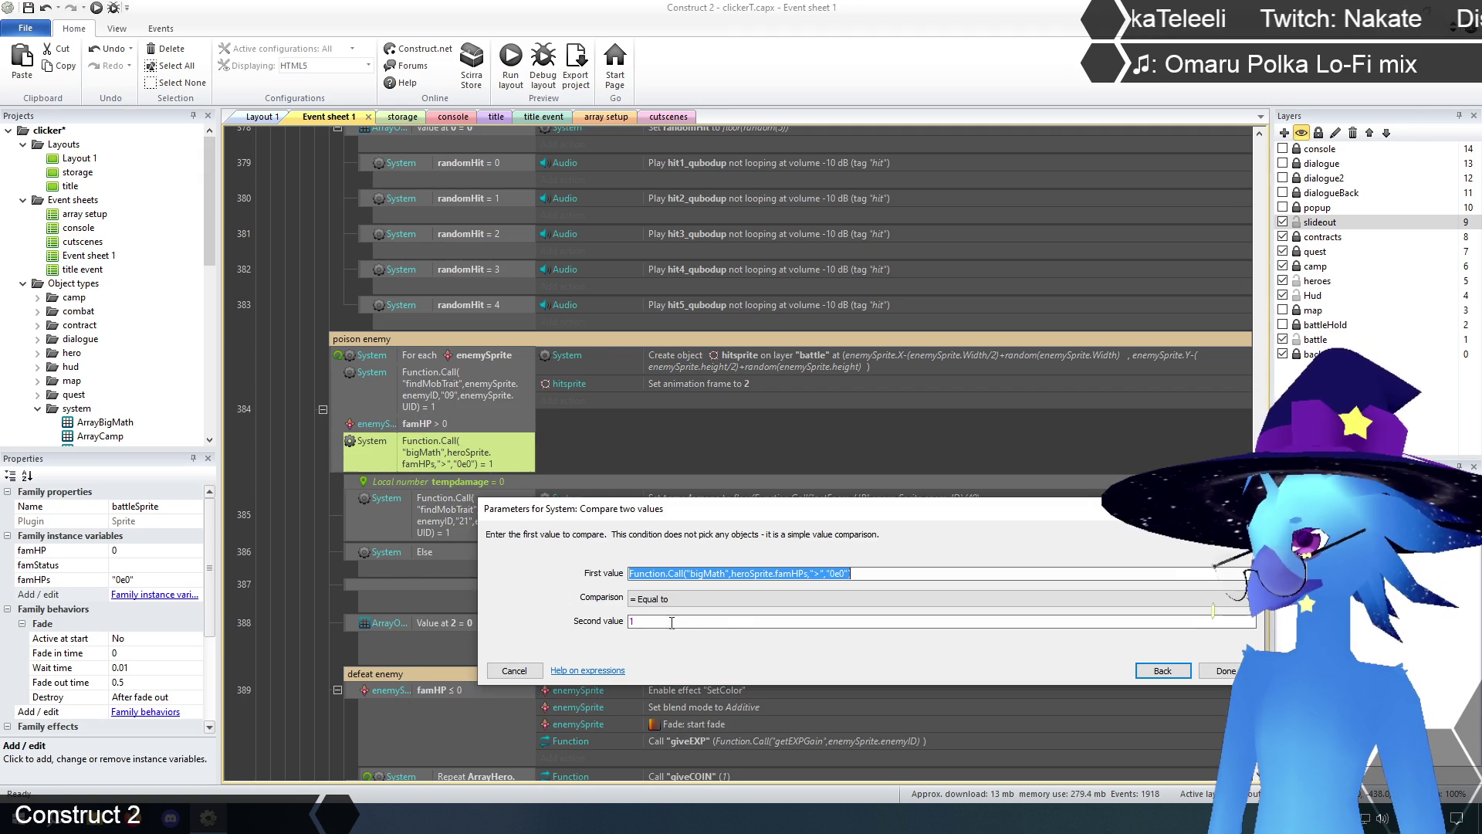
{"action": "left_click", "coordinate": [746, 574]}
{"action": "mouse_move", "coordinate": [733, 574]}
{"action": "left_mouse_down"}
{"action": "mouse_move", "coordinate": [852, 573]}
{"action": "mouse_move", "coordinate": [769, 572]}
{"action": "left_mouse_up"}
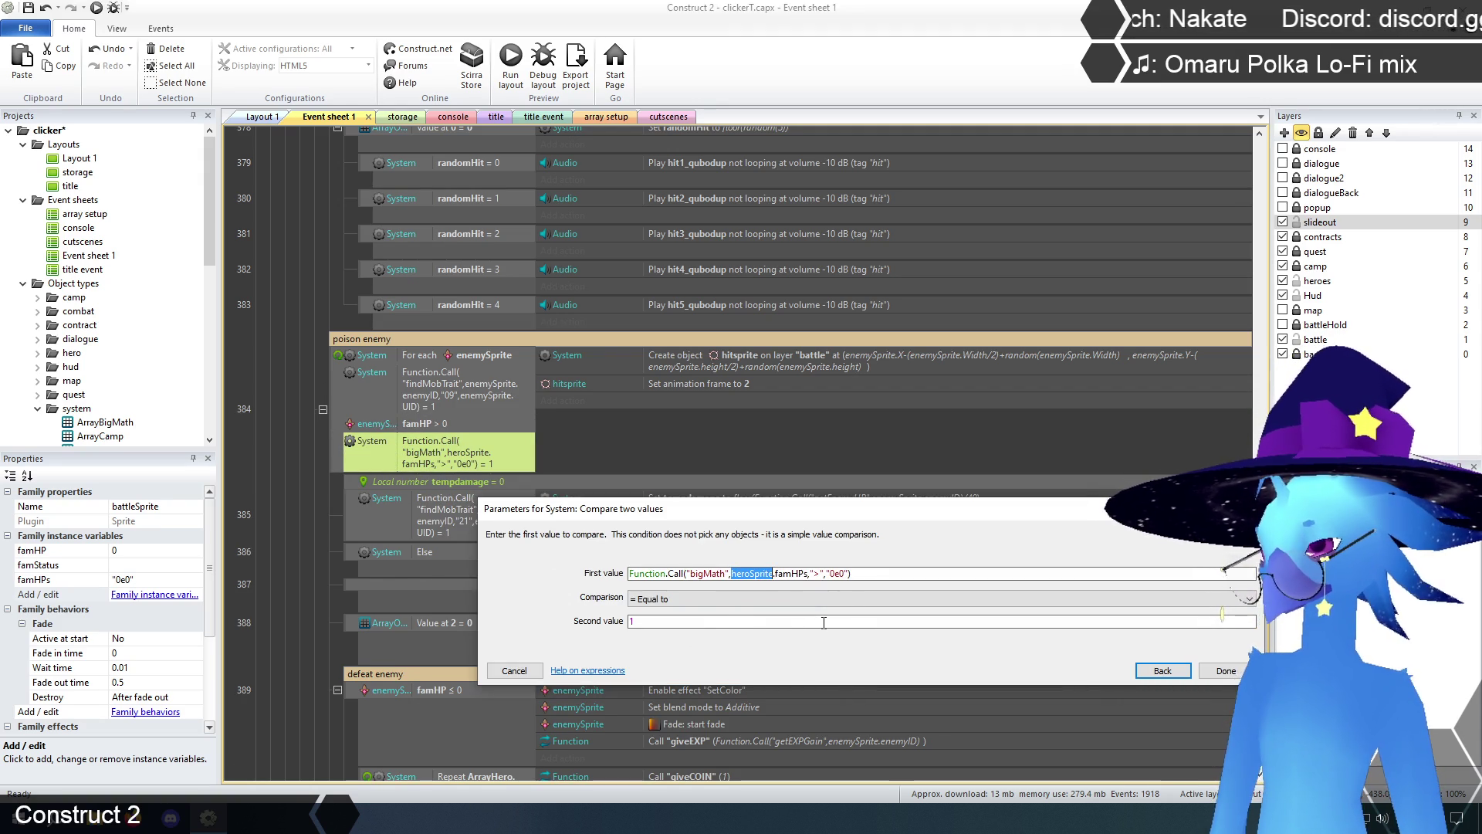
{"action": "type", "text": "enemySprit"}
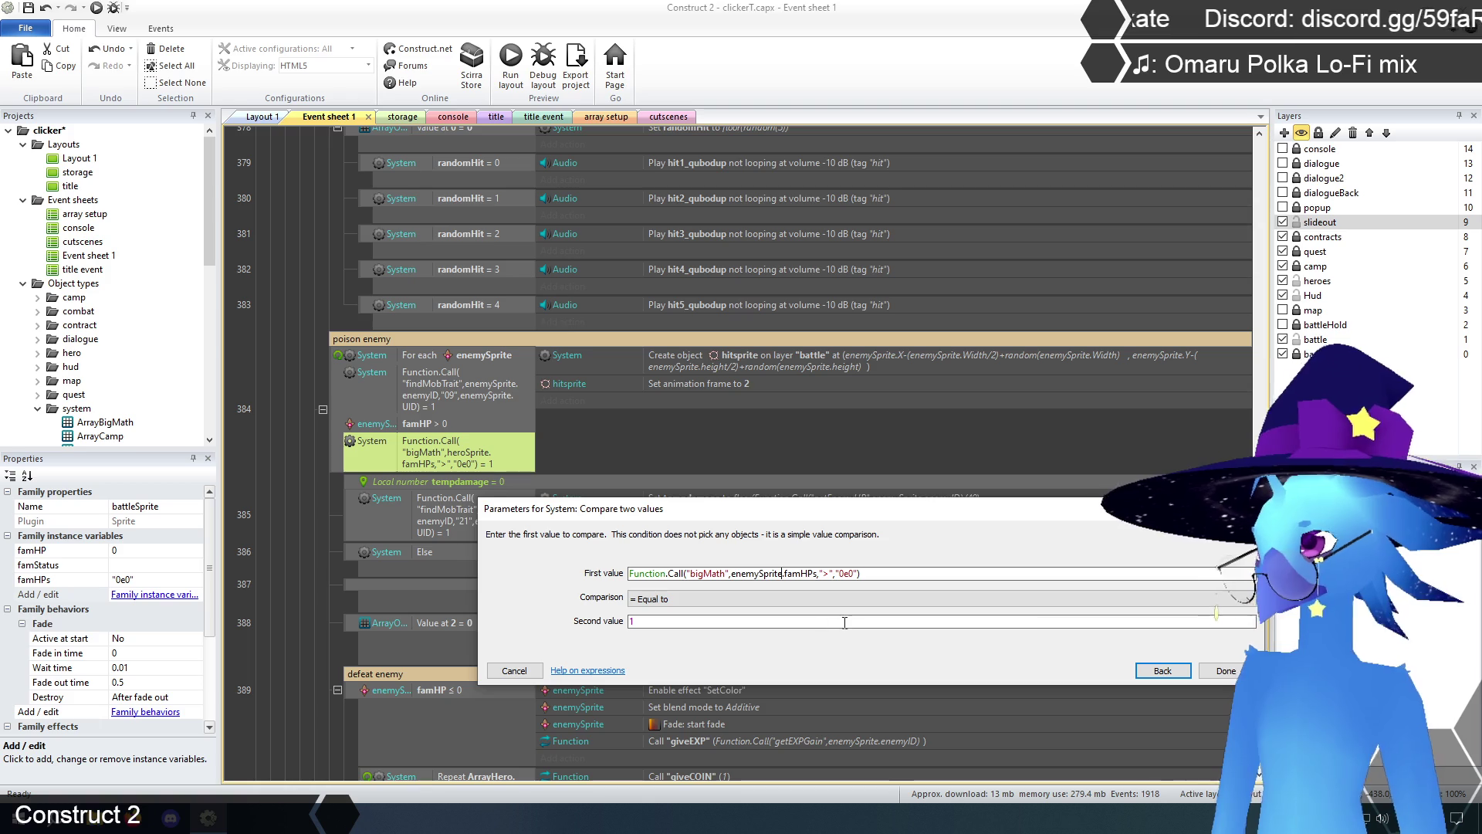
{"action": "left_click", "coordinate": [1227, 670]}
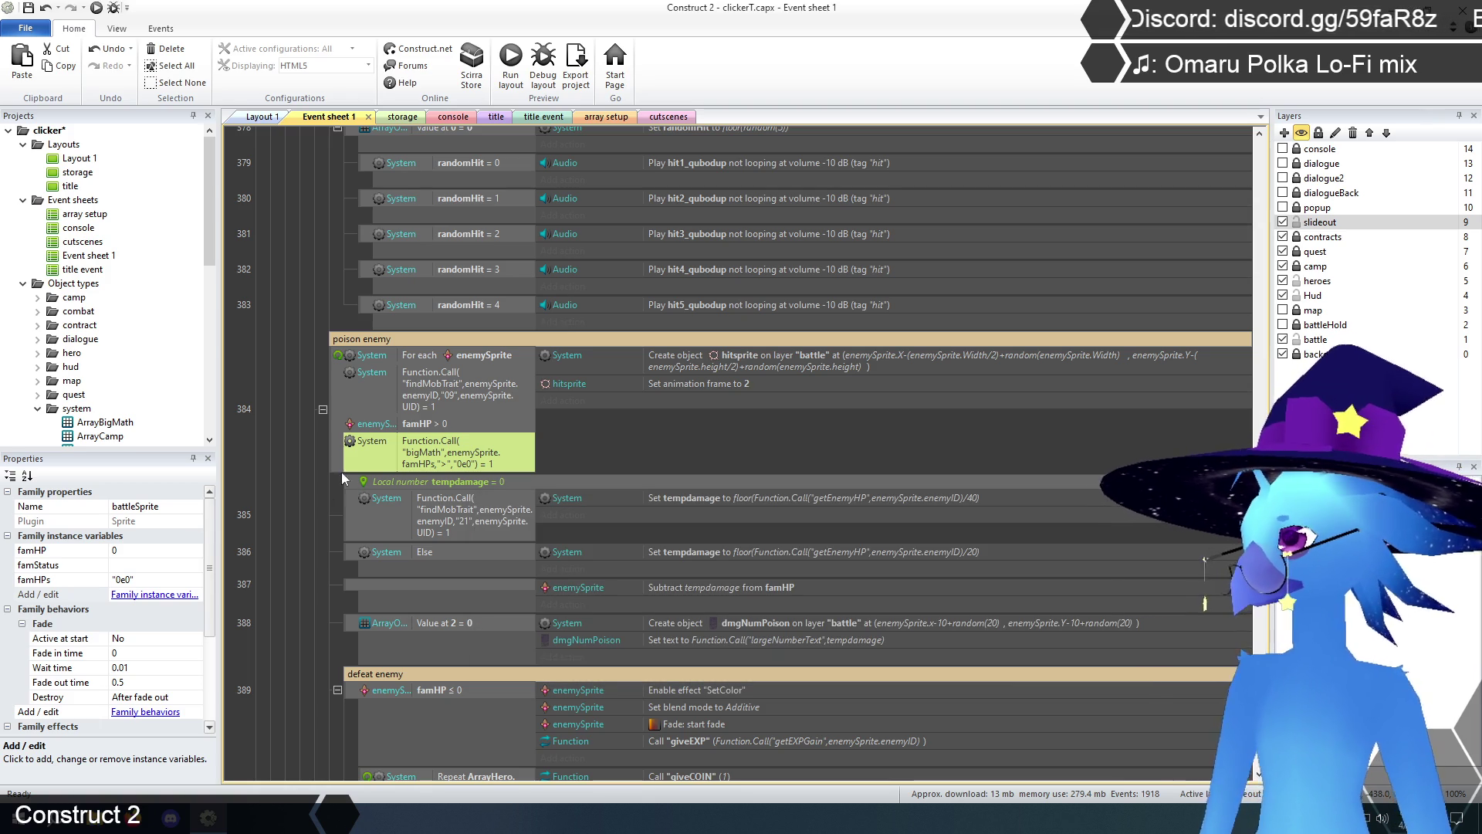
{"action": "left_click", "coordinate": [300, 457]}
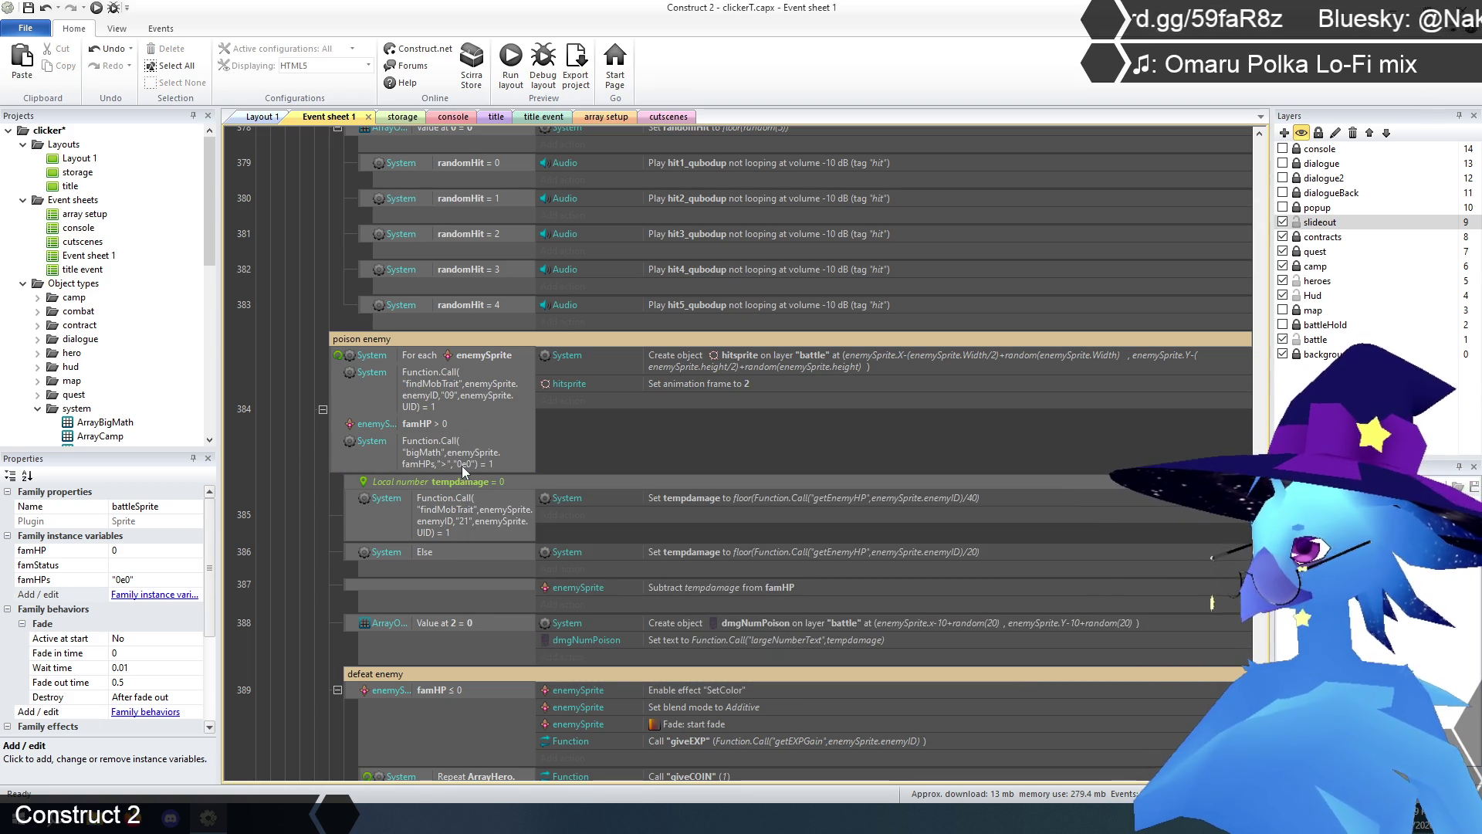
{"action": "left_click", "coordinate": [432, 426]}
{"action": "key", "text": "Delete"}
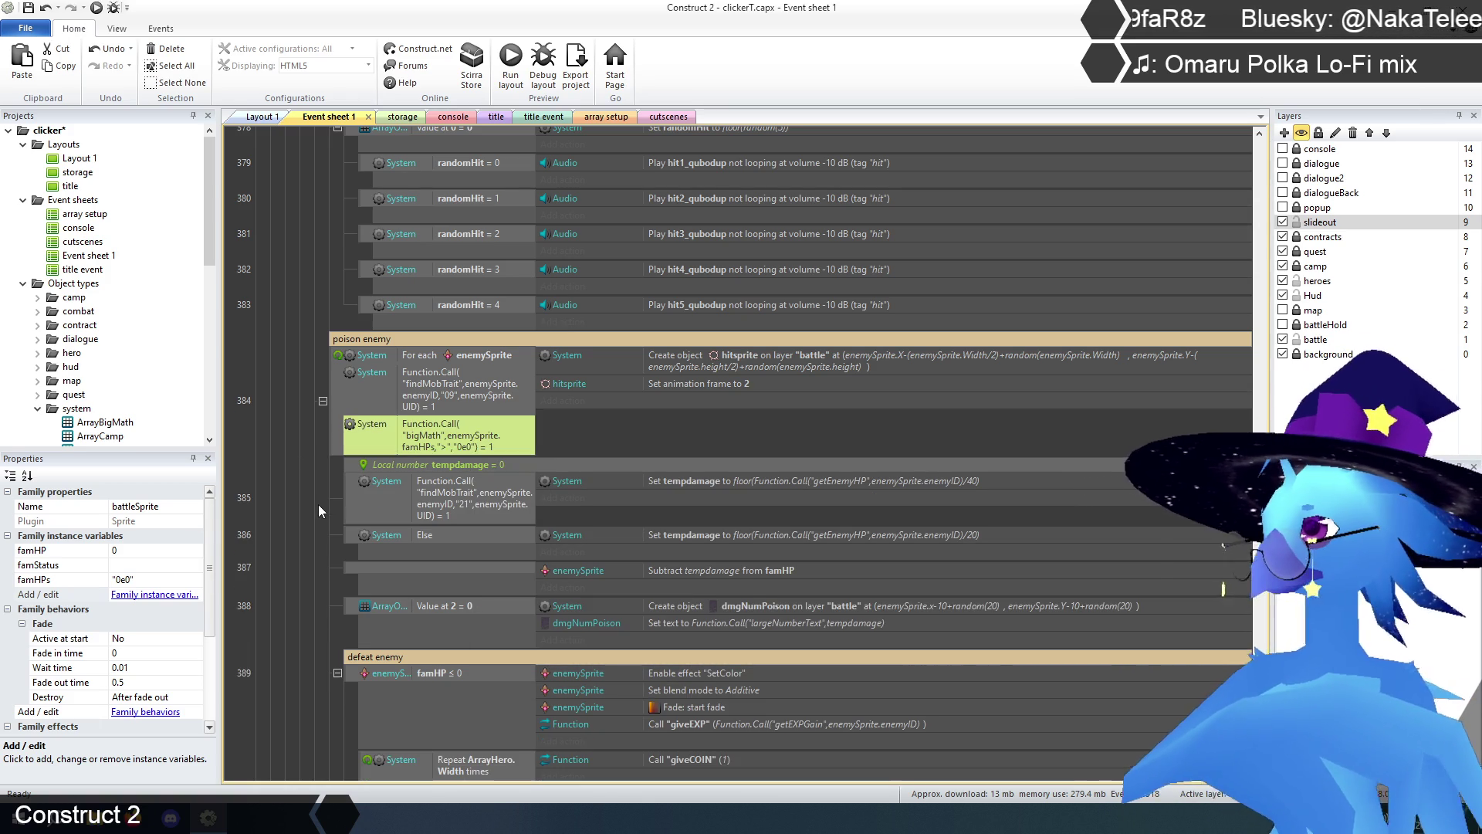
{"action": "left_click", "coordinate": [293, 520]}
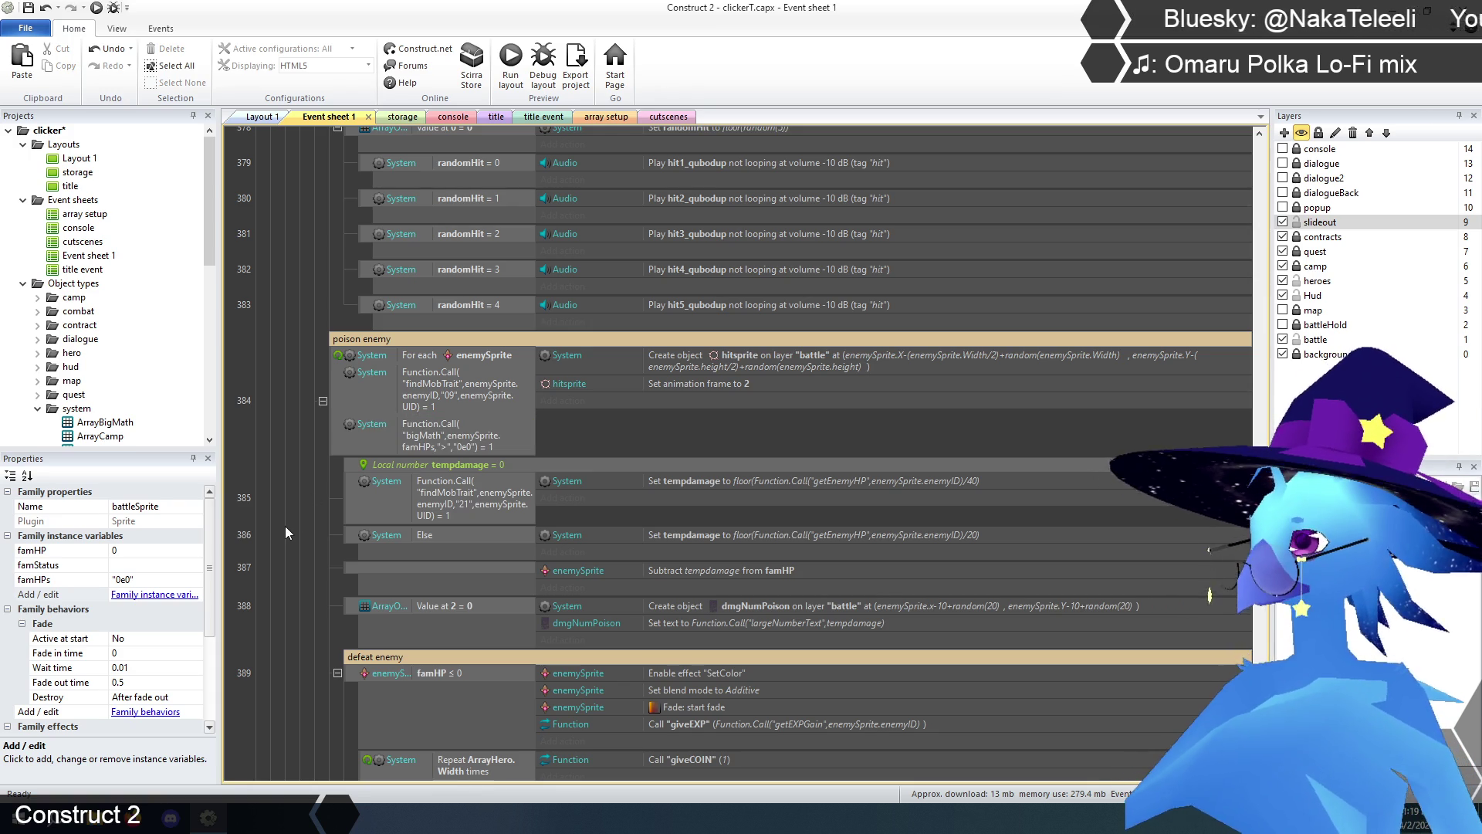
{"action": "scroll", "coordinate": [757, 405], "scroll_direction": "down", "scroll_amount": 3}
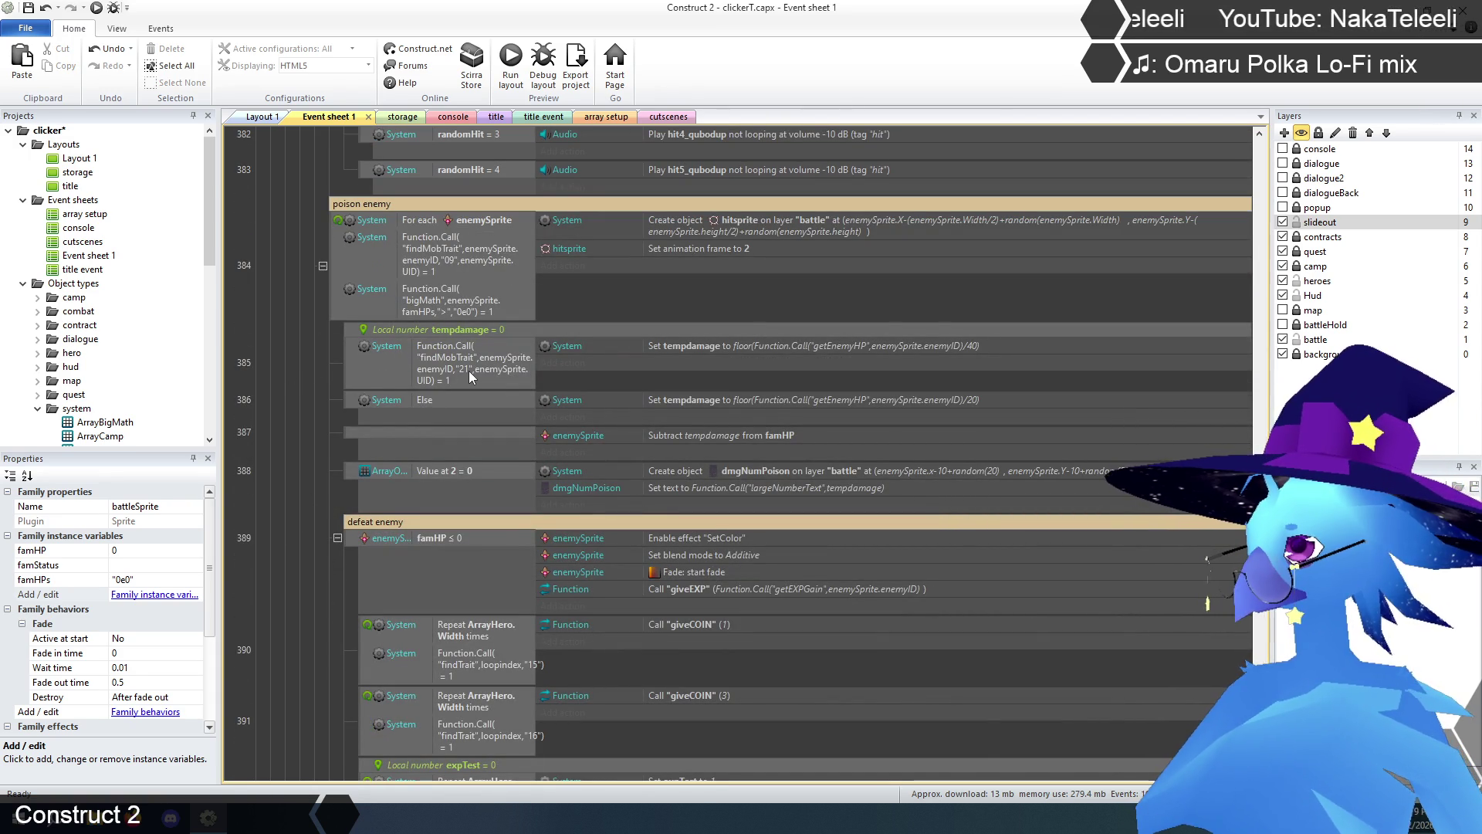
- Paste the poison player's bigMath tempdamage action into poison enemy event 385
{"action": "left_click", "coordinate": [887, 346]}
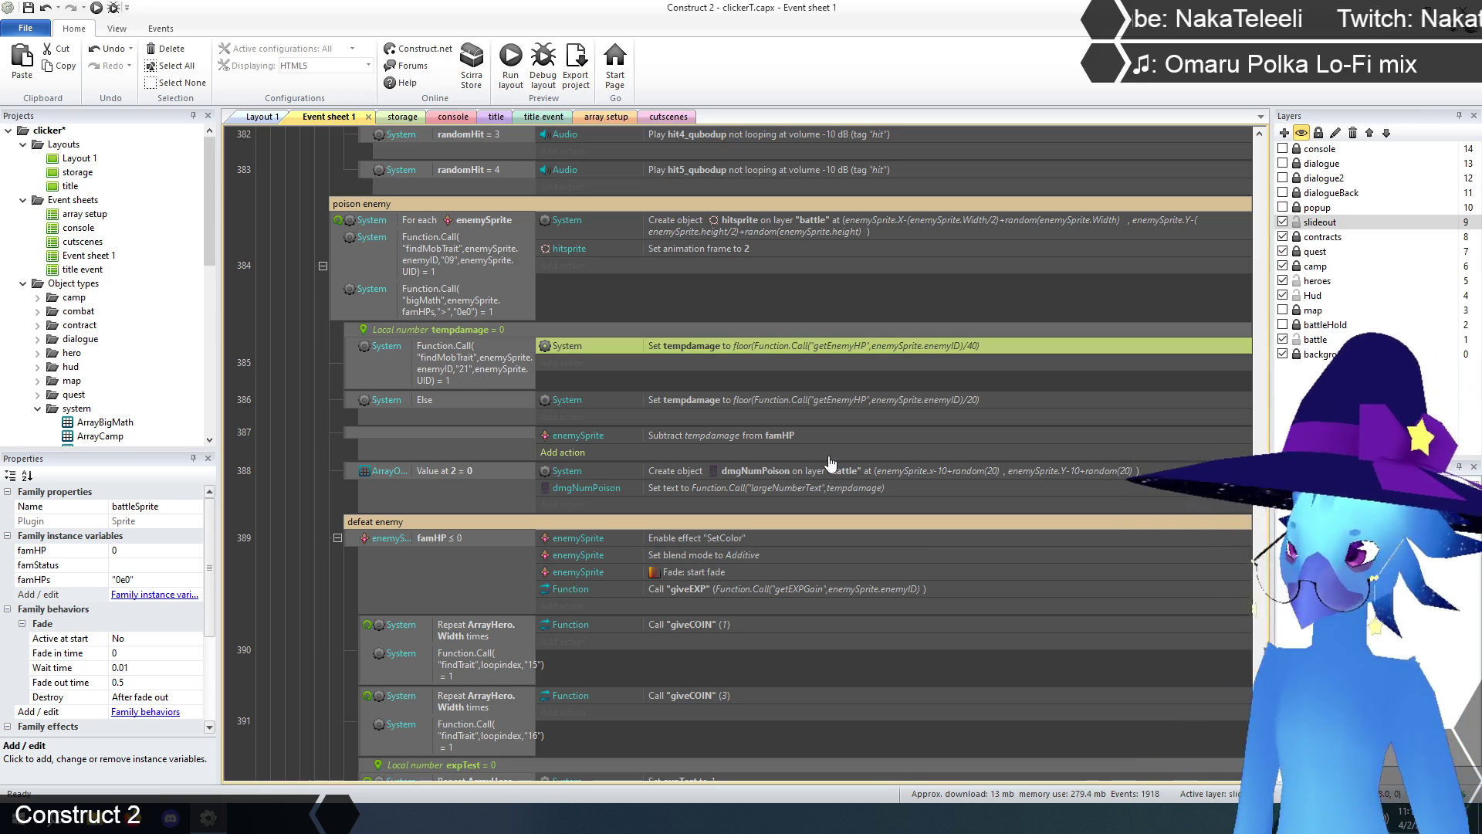
{"action": "scroll", "coordinate": [772, 455], "scroll_direction": "up", "scroll_amount": 15}
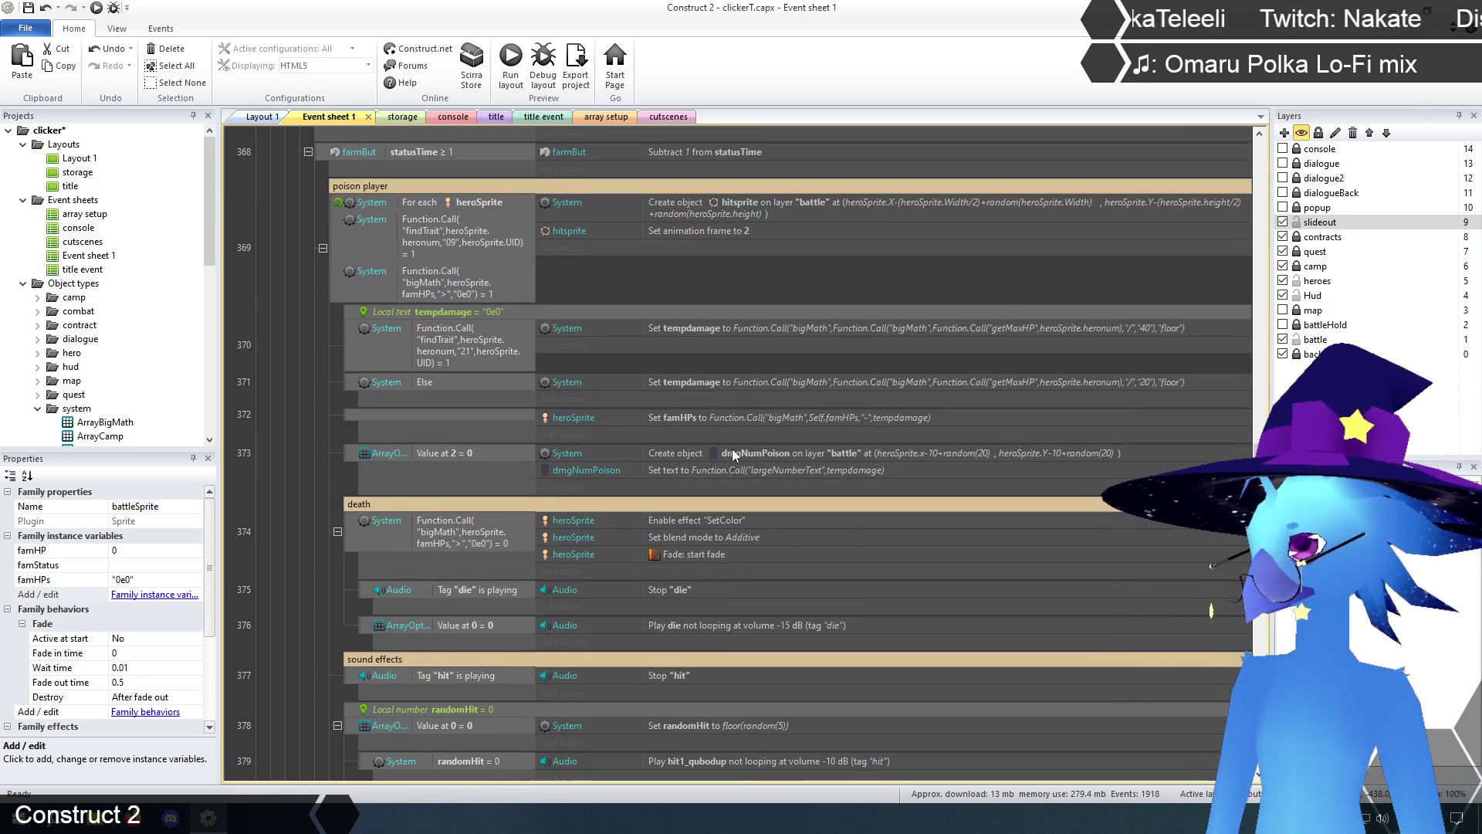
{"action": "scroll", "coordinate": [732, 453], "scroll_direction": "up", "scroll_amount": 1}
{"action": "left_click", "coordinate": [757, 366]}
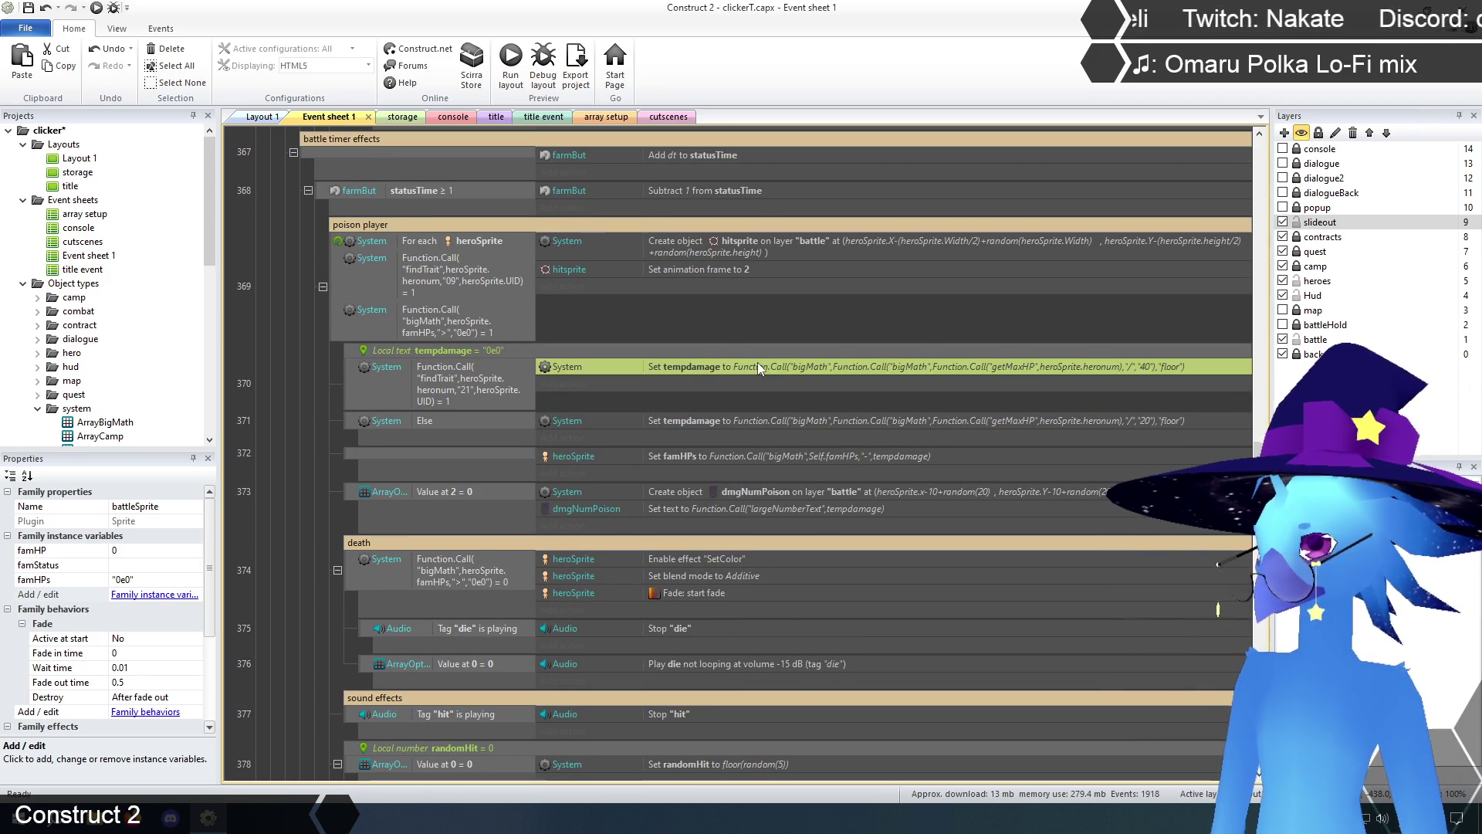
{"action": "scroll", "coordinate": [738, 447], "scroll_direction": "down", "scroll_amount": 10}
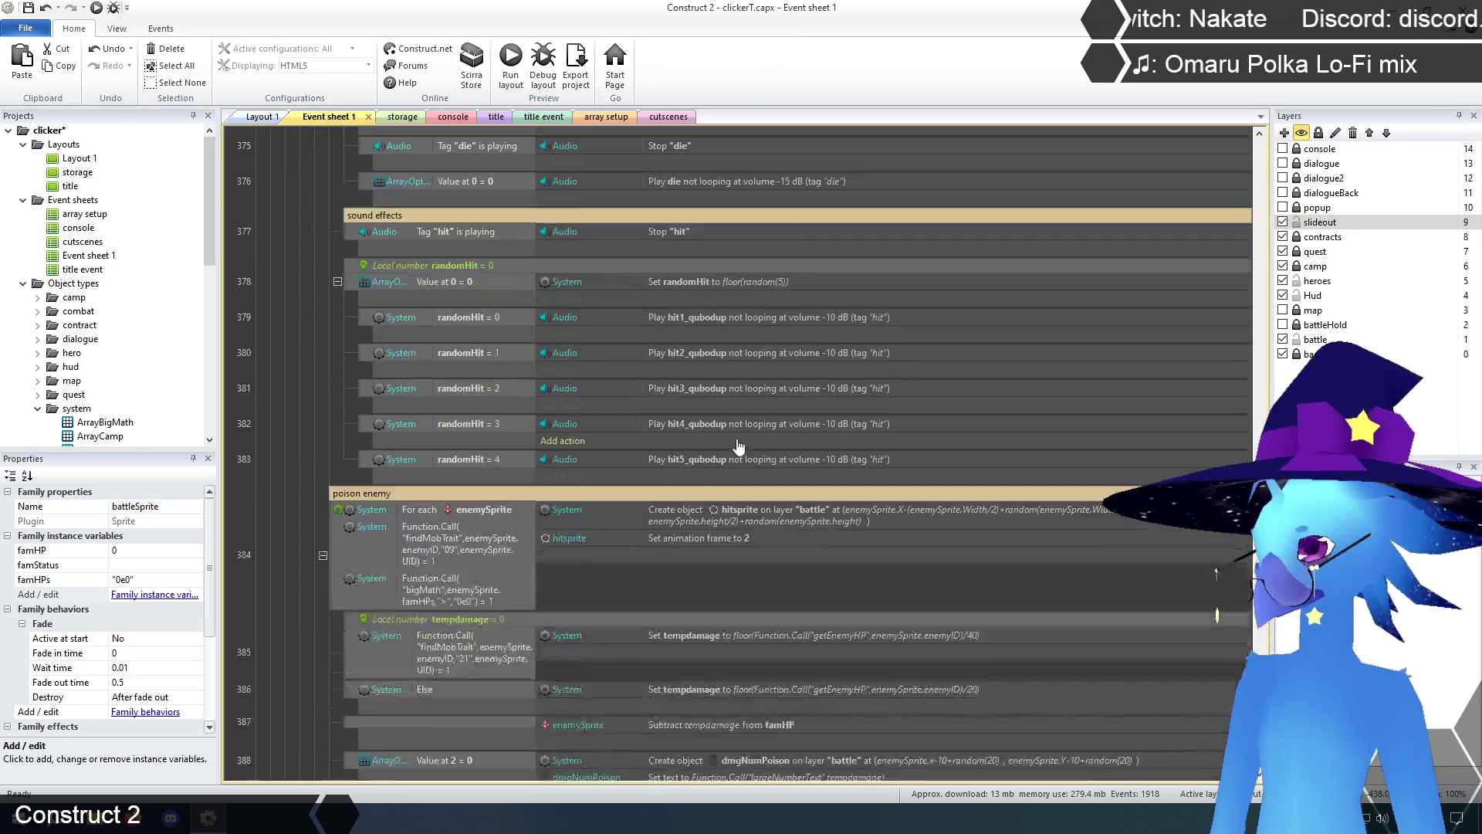
{"action": "scroll", "coordinate": [738, 446], "scroll_direction": "down", "scroll_amount": 6}
{"action": "left_click", "coordinate": [798, 405]}
{"action": "key", "text": "ctrl+v"}
- Change event 385's pasted action to use getEnemyHP(enemySprite.enemyID) divided by 40, deleting the old floor action
{"action": "double_click", "coordinate": [845, 423]}
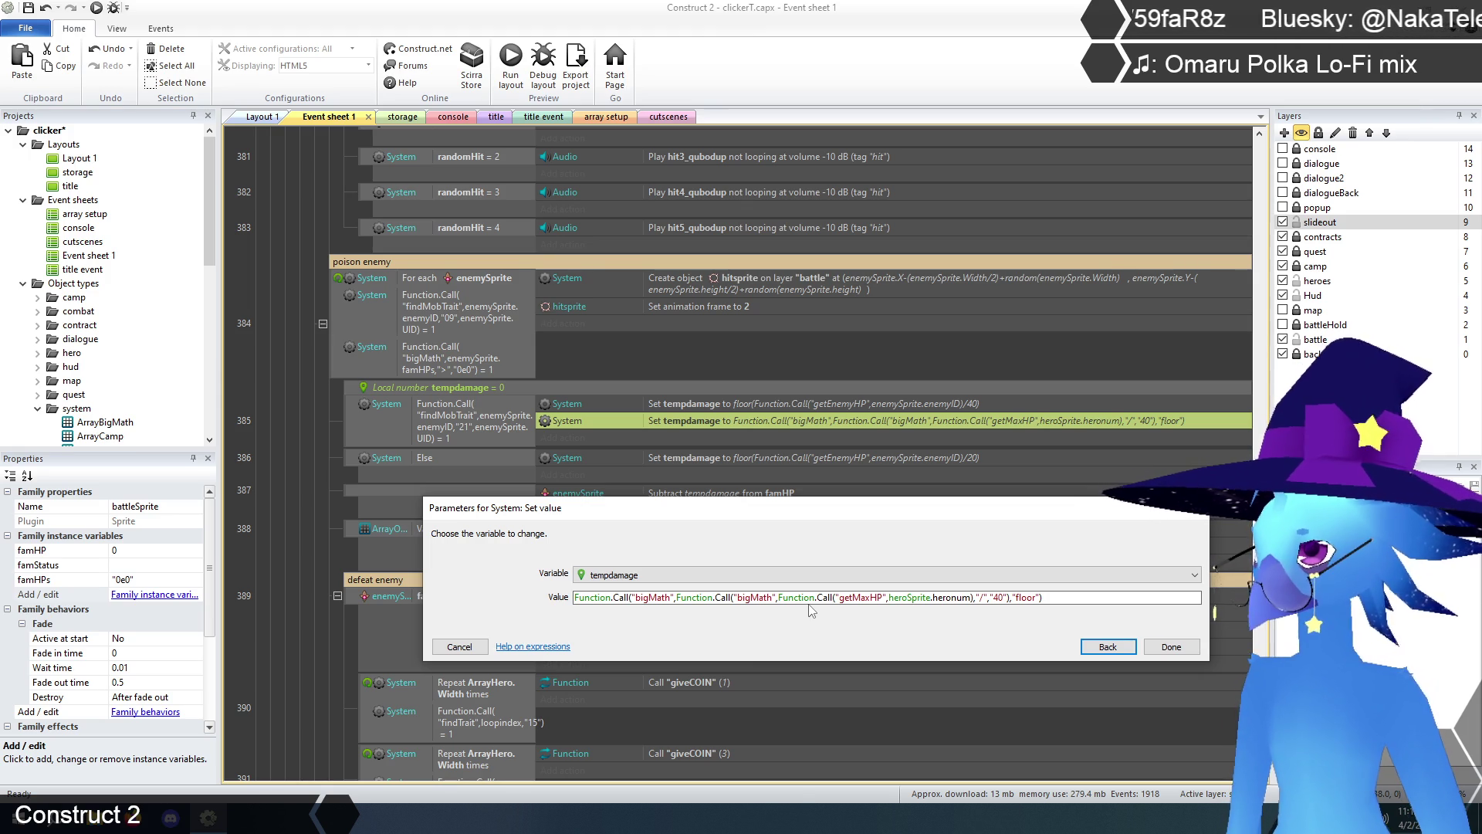
{"action": "left_click", "coordinate": [875, 598]}
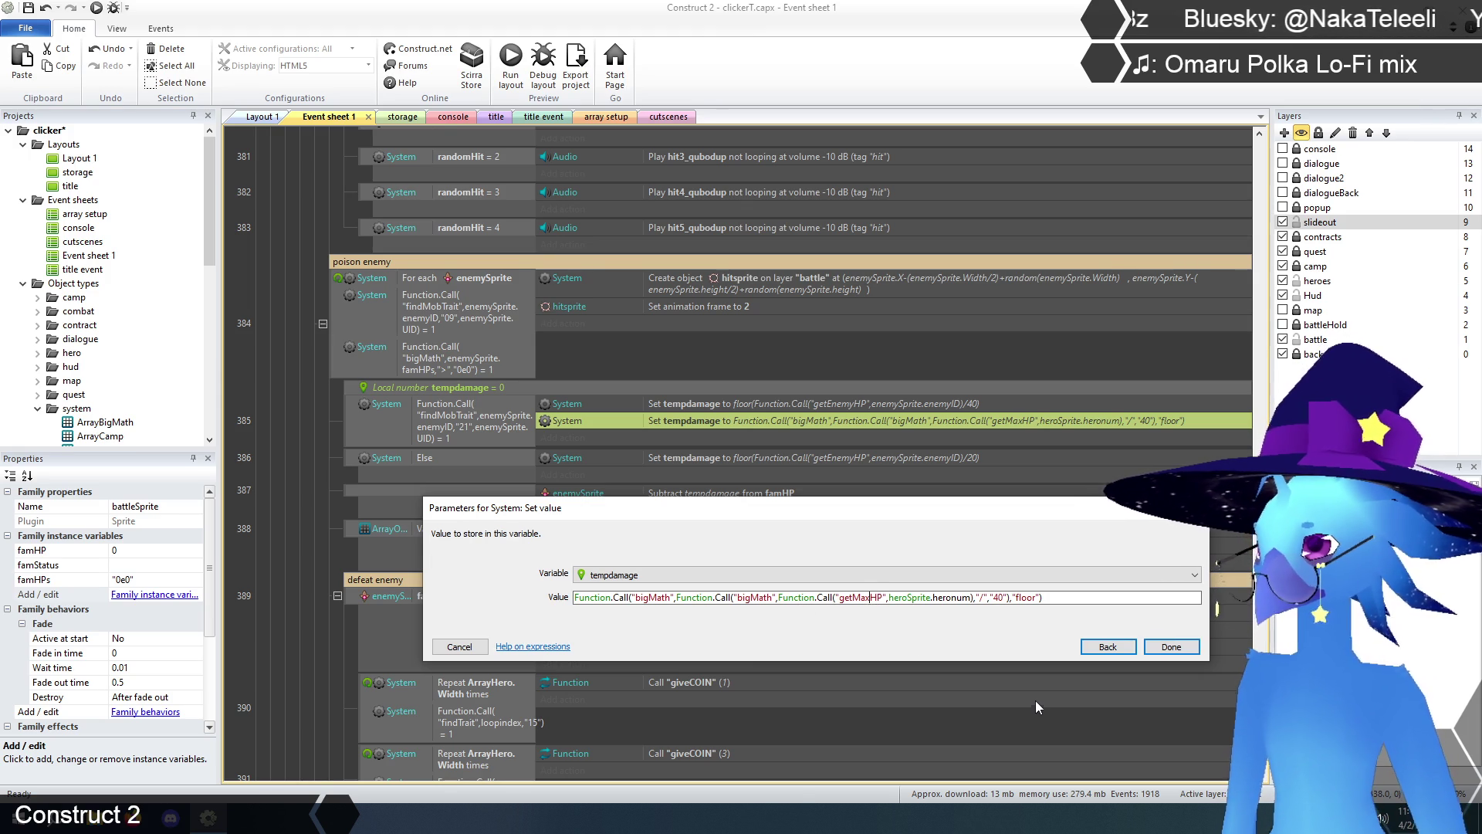
{"action": "key", "text": "BackSpace"}
{"action": "key", "text": "BackSpace"}
{"action": "key", "text": "BackSpace"}
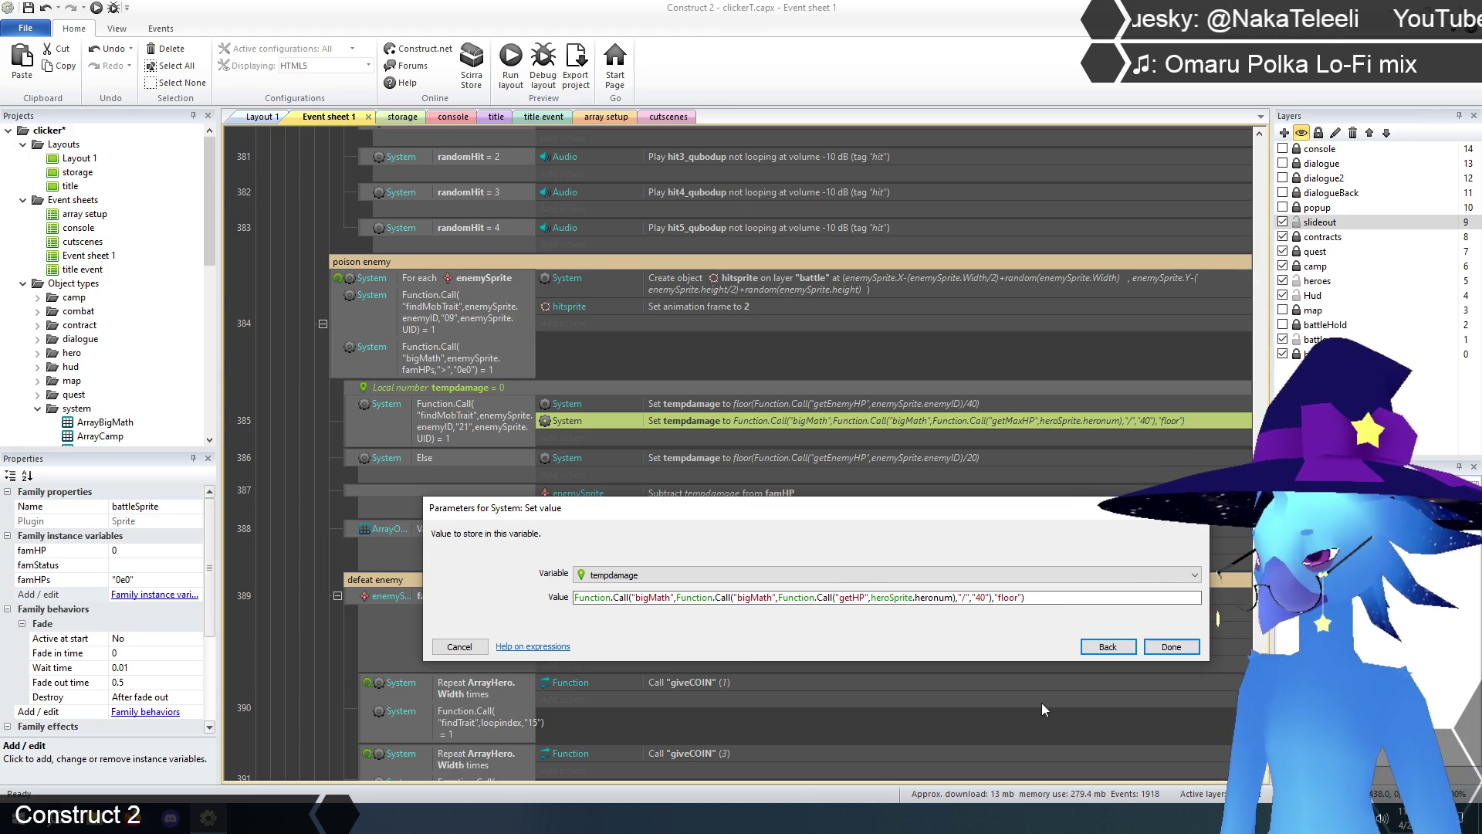
{"action": "type", "text": "Enemy"}
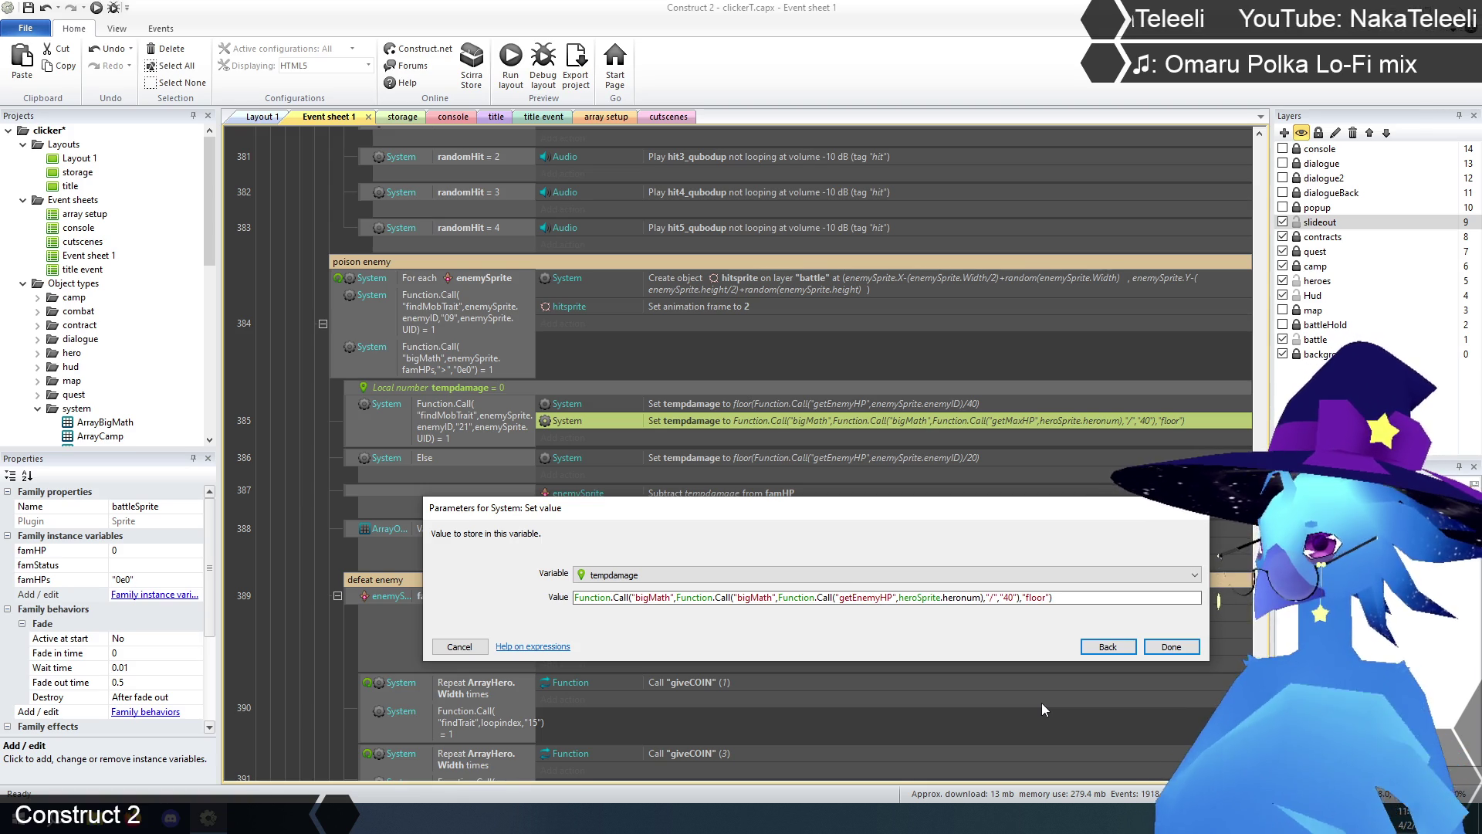
{"action": "left_click_drag", "start_coordinate": [900, 597], "coordinate": [977, 597]}
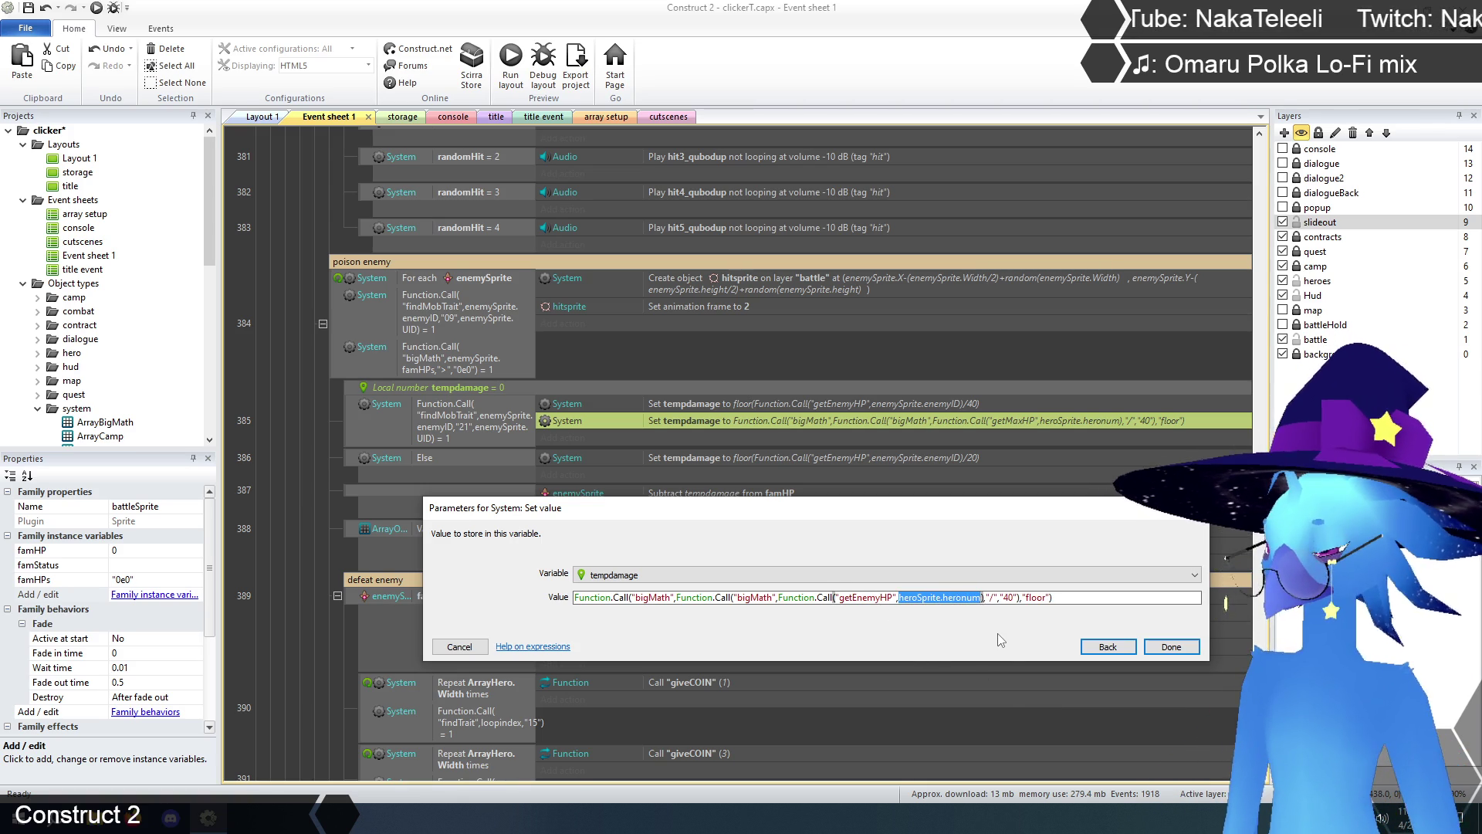
{"action": "type", "text": "enem"}
{"action": "key", "text": "Return"}
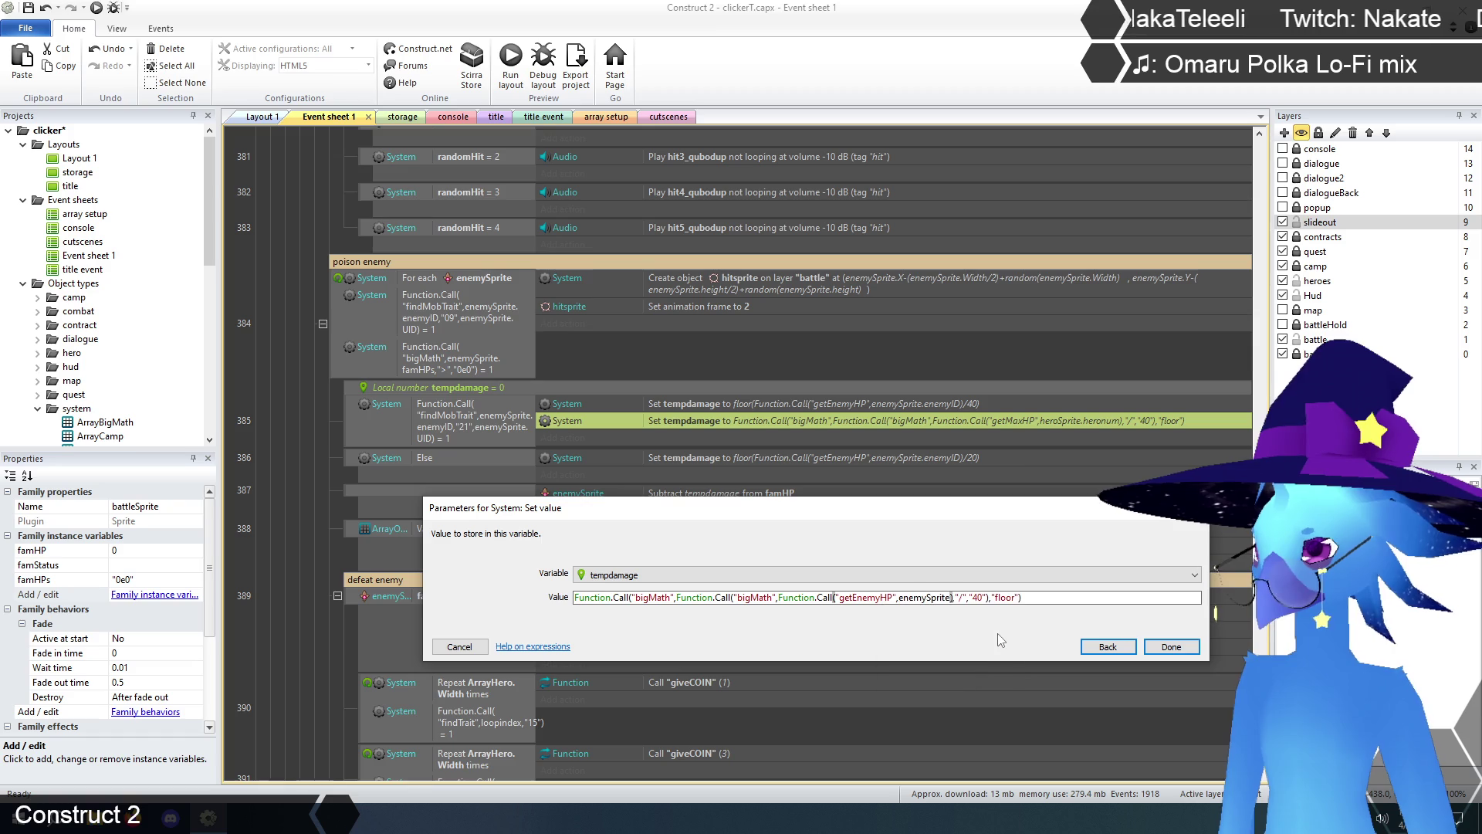
{"action": "type", "text": ".enemyID"}
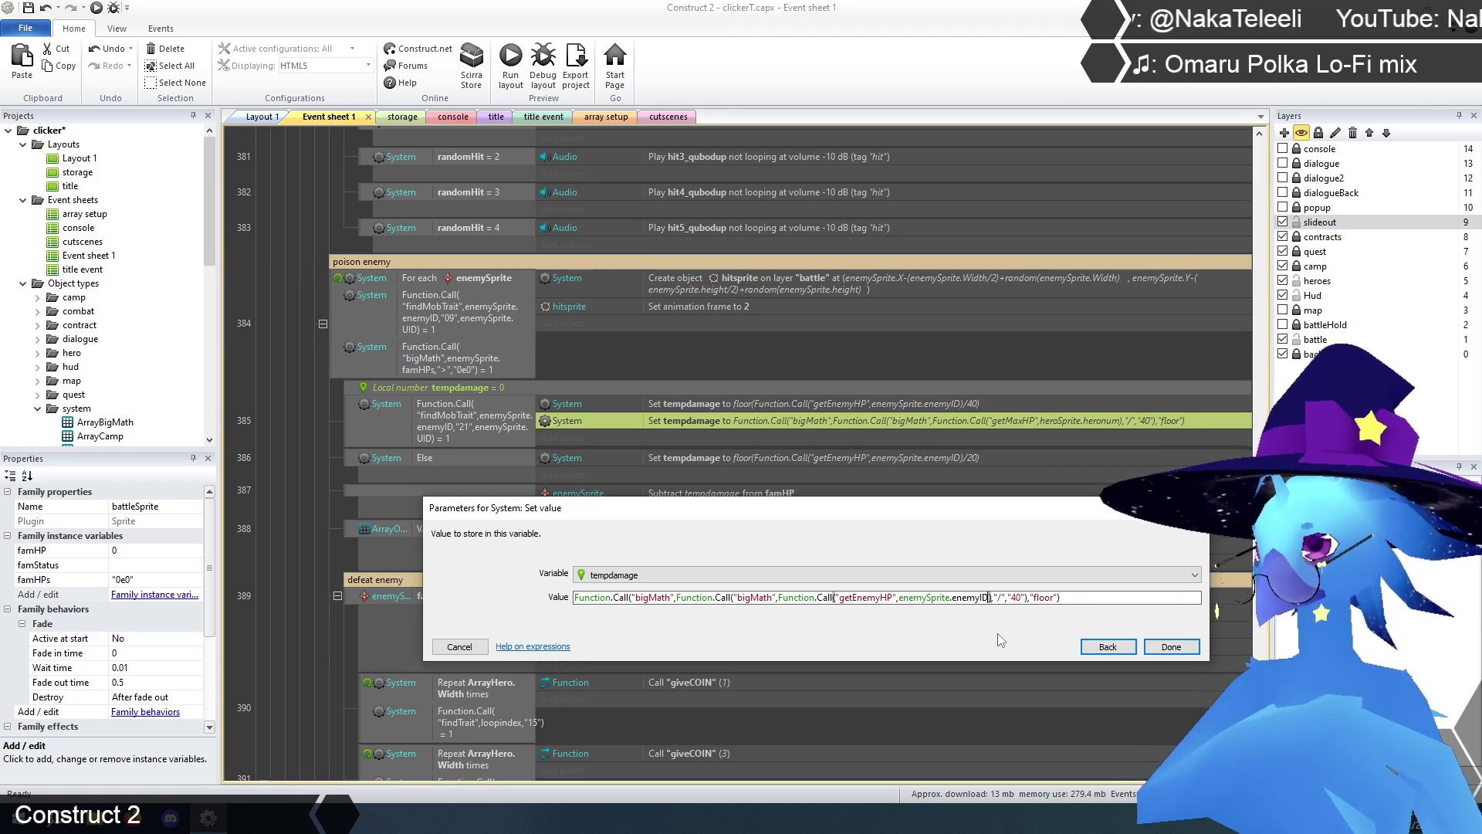
{"action": "left_click", "coordinate": [1170, 650]}
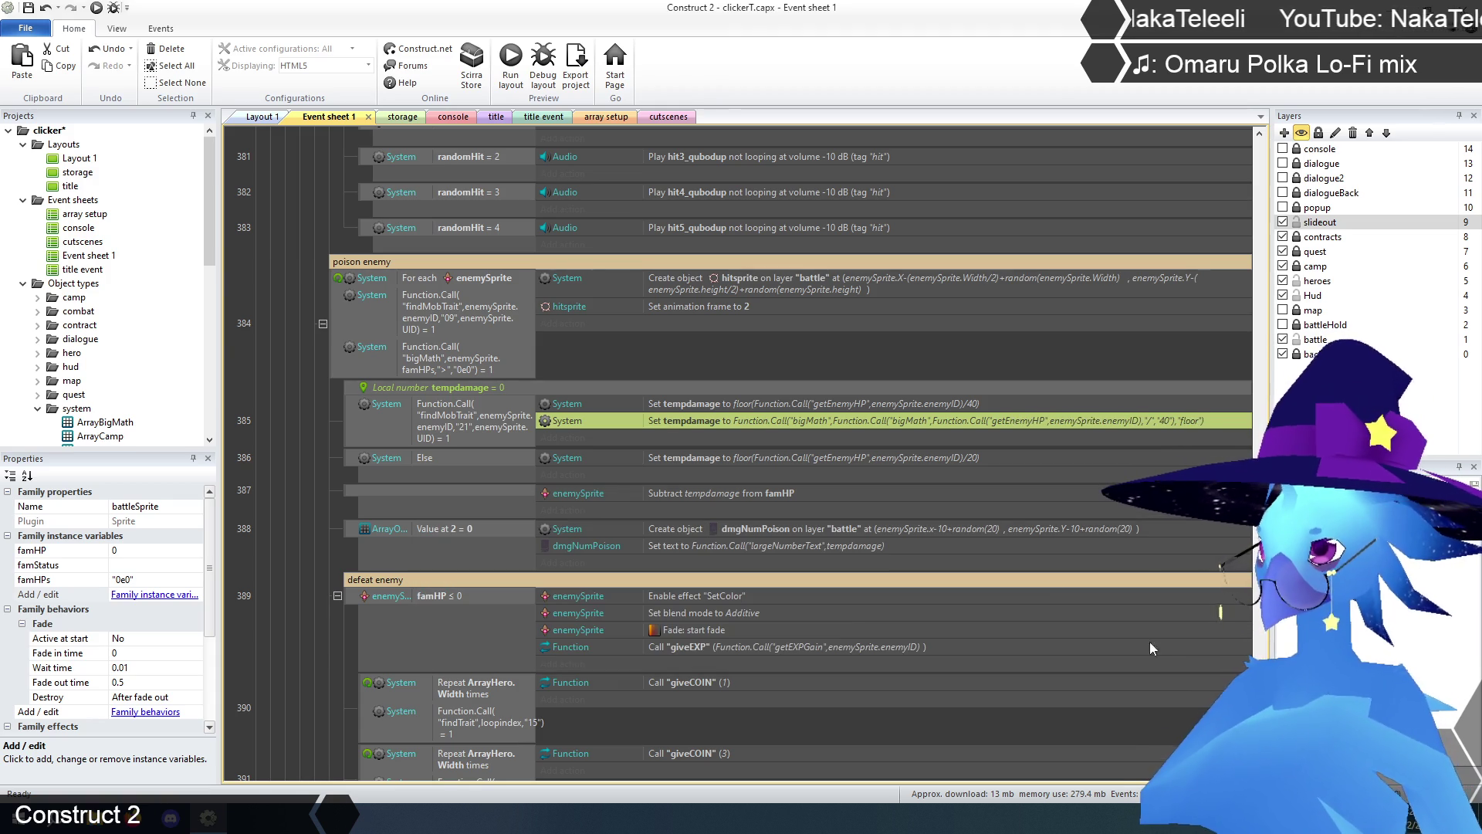
{"action": "left_click", "coordinate": [903, 402]}
{"action": "key", "text": "Delete"}
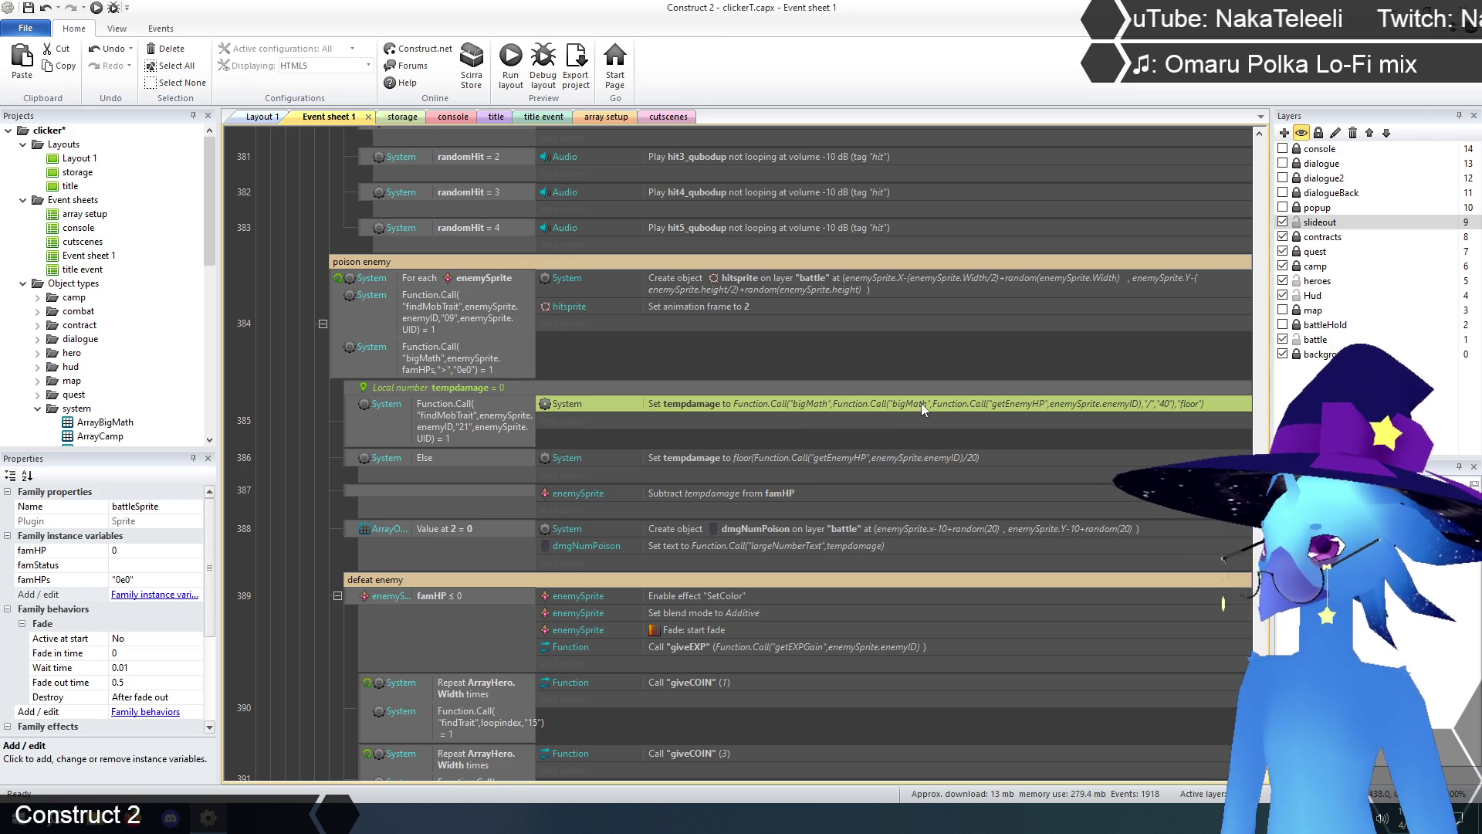
- Paste the bigMath tempdamage action into event 386 with divisor 20 and delete its old floor action
{"action": "left_click", "coordinate": [916, 461]}
{"action": "key", "text": "ctrl+v"}
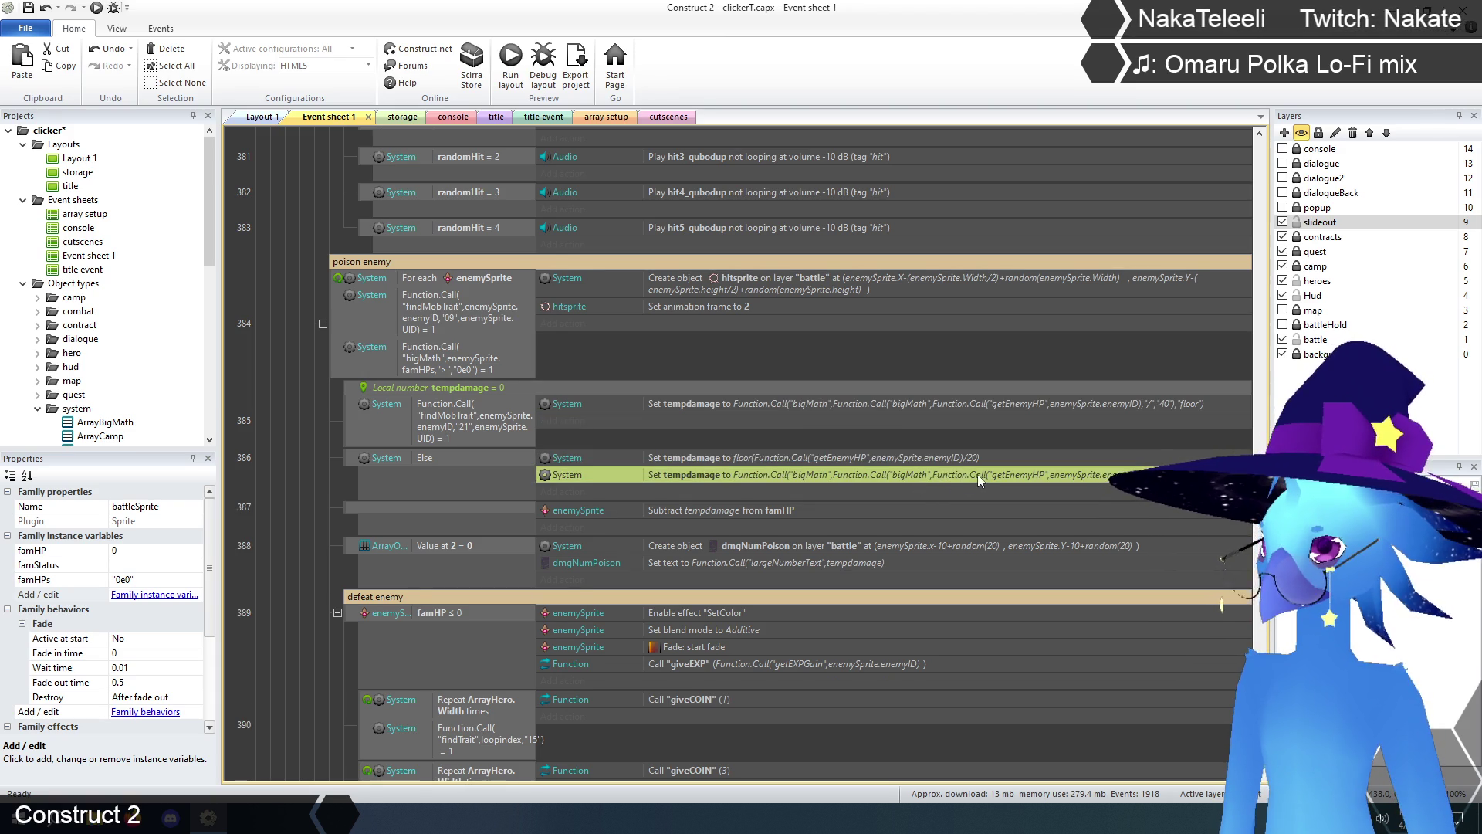
{"action": "double_click", "coordinate": [980, 474]}
{"action": "left_click", "coordinate": [1017, 598]}
{"action": "key", "text": "BackSpace"}
{"action": "type", "text": "2"}
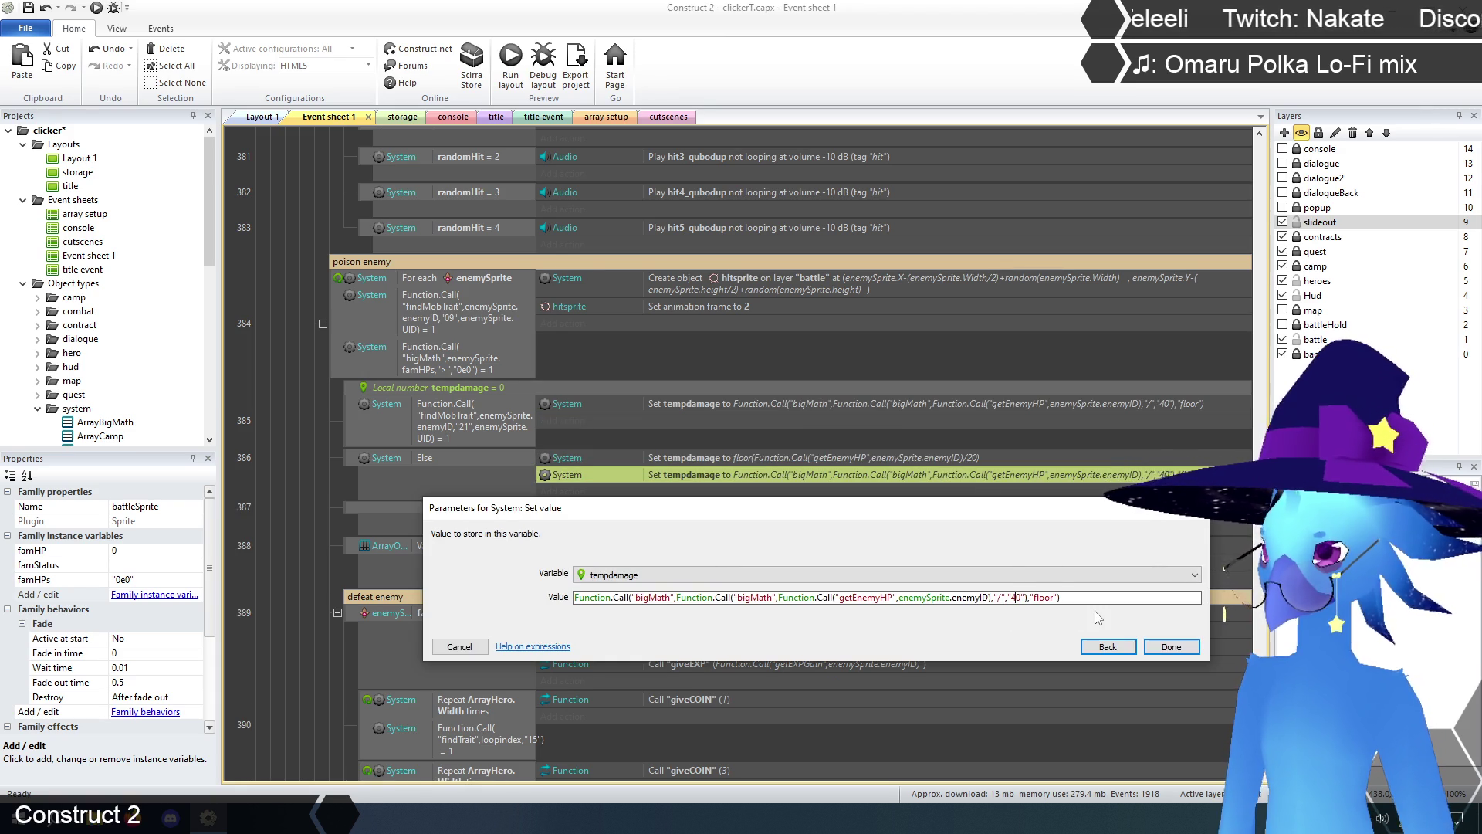
{"action": "left_click", "coordinate": [1175, 645]}
{"action": "left_click", "coordinate": [974, 464]}
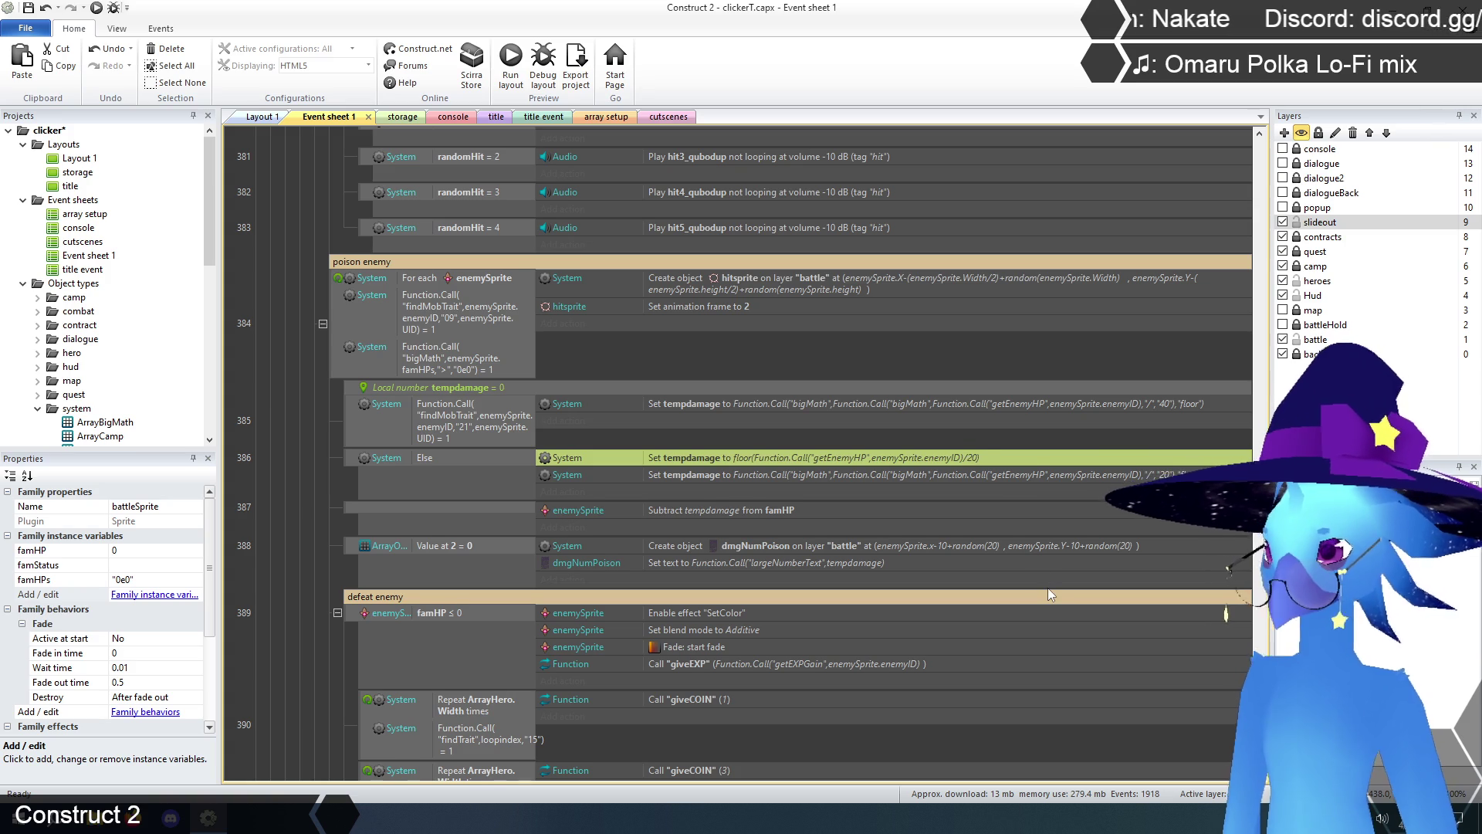
{"action": "key", "text": "Delete"}
{"action": "left_click", "coordinate": [286, 496]}
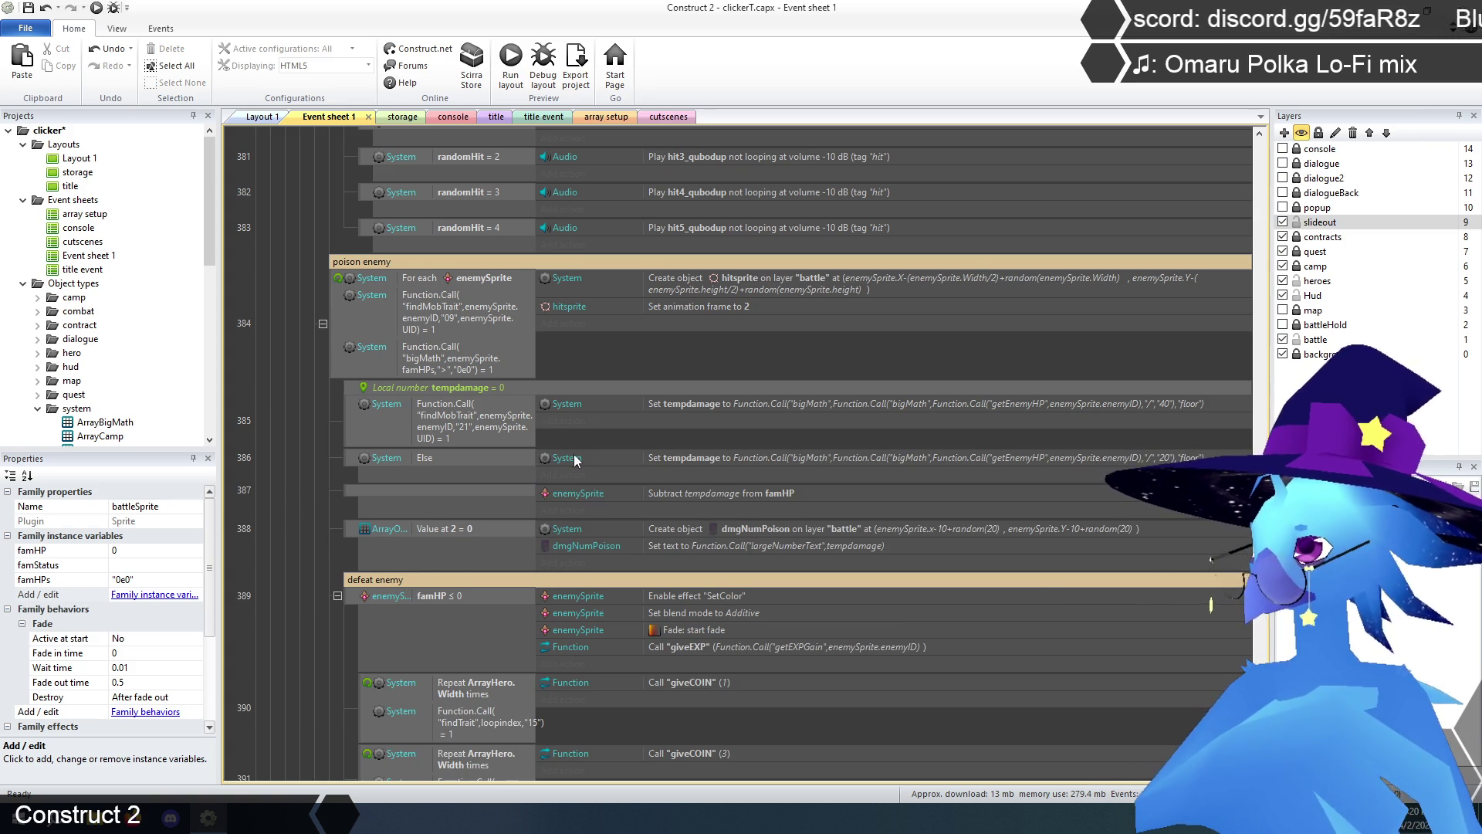
{"action": "left_click", "coordinate": [732, 461]}
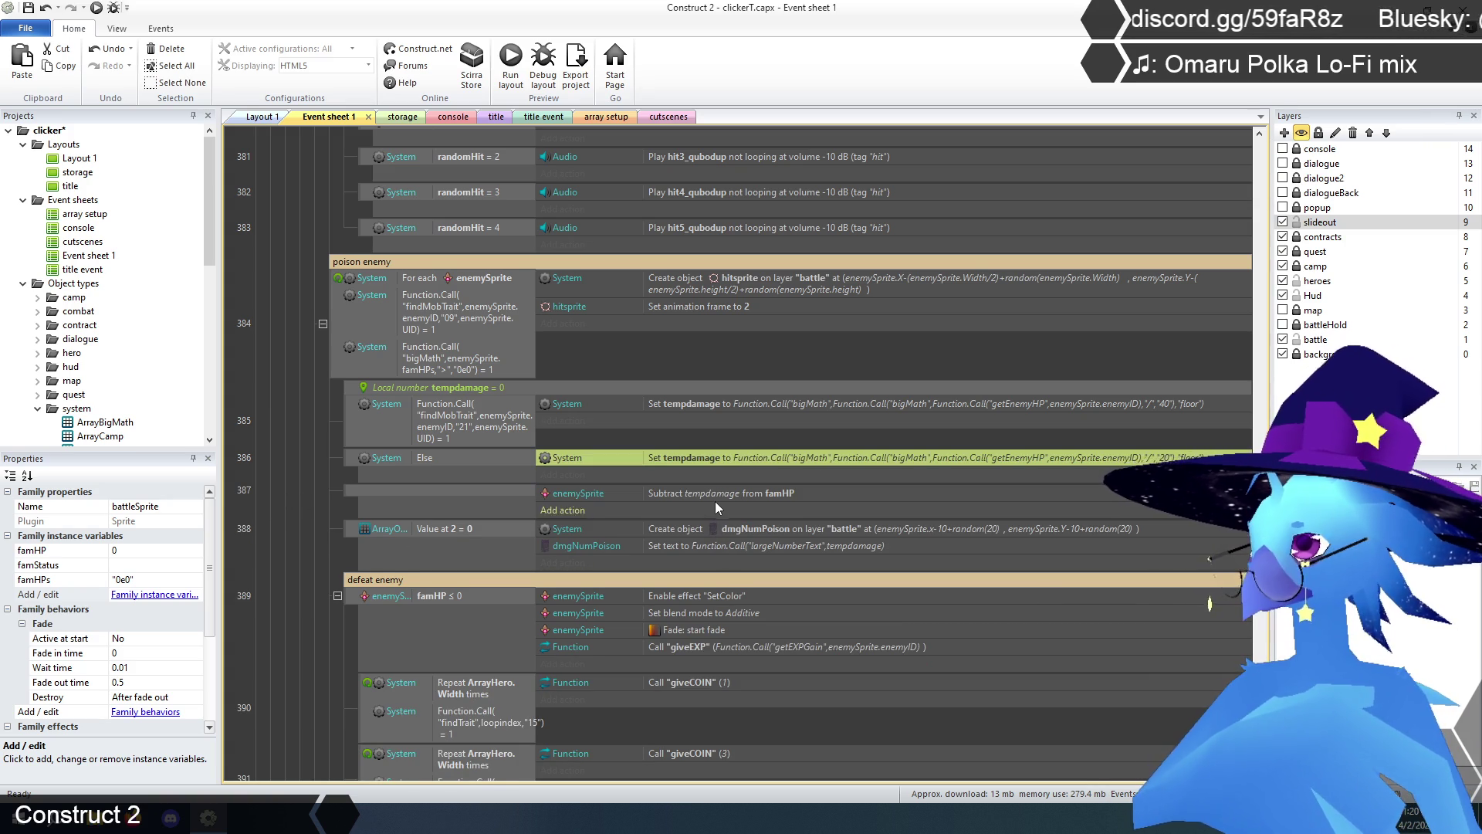
- Replace event 387's Subtract from famHP action with Set value on the enemySprite variable famHPs
{"action": "double_click", "coordinate": [717, 491]}
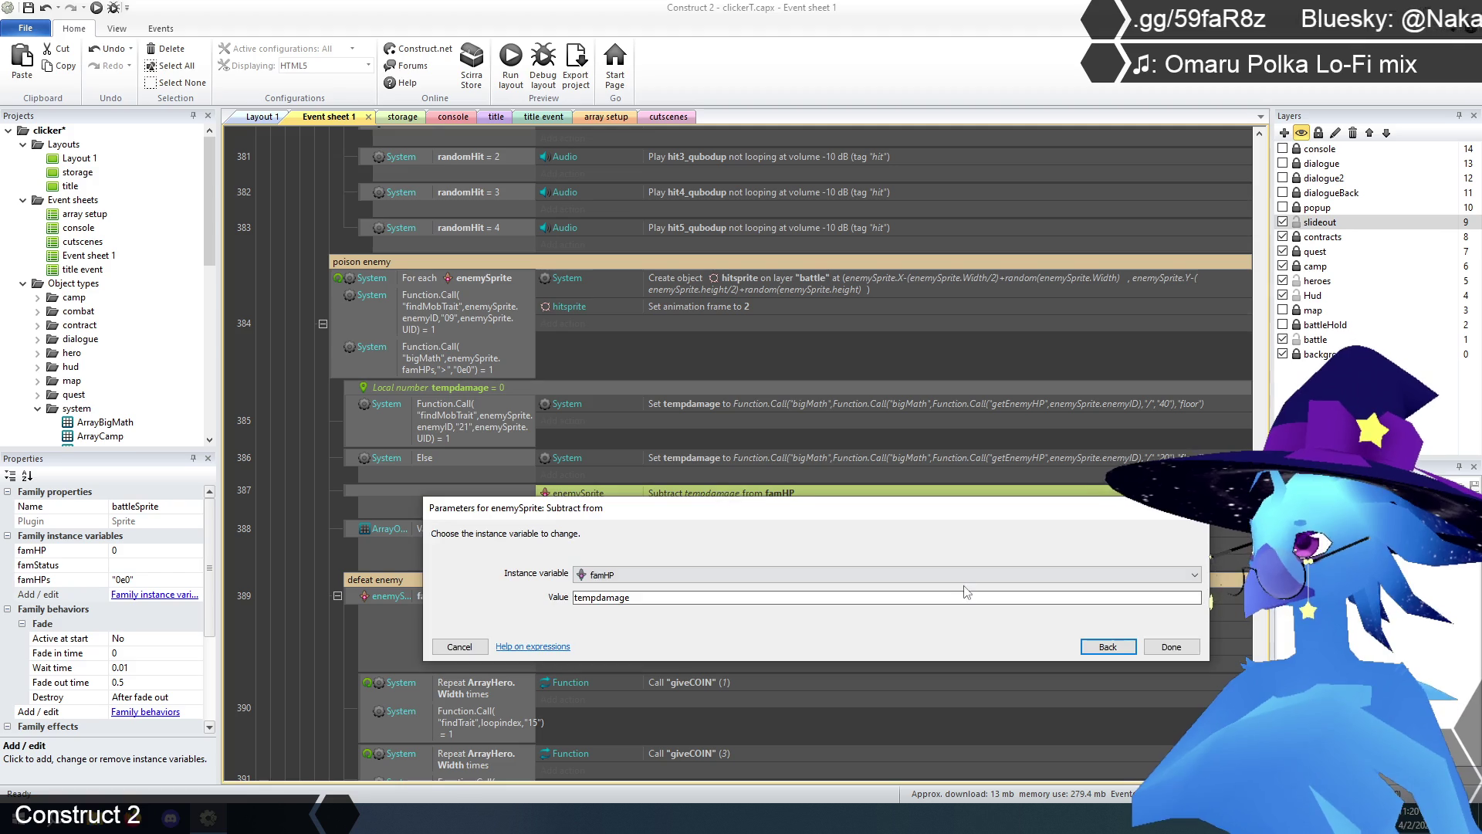
{"action": "left_click", "coordinate": [1098, 651]}
{"action": "scroll", "coordinate": [1098, 652], "scroll_direction": "down", "scroll_amount": 5}
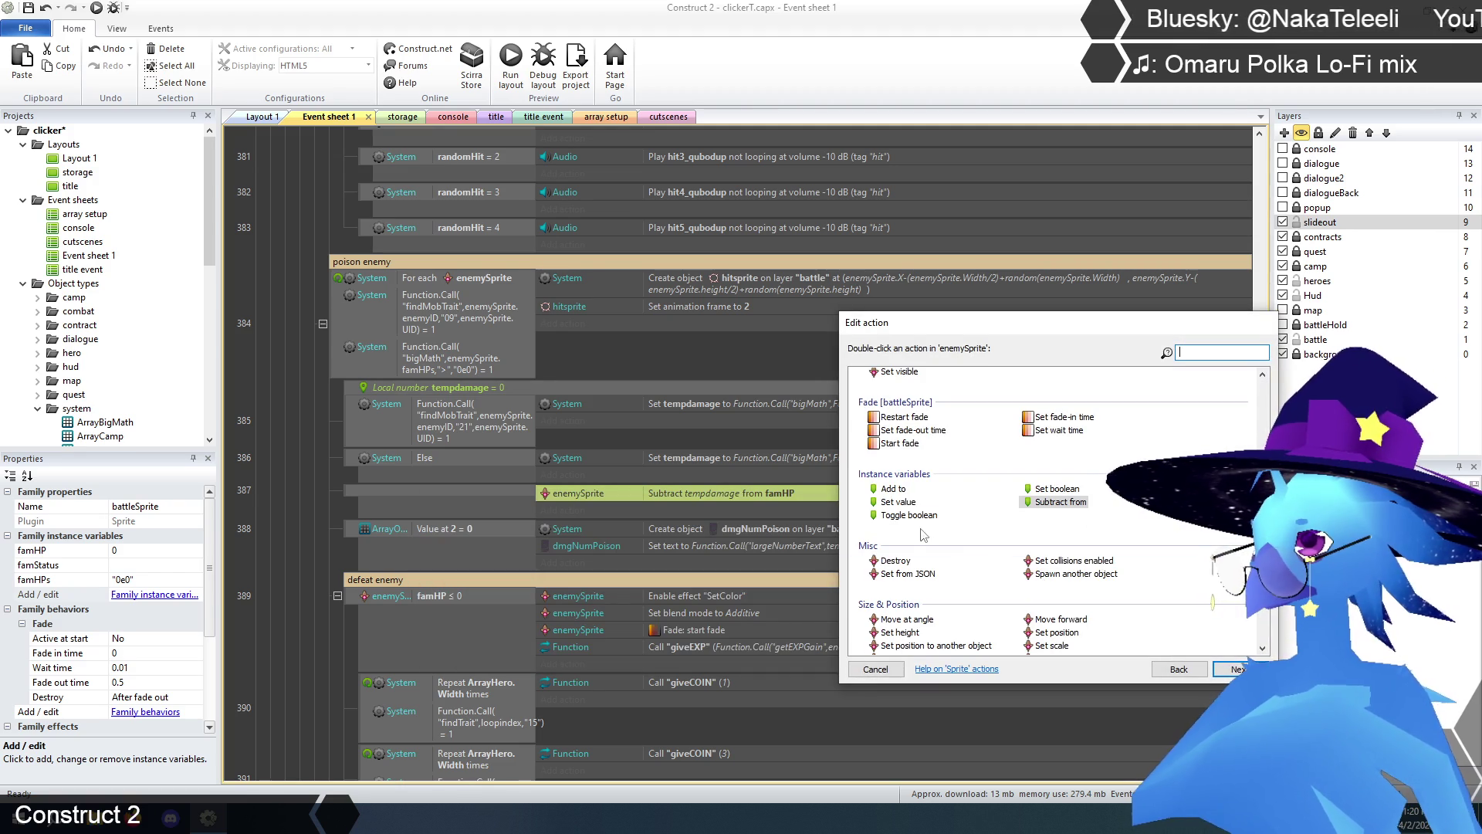
{"action": "double_click", "coordinate": [902, 502]}
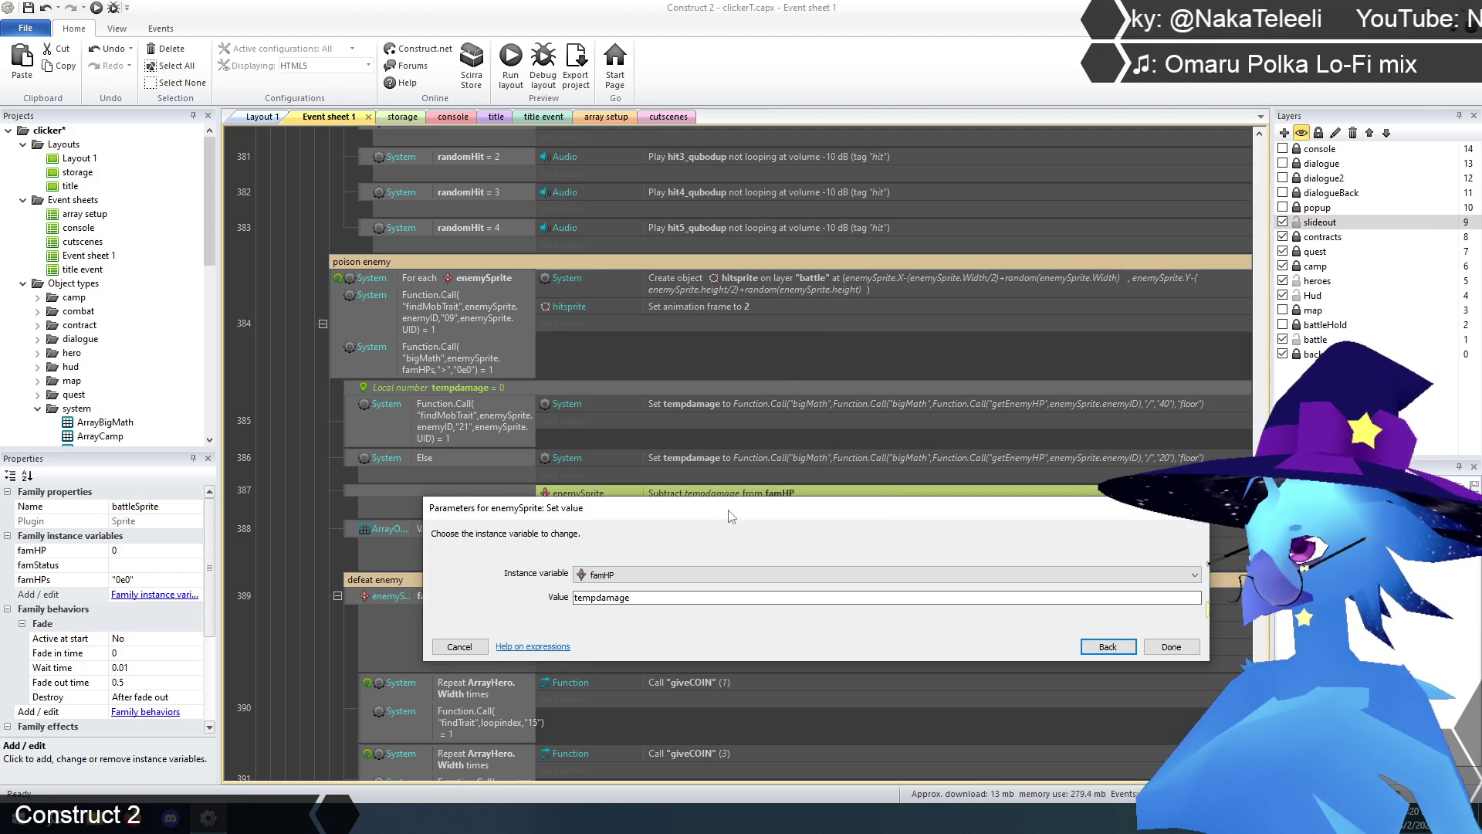
{"action": "left_click_drag", "start_coordinate": [731, 517], "coordinate": [715, 547]}
{"action": "left_click", "coordinate": [648, 605]}
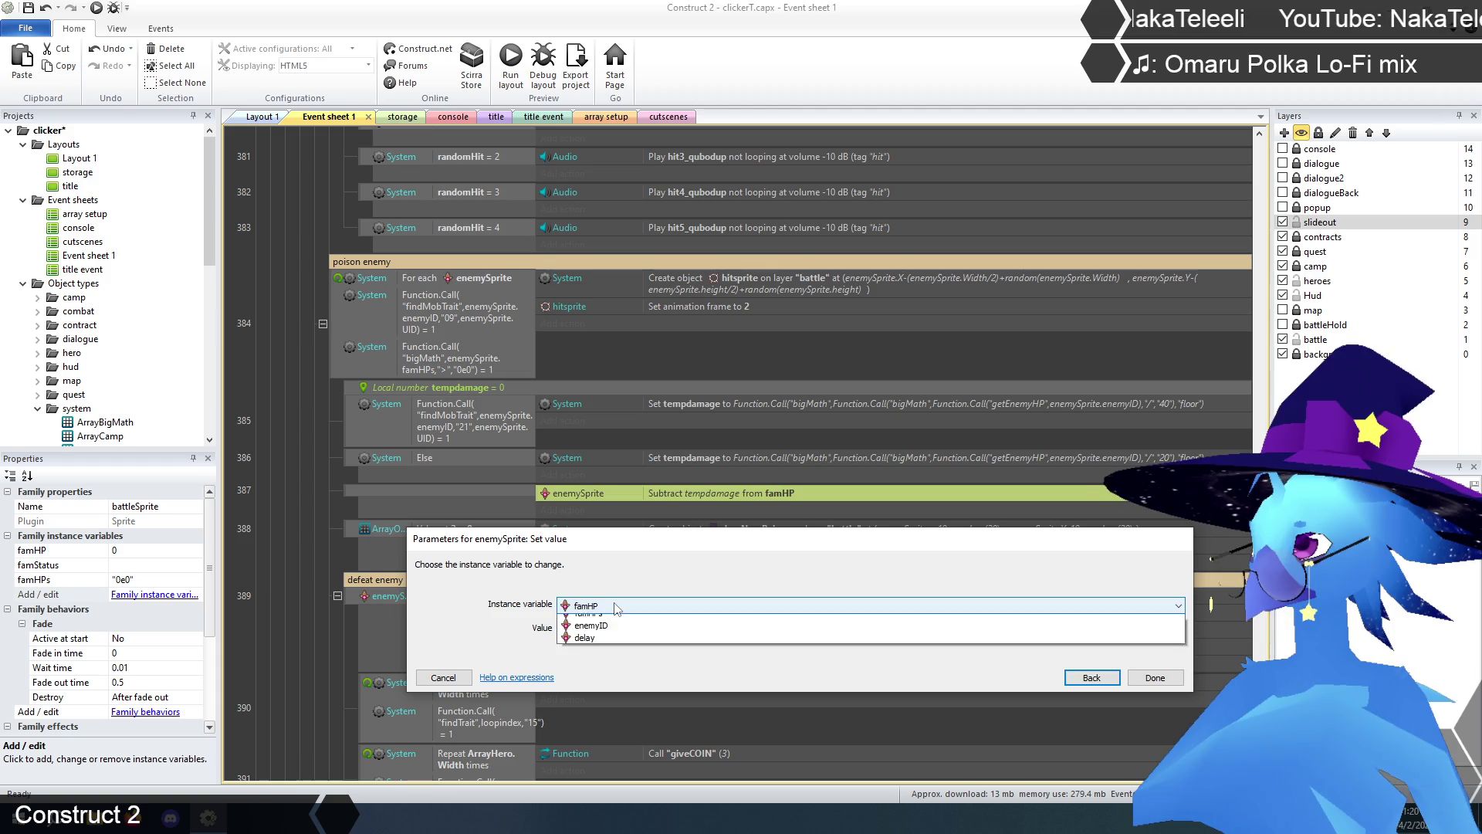
{"action": "left_click", "coordinate": [579, 620]}
- Set the value to Function.Call("bigMath",Self.famHPs,"-",tempdamage) and confirm
{"action": "left_click", "coordinate": [565, 632]}
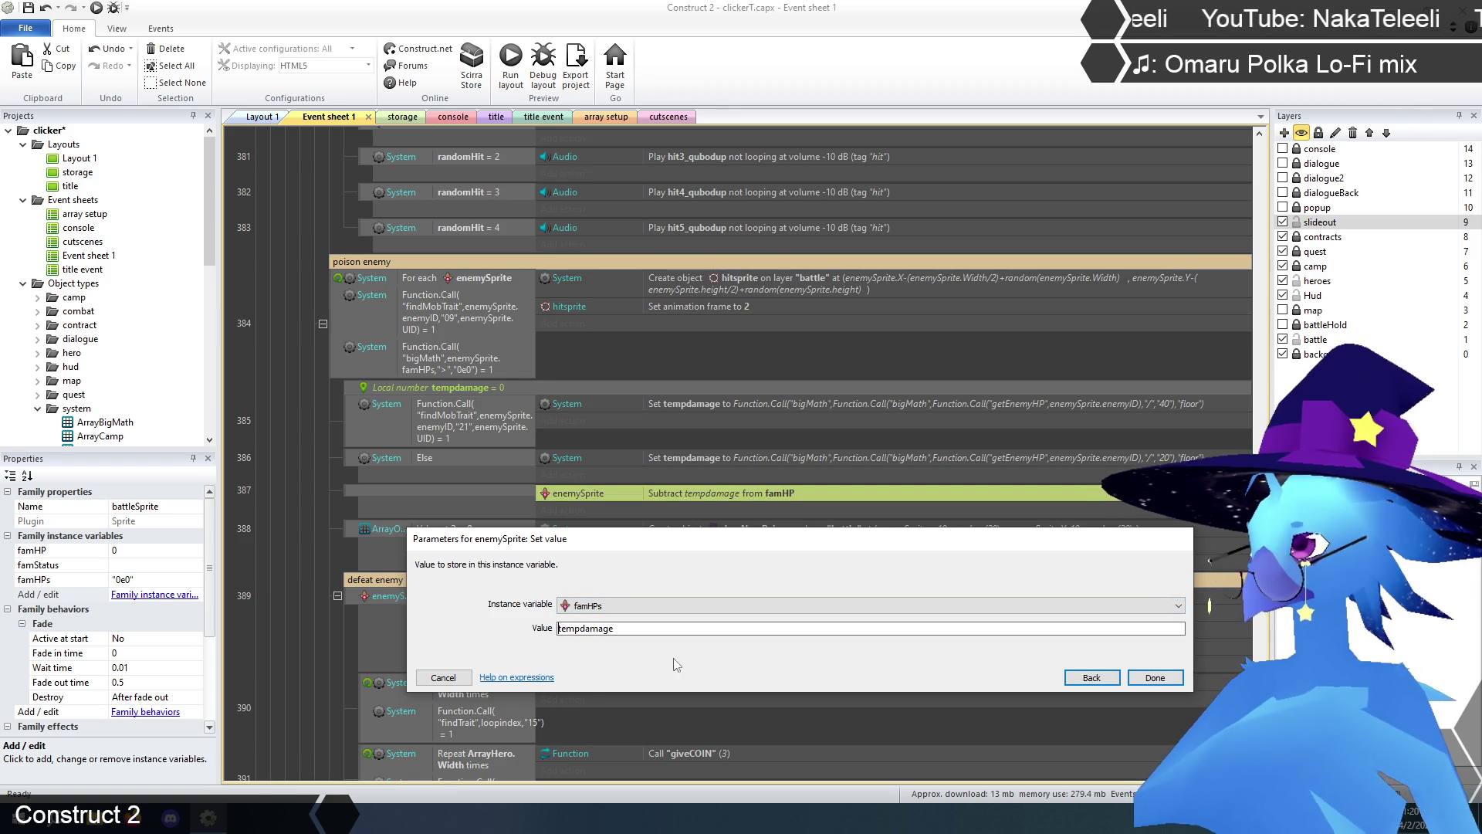
{"action": "type", "text": "Function.cal"}
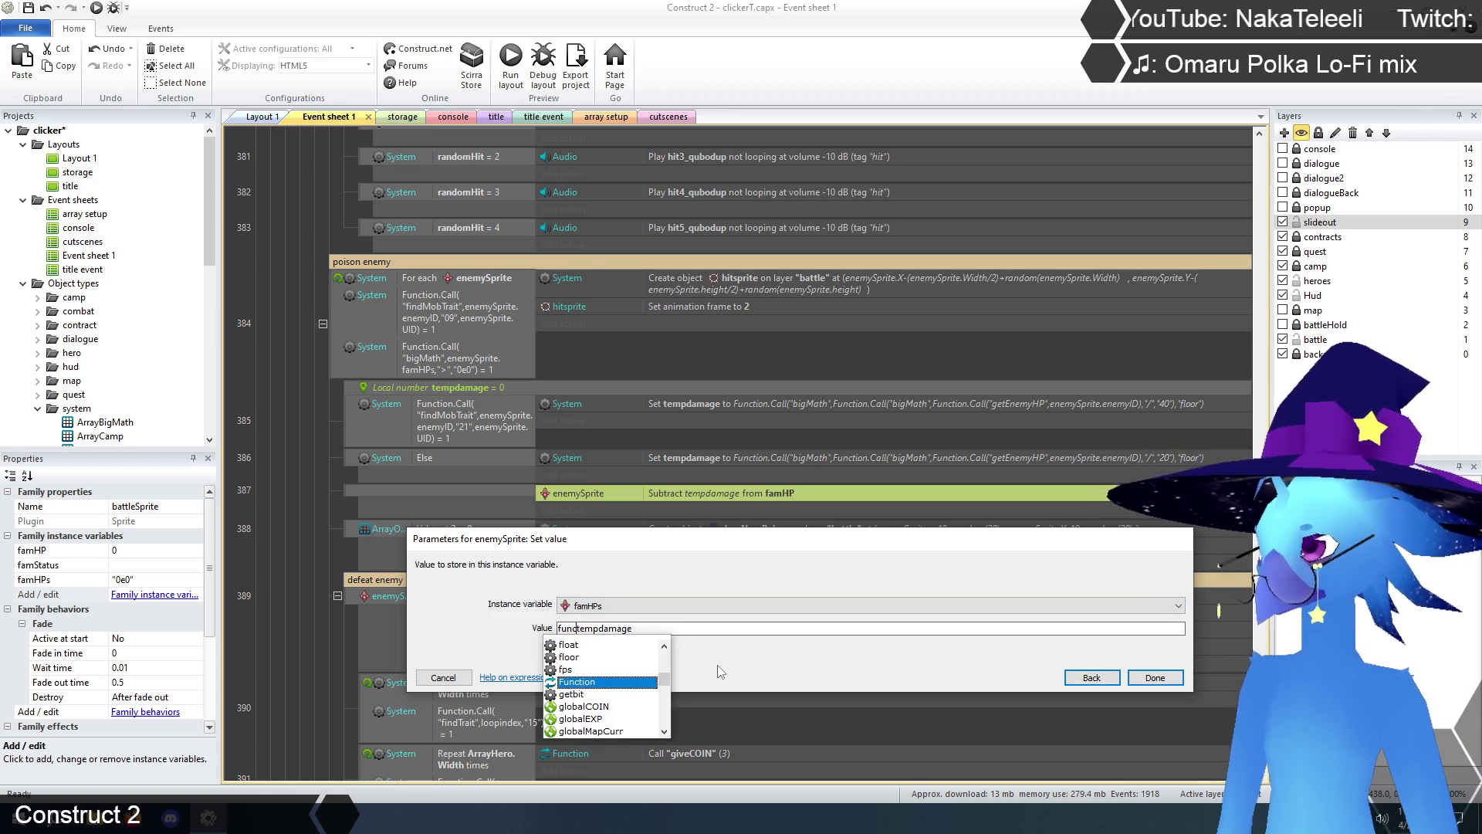
{"action": "key", "text": "Return"}
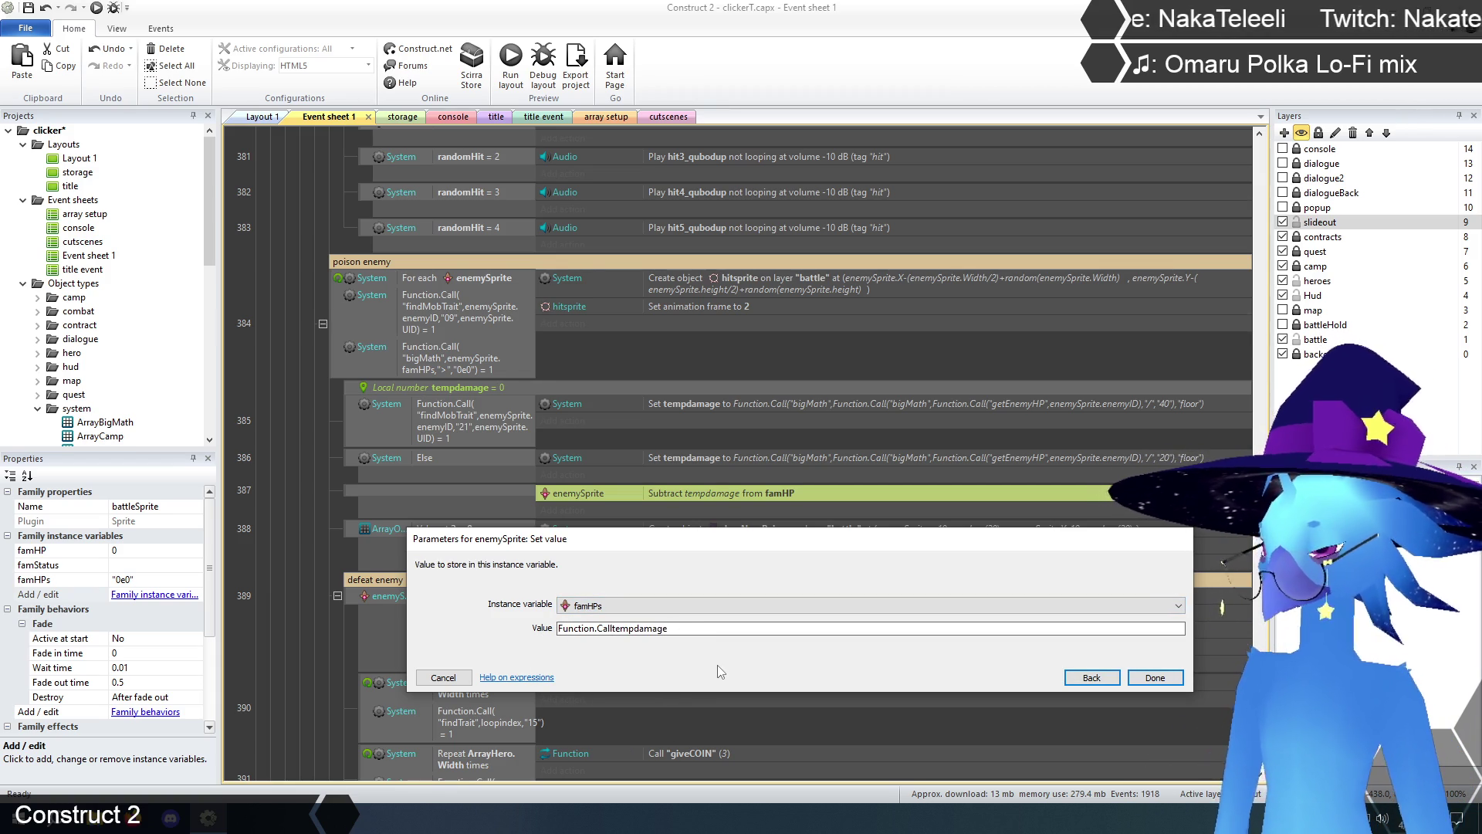
{"action": "type", "text": "(\"bigMath\","}
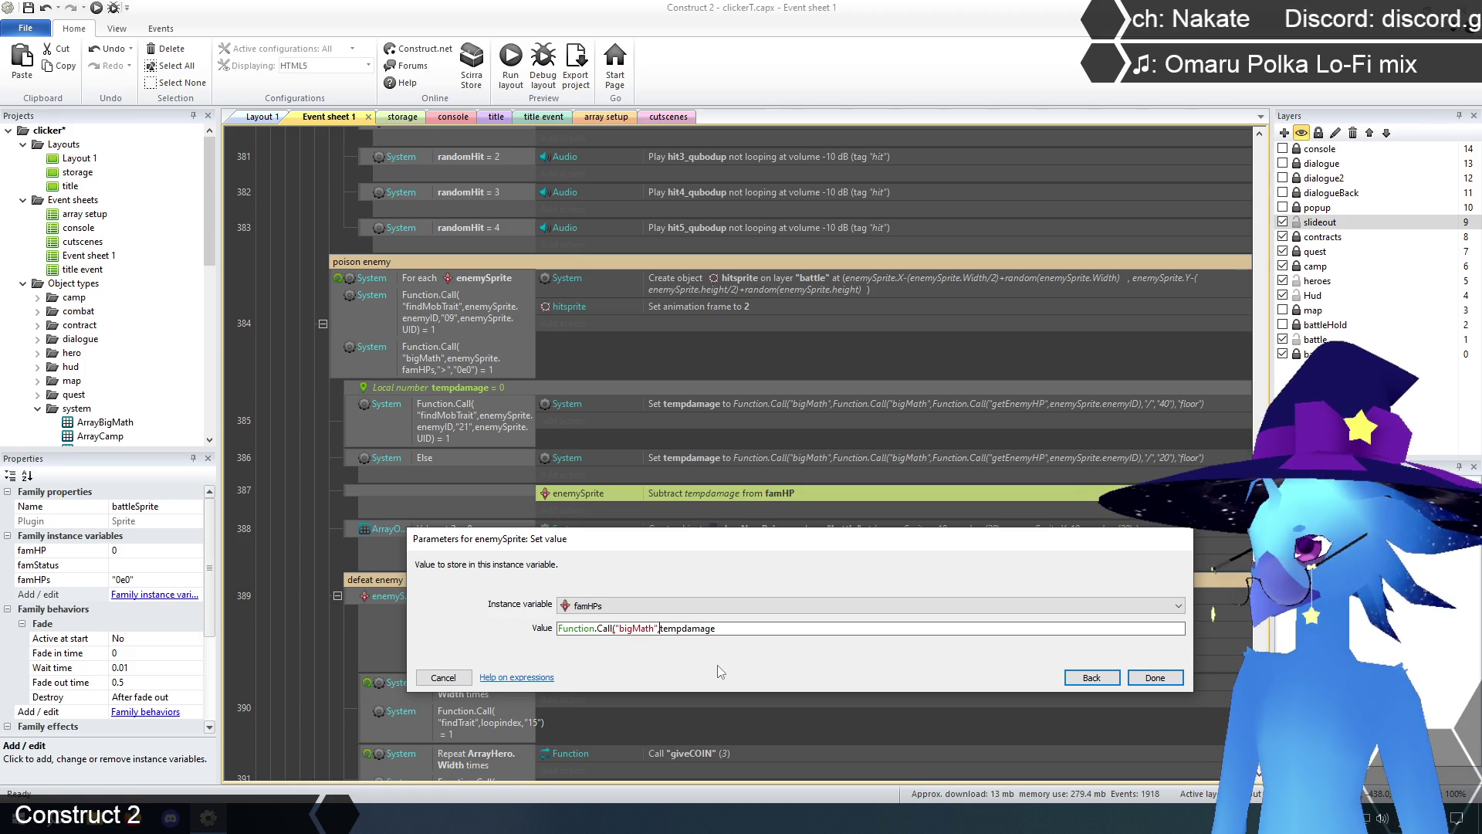
{"action": "type", "text": "Self."}
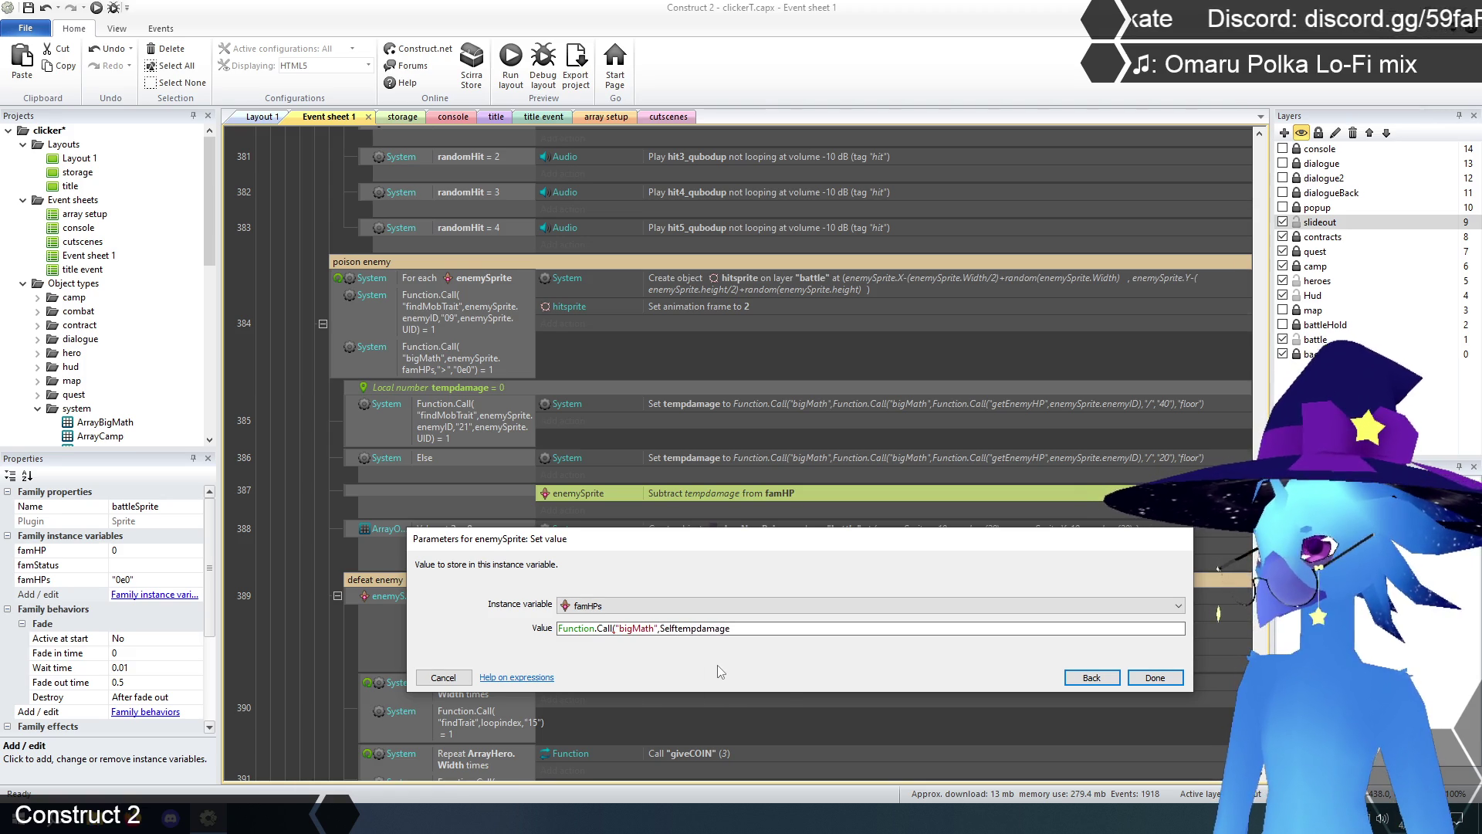
{"action": "type", "text": "famHPs"}
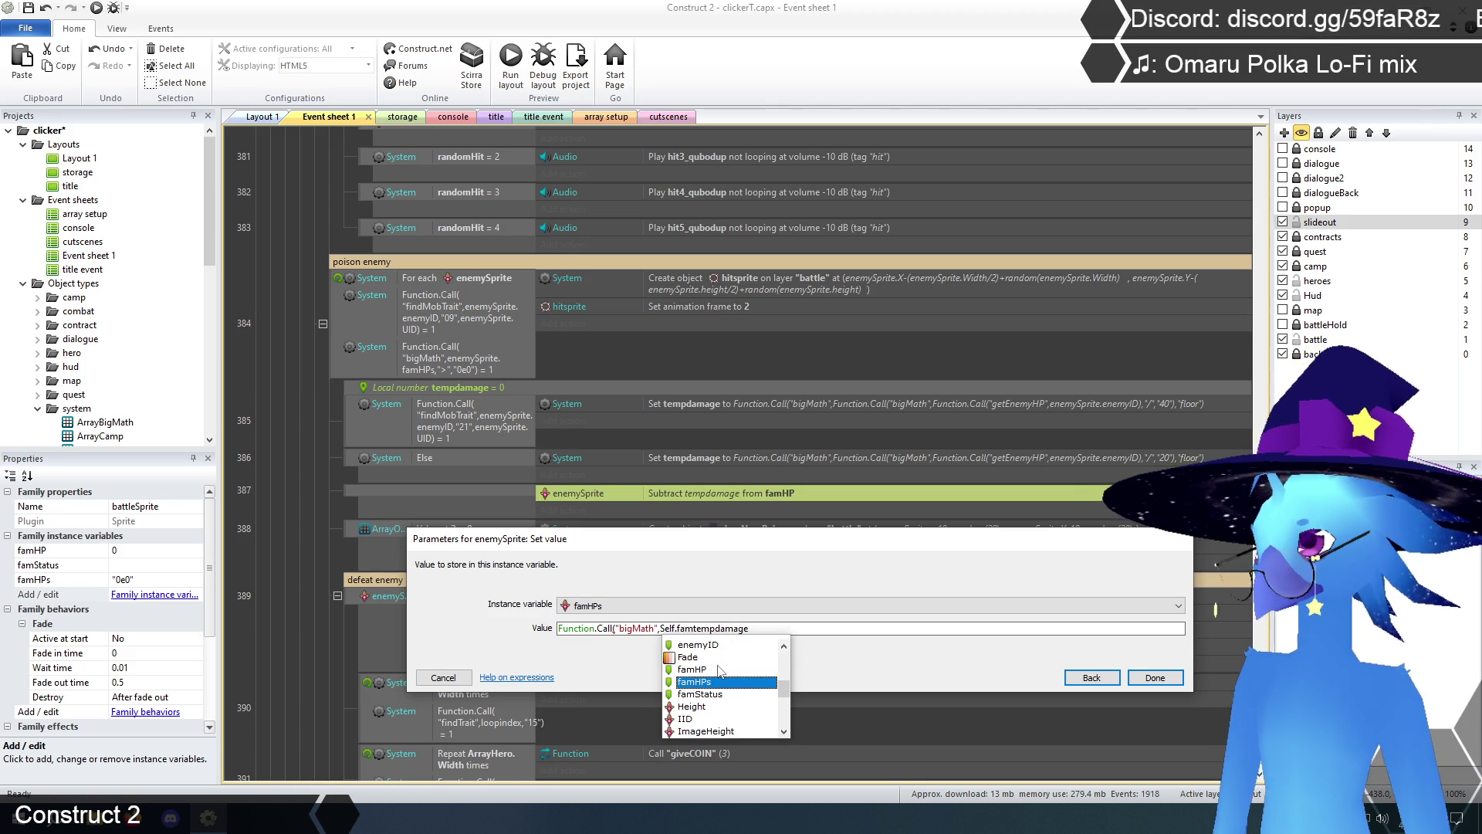
{"action": "key", "text": "Return"}
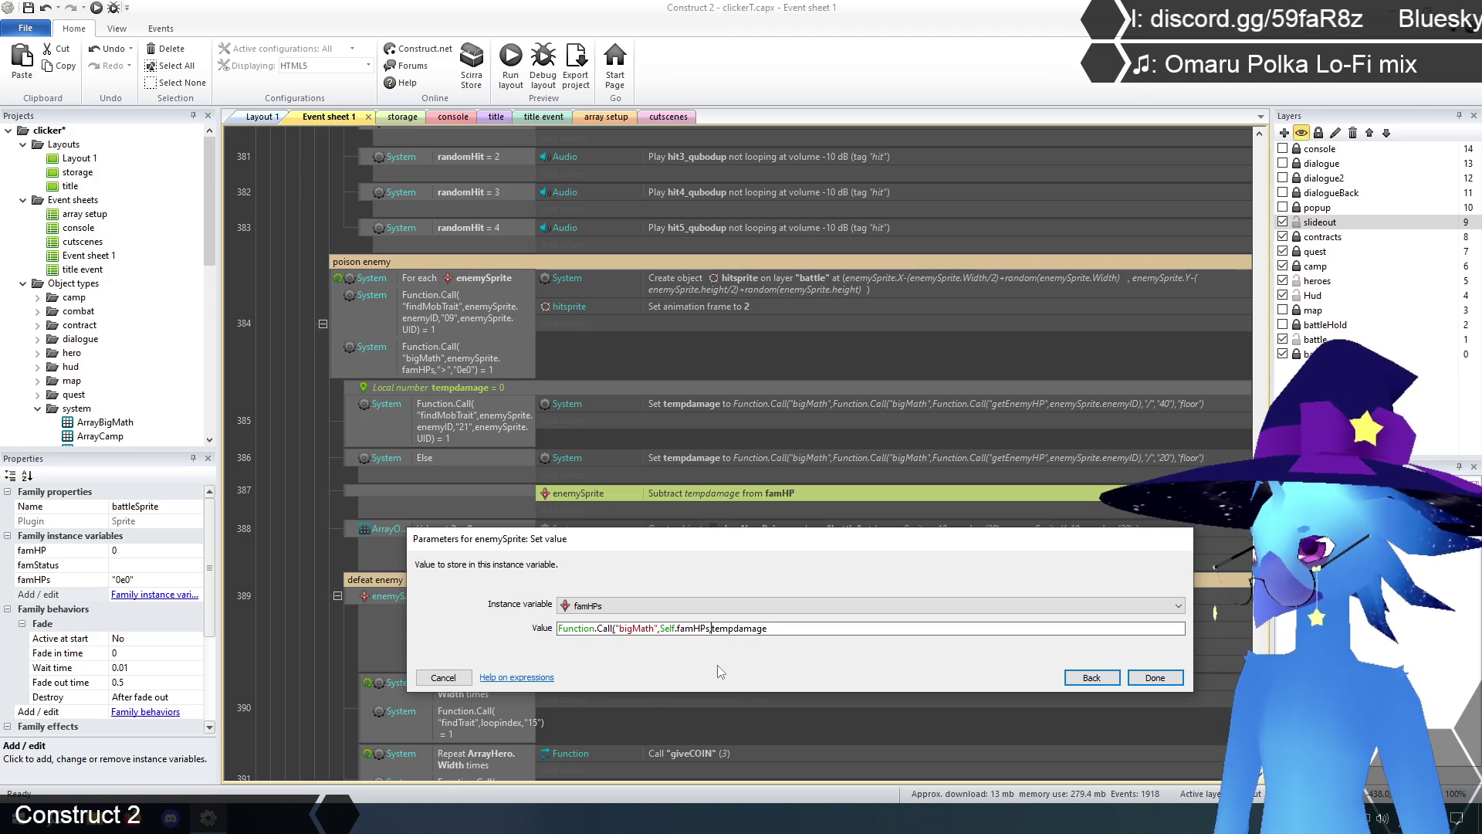
{"action": "type", "text": "-\","}
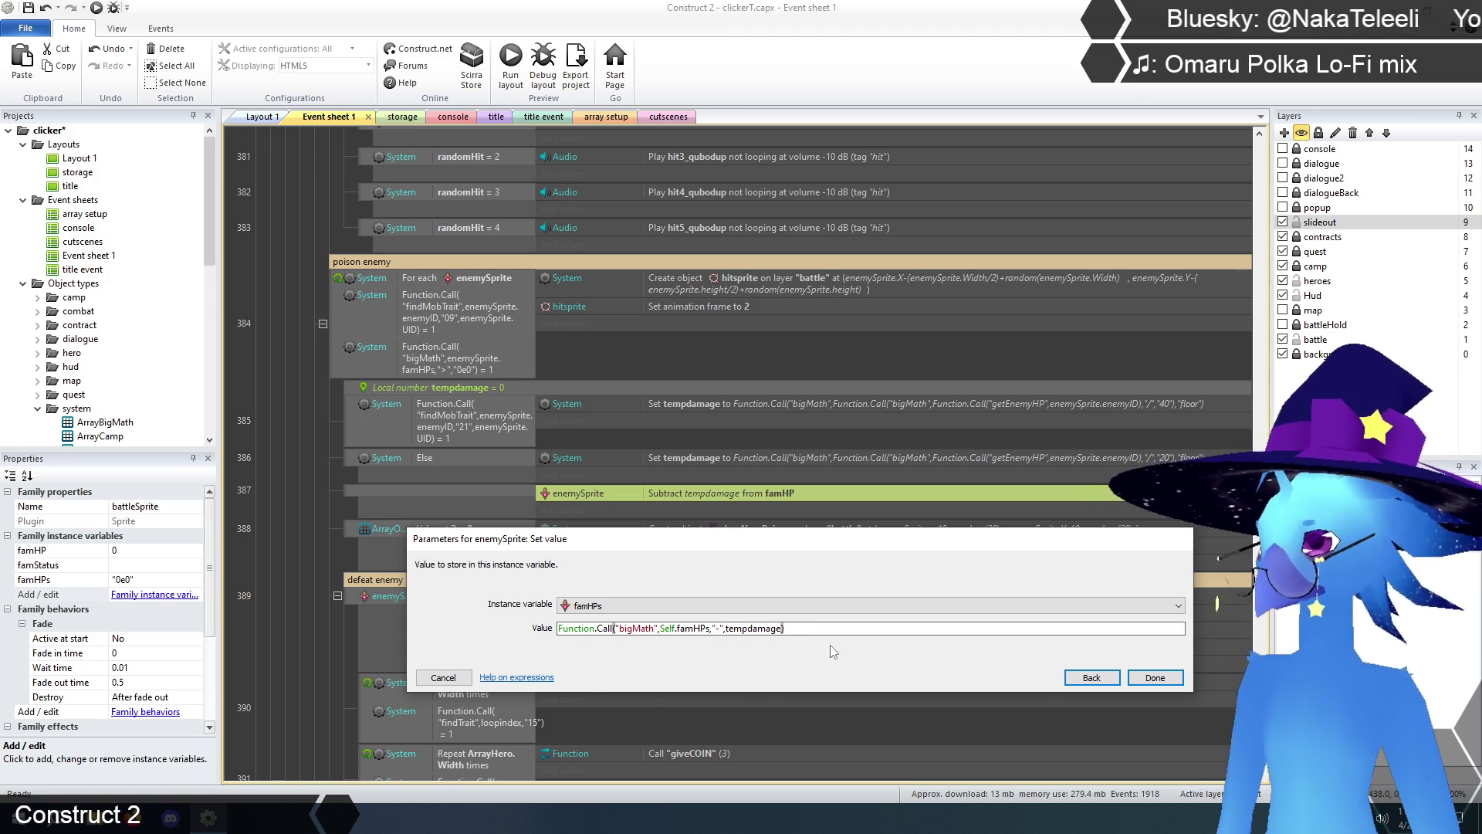
{"action": "left_click", "coordinate": [1155, 678]}
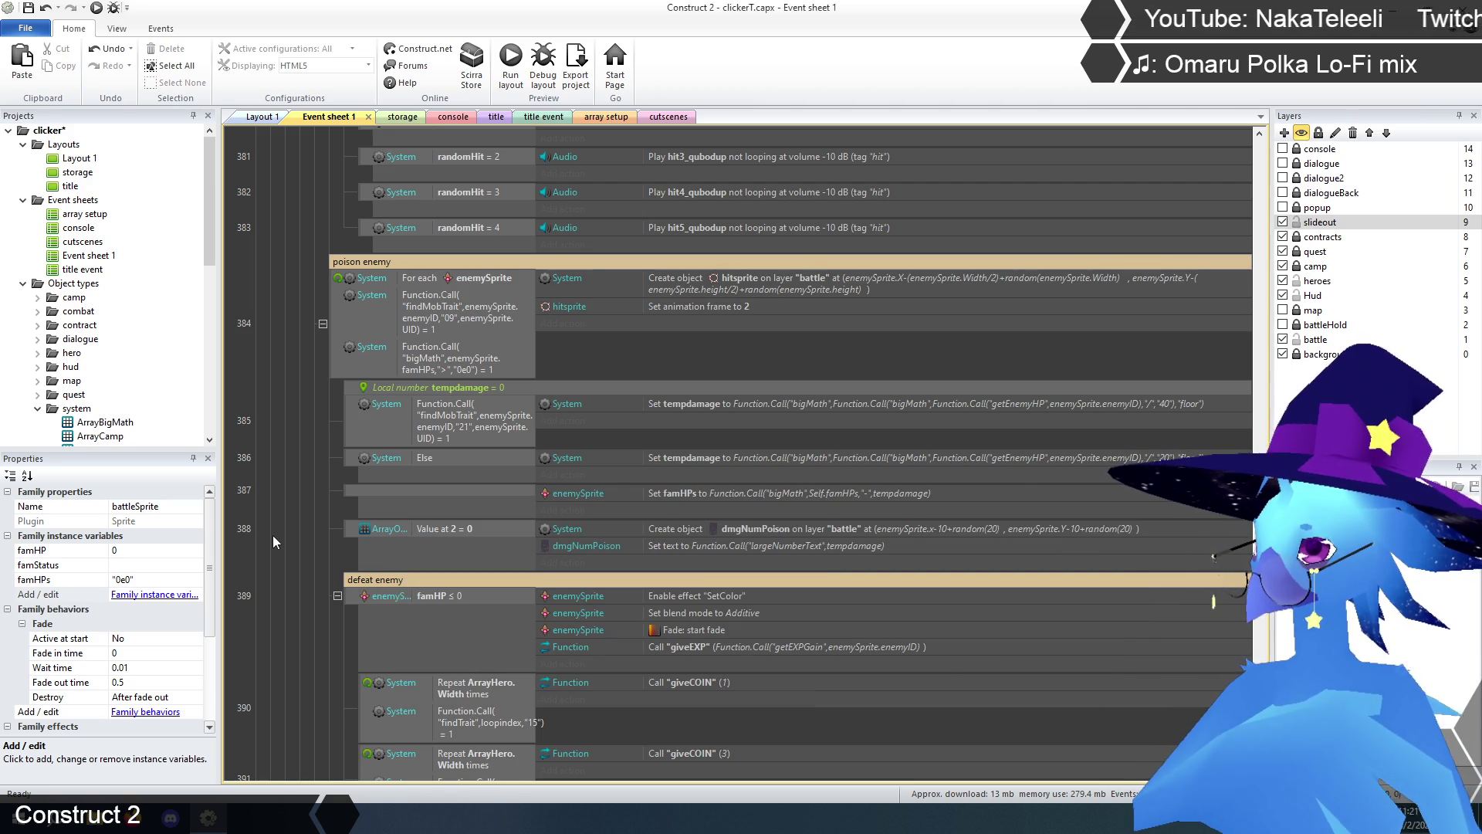
{"action": "scroll", "coordinate": [317, 485], "scroll_direction": "down", "scroll_amount": 3}
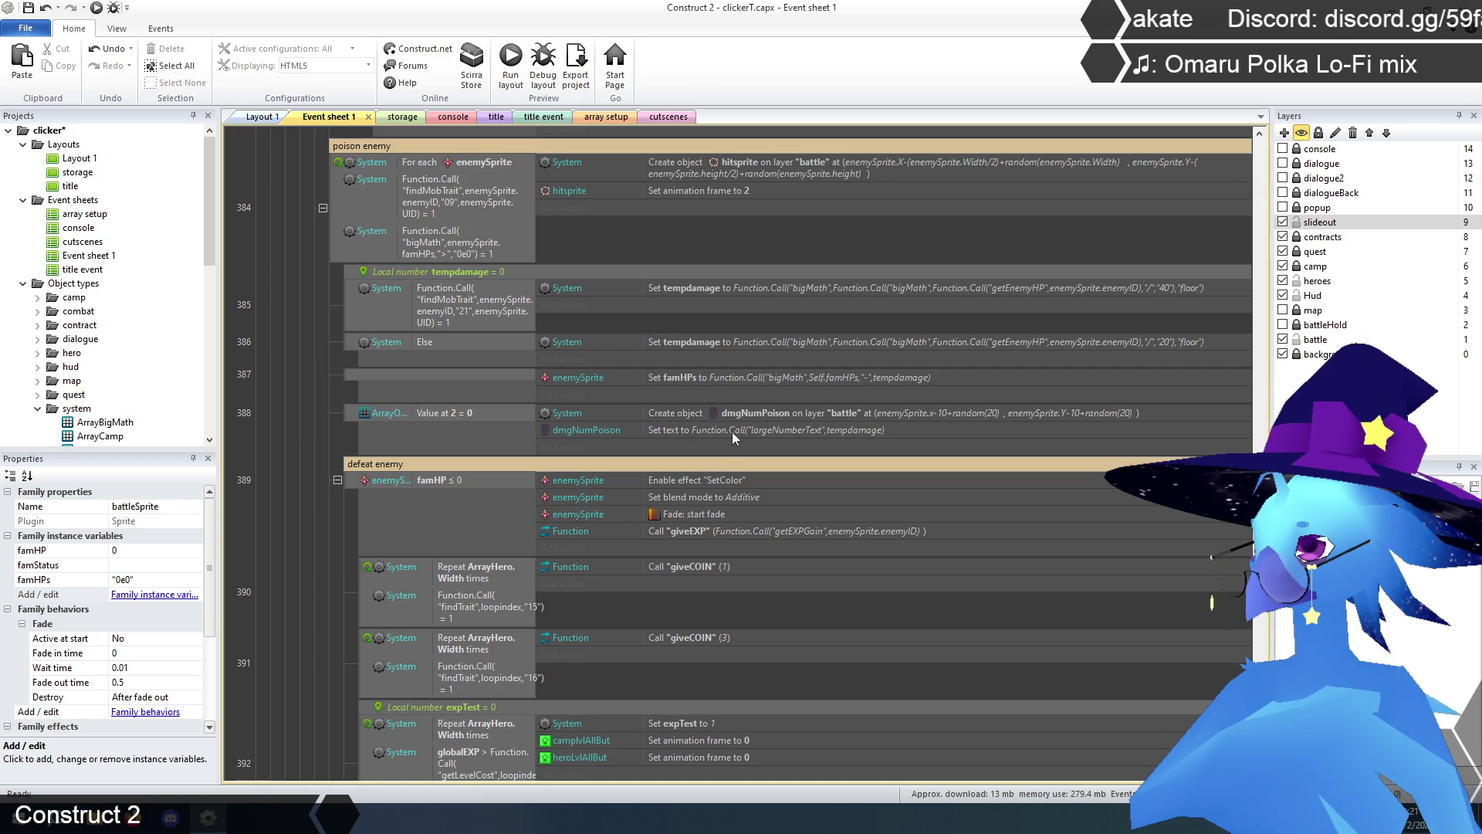
- Paste the hero death bigMath famHPs check from event 374 into event 389
{"action": "scroll", "coordinate": [377, 456], "scroll_direction": "down", "scroll_amount": 3}
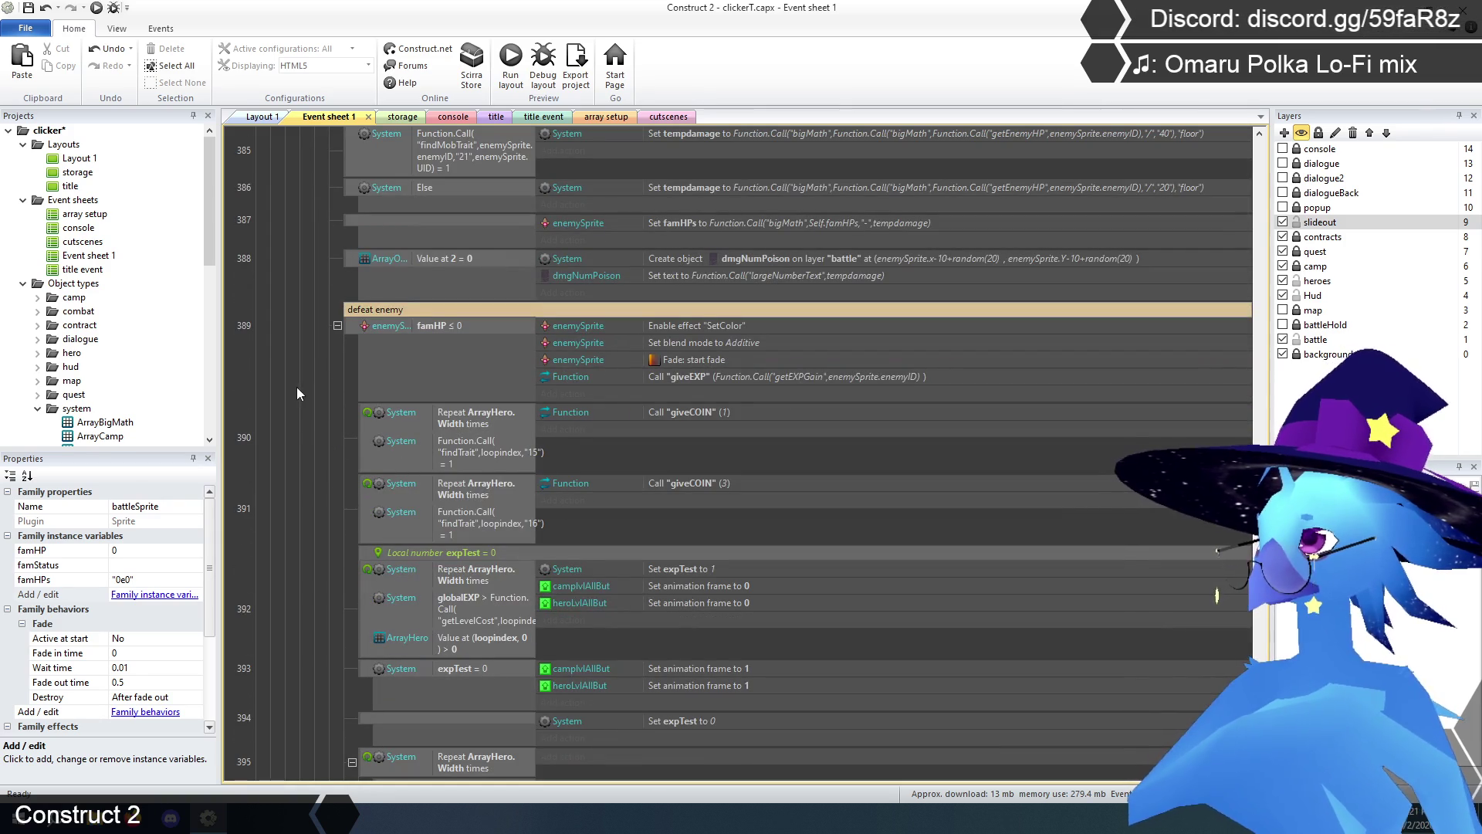
{"action": "scroll", "coordinate": [331, 516], "scroll_direction": "up", "scroll_amount": 4}
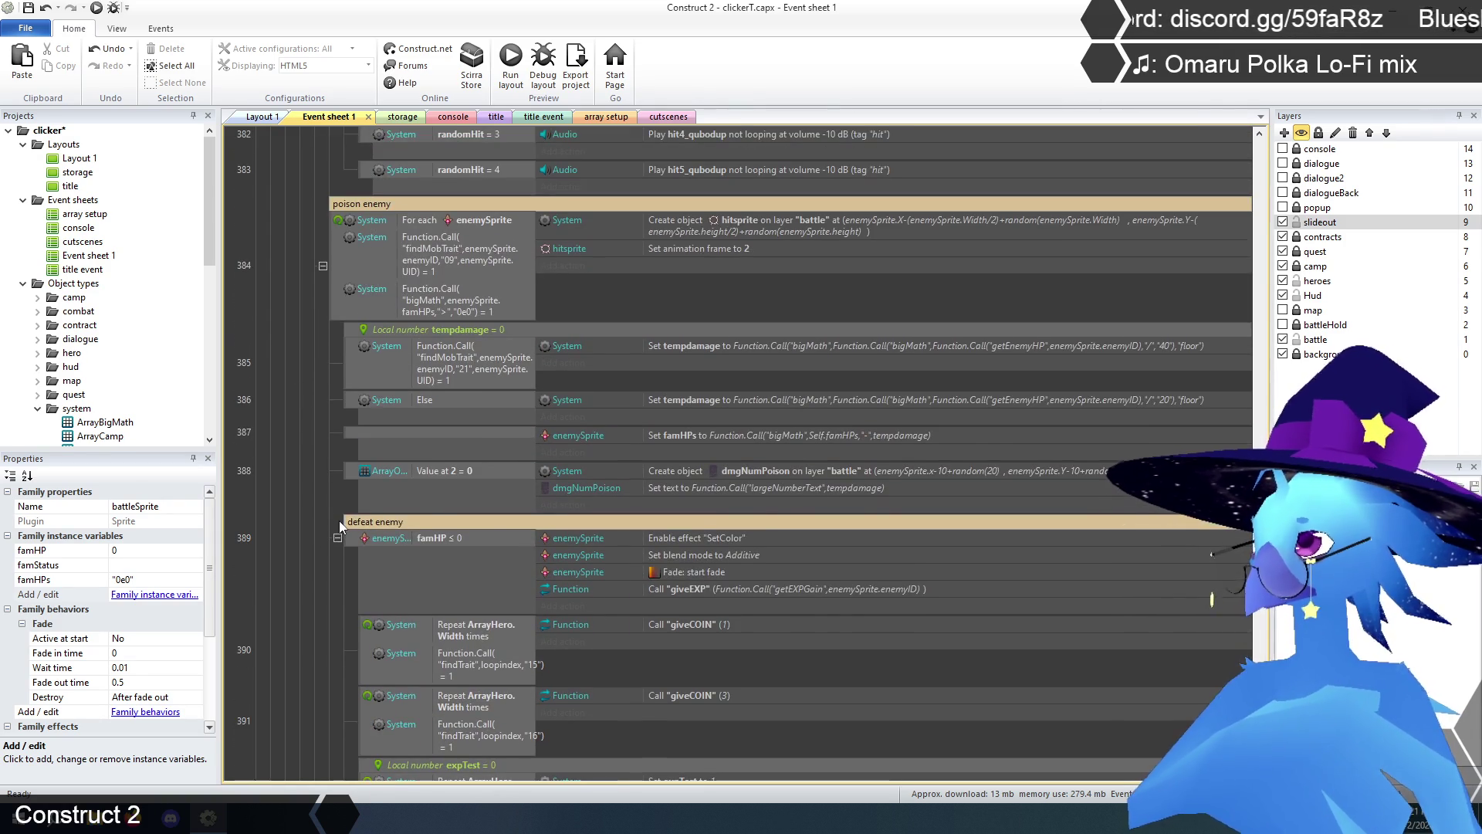
{"action": "left_click", "coordinate": [442, 523]}
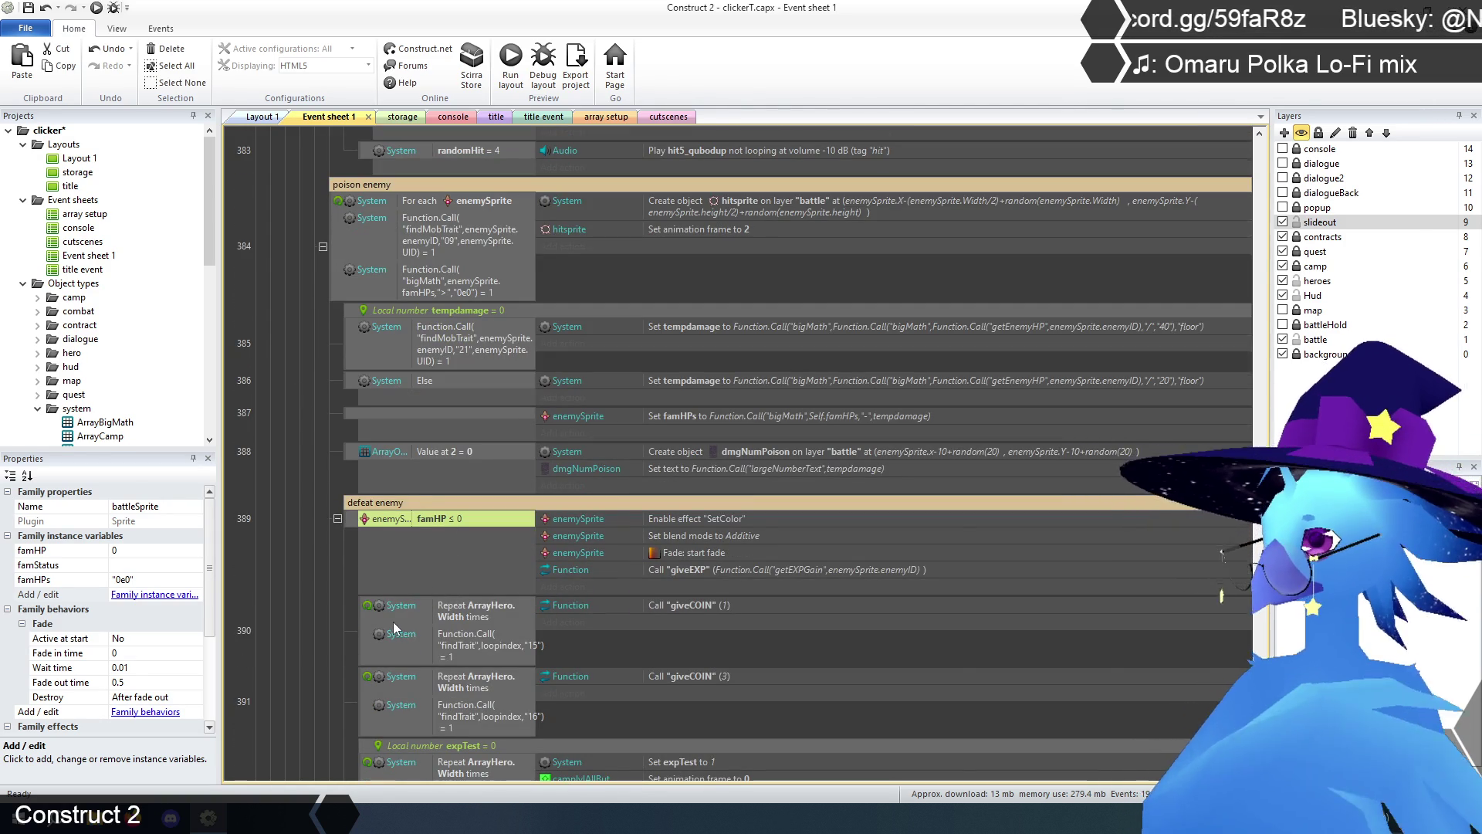
{"action": "scroll", "coordinate": [359, 586], "scroll_direction": "up", "scroll_amount": 8}
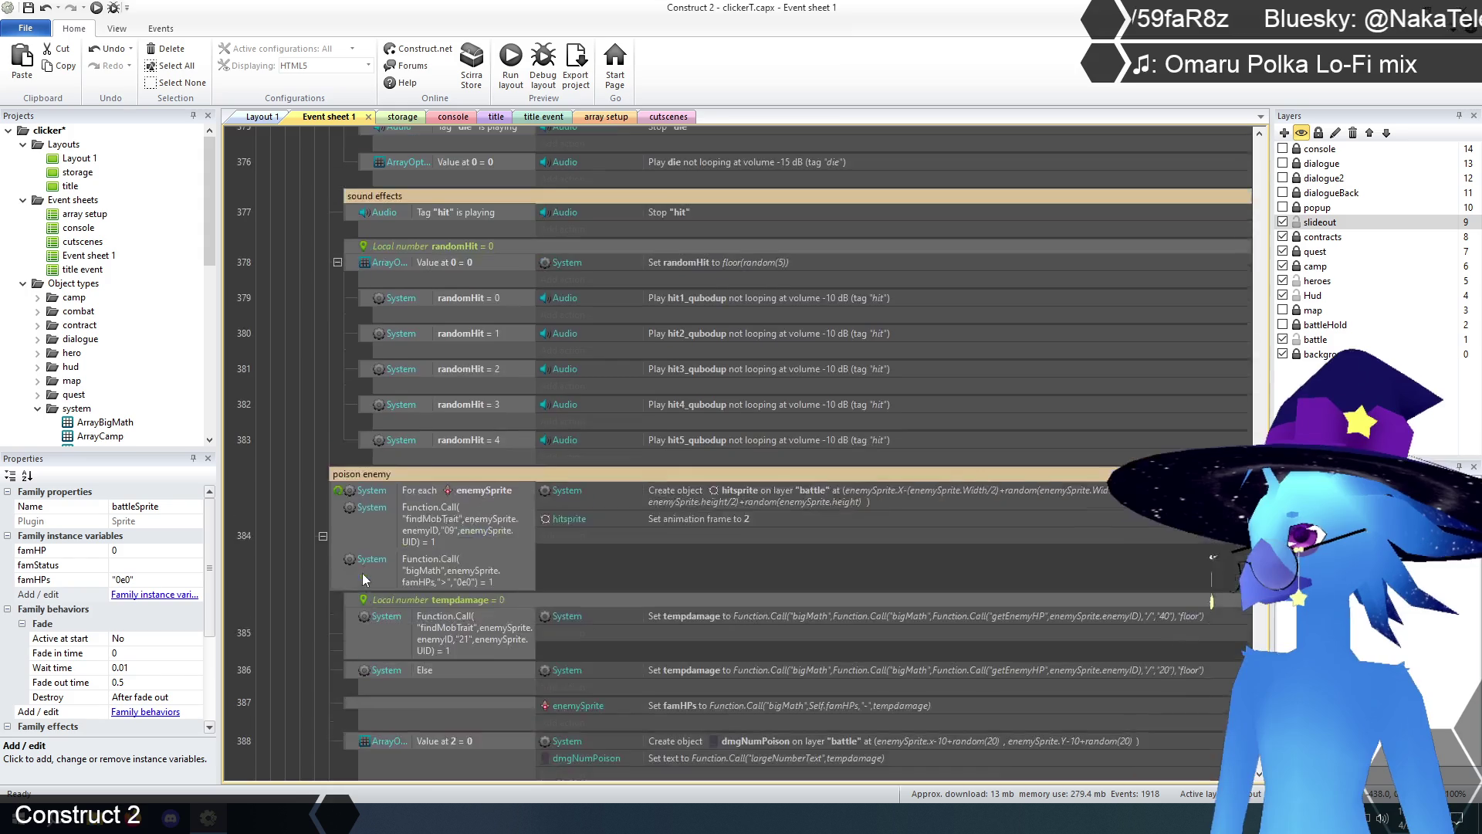
{"action": "scroll", "coordinate": [363, 573], "scroll_direction": "up", "scroll_amount": 3}
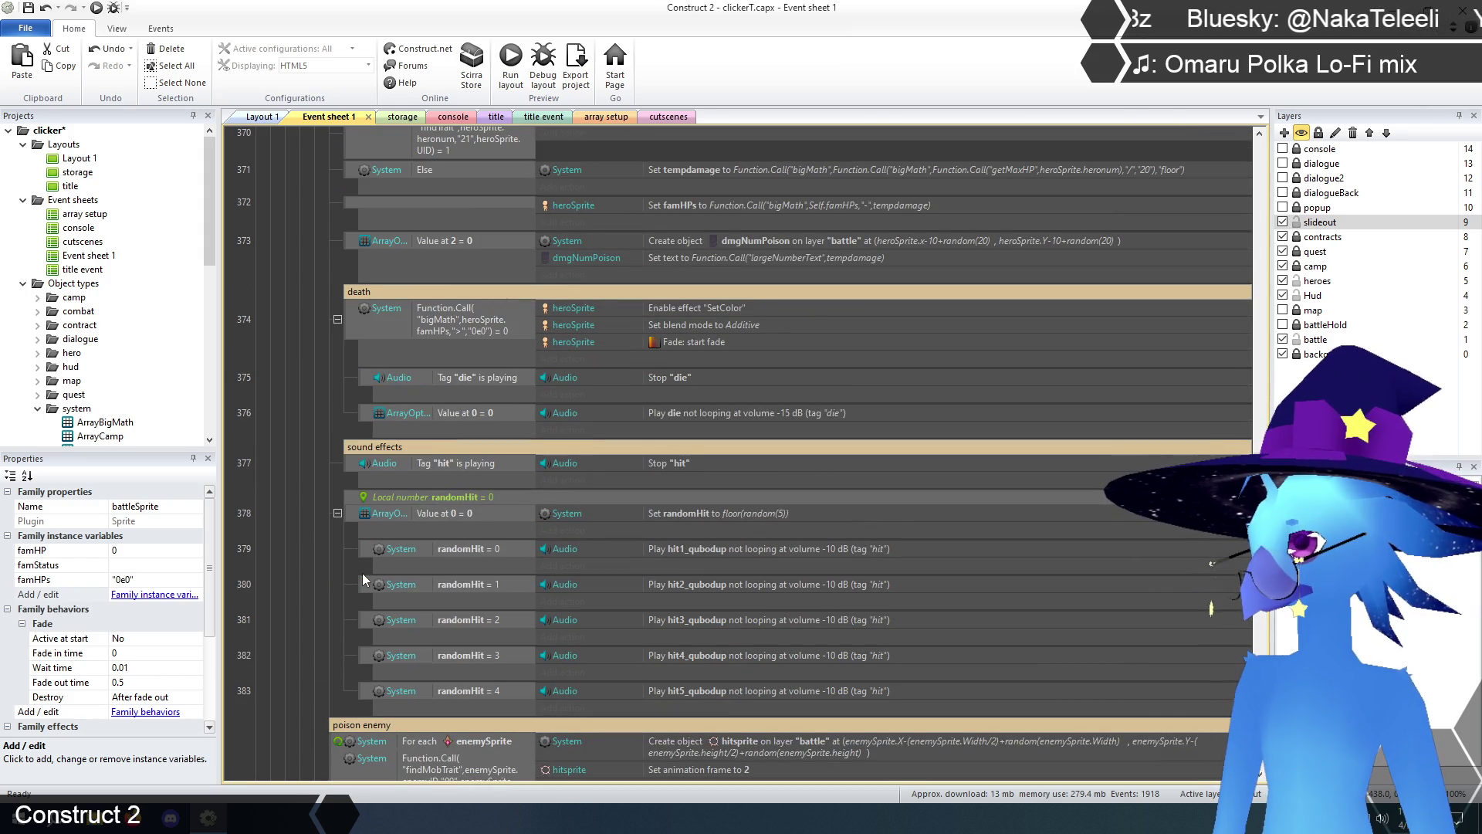
{"action": "scroll", "coordinate": [363, 580], "scroll_direction": "up", "scroll_amount": 3}
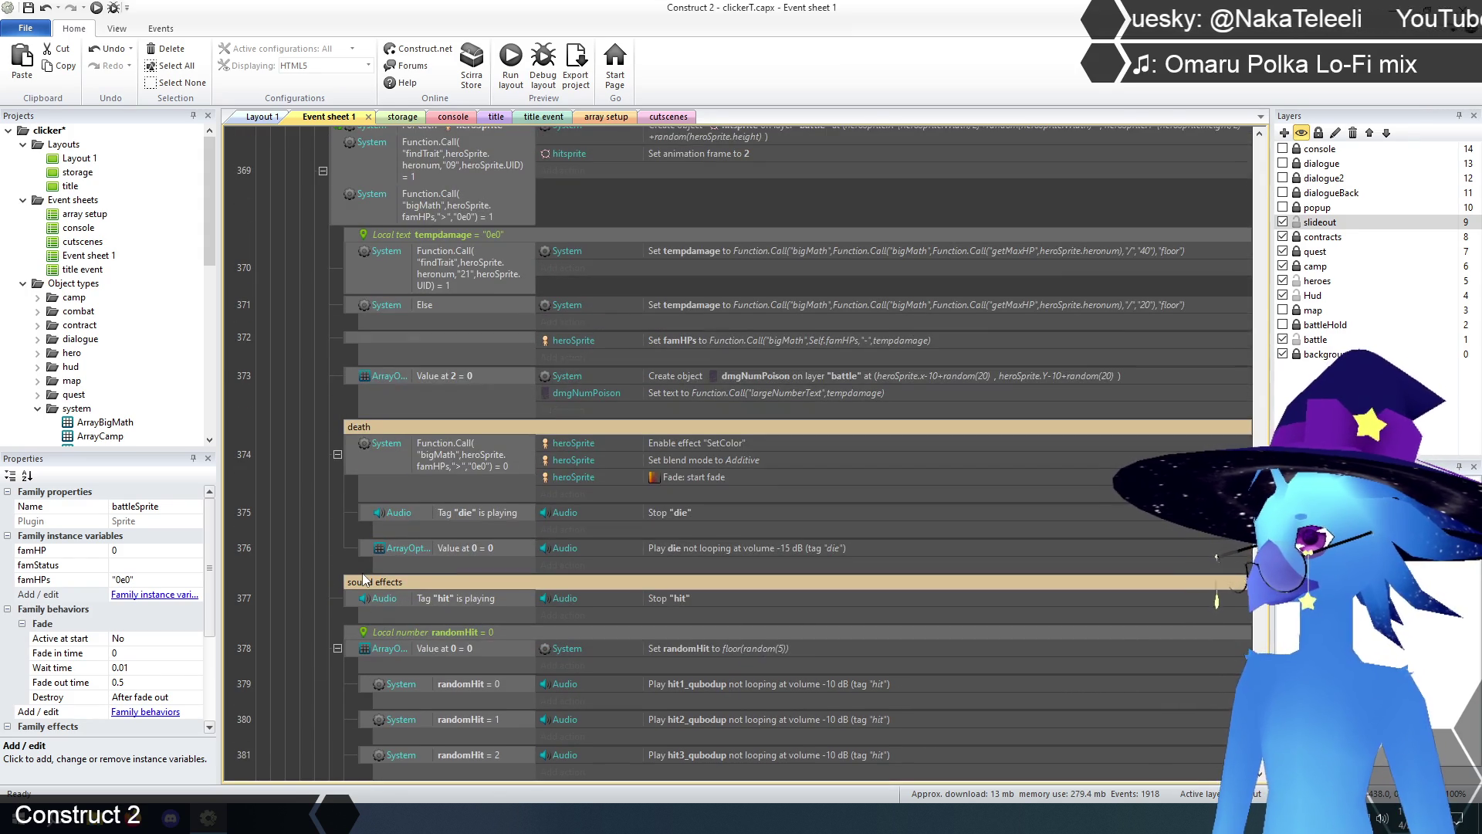
{"action": "scroll", "coordinate": [362, 573], "scroll_direction": "up", "scroll_amount": 3}
{"action": "scroll", "coordinate": [363, 573], "scroll_direction": "down", "scroll_amount": 6}
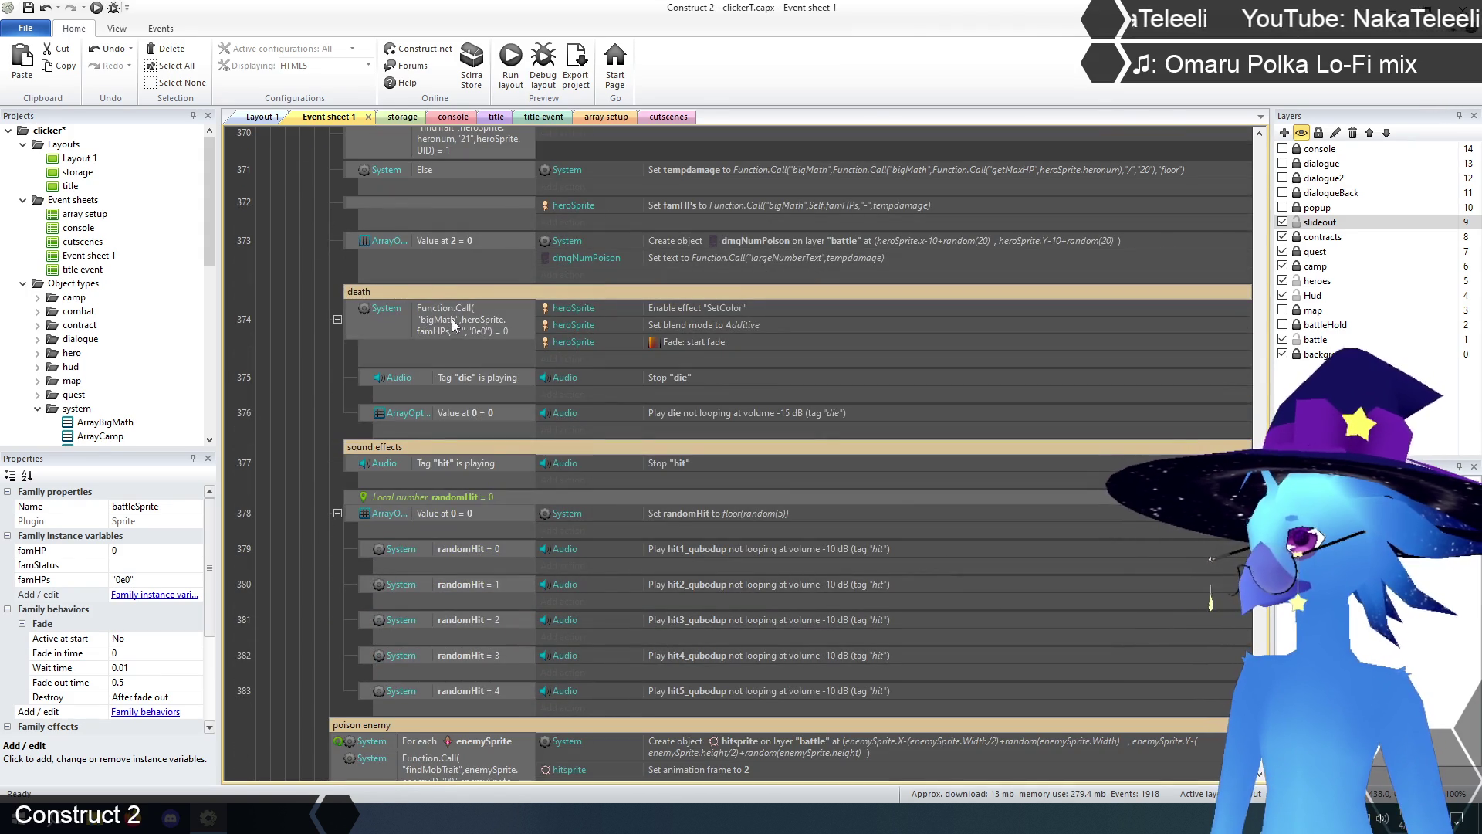
{"action": "left_click", "coordinate": [452, 319]}
{"action": "scroll", "coordinate": [332, 510], "scroll_direction": "down", "scroll_amount": 14}
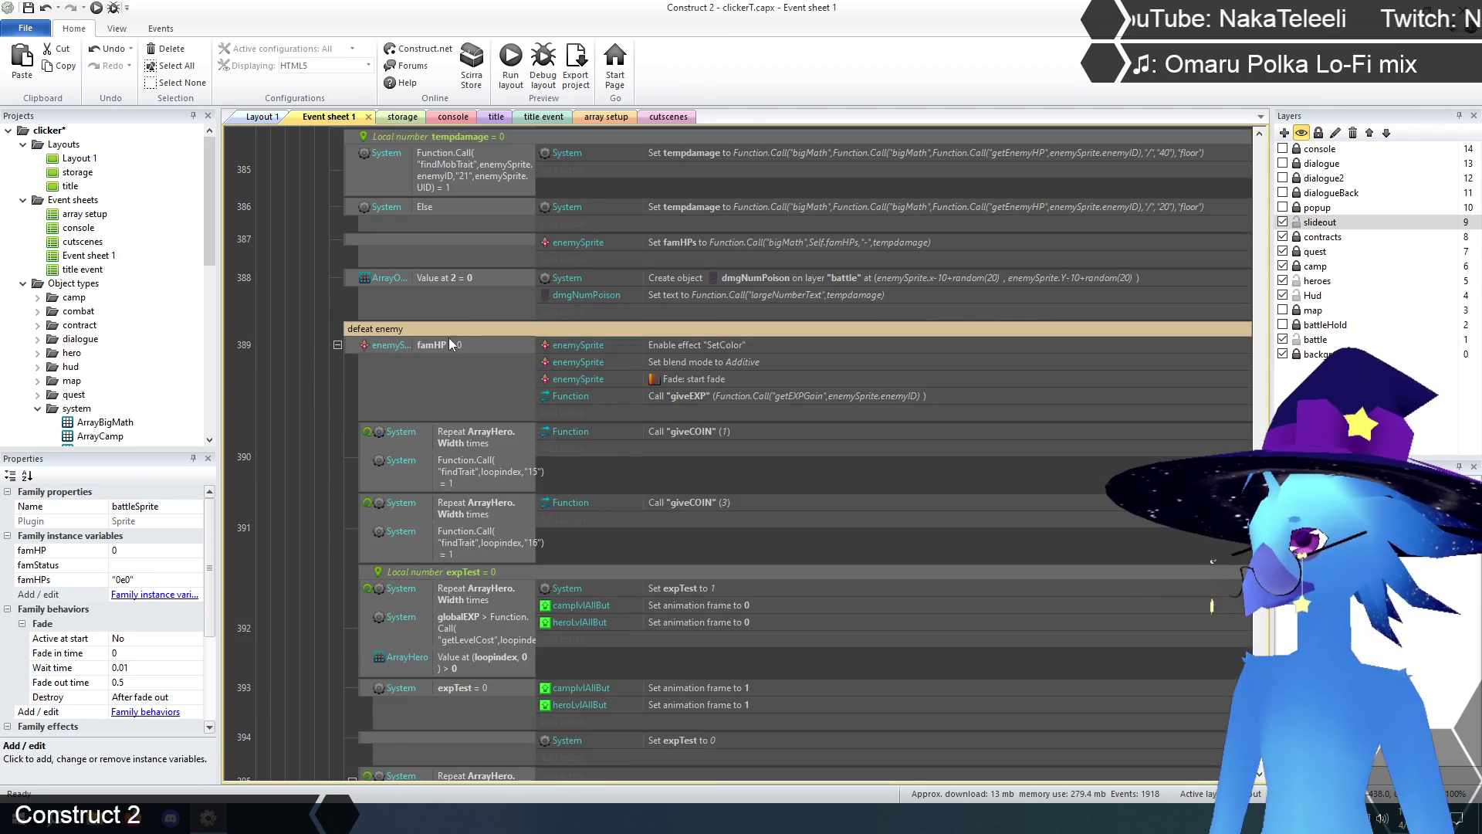
{"action": "left_click", "coordinate": [448, 341]}
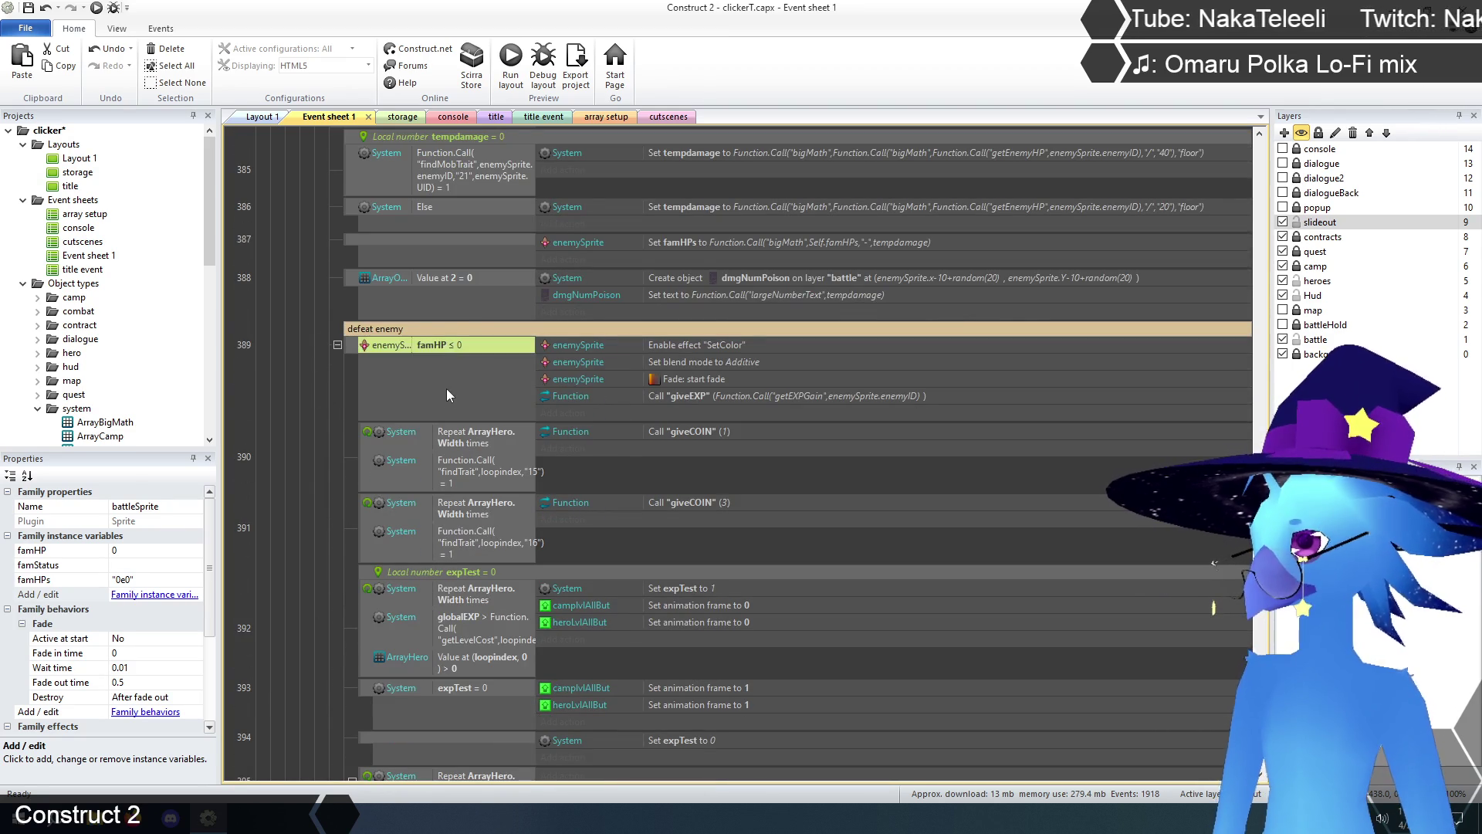
{"action": "key", "text": "ctrl+v"}
- Change the pasted check from heroSprite to enemySprite and delete the old famHP ≤ 0 condition
{"action": "double_click", "coordinate": [455, 376]}
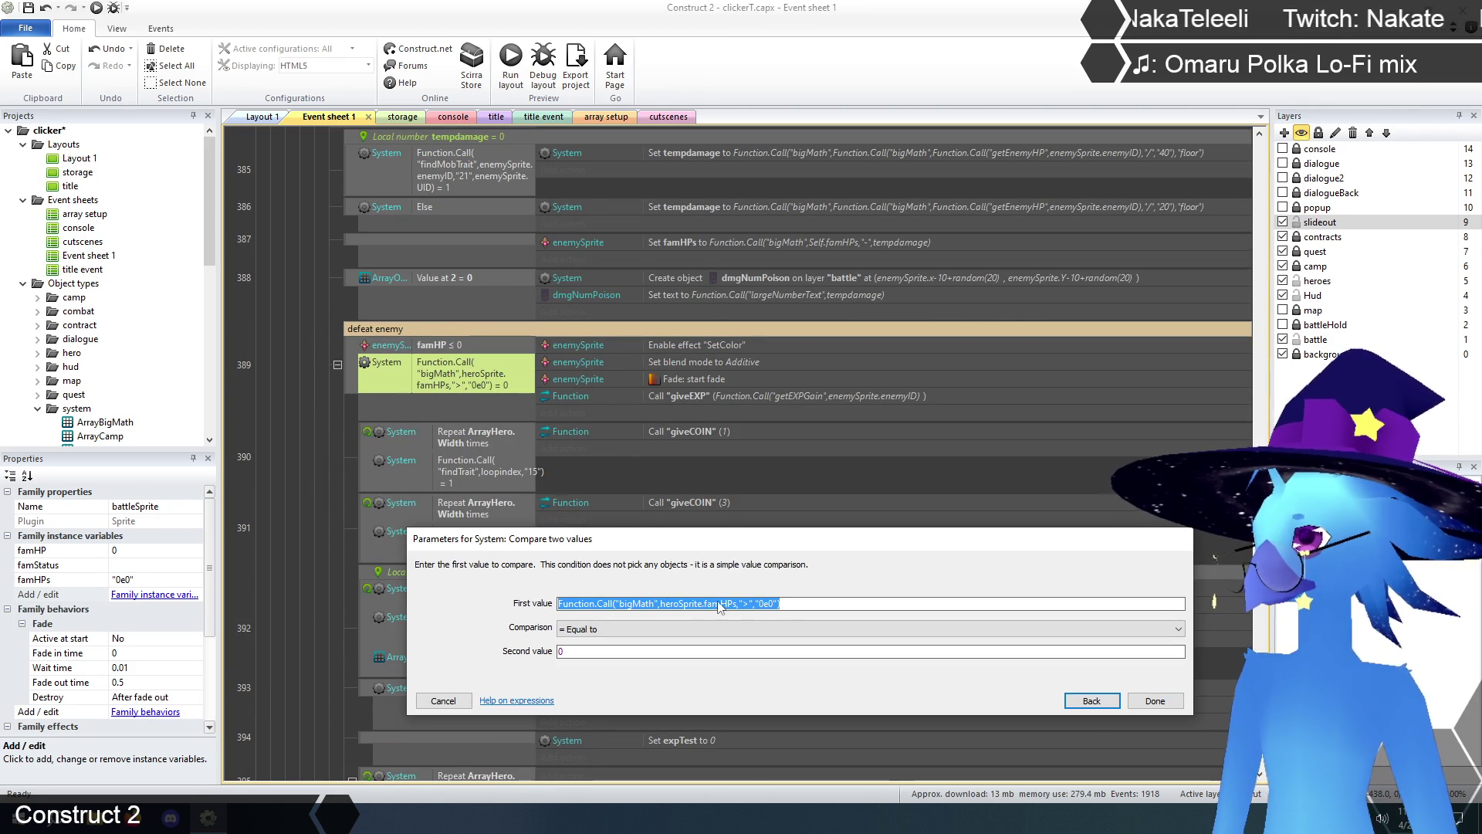
{"action": "left_click", "coordinate": [679, 604]}
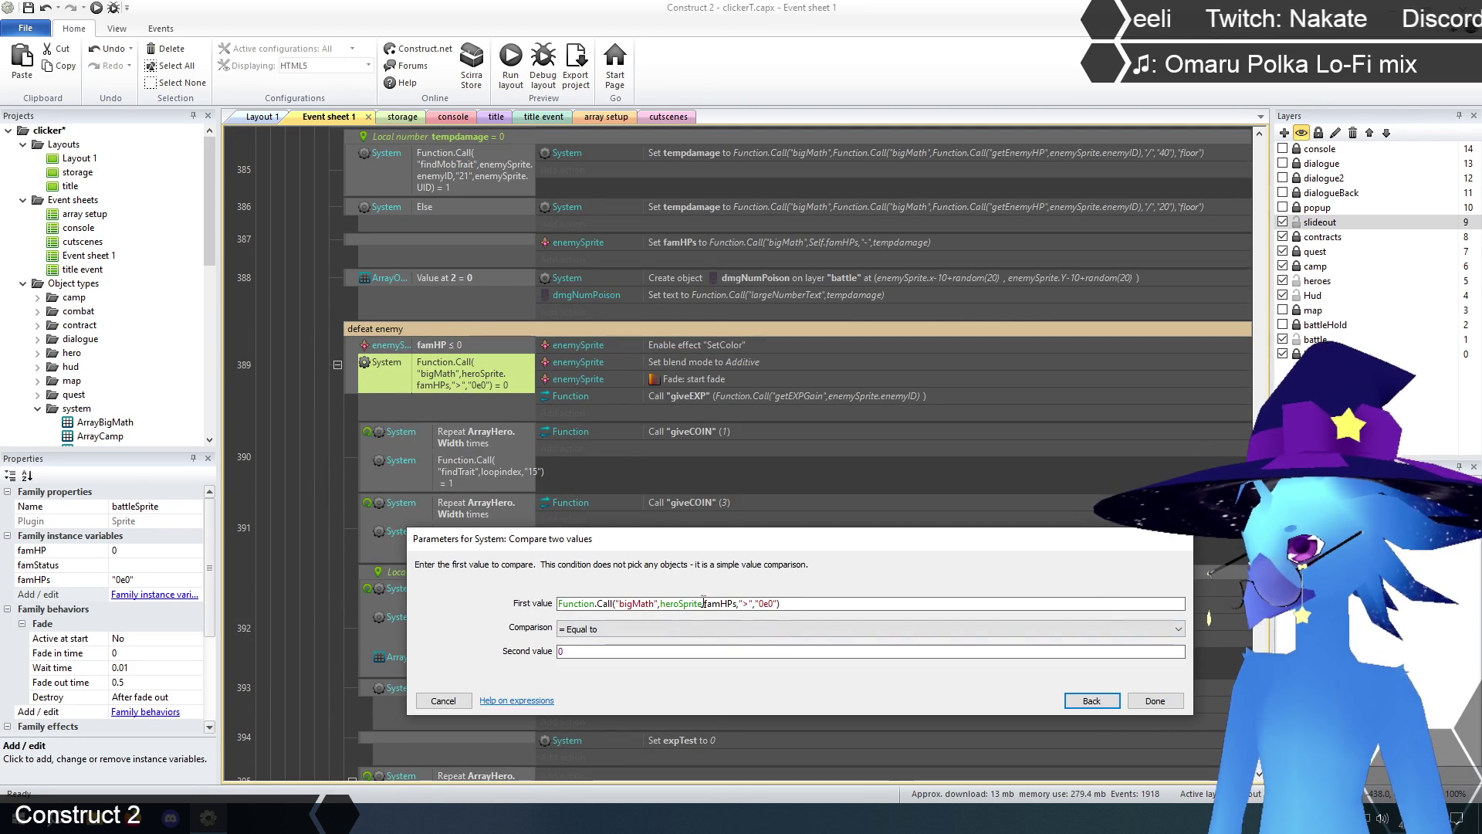
{"action": "key", "text": "BackSpace"}
{"action": "key", "text": "BackSpace"}
{"action": "key", "text": "BackSpace"}
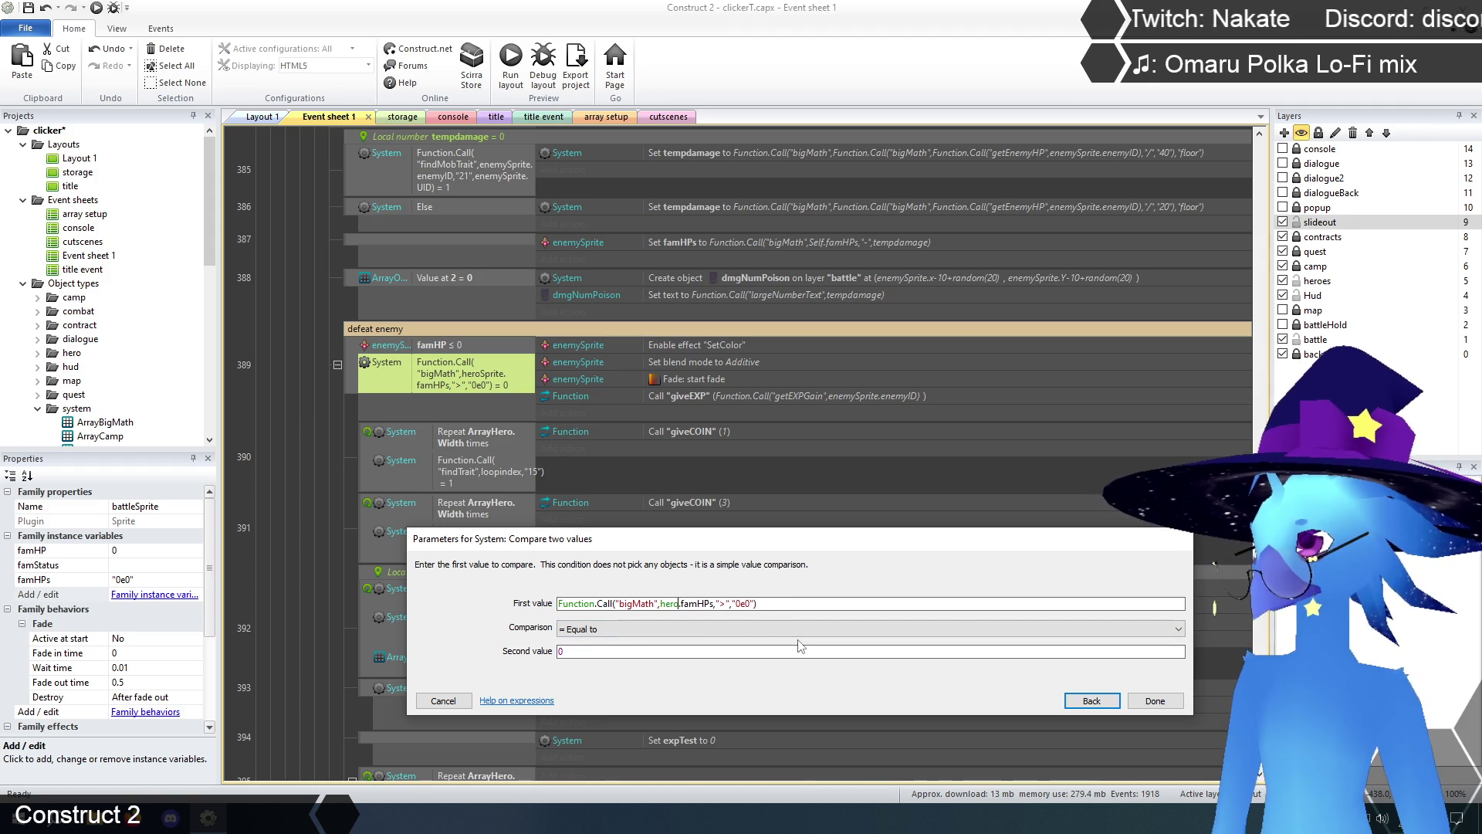
{"action": "type", "text": ",enemySprite"}
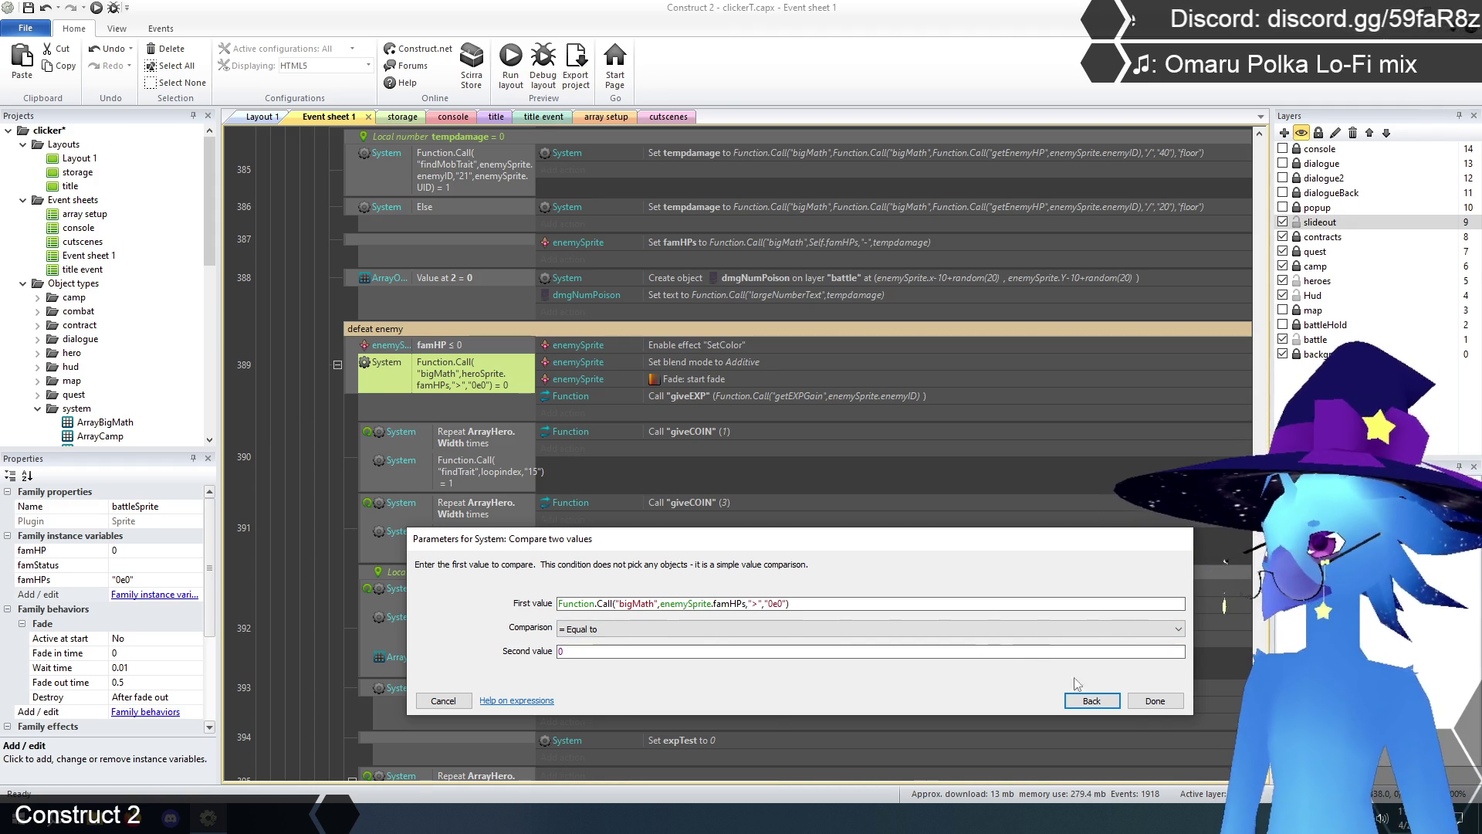
{"action": "left_click", "coordinate": [1156, 702]}
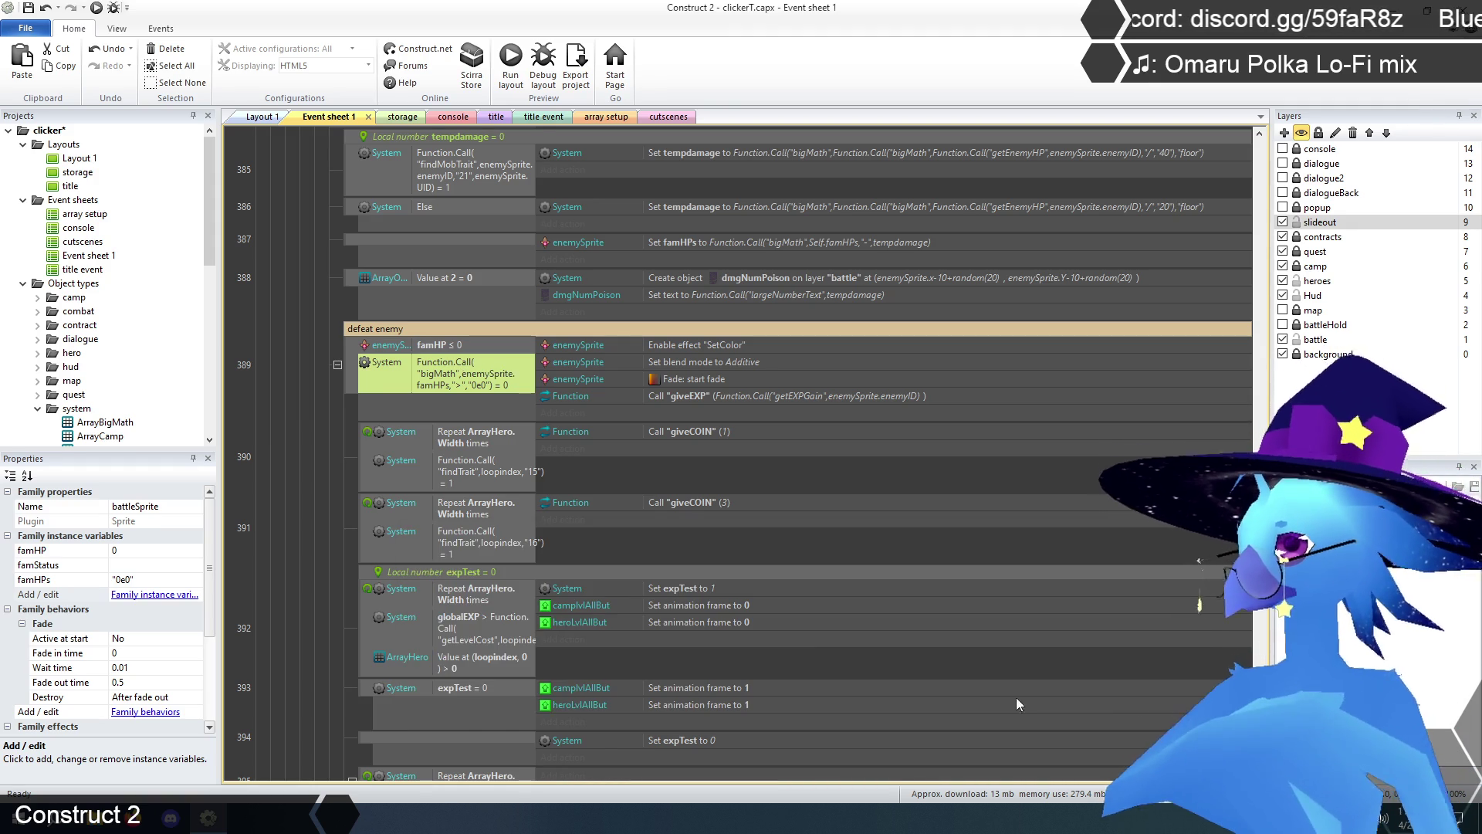
{"action": "left_click", "coordinate": [301, 452]}
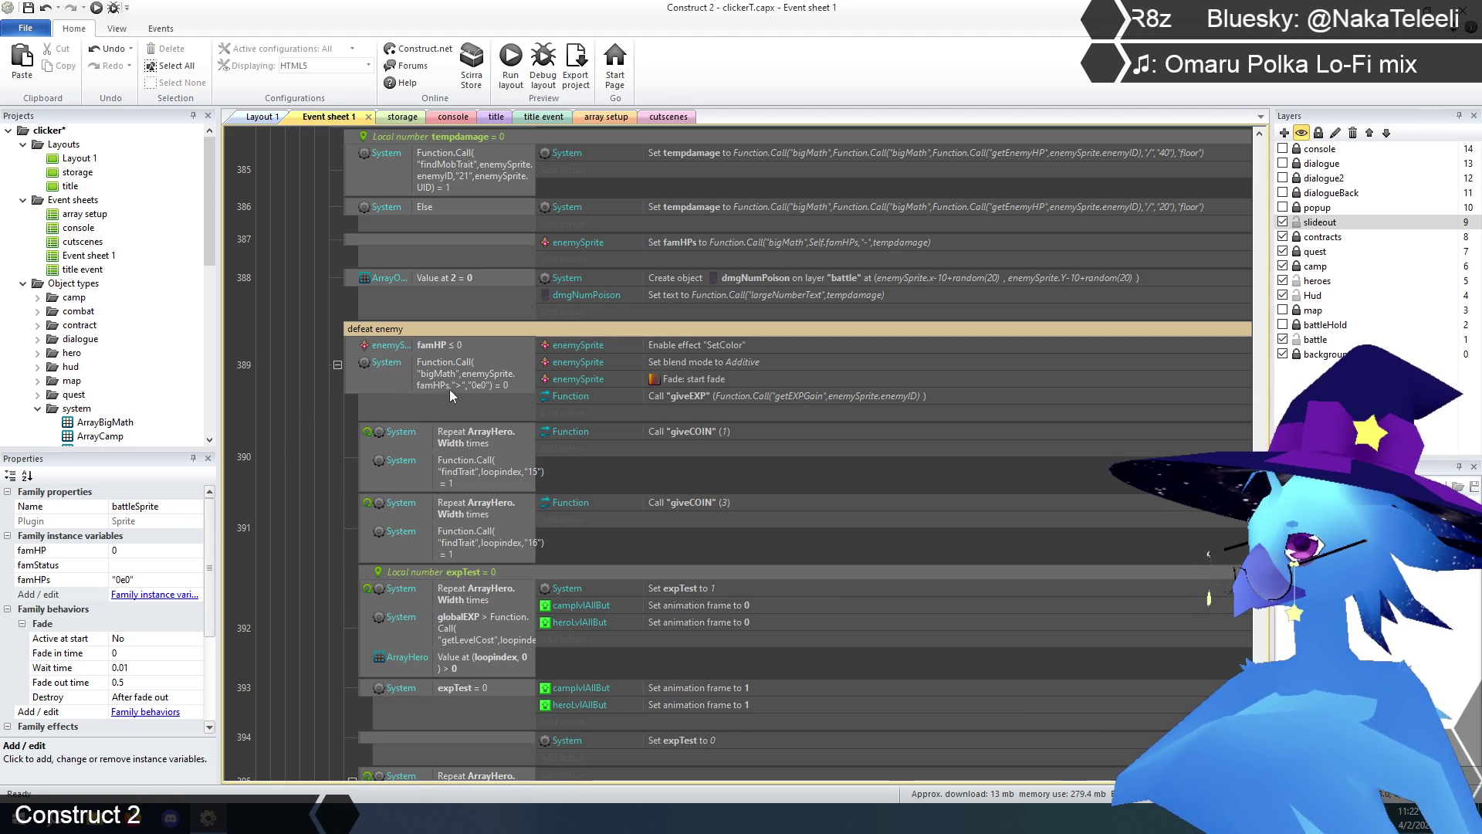
{"action": "left_click", "coordinate": [441, 345]}
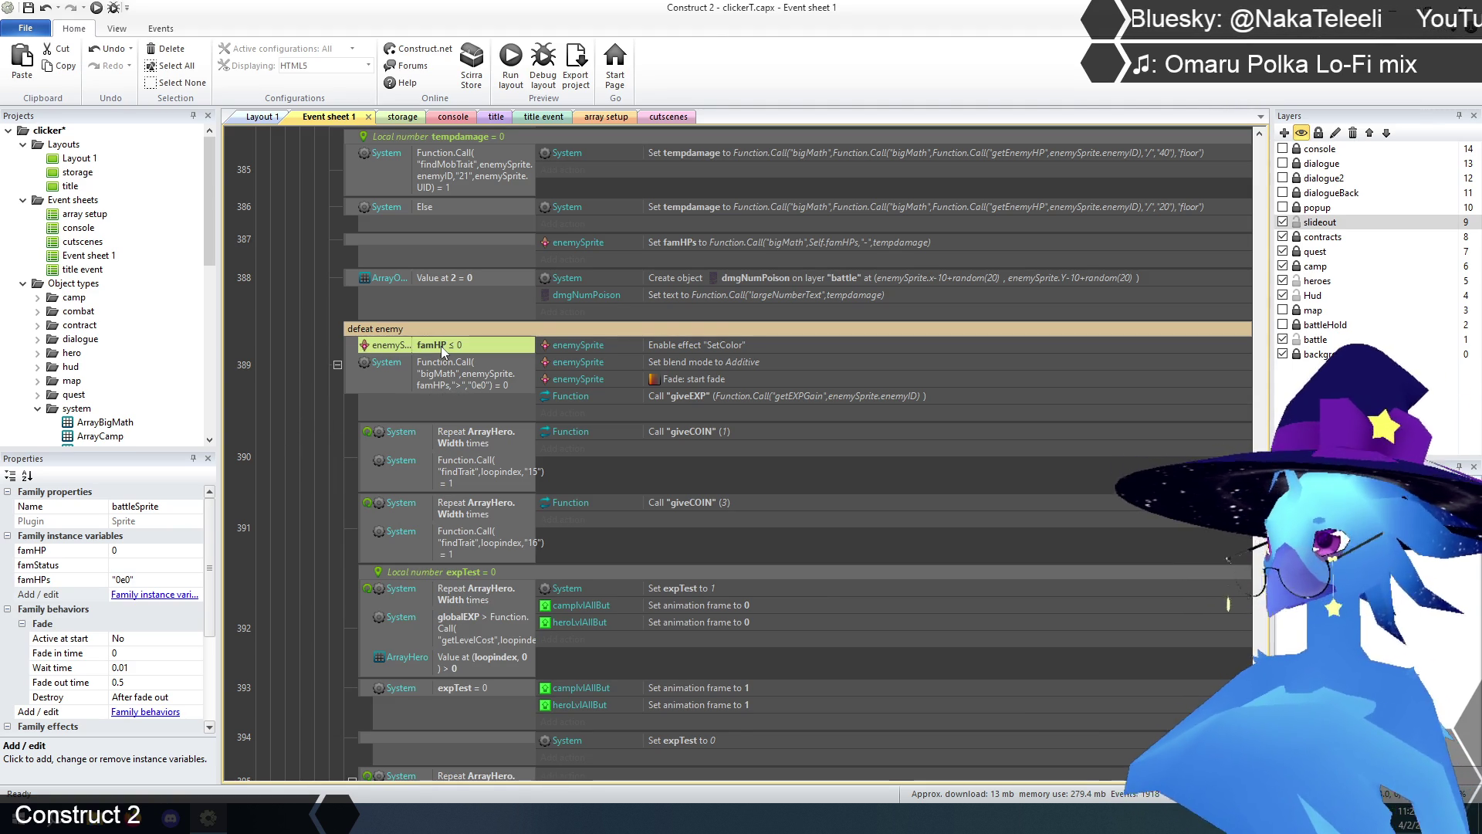
{"action": "key", "text": "Delete"}
{"action": "left_click", "coordinate": [313, 473]}
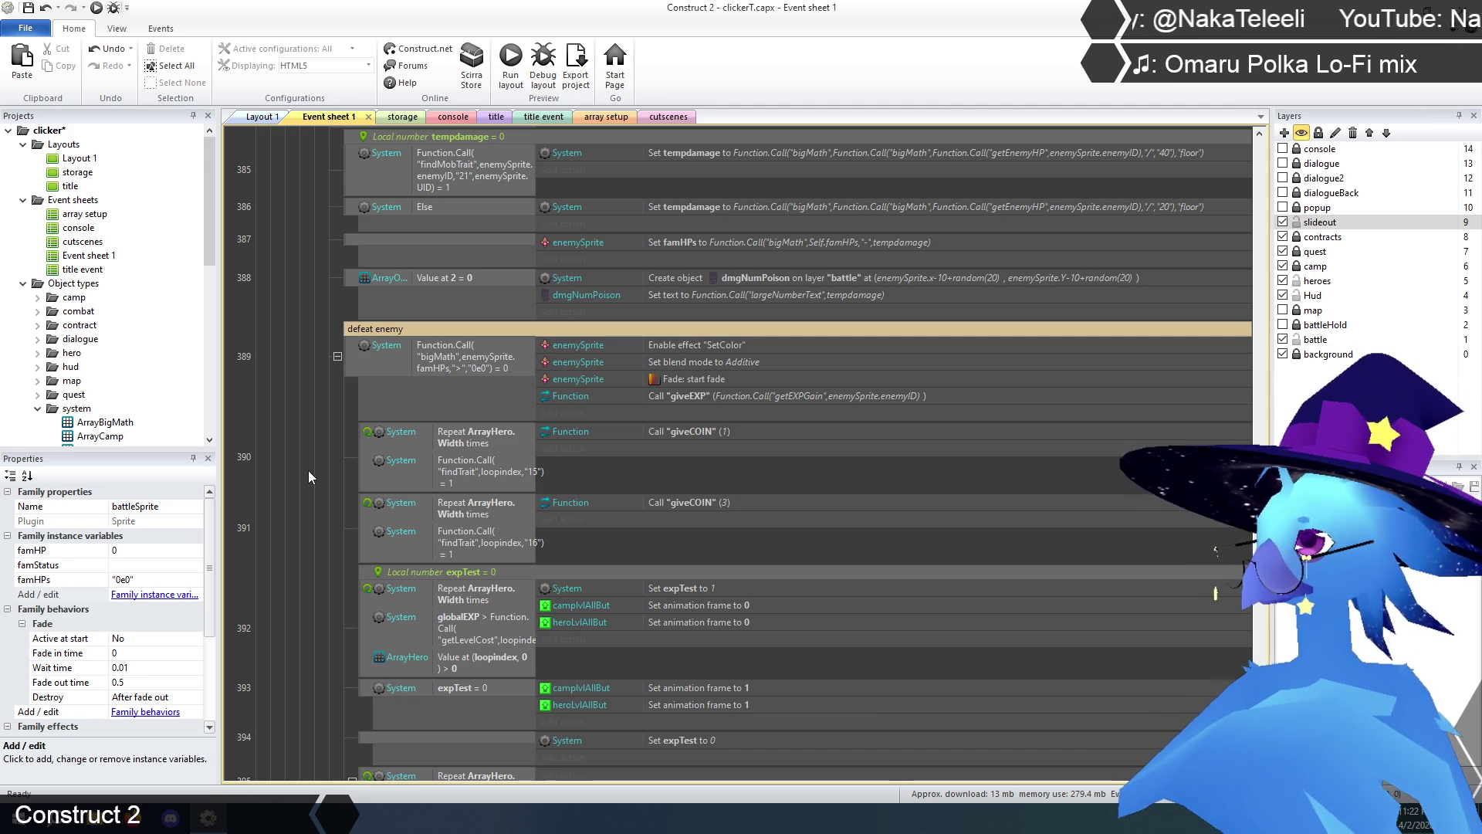
{"action": "scroll", "coordinate": [303, 452], "scroll_direction": "down", "scroll_amount": 1}
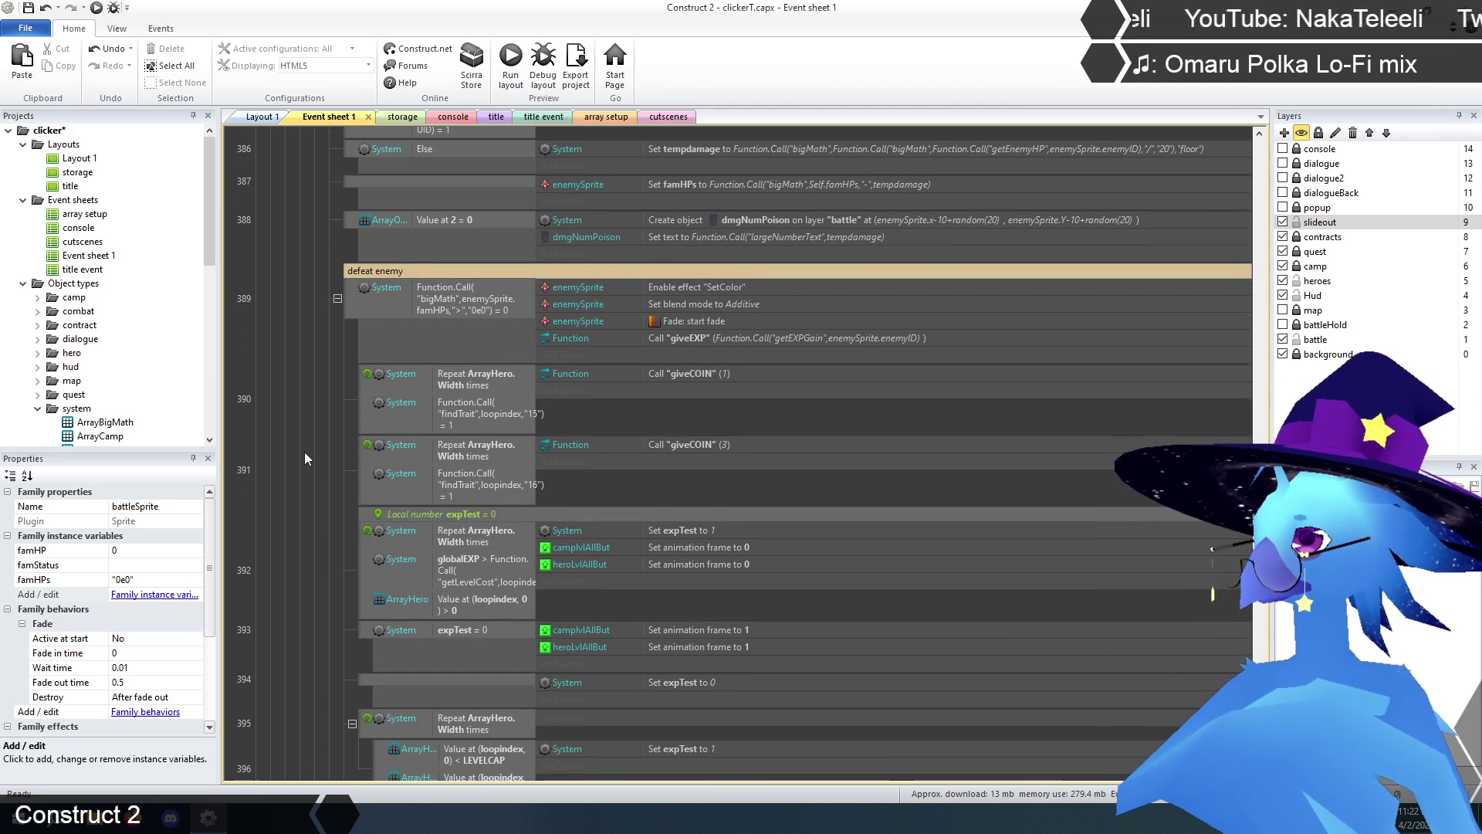
{"action": "scroll", "coordinate": [305, 454], "scroll_direction": "down", "scroll_amount": 1}
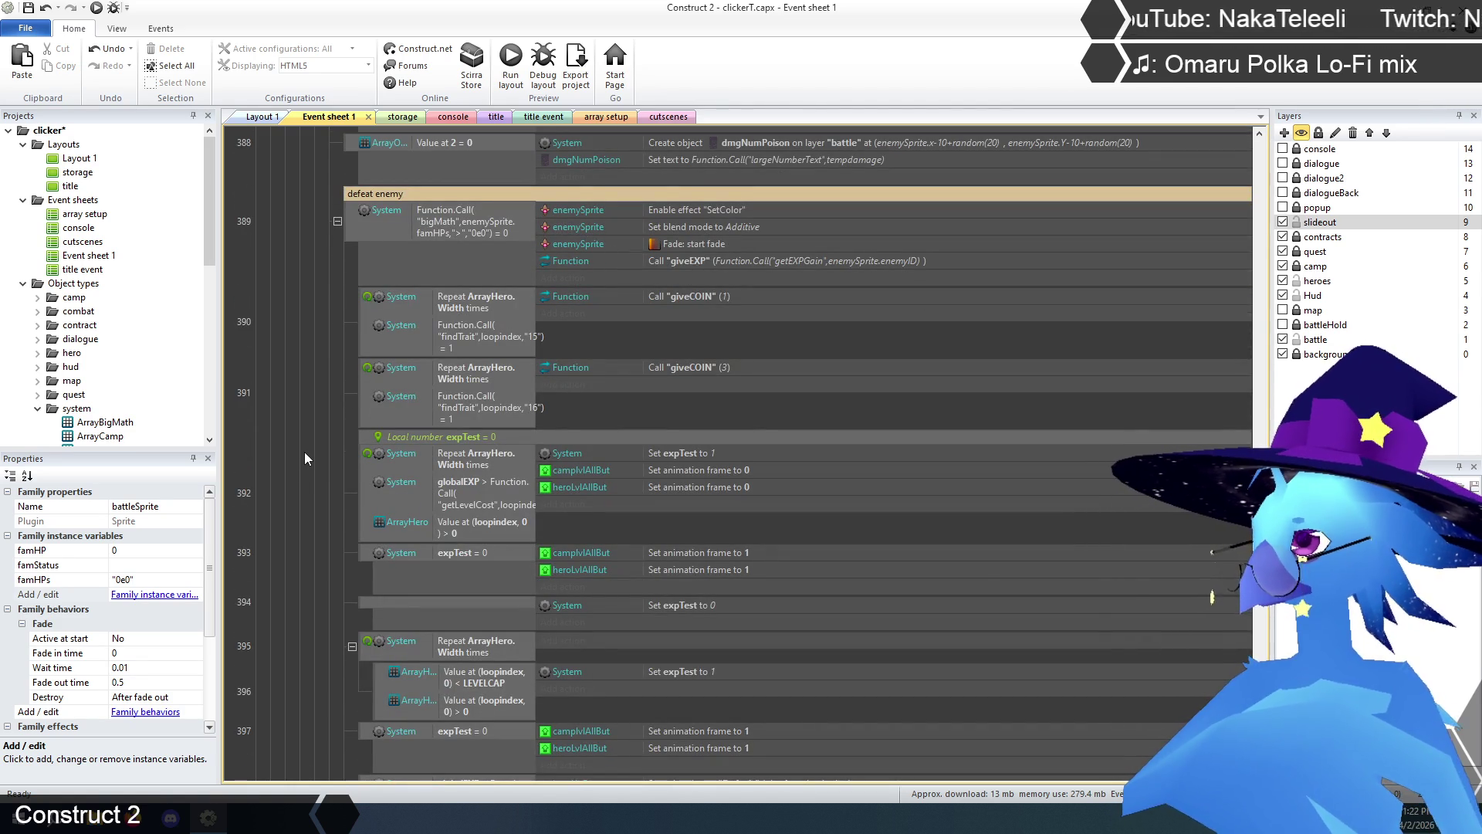
{"action": "scroll", "coordinate": [305, 452], "scroll_direction": "down", "scroll_amount": 1}
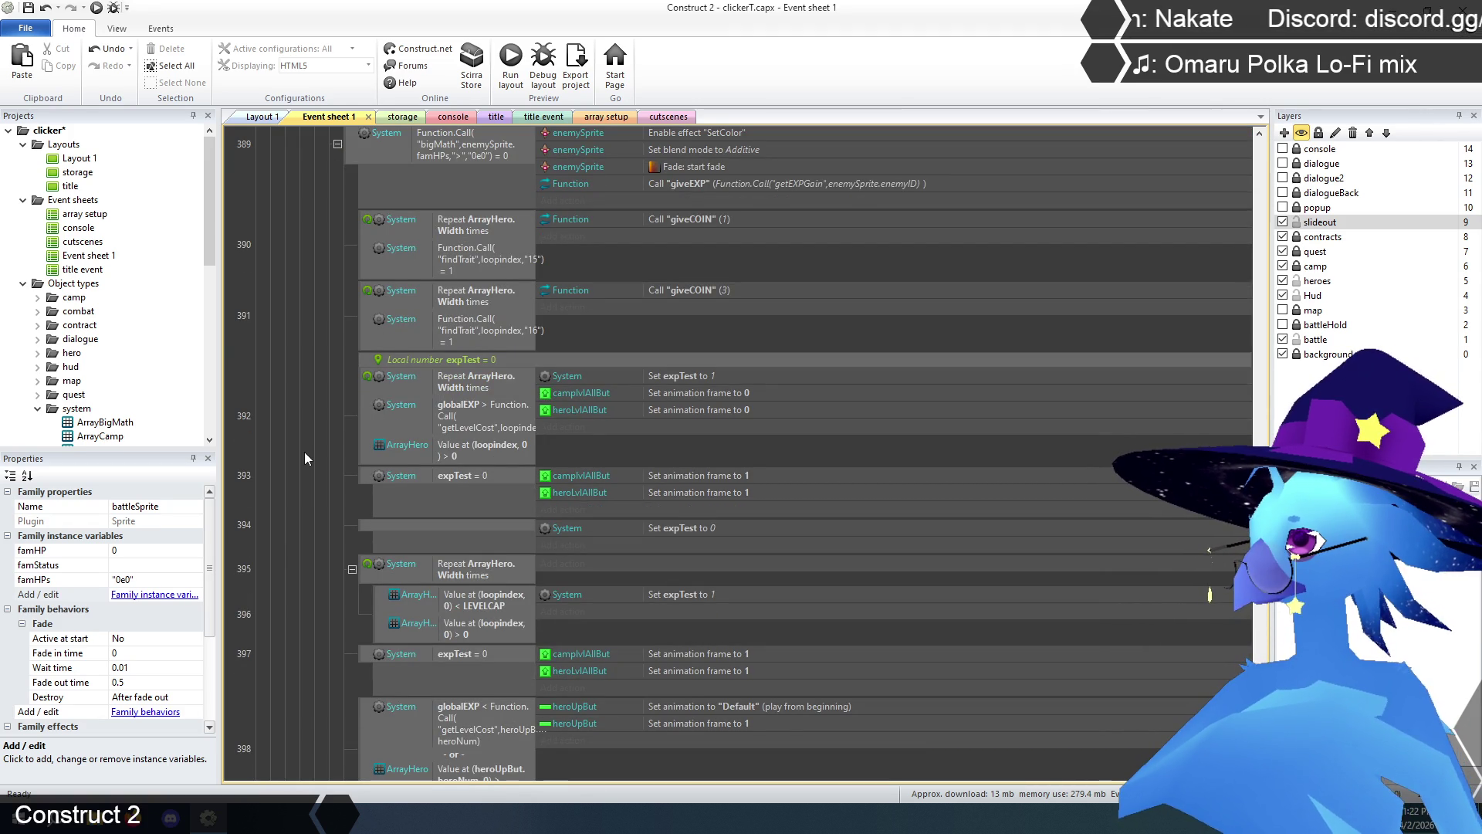
{"action": "scroll", "coordinate": [304, 452], "scroll_direction": "down", "scroll_amount": 2}
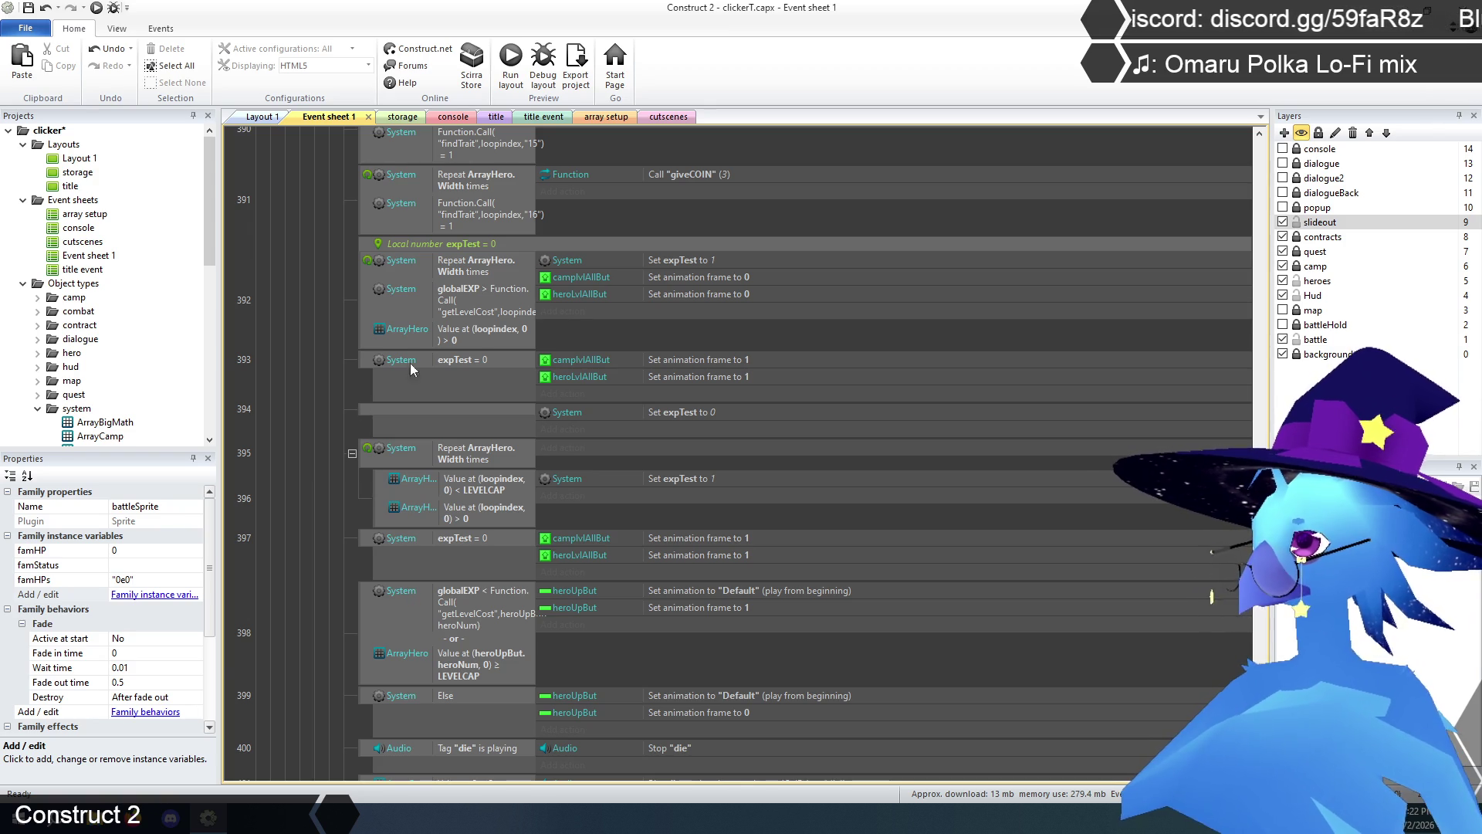
{"action": "left_click", "coordinate": [471, 301]}
{"action": "scroll", "coordinate": [308, 479], "scroll_direction": "up", "scroll_amount": 2}
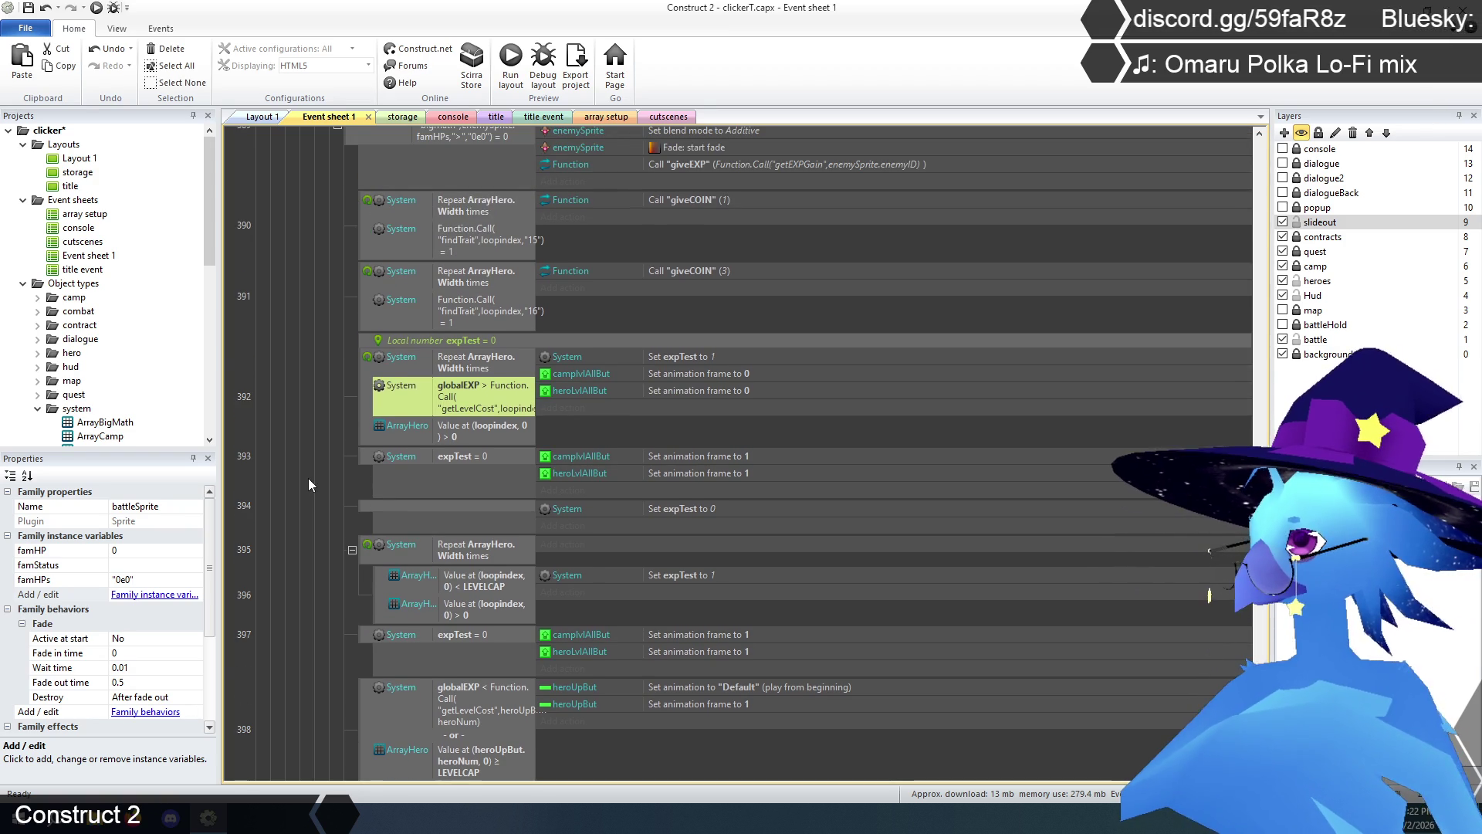
{"action": "scroll", "coordinate": [309, 484], "scroll_direction": "down", "scroll_amount": 3}
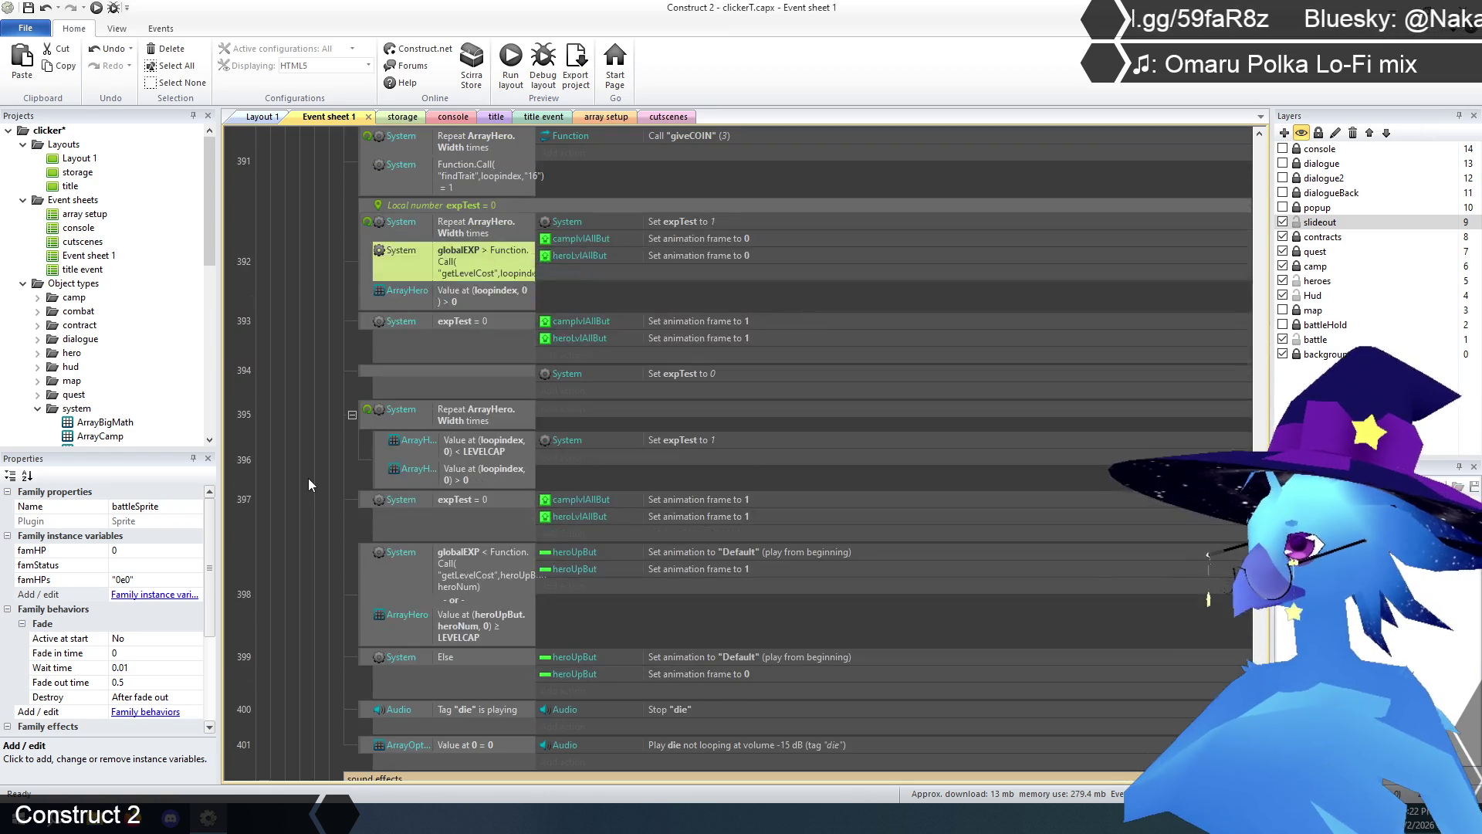
{"action": "scroll", "coordinate": [308, 485], "scroll_direction": "down", "scroll_amount": 1}
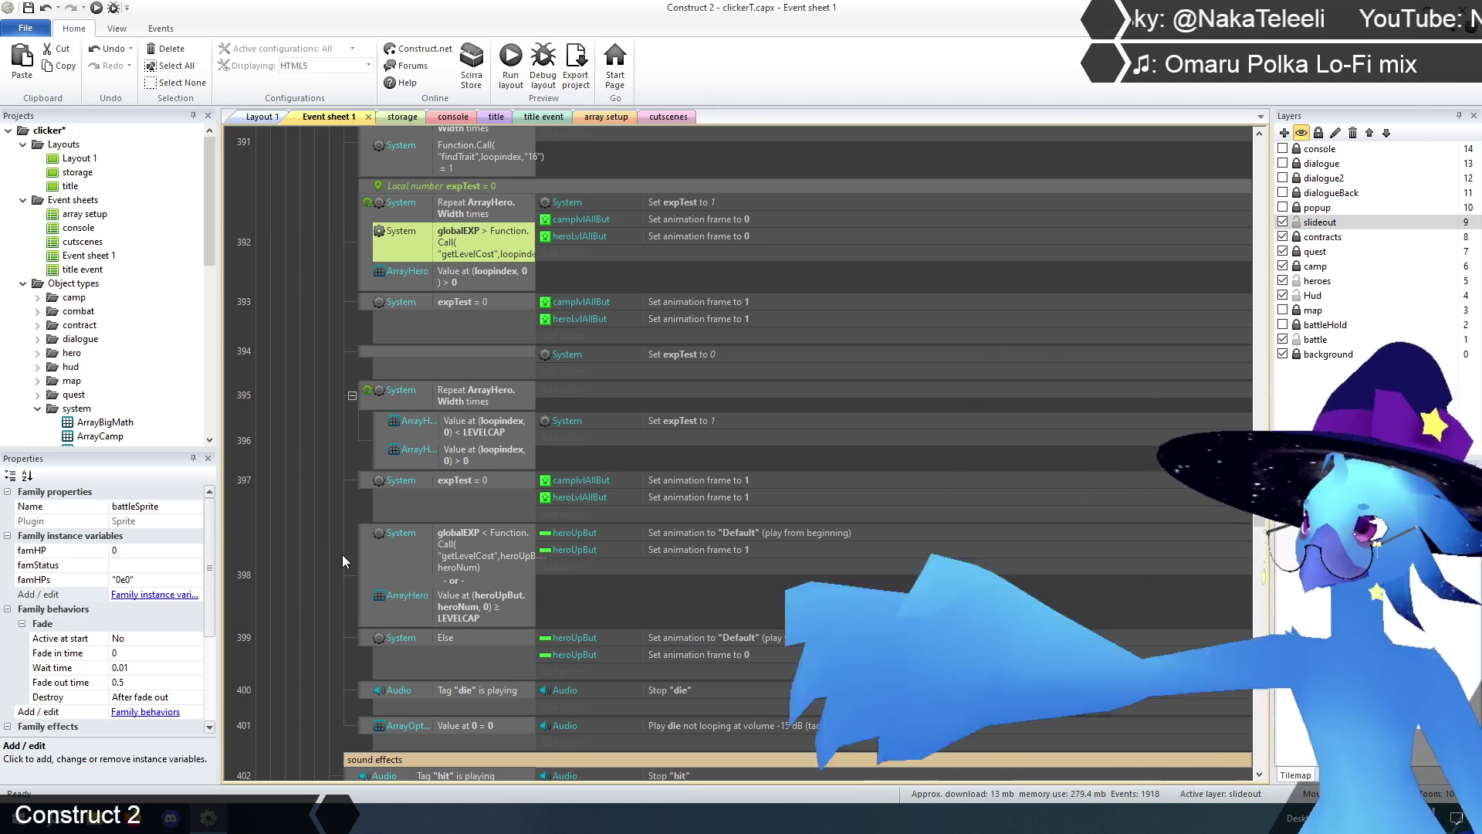
{"action": "scroll", "coordinate": [349, 537], "scroll_direction": "up", "scroll_amount": 5}
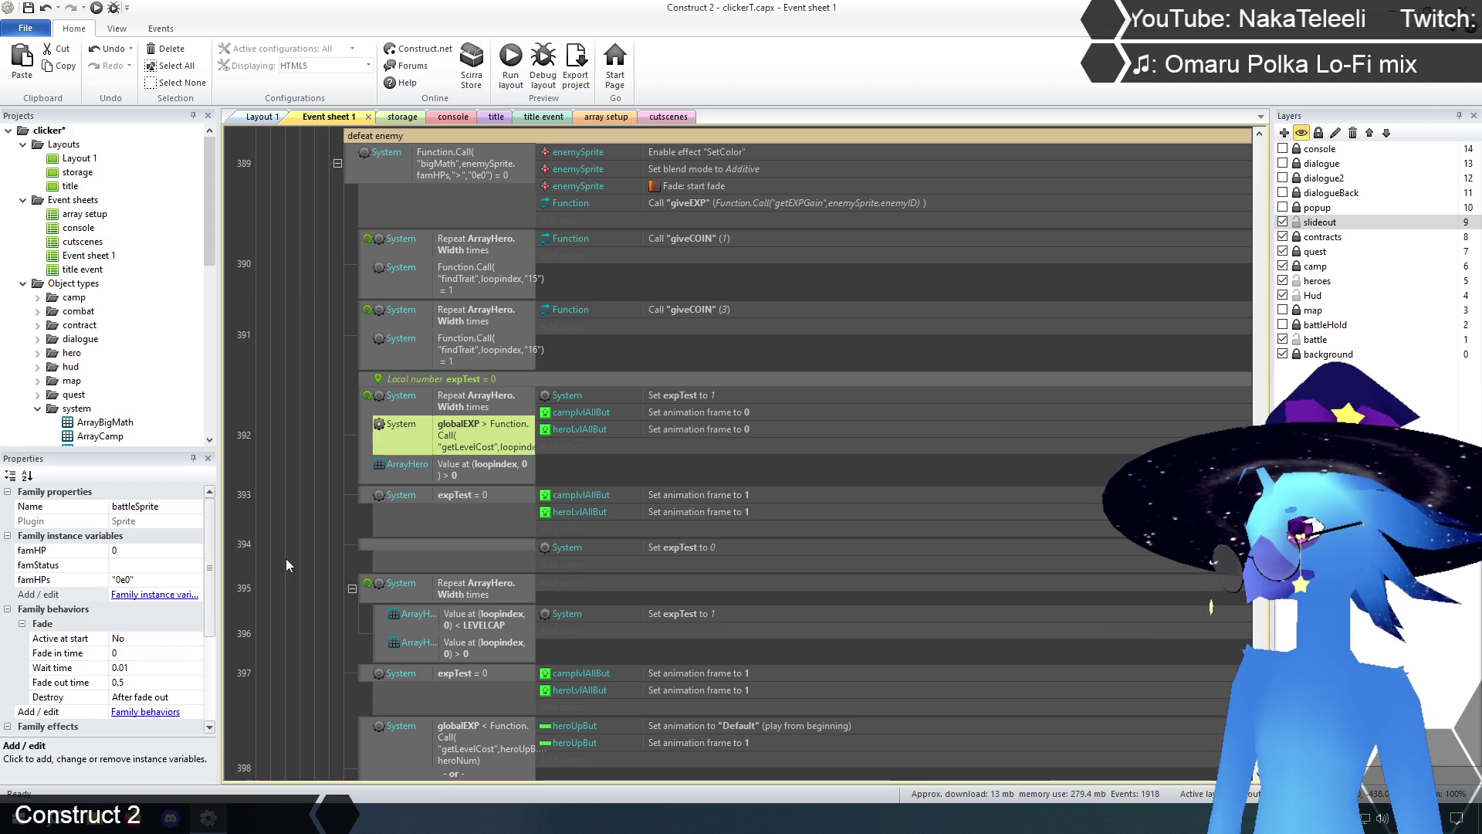
{"action": "scroll", "coordinate": [299, 521], "scroll_direction": "down", "scroll_amount": 2}
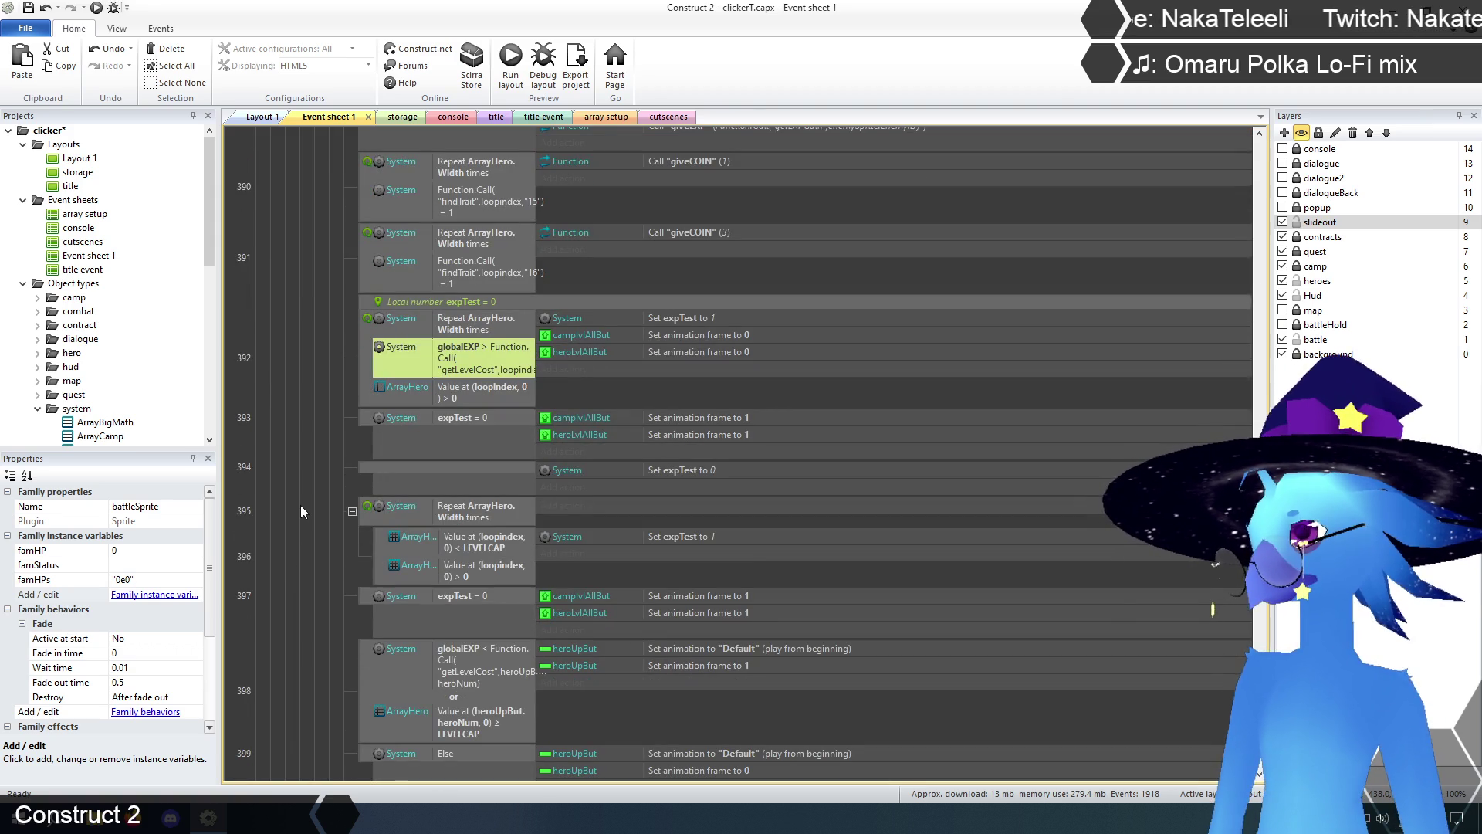
- Make event 392's check a Compare two values with first value Function.Call("bigMath",globalEXP,">",Function.Call("getLevelCost",loopindex))
{"action": "double_click", "coordinate": [457, 346]}
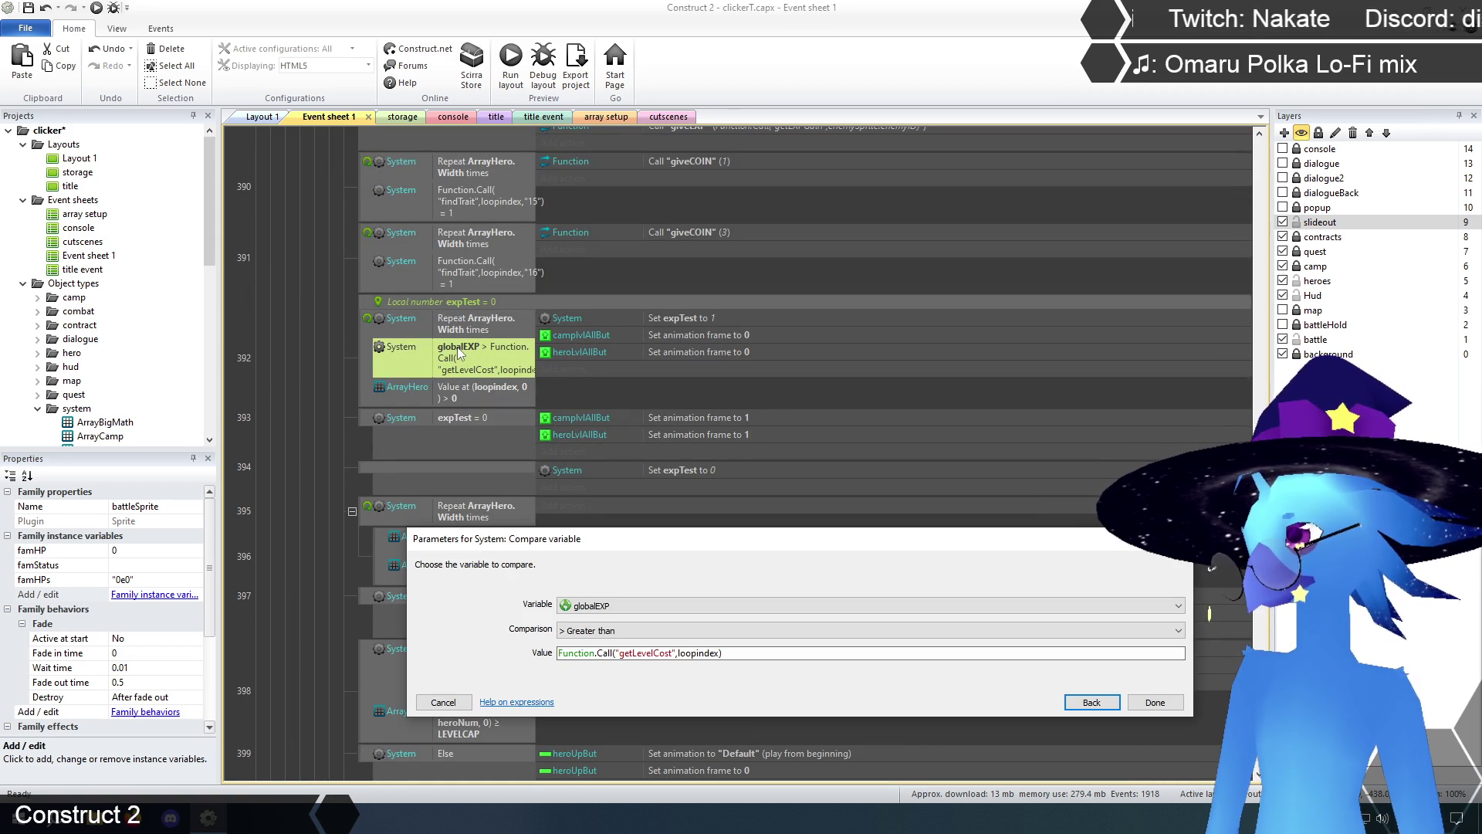
{"action": "left_click", "coordinate": [1090, 701]}
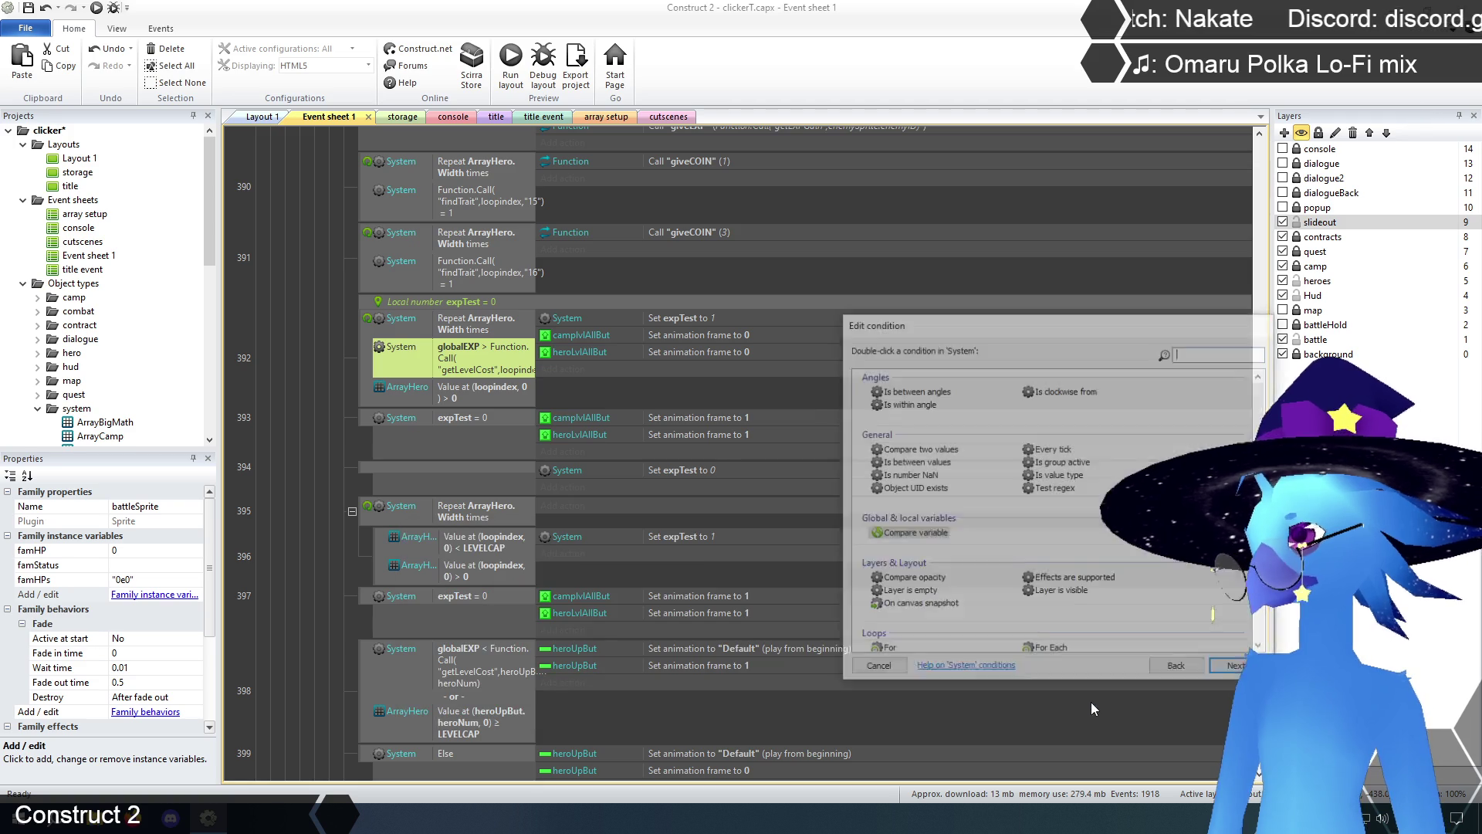
{"action": "double_click", "coordinate": [918, 449]}
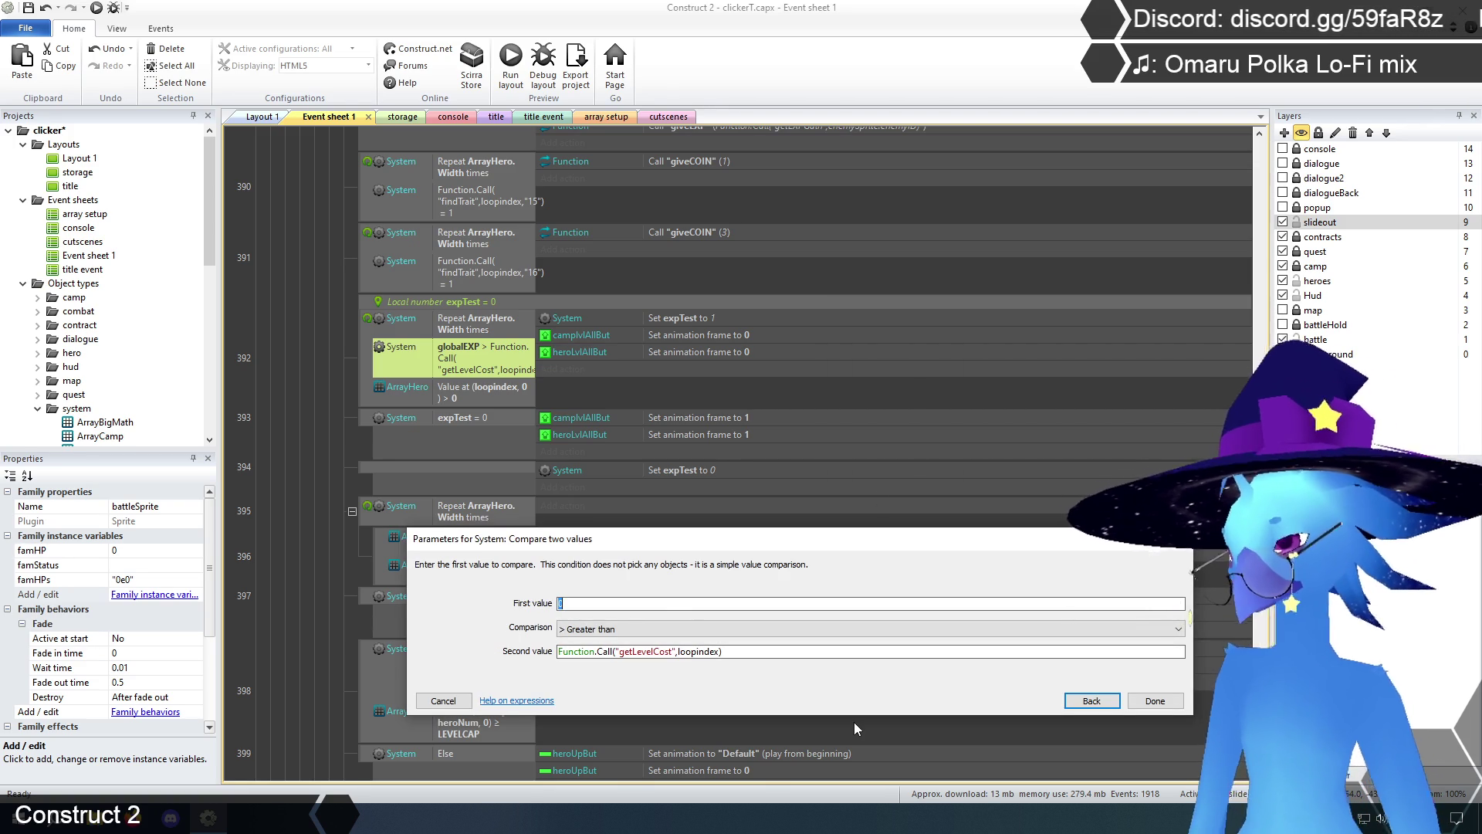
{"action": "type", "text": "Function.Call"}
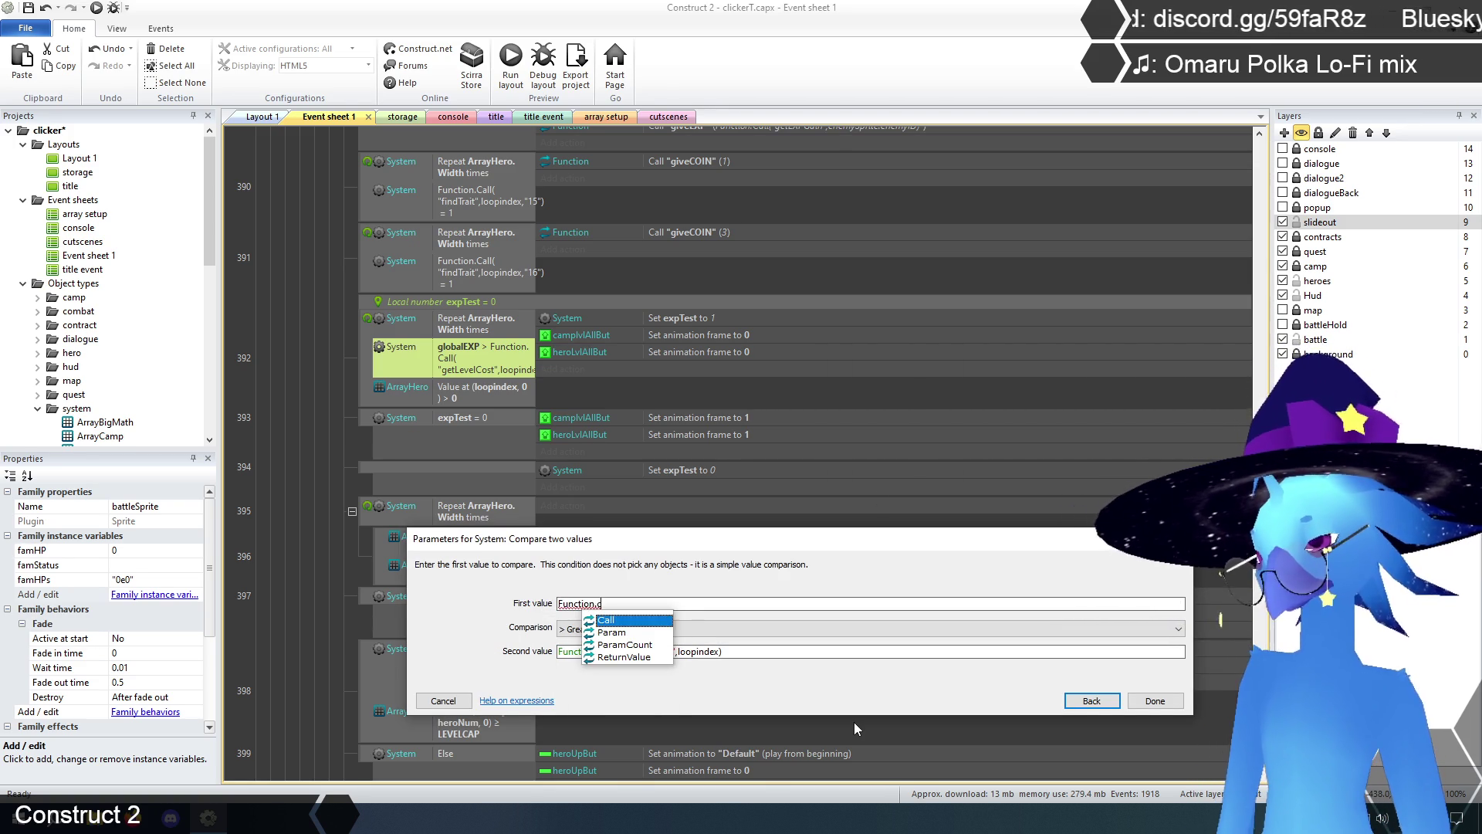
{"action": "type", "text": "(\""}
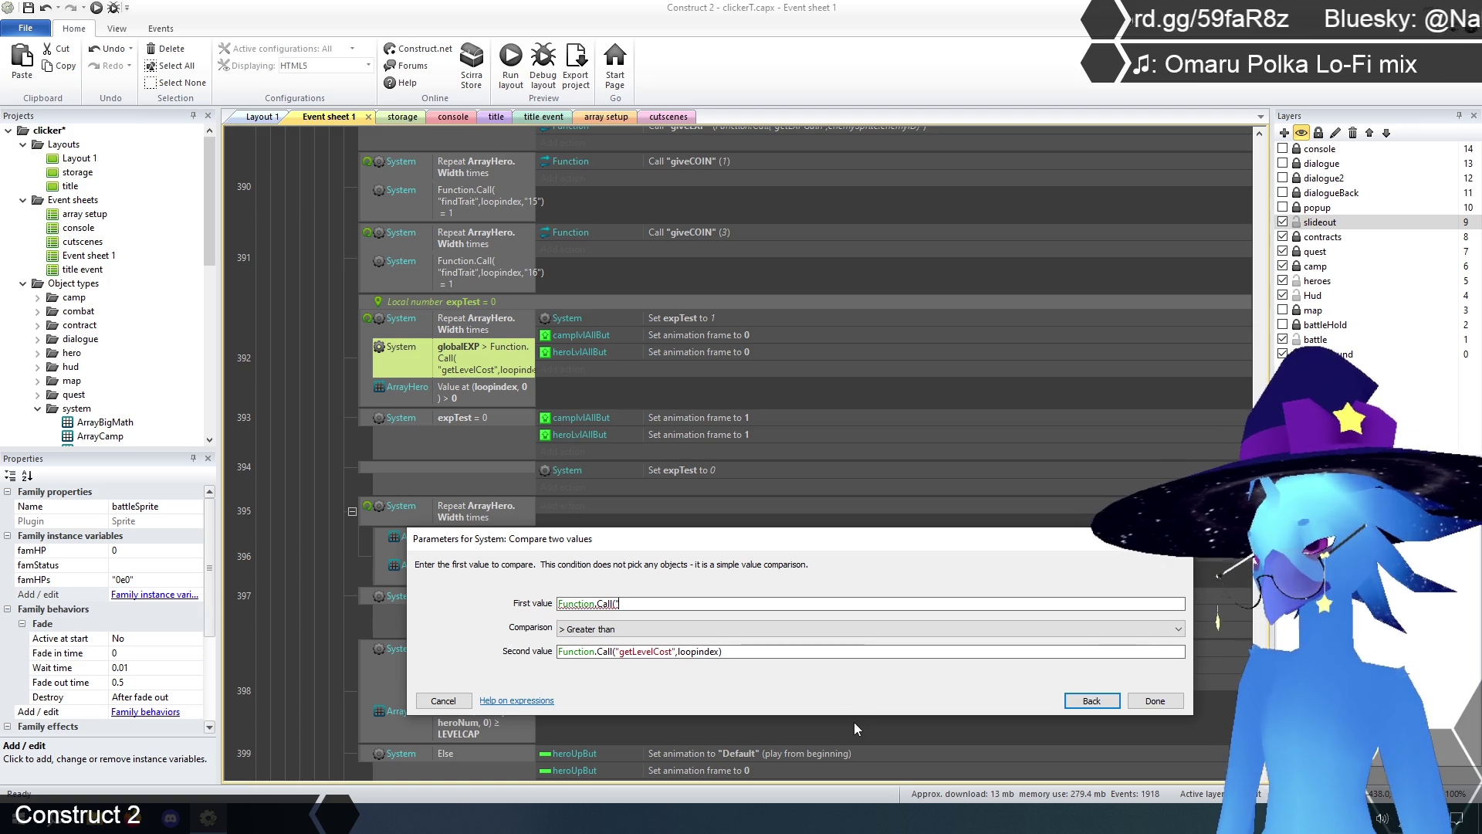
{"action": "type", "text": "bigMath\""}
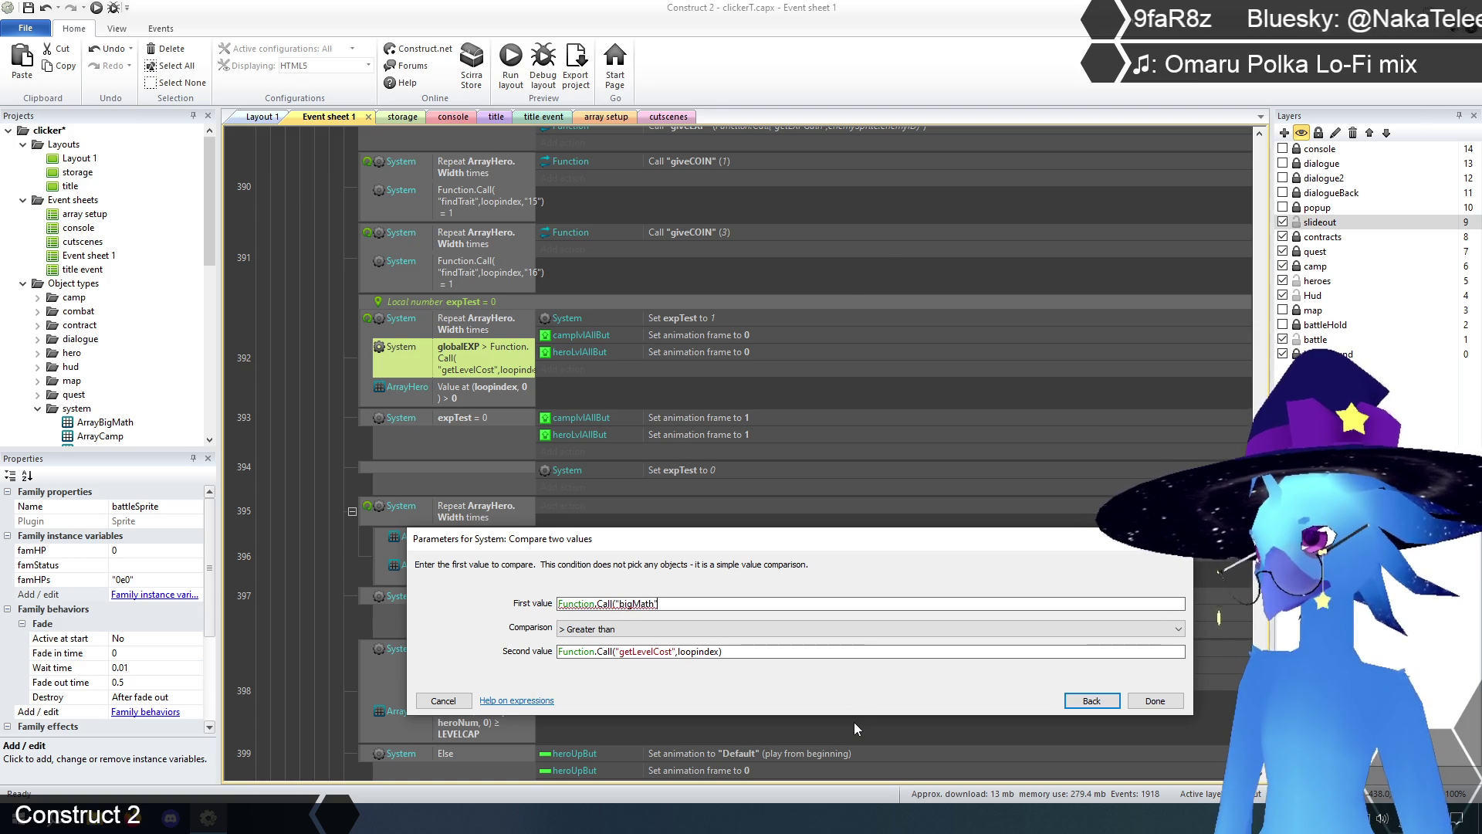
{"action": "type", "text": ","}
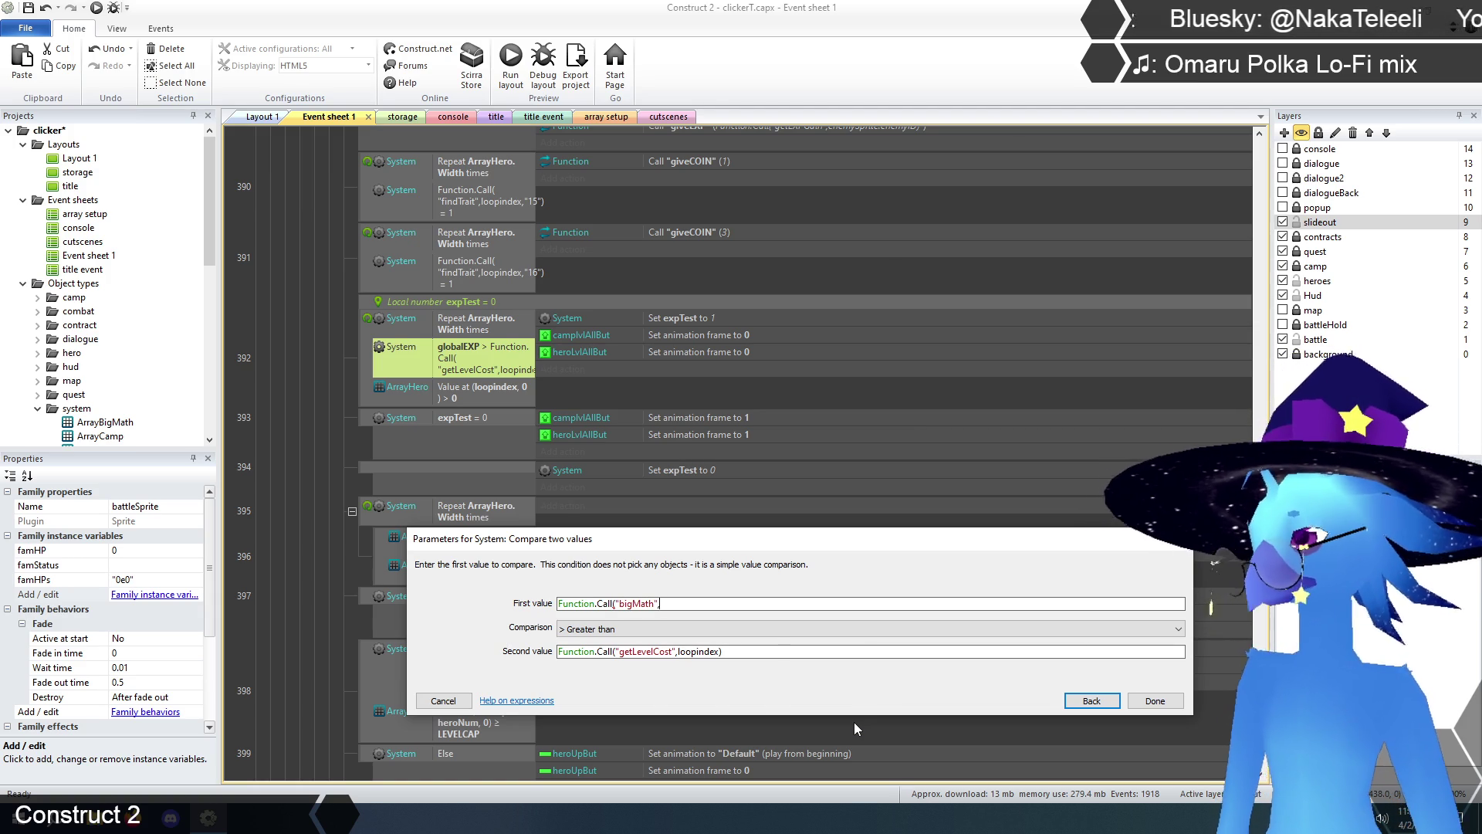
{"action": "type", "text": "globa"}
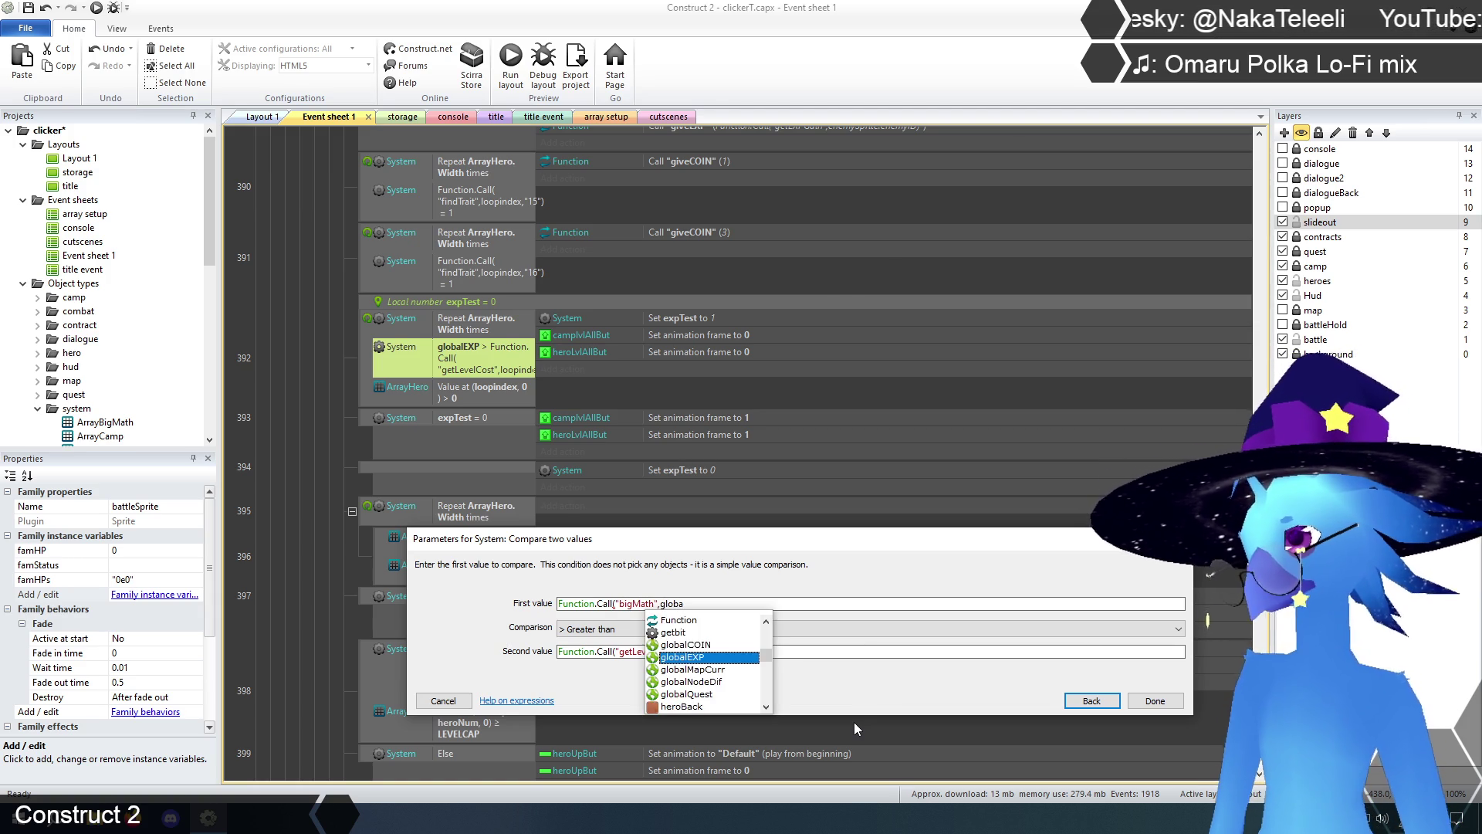
{"action": "key", "text": "Return"}
{"action": "type", "text": ","}
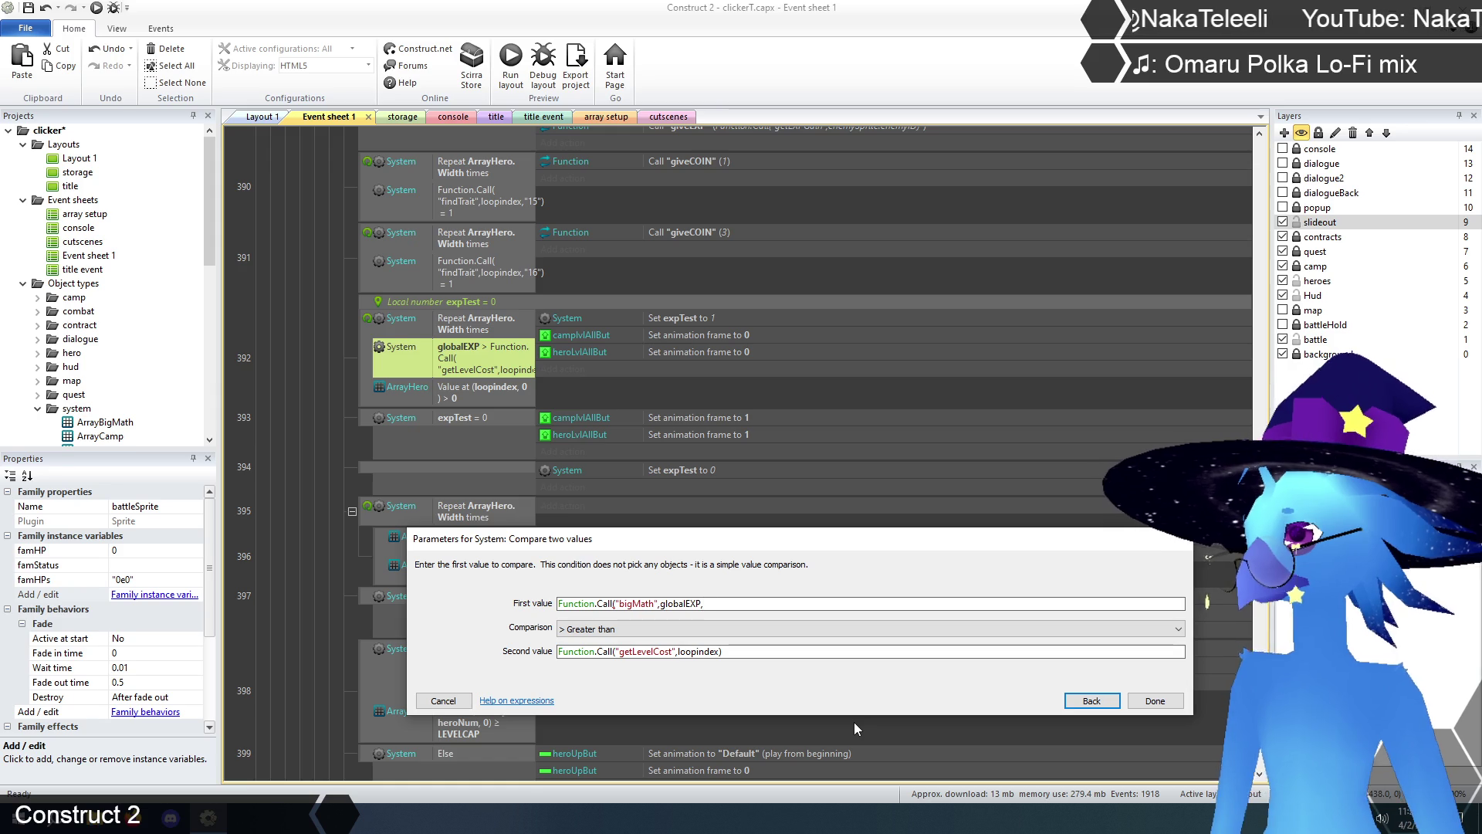
{"action": "type", "text": "\">\","}
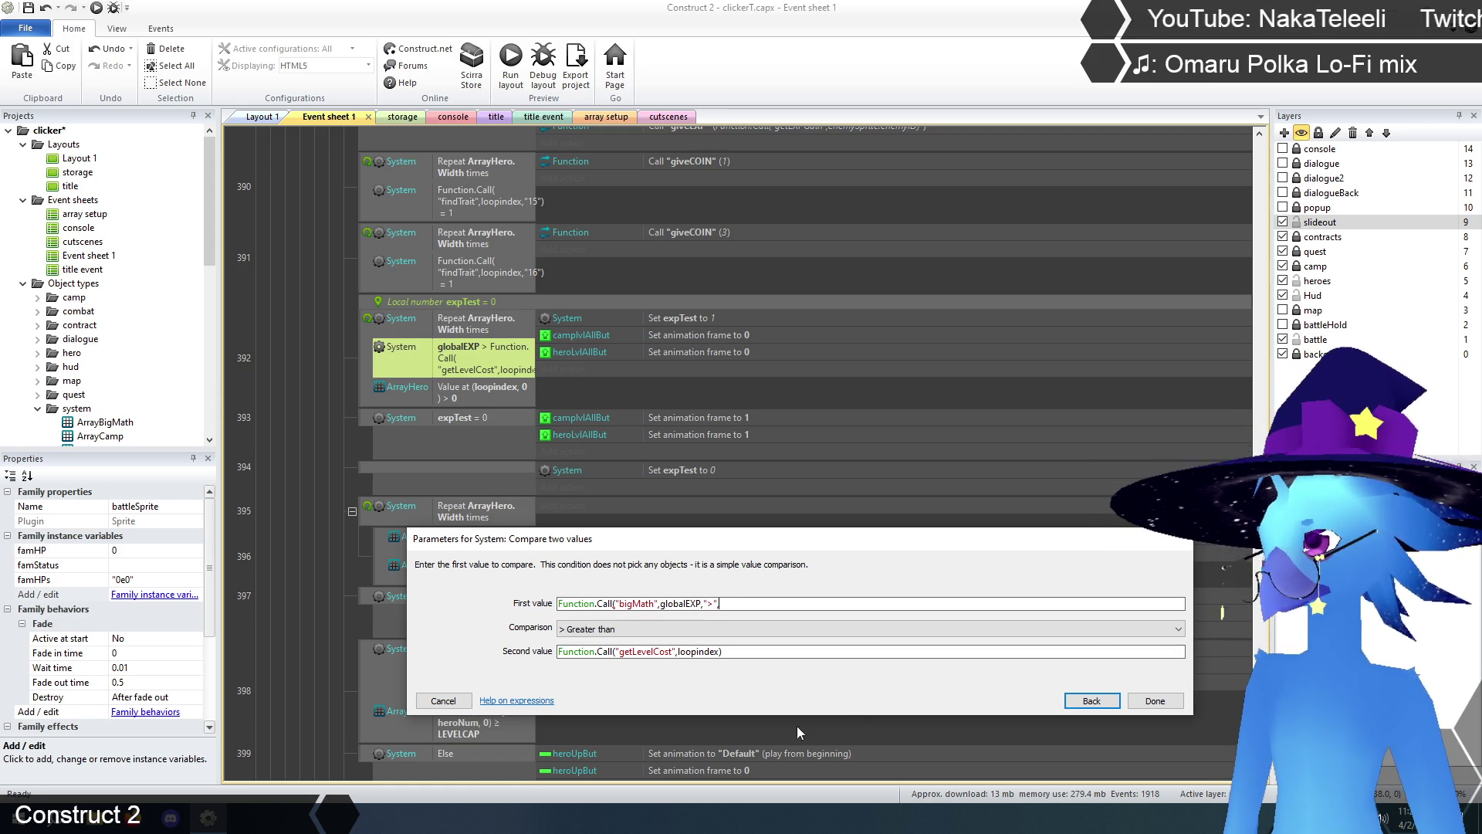
{"action": "left_click", "coordinate": [757, 652]}
{"action": "key", "text": "ctrl+a"}
{"action": "key", "text": "ctrl+c"}
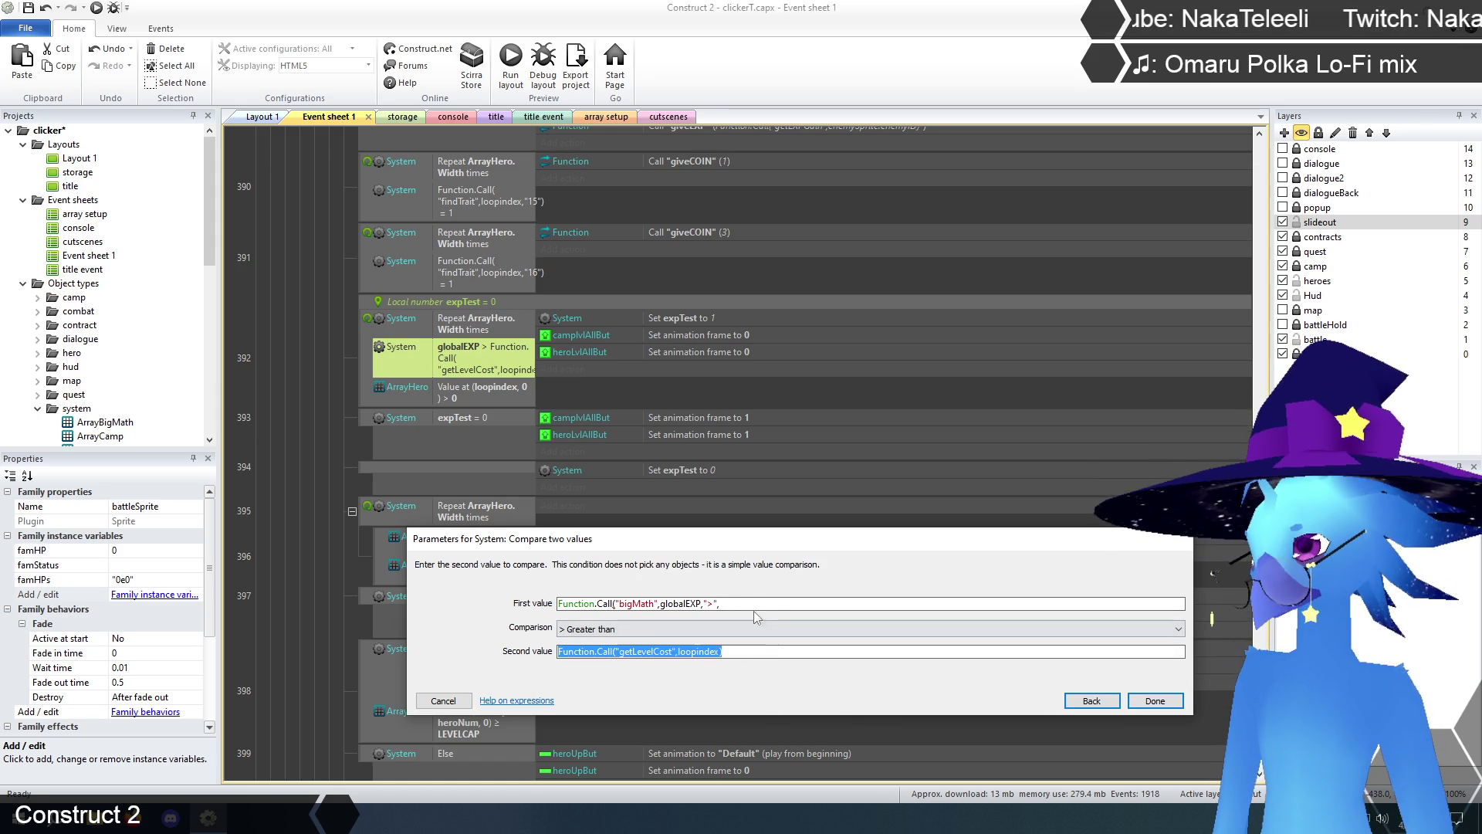
{"action": "left_click", "coordinate": [753, 604]}
{"action": "key", "text": "ctrl+v"}
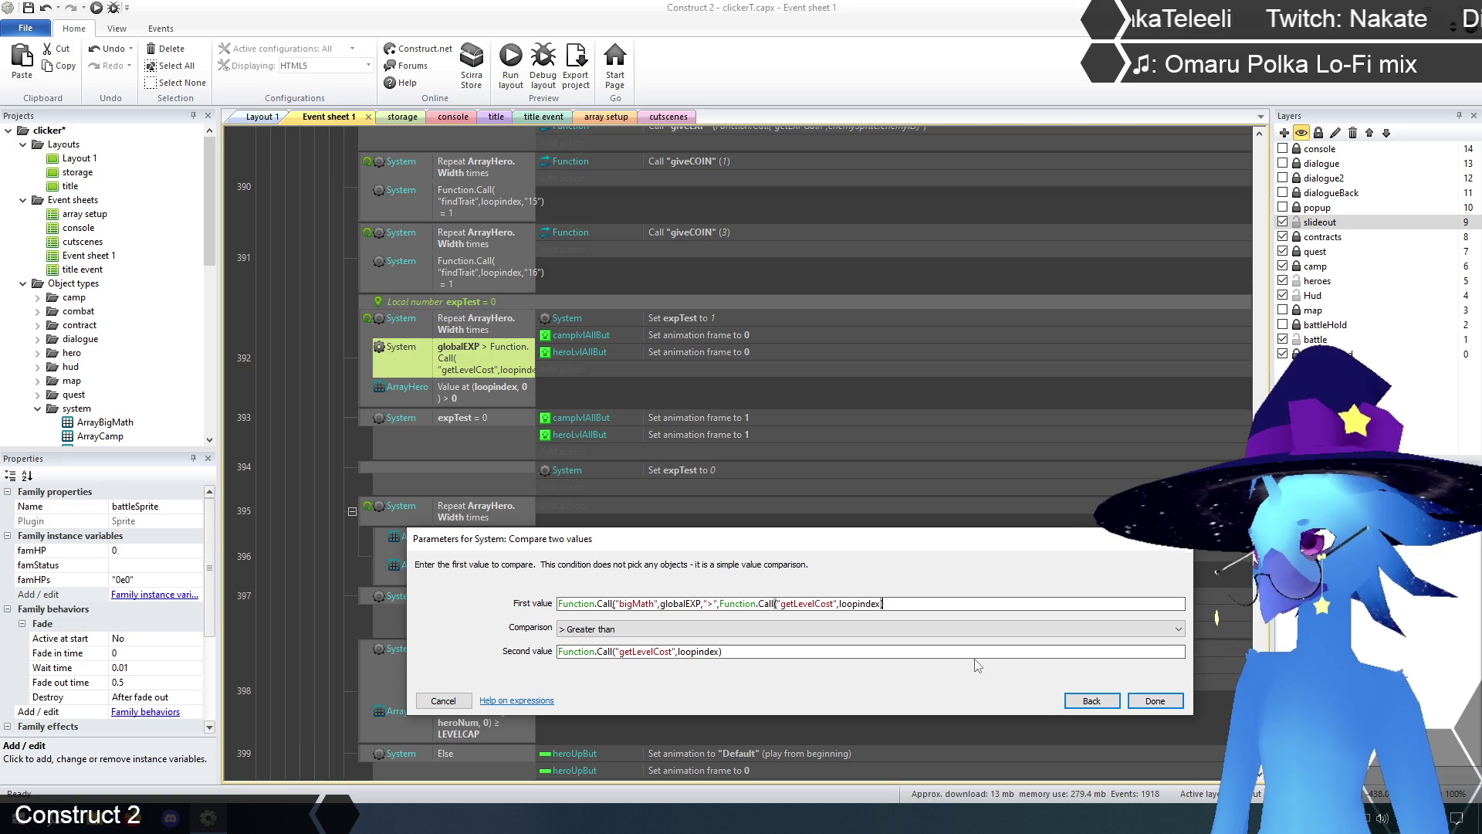
- Set the comparison to Equal to 1 and confirm the event 392 condition
{"action": "left_click", "coordinate": [763, 648]}
{"action": "key", "text": "ctrl+a"}
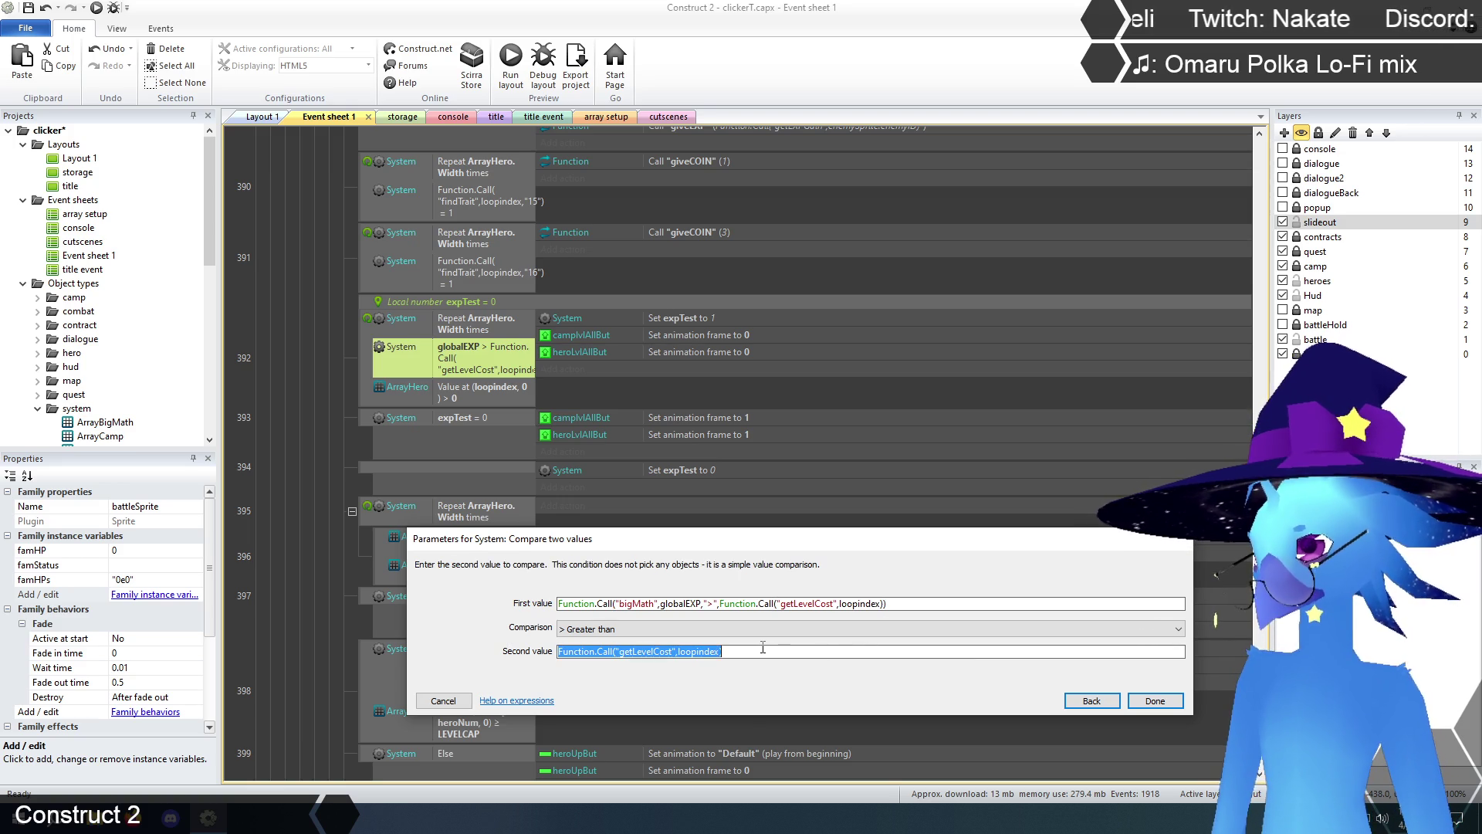
{"action": "key", "text": "BackSpace"}
{"action": "type", "text": "1"}
{"action": "left_click", "coordinate": [645, 629]}
{"action": "left_click", "coordinate": [646, 645]}
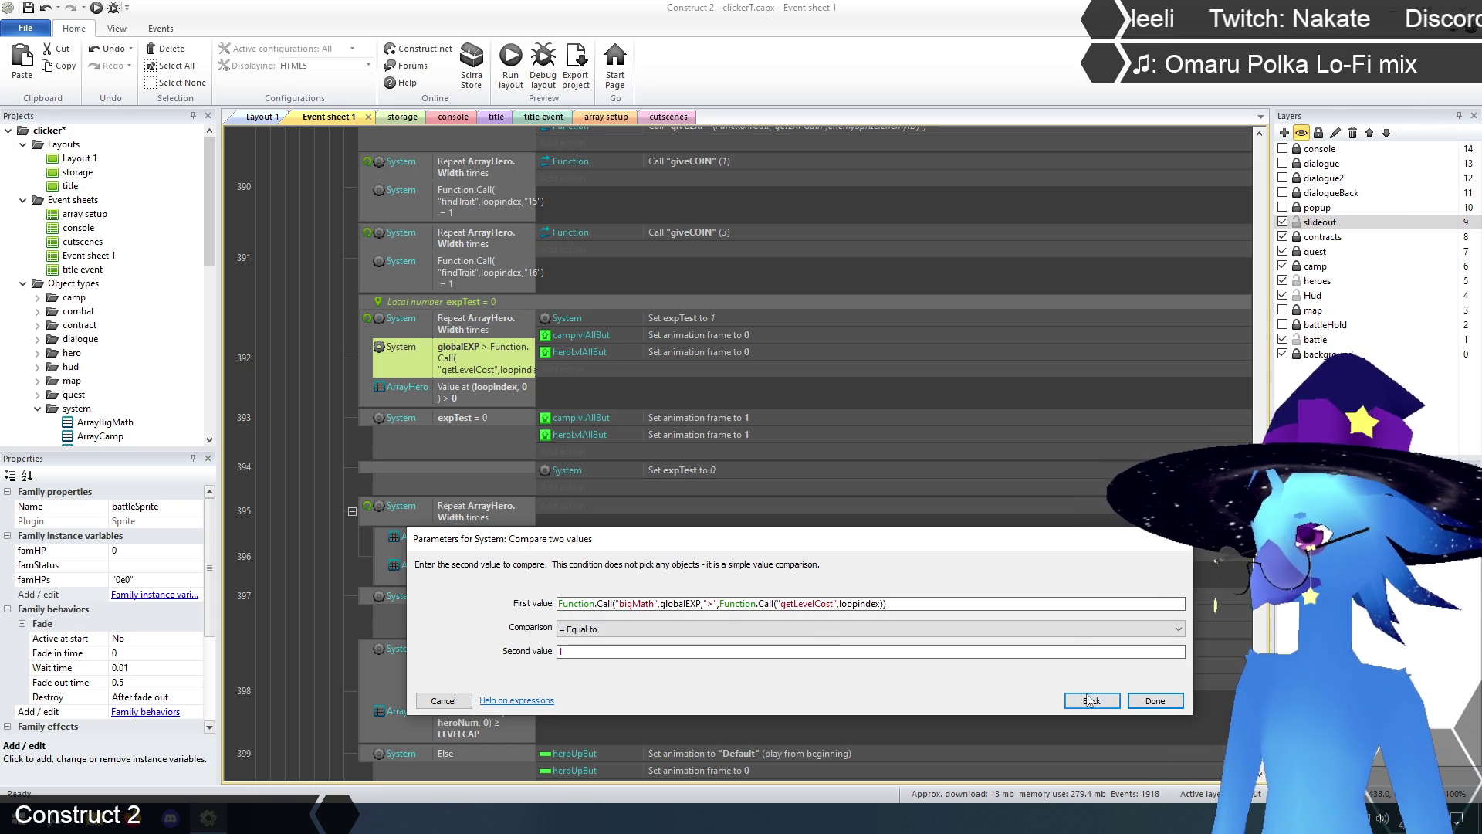
{"action": "left_click", "coordinate": [1155, 701]}
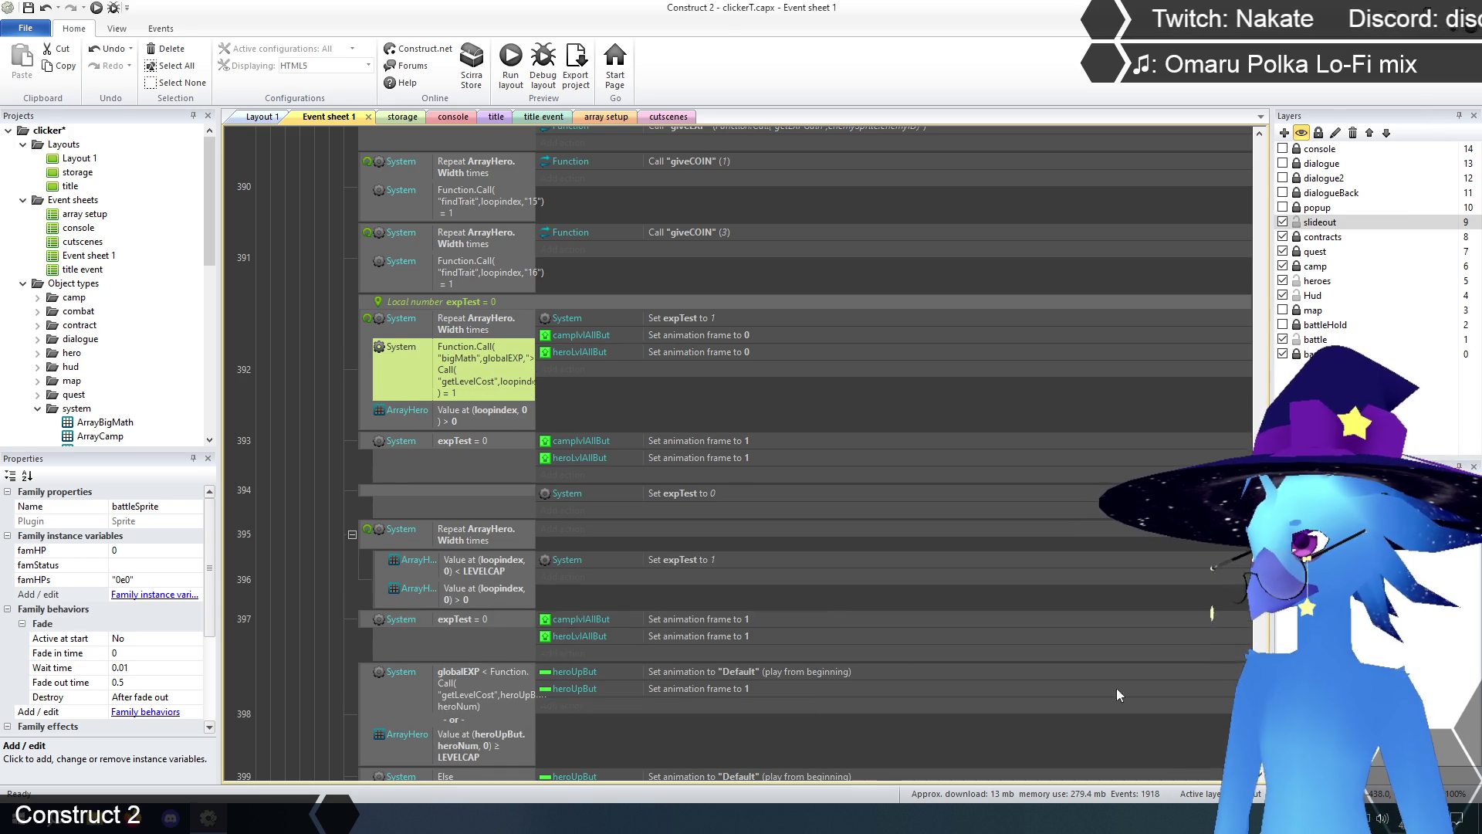
- Bring up the System condition types for event 398's globalEXP less-than level-cost check
{"action": "left_click", "coordinate": [291, 407]}
{"action": "scroll", "coordinate": [632, 392], "scroll_direction": "down", "scroll_amount": 3}
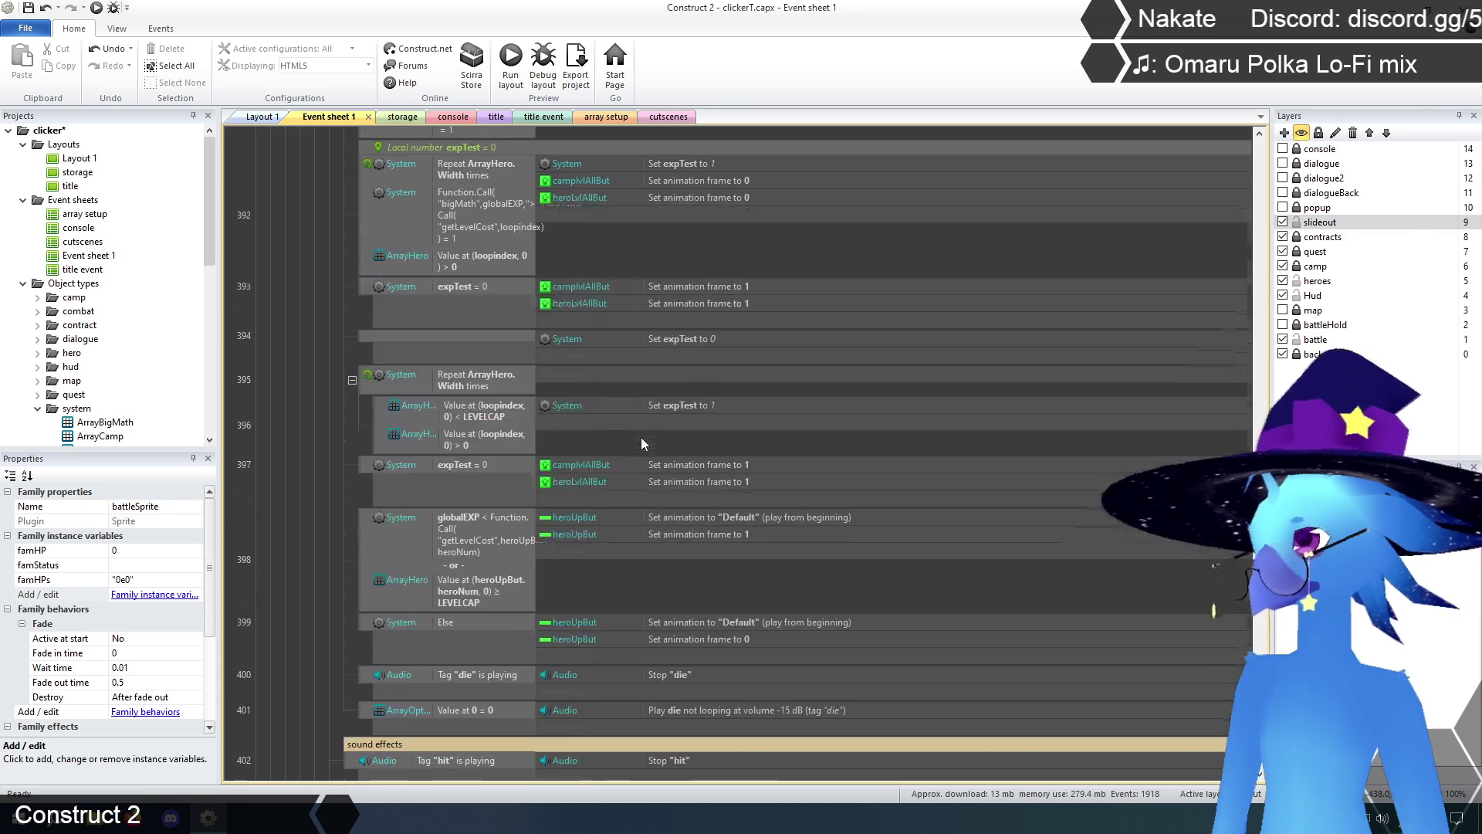
{"action": "scroll", "coordinate": [651, 339], "scroll_direction": "down", "scroll_amount": 1}
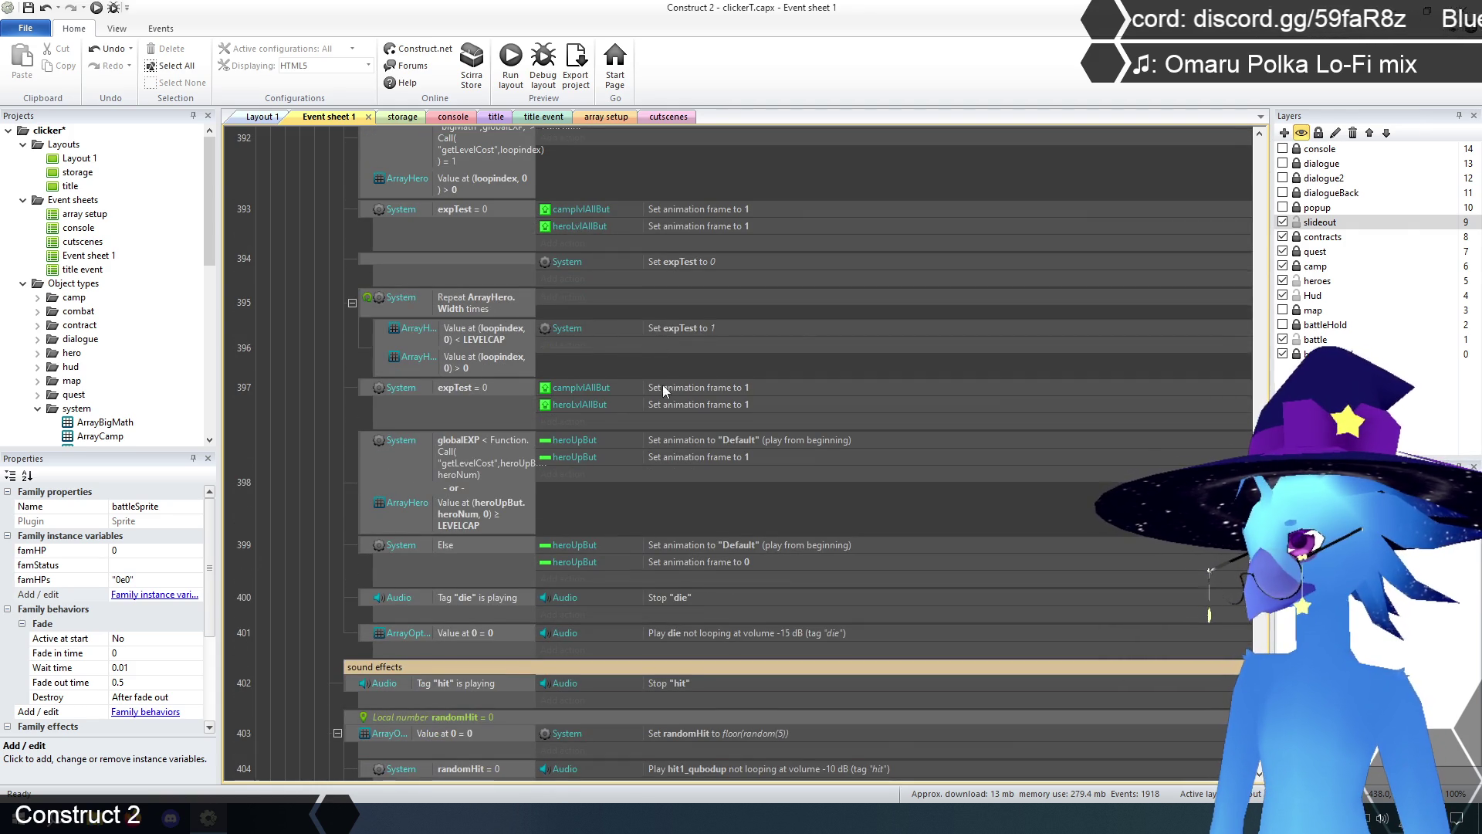
{"action": "scroll", "coordinate": [663, 390], "scroll_direction": "down", "scroll_amount": 2}
{"action": "scroll", "coordinate": [663, 407], "scroll_direction": "down", "scroll_amount": 1}
{"action": "left_click", "coordinate": [450, 333]}
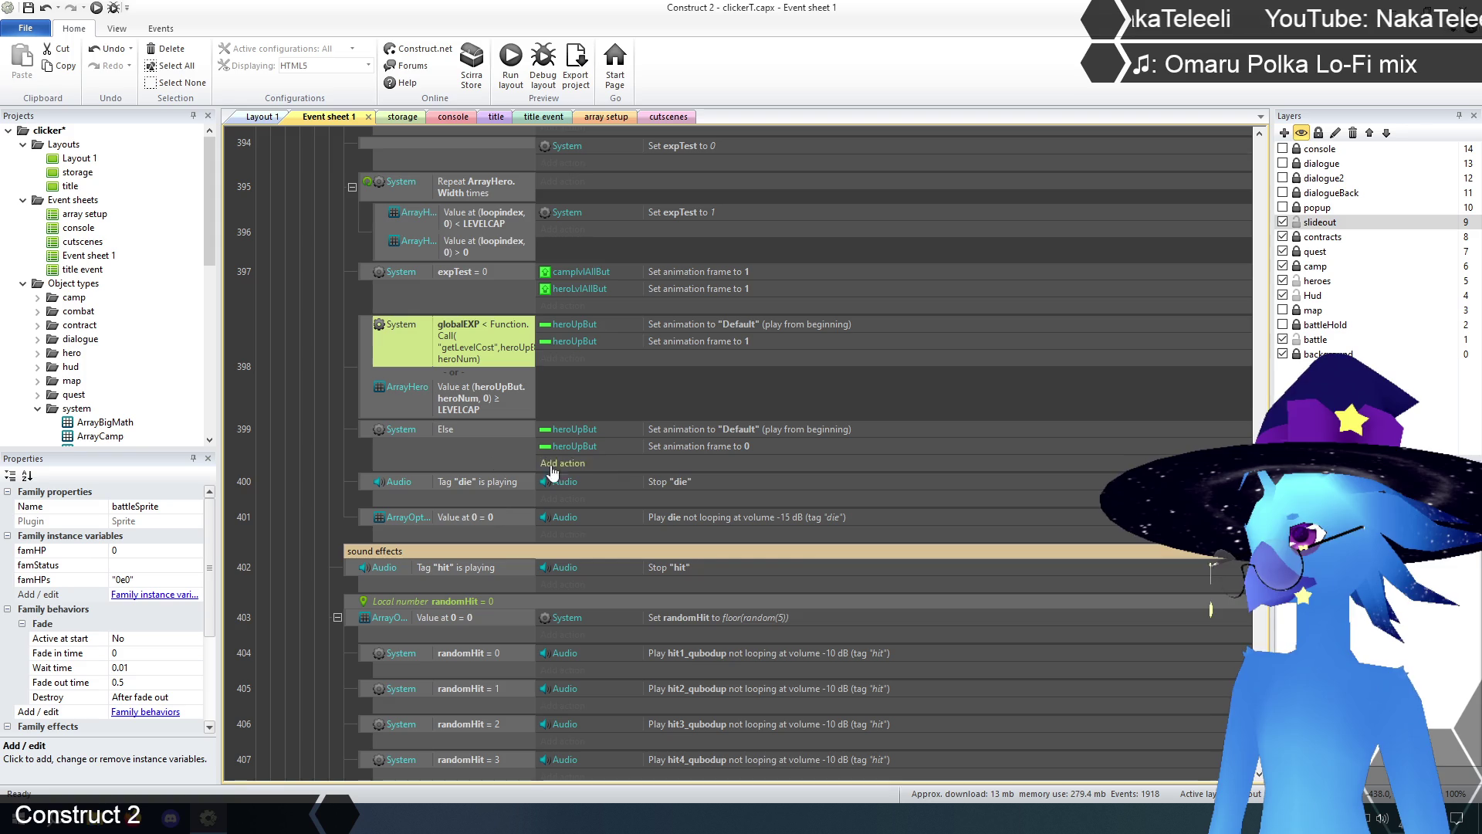
{"action": "scroll", "coordinate": [346, 502], "scroll_direction": "up", "scroll_amount": 3}
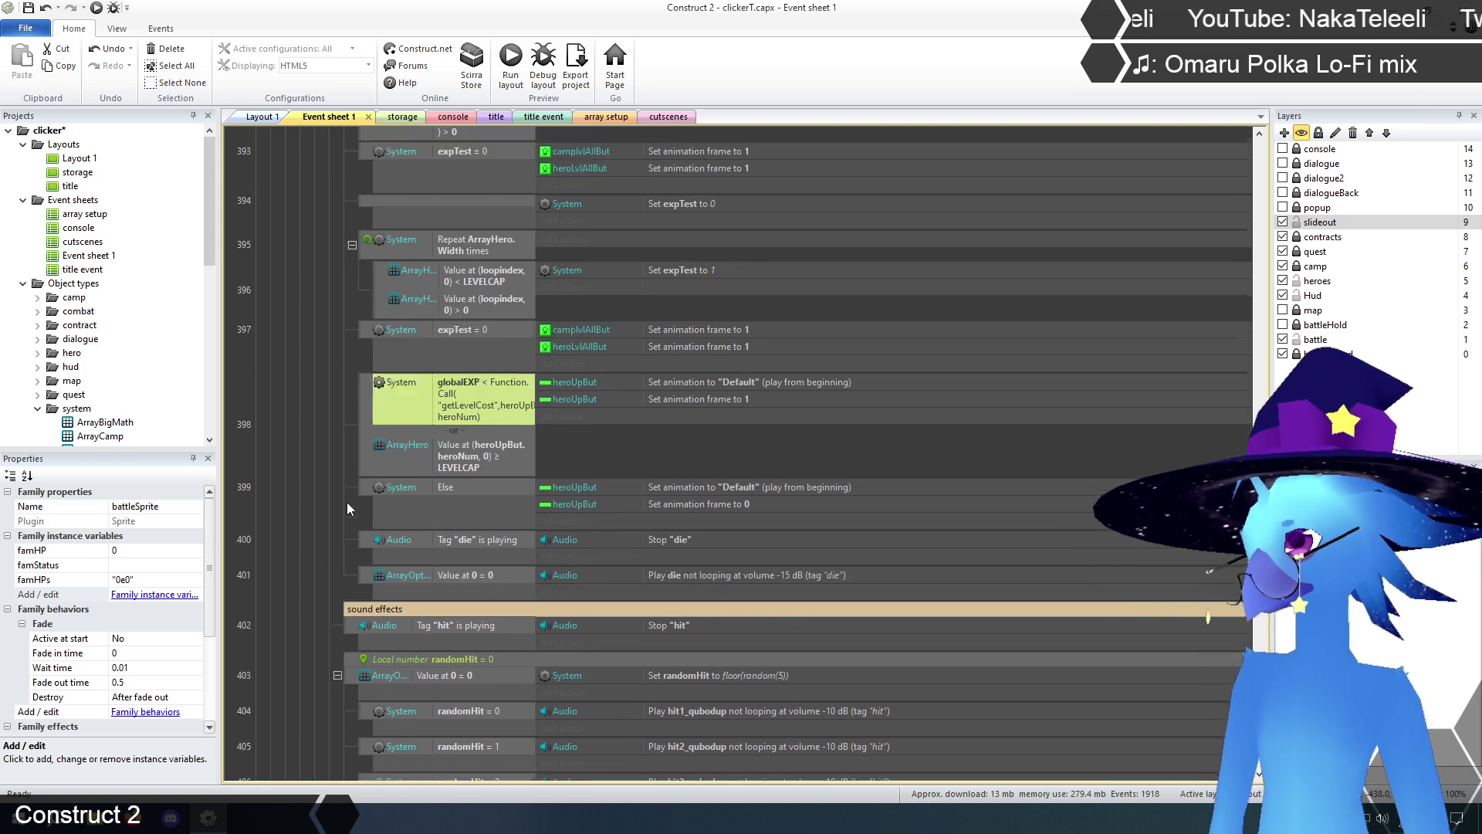
{"action": "double_click", "coordinate": [477, 420]}
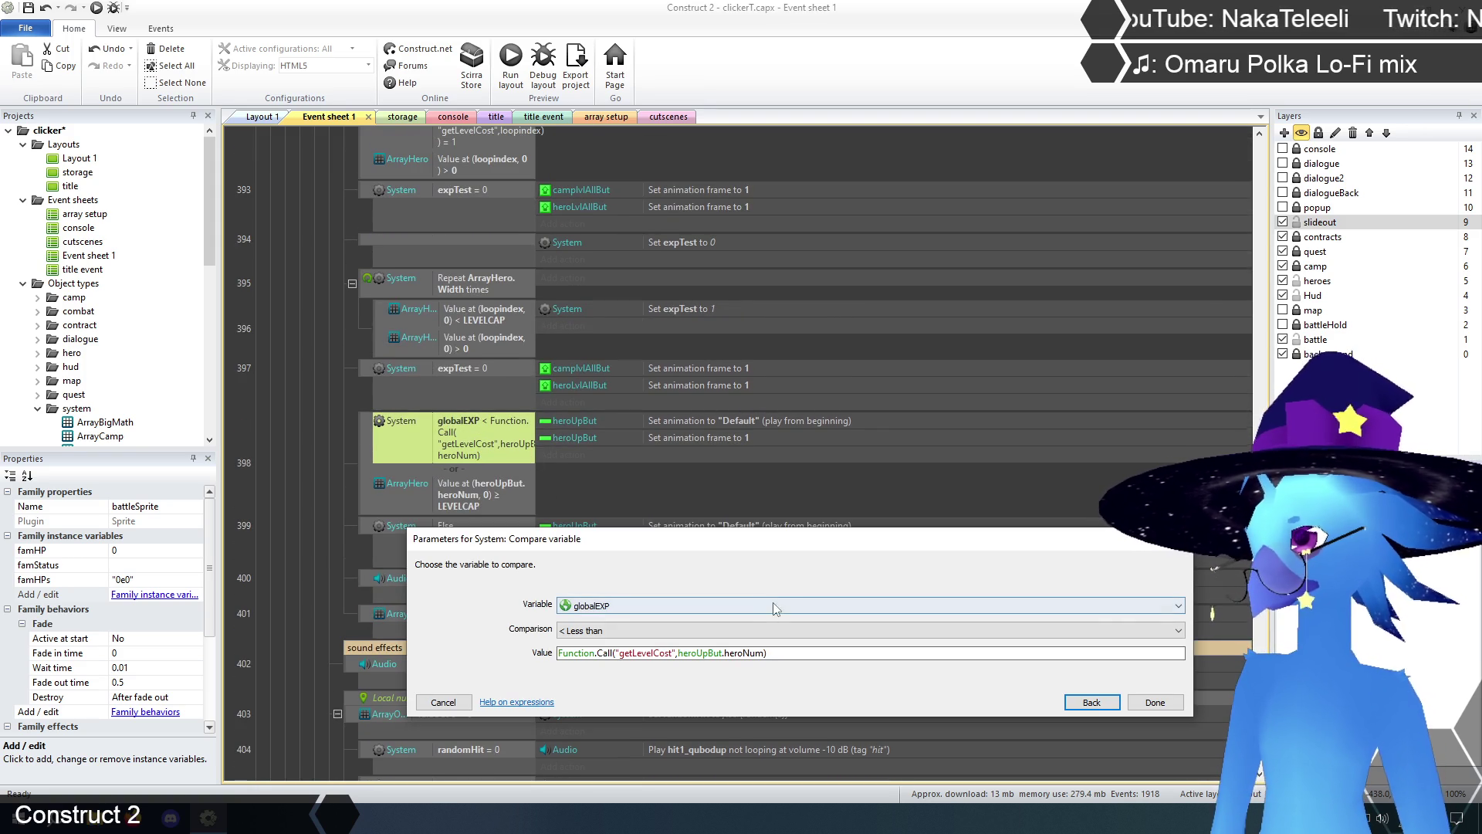
{"action": "left_click", "coordinate": [1073, 701]}
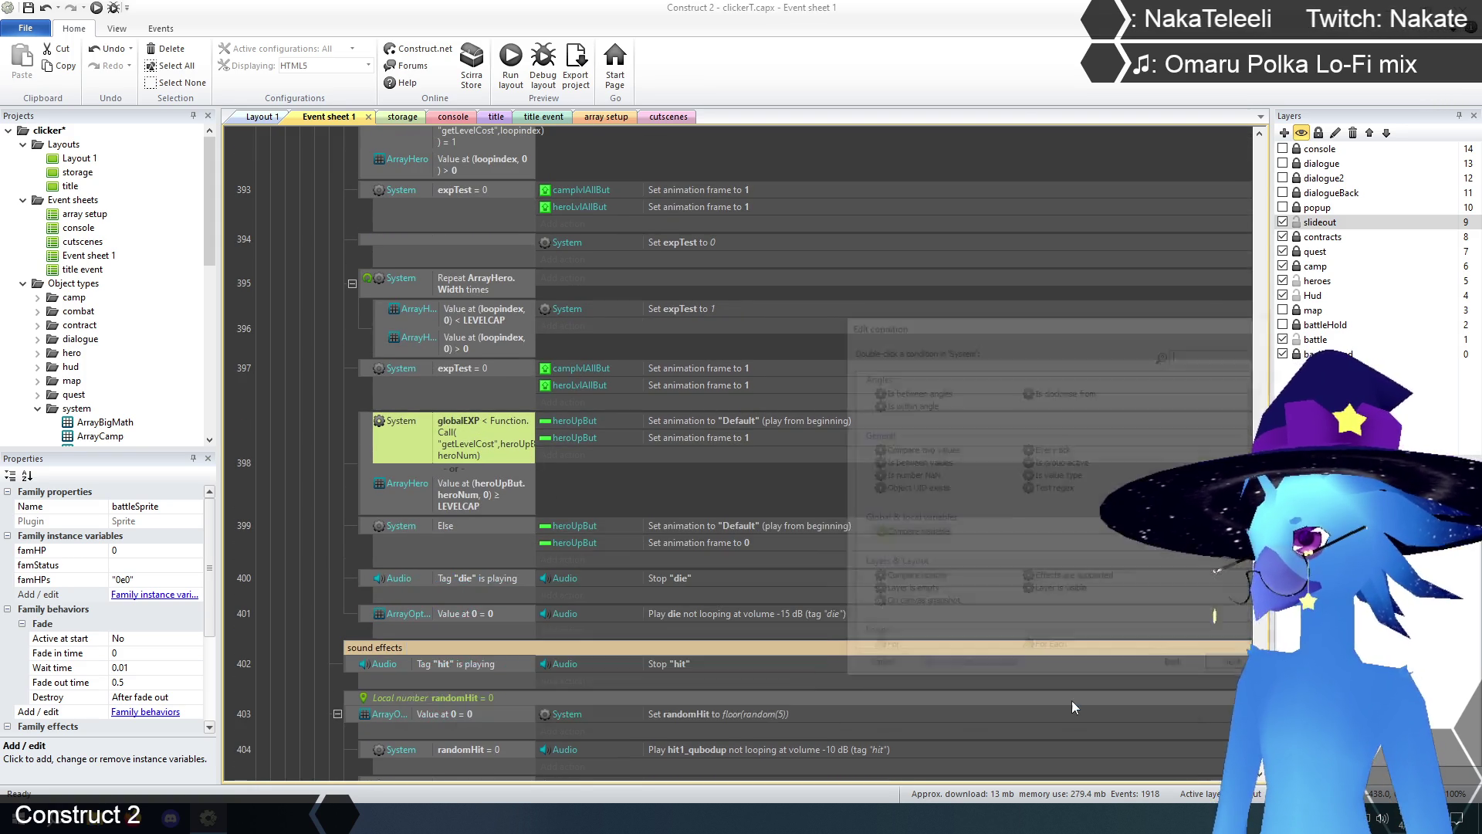
- Choose Compare two values with first value Function.Call("bigMath",globalEXP,"<",Function.Call("getLevelCost",heroUpBut.heroNum))
{"action": "double_click", "coordinate": [915, 450]}
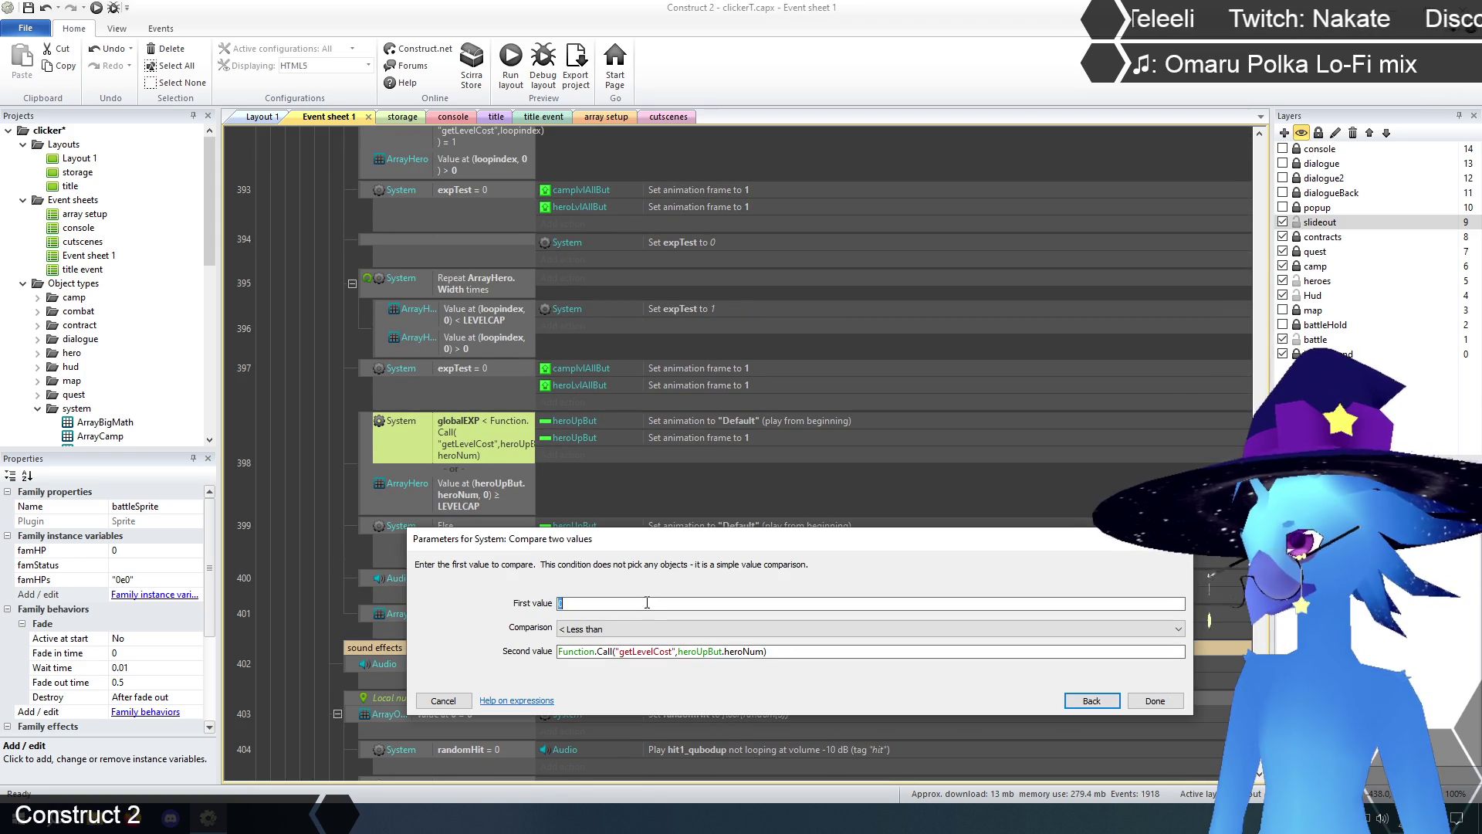
{"action": "type", "text": "Function.c"}
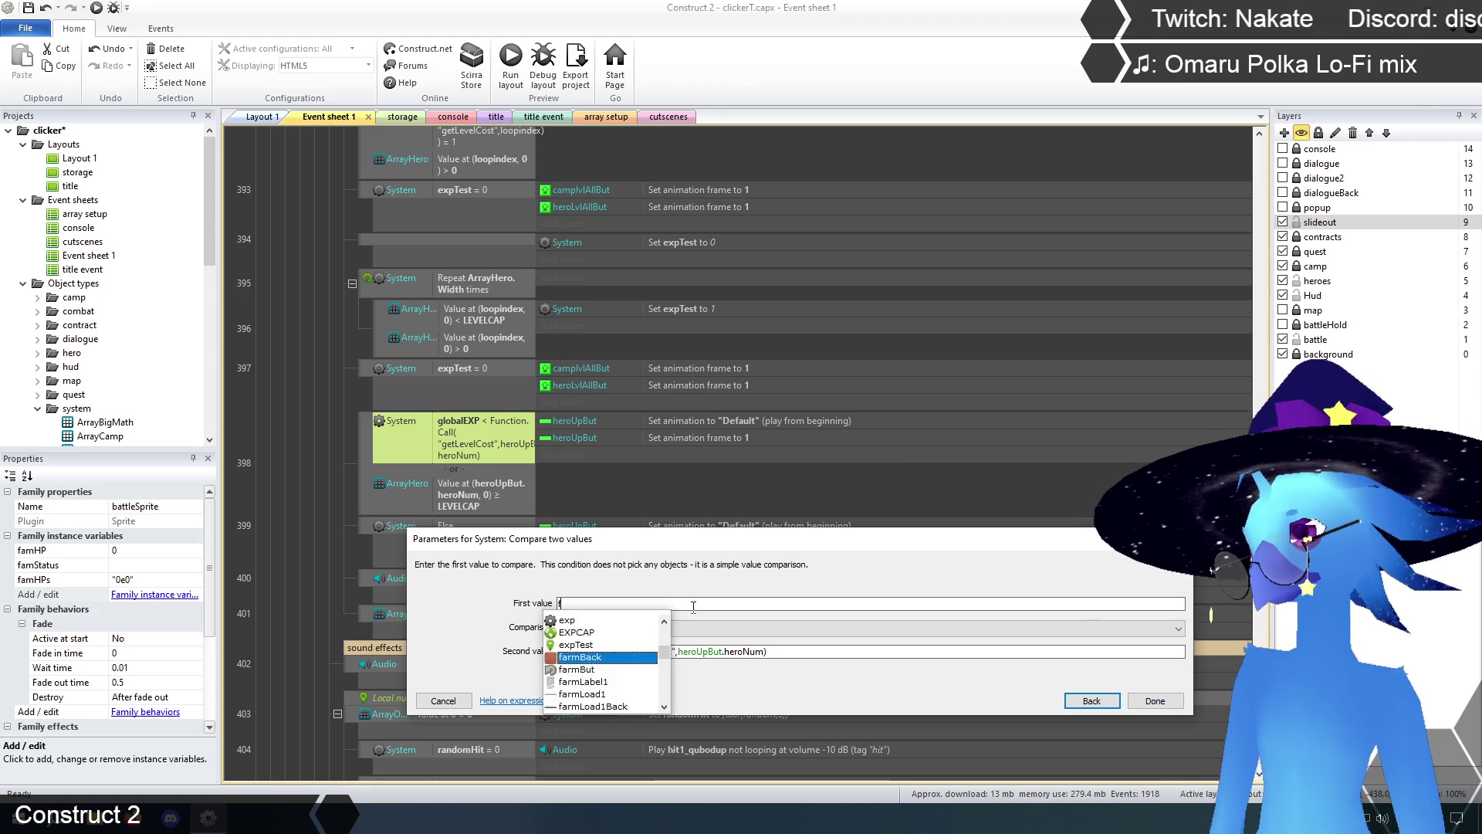
{"action": "key", "text": "Return"}
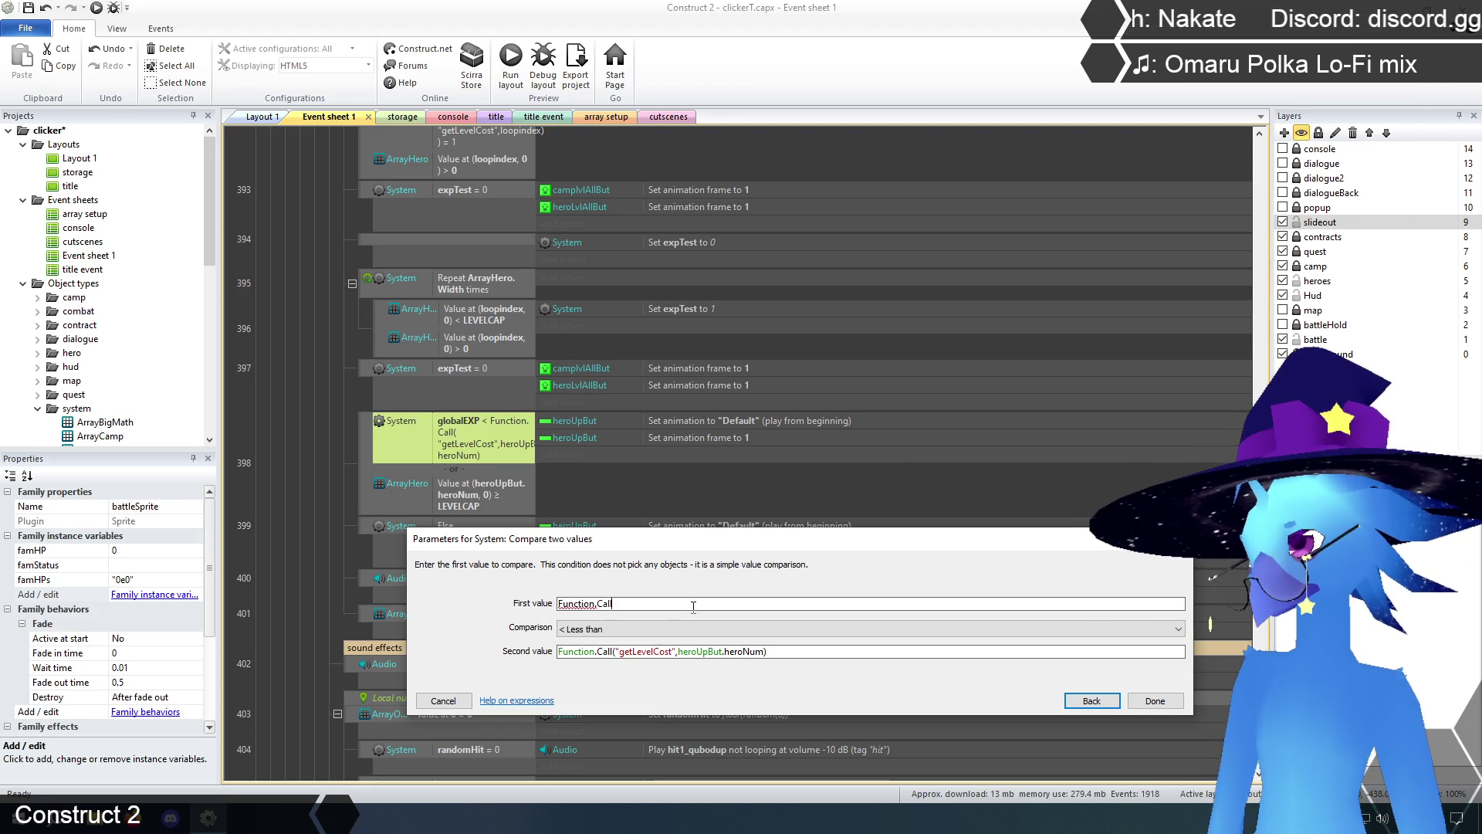
{"action": "type", "text": "(\"big"}
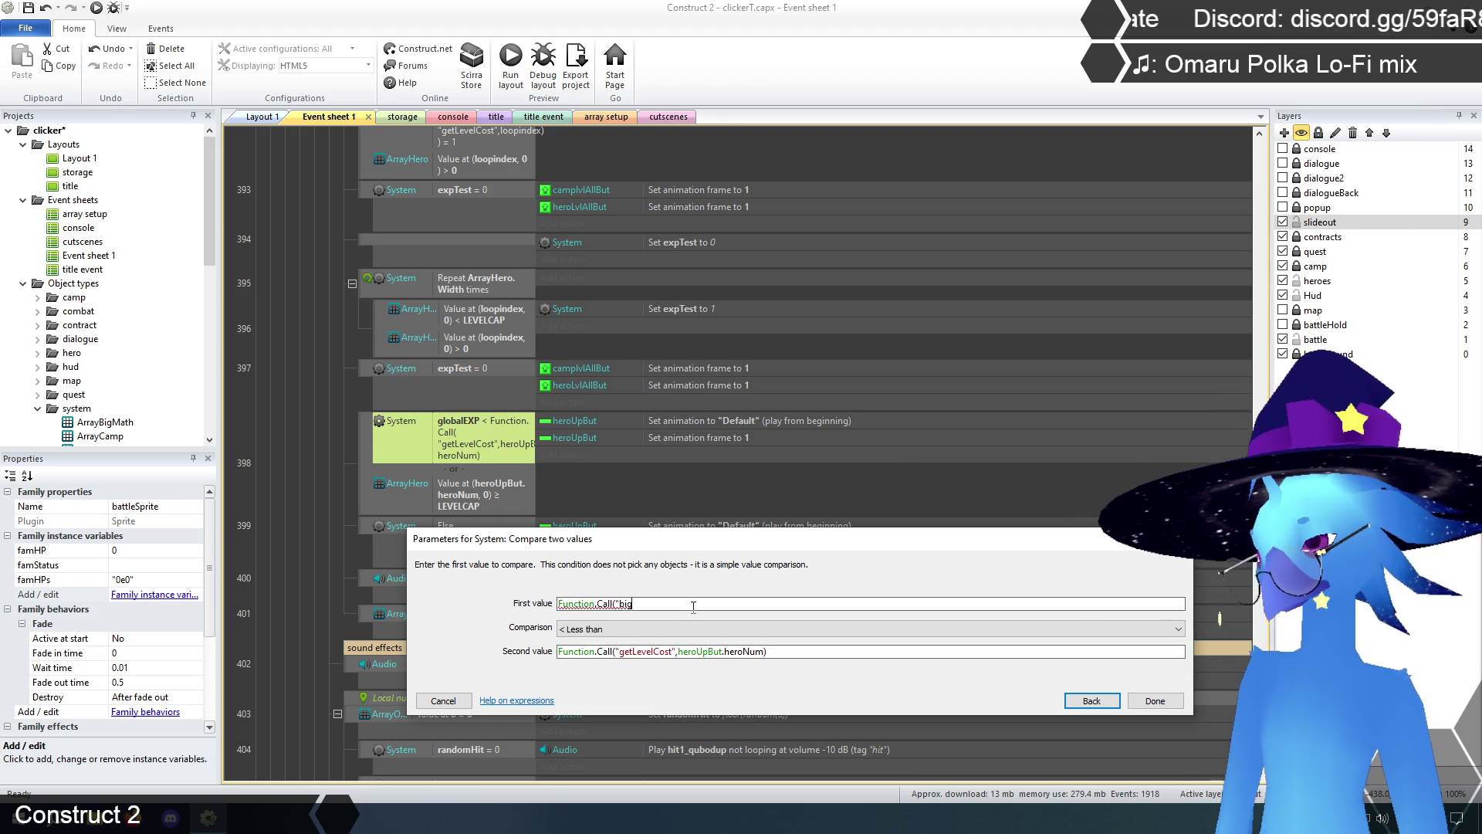
{"action": "type", "text": "Math\",glob"}
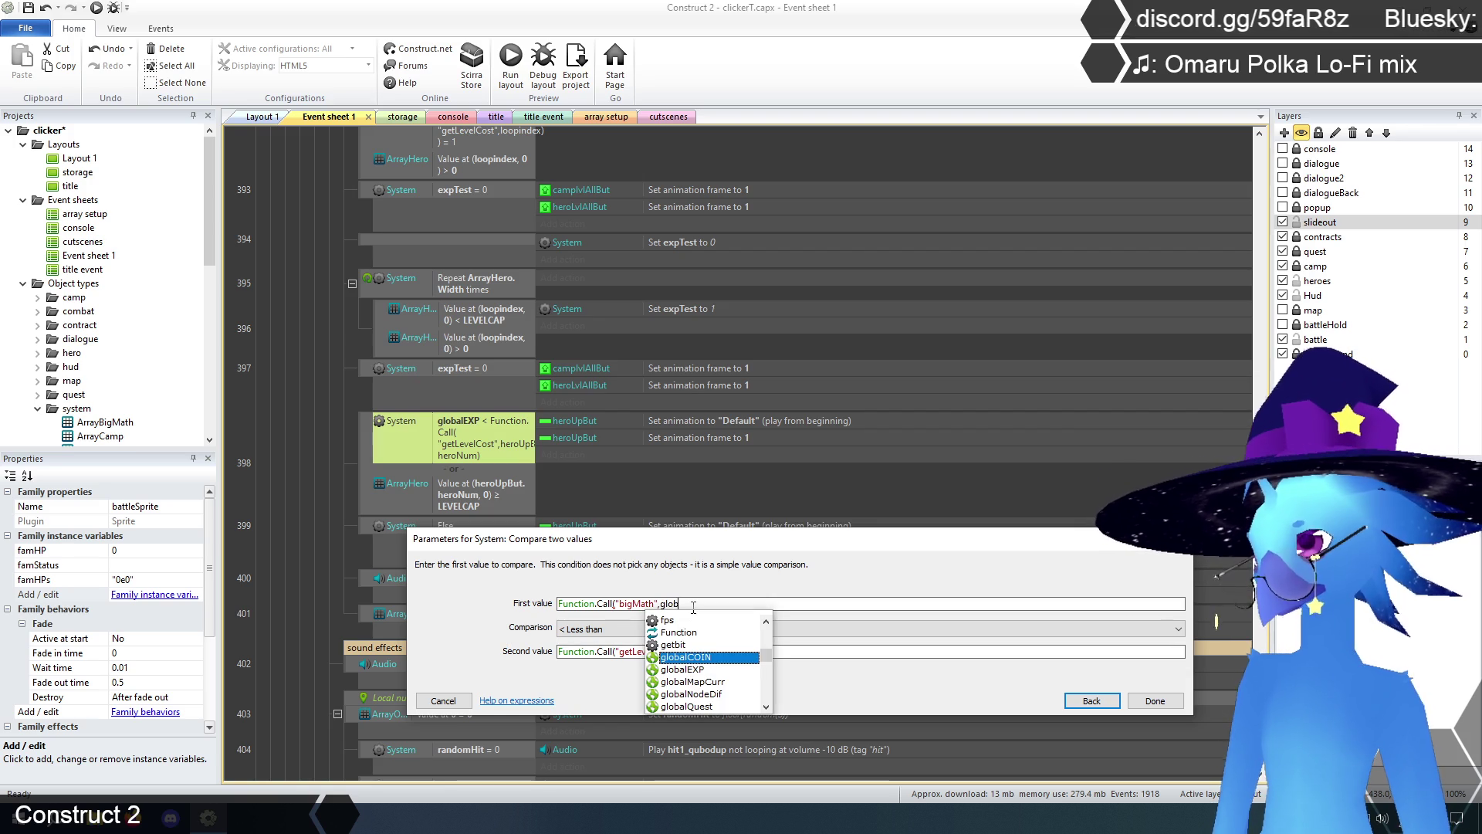
{"action": "type", "text": "alEXP,\"<"}
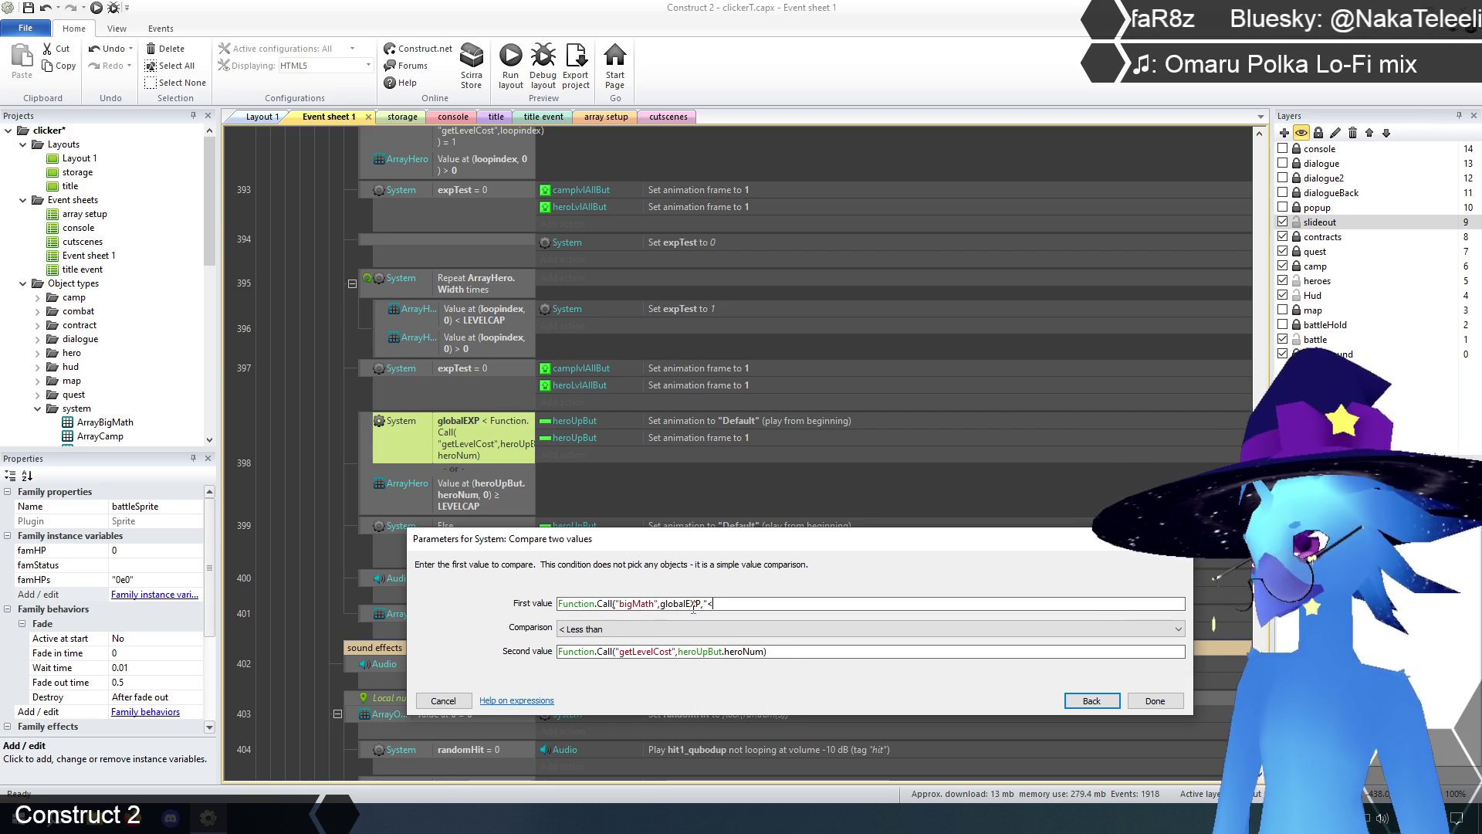
{"action": "type", "text": ","}
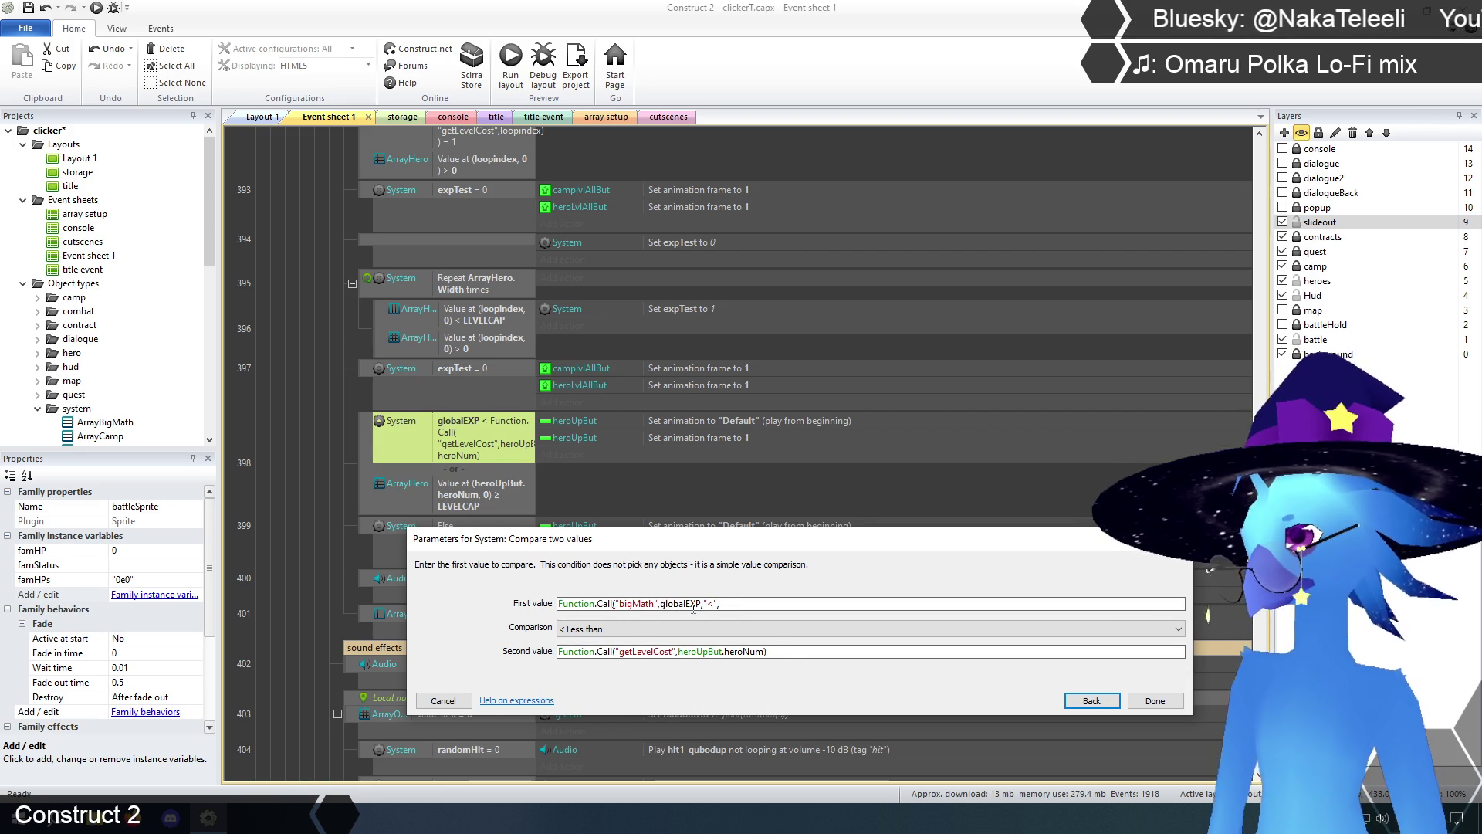
{"action": "key", "text": "Tab"}
{"action": "key", "text": "Tab"}
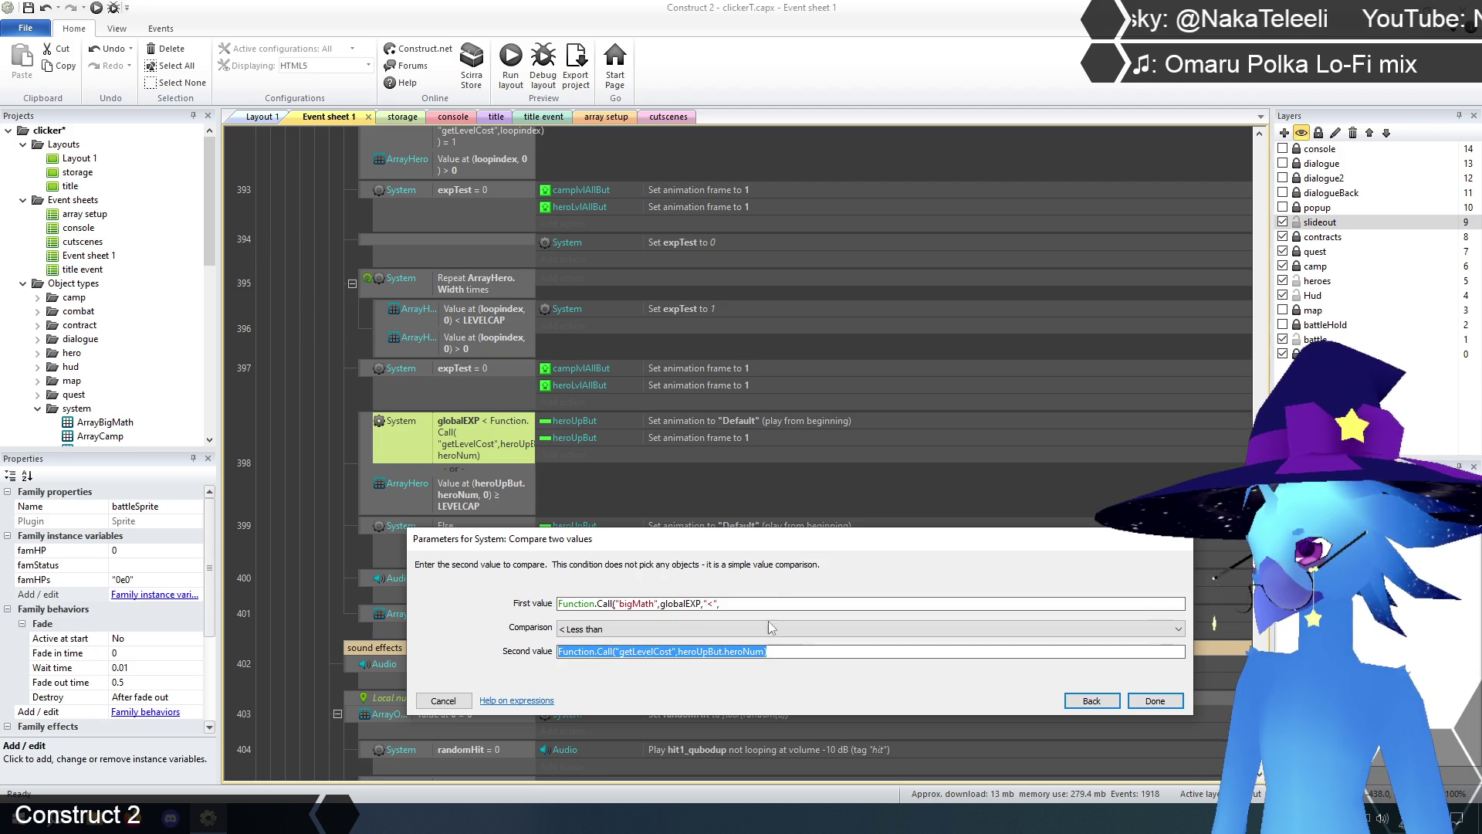
{"action": "key", "text": "ctrl+c"}
{"action": "key", "text": "shift+Tab"}
{"action": "key", "text": "shift+Tab"}
{"action": "key", "text": "End"}
{"action": "key", "text": "ctrl+v"}
{"action": "type", "text": ")"}
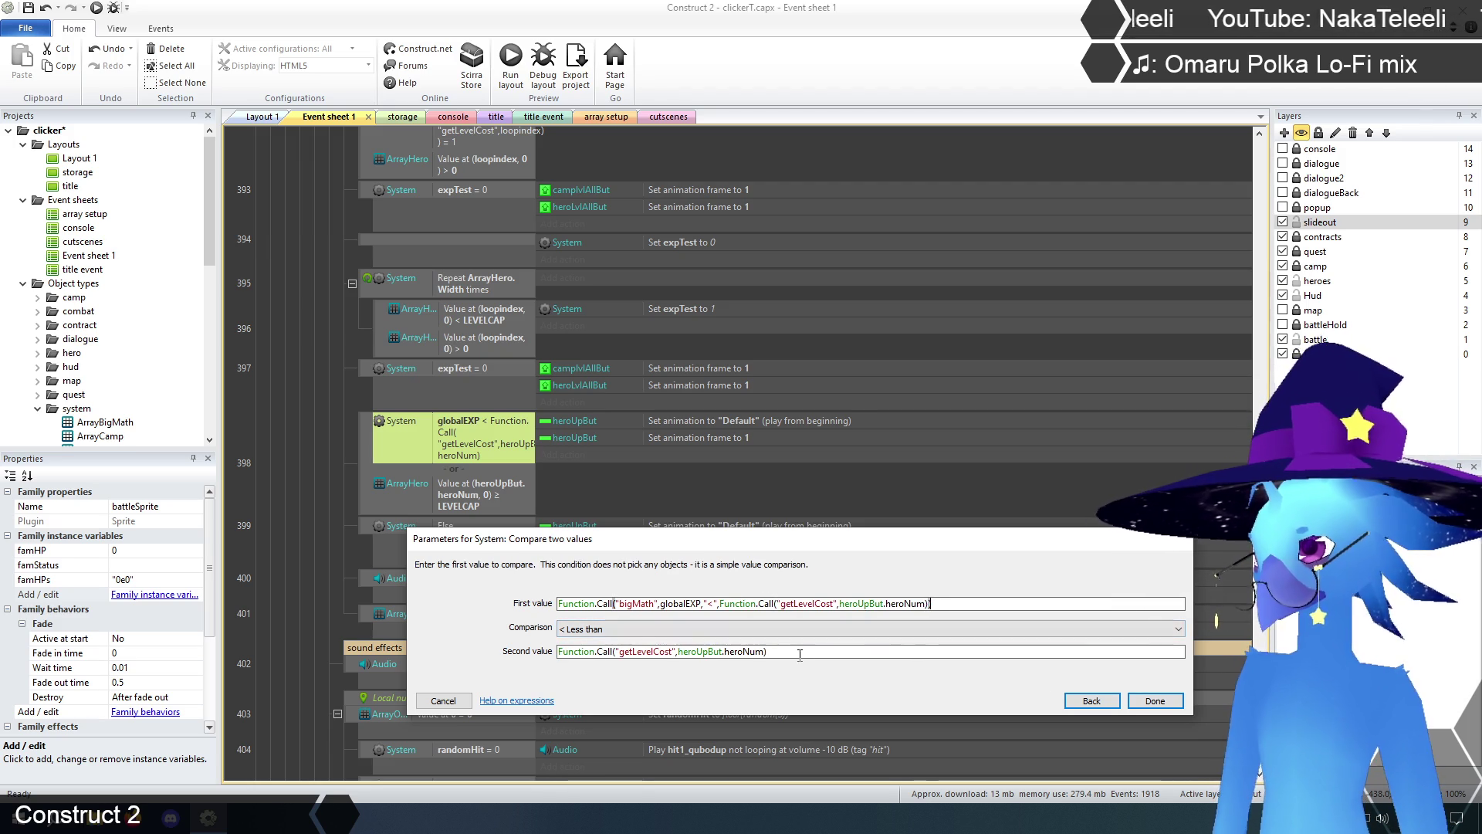
- Set the second value to 1 with comparison Equal to and confirm event 398's condition
{"action": "left_click", "coordinate": [800, 652]}
{"action": "key", "text": "ctrl+a"}
{"action": "type", "text": "1"}
{"action": "left_click", "coordinate": [754, 629]}
{"action": "left_click", "coordinate": [662, 641]}
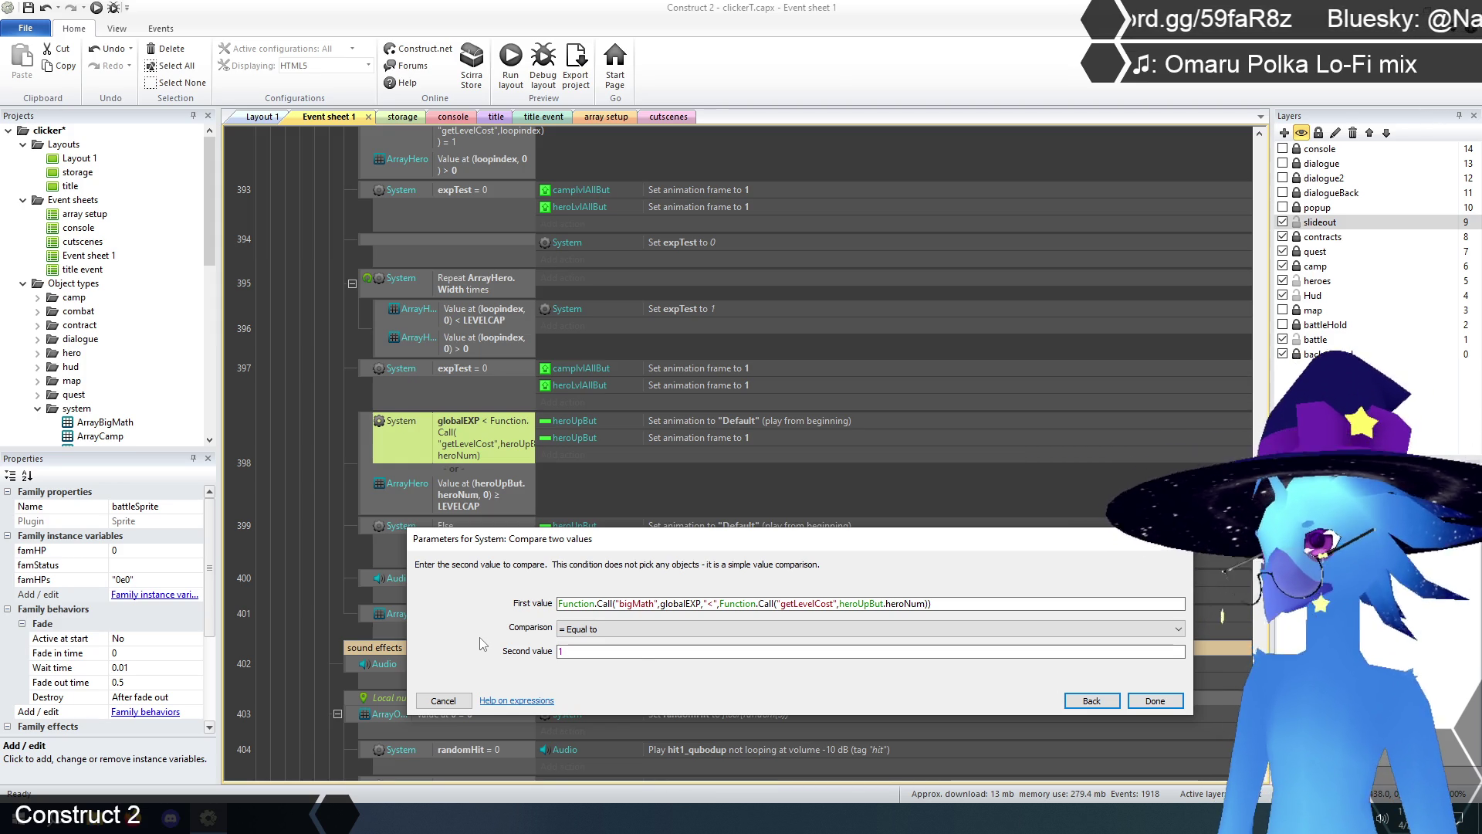
{"action": "left_click", "coordinate": [1151, 700]}
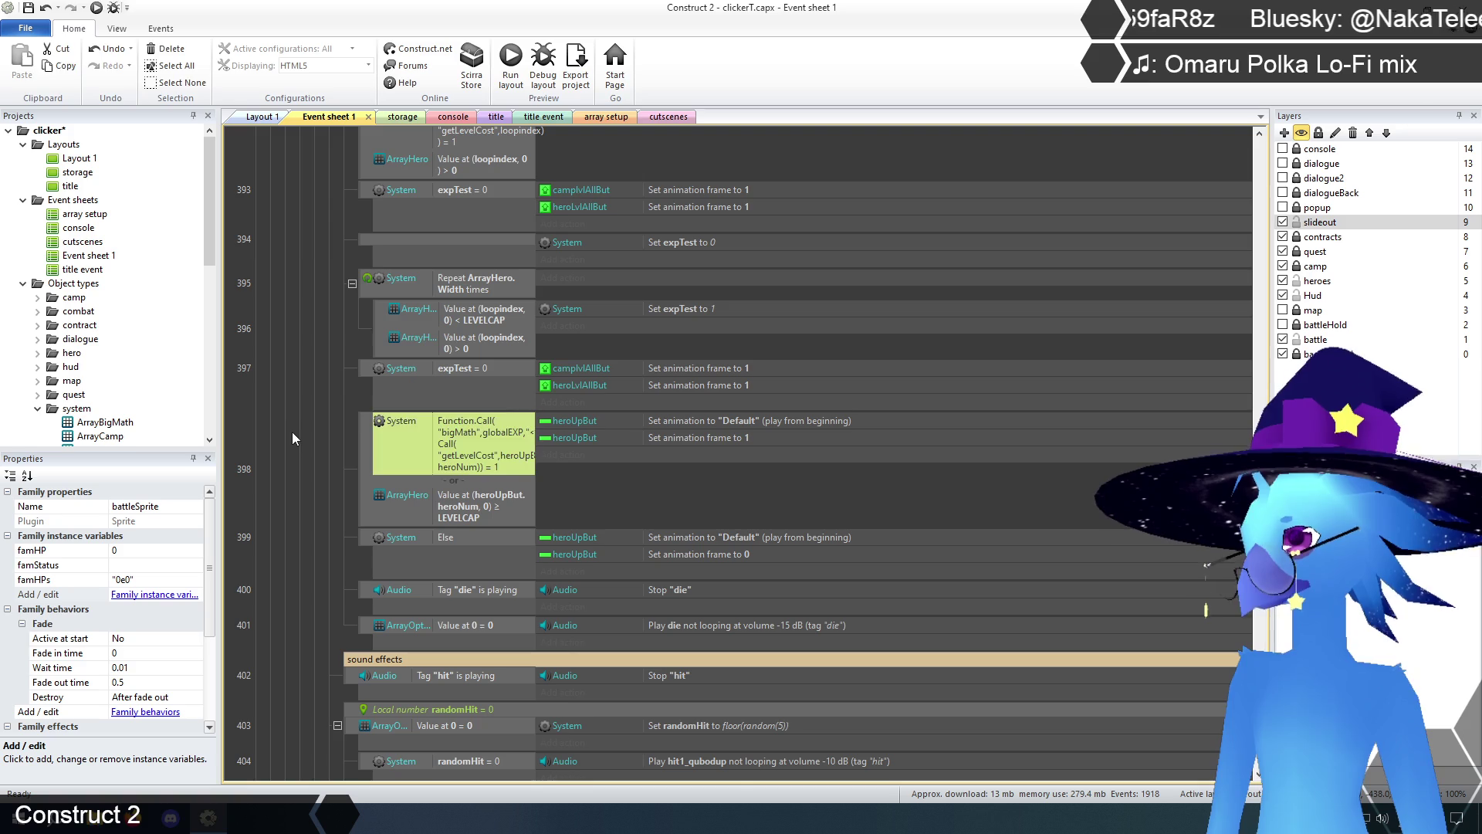
{"action": "left_click", "coordinate": [286, 466]}
{"action": "scroll", "coordinate": [286, 466], "scroll_direction": "down", "scroll_amount": 3}
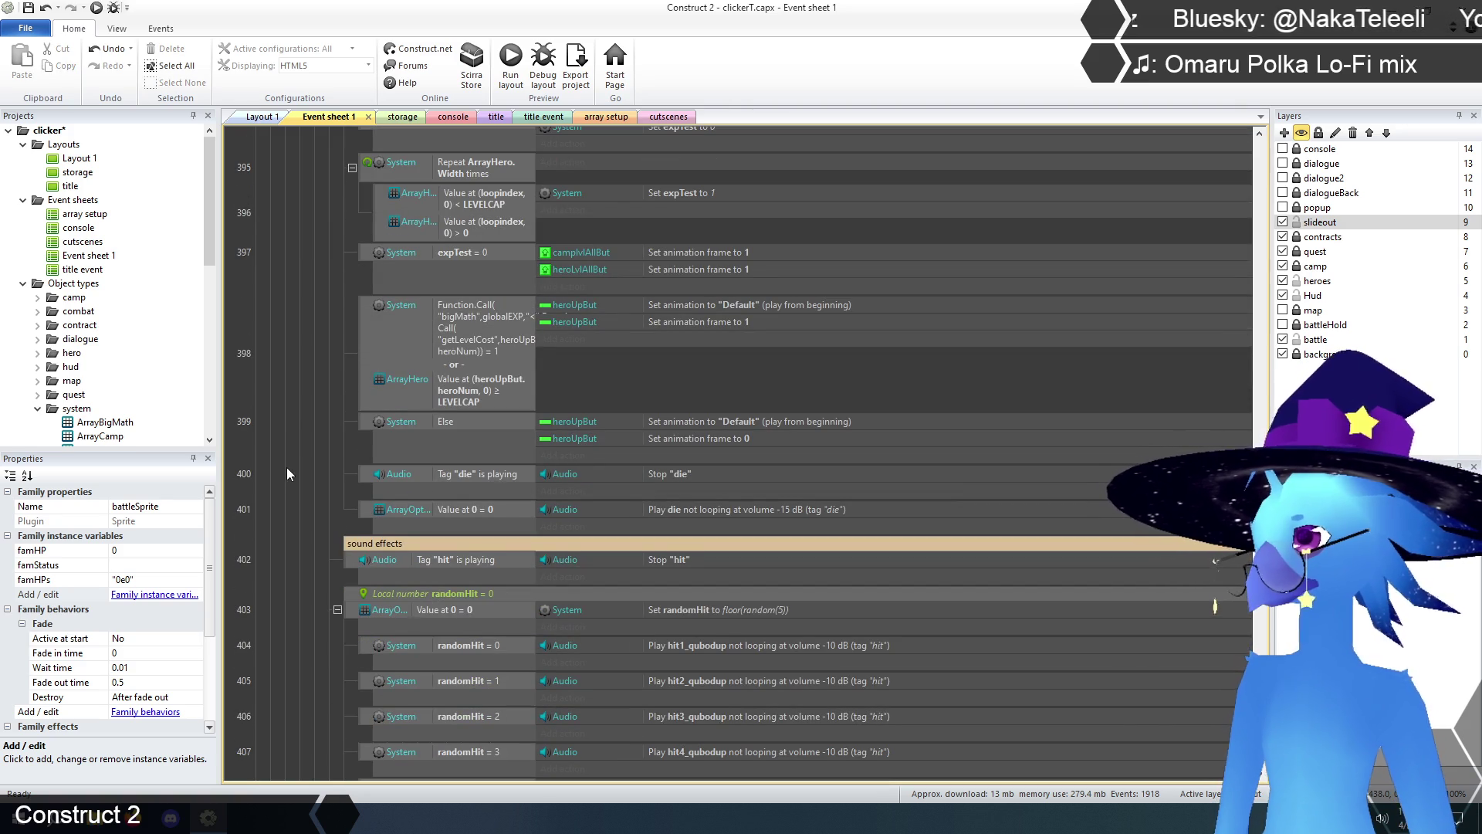
{"action": "scroll", "coordinate": [286, 466], "scroll_direction": "down", "scroll_amount": 1}
{"action": "scroll", "coordinate": [286, 466], "scroll_direction": "down", "scroll_amount": 1}
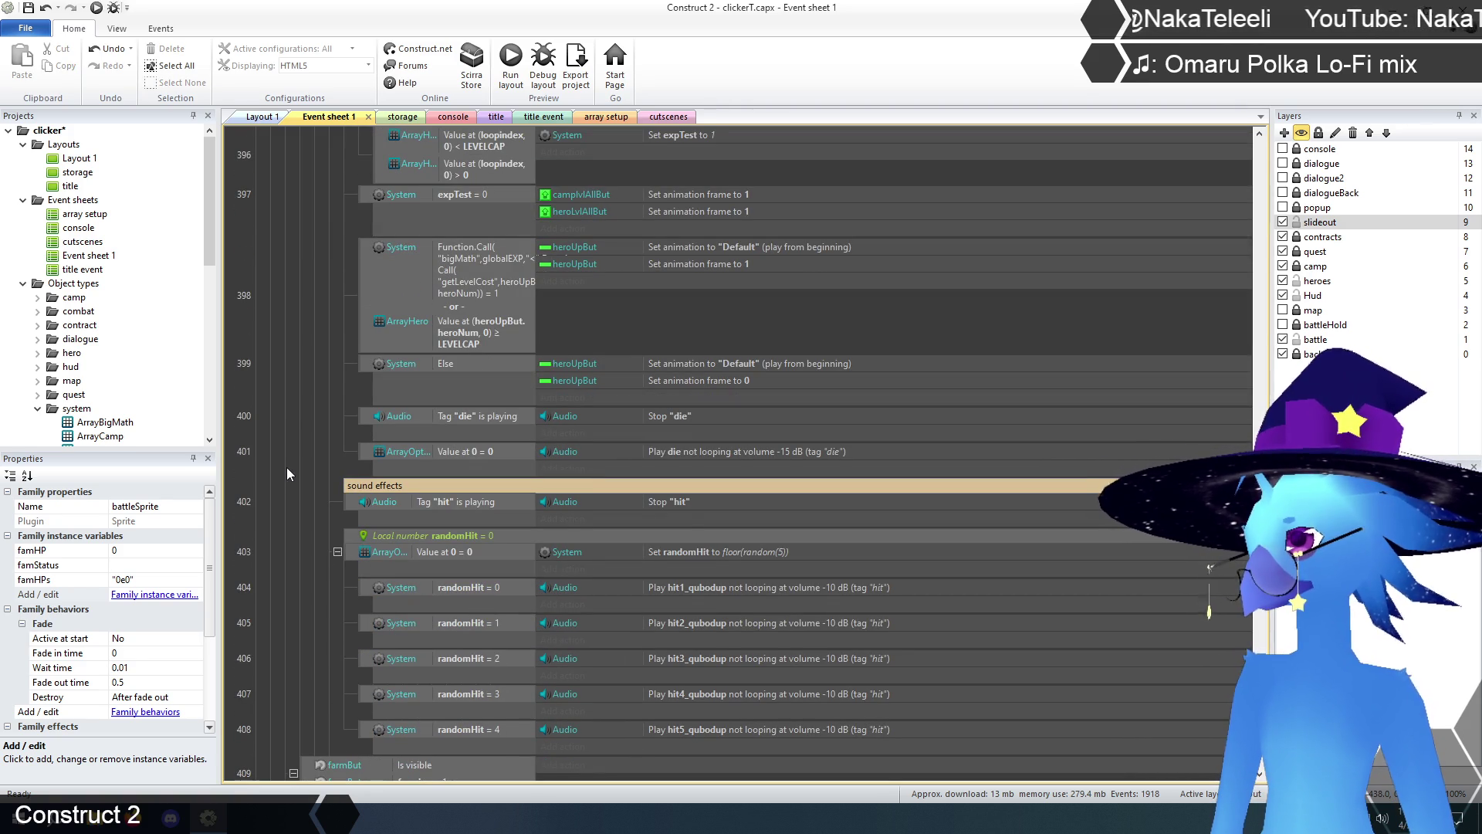
{"action": "scroll", "coordinate": [286, 468], "scroll_direction": "down", "scroll_amount": 4}
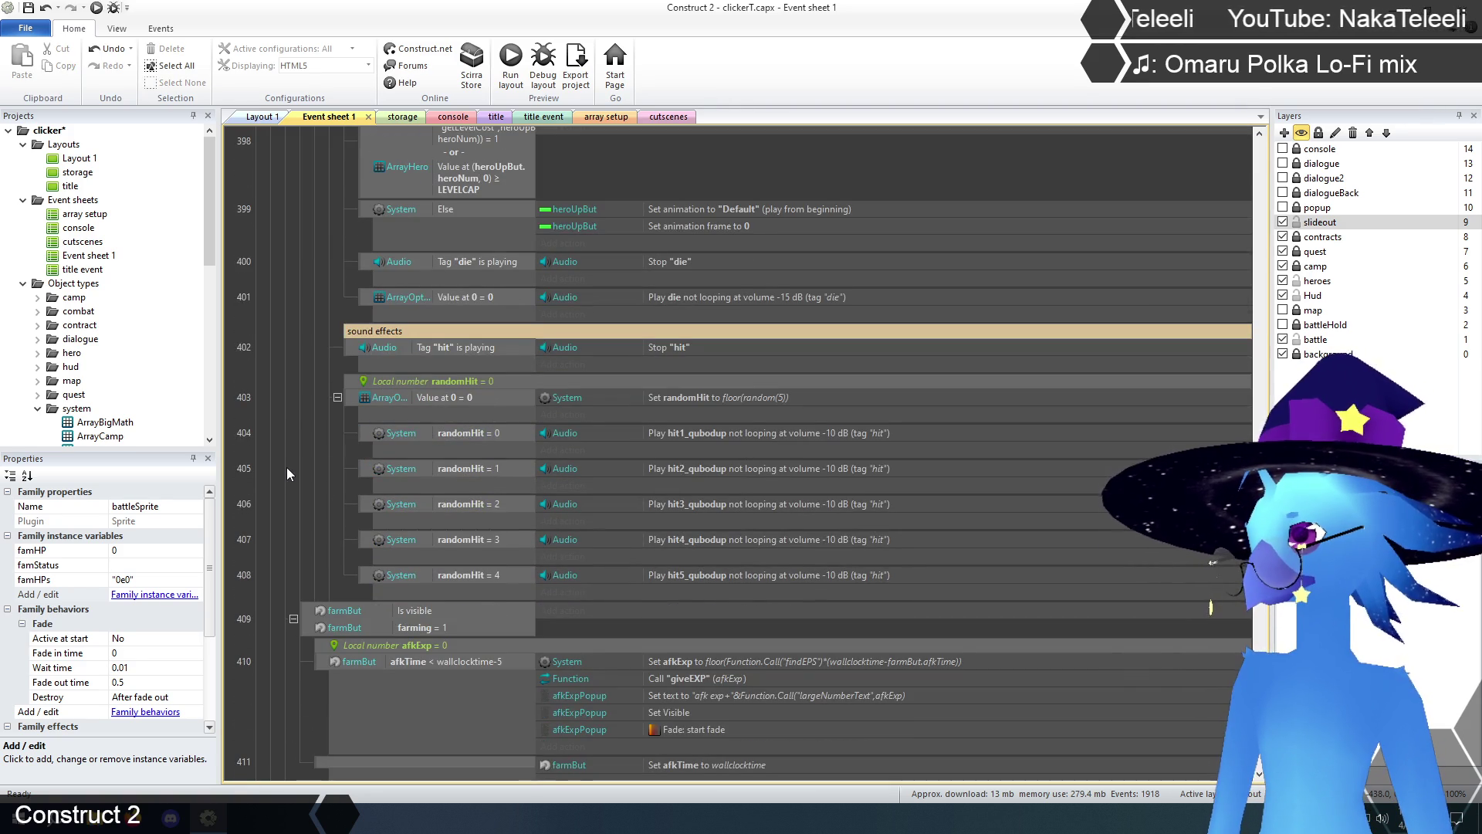
{"action": "scroll", "coordinate": [286, 468], "scroll_direction": "down", "scroll_amount": 2}
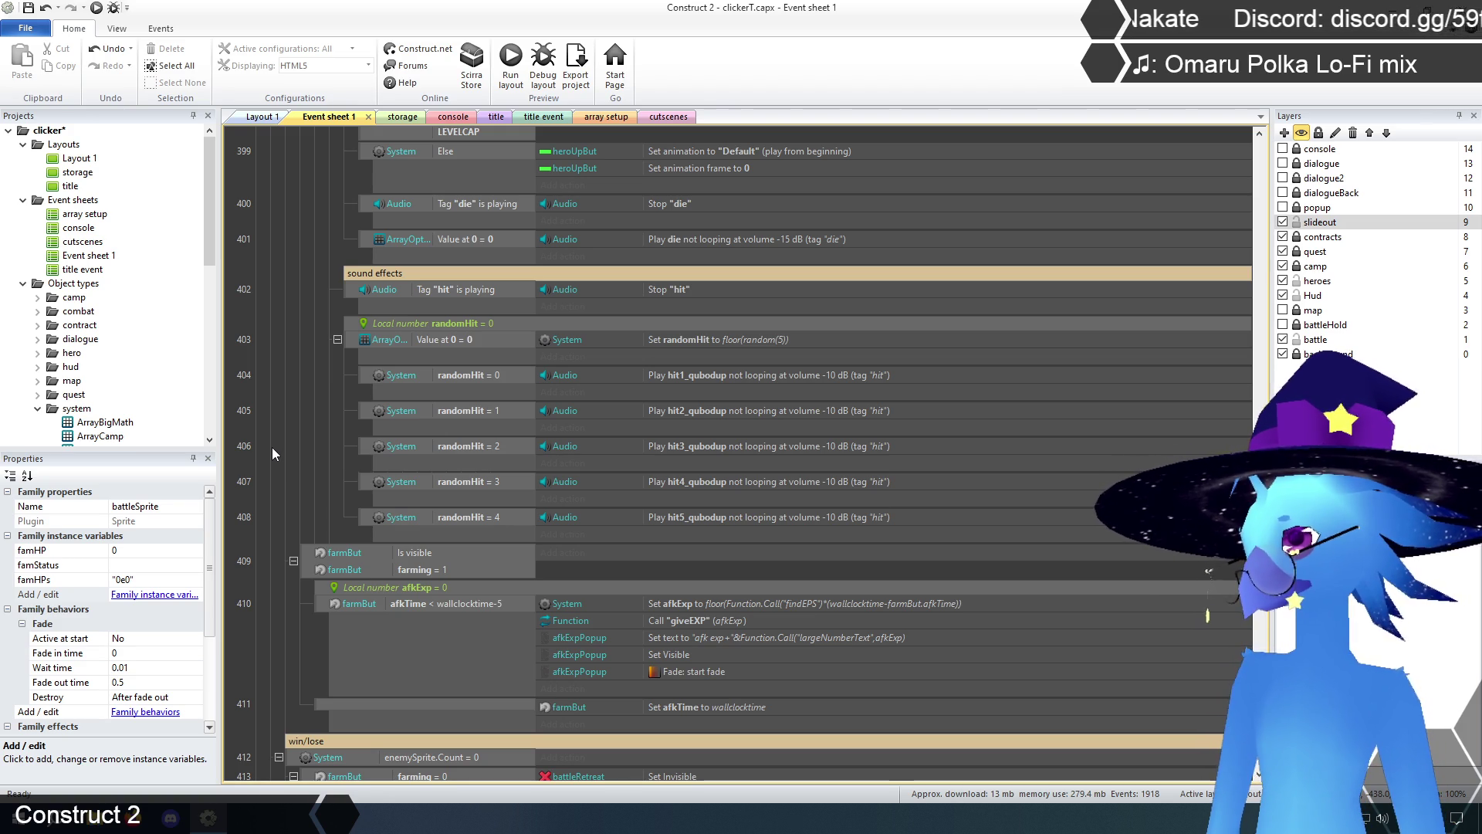
{"action": "scroll", "coordinate": [272, 446], "scroll_direction": "down", "scroll_amount": 5}
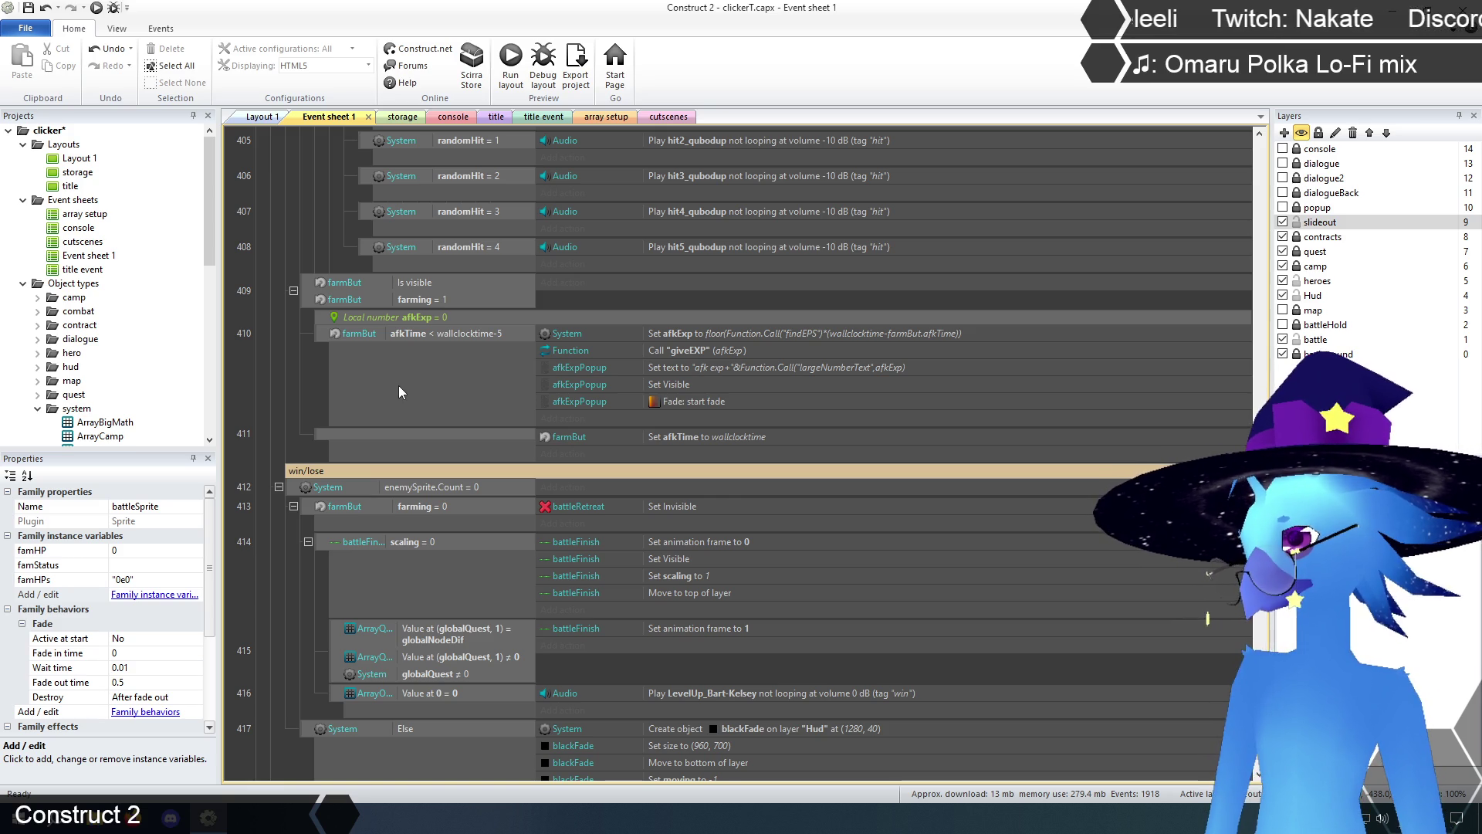
- Change the afkExp local variable to type Text with initial value 0e0
{"action": "double_click", "coordinate": [424, 318]}
{"action": "left_click", "coordinate": [708, 368]}
{"action": "left_click", "coordinate": [719, 391]}
{"action": "left_click", "coordinate": [711, 392]}
{"action": "type", "text": "0e0"}
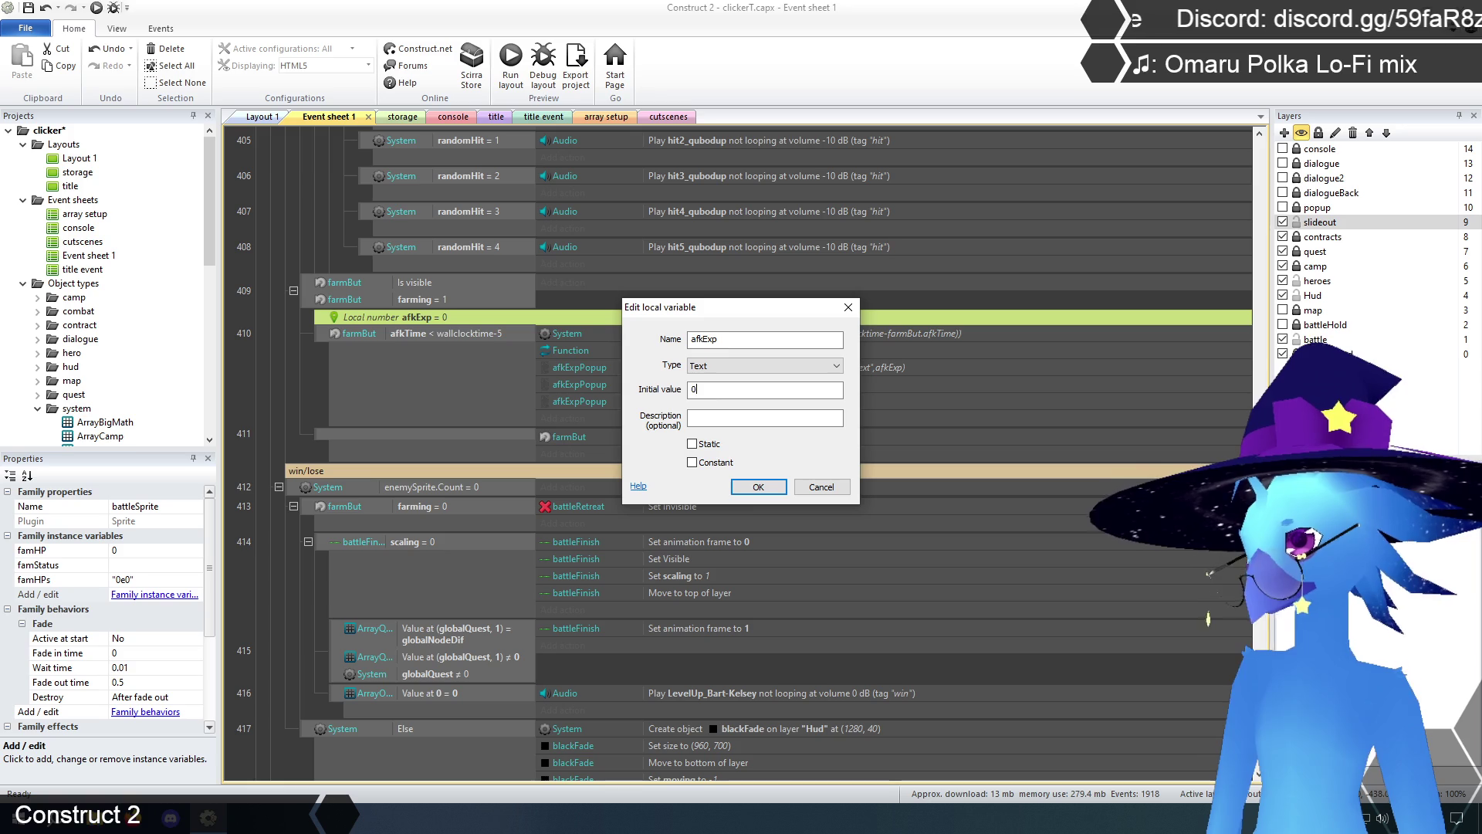
{"action": "left_click", "coordinate": [758, 487]}
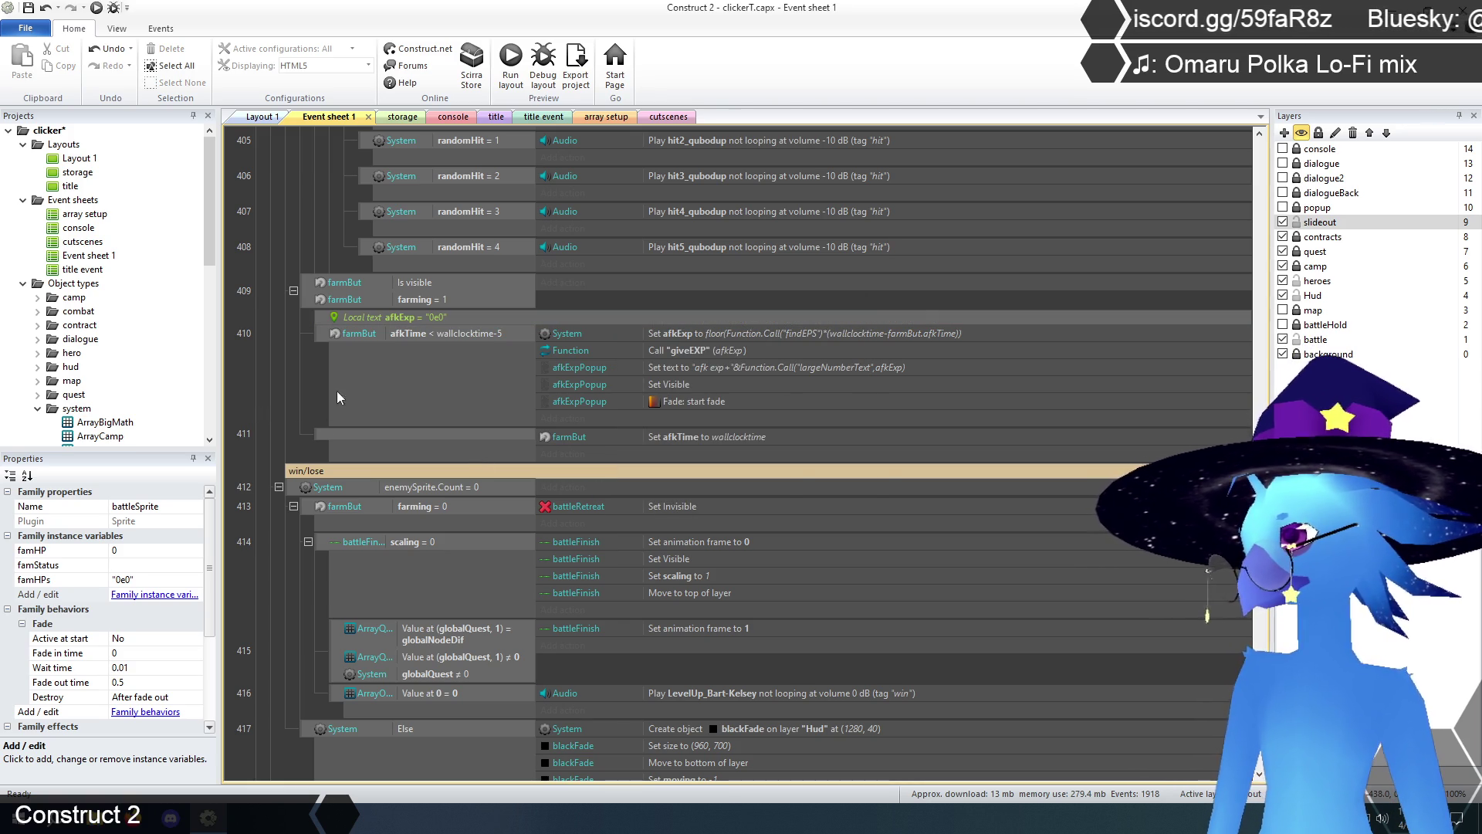
- In event 410's Set afkExp action, turn the findEPS-times-idle-time product into a bigMath Function.Call
{"action": "double_click", "coordinate": [720, 331]}
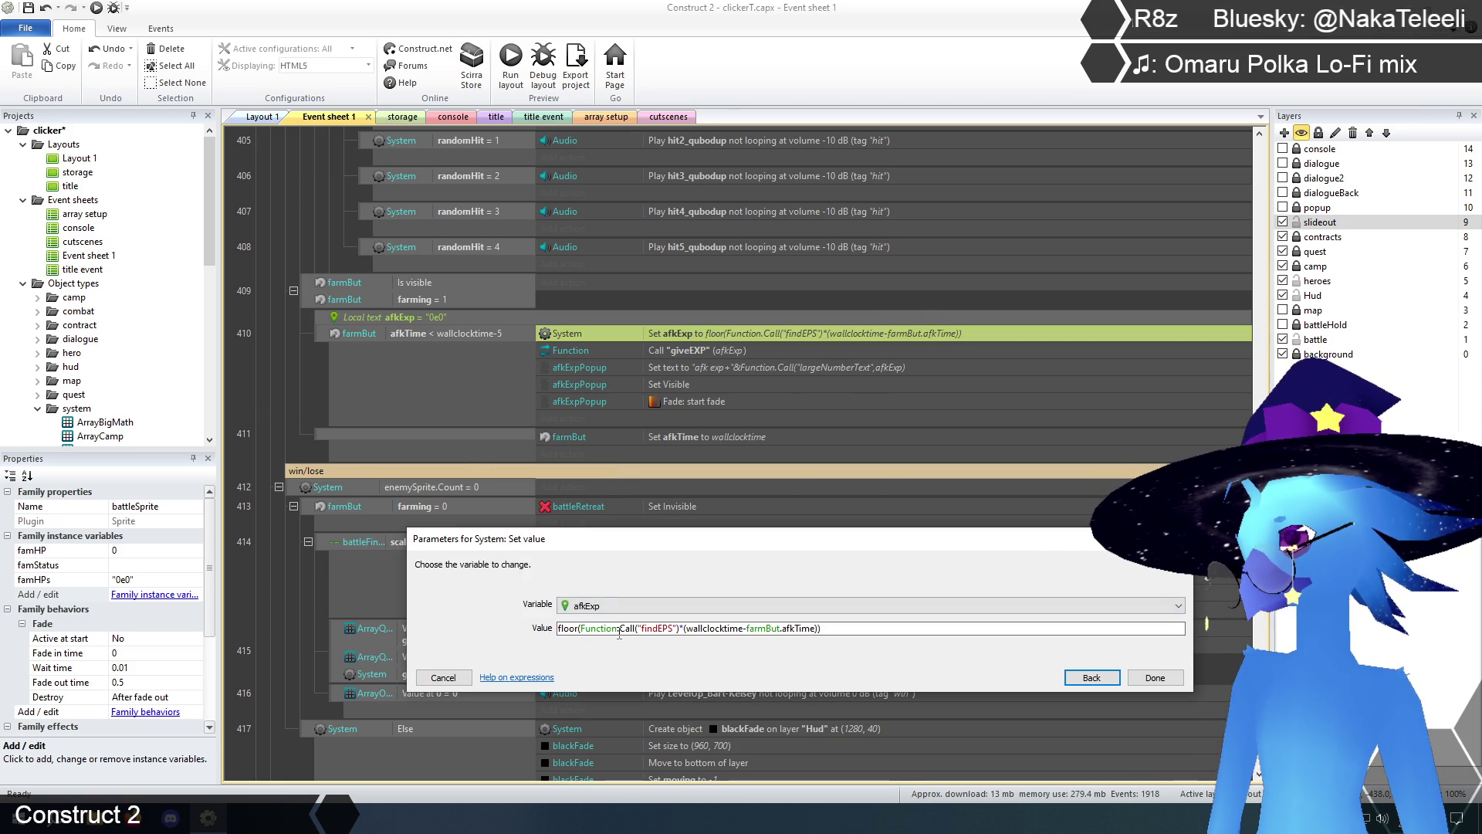
{"action": "left_click", "coordinate": [859, 628]}
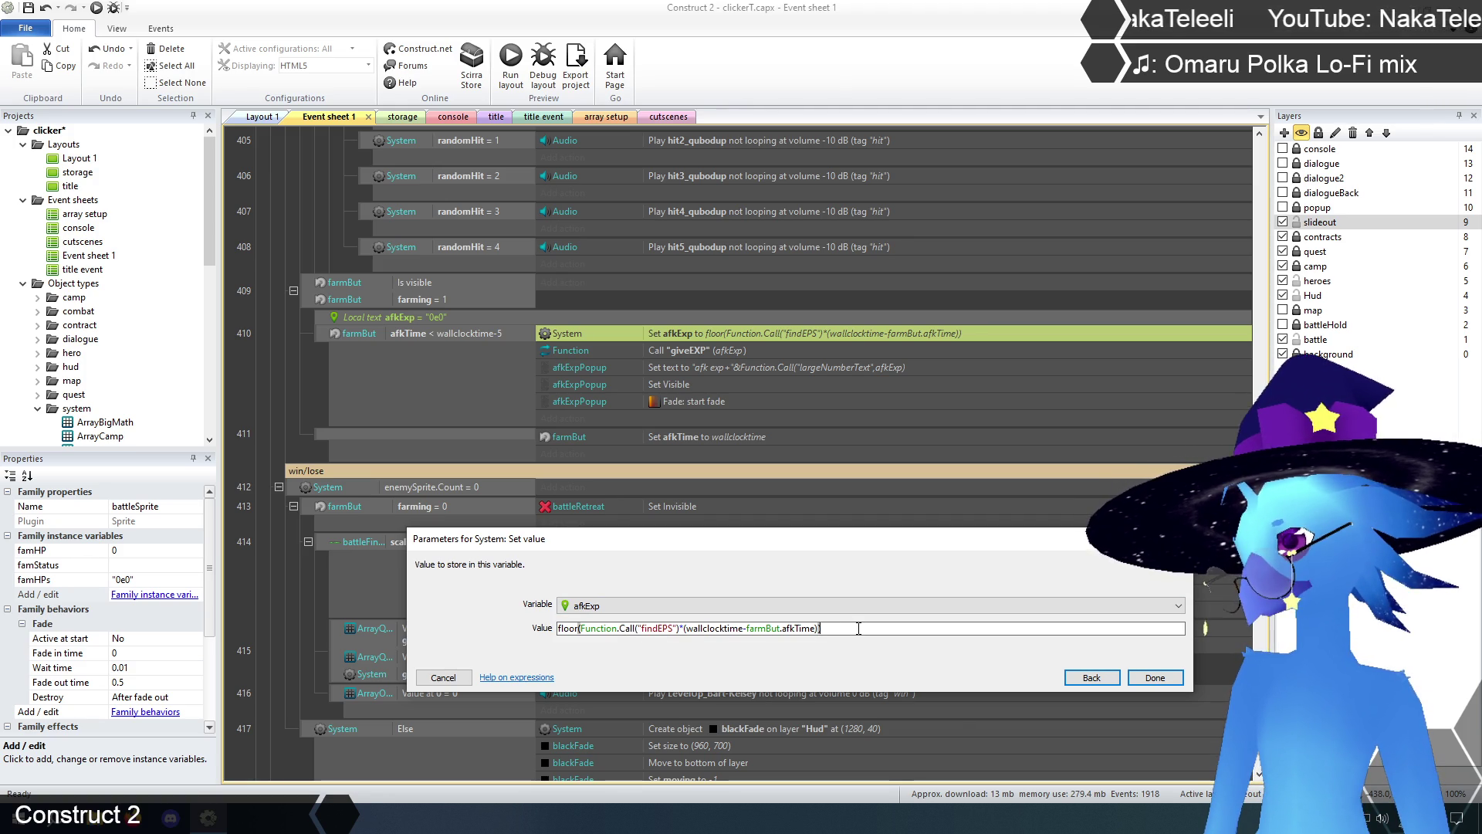
{"action": "left_click", "coordinate": [577, 629]}
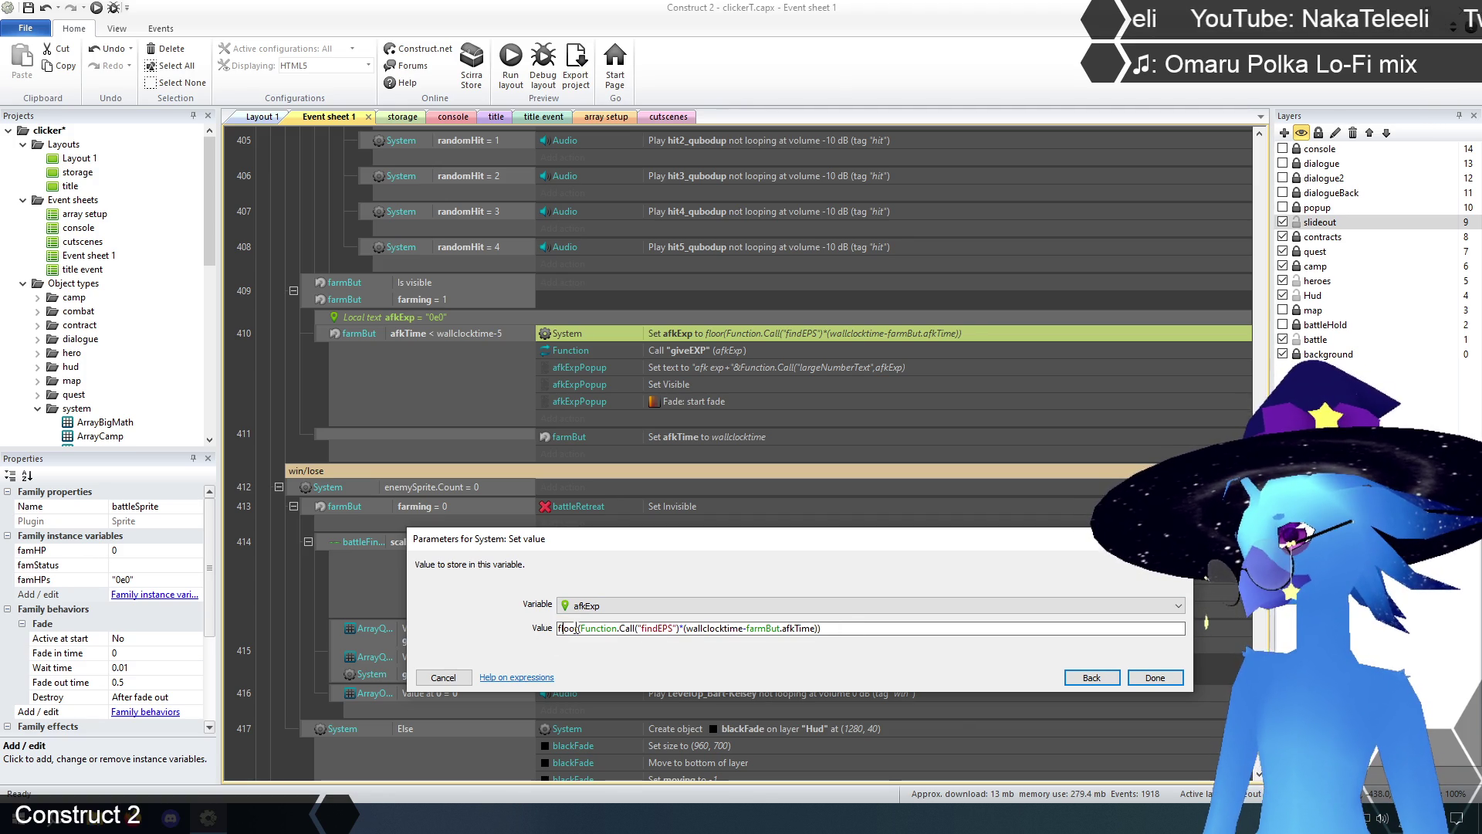
{"action": "double_click", "coordinate": [569, 628]}
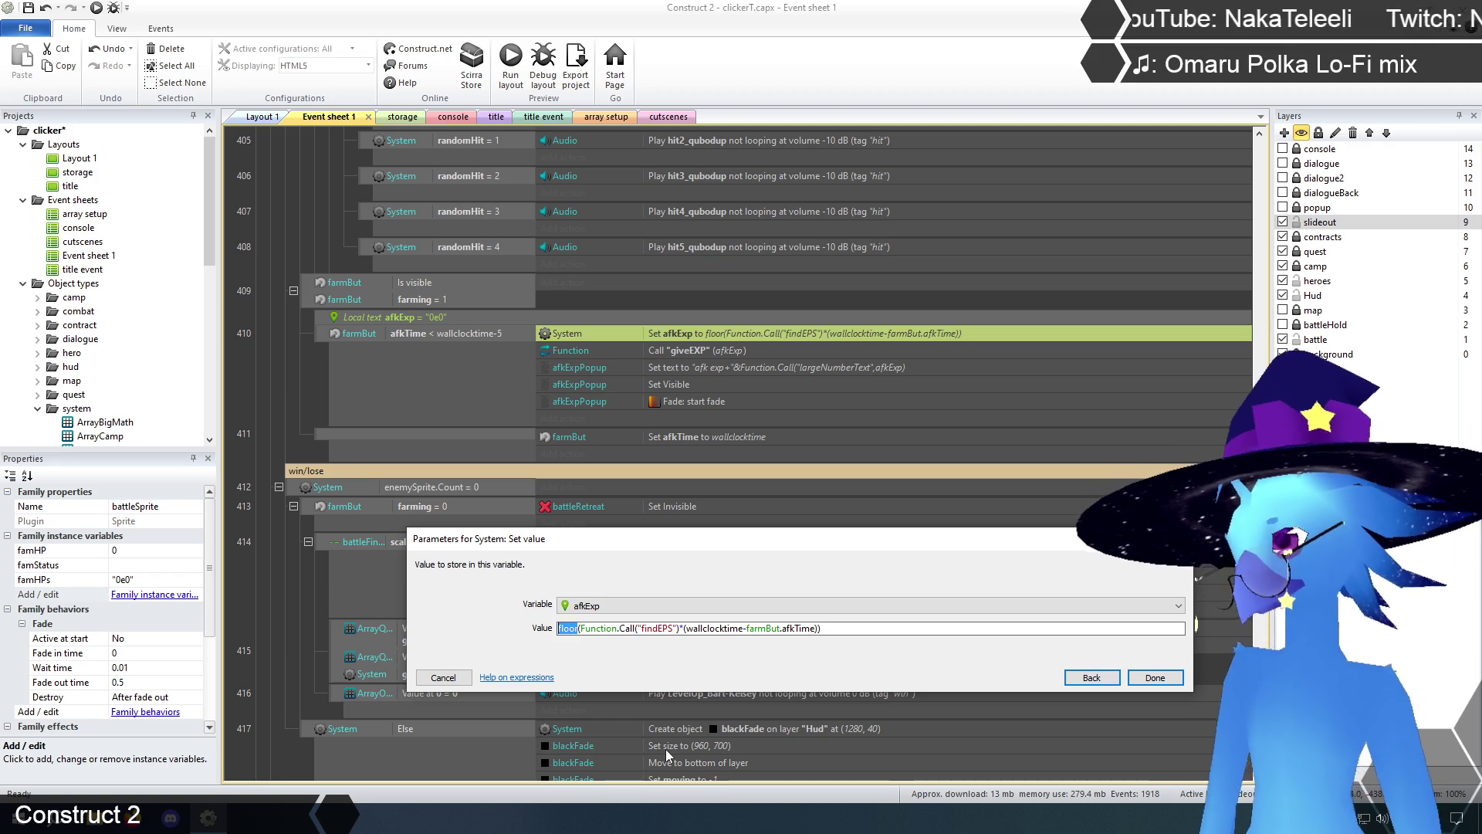
{"action": "type", "text": "Function.Call("}
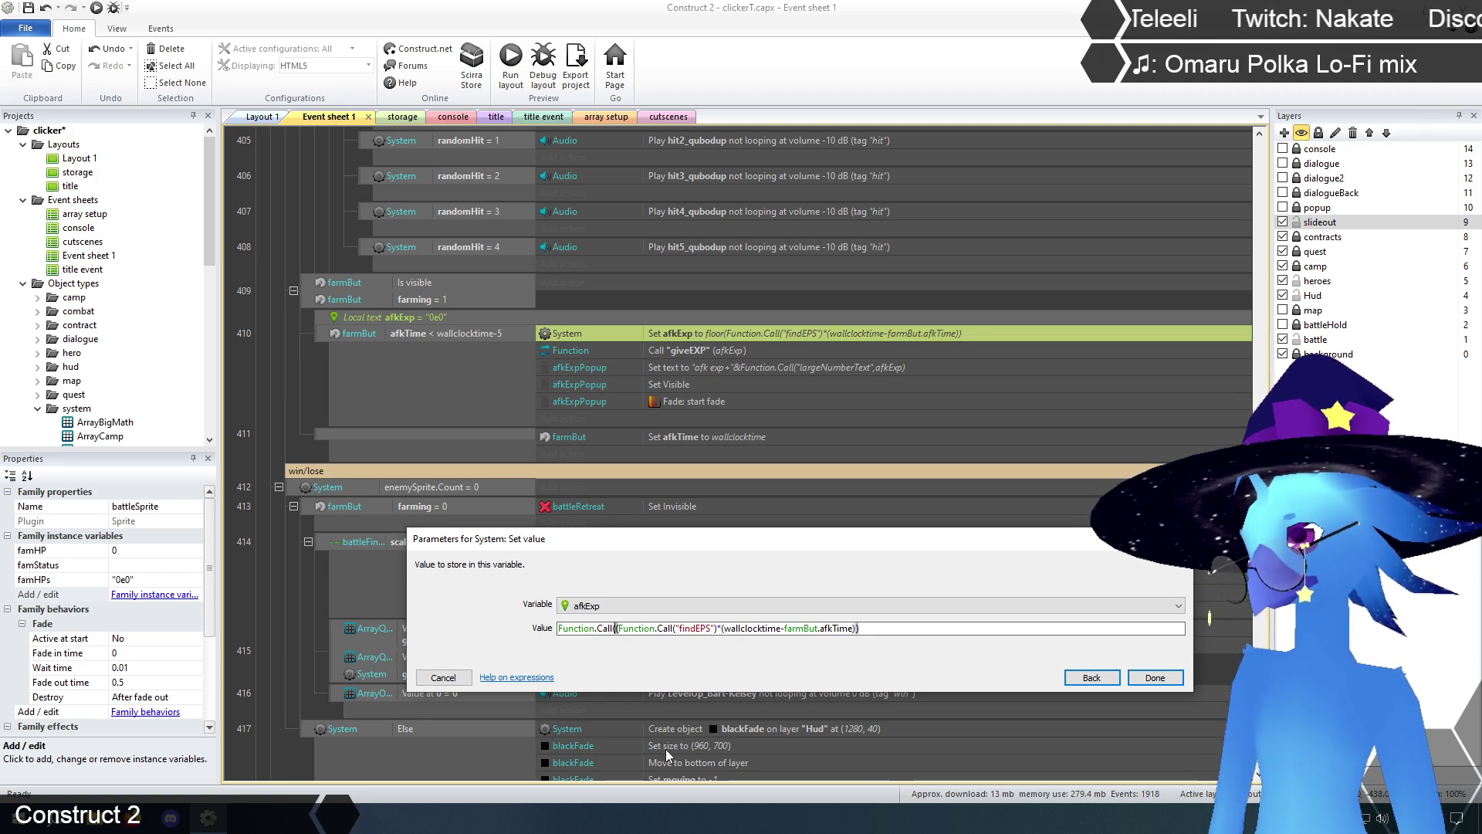
{"action": "type", "text": "\"bigMath"}
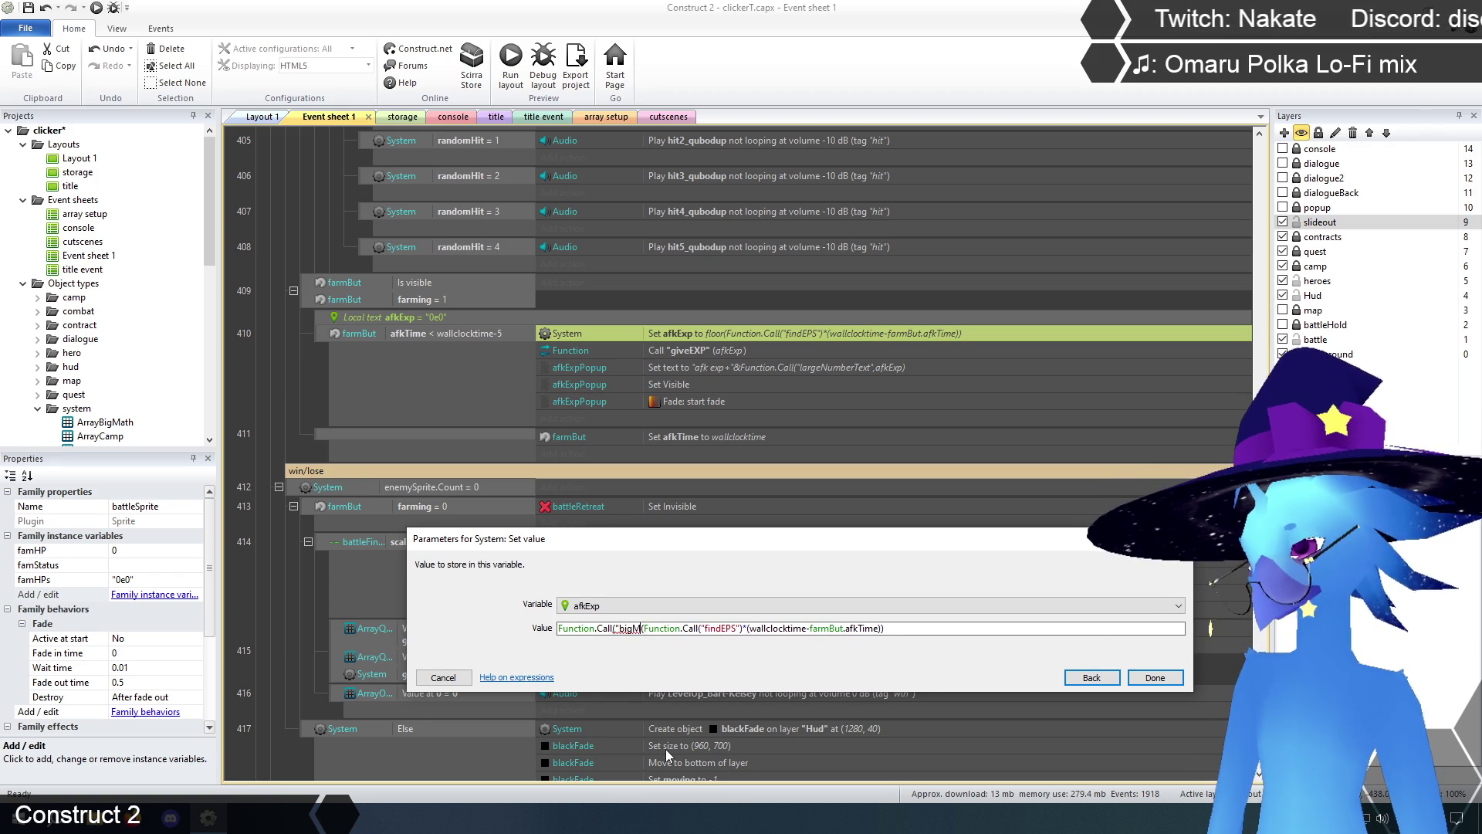
{"action": "type", "text": "\""}
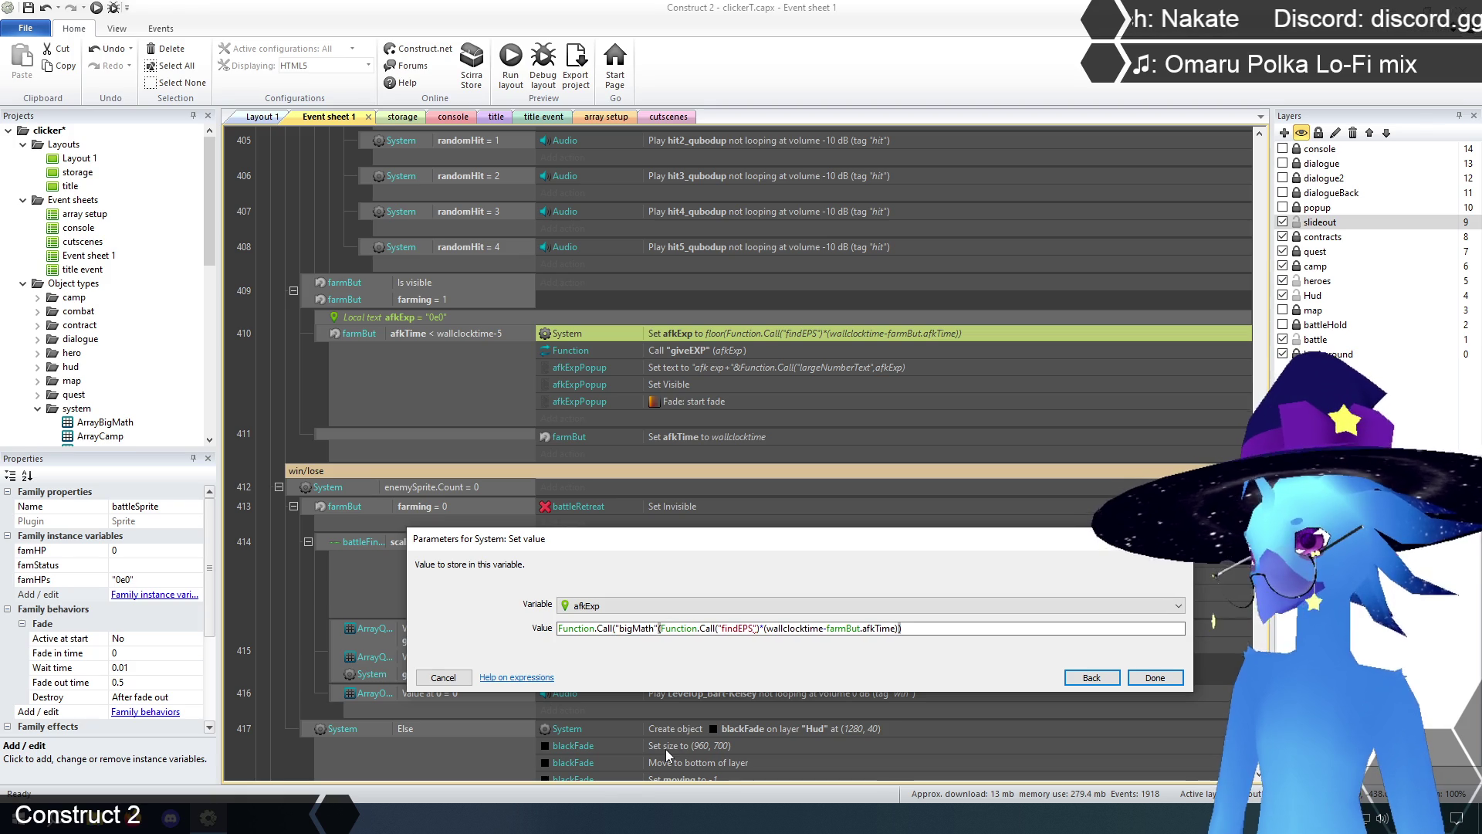
{"action": "key", "text": "Delete"}
{"action": "type", "text": ","}
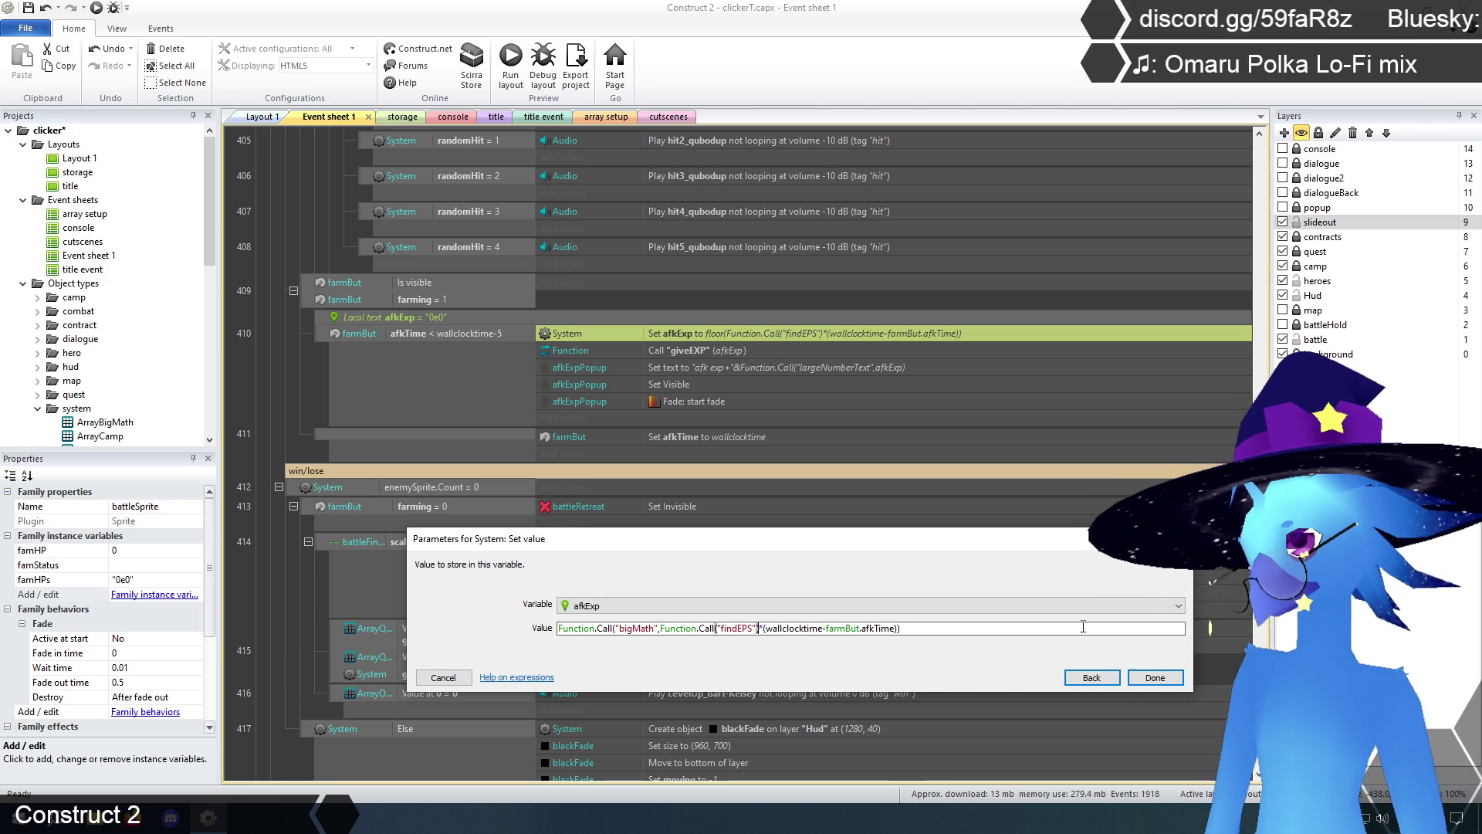
{"action": "type", "text": ",\""}
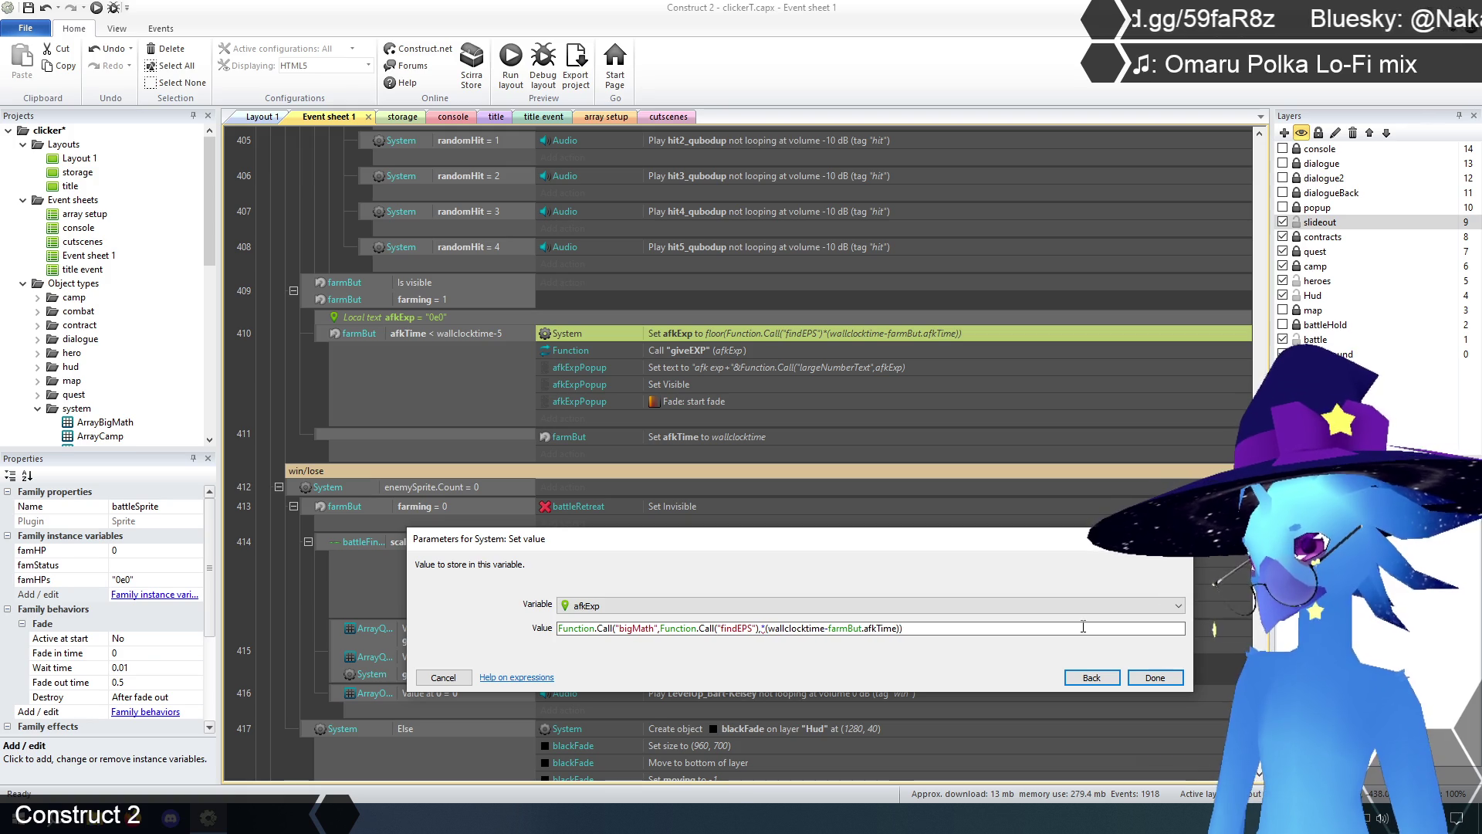
{"action": "type", "text": "\","}
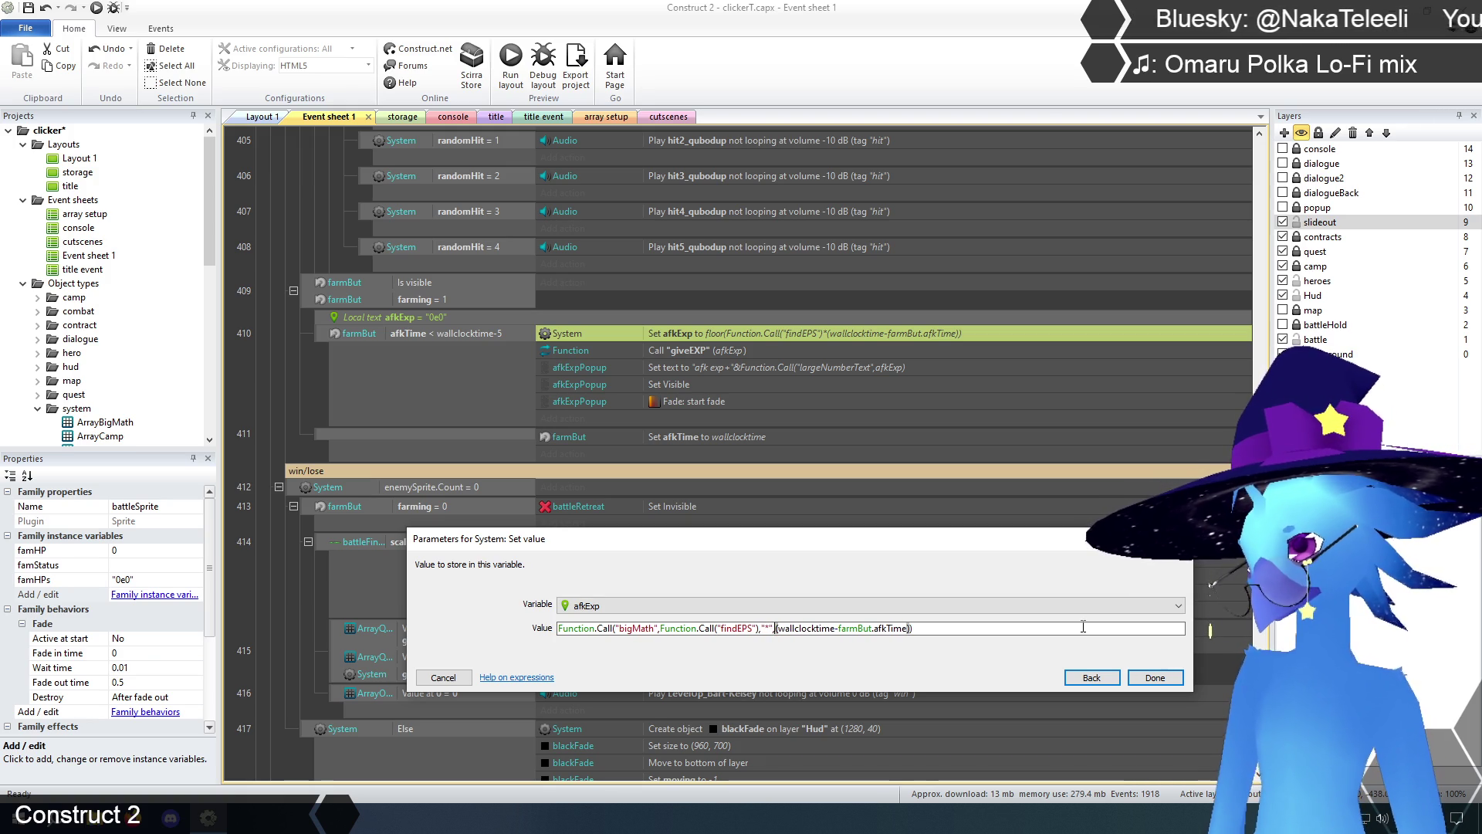
- Wrap the afkExp value in an outer Function.Call("bigMath", …, "floor") and apply it
{"action": "left_click", "coordinate": [1083, 626]}
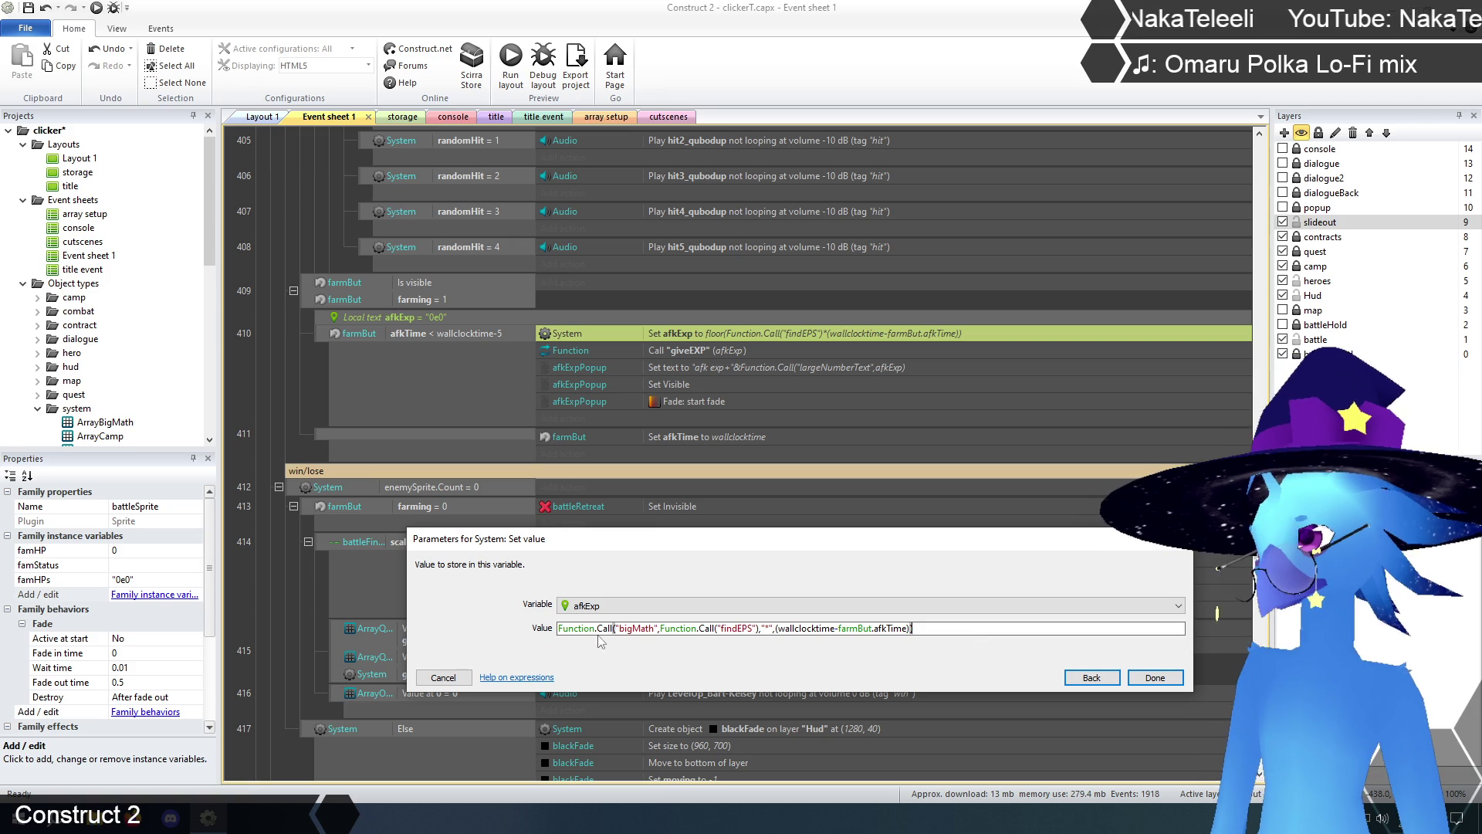
{"action": "key", "text": "ctrl+a"}
{"action": "left_click", "coordinate": [561, 629]}
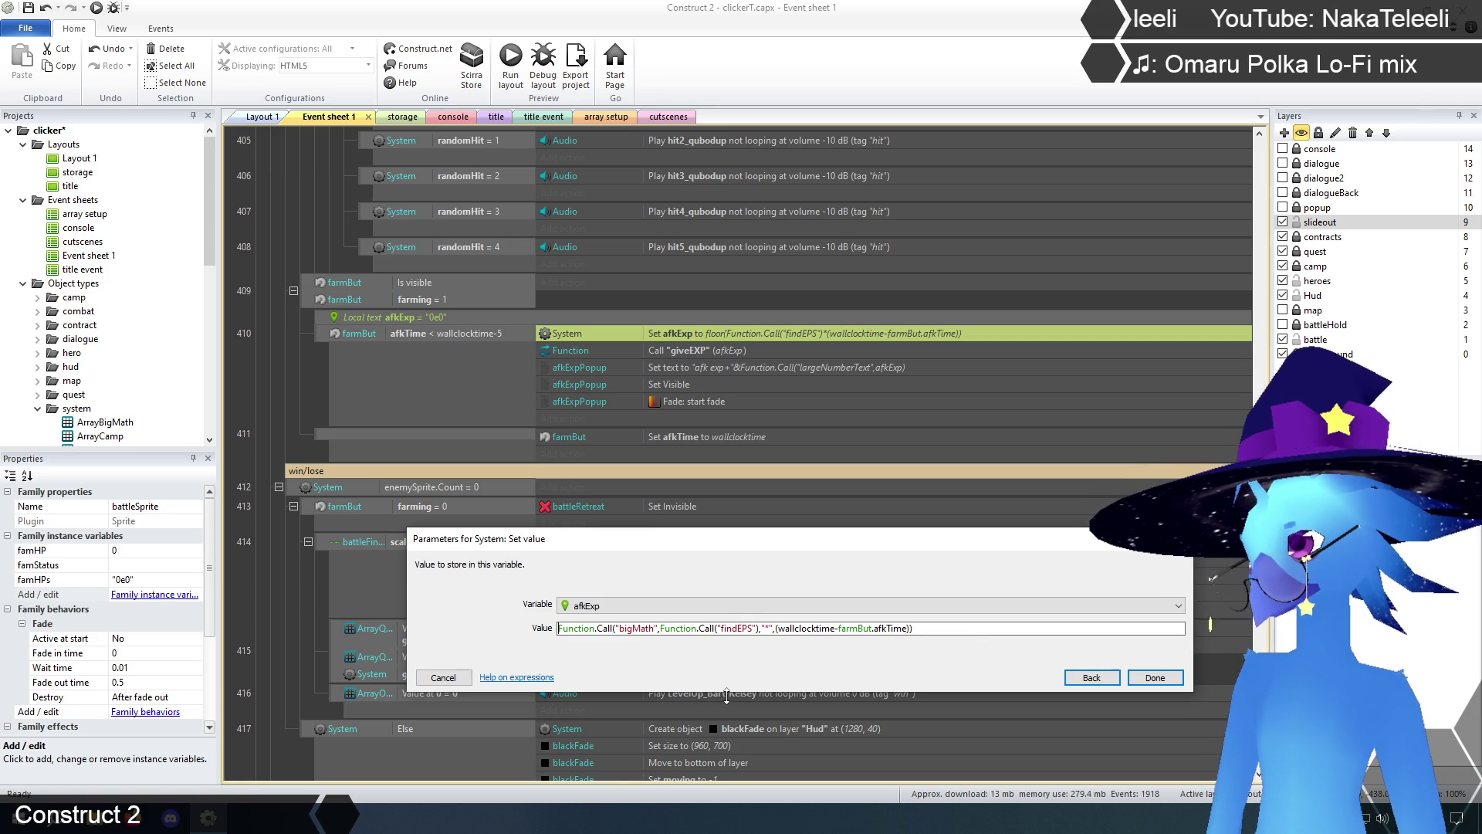
{"action": "type", "text": "Function."}
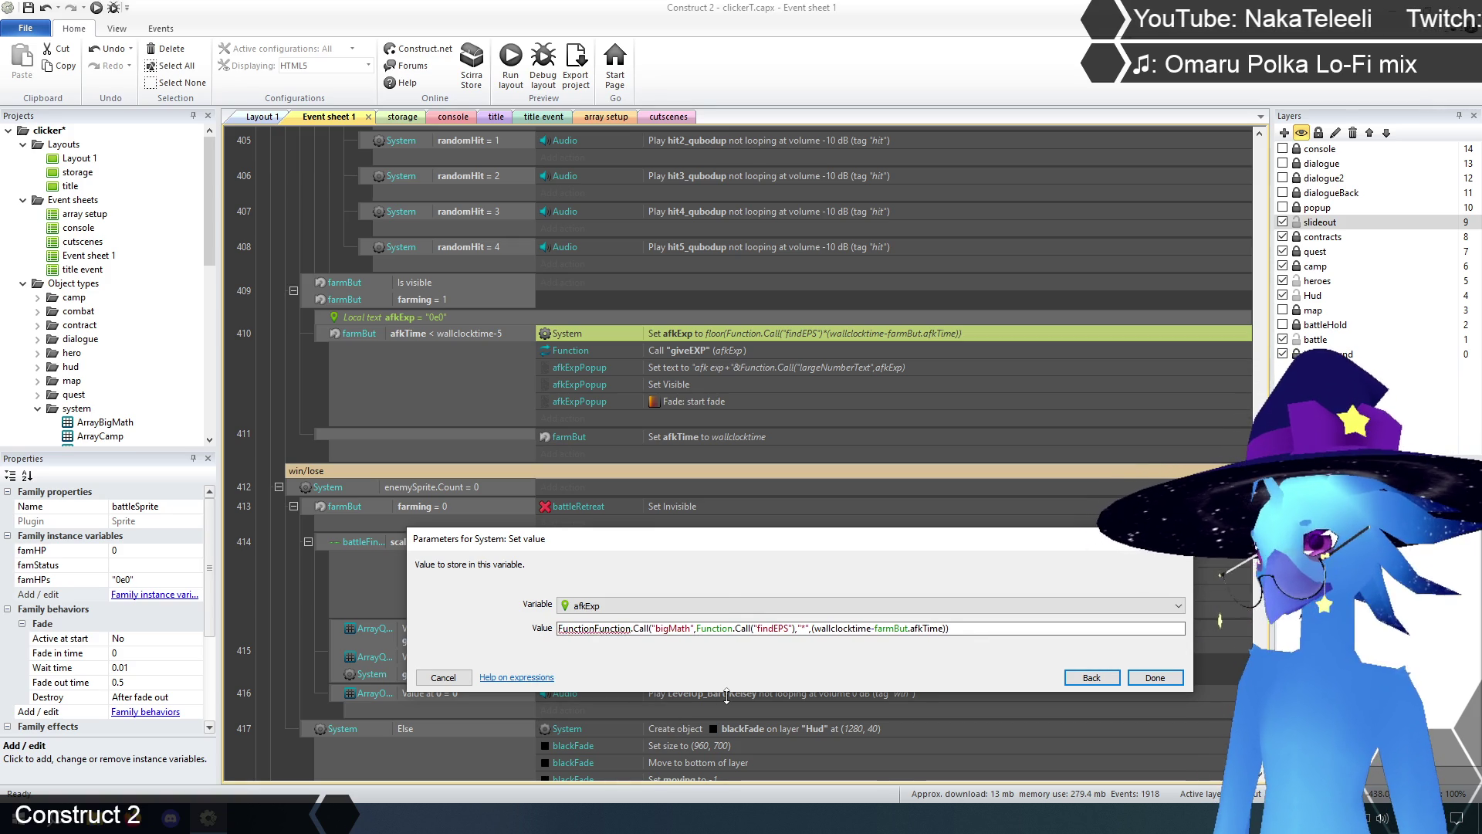
{"action": "type", "text": "Call(\""}
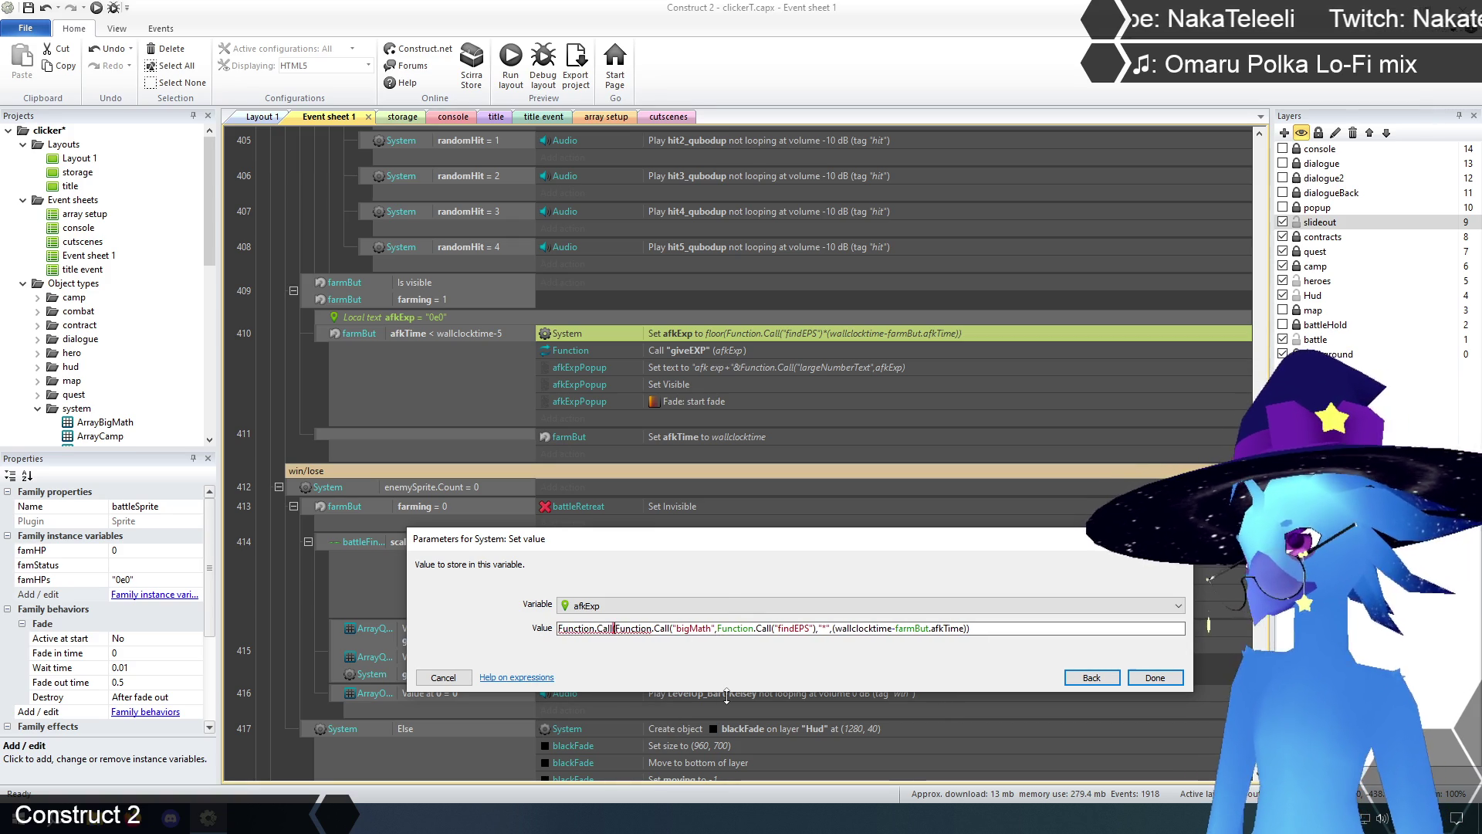
{"action": "type", "text": "bigMath"}
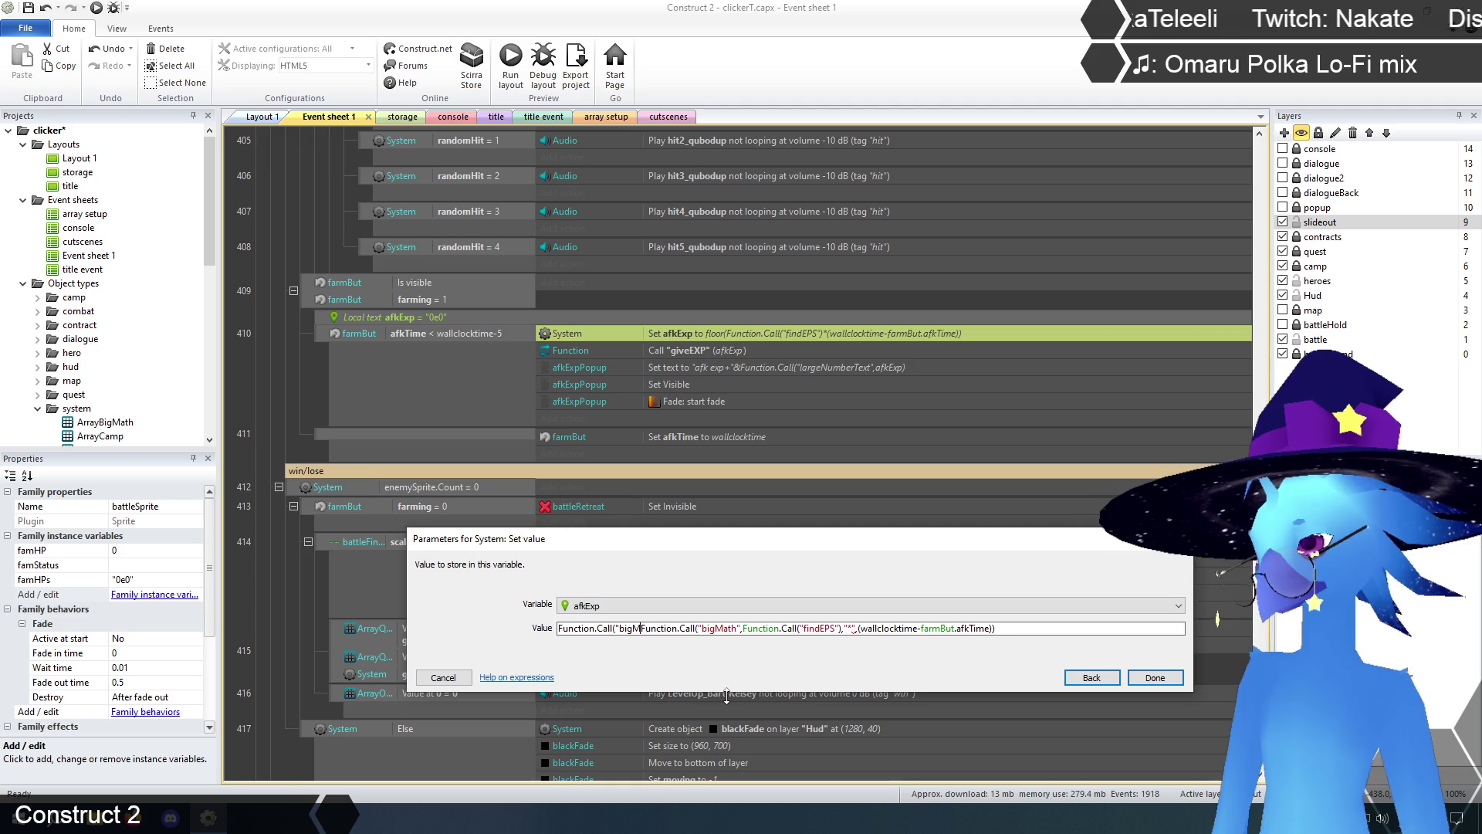
{"action": "type", "text": "\""}
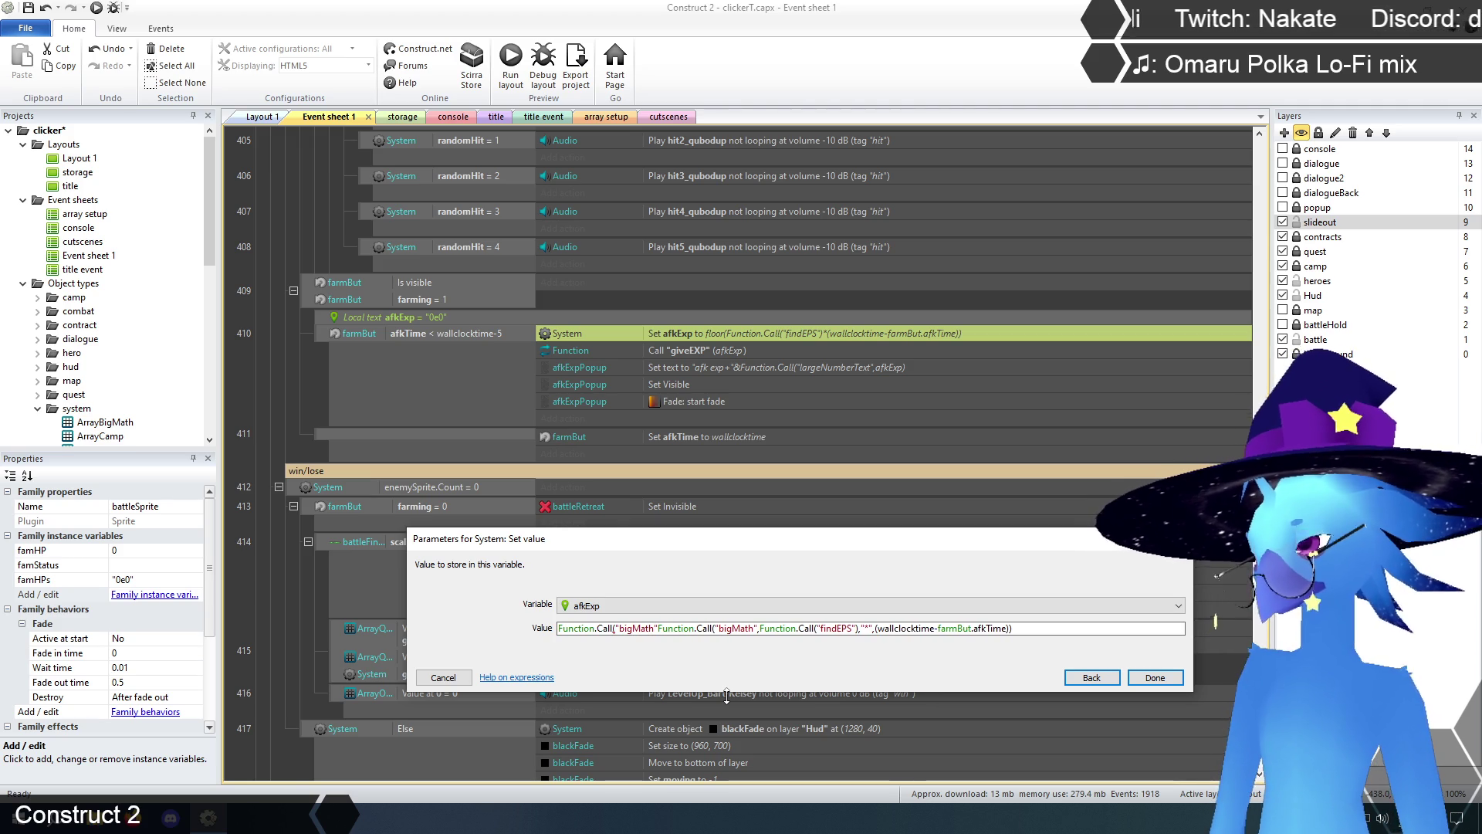
{"action": "type", "text": ","}
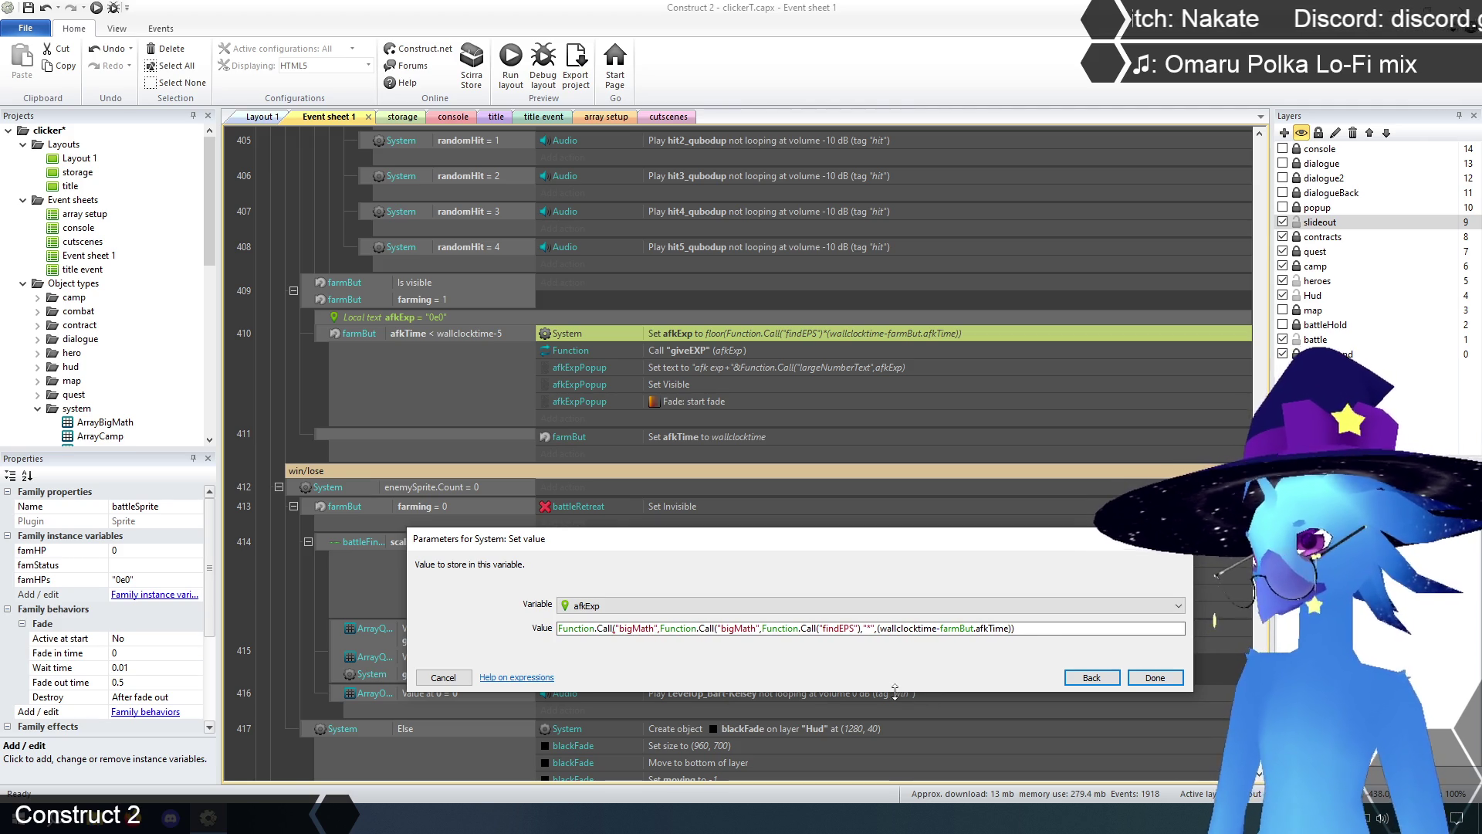
{"action": "left_click", "coordinate": [1048, 631]}
{"action": "type", "text": ",\"floor\""}
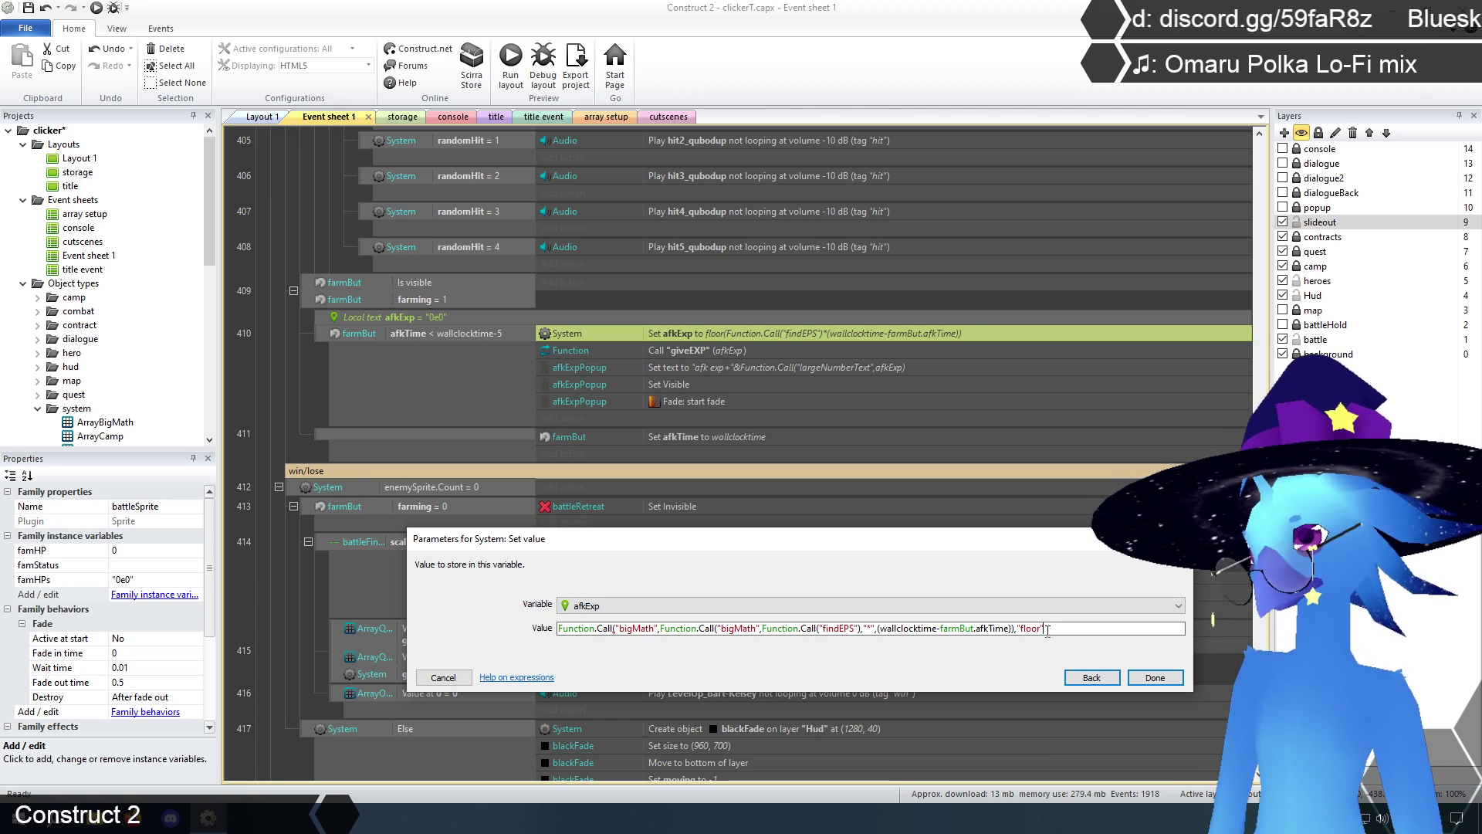
{"action": "type", "text": ")"}
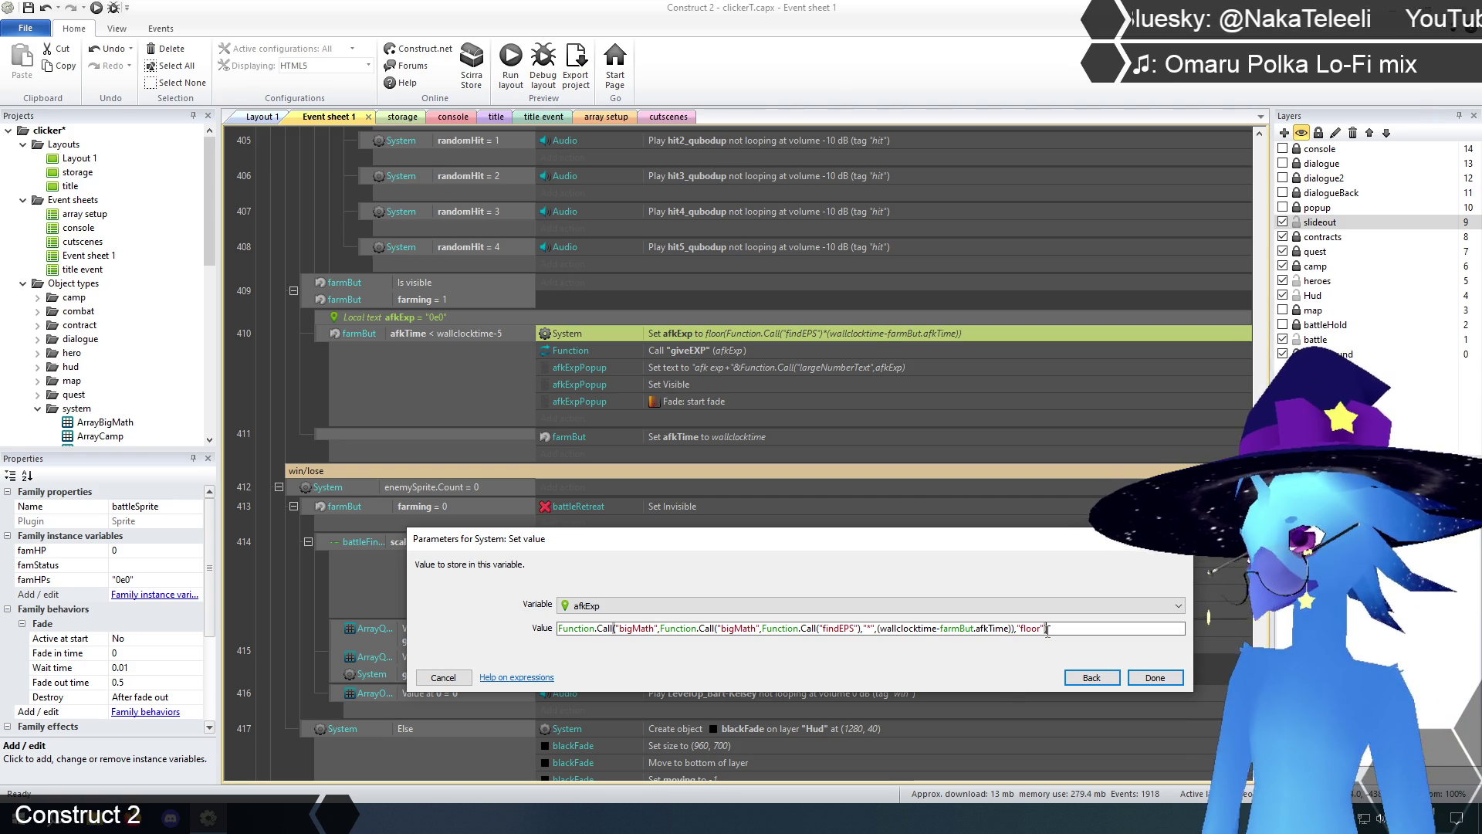
{"action": "left_click", "coordinate": [1156, 678]}
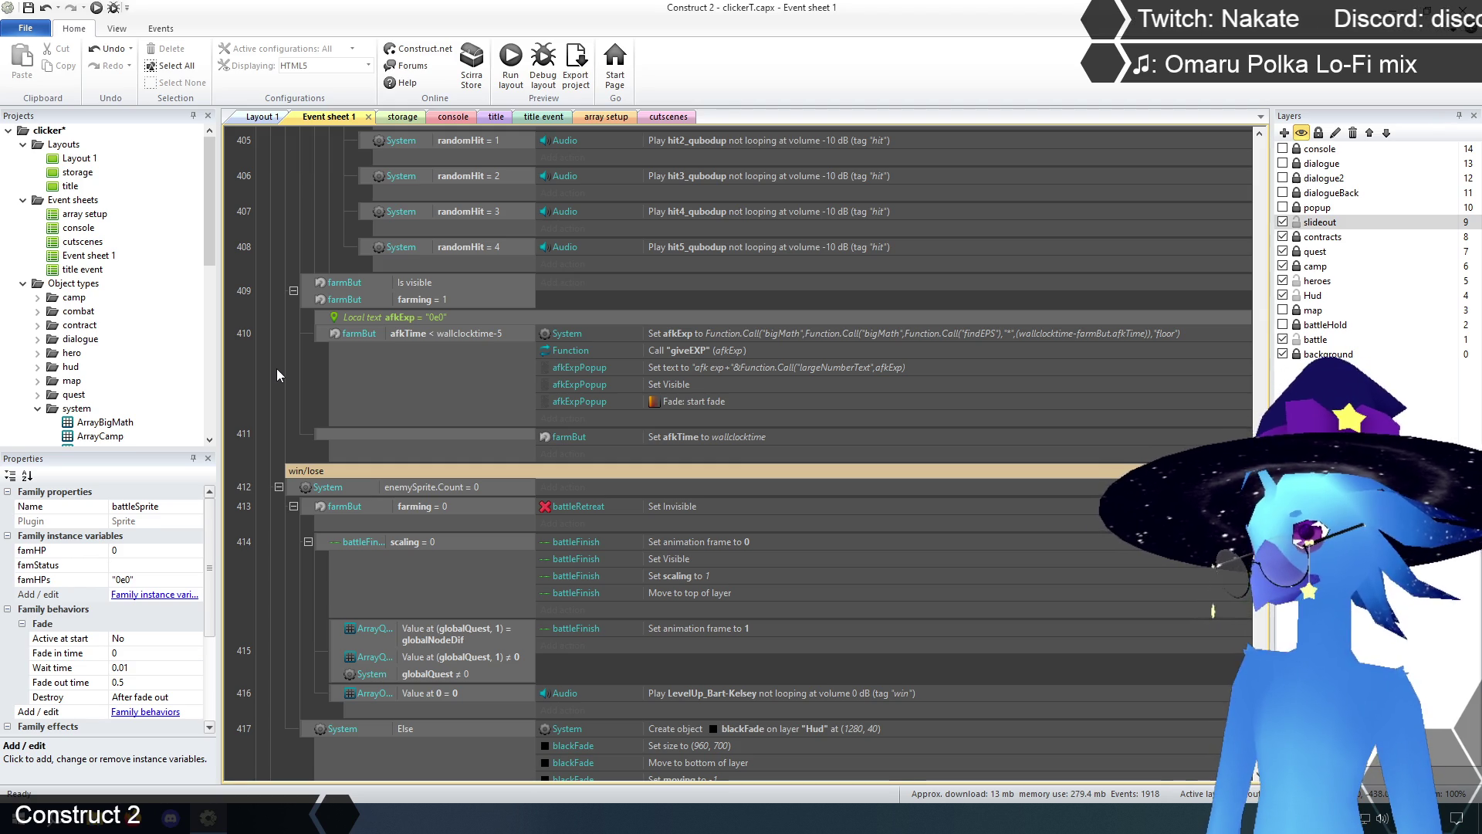
{"action": "scroll", "coordinate": [277, 369], "scroll_direction": "down", "scroll_amount": 3}
{"action": "scroll", "coordinate": [276, 368], "scroll_direction": "down", "scroll_amount": 3}
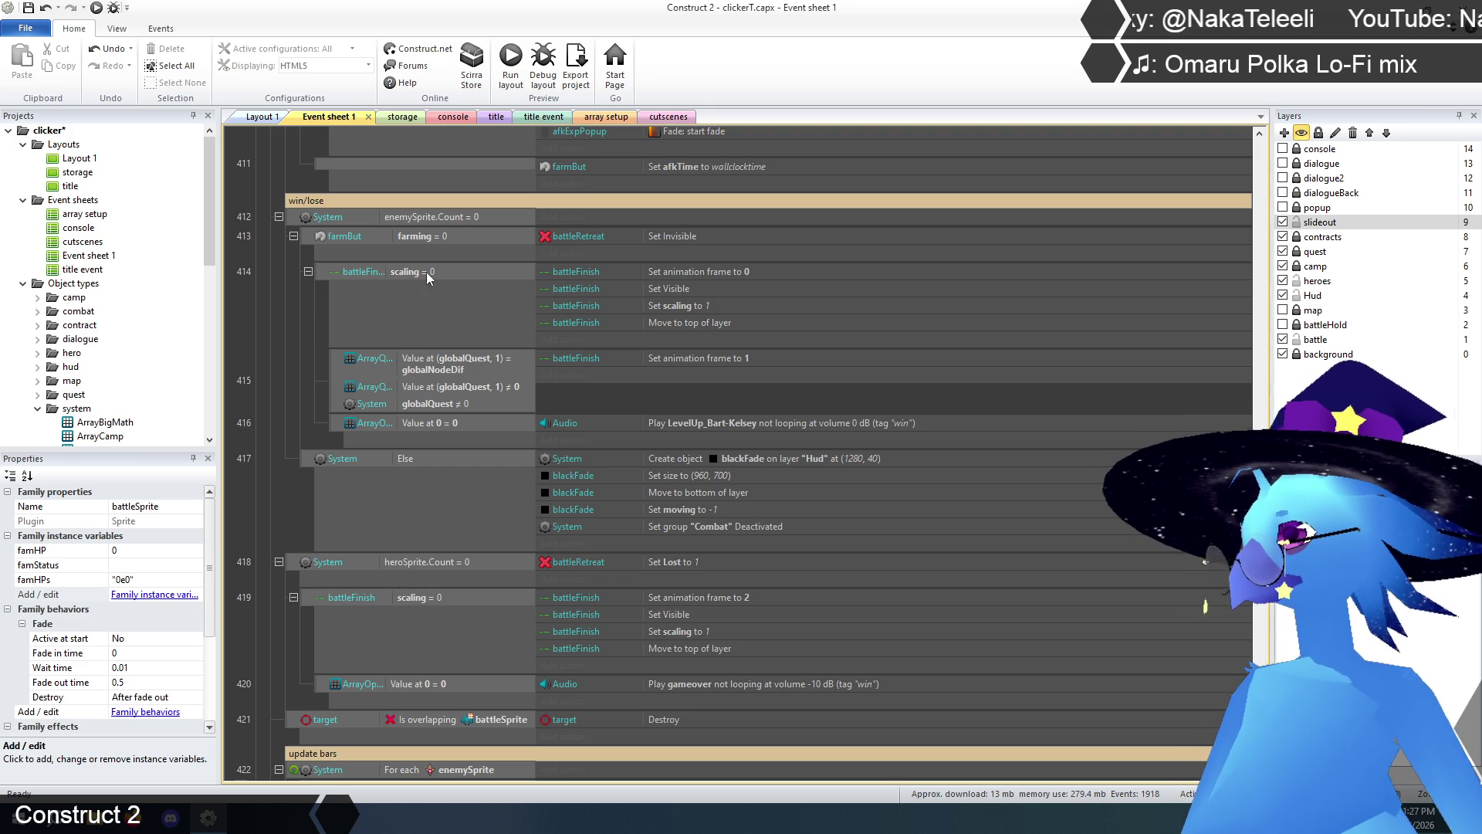
{"action": "scroll", "coordinate": [394, 258], "scroll_direction": "down", "scroll_amount": 3}
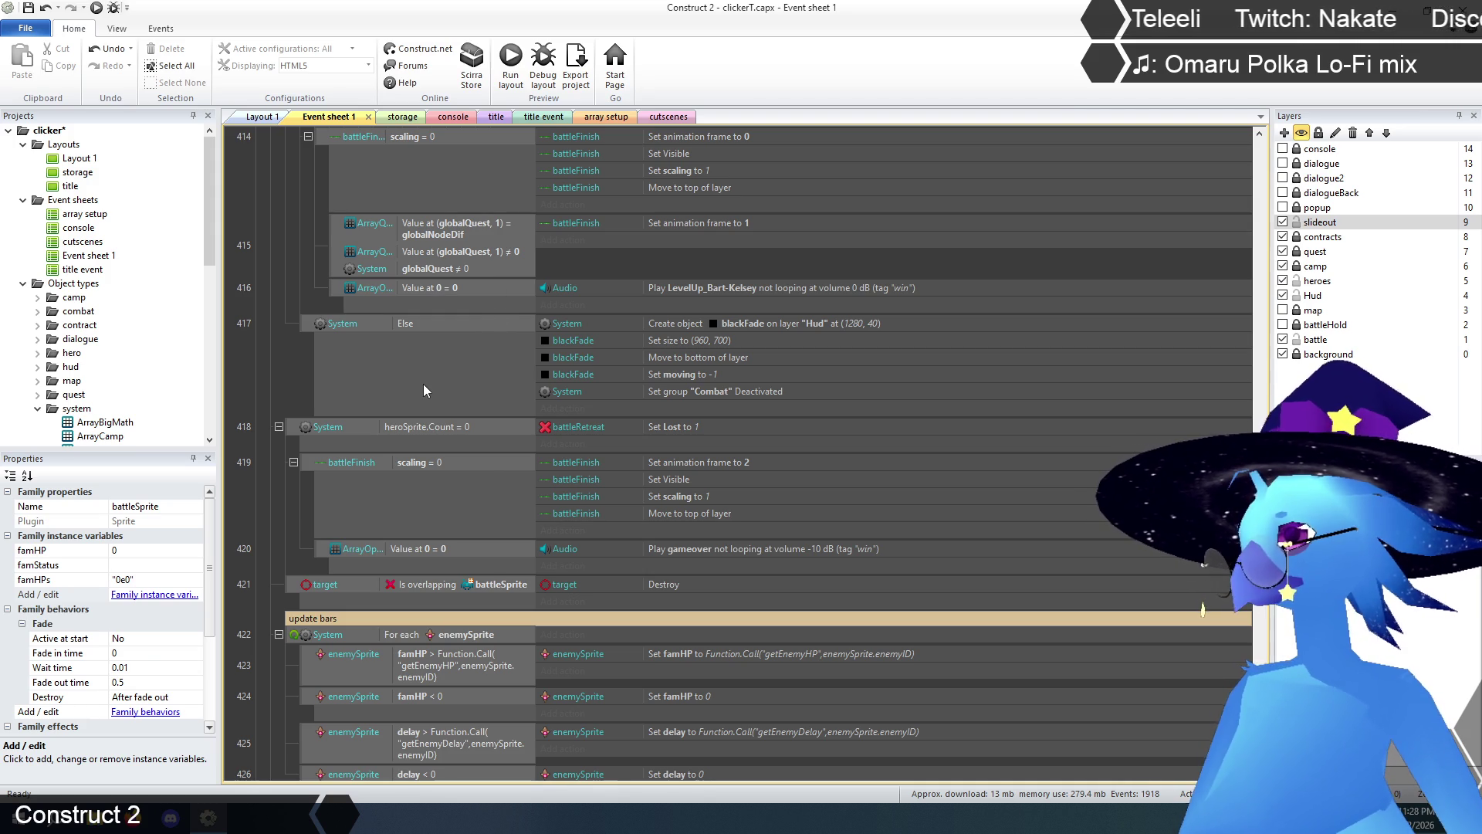
{"action": "scroll", "coordinate": [423, 383], "scroll_direction": "down", "scroll_amount": 3}
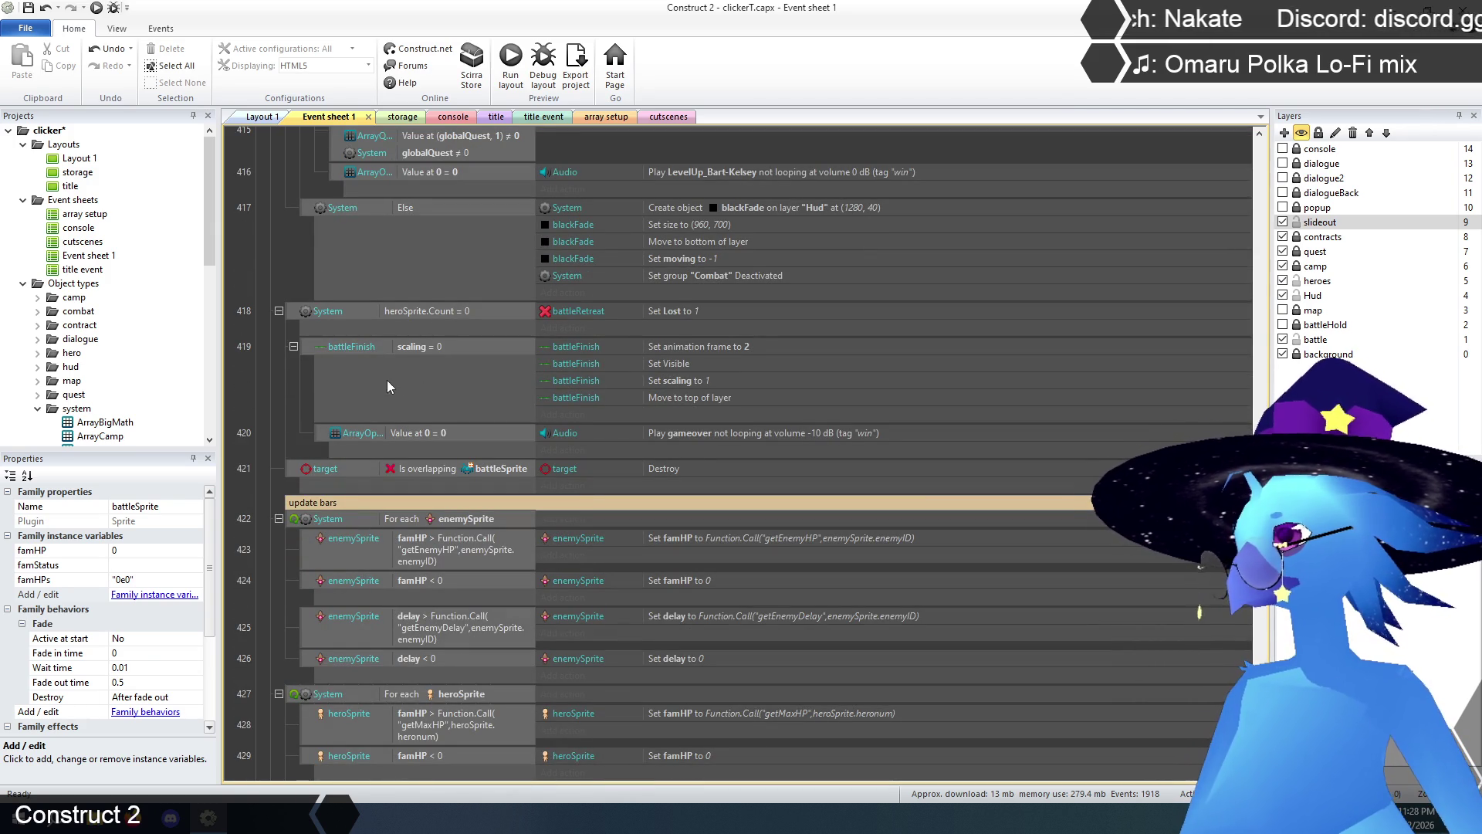
{"action": "scroll", "coordinate": [270, 373], "scroll_direction": "down", "scroll_amount": 7}
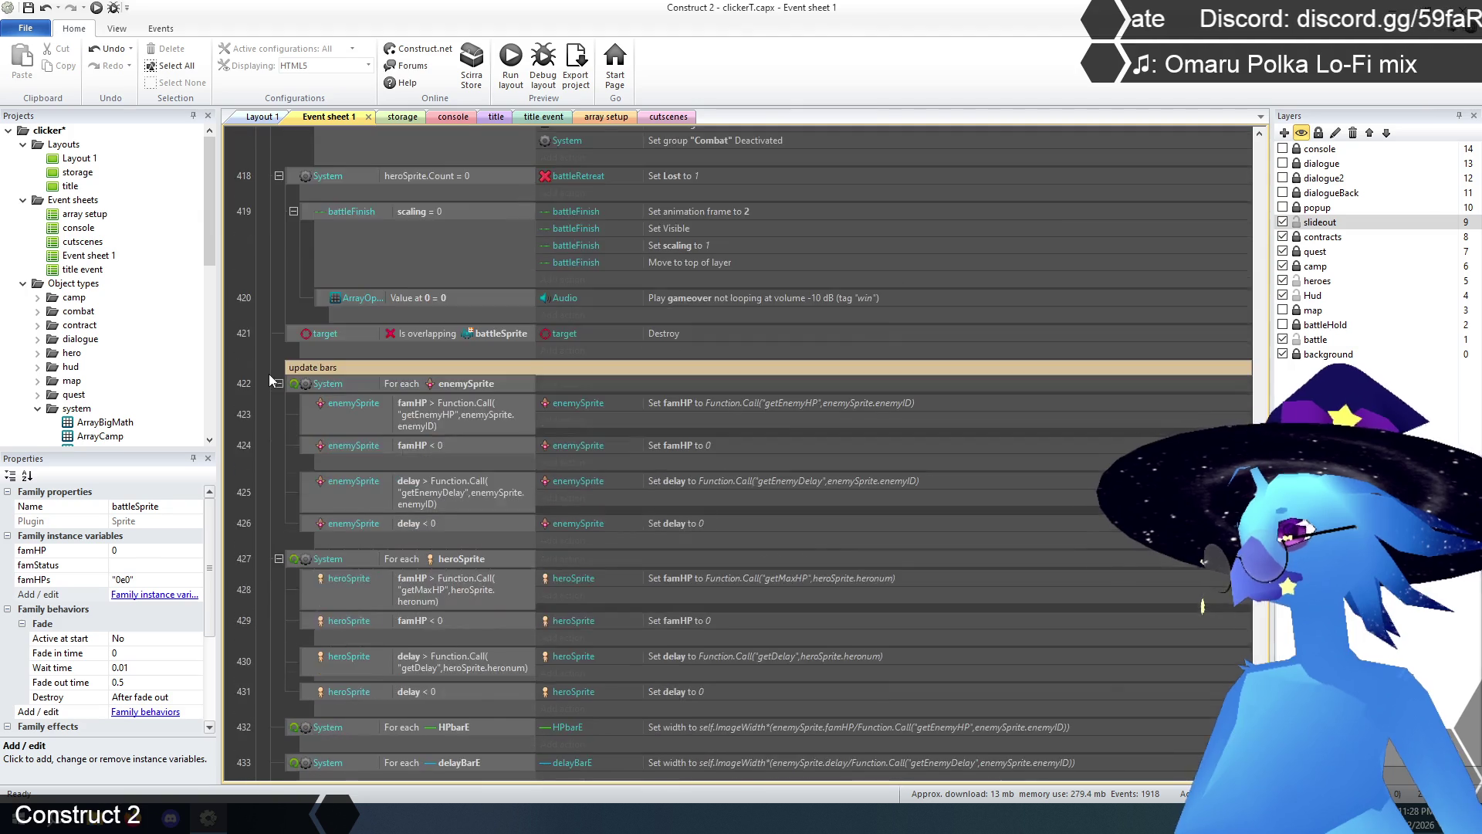